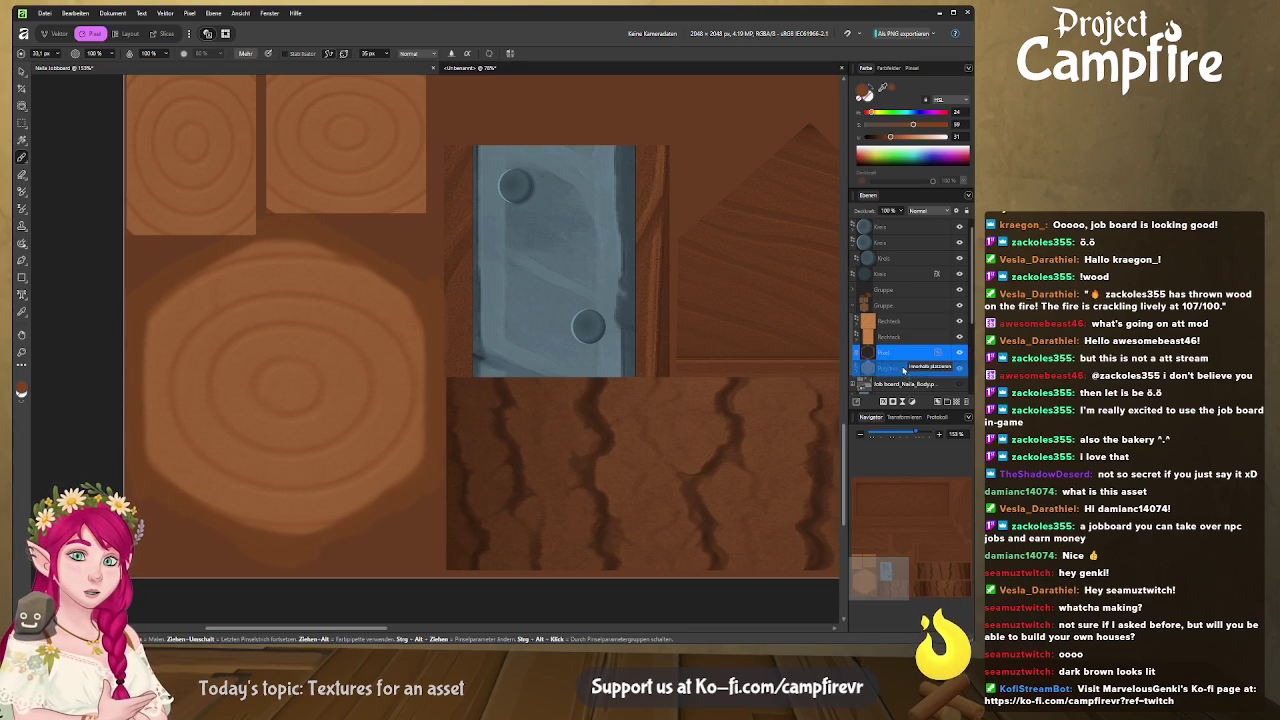
Delete the unused Pixel layer, zoom out over the whole texture sheet, and show the Export persona.
left_click_drag(895, 352, 902, 378)
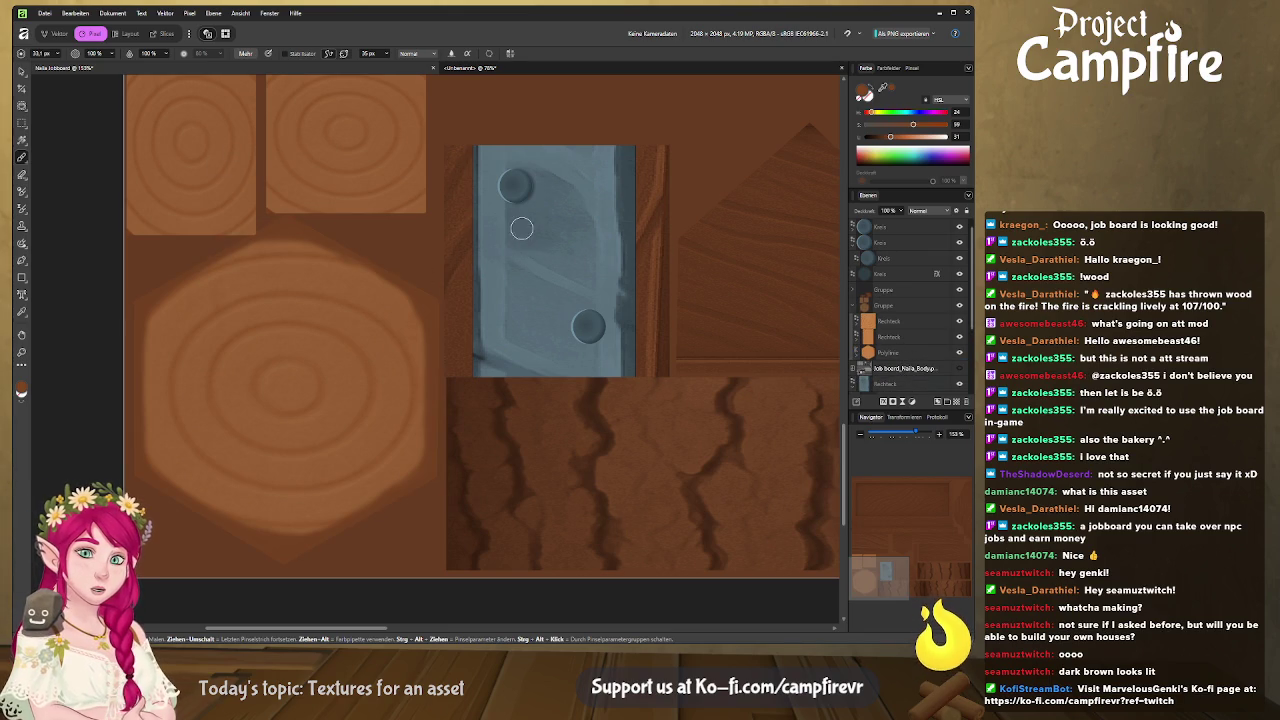
scroll(335, 318, "down", 2, "ctrl")
scroll(345, 323, "down", 1, "ctrl")
scroll(354, 327, "down", 1, "ctrl")
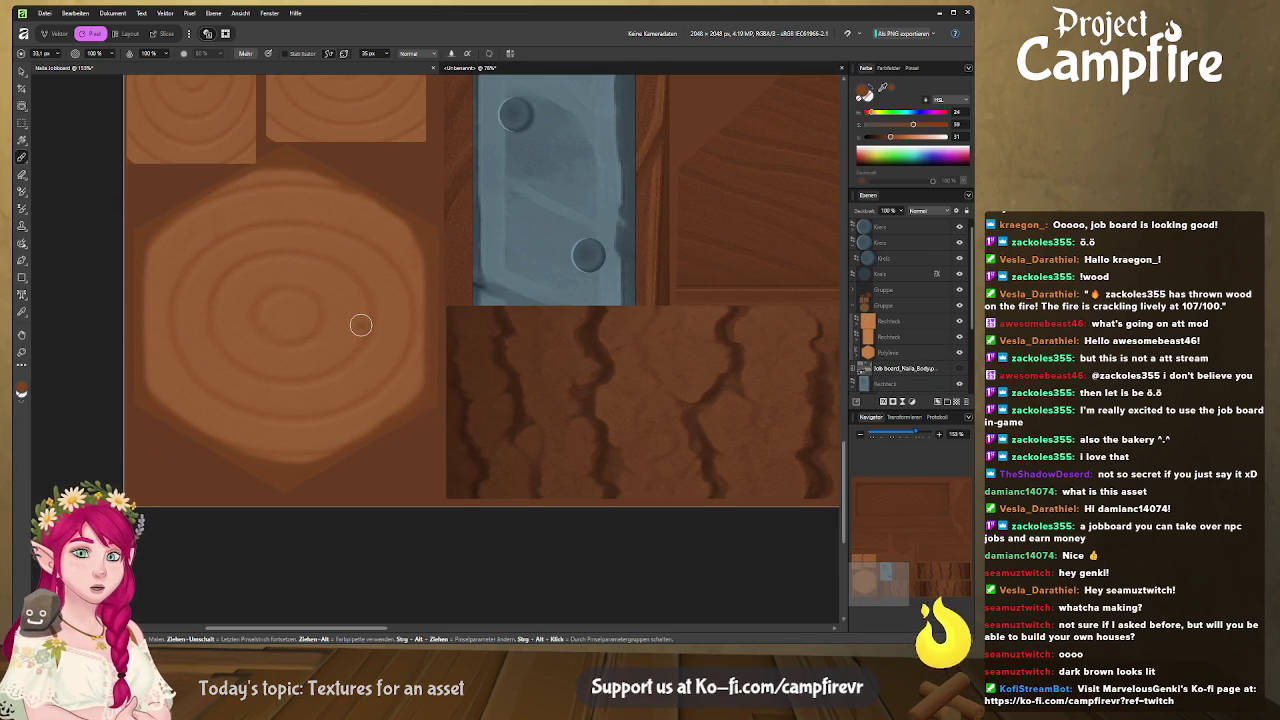
scroll(360, 324, "down", 2, "ctrl")
scroll(380, 327, "down", 2, "ctrl")
scroll(405, 332, "down", 2, "ctrl")
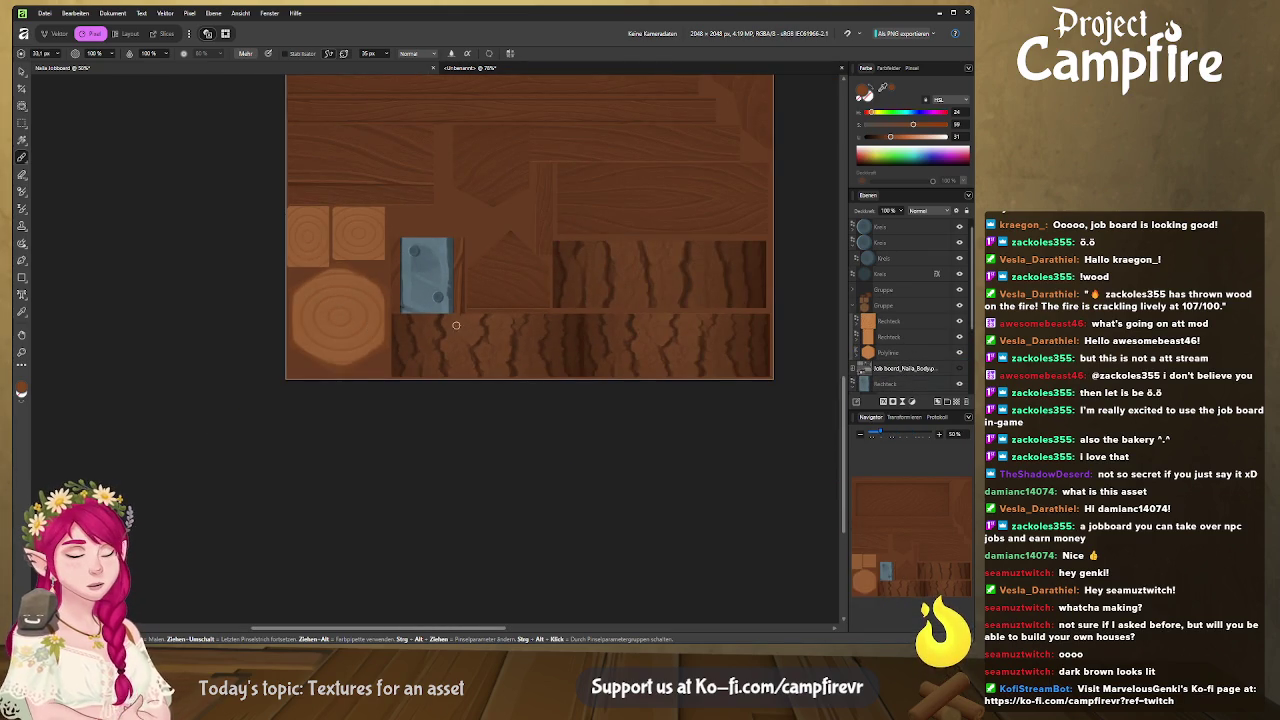
scroll(458, 326, "down", 1, "ctrl")
scroll(415, 314, "down", 1, "ctrl")
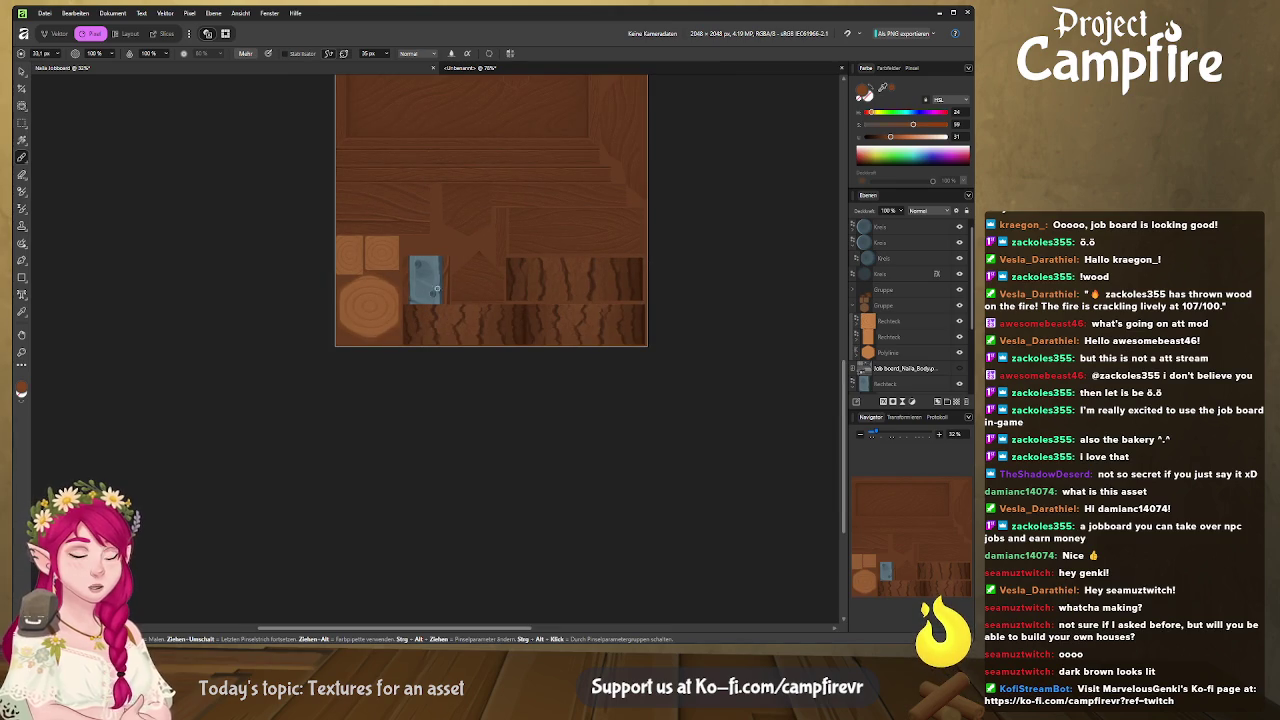
left_click(163, 33)
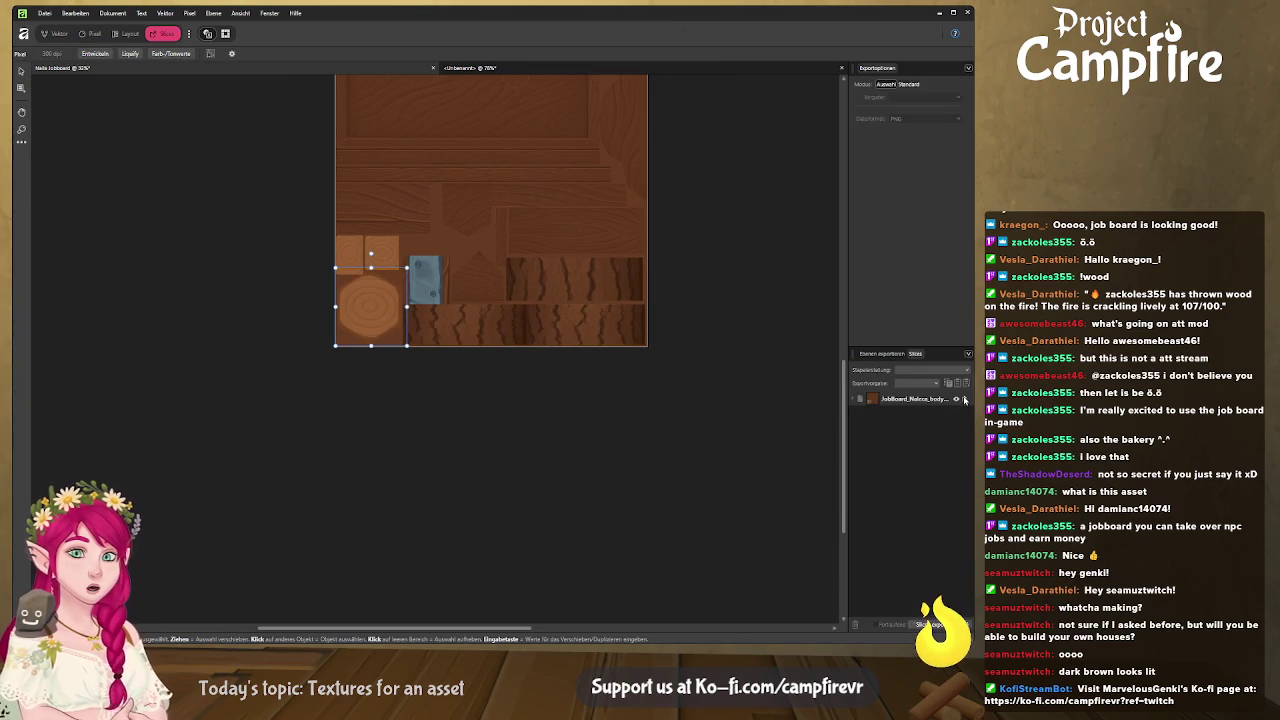
In Blender, orbit and zoom in close on the wood texture of the job board's post.
key("alt+Tab")
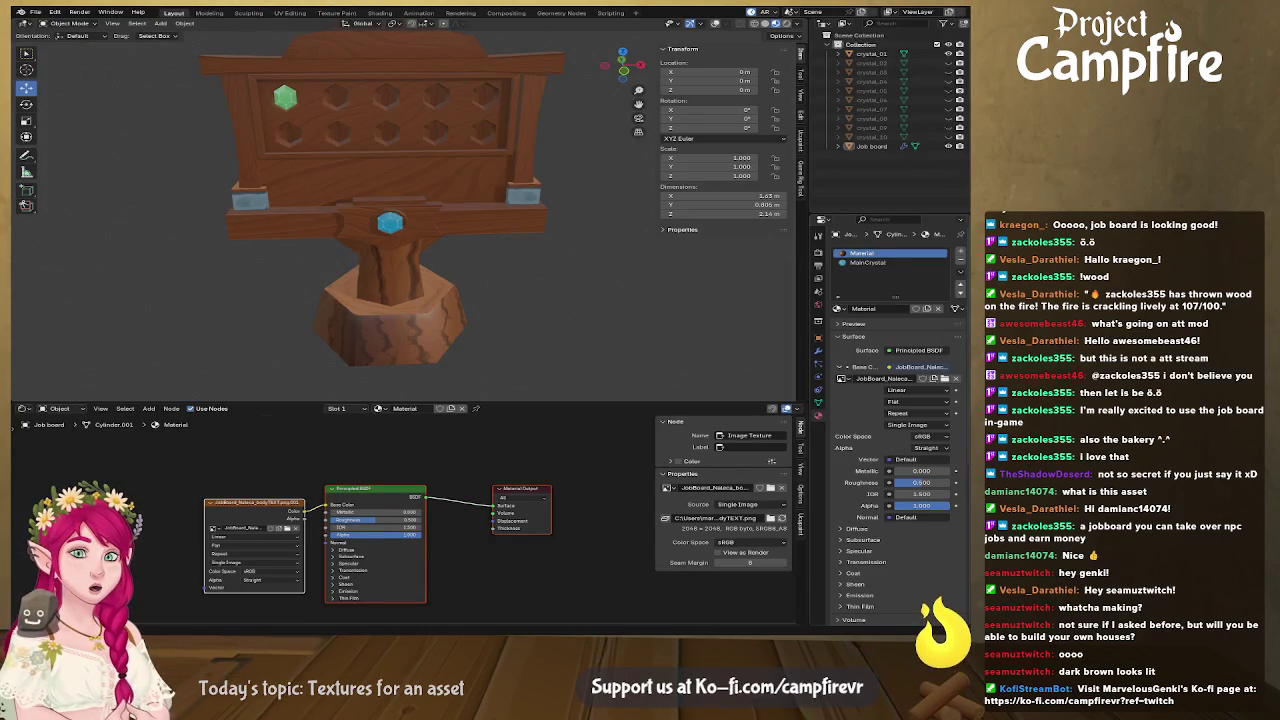
key("alt+Tab")
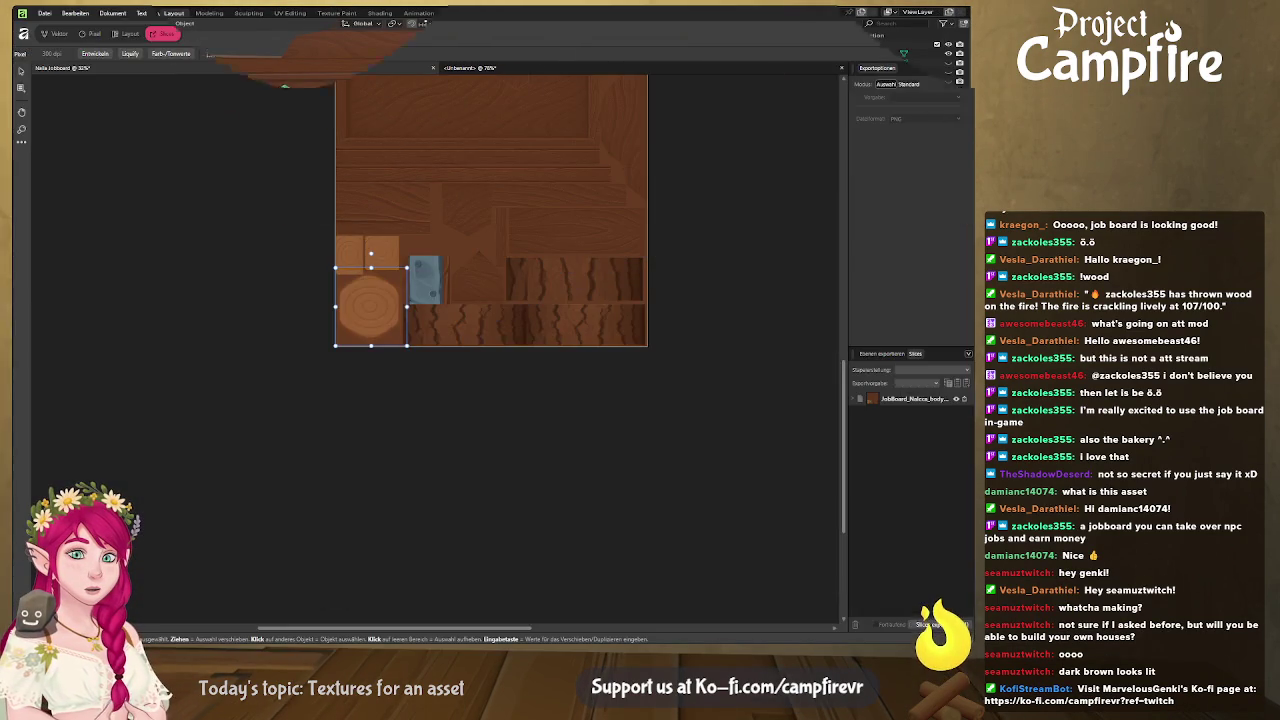
key("alt+Tab")
mouse_move(534, 337)
middle_mouse_down()
mouse_move(480, 340)
mouse_move(548, 346)
mouse_move(370, 319)
middle_mouse_up()
scroll(480, 340, "up", 3)
scroll(471, 343, "up", 3)
scroll(532, 319, "up", 3)
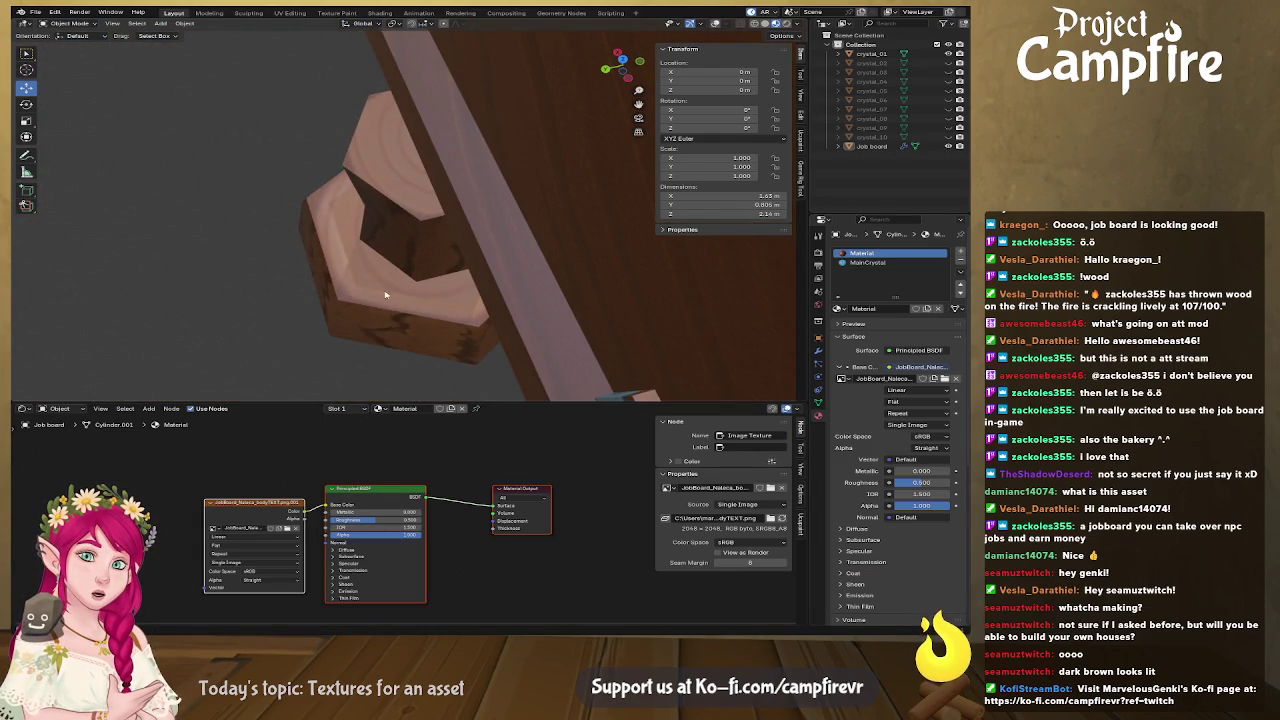
scroll(340, 285, "up", 2)
scroll(340, 285, "up", 2)
scroll(360, 289, "up", 2)
scroll(350, 298, "up", 2)
Inspect the peg's hexagonal base and board up close, then return to Affinity.
mouse_move(332, 314)
middle_mouse_down()
mouse_move(271, 286)
mouse_move(200, 294)
mouse_move(280, 136)
middle_mouse_up()
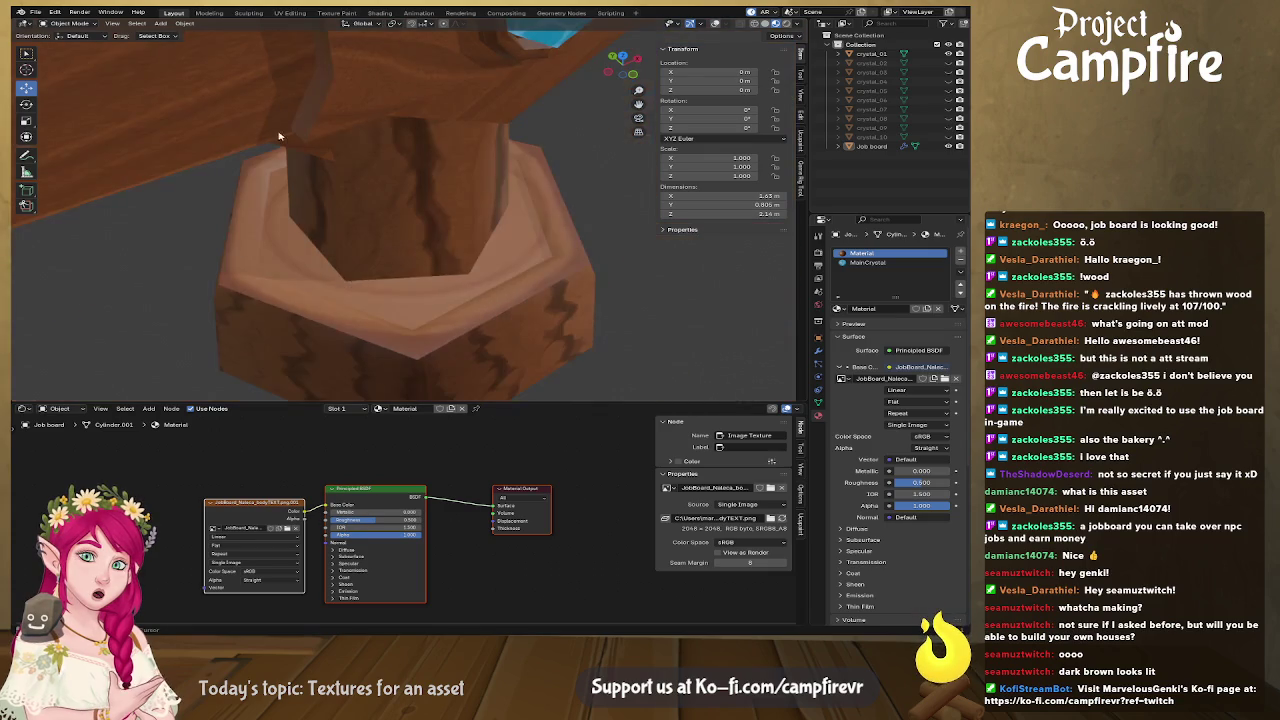
middle_click_drag(489, 323, 571, 253)
scroll(571, 253, "up", 2)
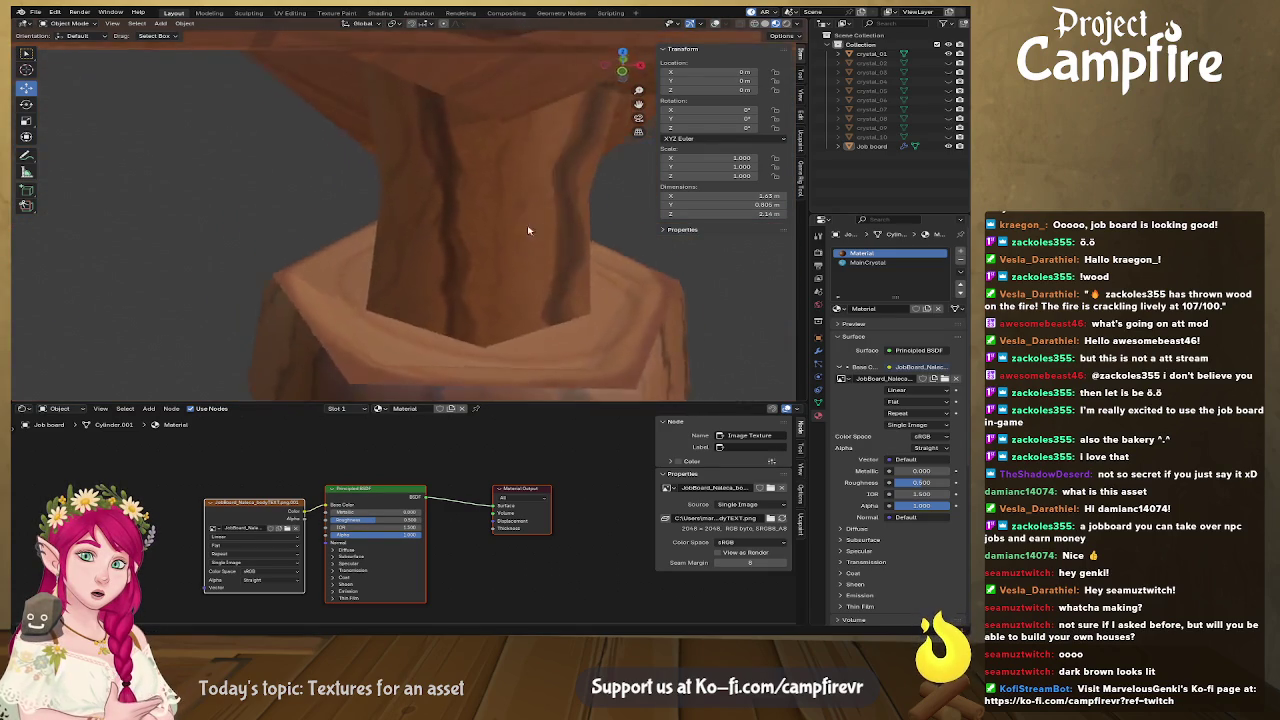
scroll(571, 253, "up", 2)
scroll(700, 253, "up", 2)
scroll(743, 253, "down", 2)
scroll(680, 262, "down", 2)
mouse_move(605, 268)
middle_mouse_down()
mouse_move(618, 288)
mouse_move(451, 240)
middle_mouse_up()
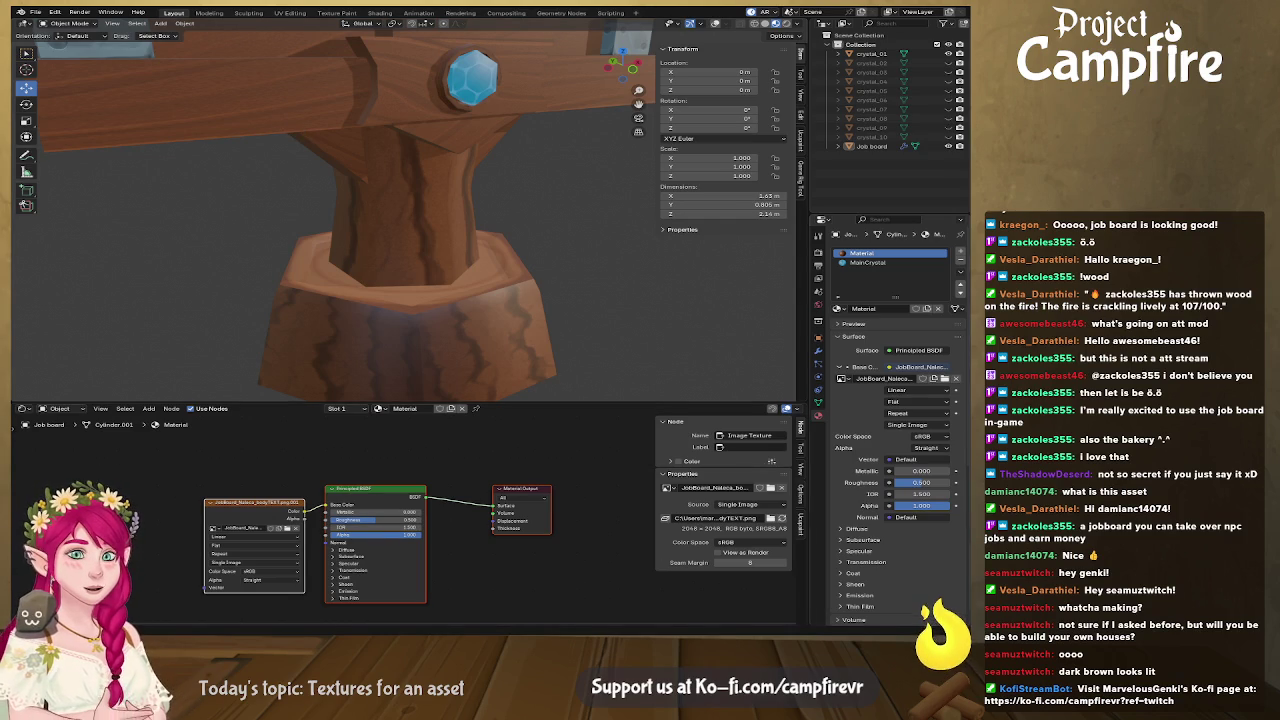
key("alt+Tab")
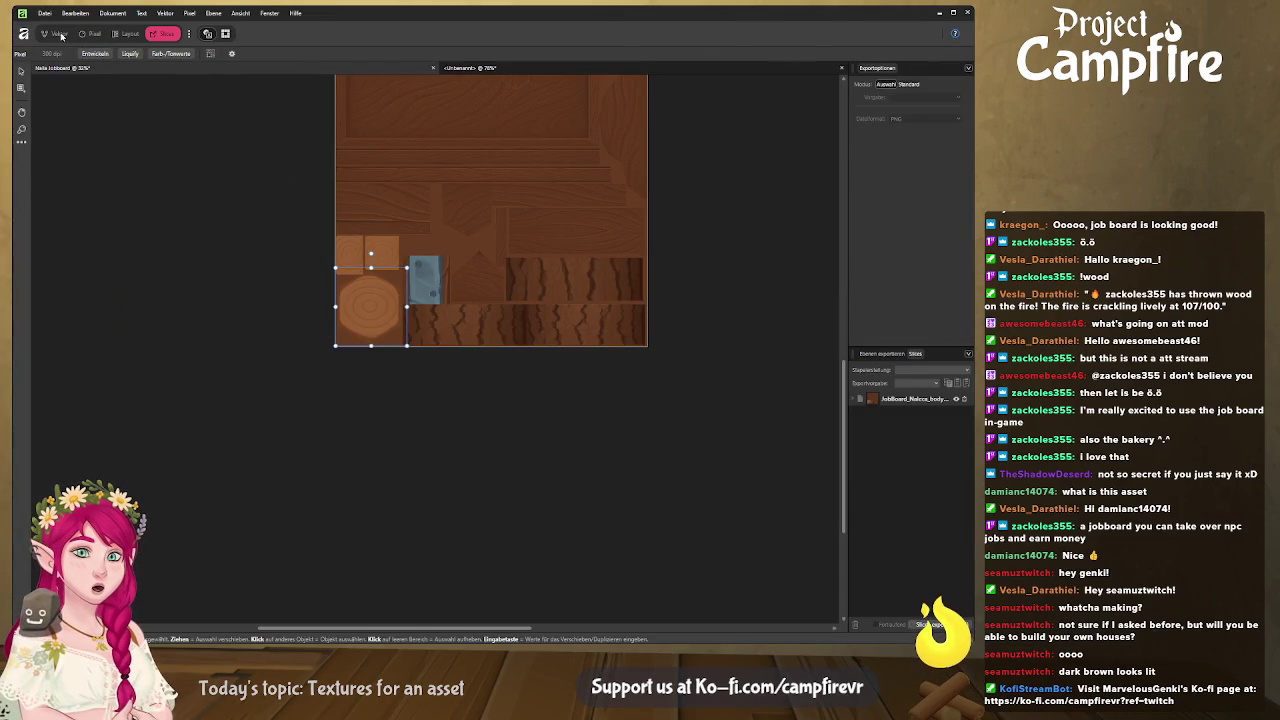
Show the template layout guide, expand the Polylinie group, and pick the Paint Brush in Pixel persona.
left_click(58, 34)
left_click(966, 369)
scroll(408, 355, "up", 2)
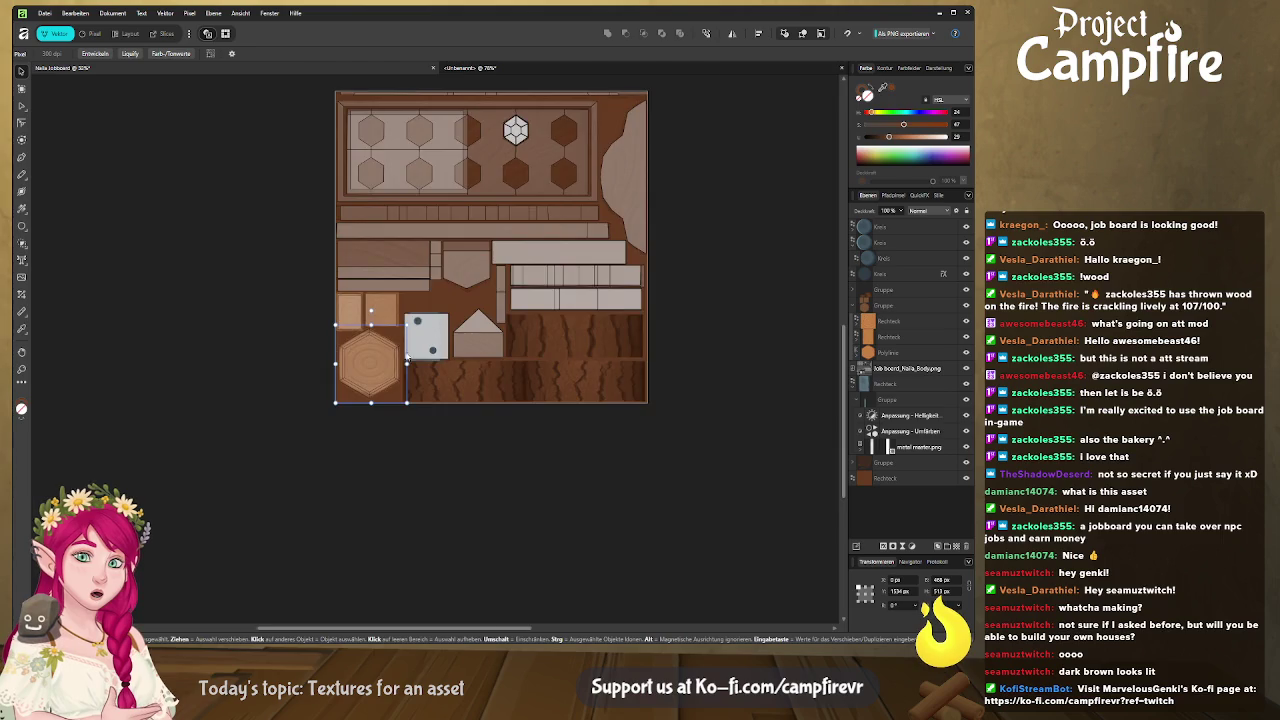
scroll(408, 355, "up", 2, "ctrl")
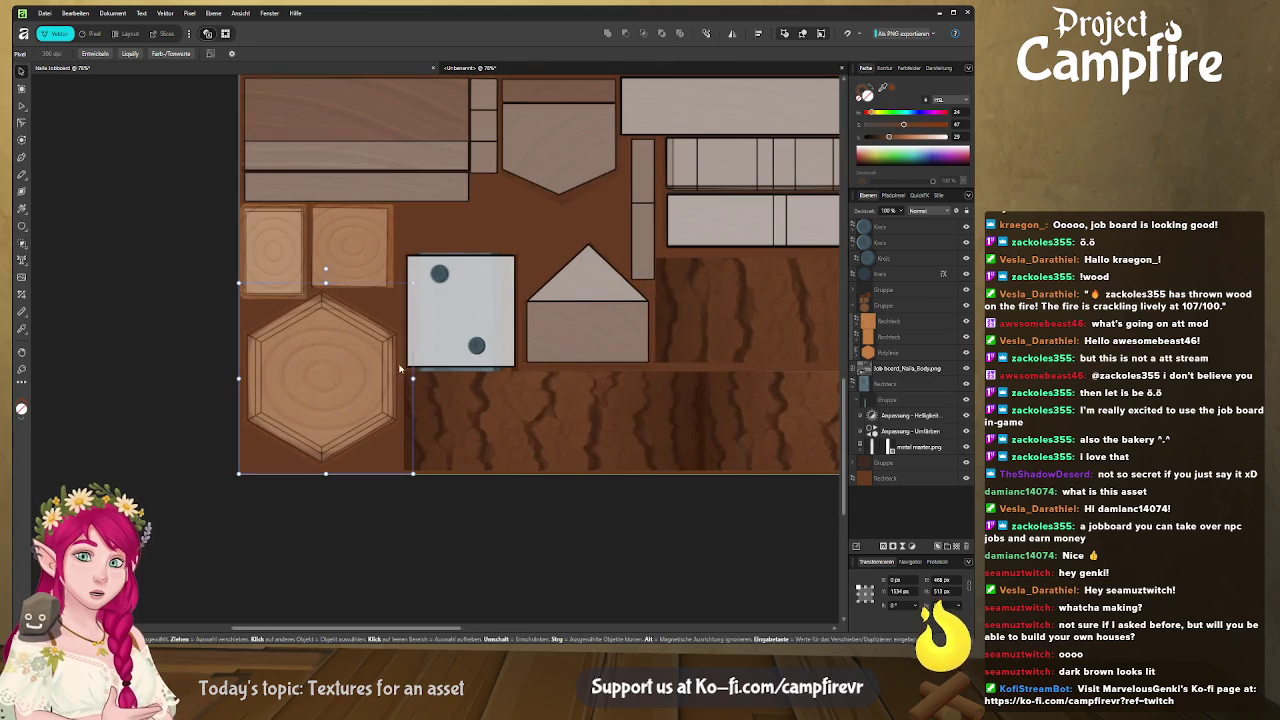
left_click(858, 354)
scroll(355, 402, "up", 4, "ctrl")
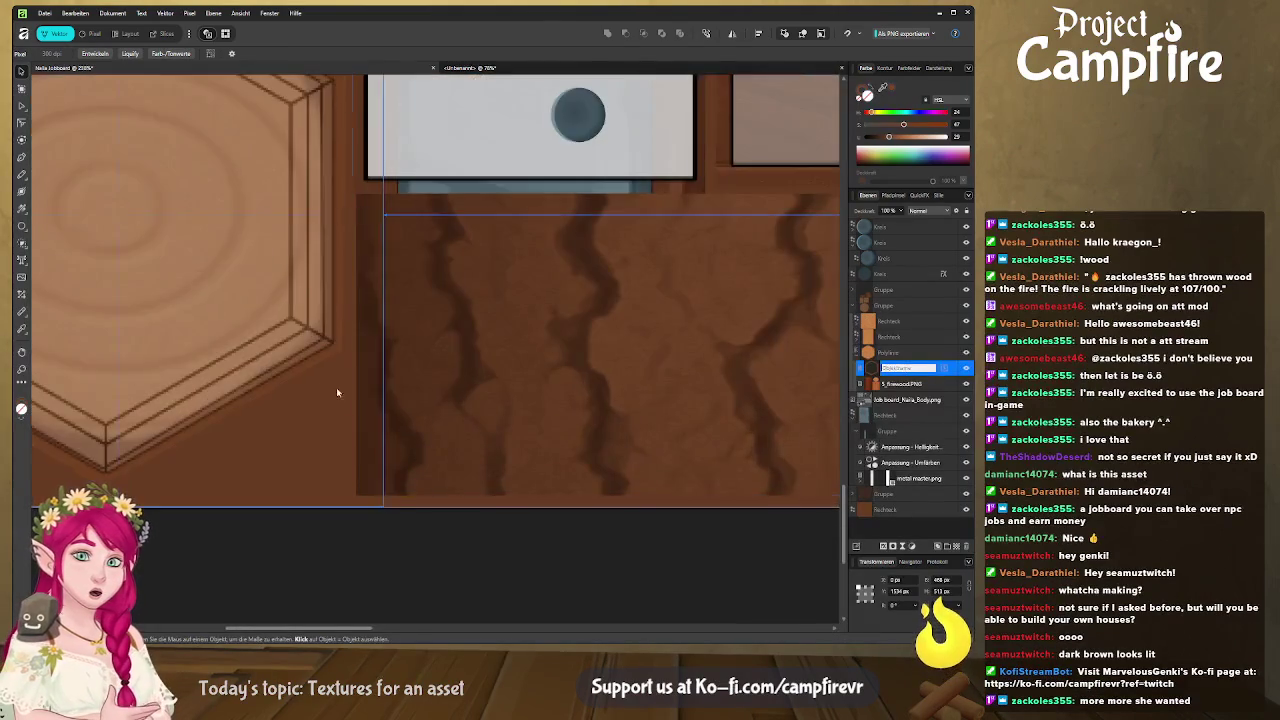
scroll(355, 402, "down", 1, "ctrl")
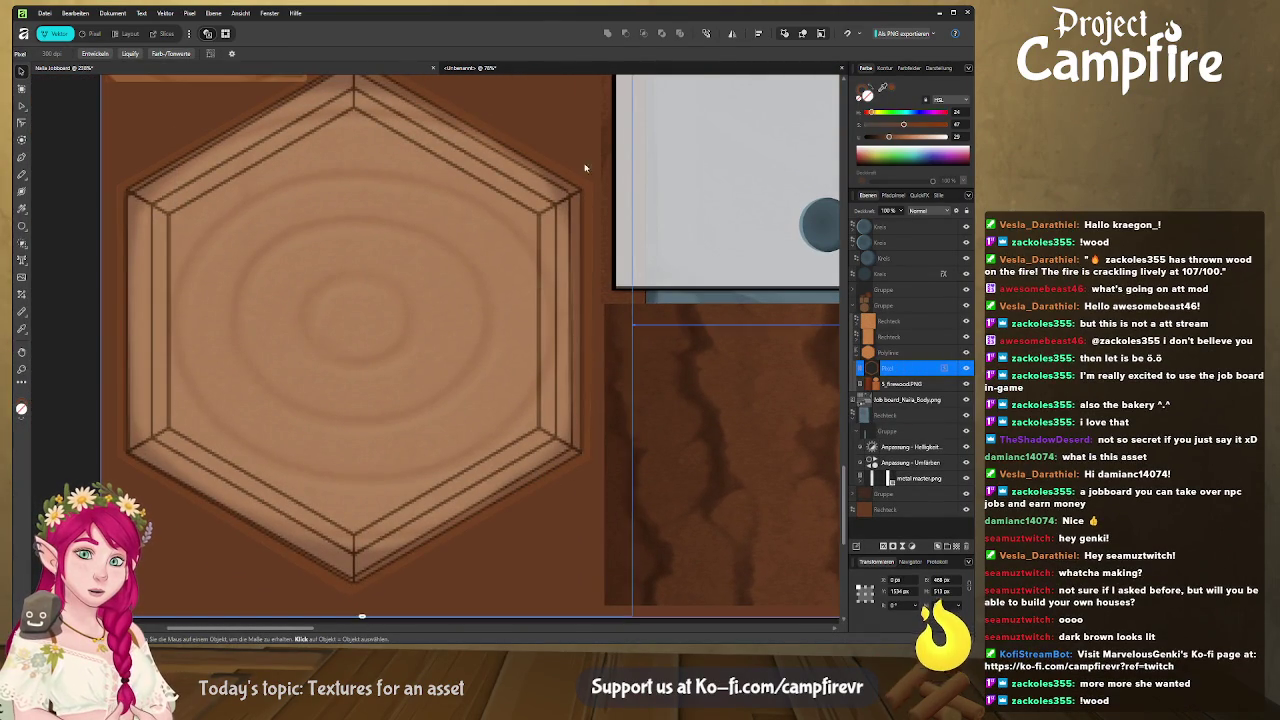
left_click(98, 33)
left_click(21, 157)
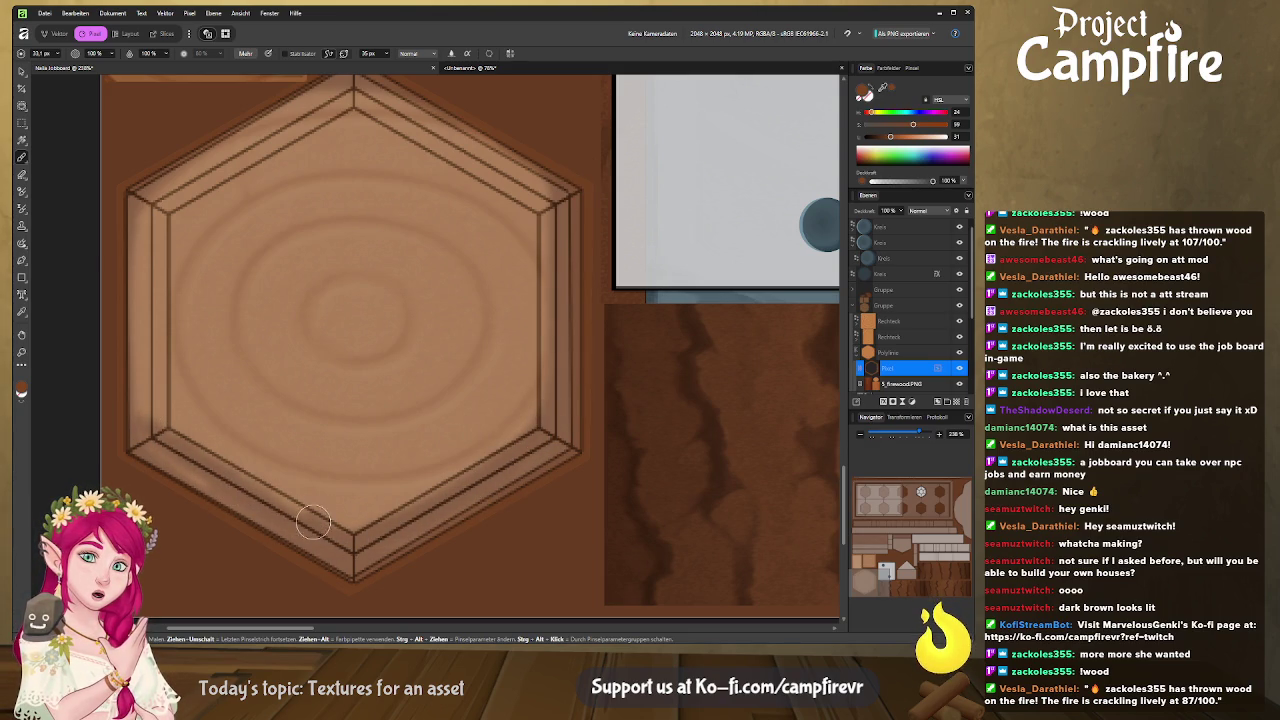
Paint dark brown shading along the hexagon's upper-left bevel edges, panning across the piece.
mouse_move(150, 265)
left_mouse_down()
mouse_move(148, 221)
mouse_move(174, 181)
mouse_move(352, 82)
mouse_move(545, 205)
mouse_move(395, 88)
mouse_move(557, 194)
mouse_move(577, 314)
mouse_move(557, 443)
mouse_move(387, 545)
left_mouse_up()
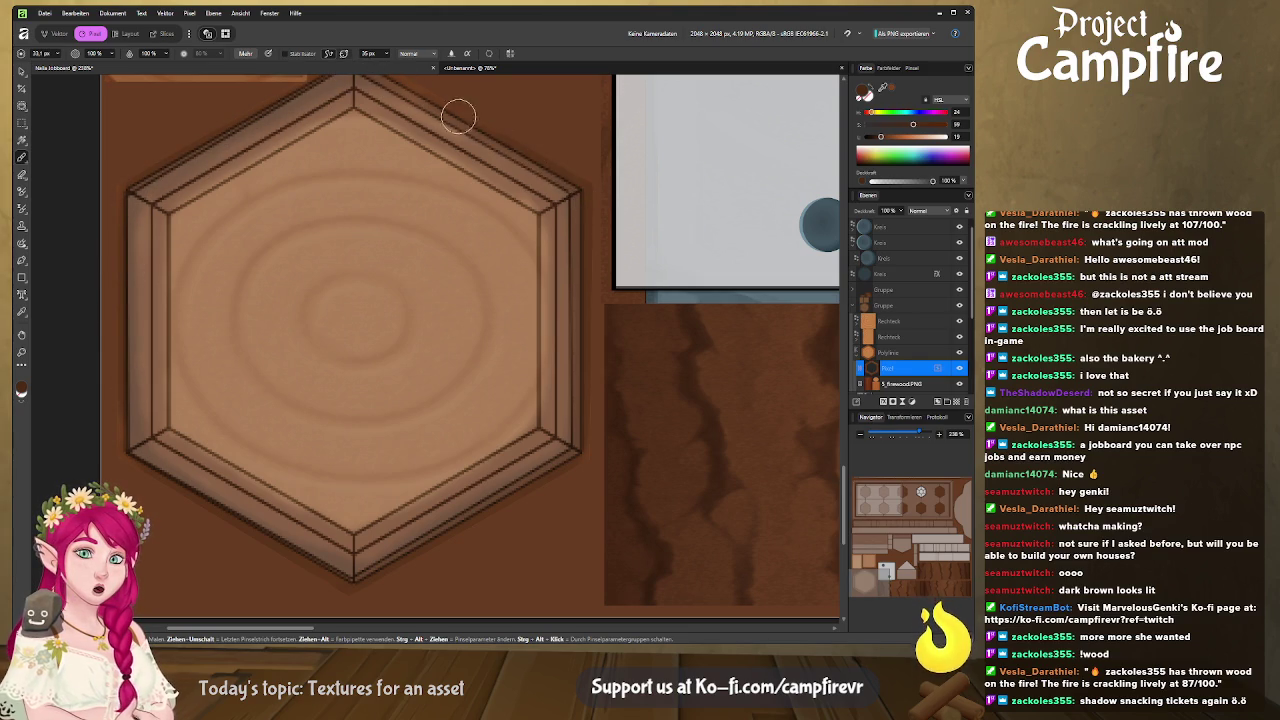
middle_click_drag(530, 142, 560, 232)
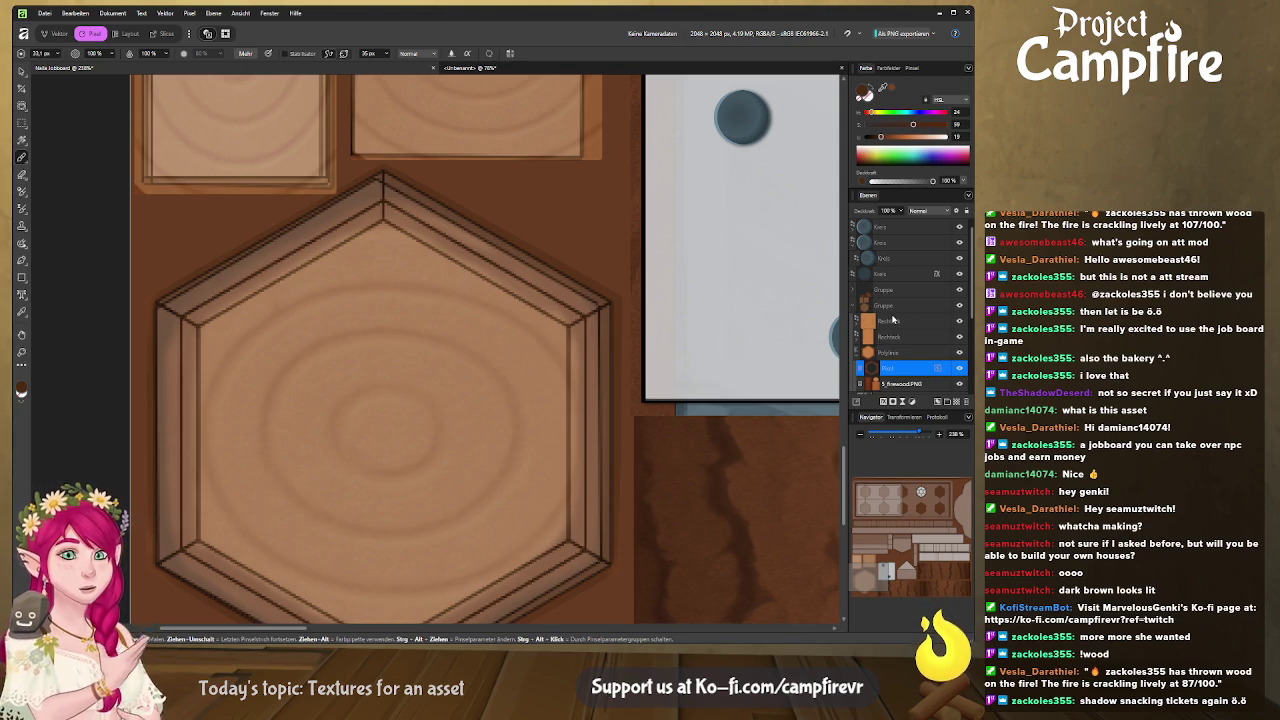
scroll(929, 304, "down", 3)
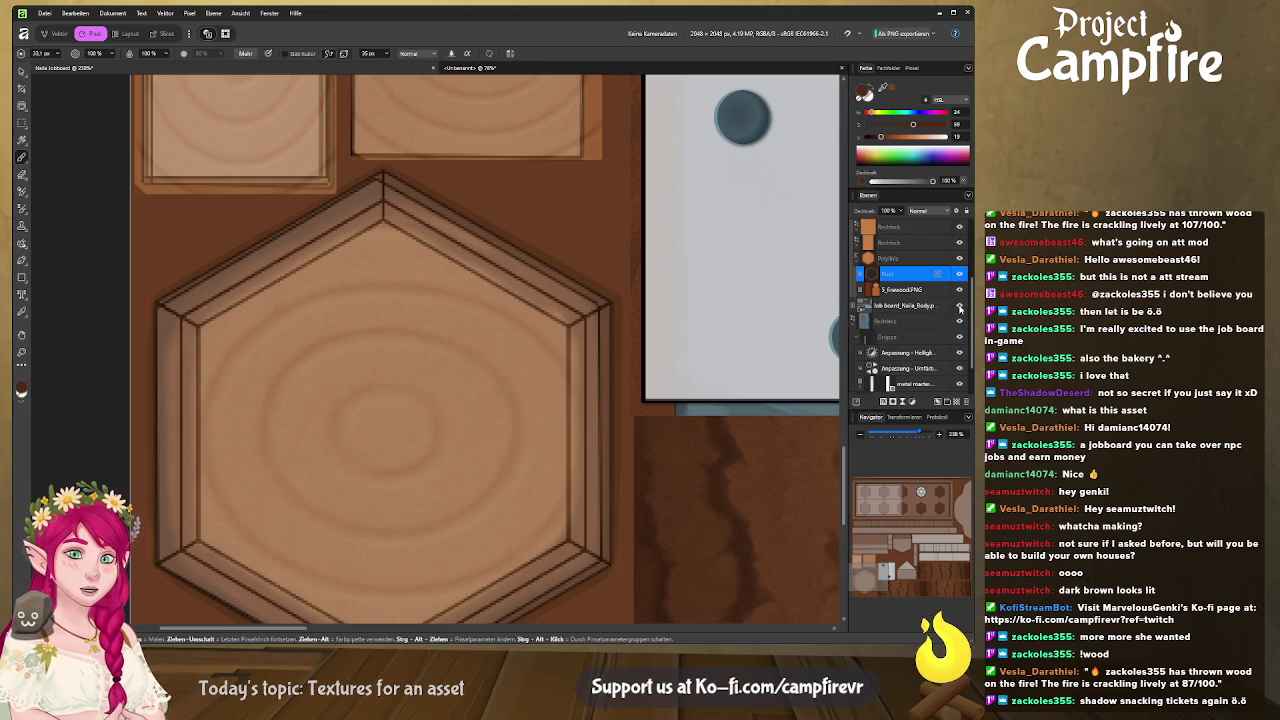
Hide the layout guide, switch to Export persona, and orbit the Blender job board model.
left_click(960, 307)
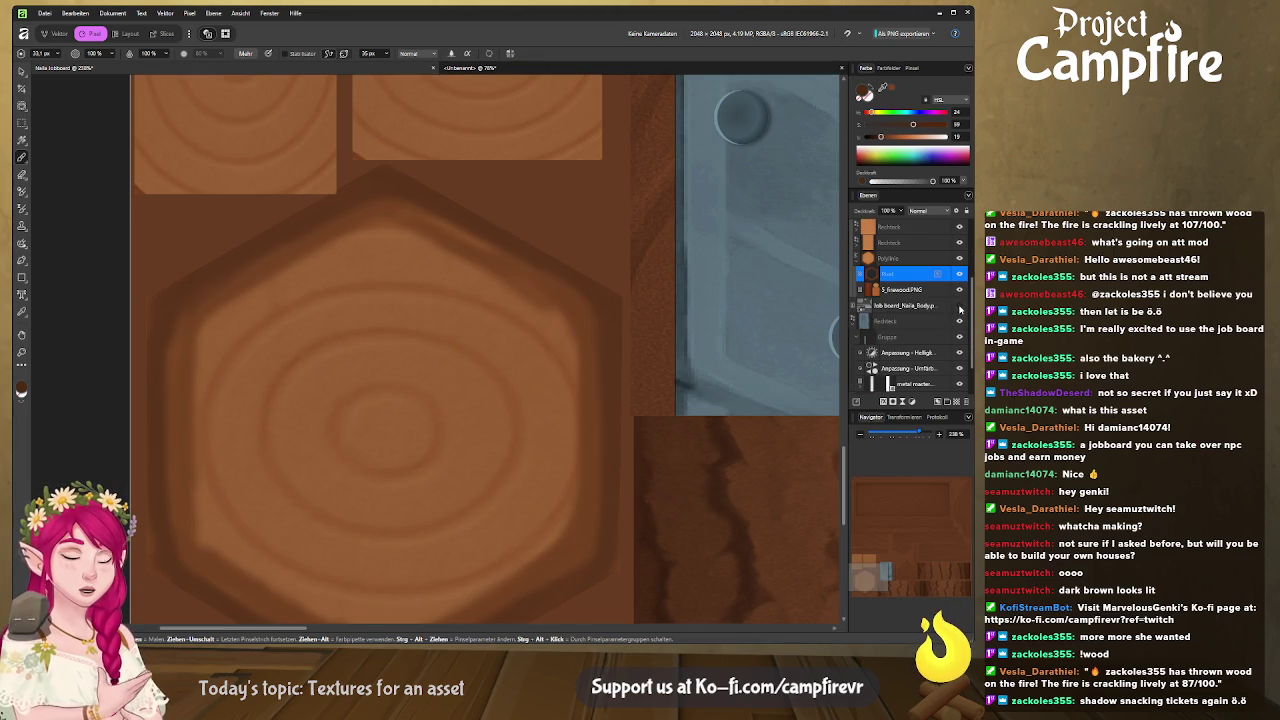
left_click(168, 34)
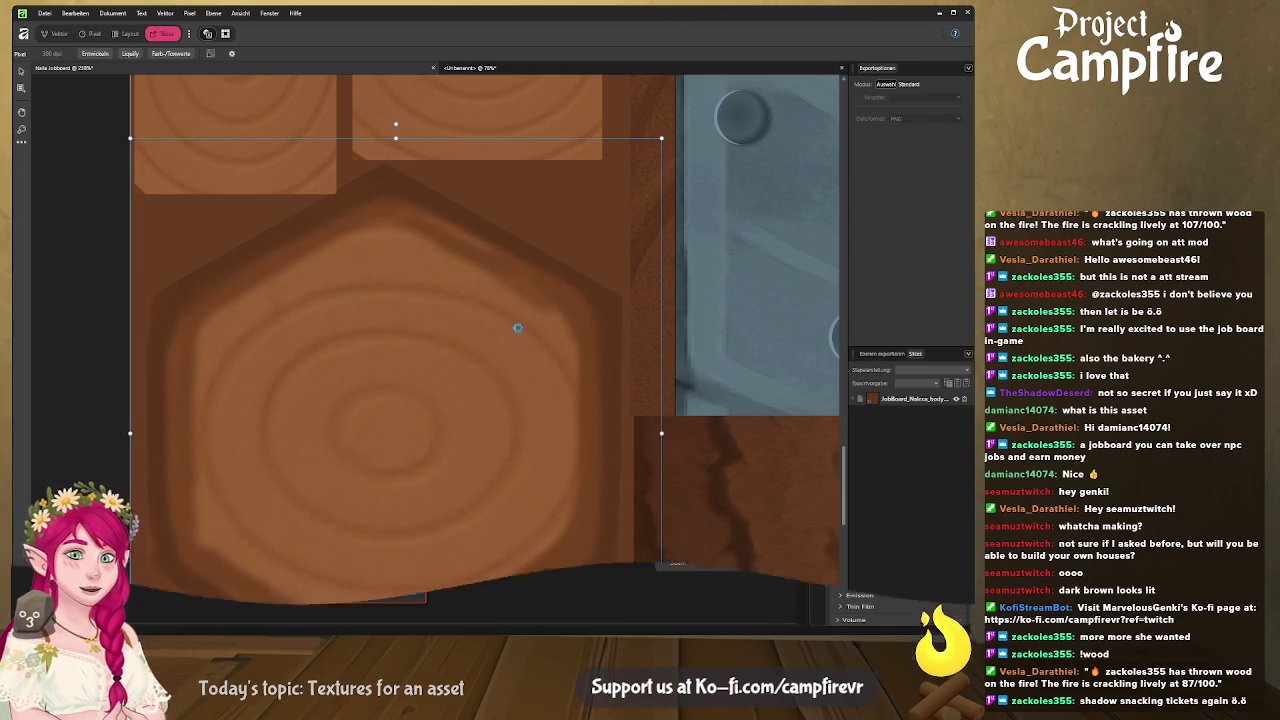
key("alt+Tab")
key("alt+Tab")
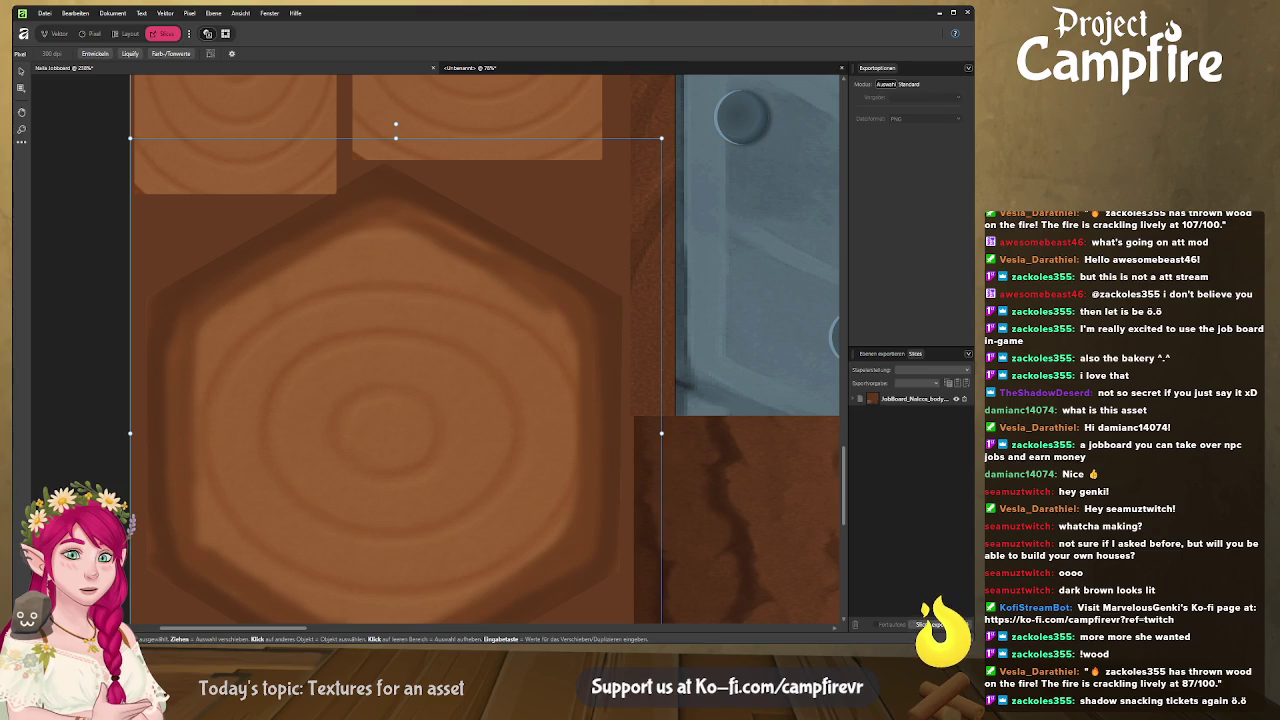
key("alt+Tab")
mouse_move(480, 260)
middle_mouse_down()
mouse_move(551, 336)
mouse_move(612, 320)
mouse_move(609, 303)
mouse_move(590, 301)
mouse_move(603, 303)
mouse_move(42, 330)
mouse_move(649, 299)
mouse_move(647, 287)
middle_mouse_up()
scroll(609, 303, "down", 2)
scroll(590, 301, "up", 2)
scroll(603, 303, "down", 3)
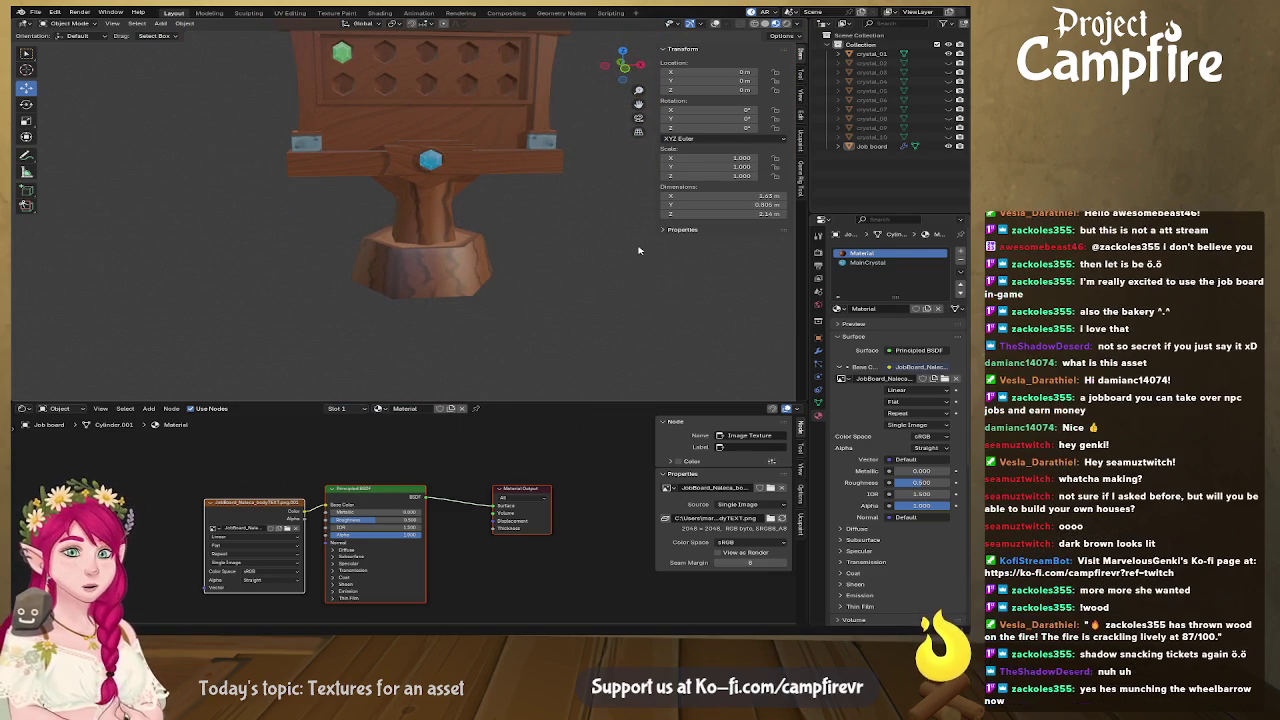
Zoom and orbit onto the side bracket's metal plate and crystal, then return to Affinity.
scroll(601, 218, "up", 3)
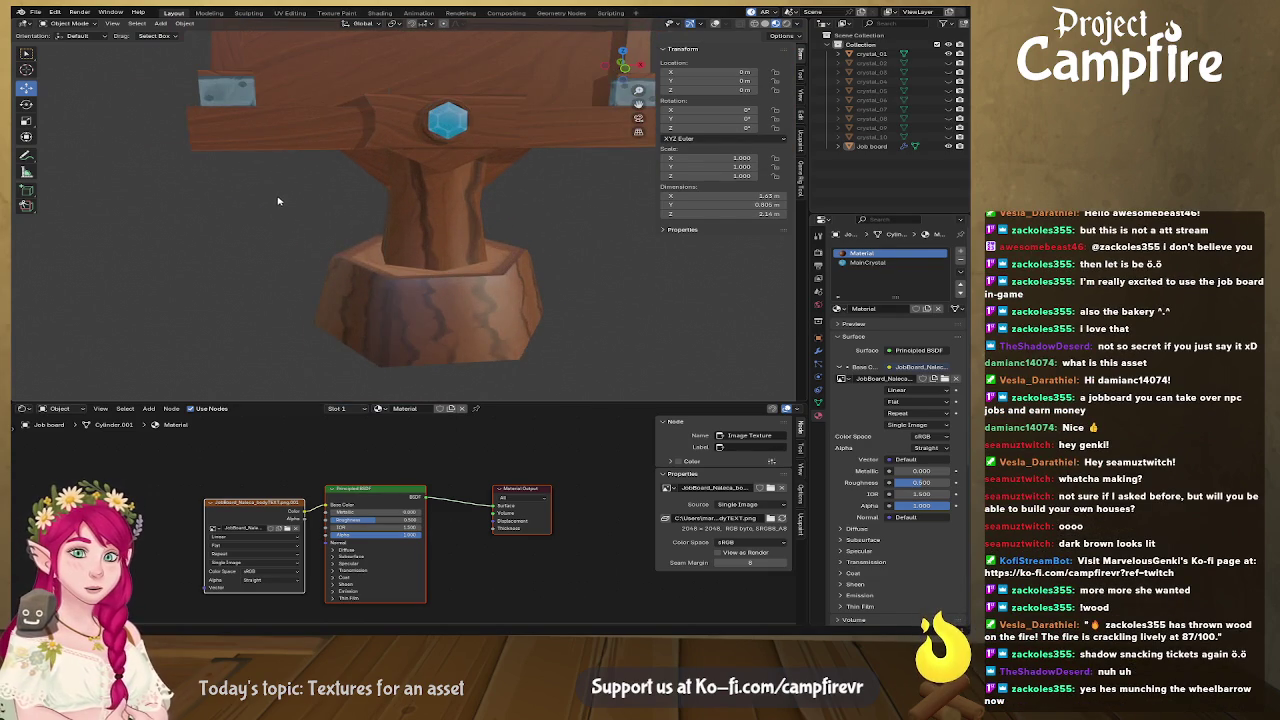
scroll(278, 201, "up", 3)
mouse_move(273, 193)
middle_mouse_down()
mouse_move(320, 300)
mouse_move(389, 286)
middle_mouse_up()
scroll(320, 300, "up", 2)
scroll(245, 279, "up", 2)
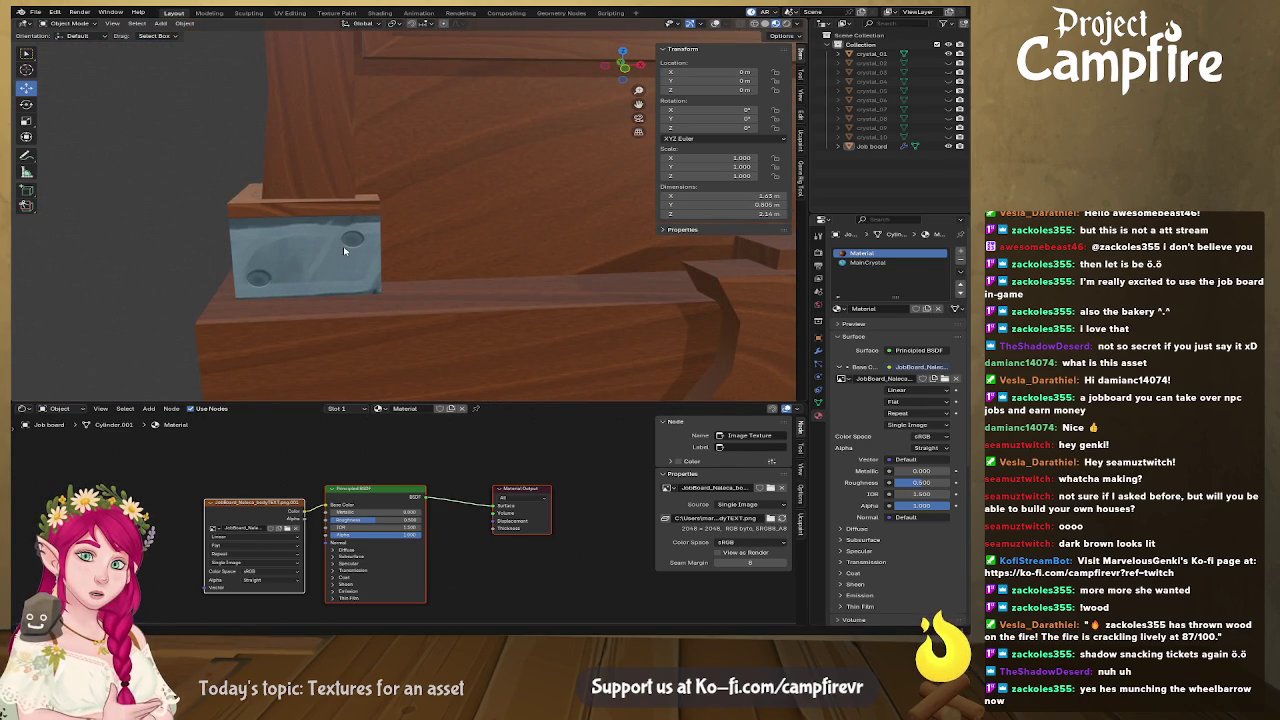
mouse_move(344, 259)
middle_mouse_down()
mouse_move(502, 248)
mouse_move(347, 257)
middle_mouse_up()
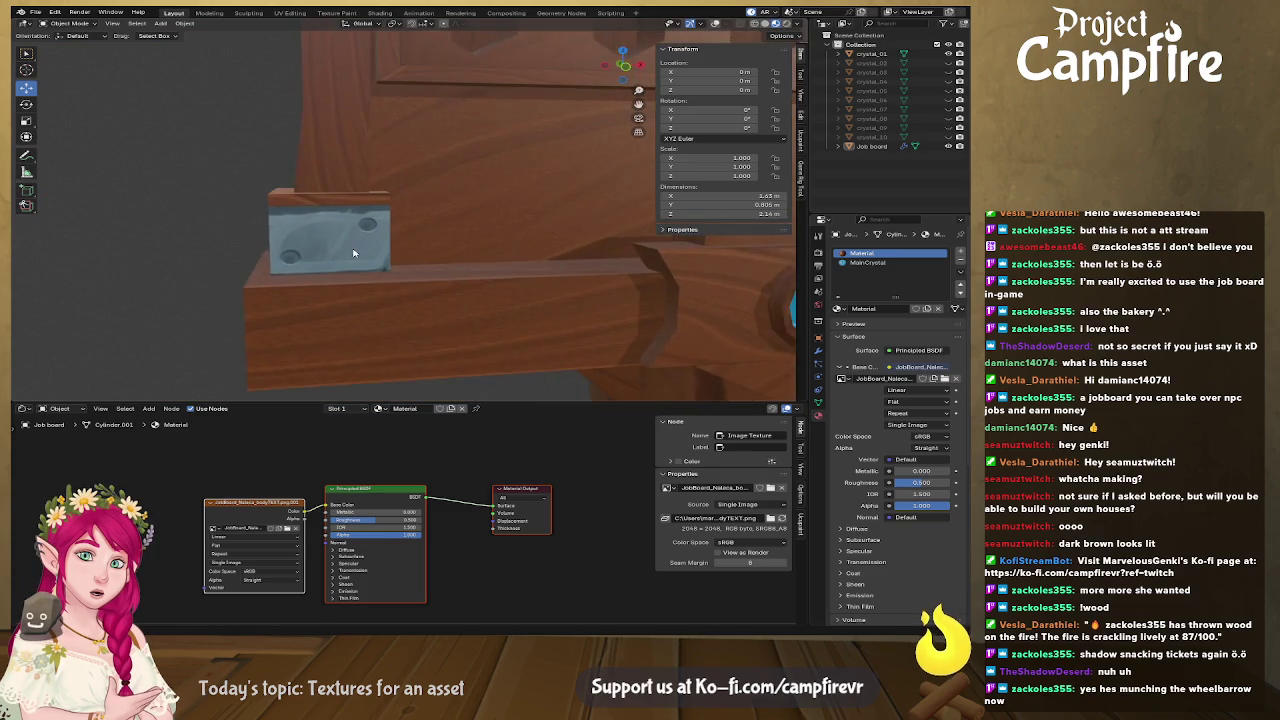
scroll(347, 257, "up", 2)
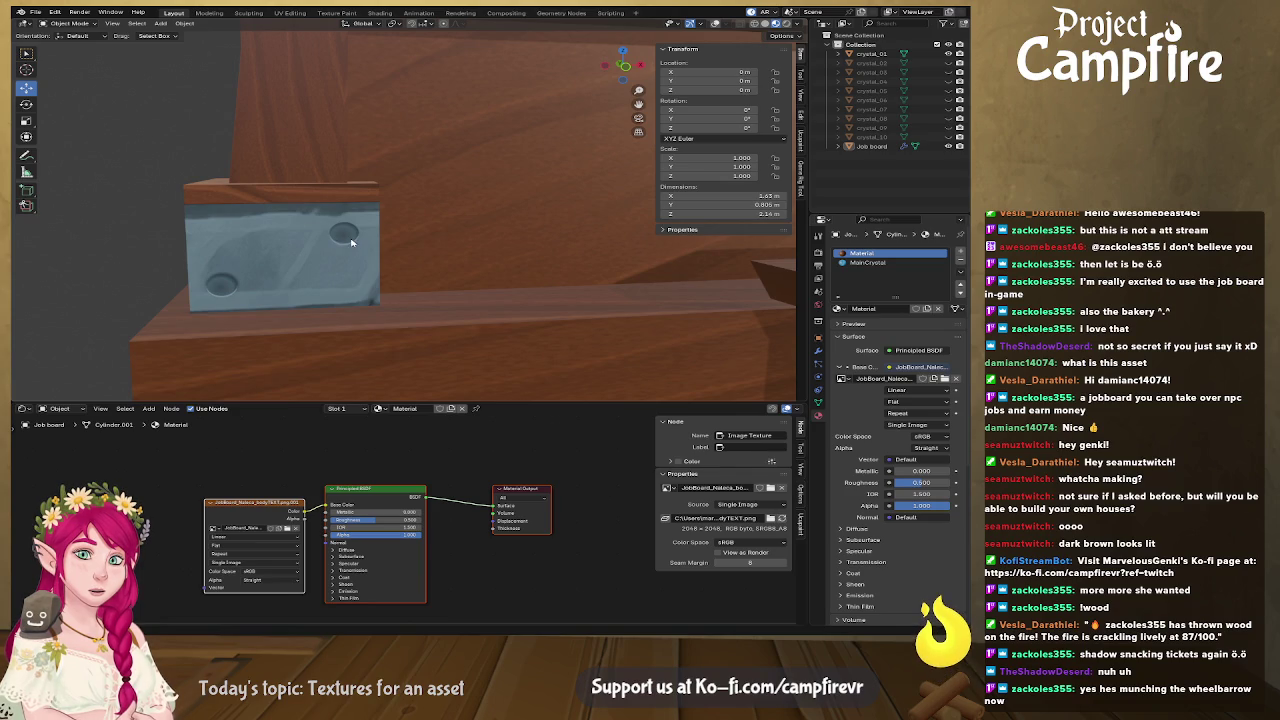
scroll(526, 377, "down", 3)
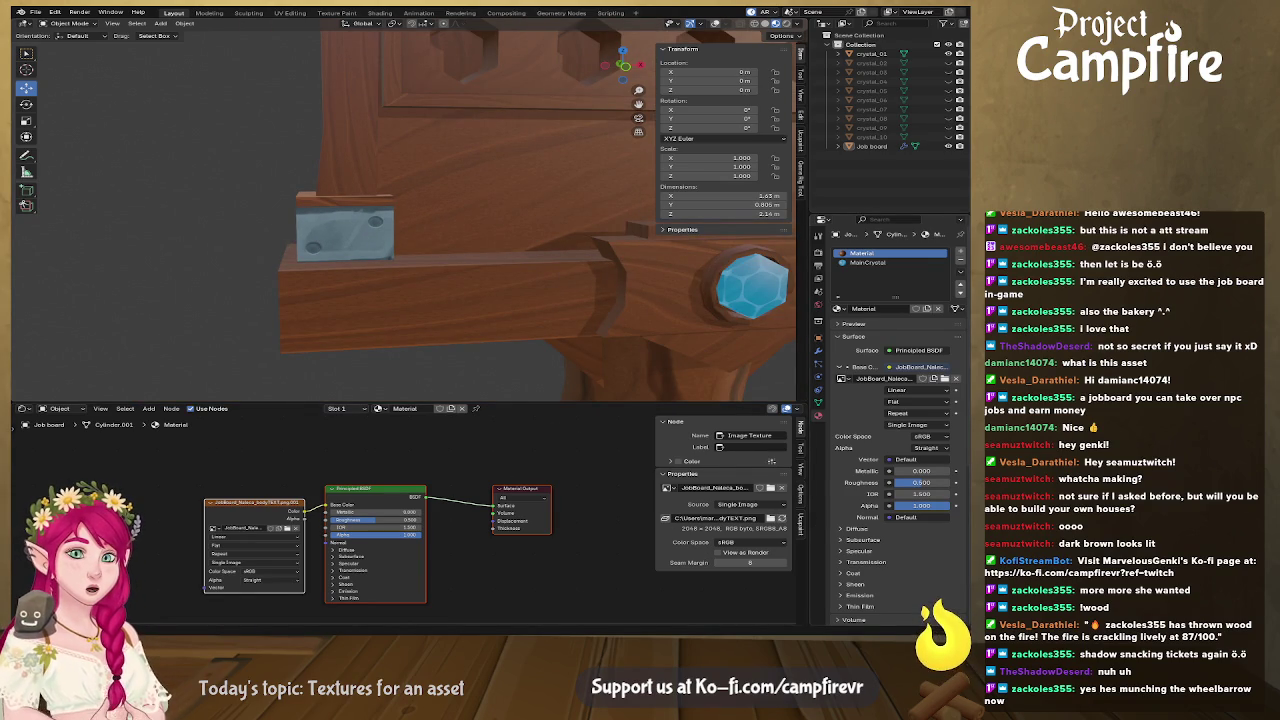
key("alt+Tab")
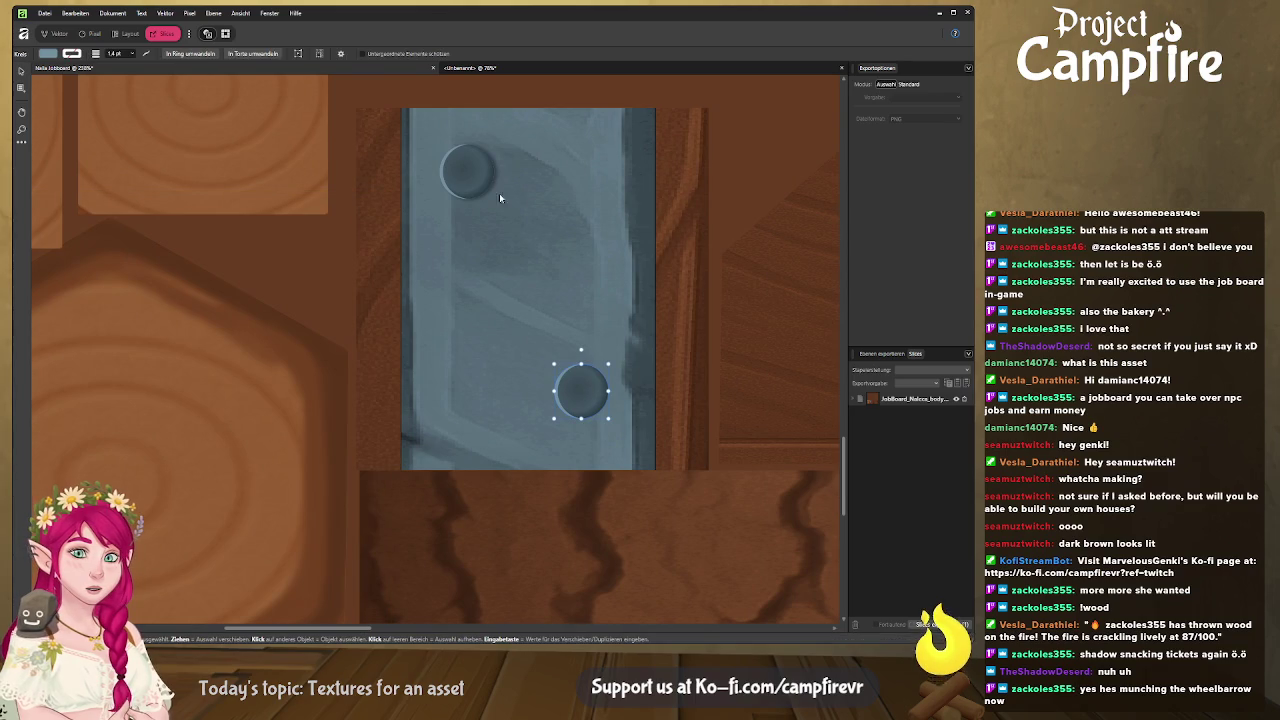
Select the upper bolt circle in the Vector persona and flip it horizontally.
left_click(464, 186, "shift")
left_click(603, 390)
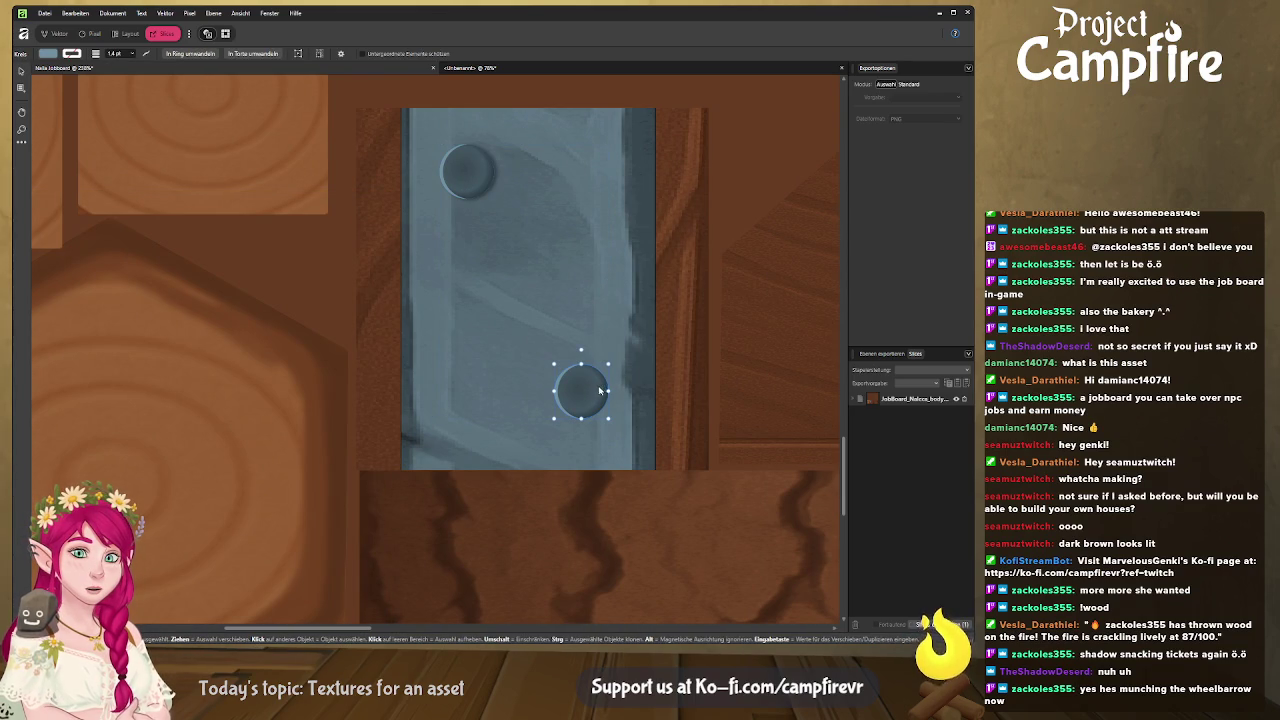
left_click(60, 34)
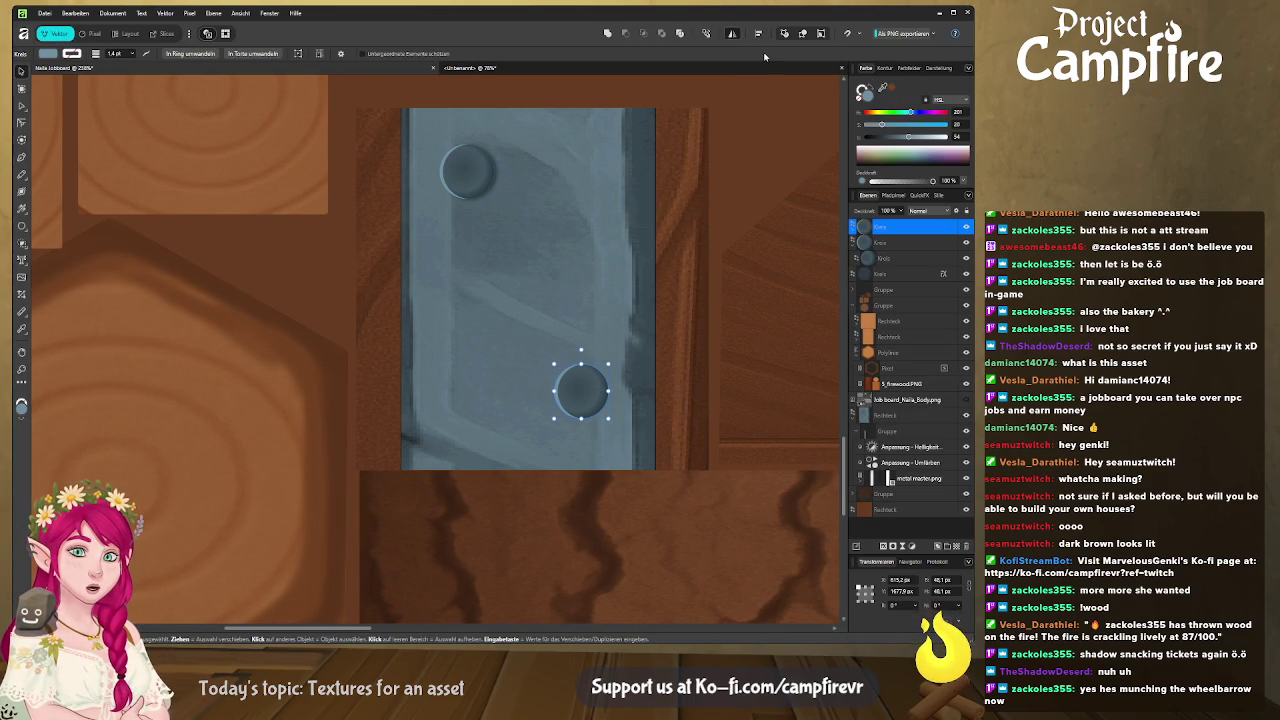
left_click(460, 167)
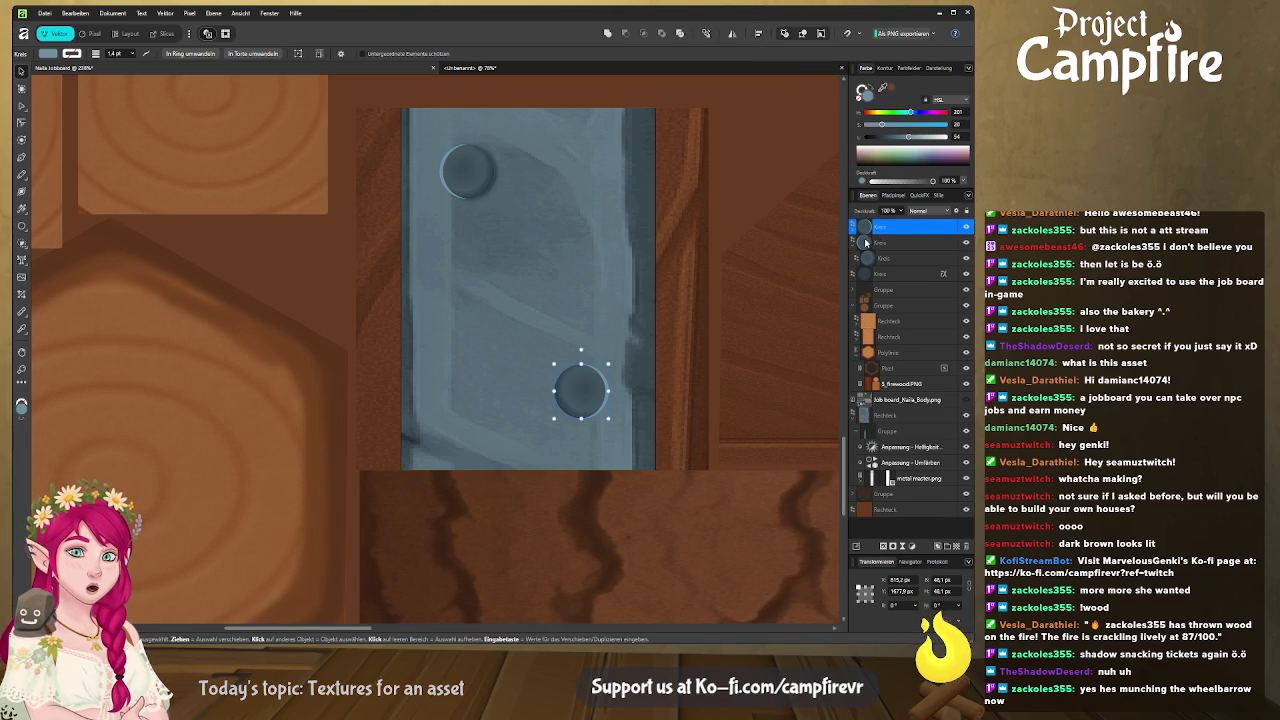
left_click(733, 33)
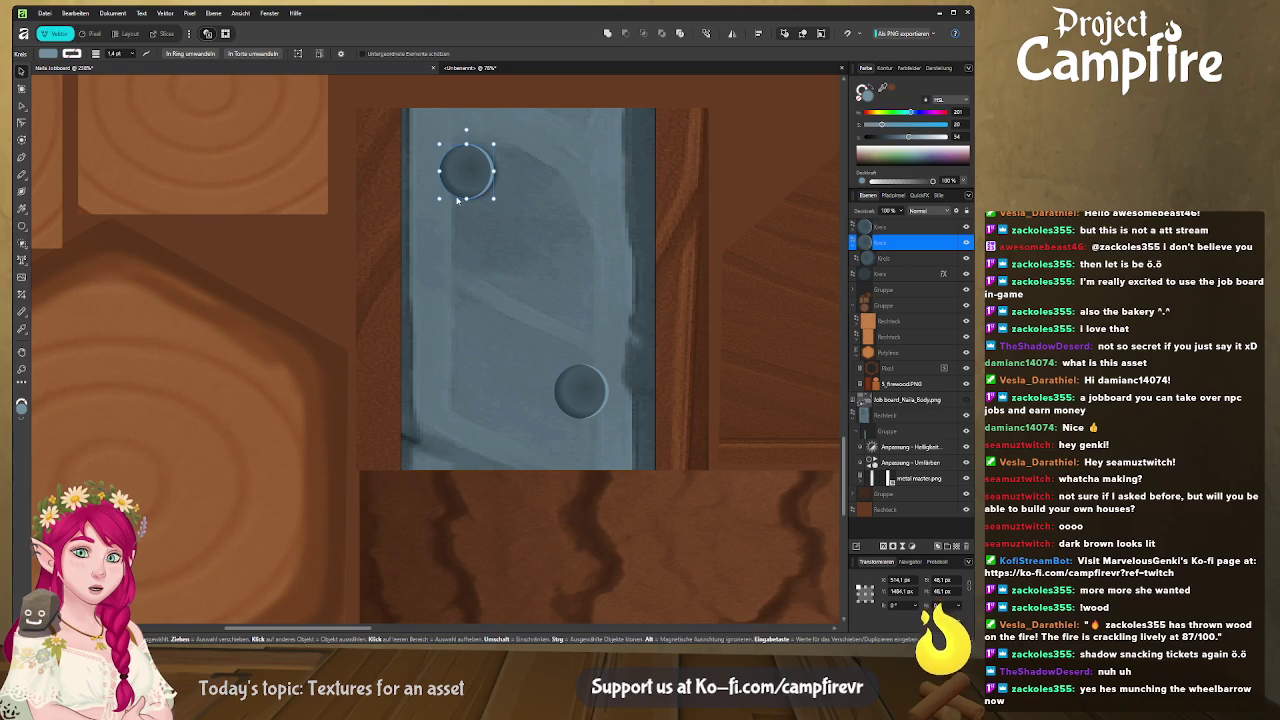
Flip the metal plate rectangle horizontally, nudge it slightly left, and show the Export persona.
left_click(618, 221)
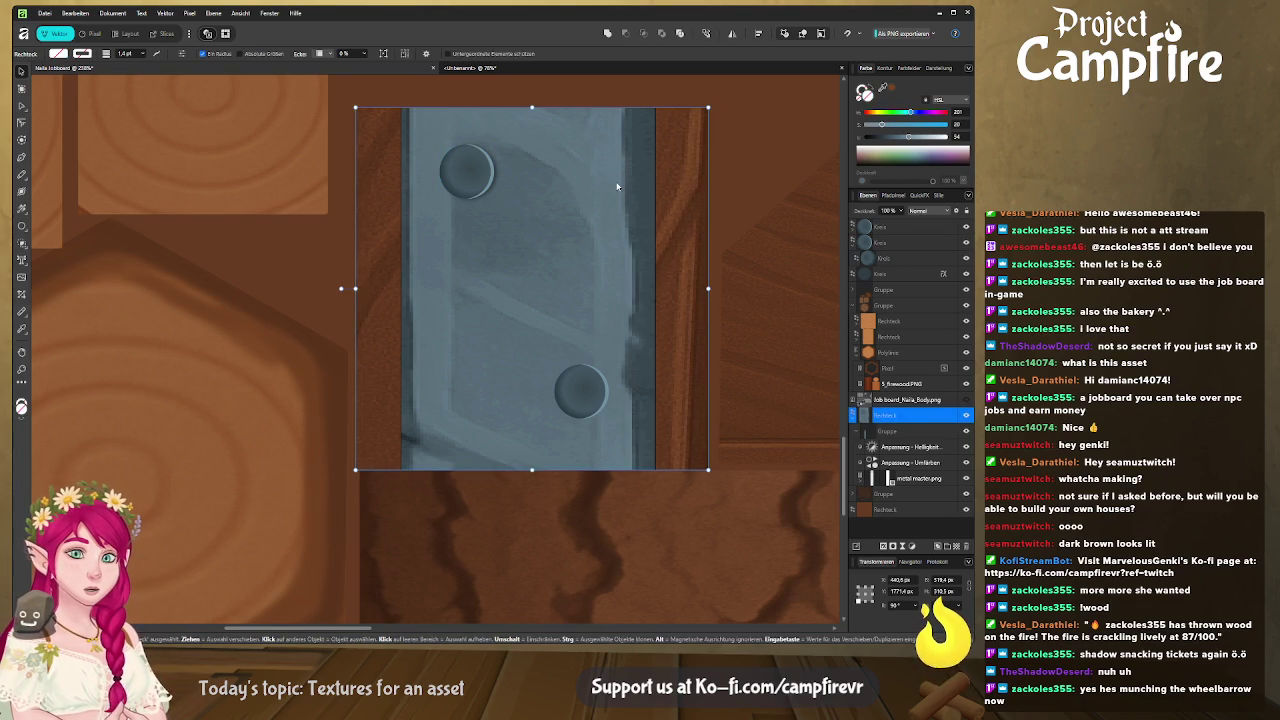
left_click(732, 33)
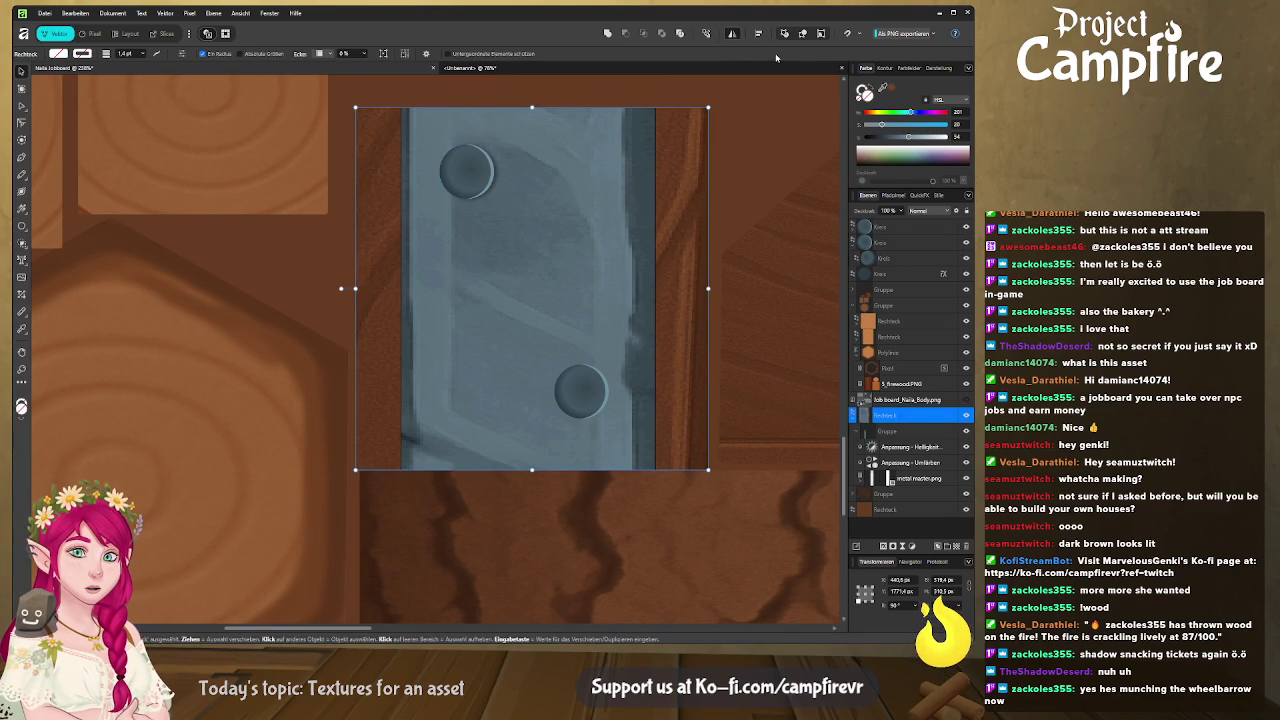
left_click_drag(626, 272, 617, 275)
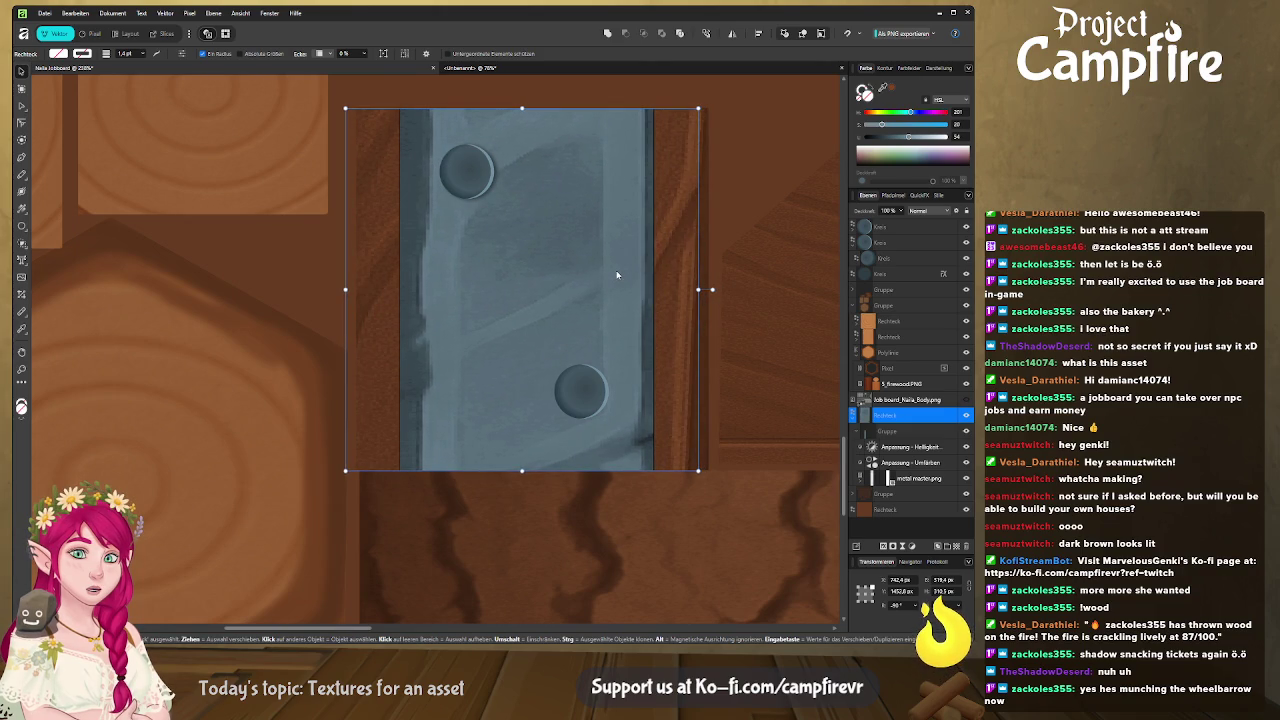
left_click(171, 35)
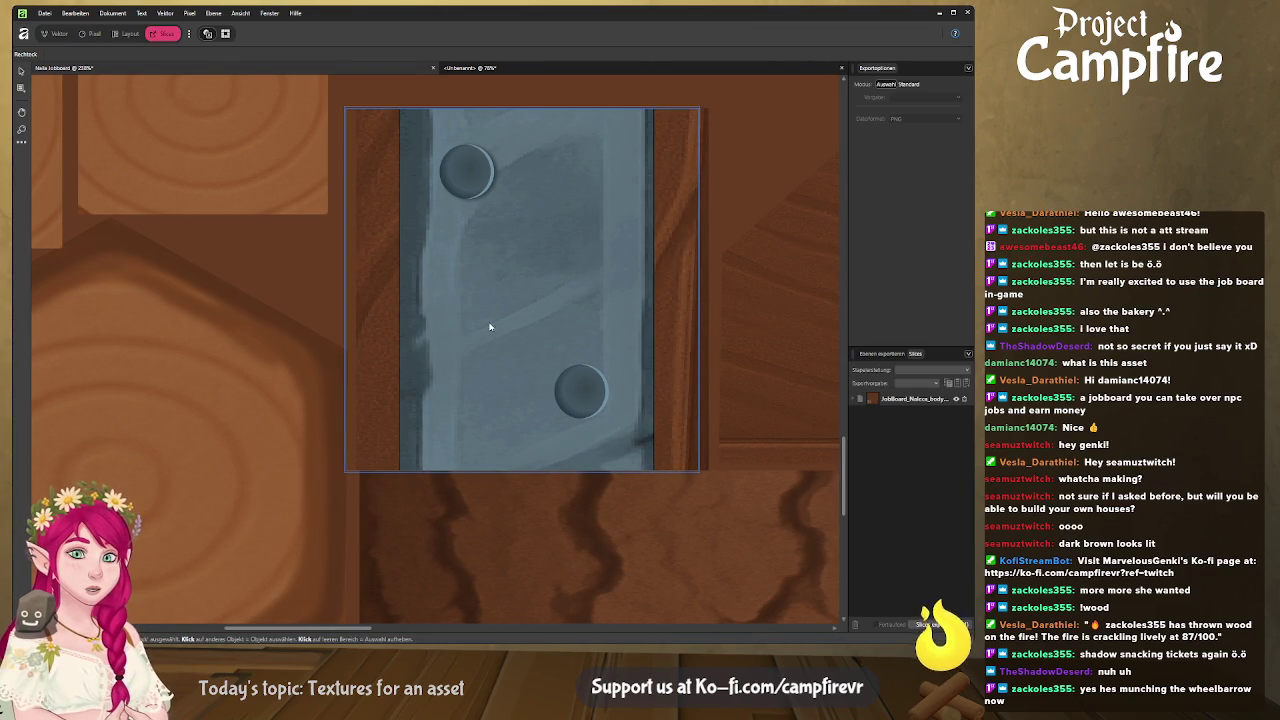
Orbit and zoom in Blender to check the plate's thickness, then save as jobboard2 (1).blend.
key("alt+Tab")
key("alt+Tab")
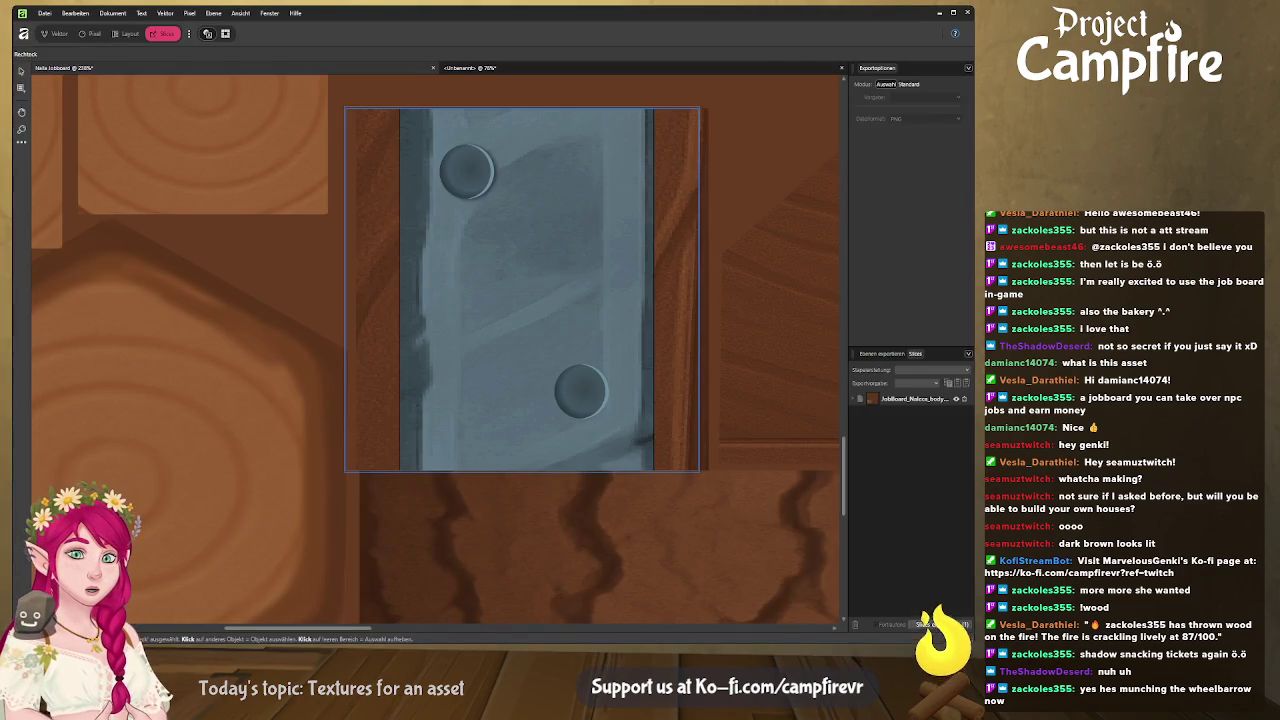
key("alt+Tab")
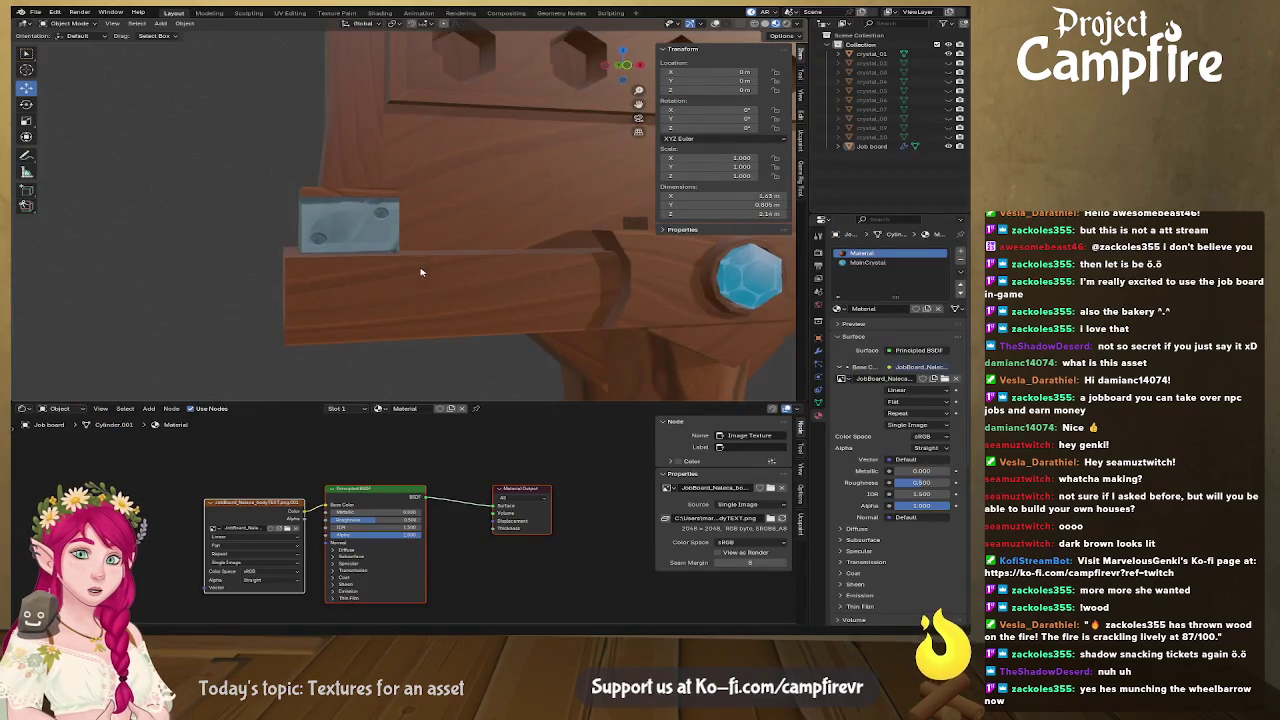
scroll(394, 283, "up", 2)
scroll(385, 288, "up", 3)
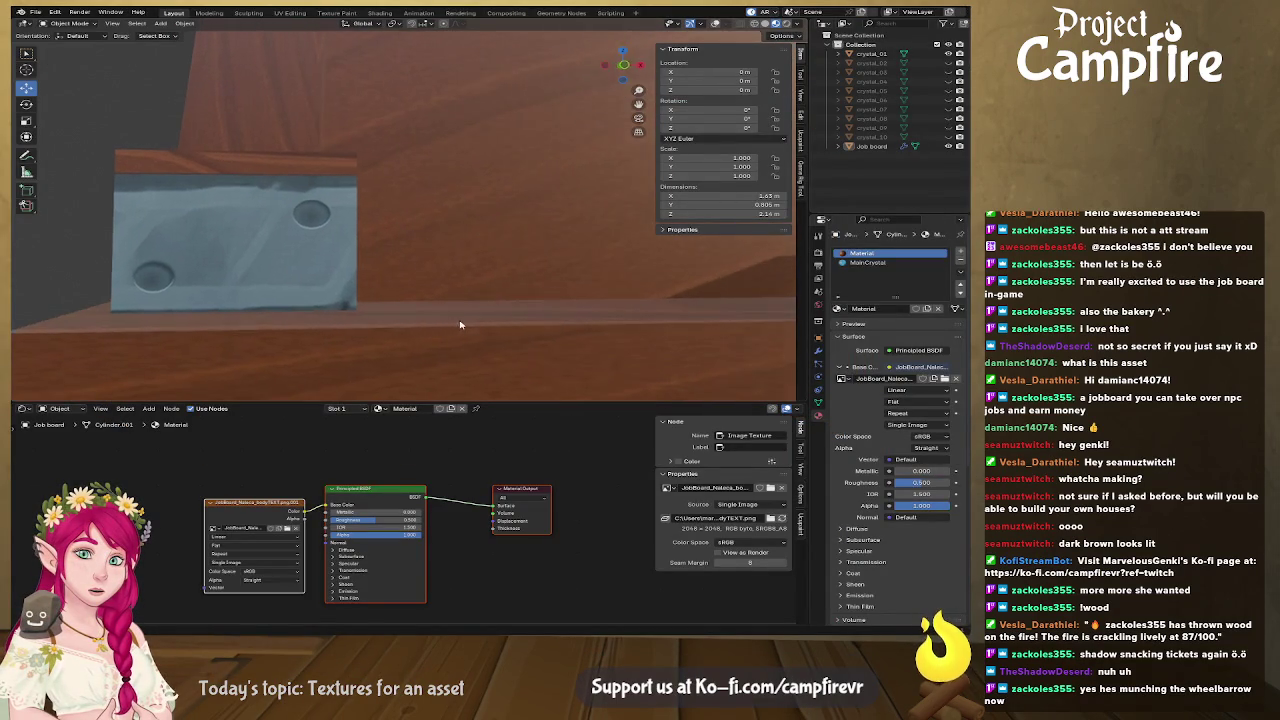
mouse_move(461, 323)
middle_mouse_down()
mouse_move(433, 316)
mouse_move(590, 331)
mouse_move(420, 317)
mouse_move(492, 306)
mouse_move(585, 325)
mouse_move(474, 284)
mouse_move(517, 337)
mouse_move(506, 334)
mouse_move(526, 340)
mouse_move(359, 258)
mouse_move(357, 306)
mouse_move(500, 289)
mouse_move(566, 320)
mouse_move(492, 313)
mouse_move(431, 277)
mouse_move(421, 287)
mouse_move(455, 280)
mouse_move(371, 277)
mouse_move(503, 273)
middle_mouse_up()
scroll(420, 315, "down", 2)
scroll(394, 314, "down", 3)
scroll(566, 320, "down", 3)
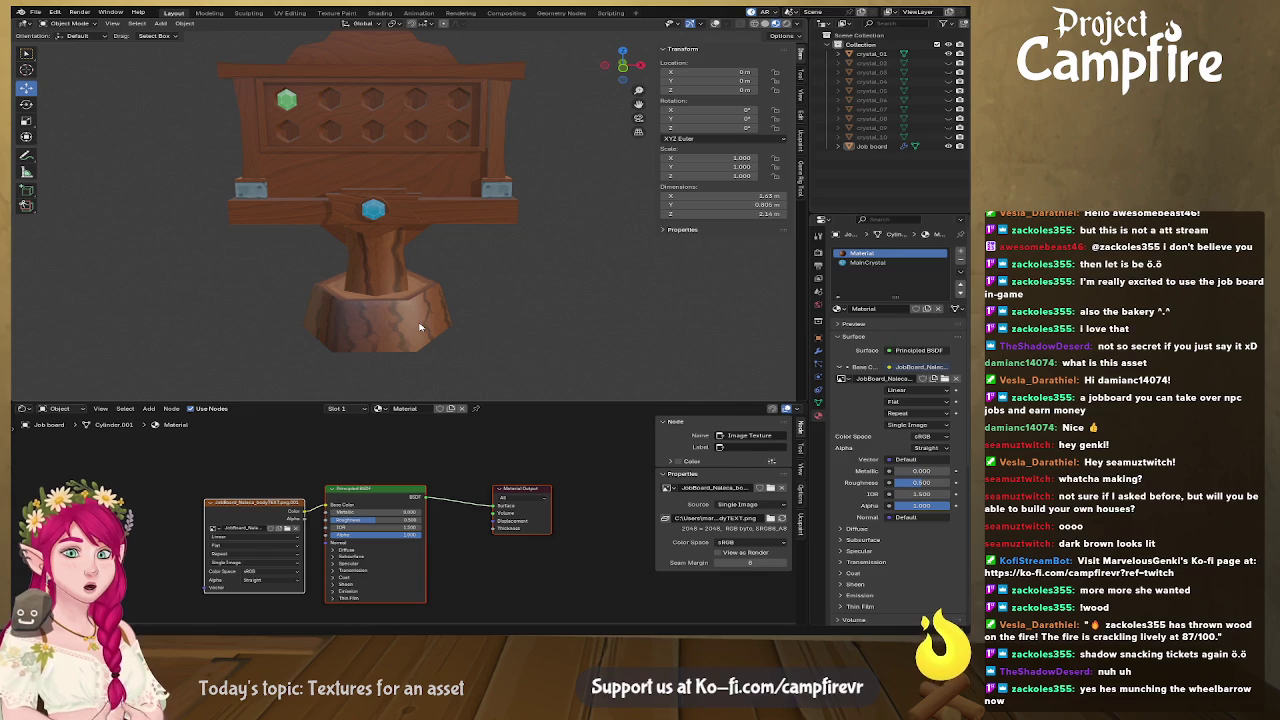
key("ctrl+s")
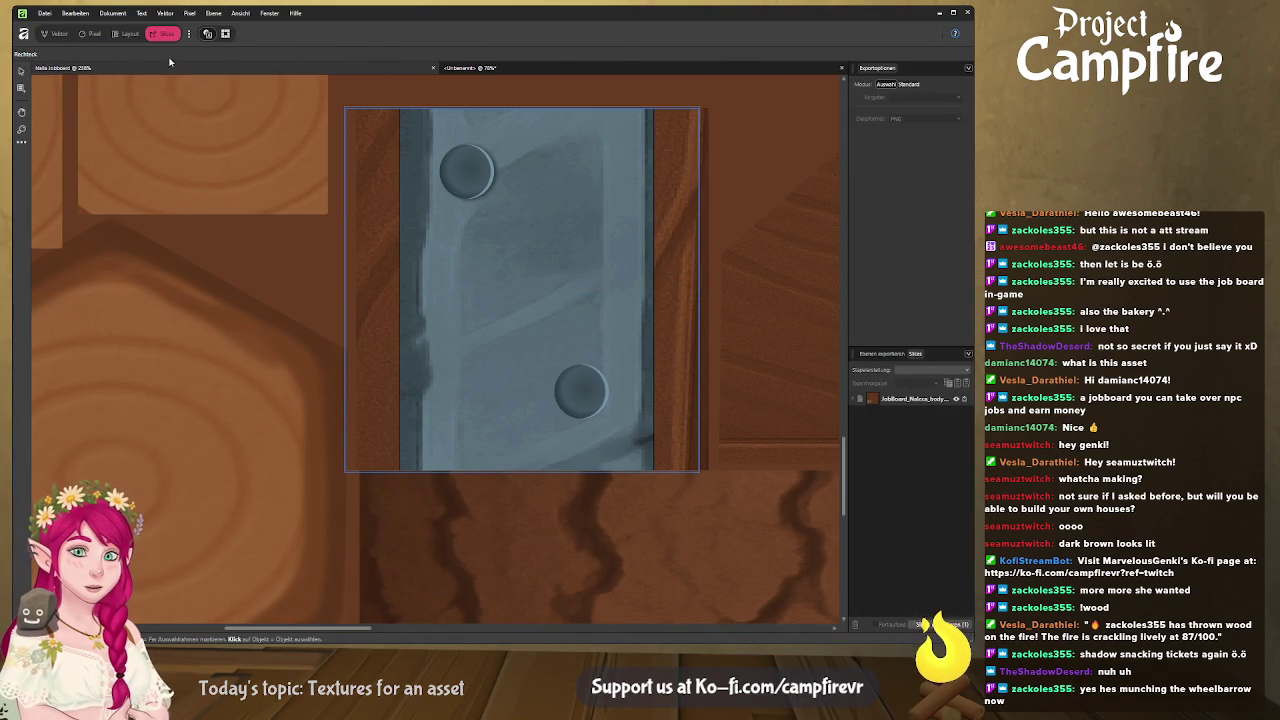
Return to the Designer persona and pan out to see the whole texture sheet.
left_click(45, 35)
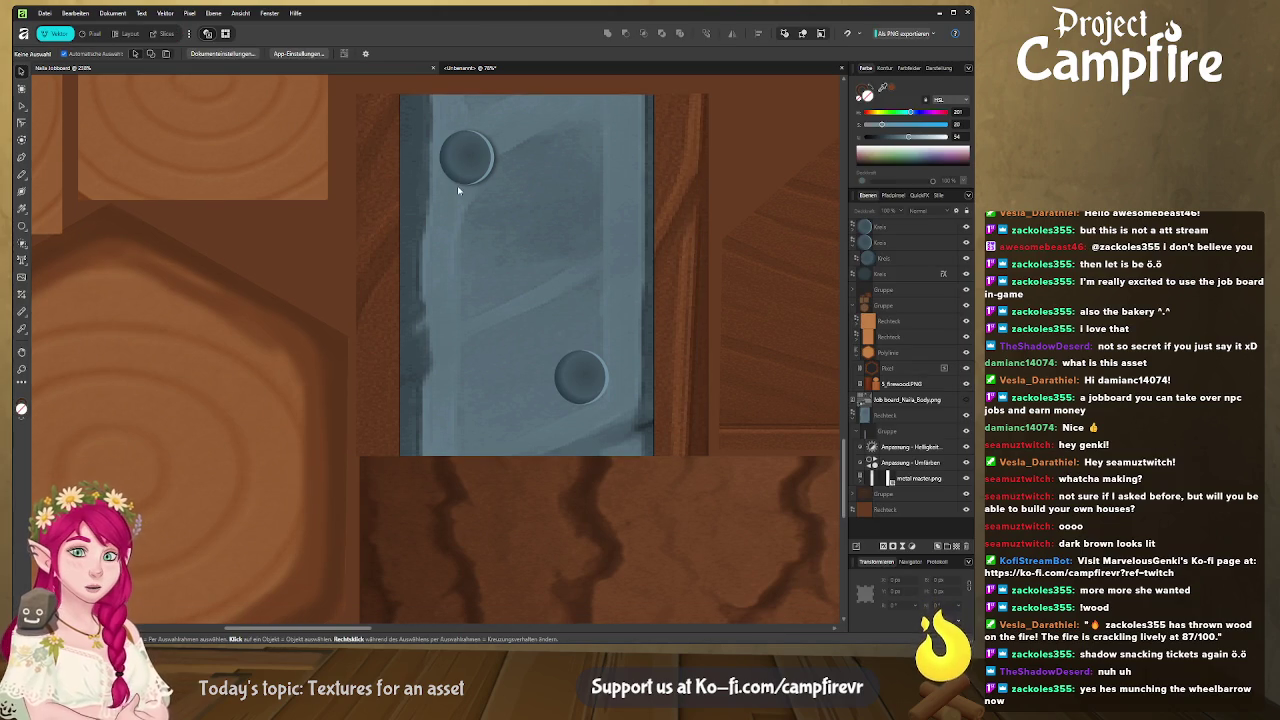
scroll(457, 185, "down", 5, "ctrl")
middle_click_drag(543, 263, 409, 428)
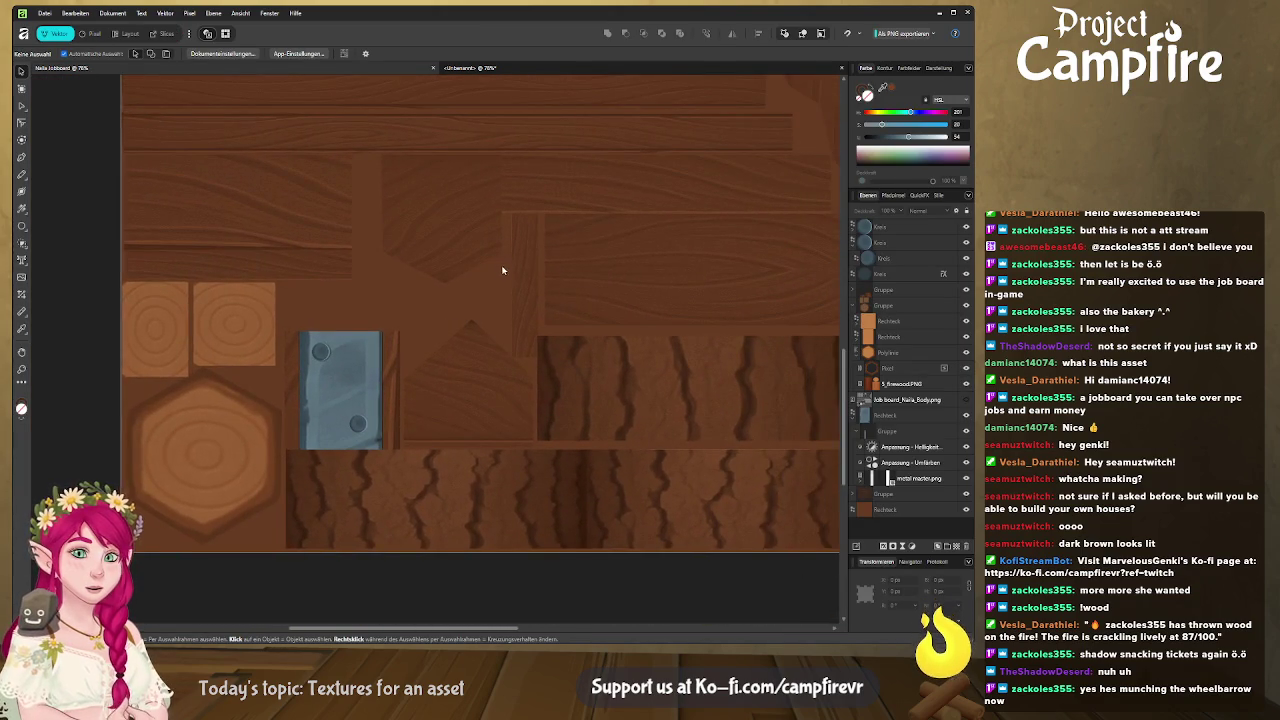
middle_click_drag(502, 270, 424, 345)
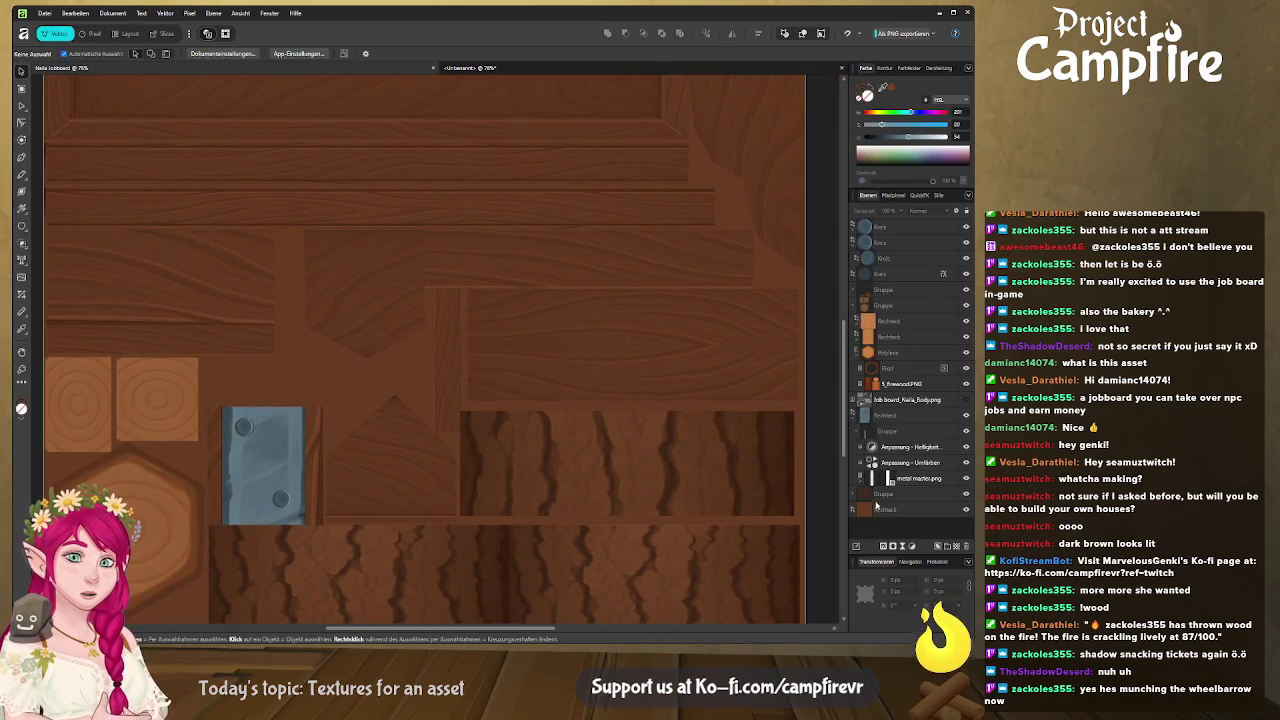
Select the wood texture group layer and lower its opacity slightly.
left_click(879, 494)
left_click_drag(871, 214, 859, 215)
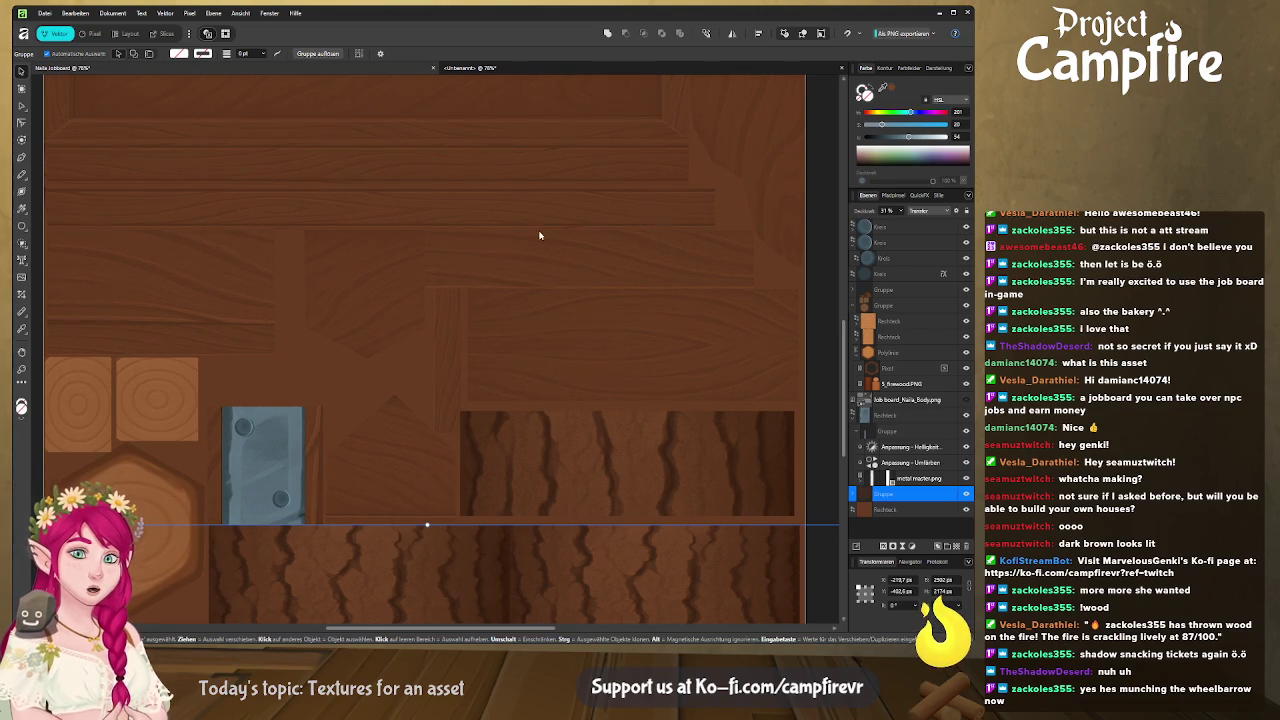
scroll(536, 228, "down", 1)
scroll(536, 228, "down", 5, "ctrl")
middle_click_drag(537, 231, 526, 364)
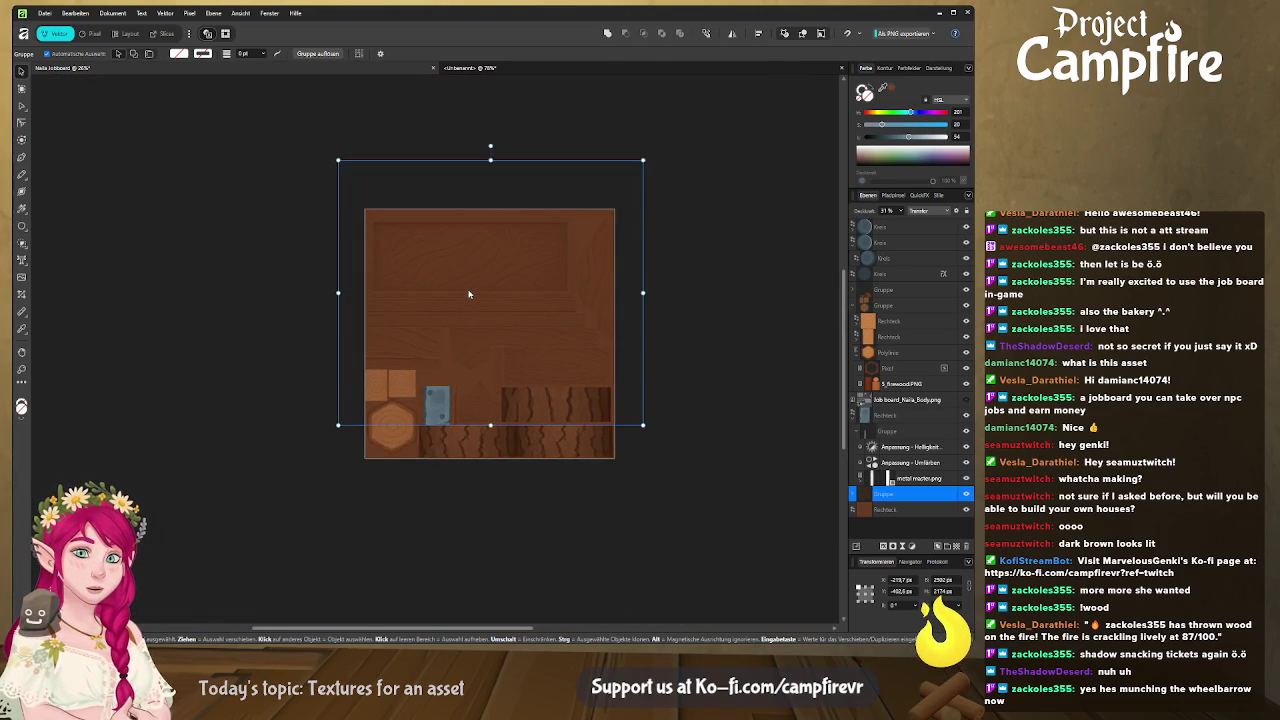
scroll(469, 291, "up", 2, "ctrl")
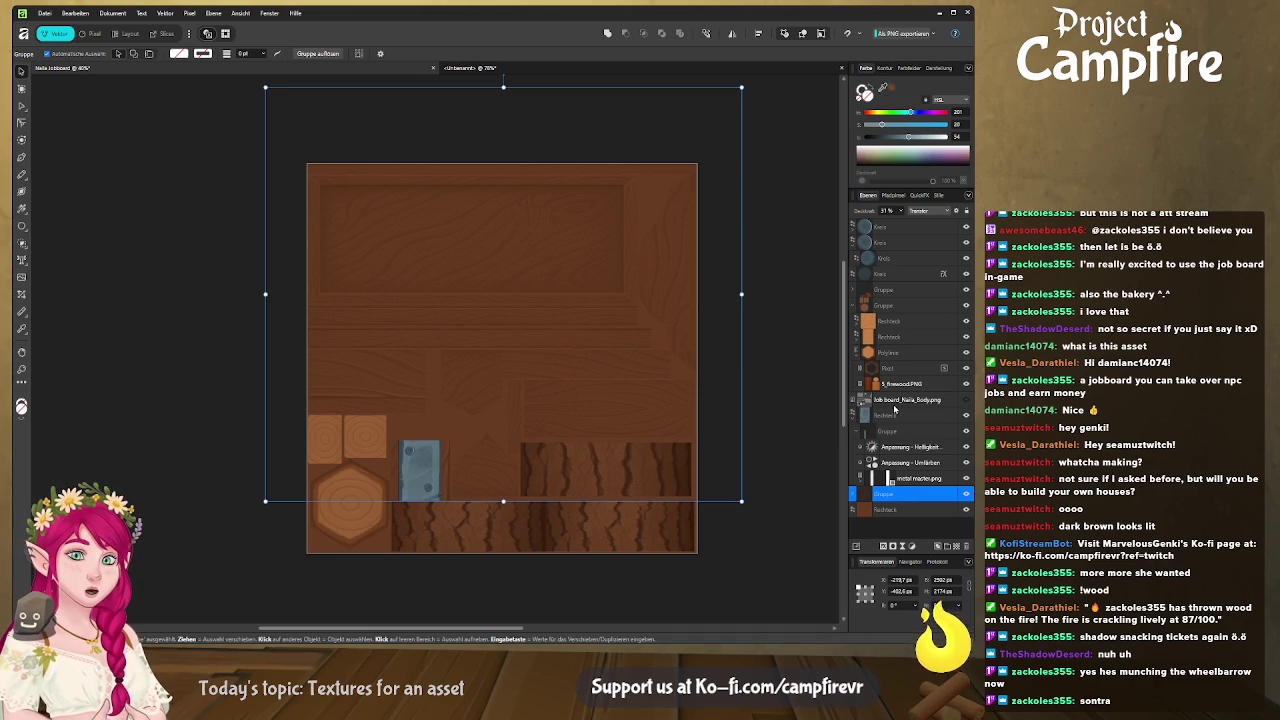
scroll(852, 230, "up", 1)
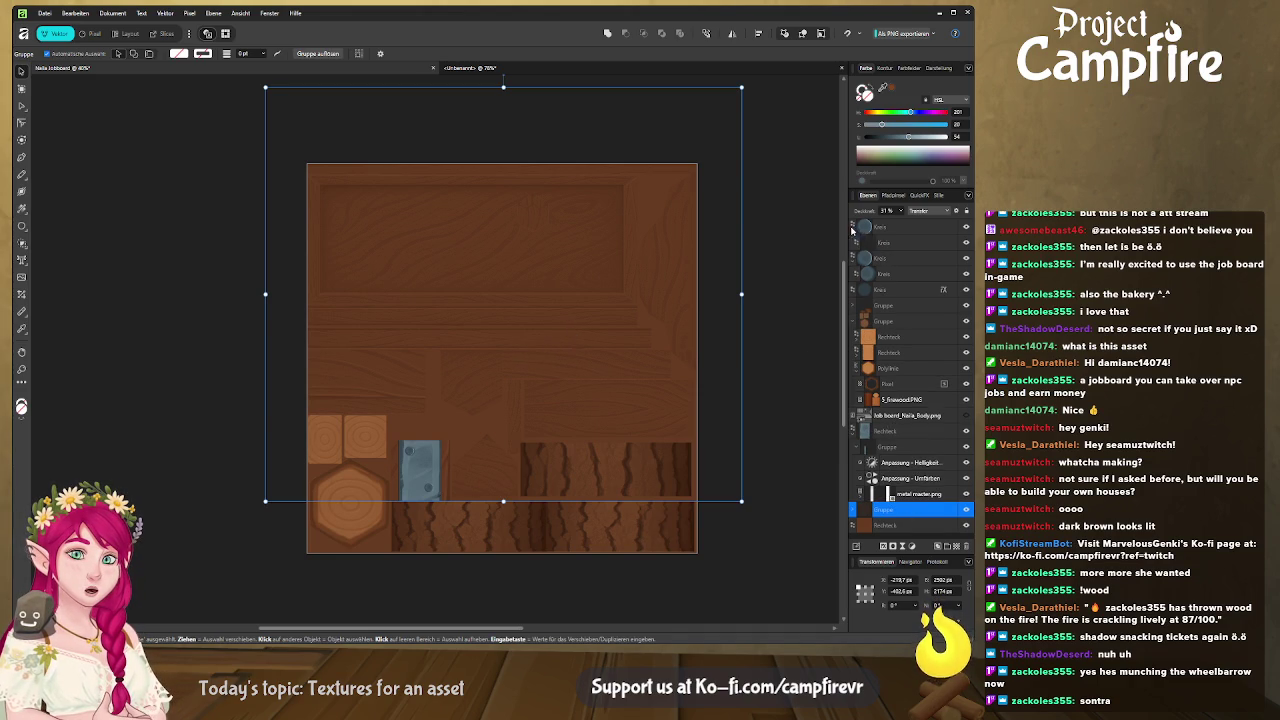
scroll(866, 237, "down", 1)
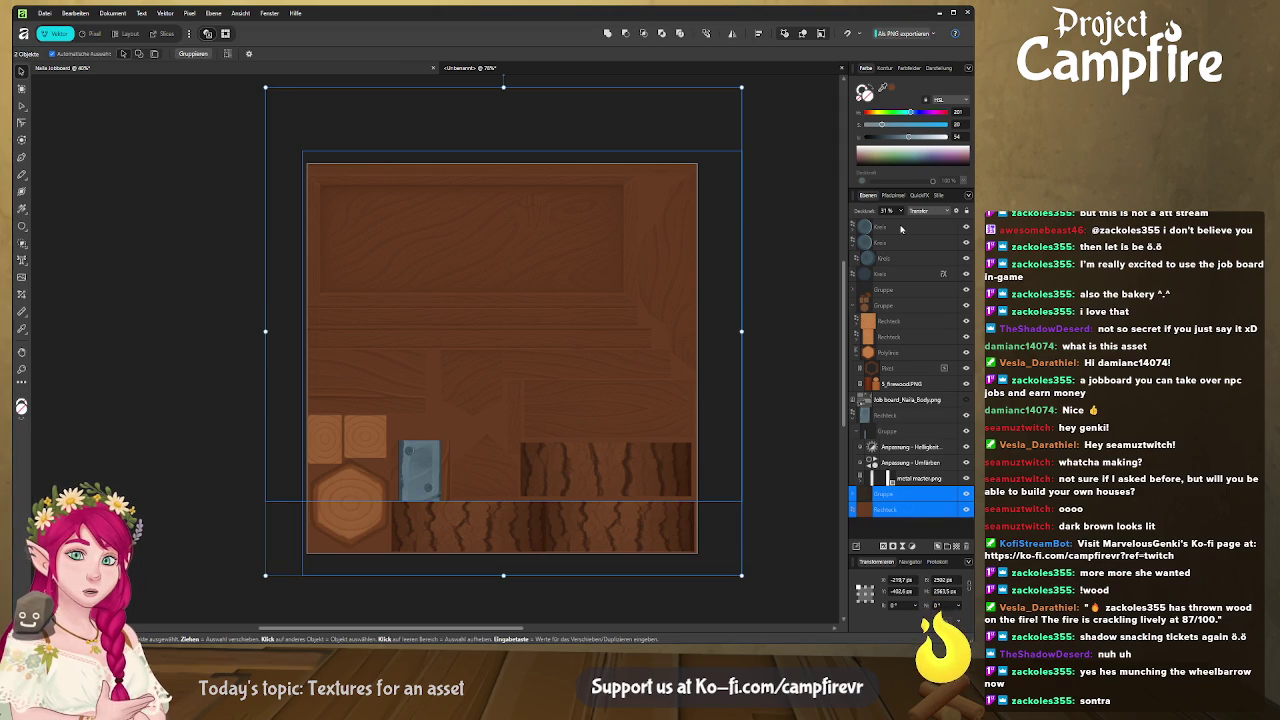
Group all the texture layers together and name the group Texture.
left_click(901, 229, "shift")
left_click(907, 511, "ctrl")
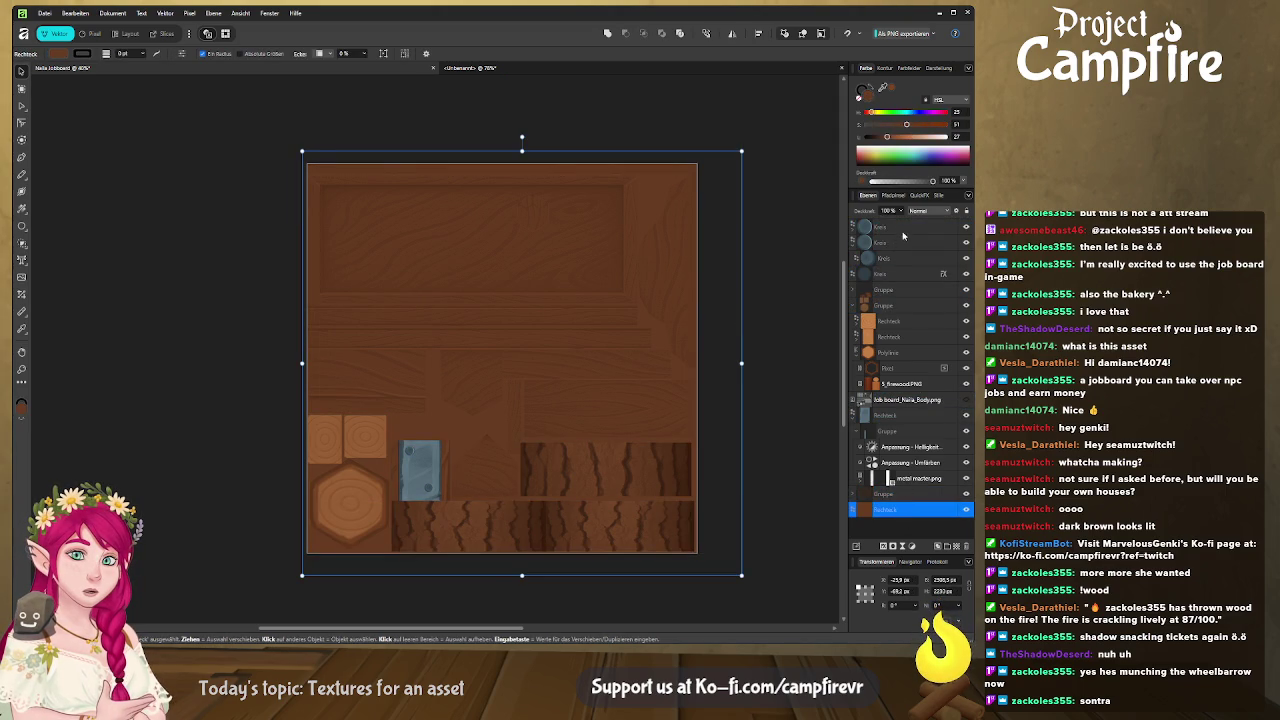
key("ctrl+g")
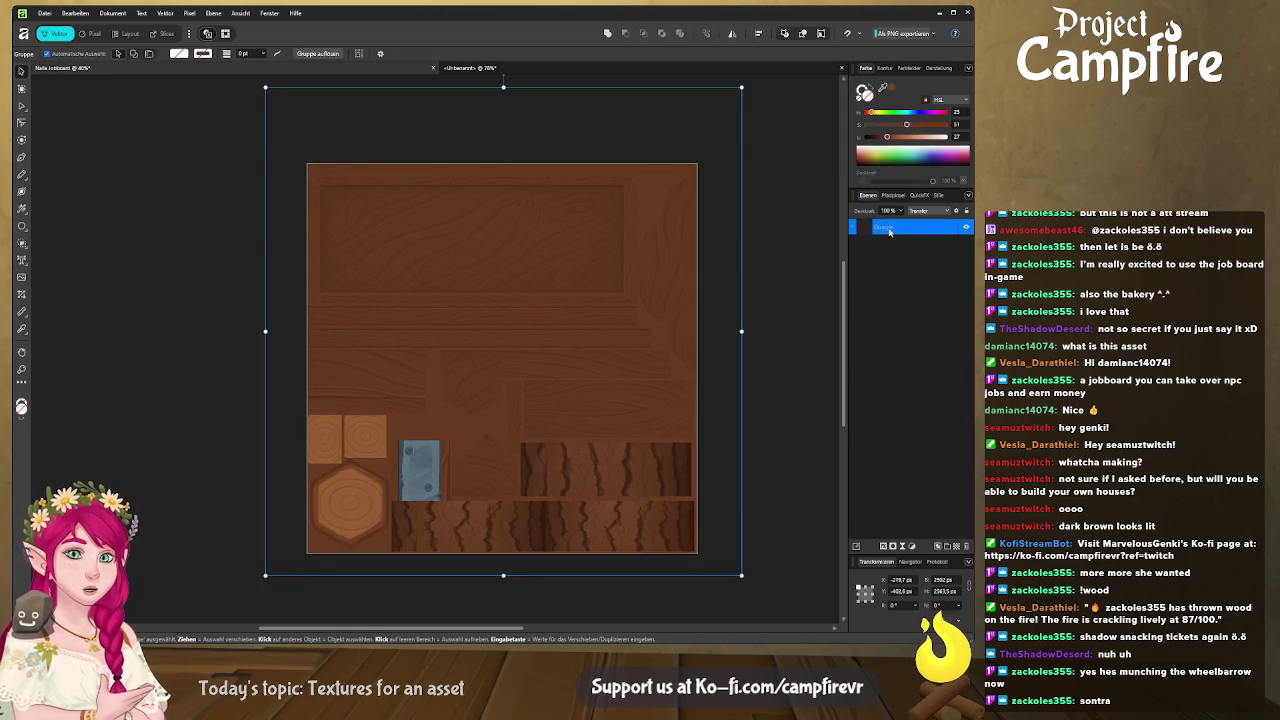
double_click(901, 229)
type("Texture")
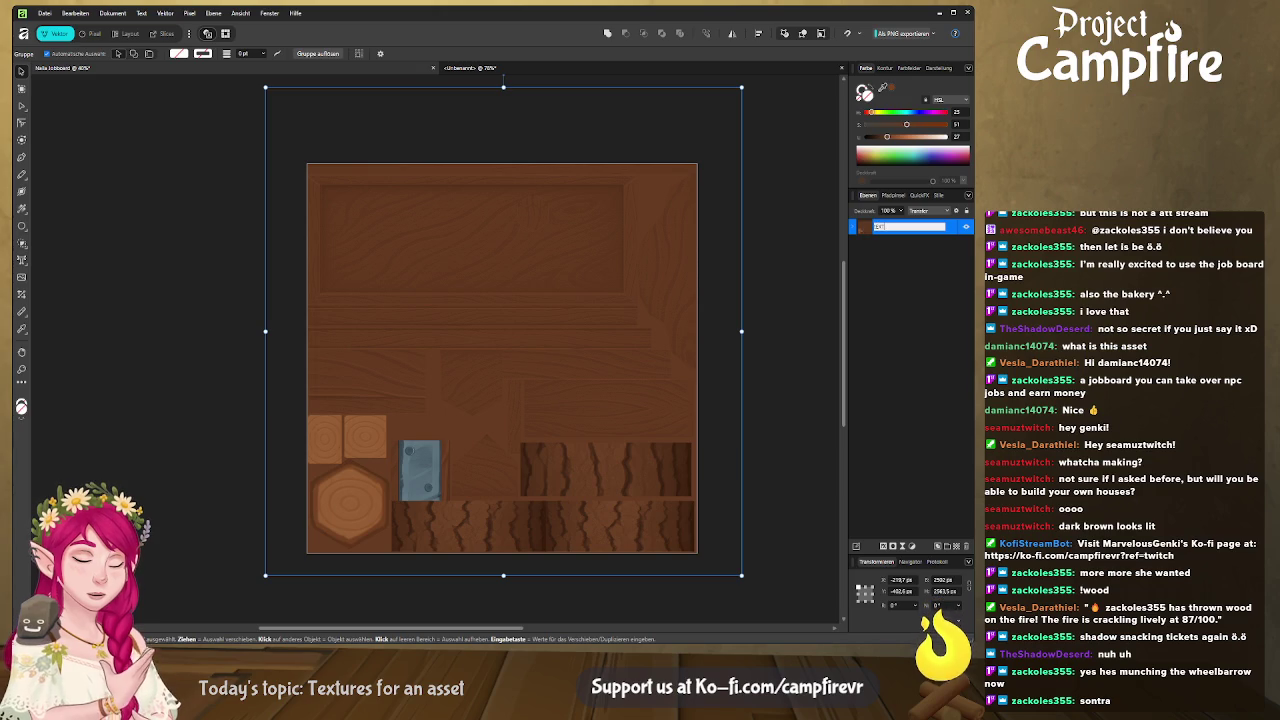
type("Jobboard")
key("ctrl+a")
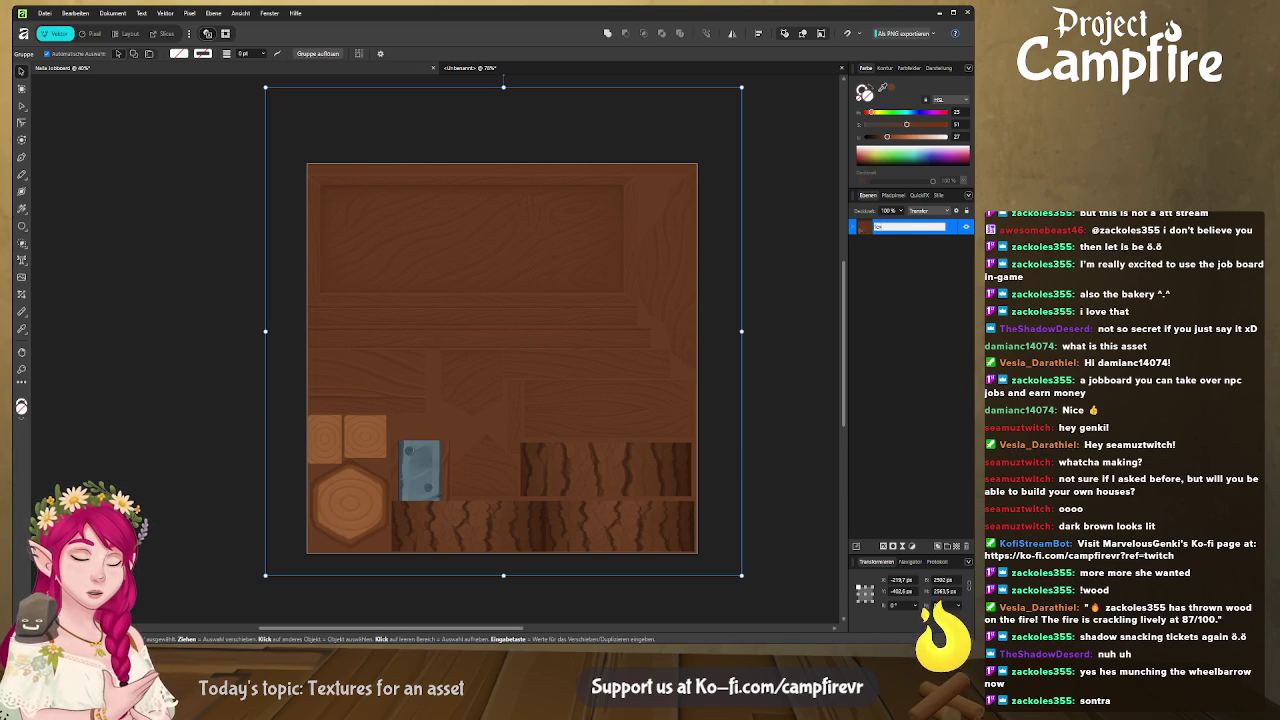
key("Return")
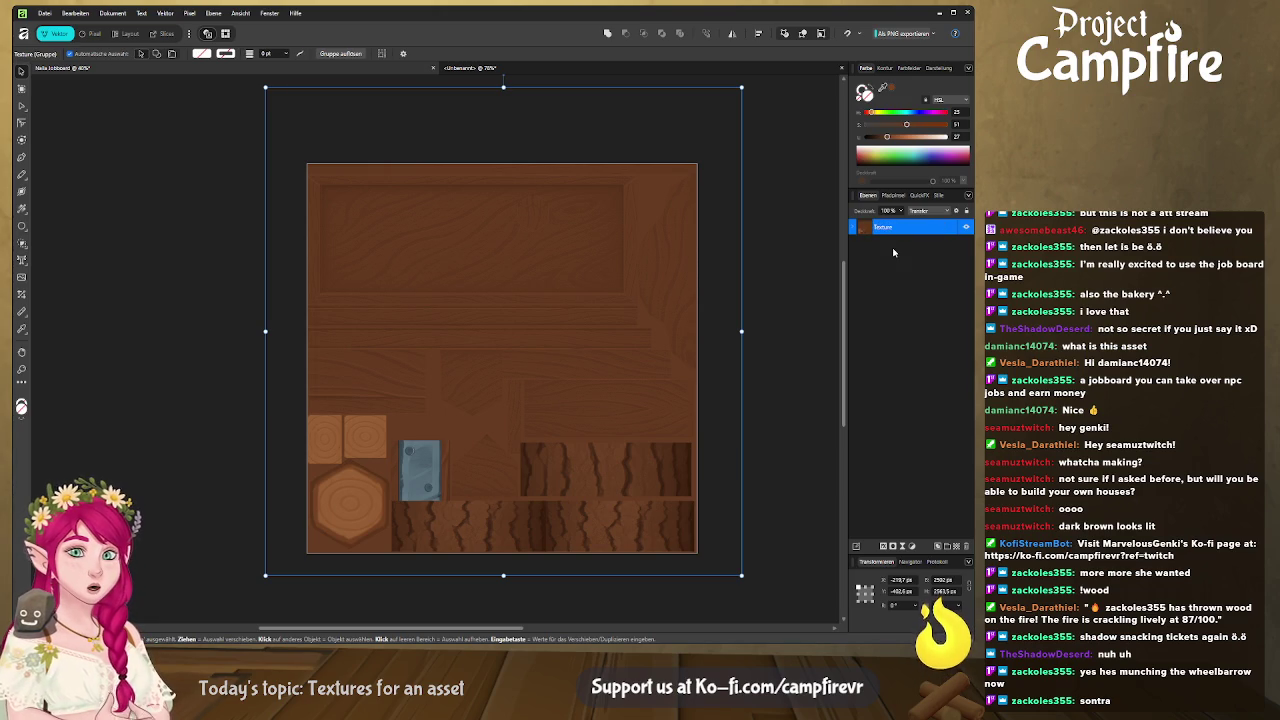
Add a merged copy of the visible texture above the Texture group.
left_click(880, 231, "ctrl")
left_click(867, 231)
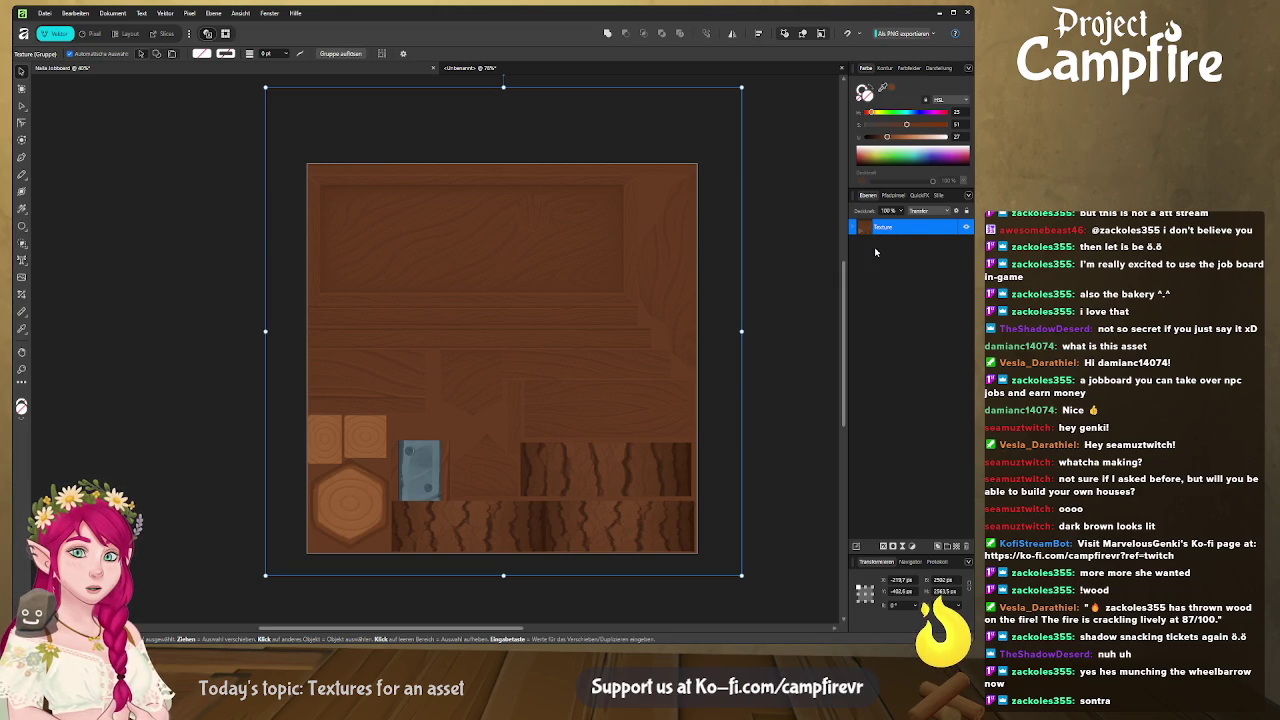
key("ctrl+v")
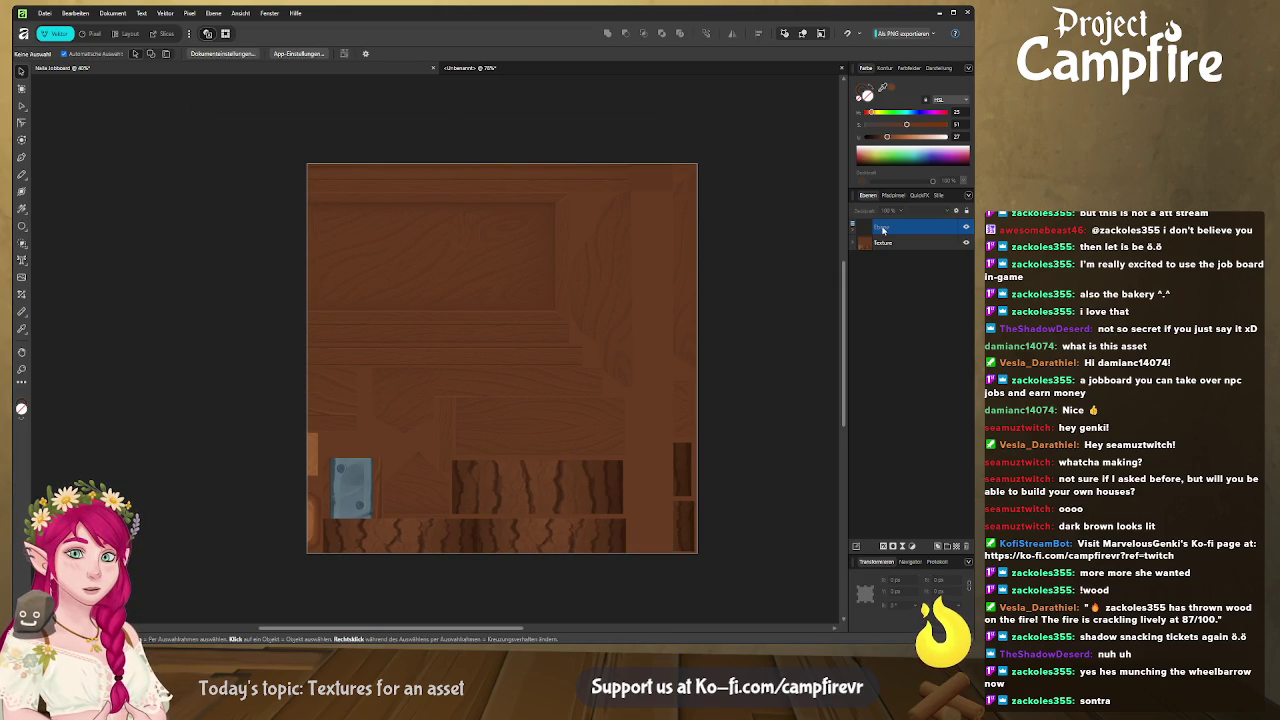
Select the new merged layer and replace its old name.
left_click(880, 228)
double_click(882, 228)
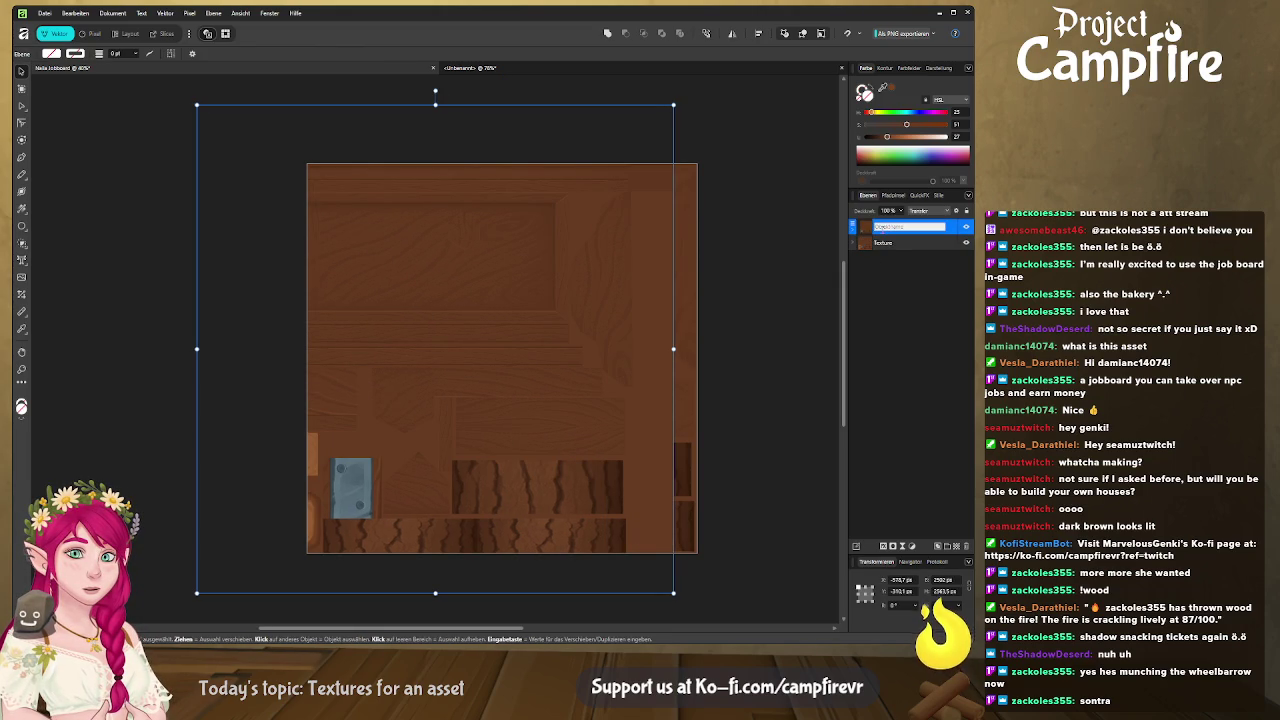
key("BackSpace")
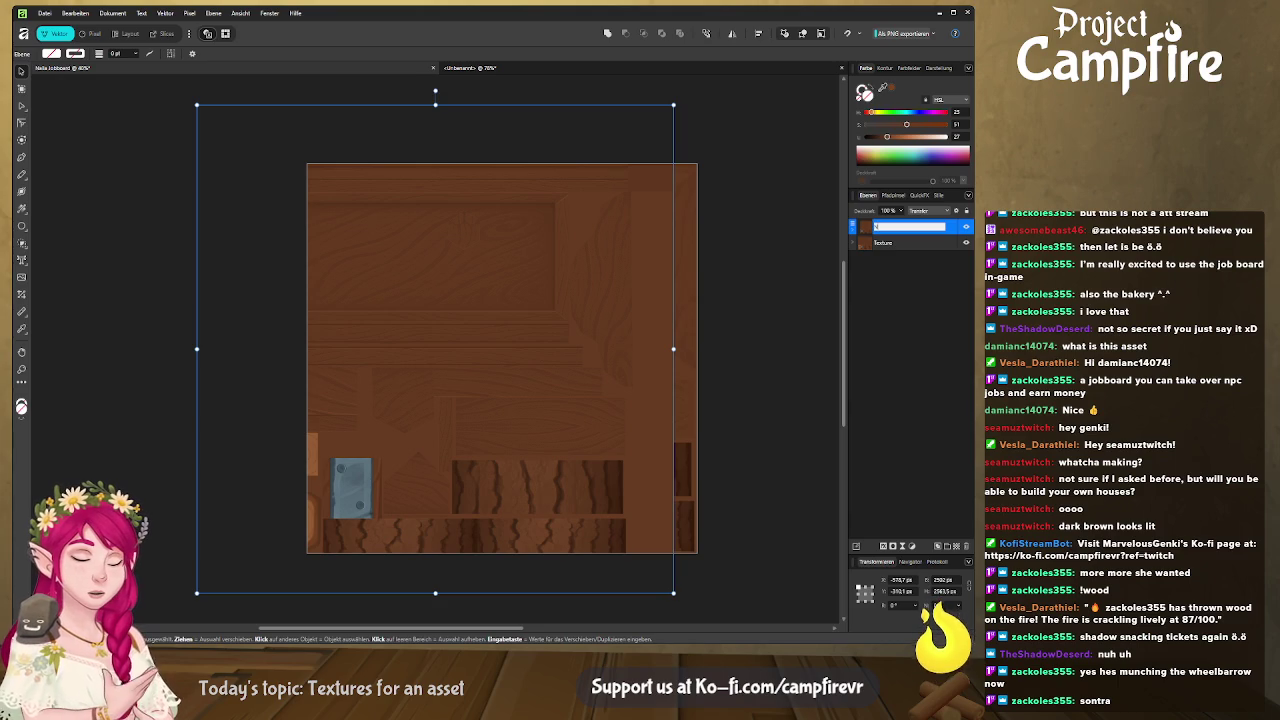
type("wood")
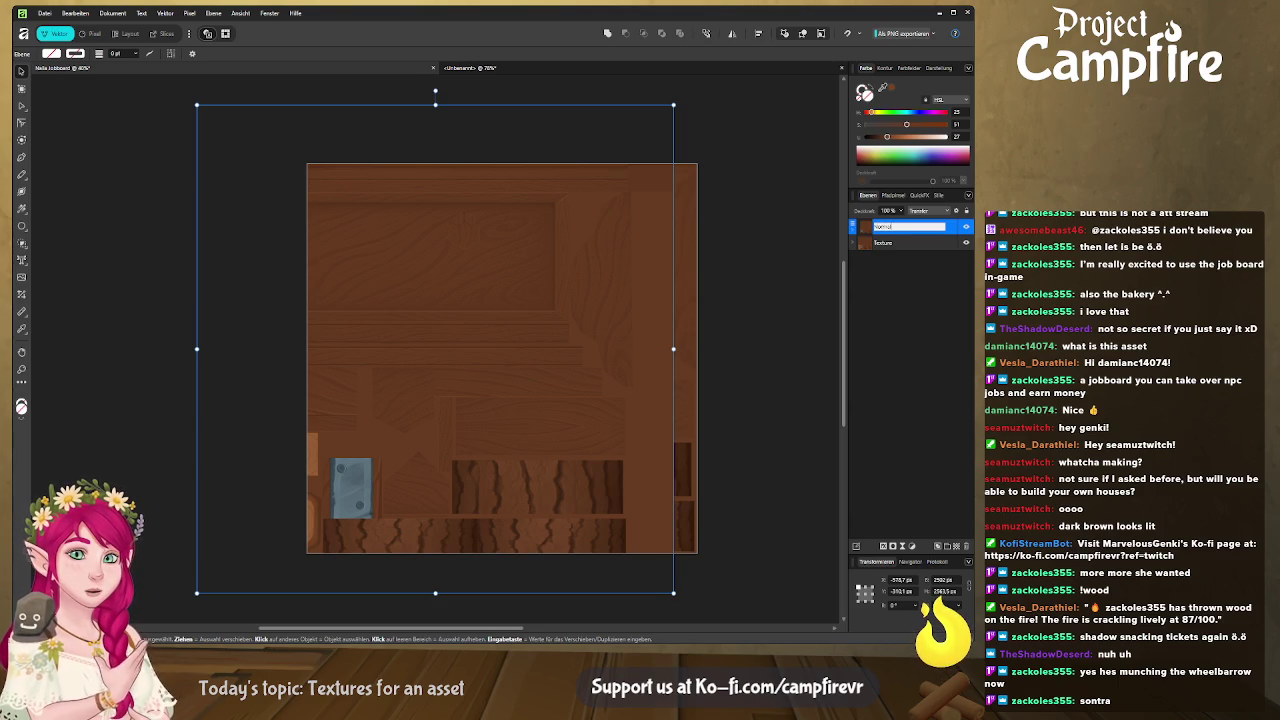
key("Return")
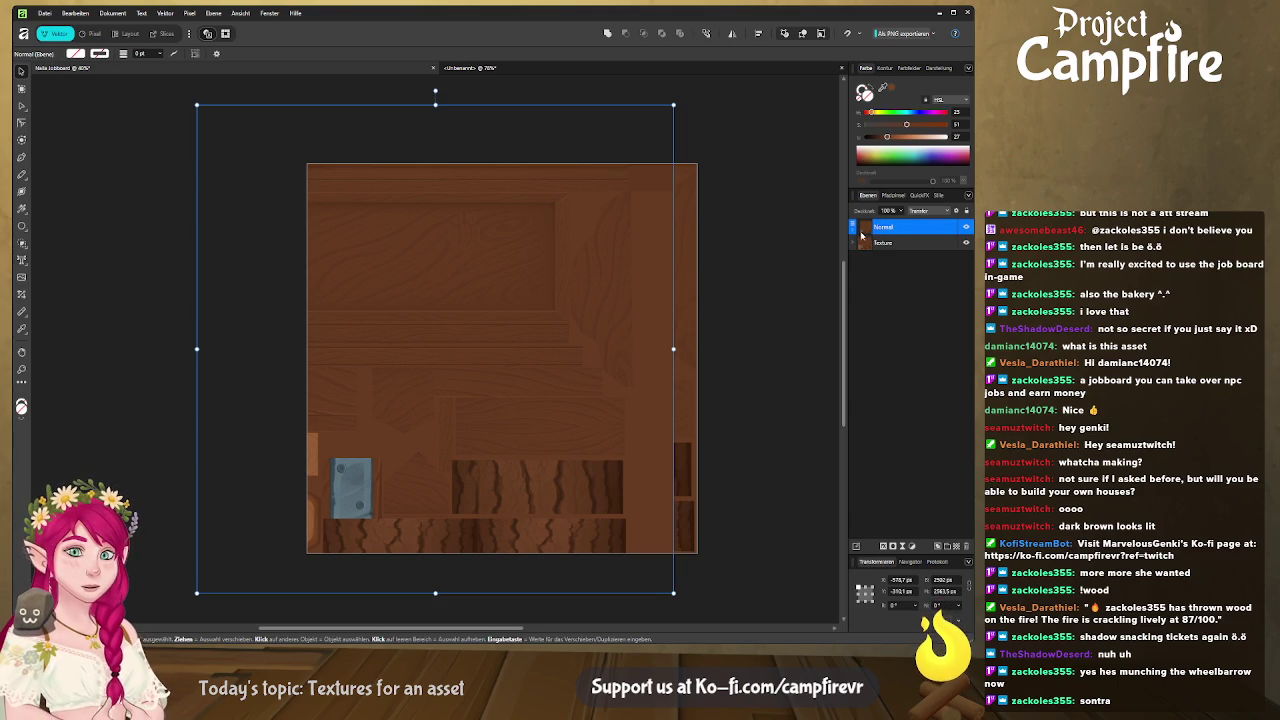
Add an HSL adjustment above the nested Texture layer, then bring up Blender.
left_click(855, 229)
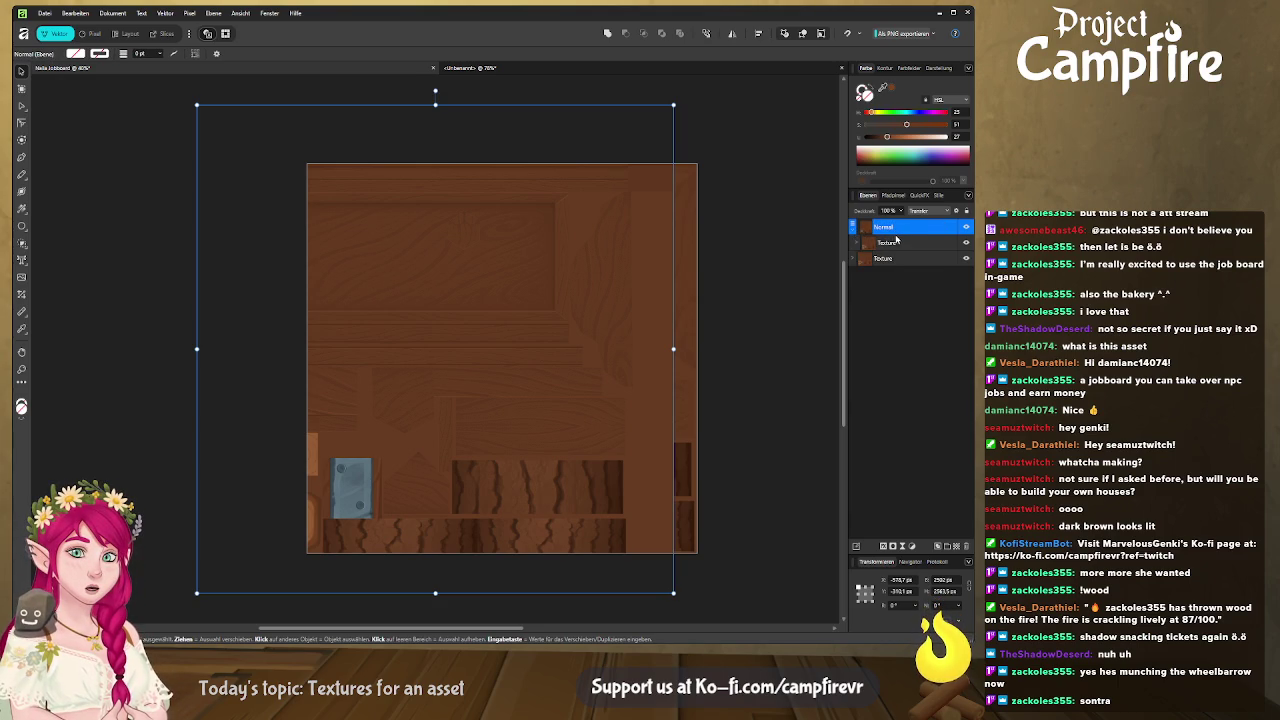
left_click(897, 243)
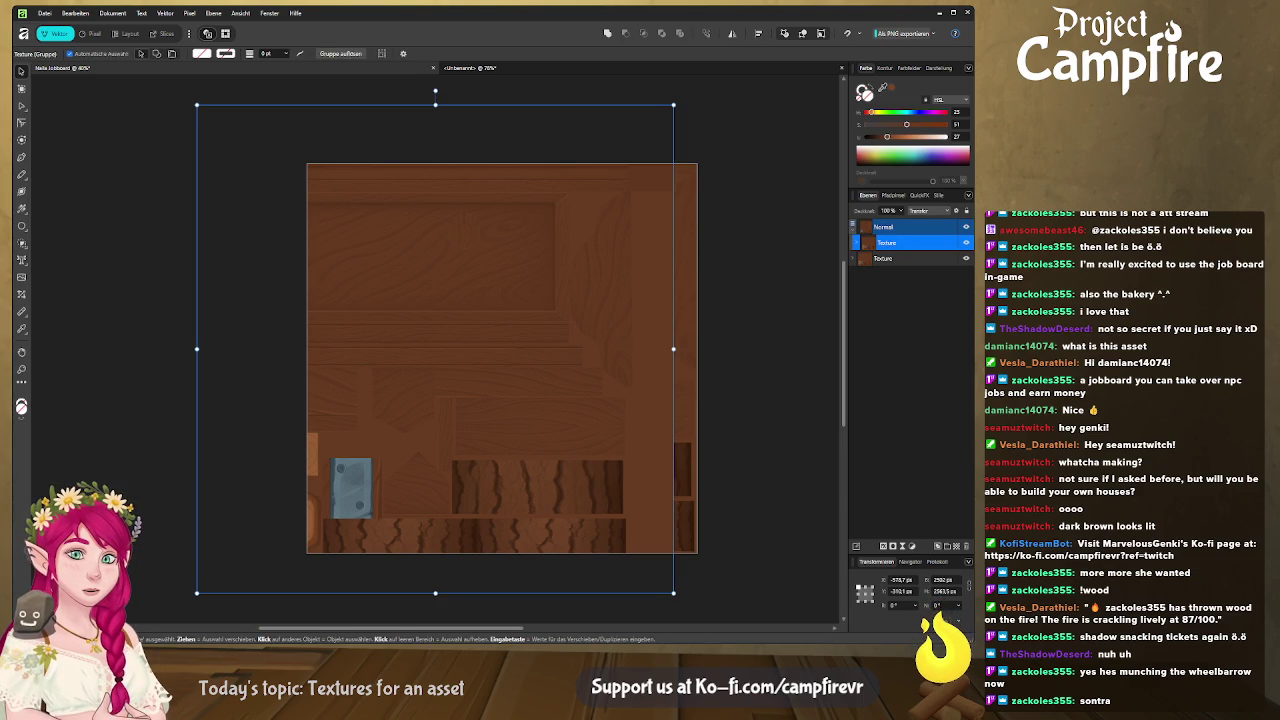
left_click(754, 549)
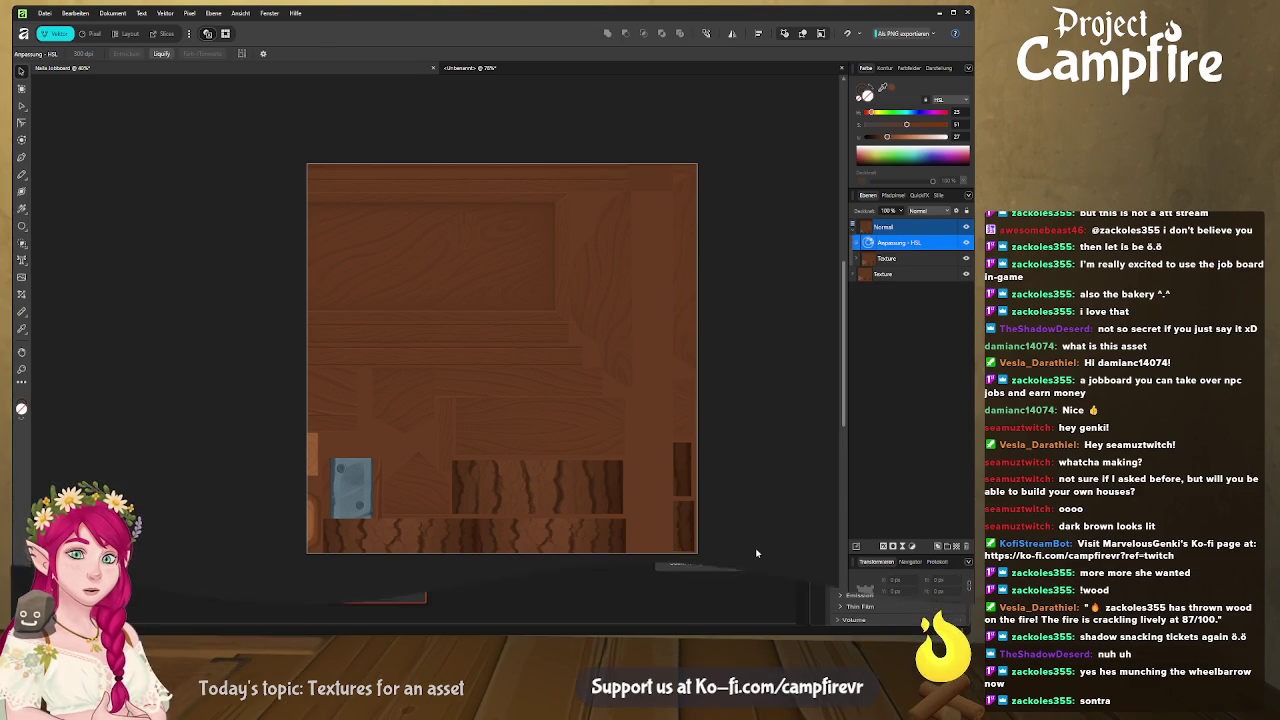
key("alt+Tab")
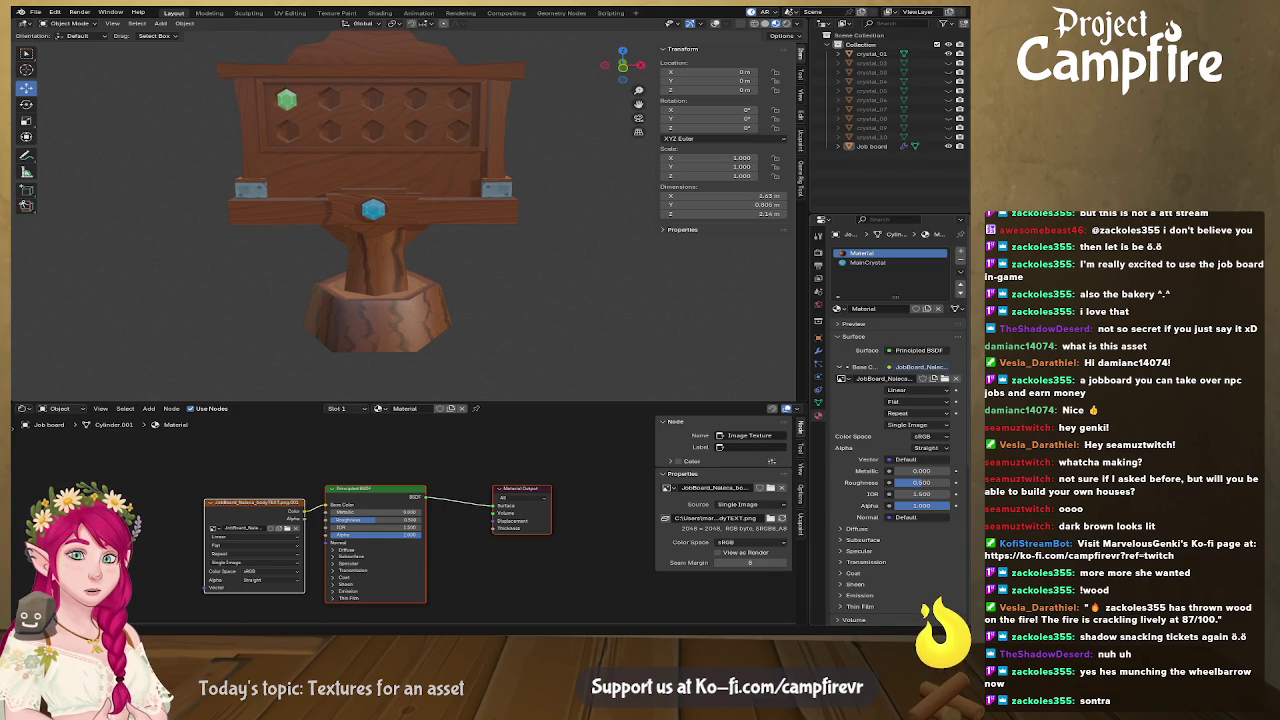
Back in Affinity, nudge the texture layer slightly and delete the HSL adjustment.
key("alt+Tab")
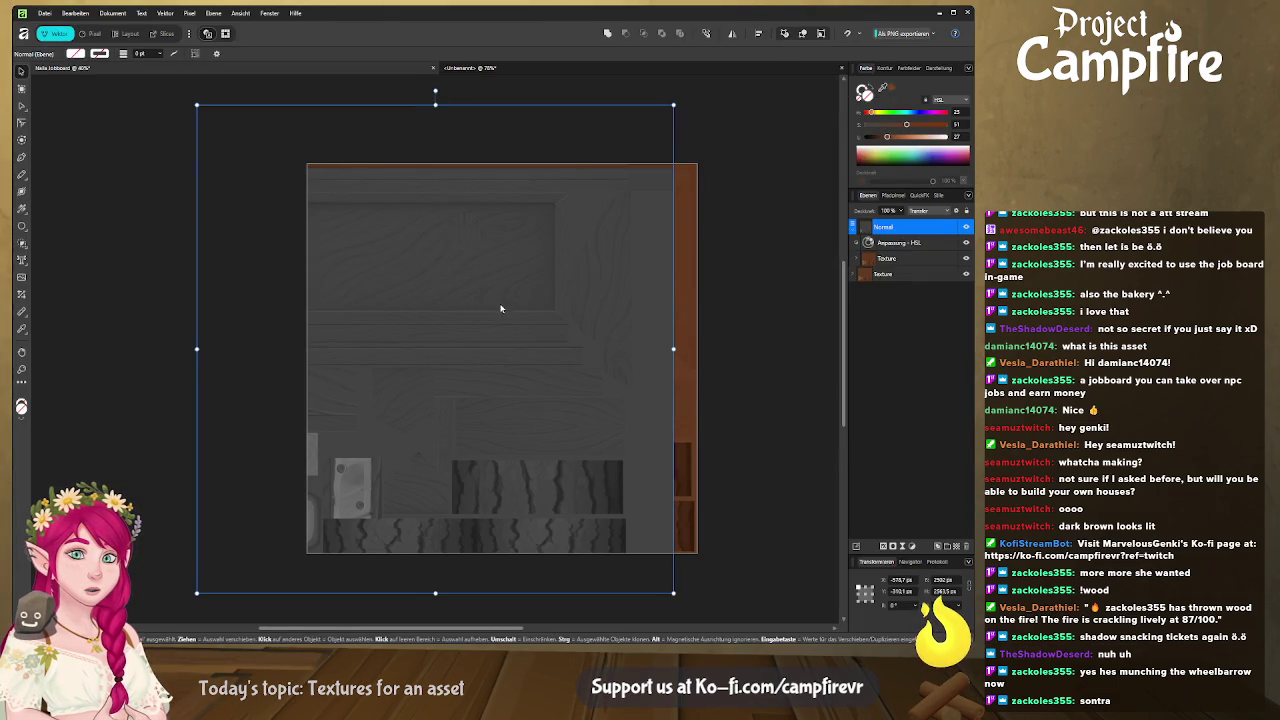
left_click_drag(533, 311, 563, 298)
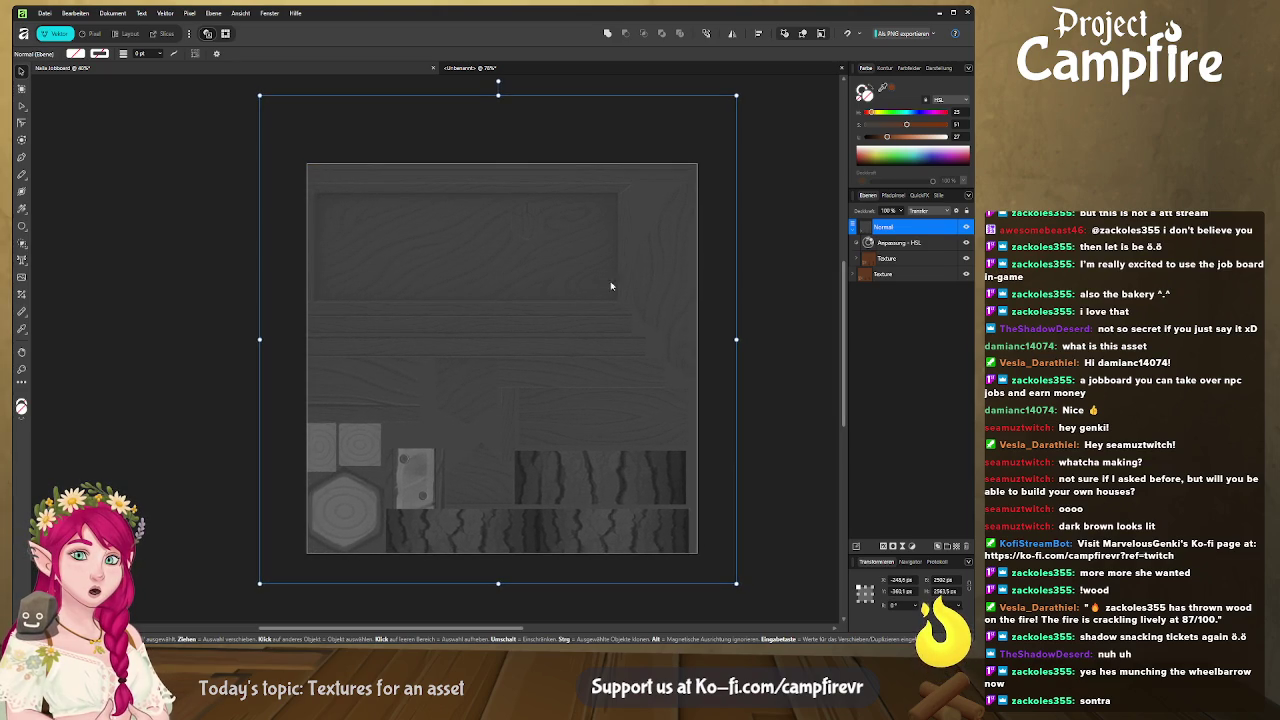
left_click(900, 242)
key("ctrl+e")
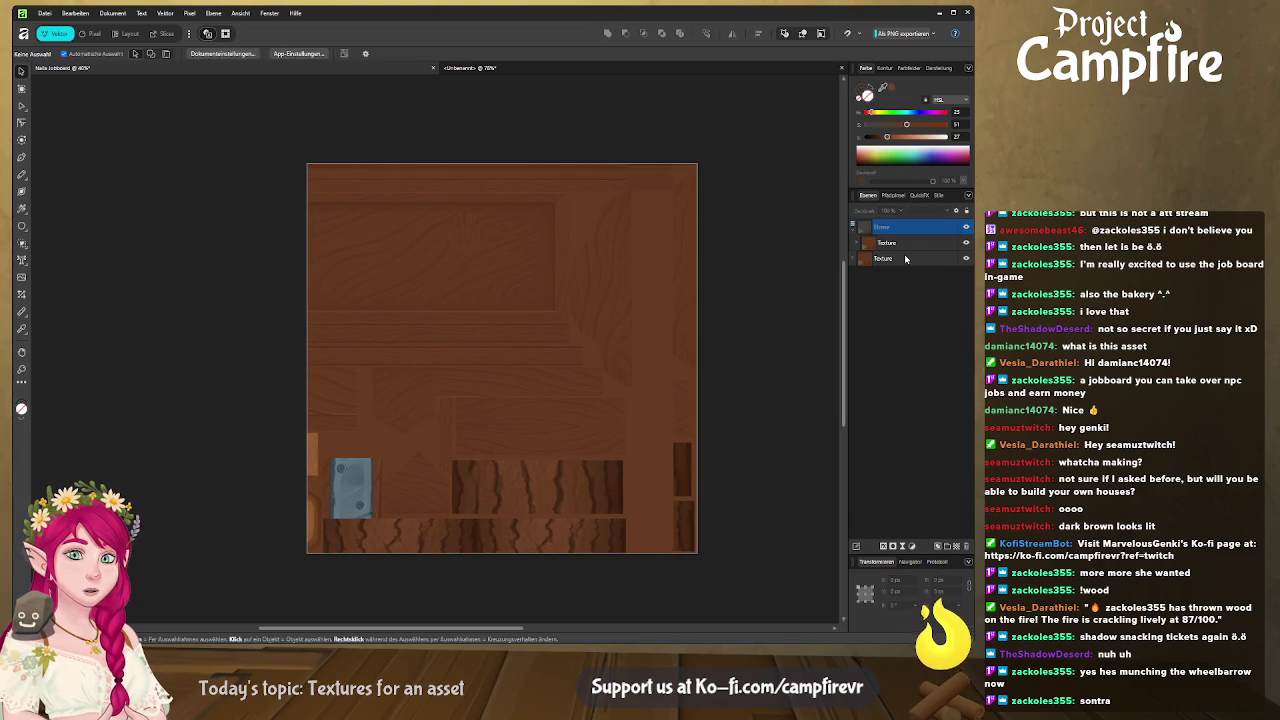
Group the texture layers into one Texture group, discard a pasted image, and duplicate the group.
left_click(905, 259, "shift")
key("ctrl+g")
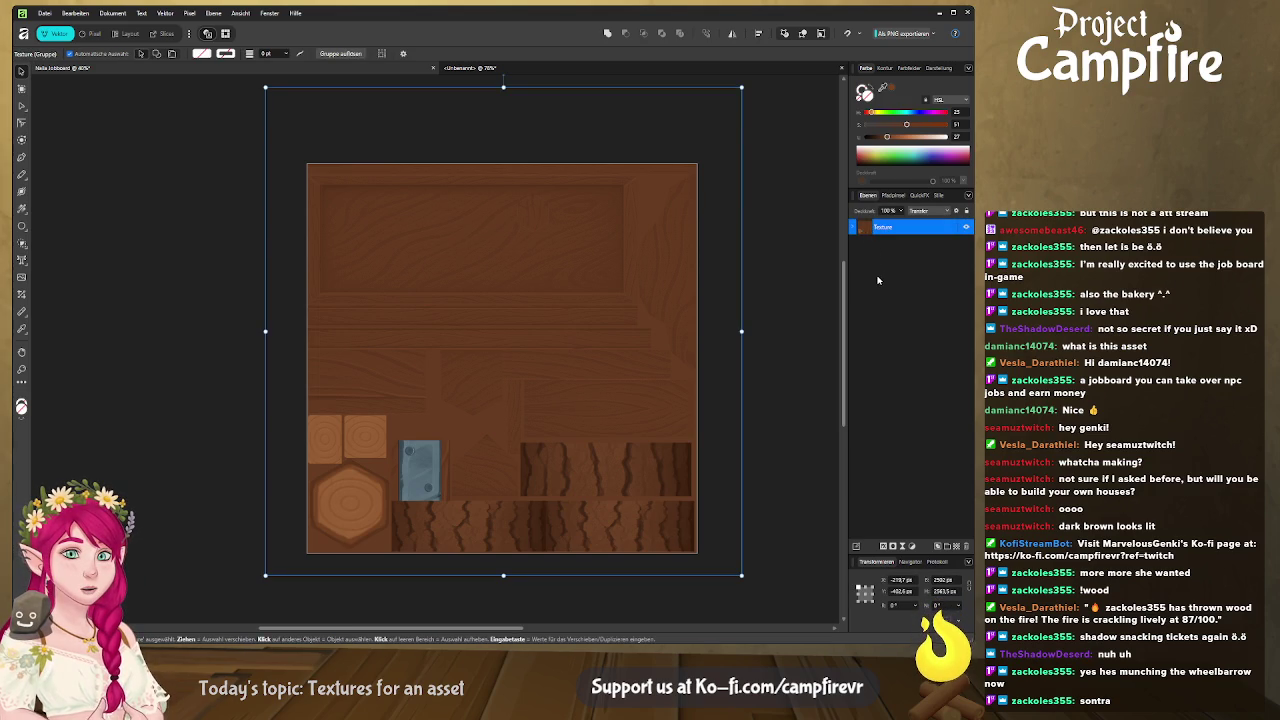
key("ctrl+v")
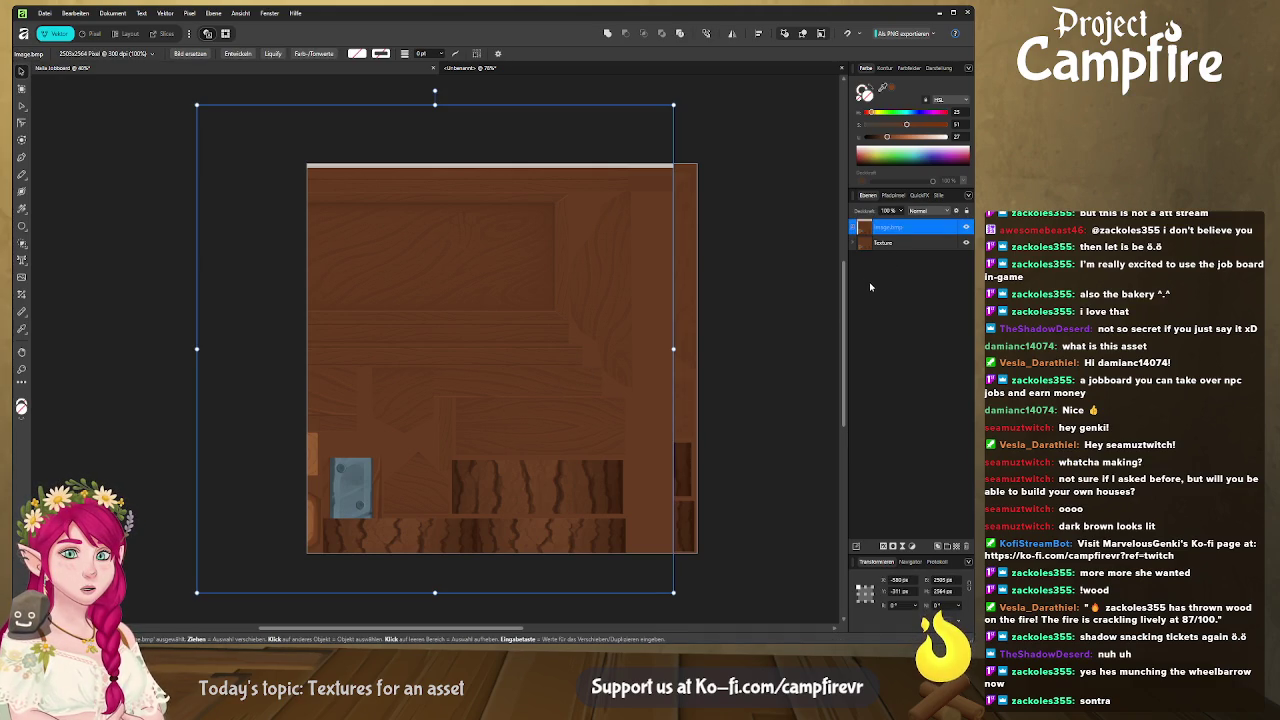
key("Delete")
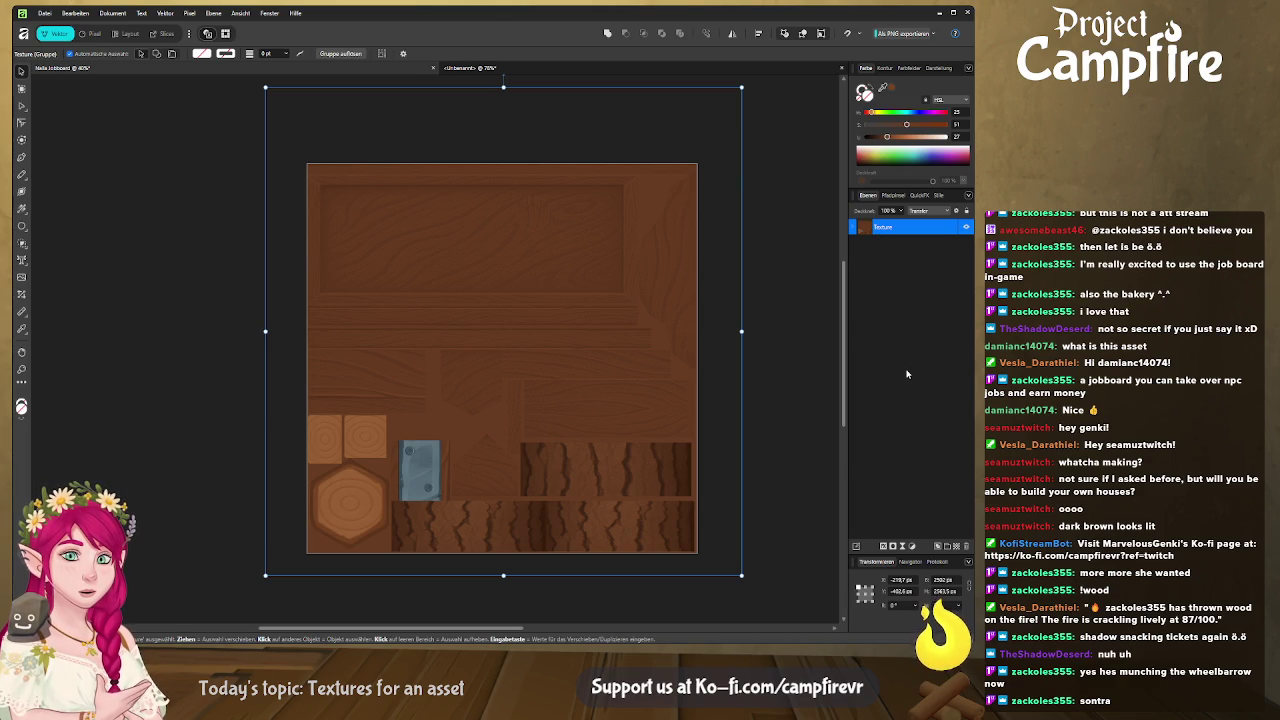
key("ctrl+j")
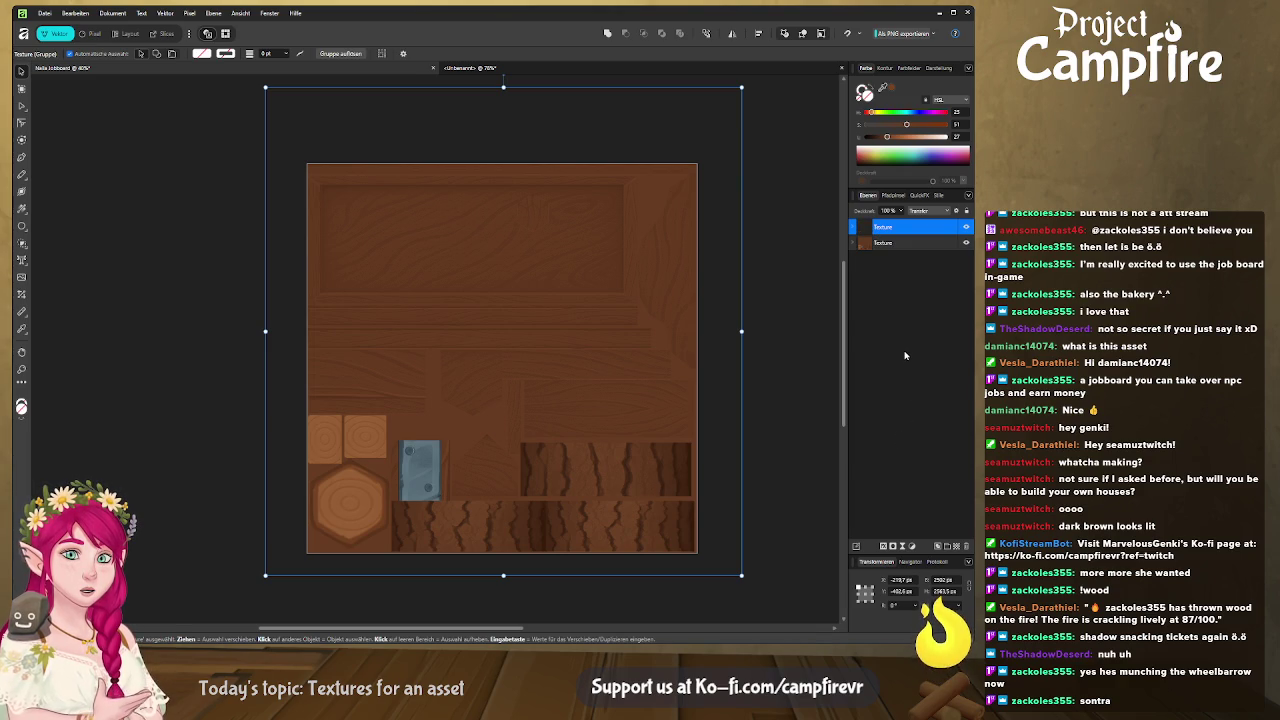
Rename the top Texture copy to 'Normal', select a Kreis layer inside, then check Blender.
double_click(884, 228)
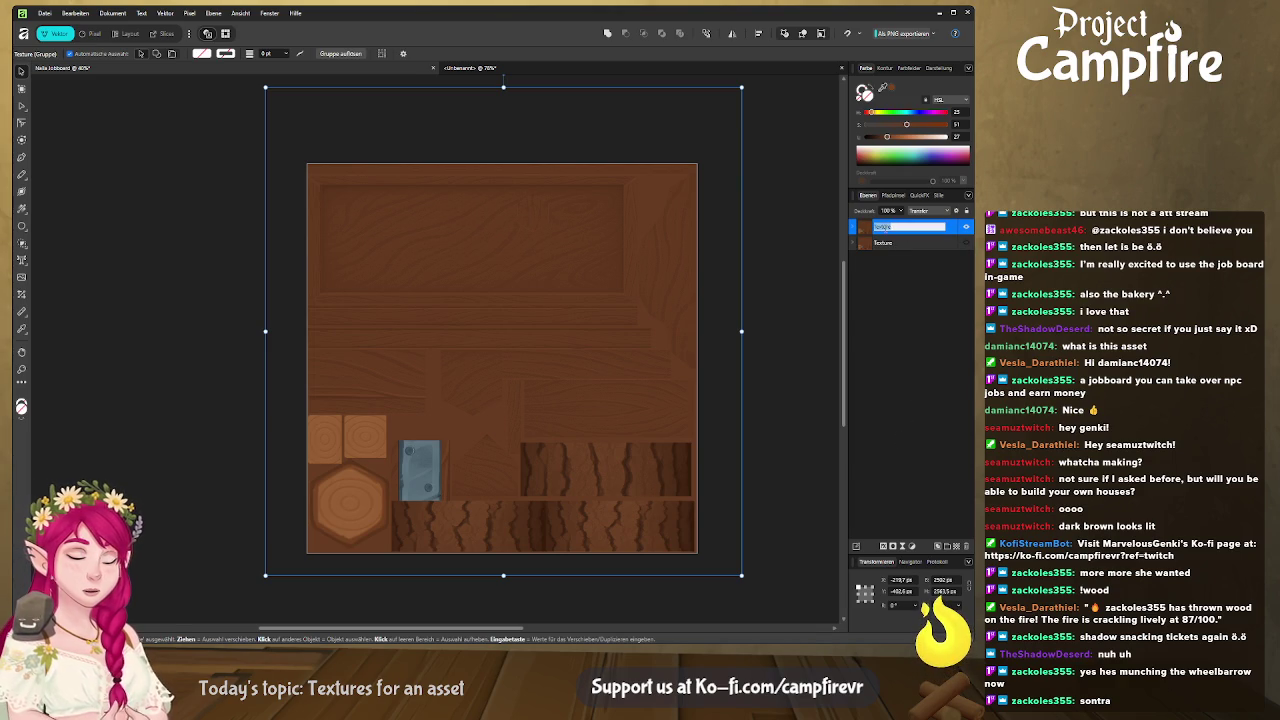
type("Wood")
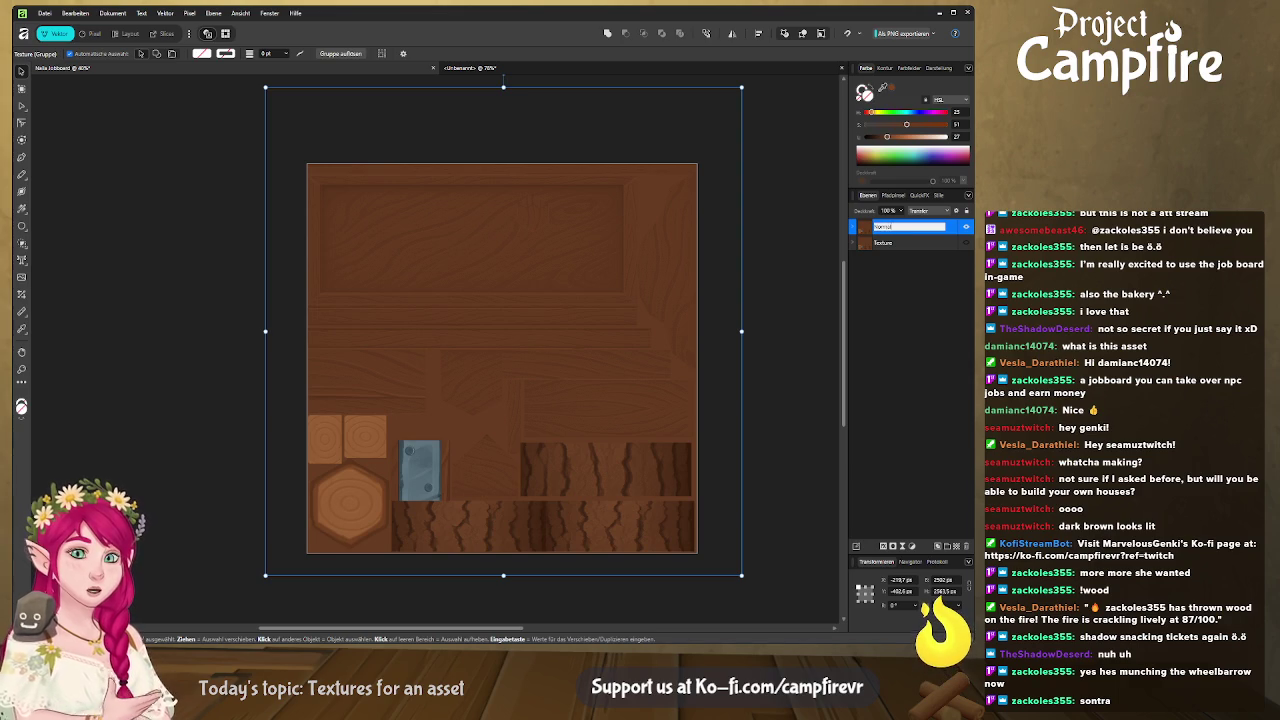
key("Return")
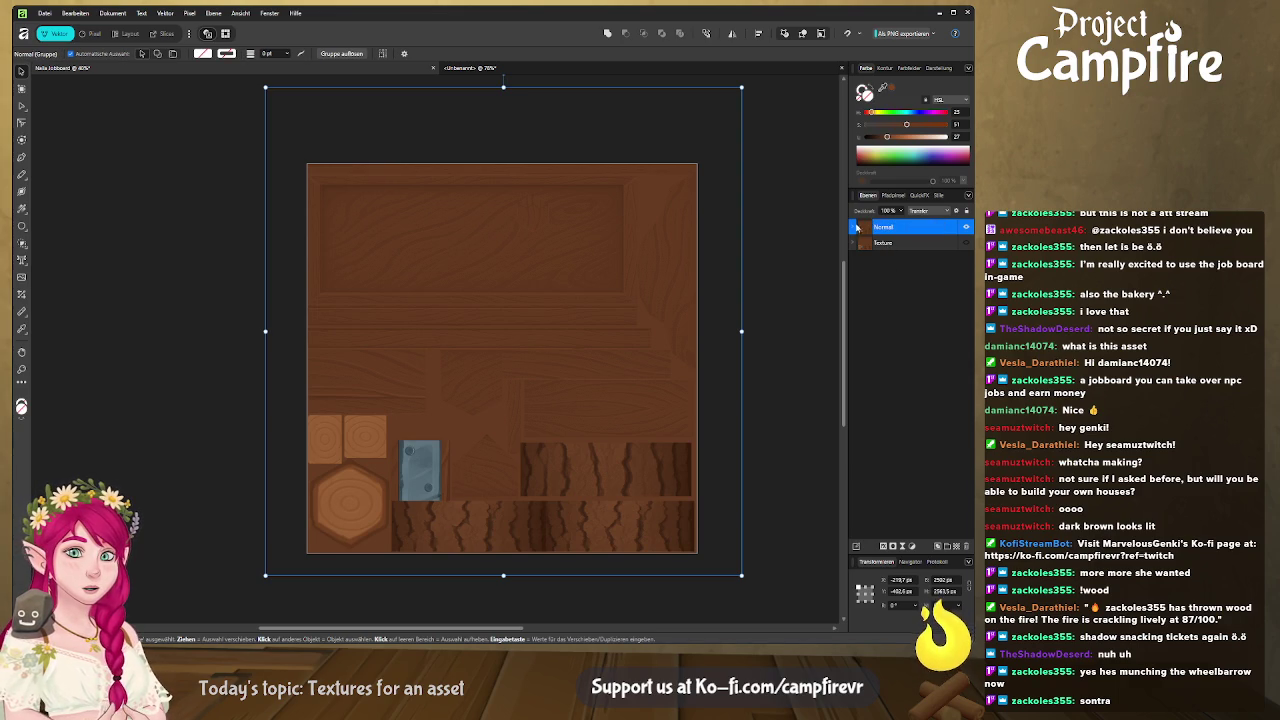
left_click(852, 228)
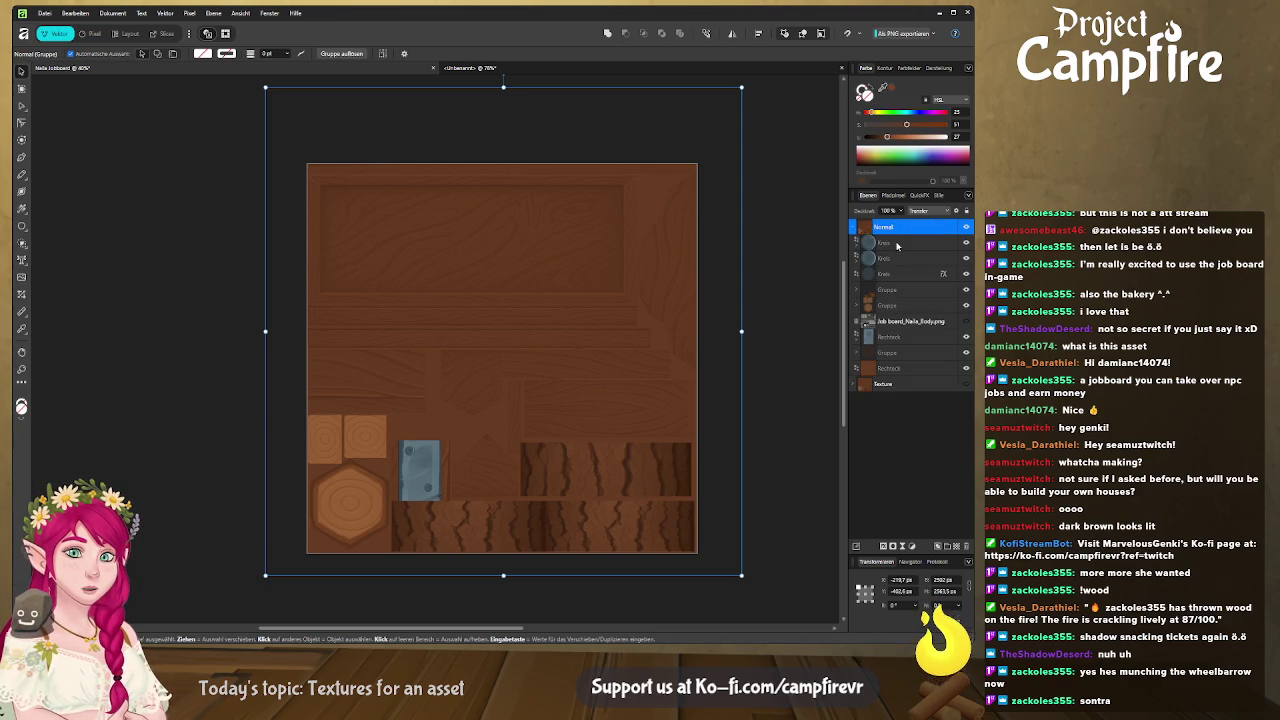
left_click(897, 244)
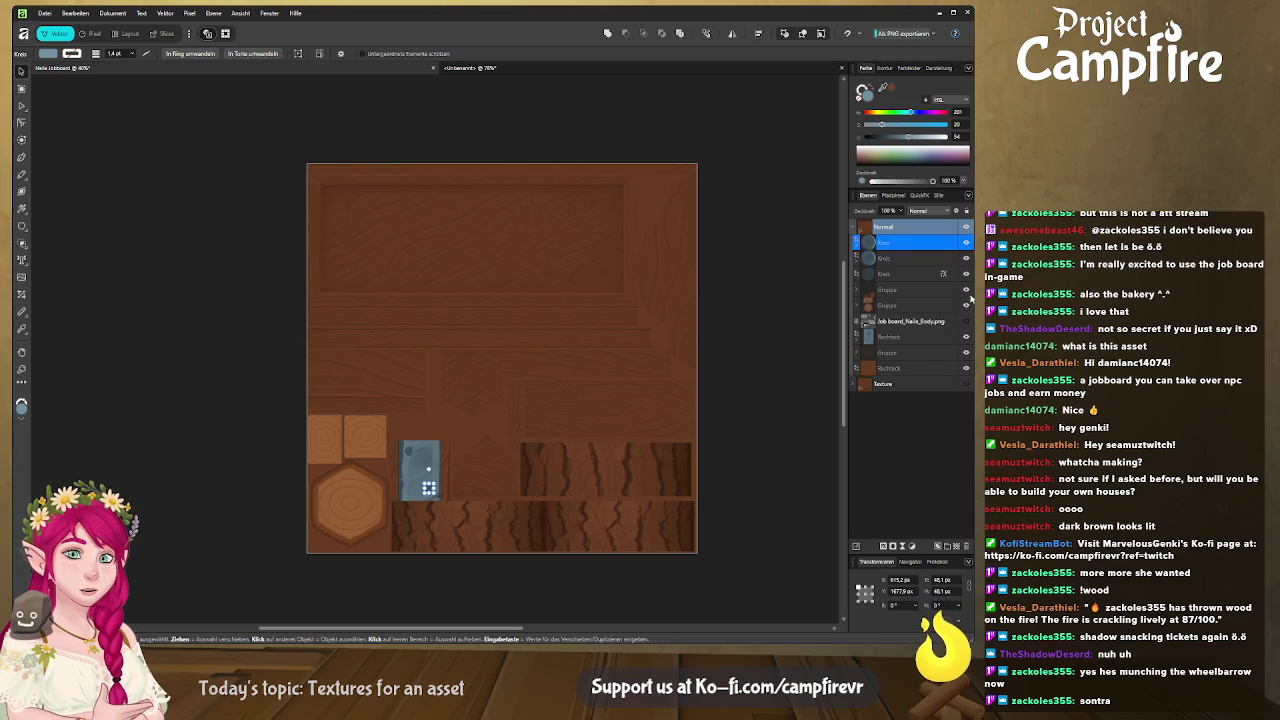
key("alt+Tab")
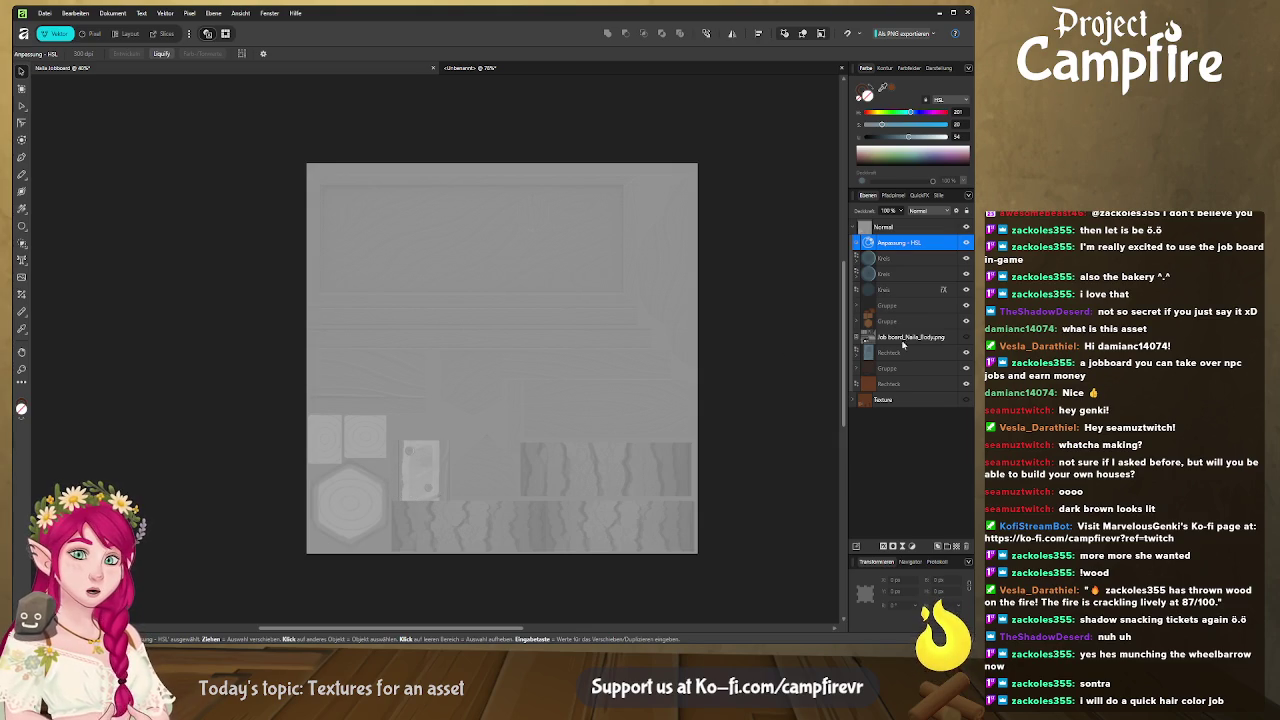
Expand the Rechteck layer and its inner Gruppe to select the Anpassung - Helligkeit layer.
left_click(882, 353)
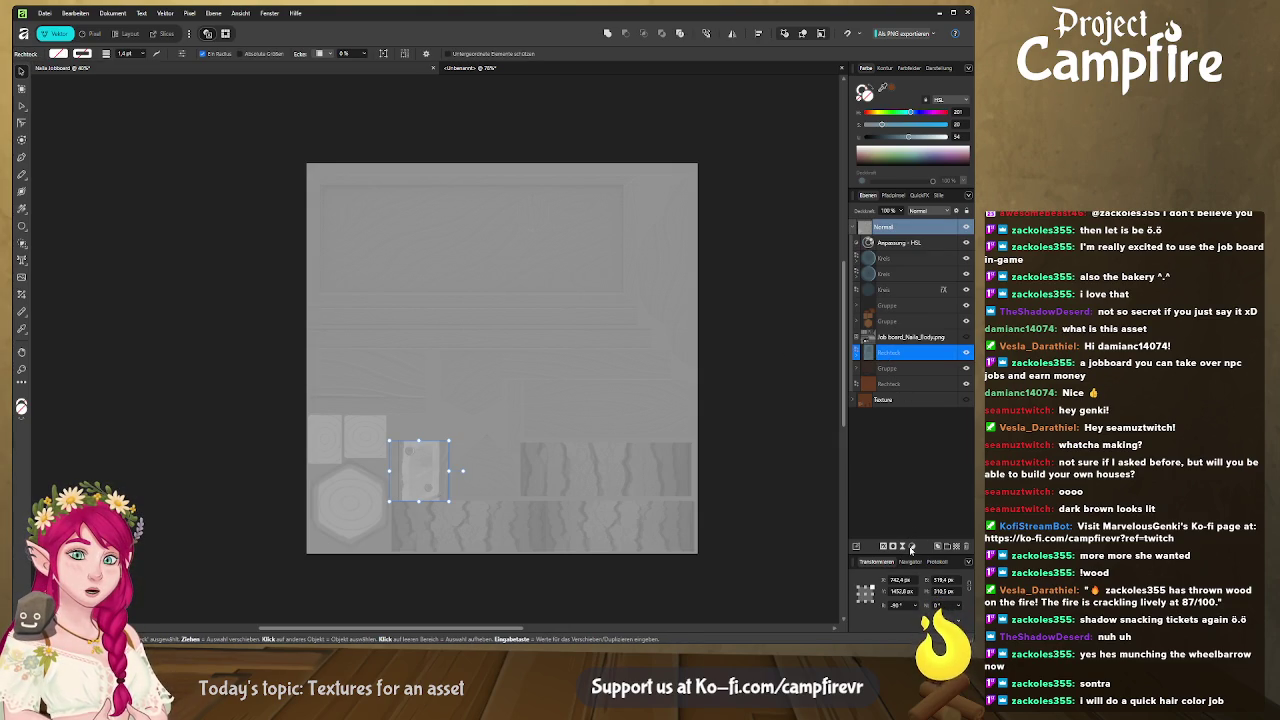
left_click(857, 355)
left_click(864, 368)
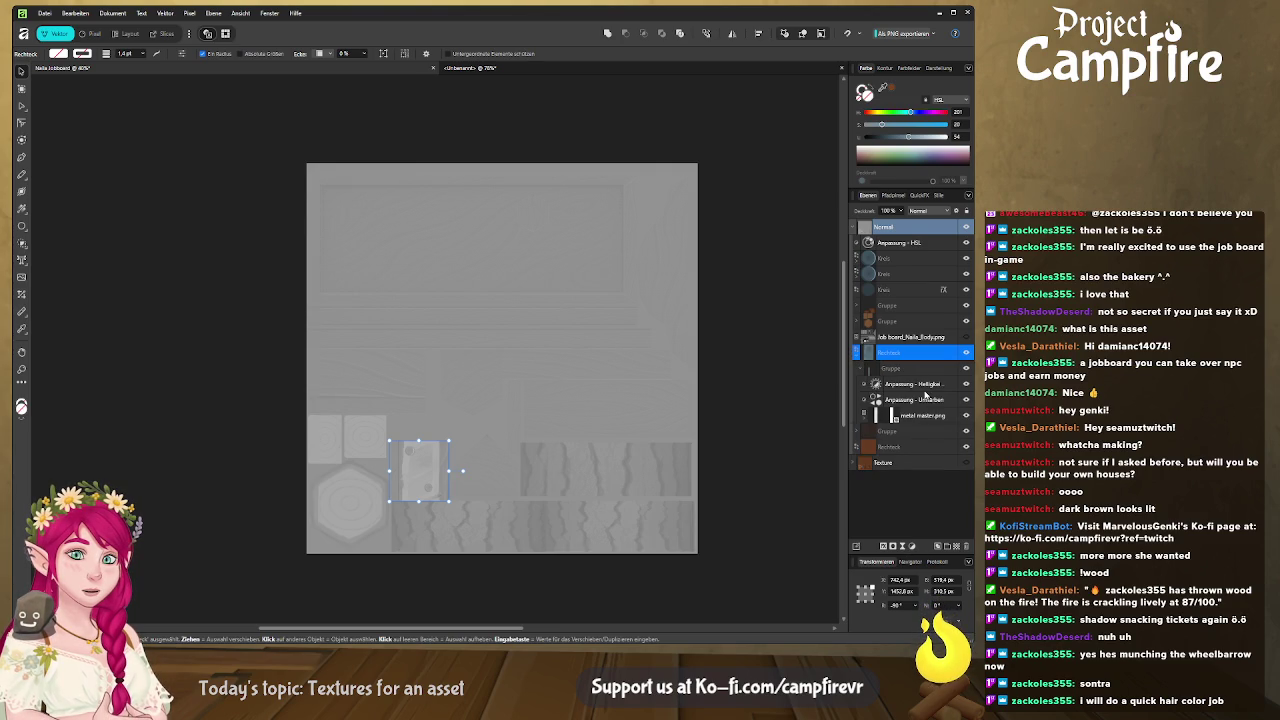
left_click(924, 384)
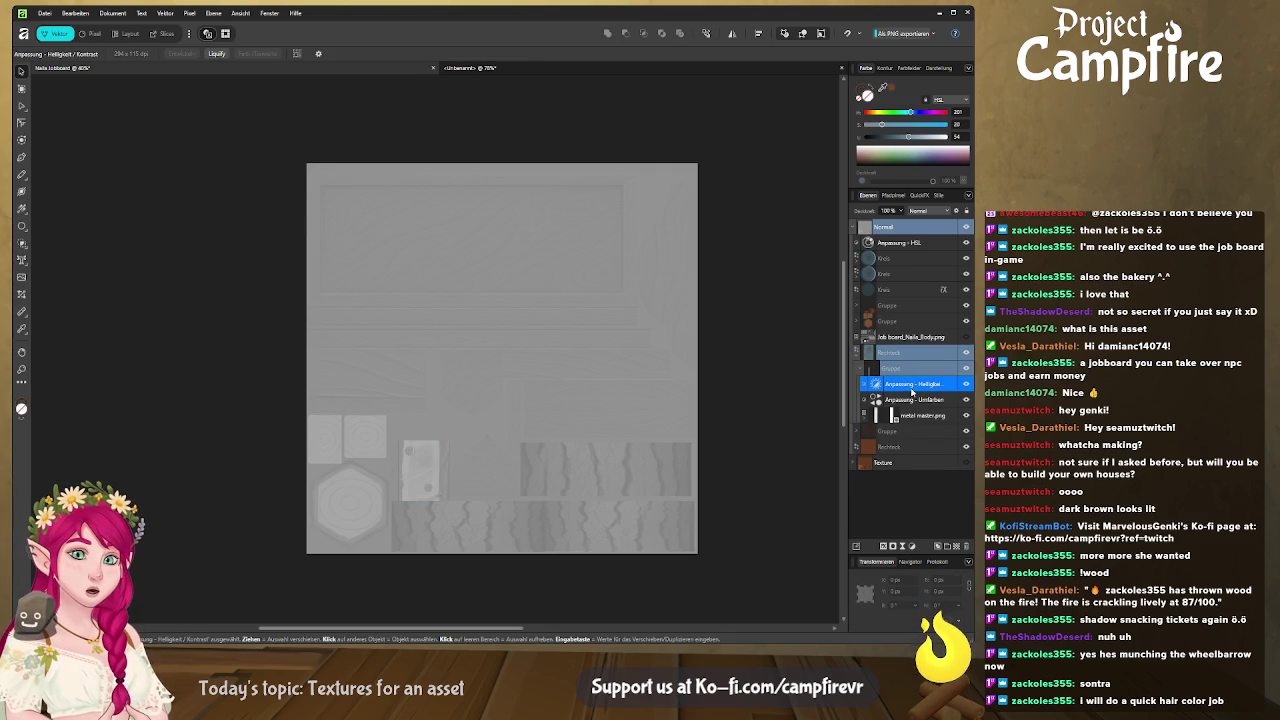
double_click(912, 388)
key("Escape")
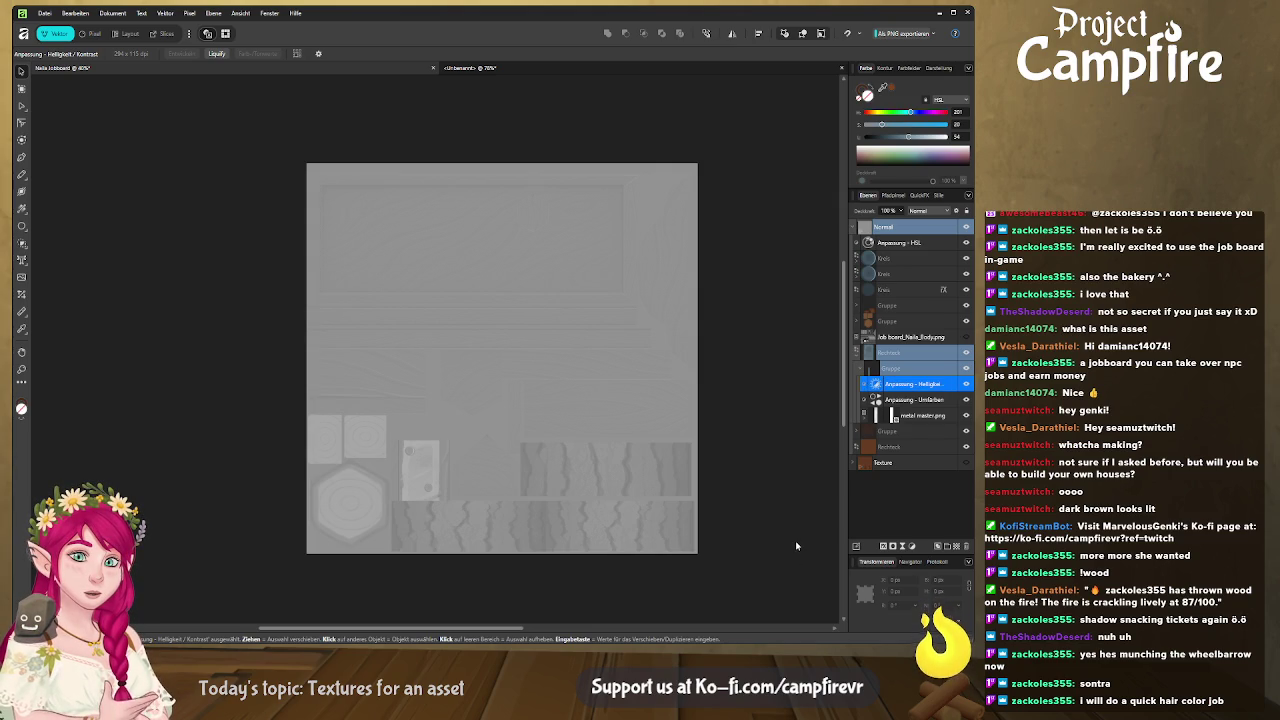
key("alt+Tab")
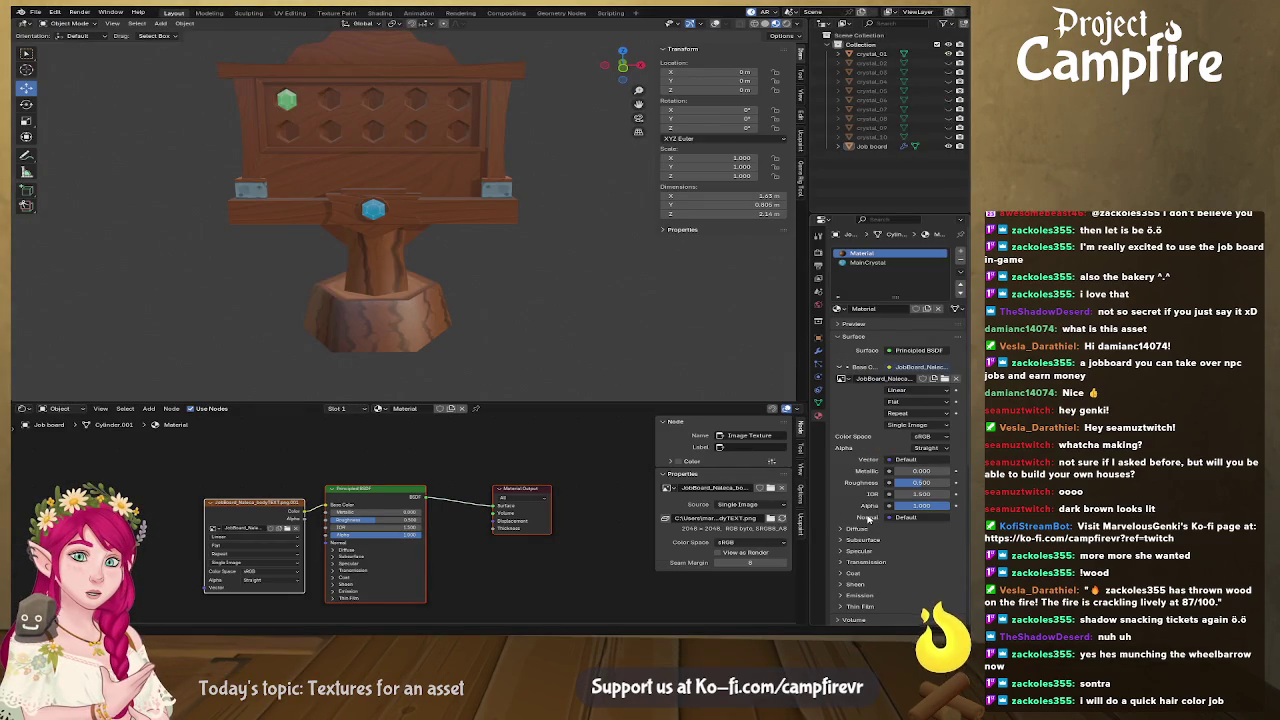
key("alt+Tab")
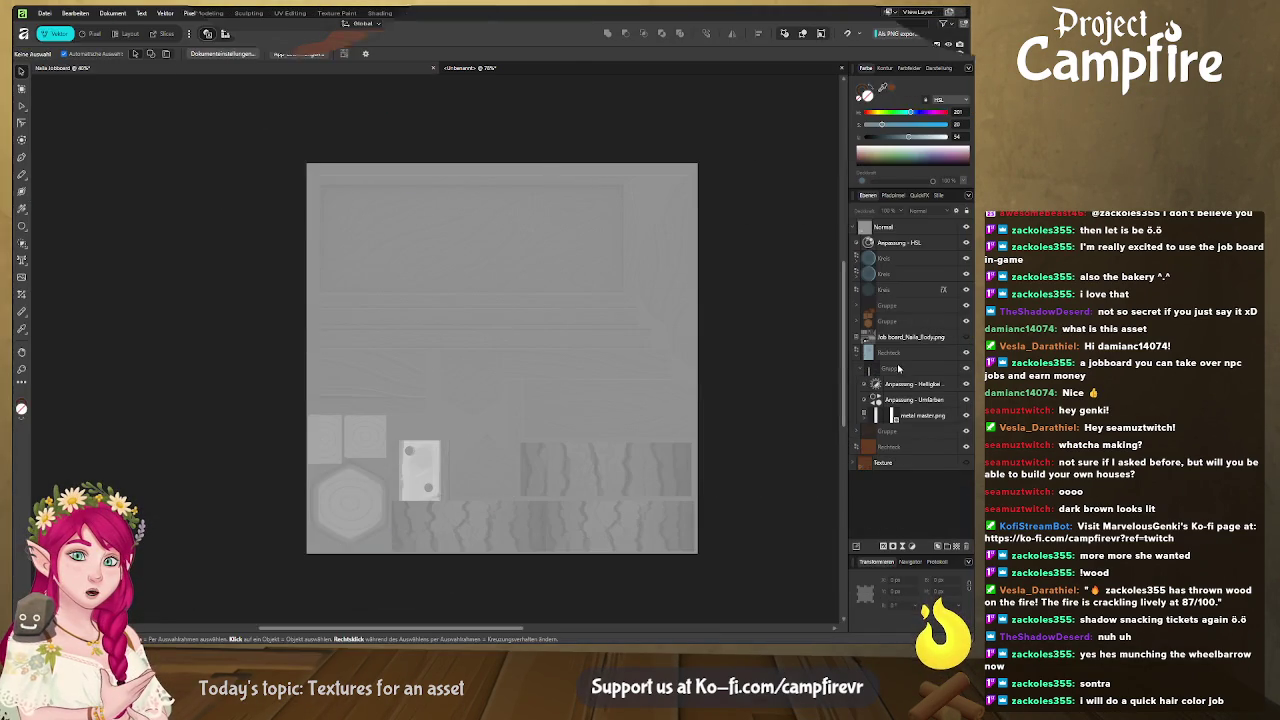
Expand the two Kreis layers and move the nested Kreis into the upper one.
left_click(898, 260)
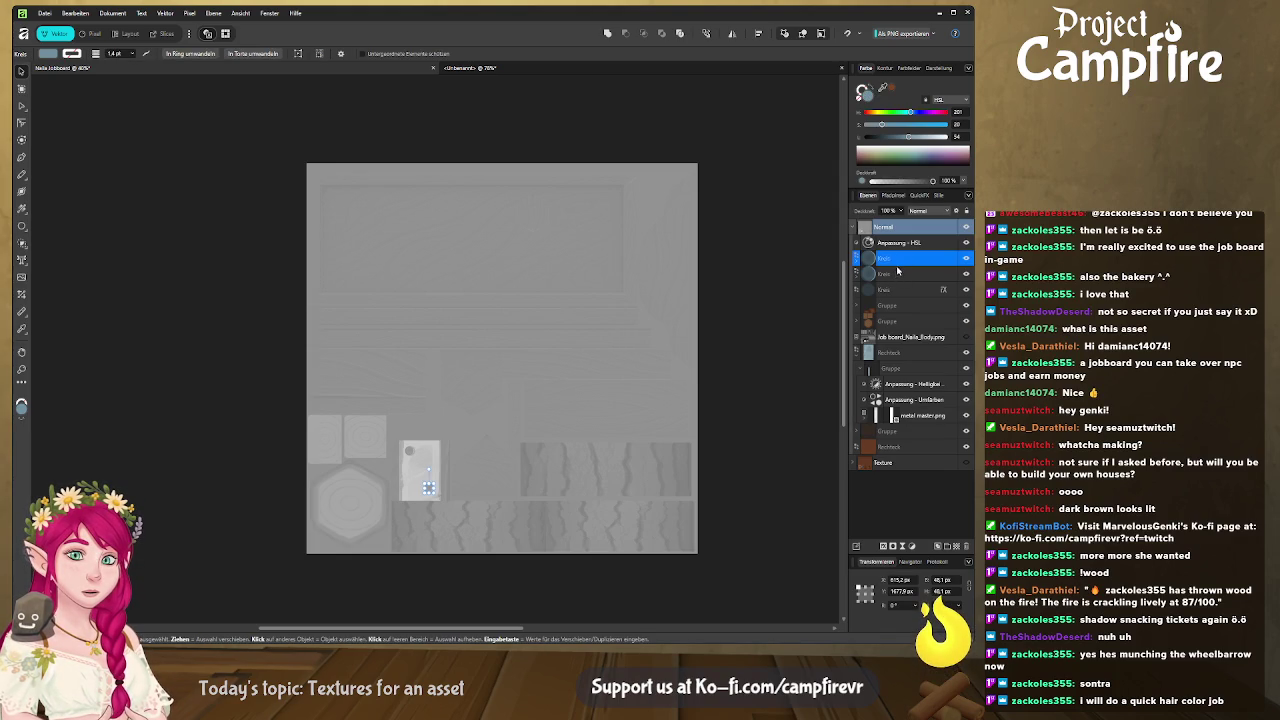
left_click(858, 261)
left_click(857, 288)
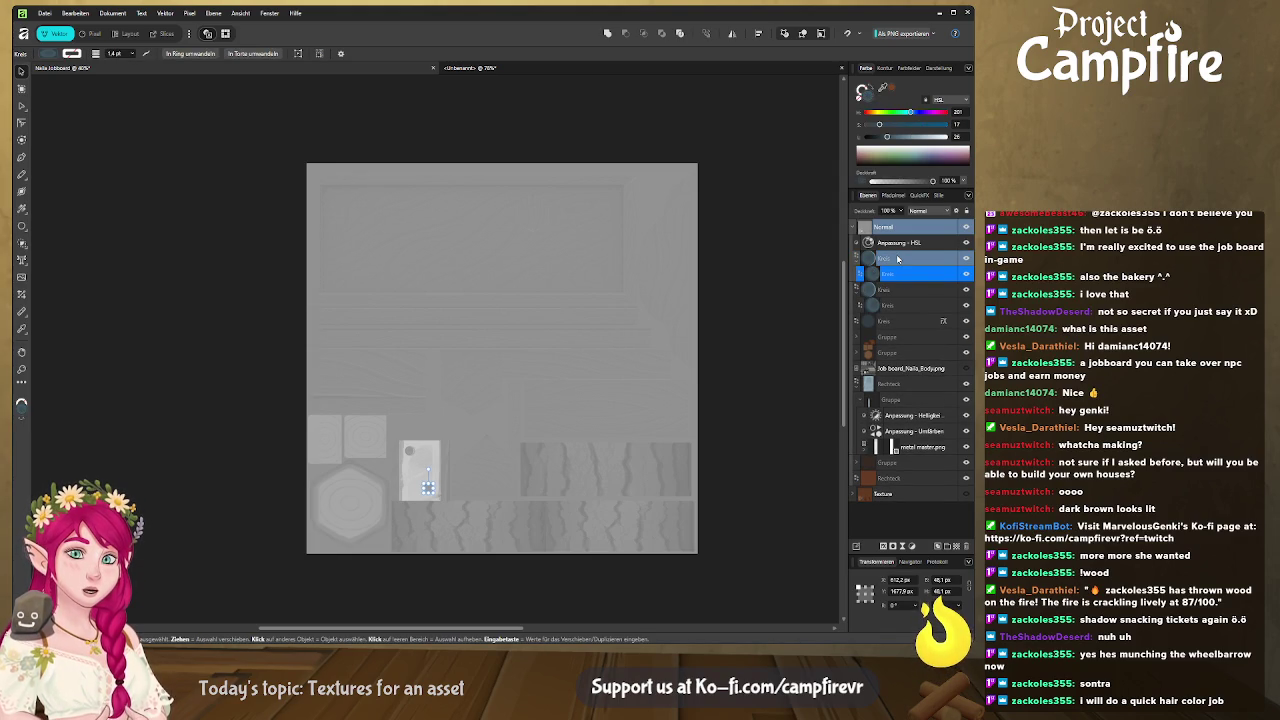
left_click_drag(894, 275, 895, 257)
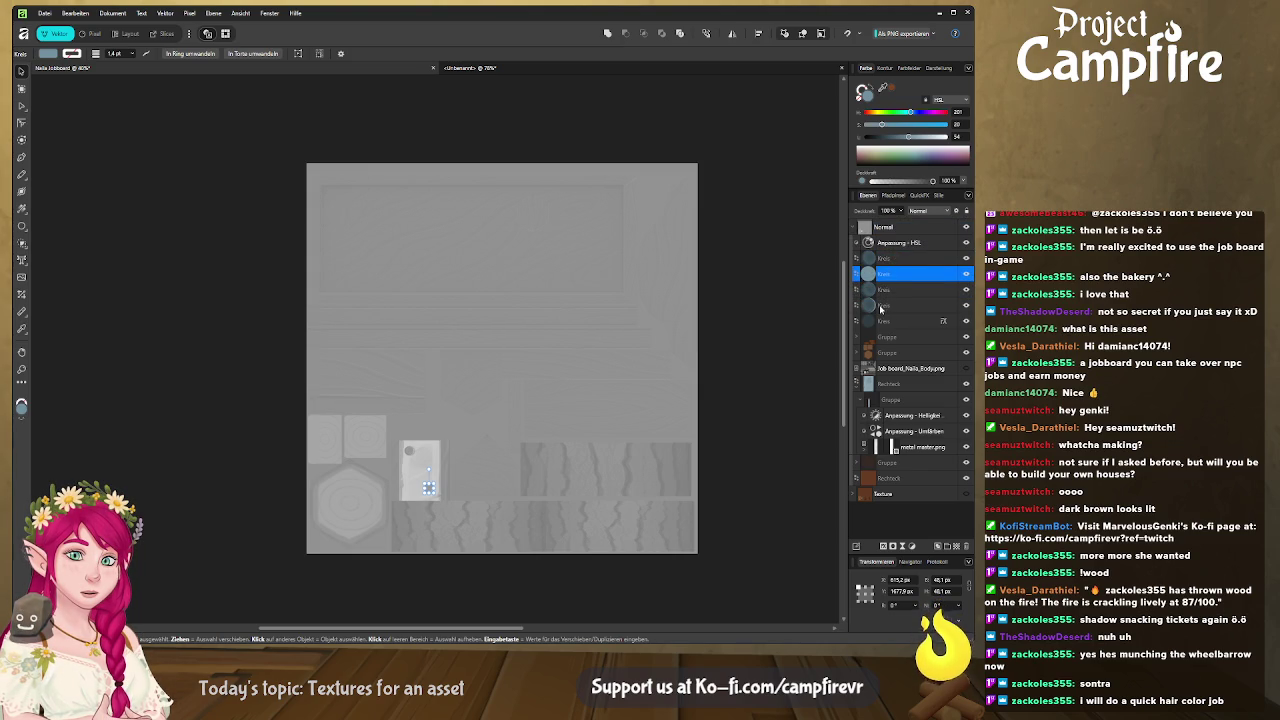
double_click(889, 276)
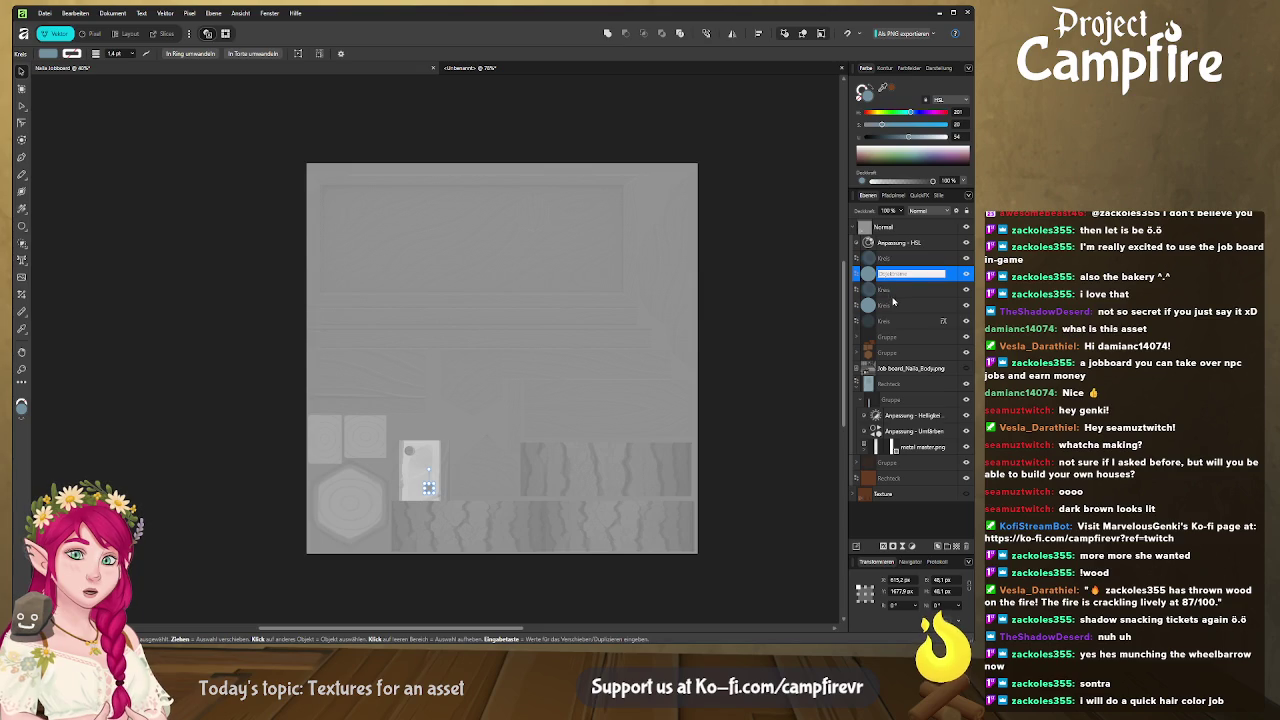
key("Return")
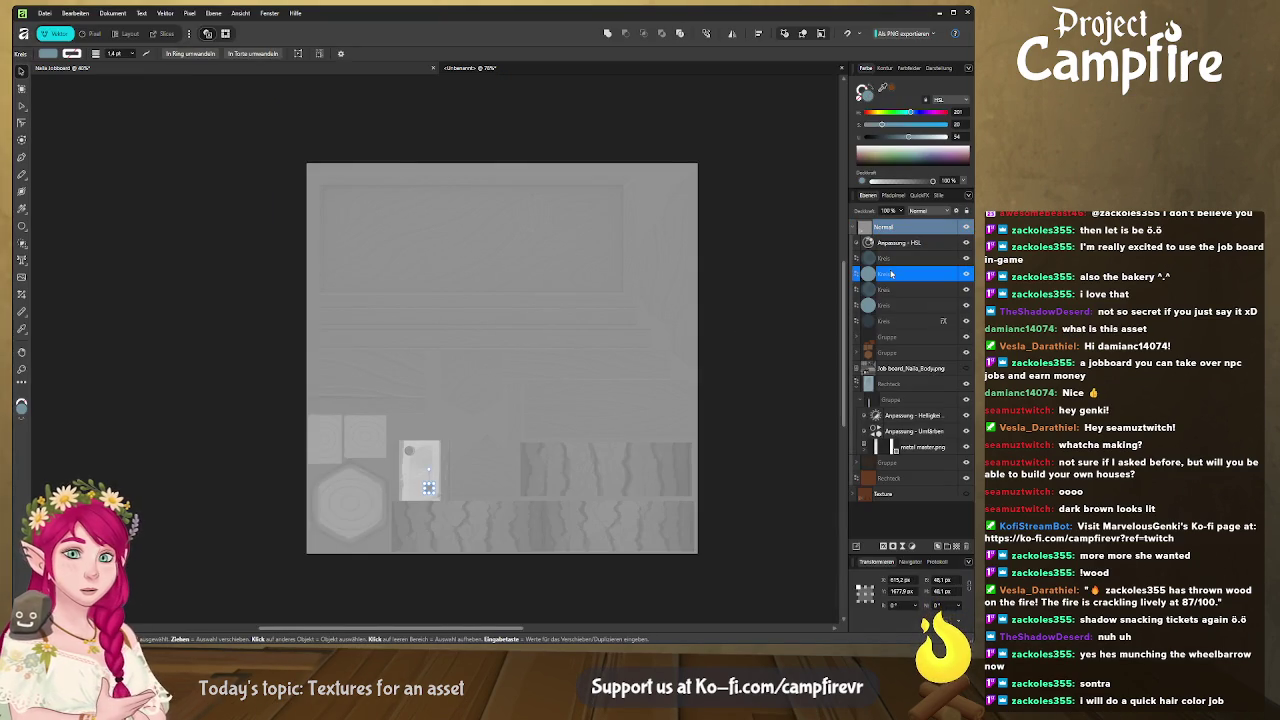
Delete the duplicate Kreis circle layers, leaving the two stud circles.
key("Delete")
left_click(887, 291)
key("Delete")
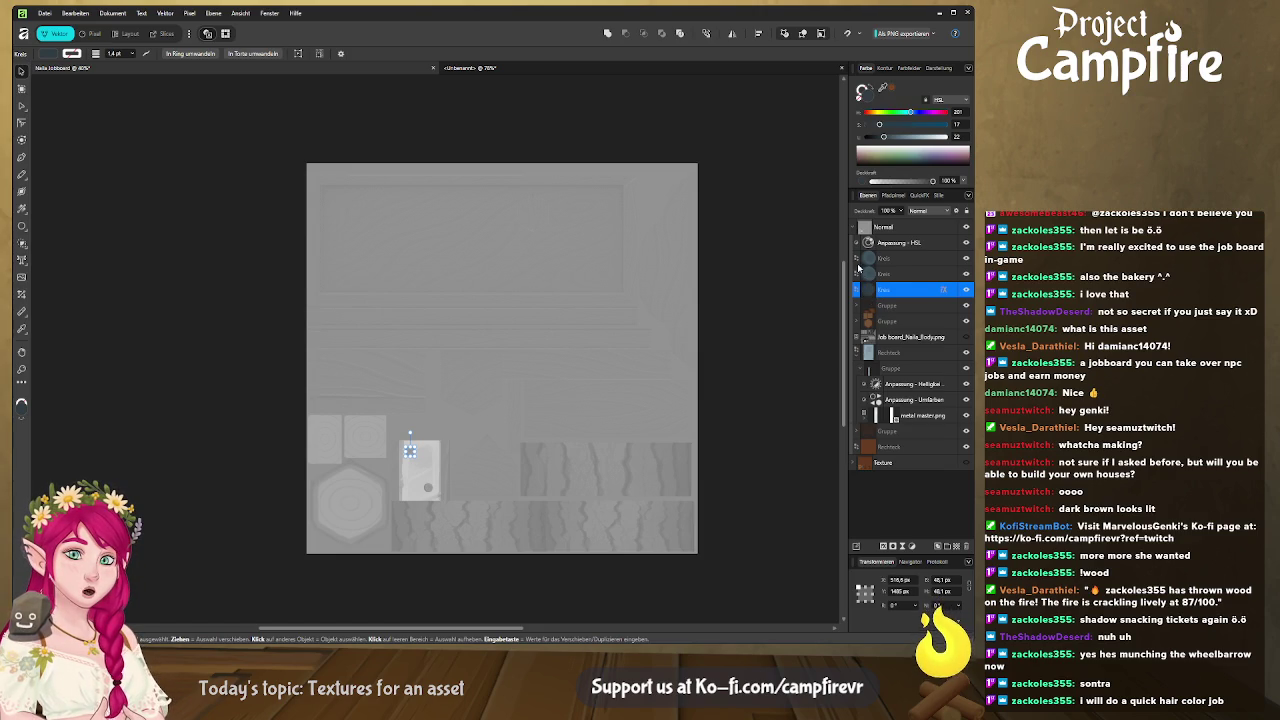
double_click(893, 291)
left_click(870, 293)
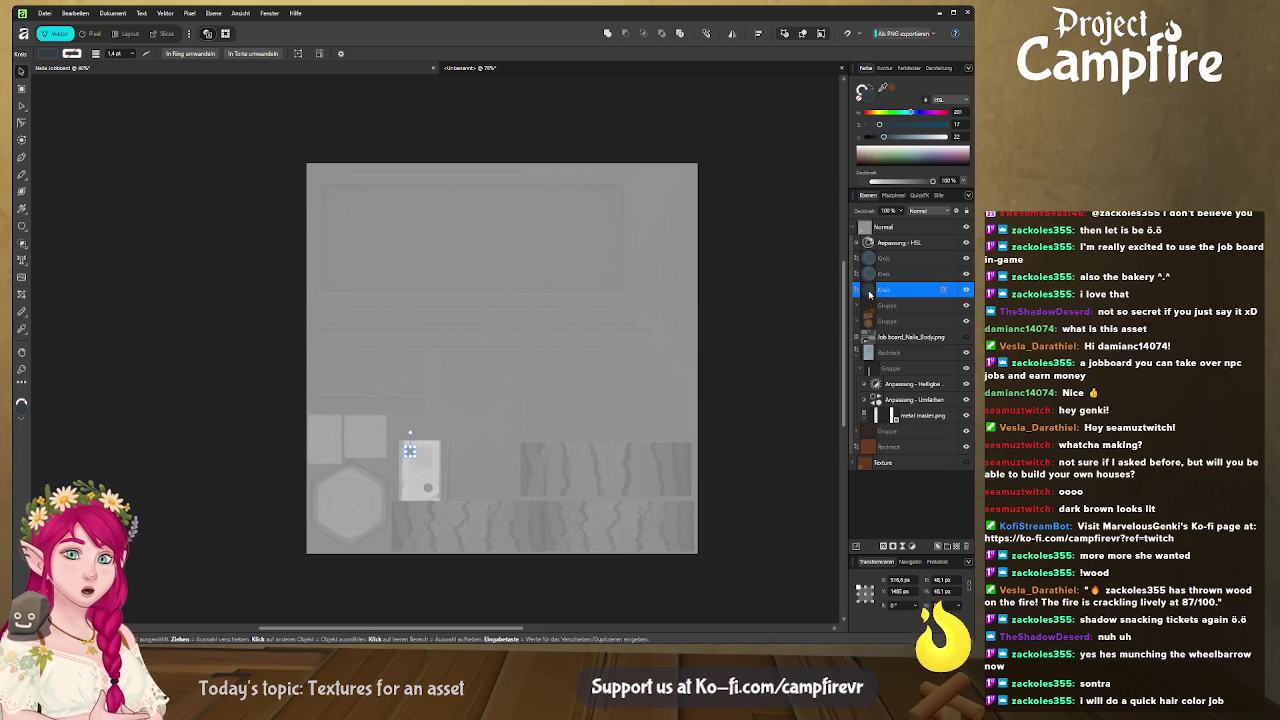
key("Delete")
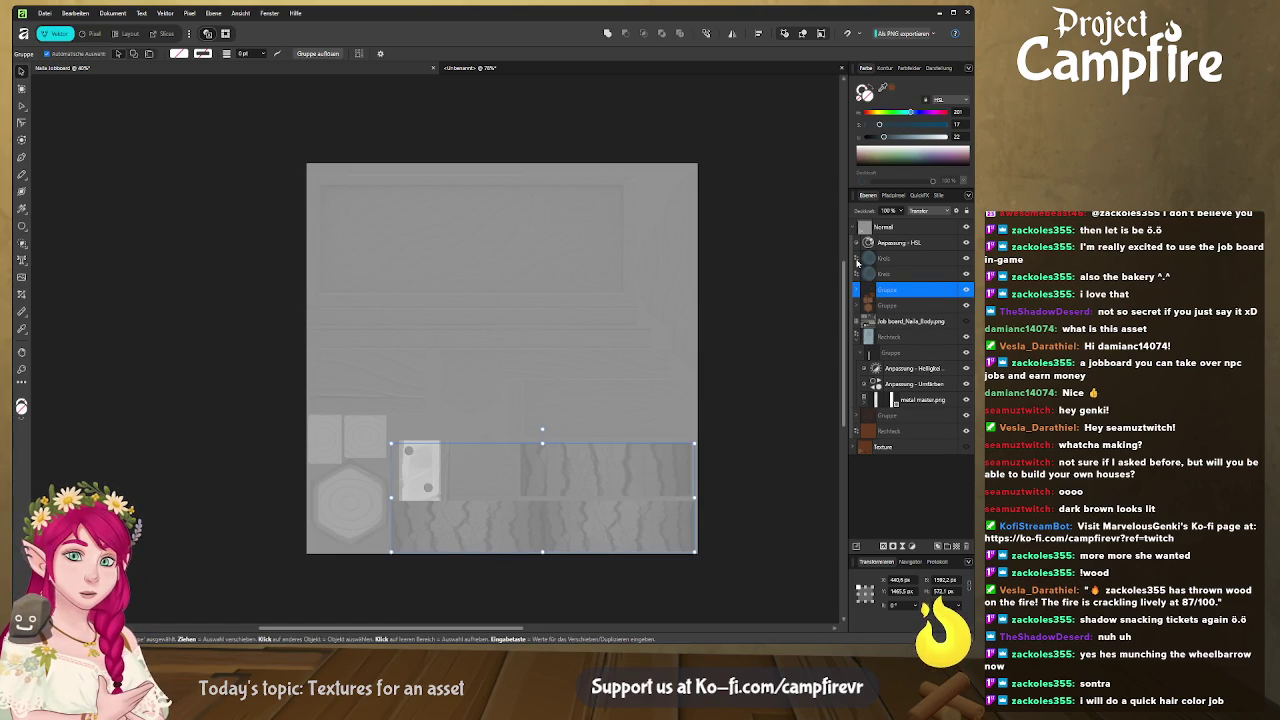
Select just one of the two stud circles and pick the radial Fill/Gradient tool.
left_click(862, 260)
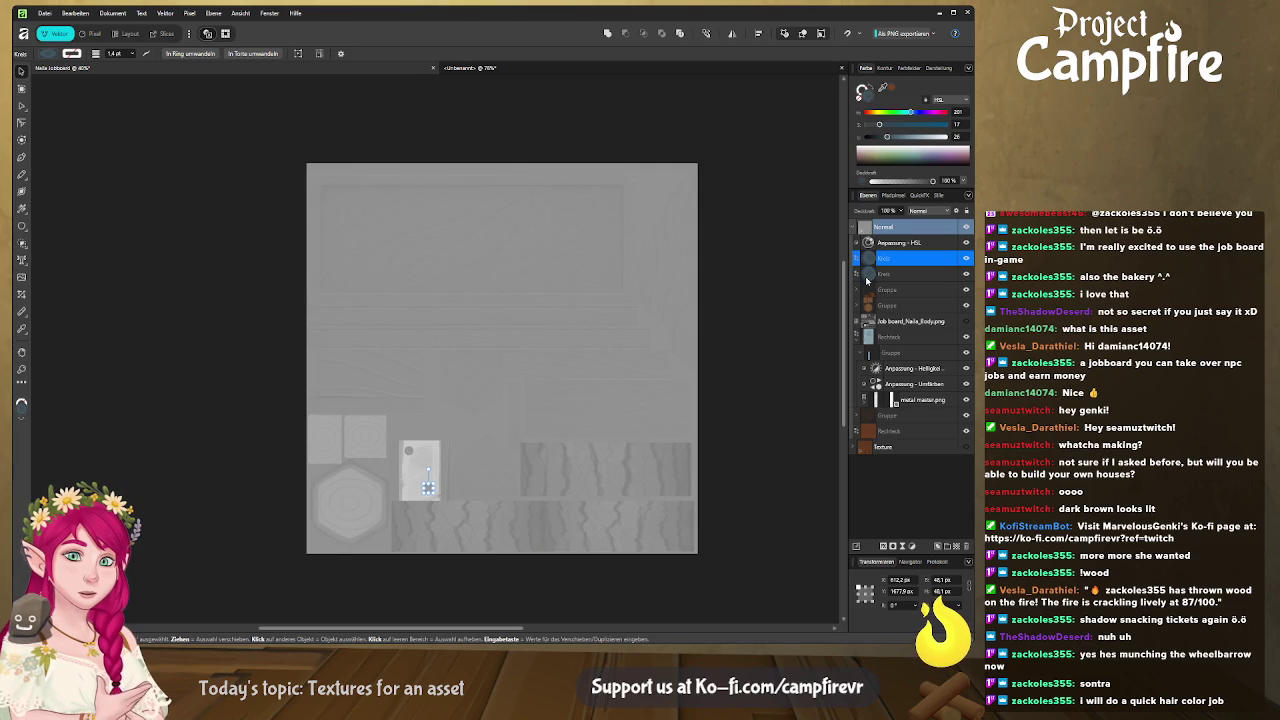
left_click(870, 277)
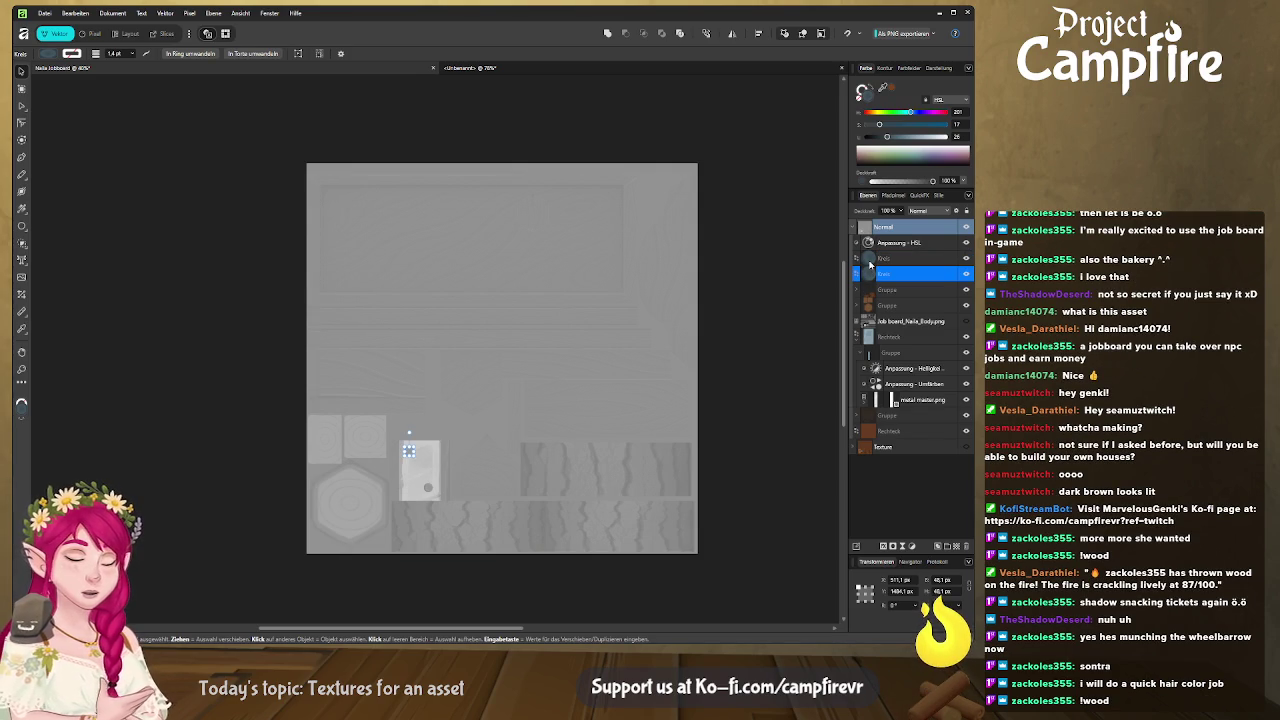
left_click(871, 262, "shift")
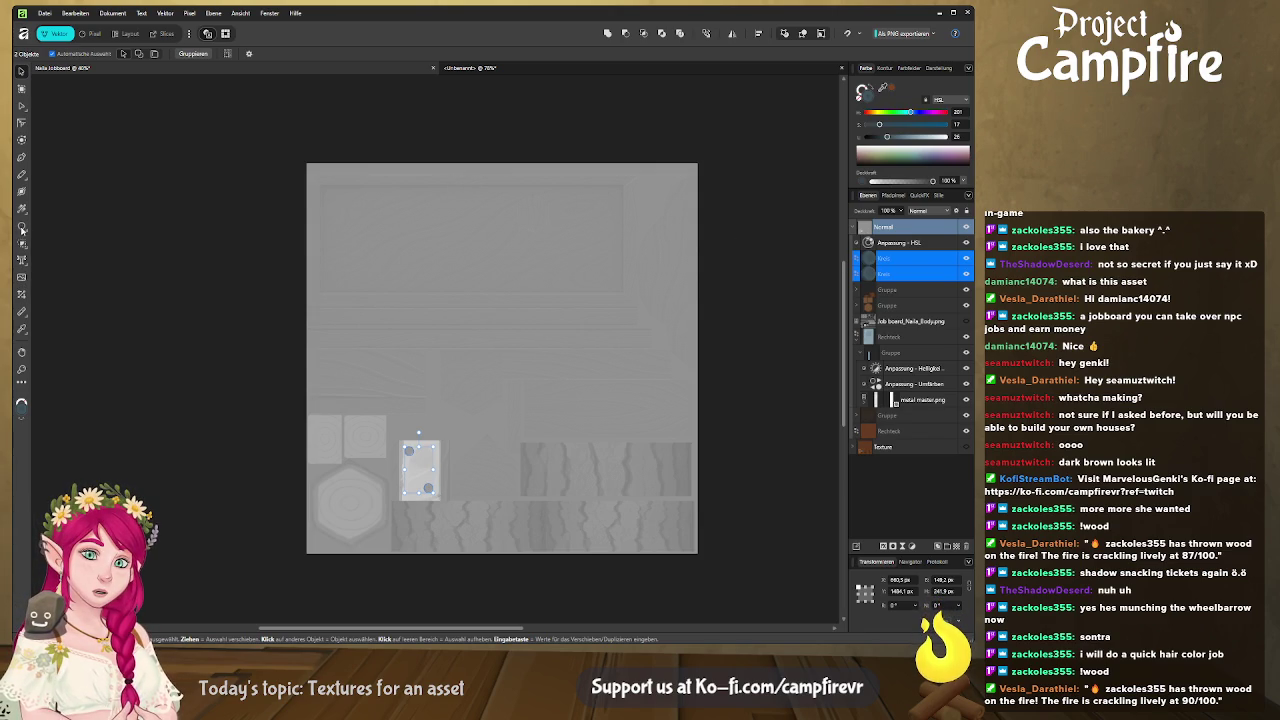
left_click(878, 258)
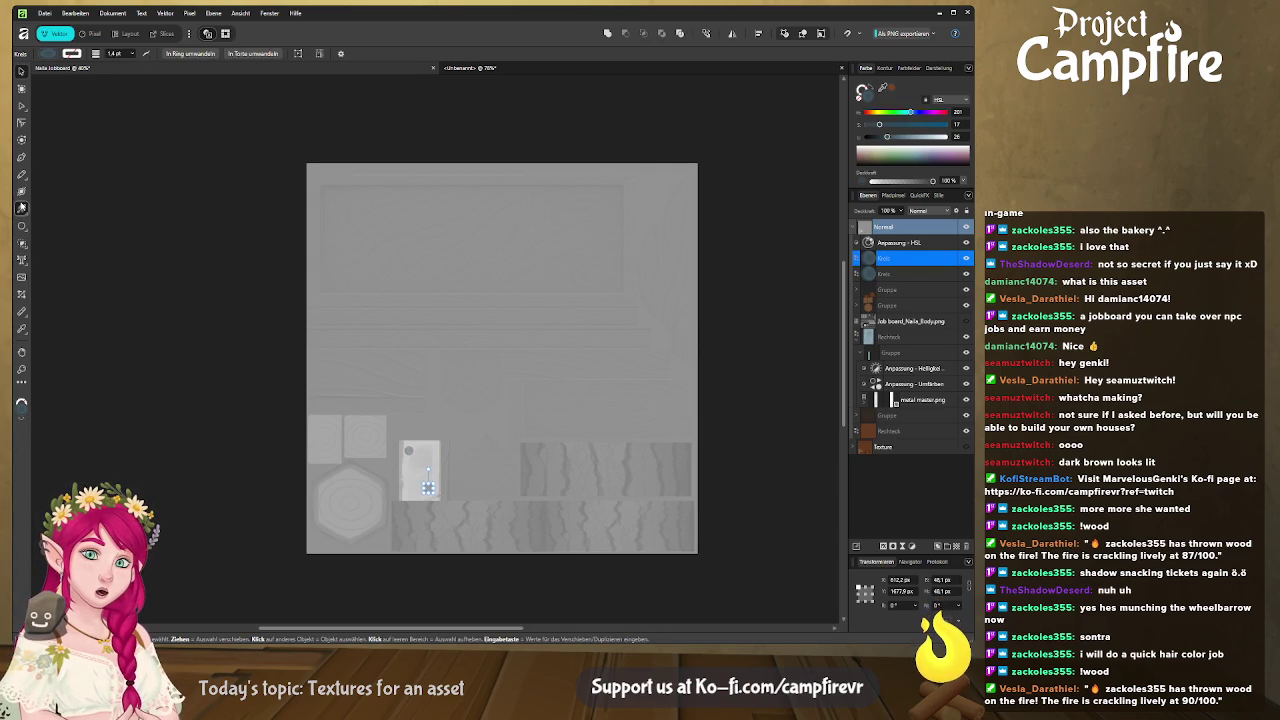
left_click(21, 208)
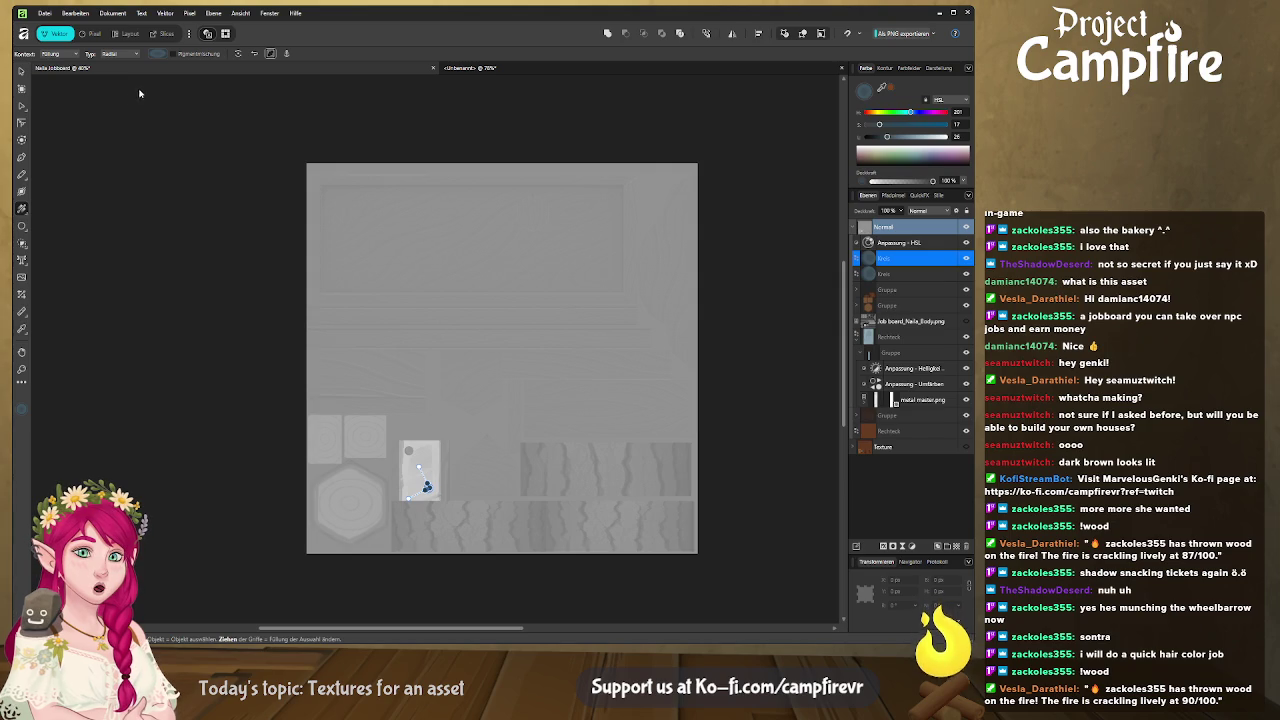
Finish the stud's radial gradient, deselect it, and zoom in on the metal plate.
left_click(87, 89)
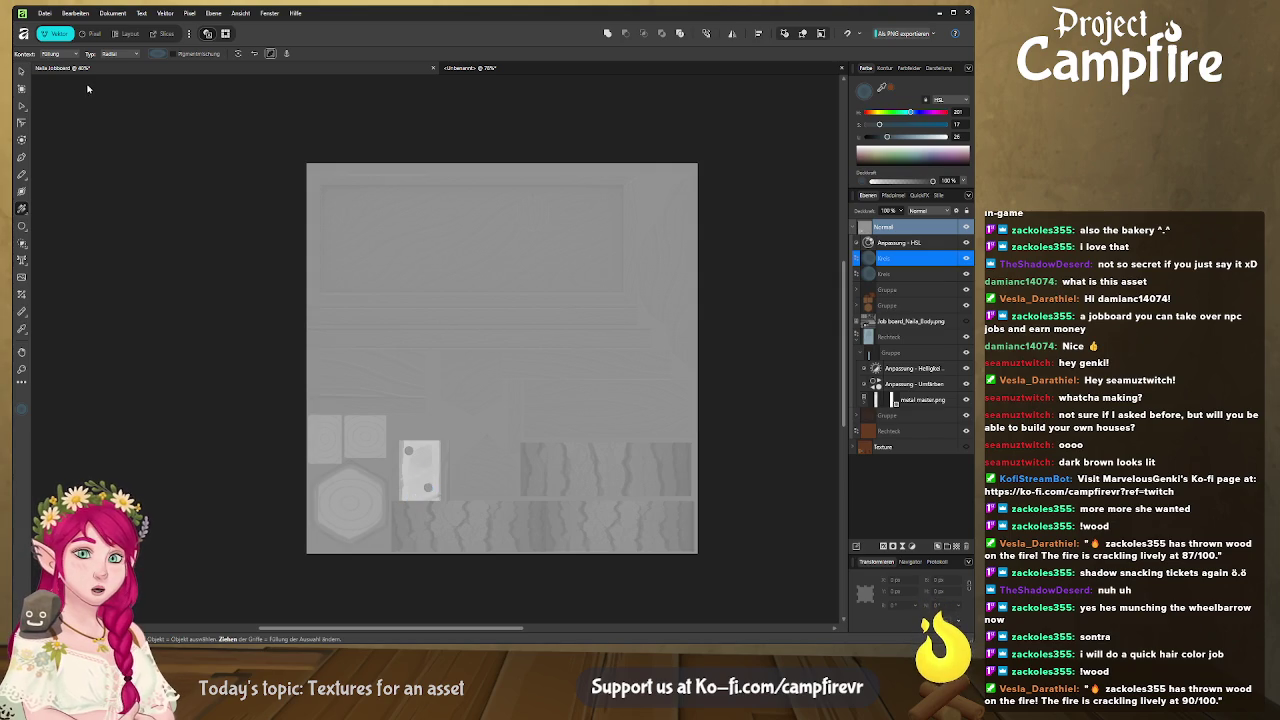
left_click(116, 193)
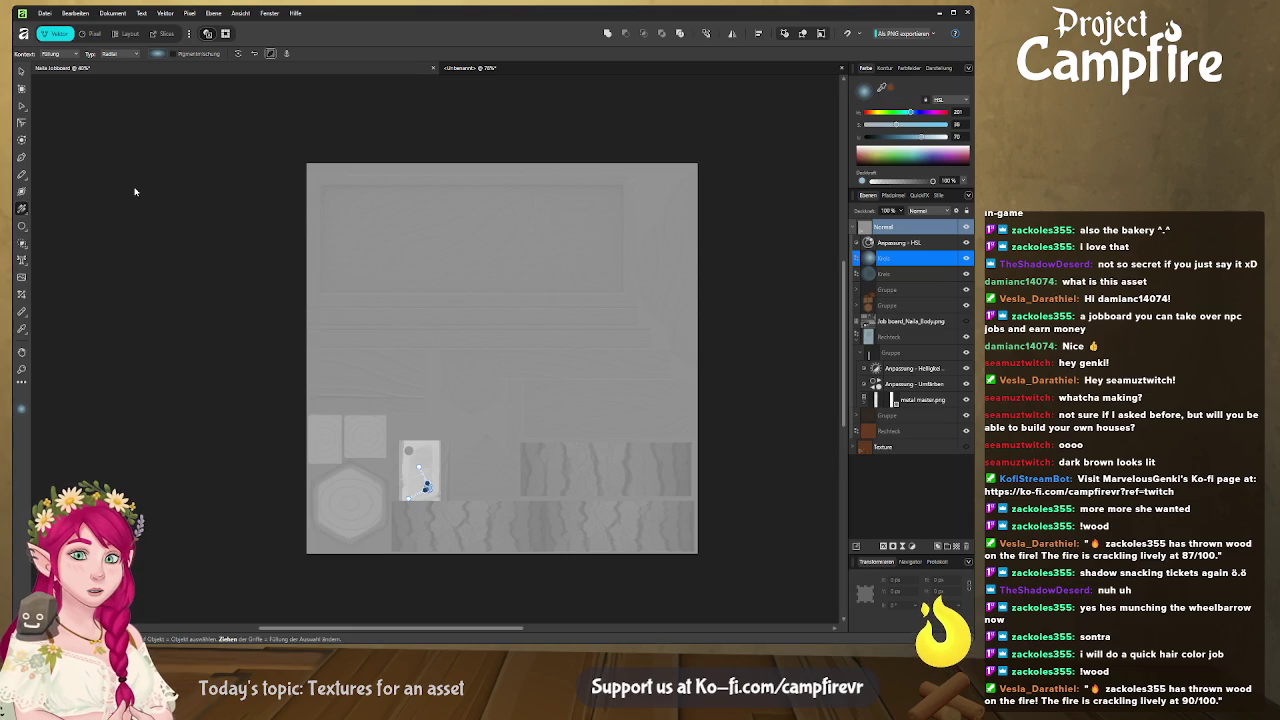
scroll(436, 514, "up", 1)
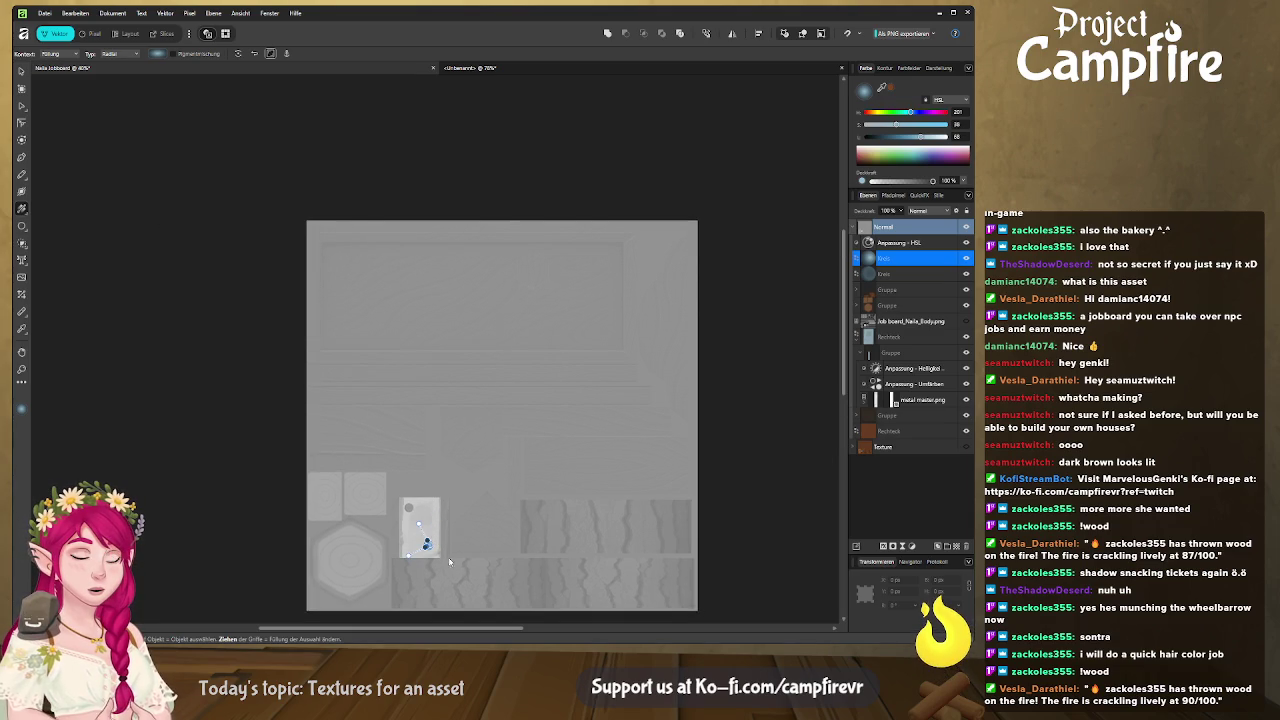
scroll(448, 555, "left", 2)
scroll(460, 550, "up", 1)
scroll(490, 545, "up", 2, "ctrl")
scroll(500, 540, "up", 2, "ctrl")
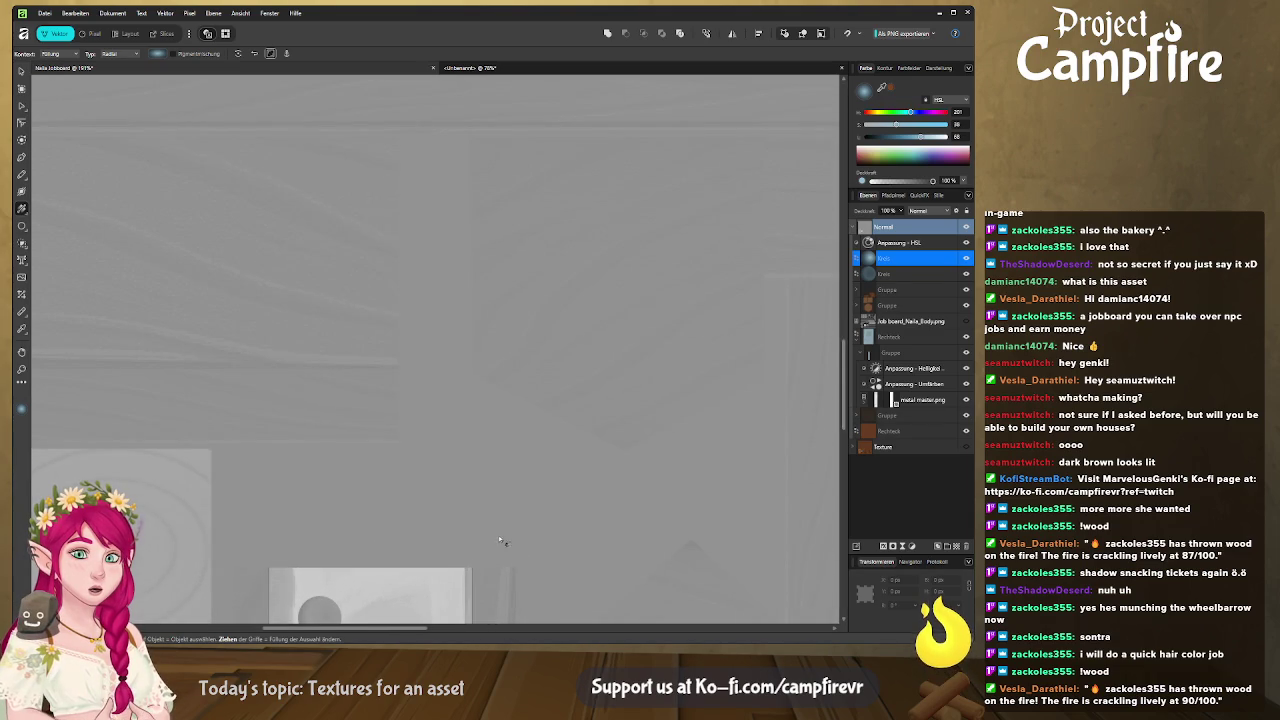
scroll(495, 480, "down", 3)
scroll(480, 380, "down", 3)
scroll(480, 367, "down", 2)
scroll(500, 250, "down", 1)
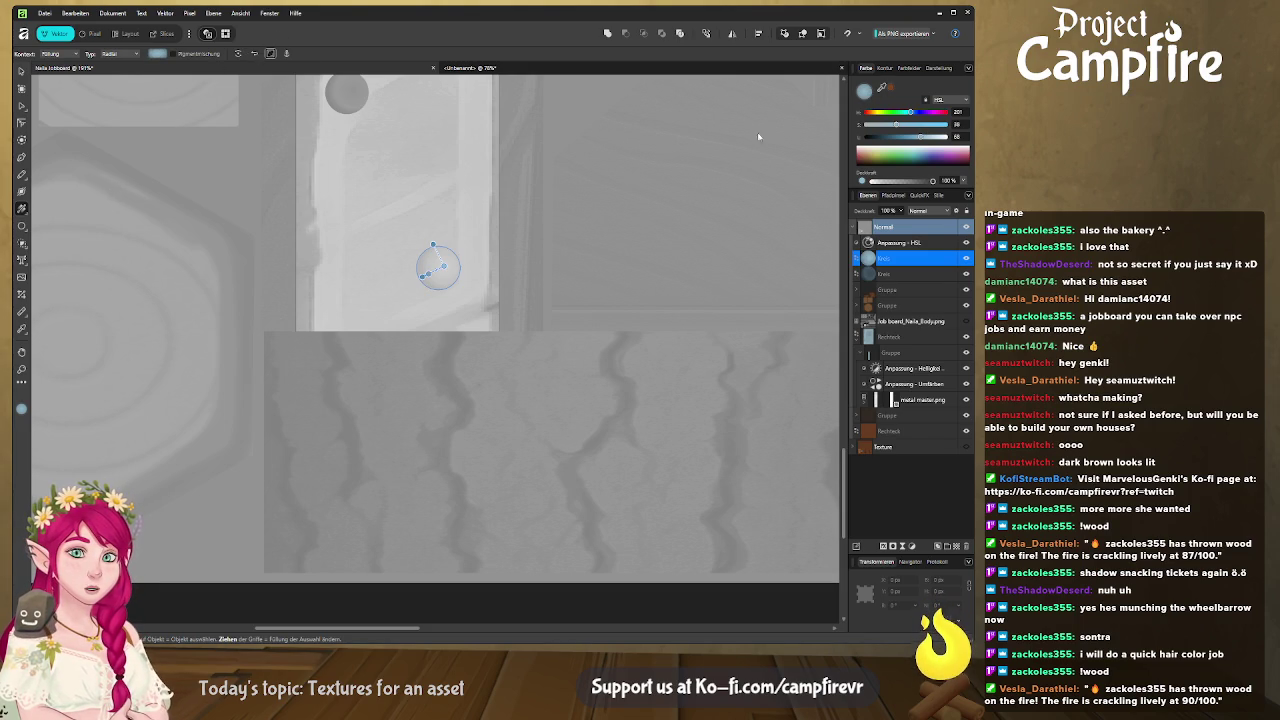
Shade the top stud circle with the gradient, open Swatches, then view the model in Blender.
left_click(355, 99)
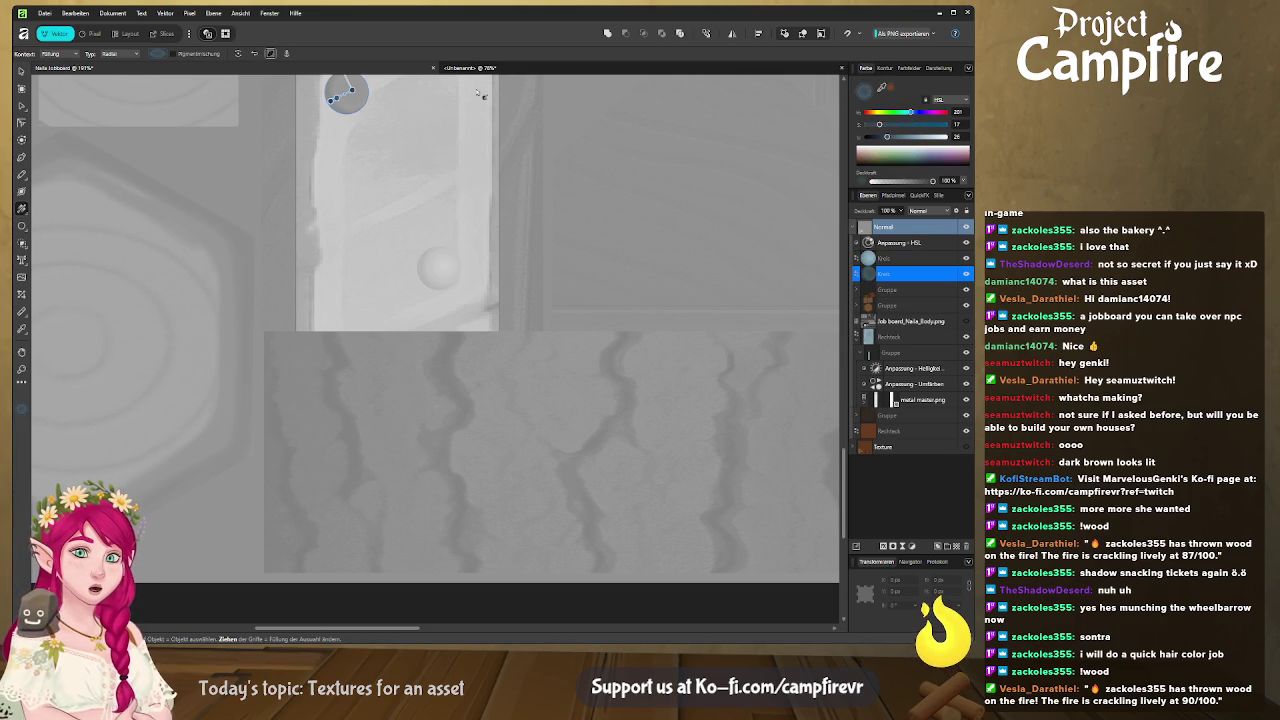
left_click(887, 68)
left_click(907, 68)
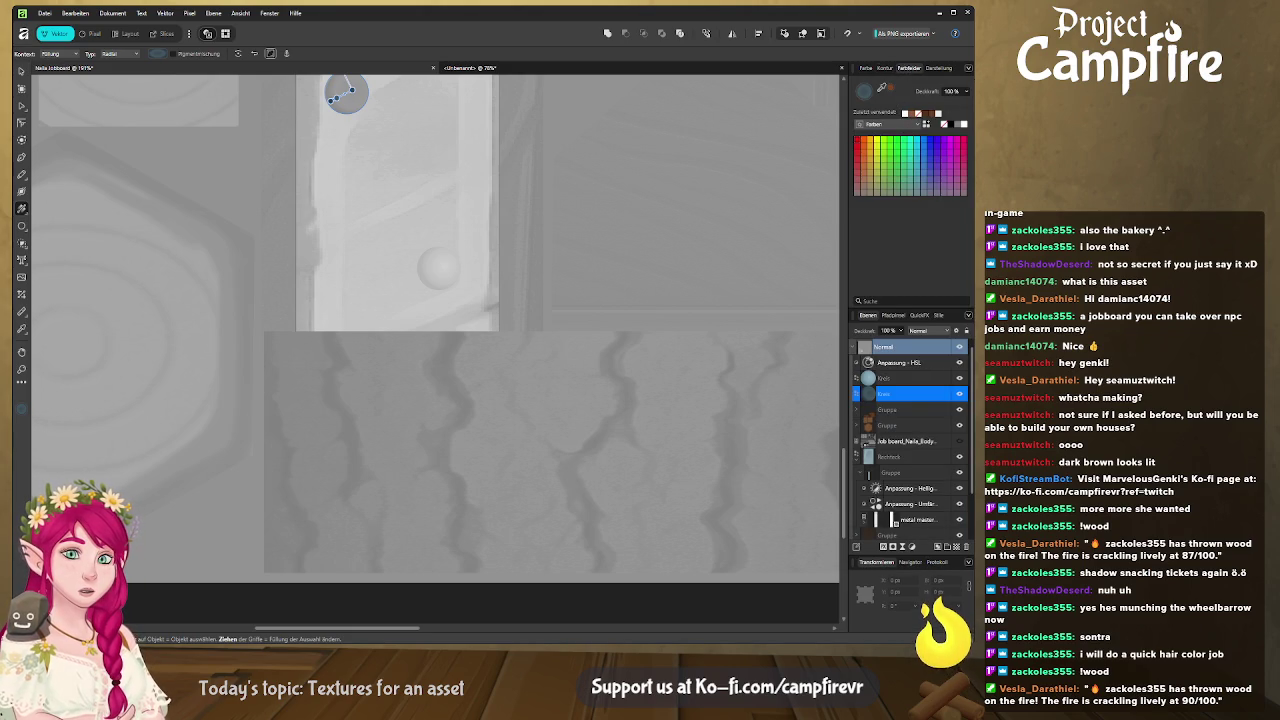
key("alt+Tab")
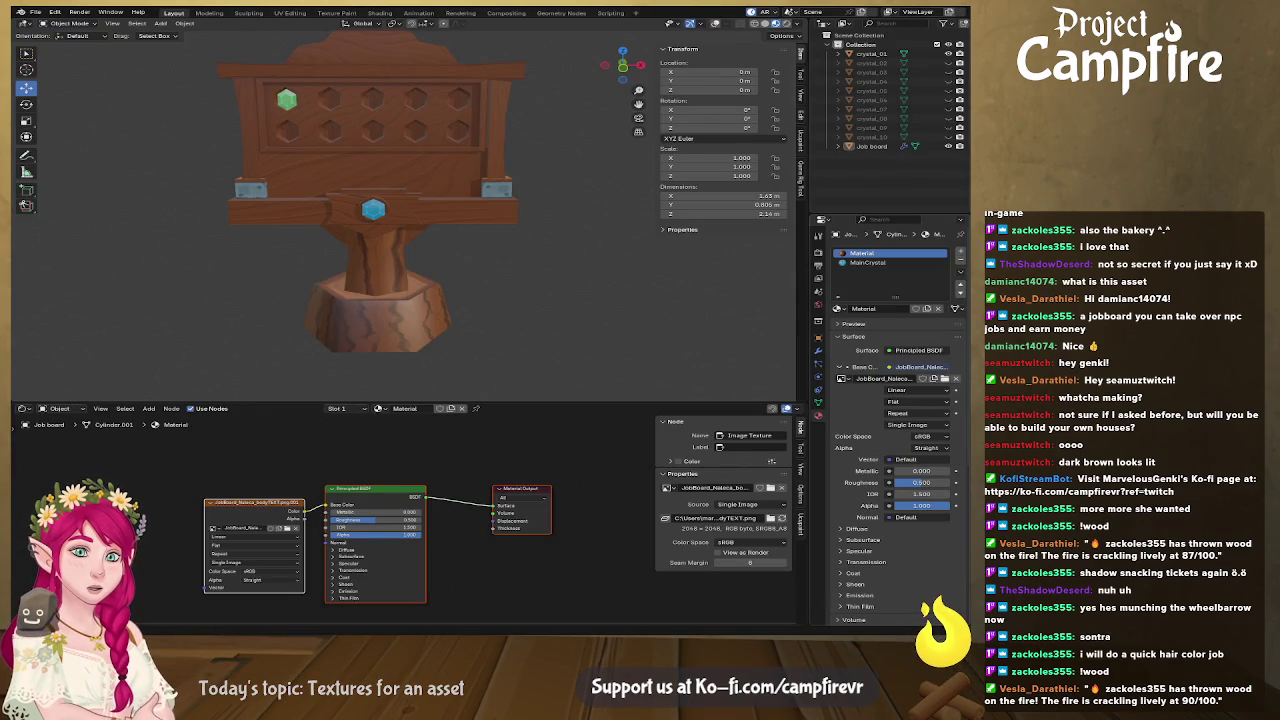
Alt-drag a copy of the shaded lower stud onto the top stud's spot.
key("alt+Tab")
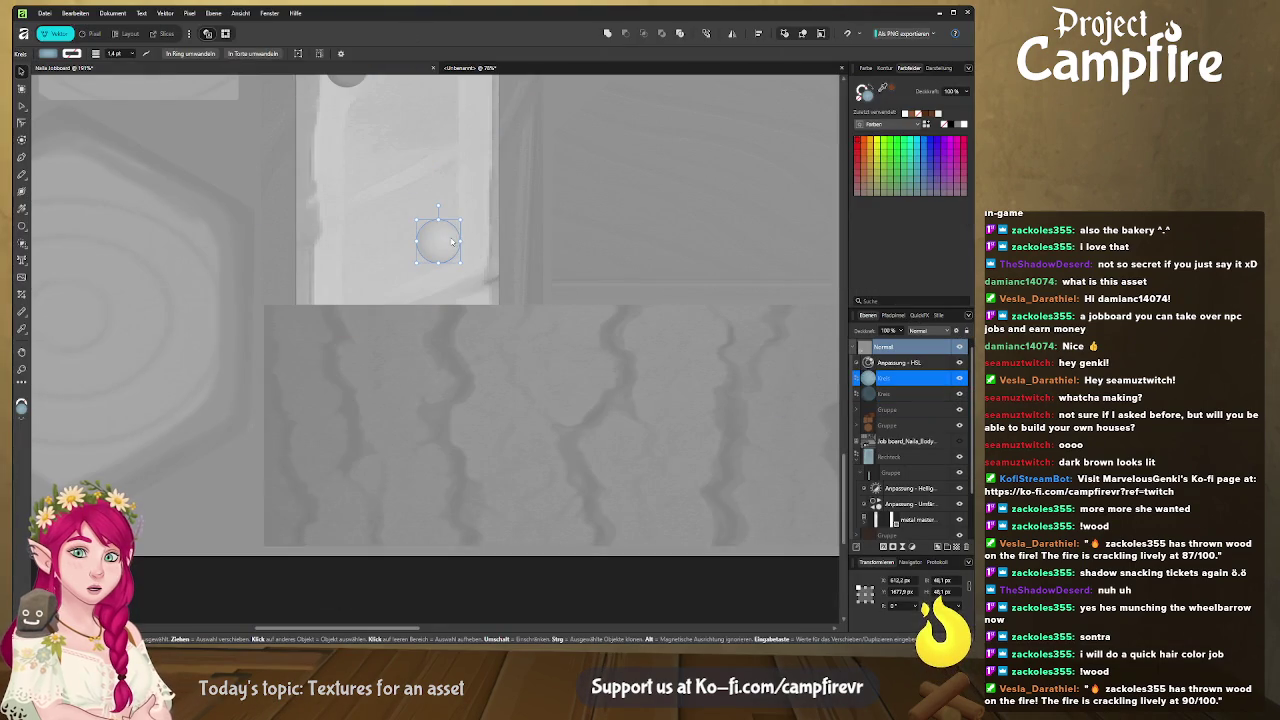
scroll(483, 358, "up", 3)
left_click(470, 375)
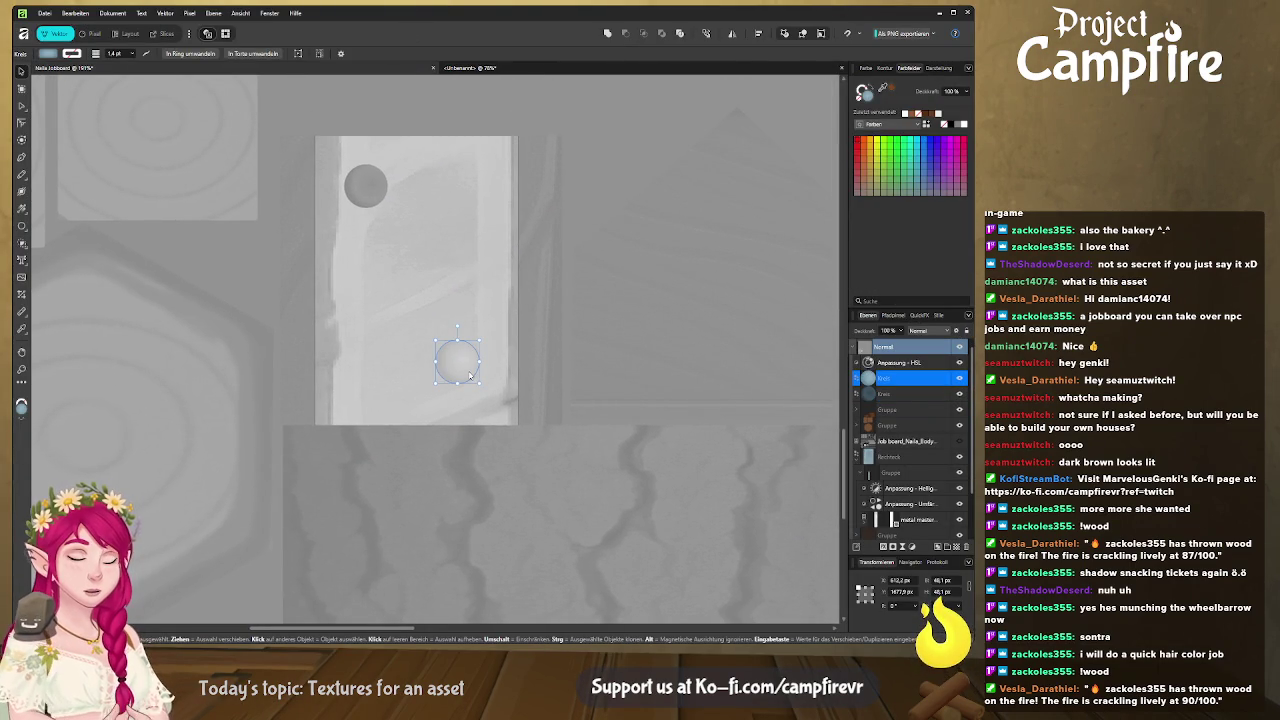
left_click_drag(473, 368, 369, 194, "ctrl")
Select the other stud layer, undo an accidental layer move, and check Blender.
left_click(914, 397)
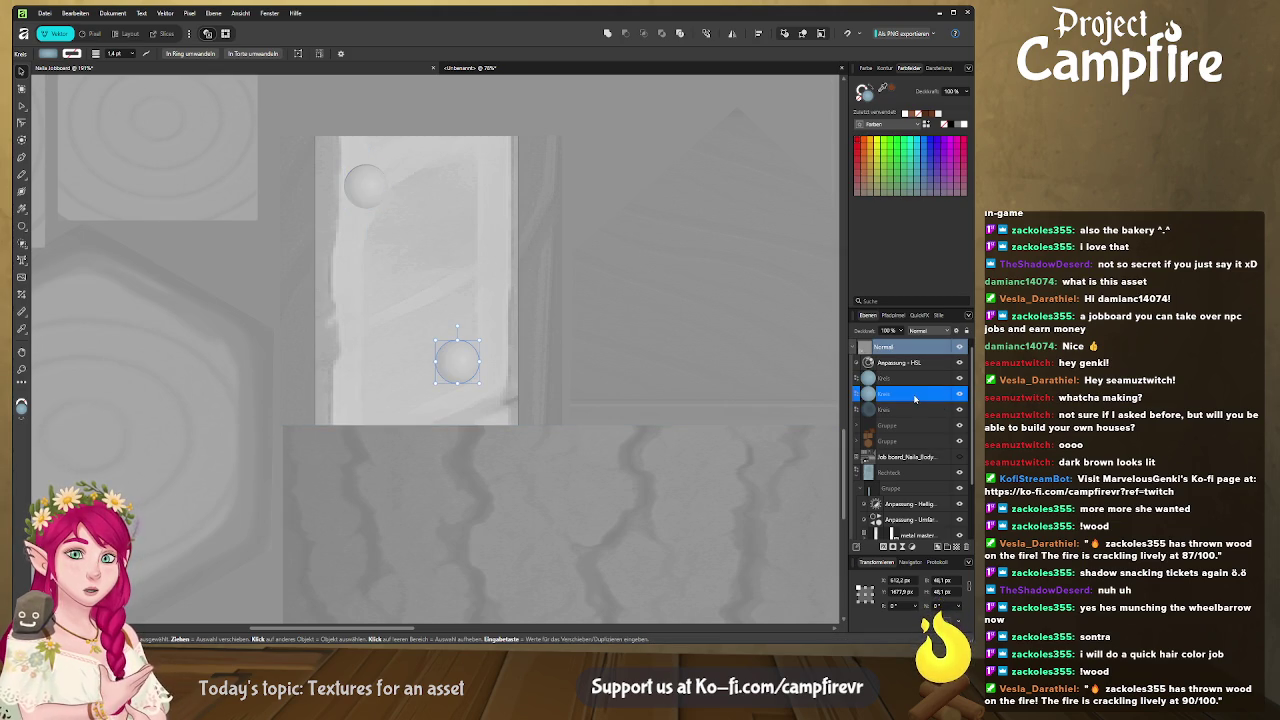
left_click_drag(914, 397, 905, 426)
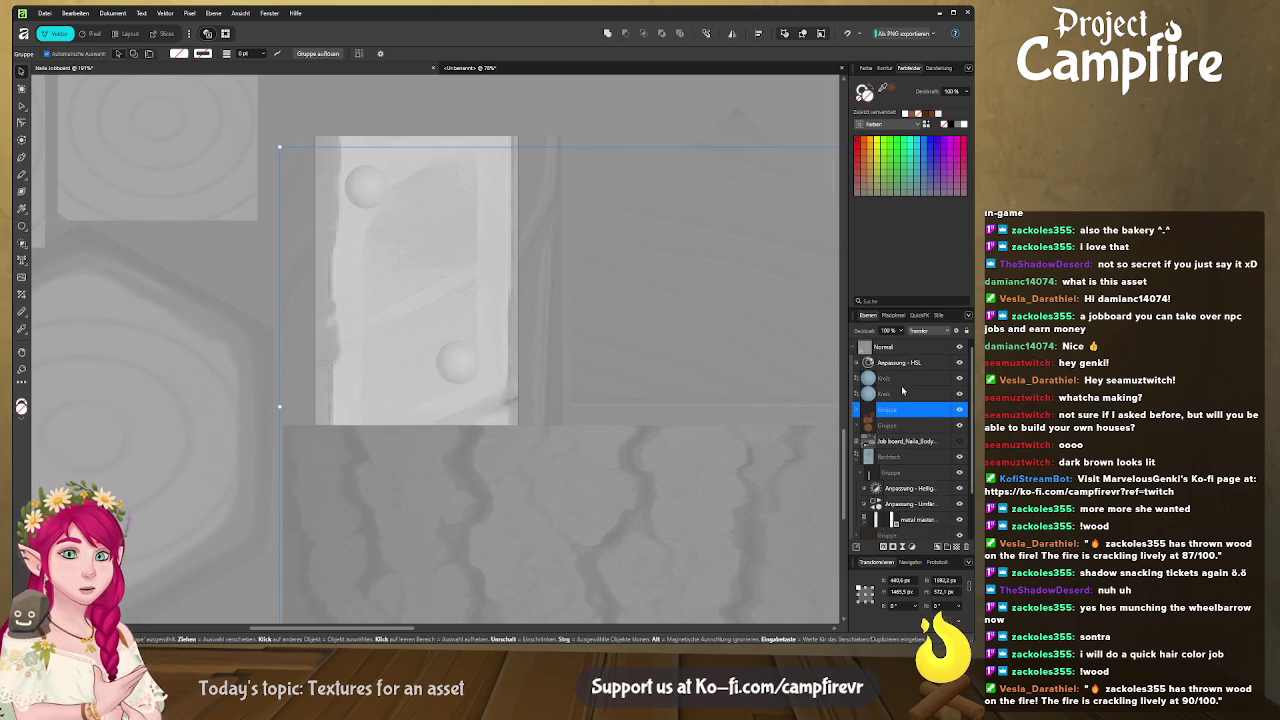
key("ctrl+shift+g")
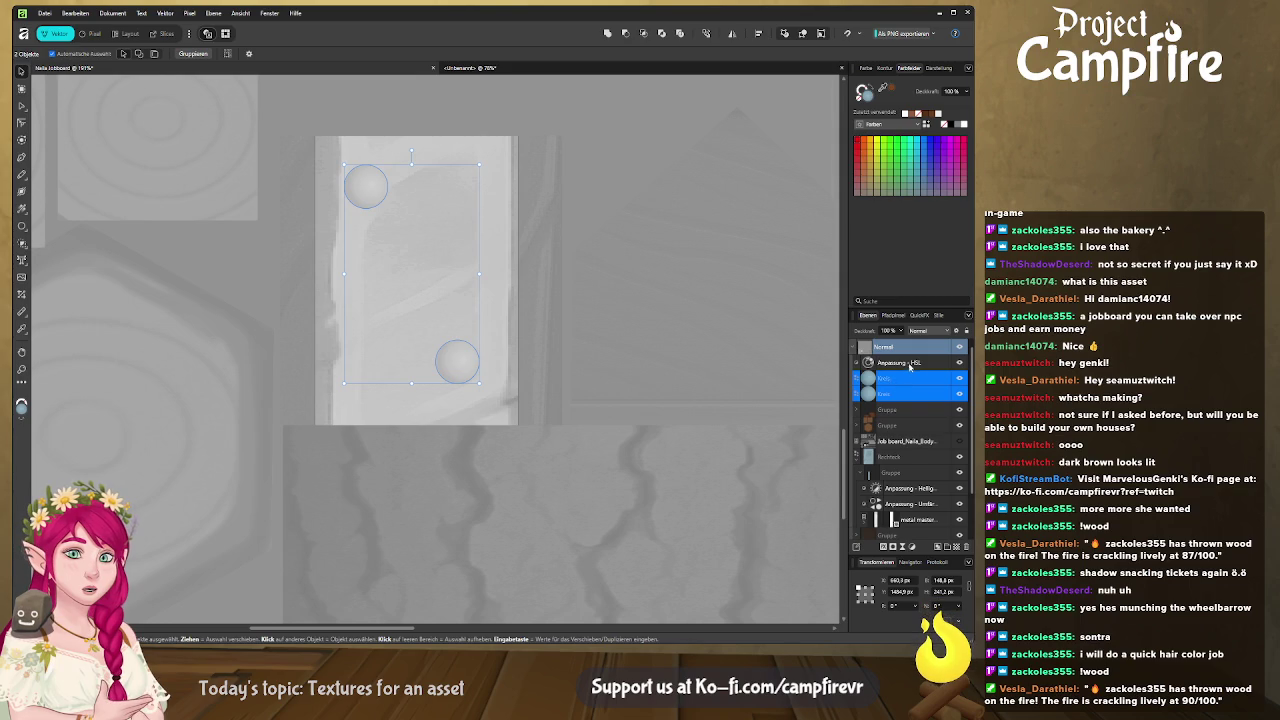
left_click(909, 366)
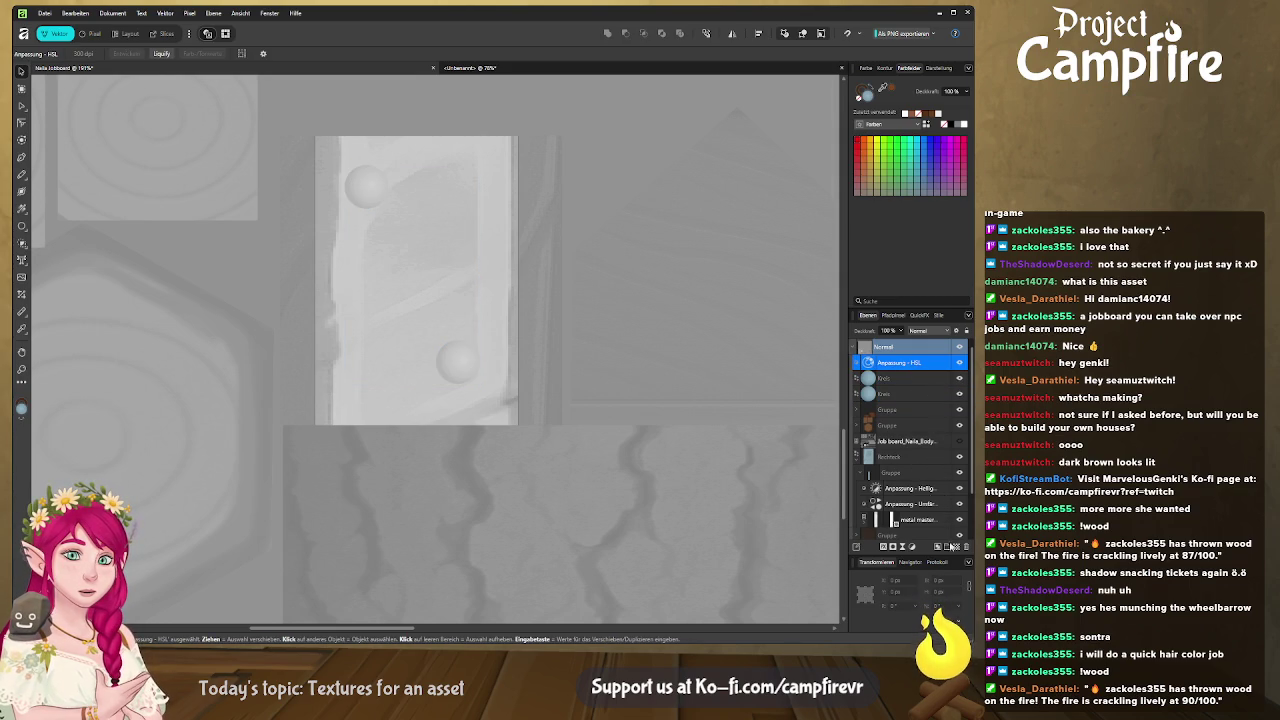
double_click(924, 356)
key("Escape")
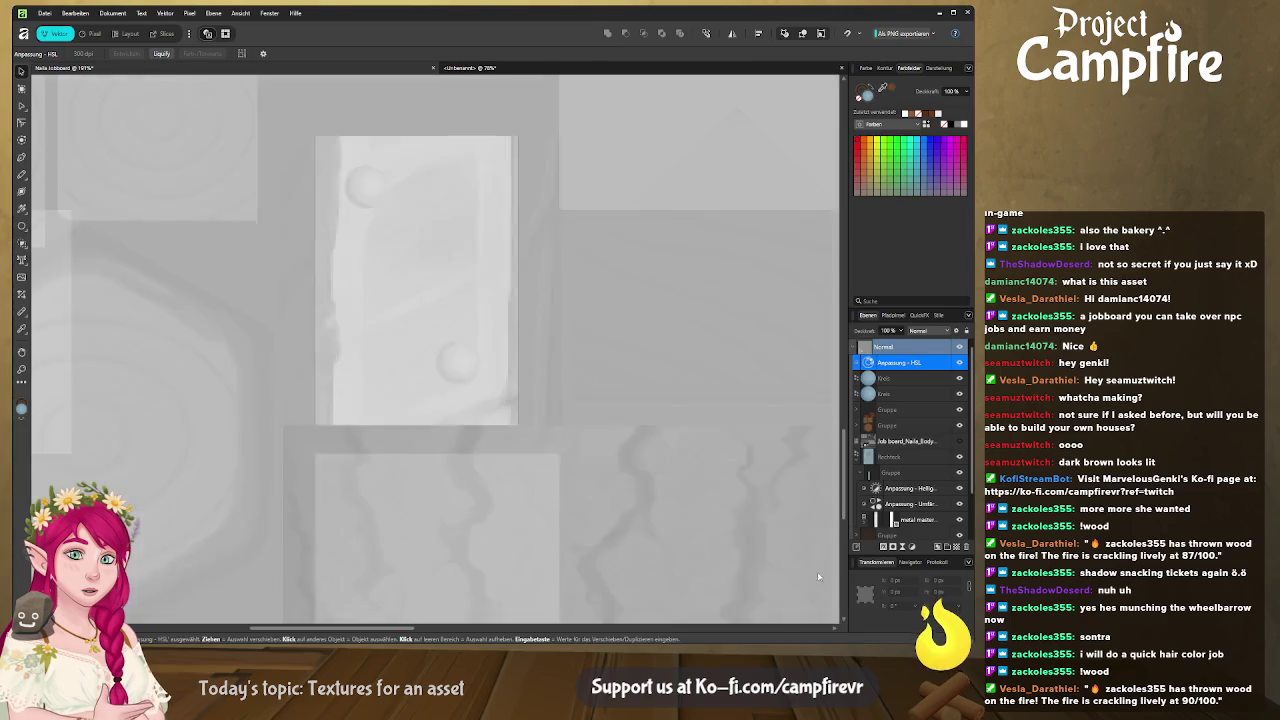
key("alt+Tab")
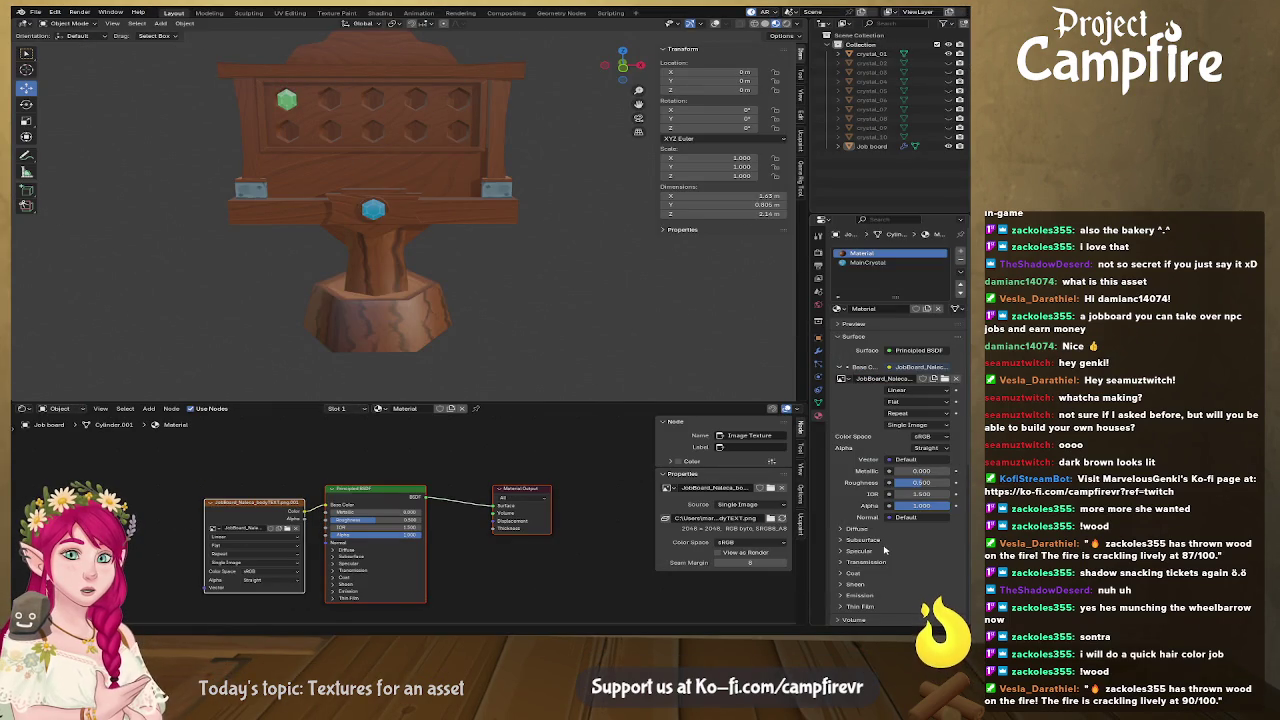
key("alt+Tab")
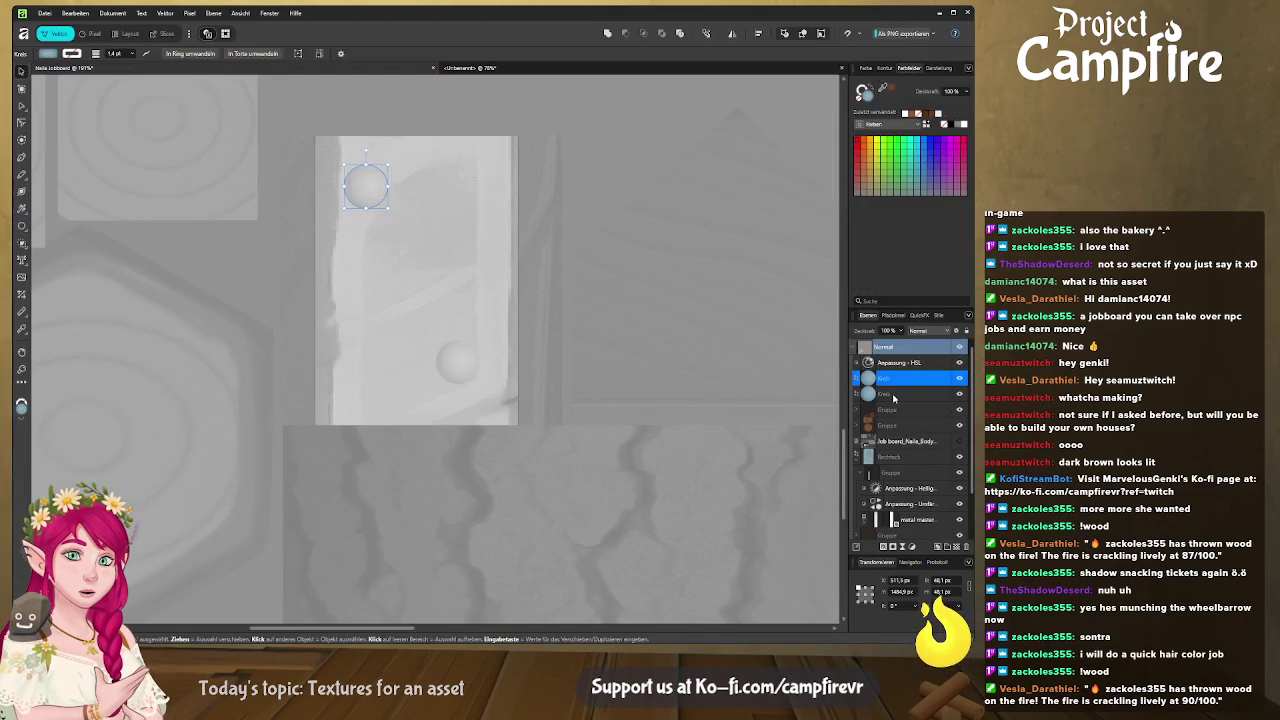
Group the two stud circle layers with Ctrl+G and expand the new group.
left_click(893, 394, "shift")
key("ctrl+g")
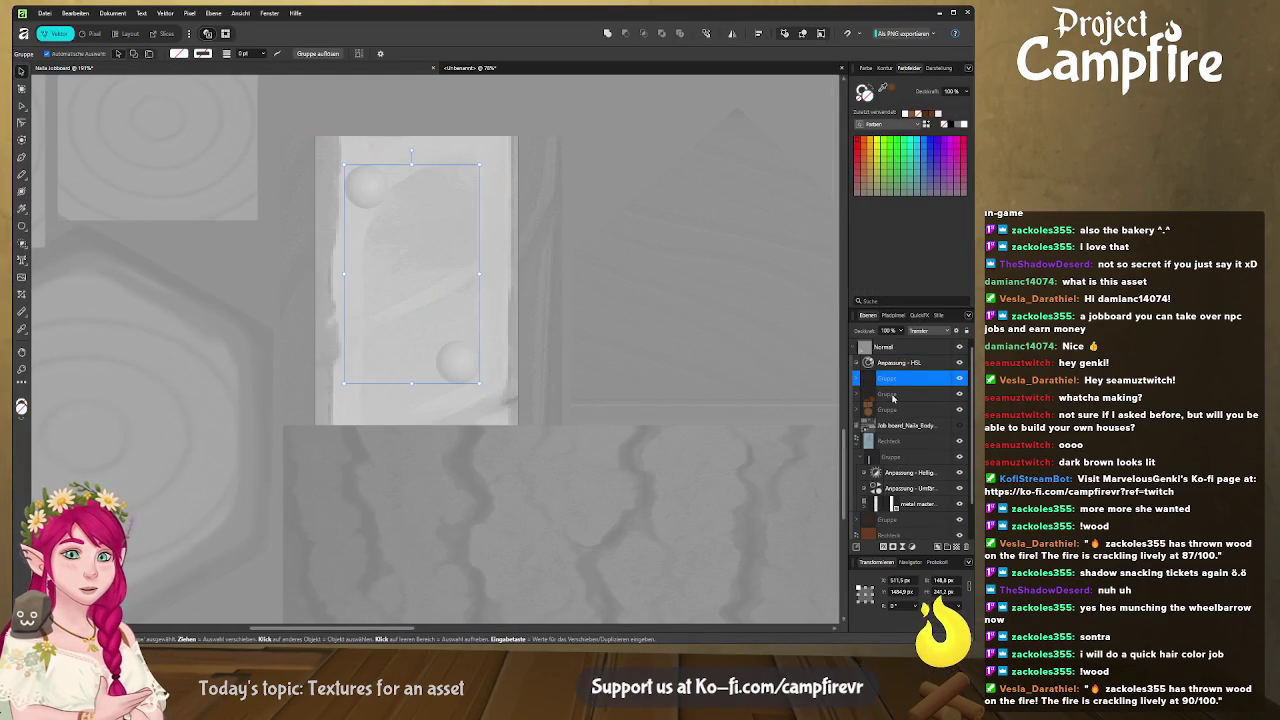
left_click(861, 380)
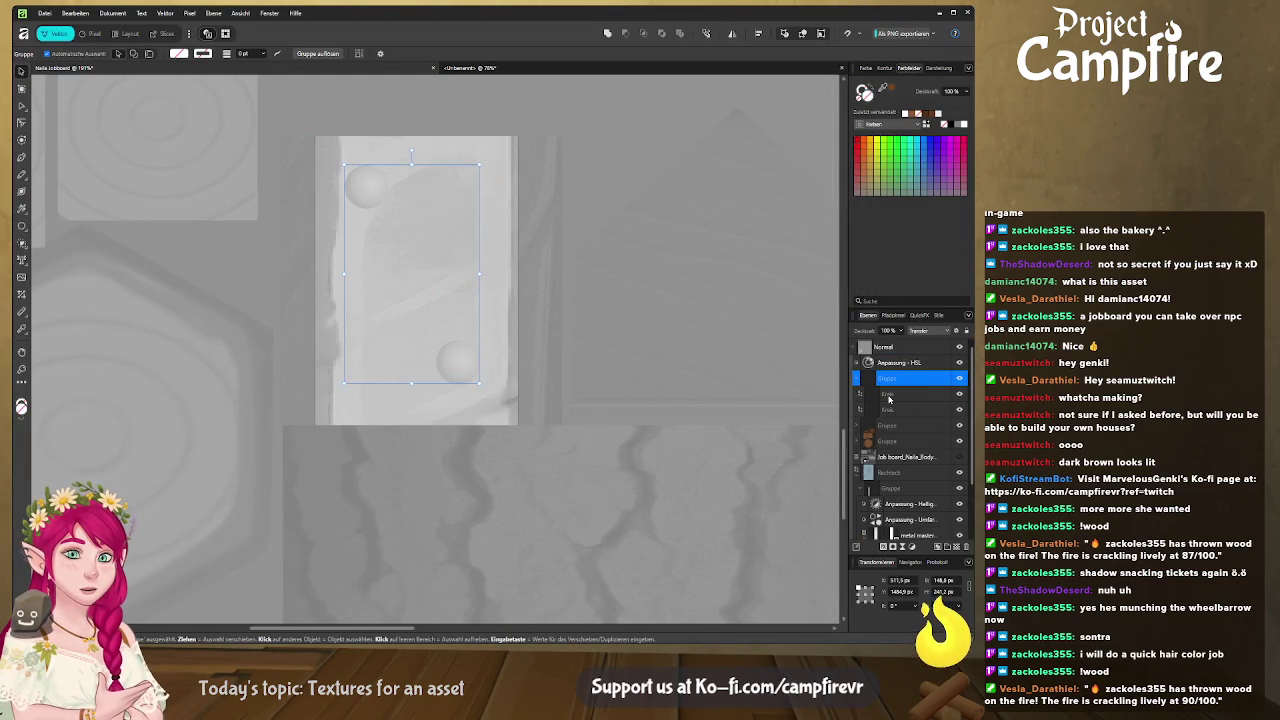
left_click(889, 397)
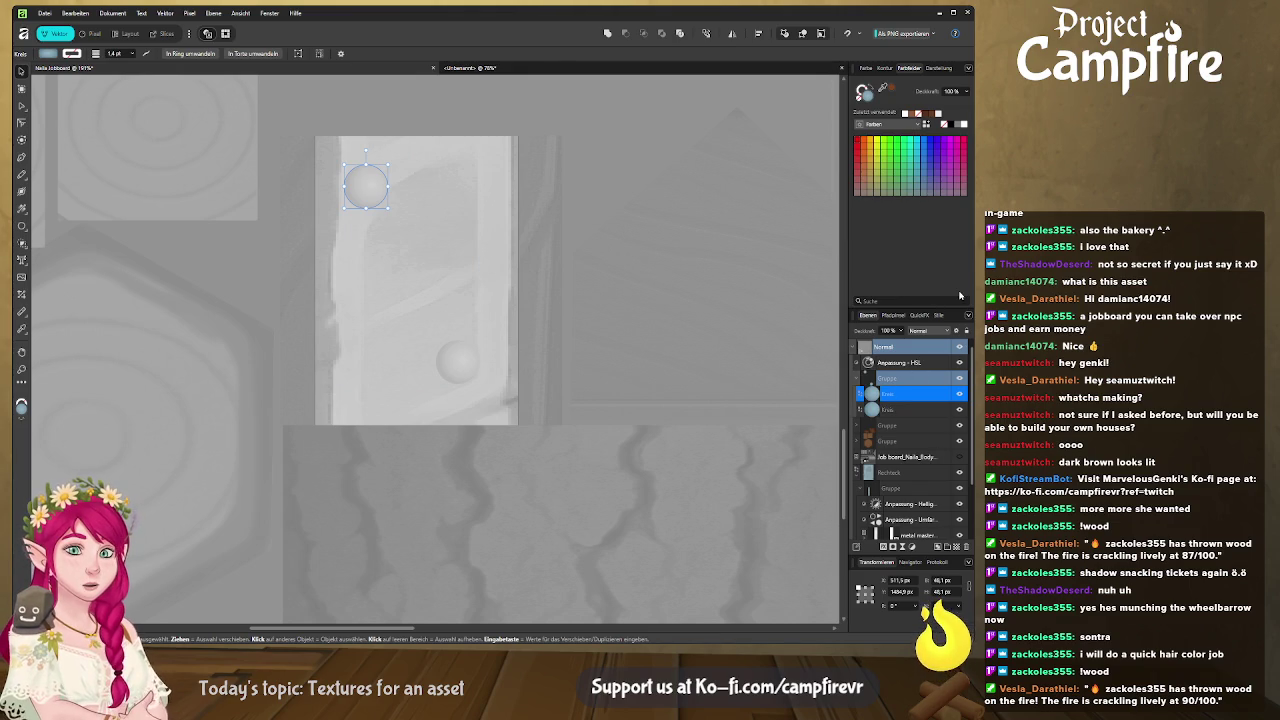
key("alt+Tab")
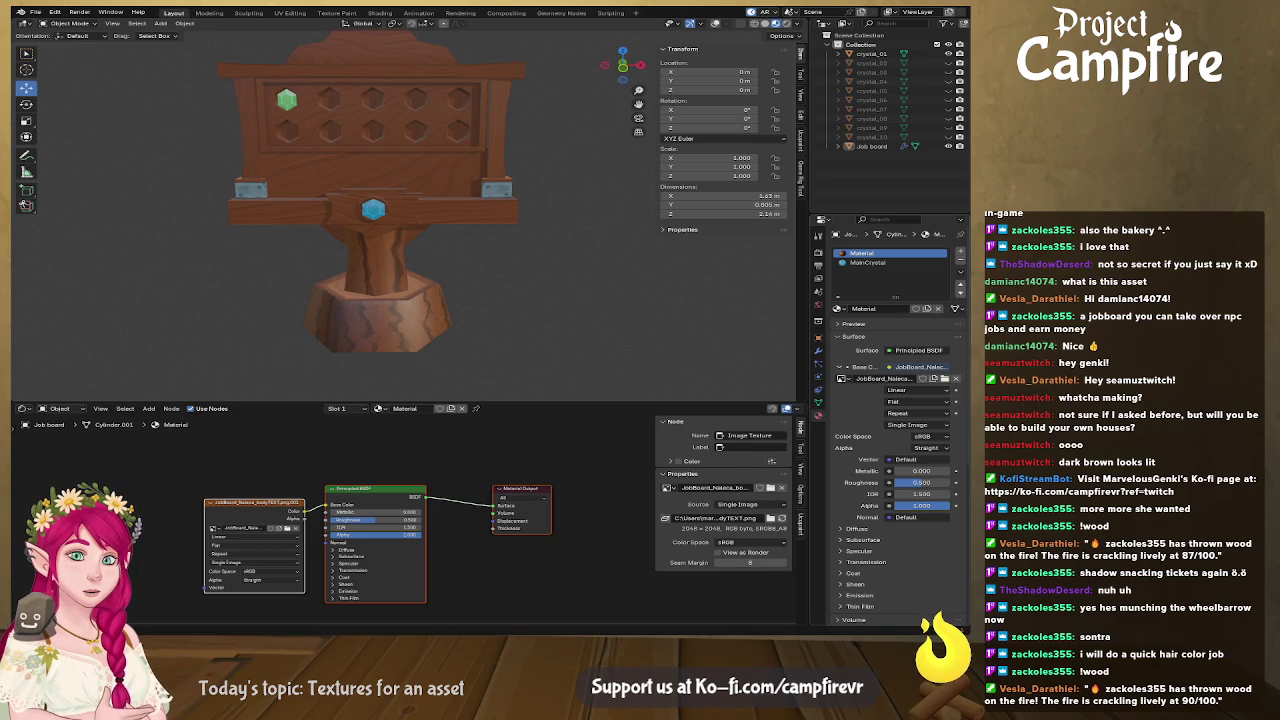
key("alt+Tab")
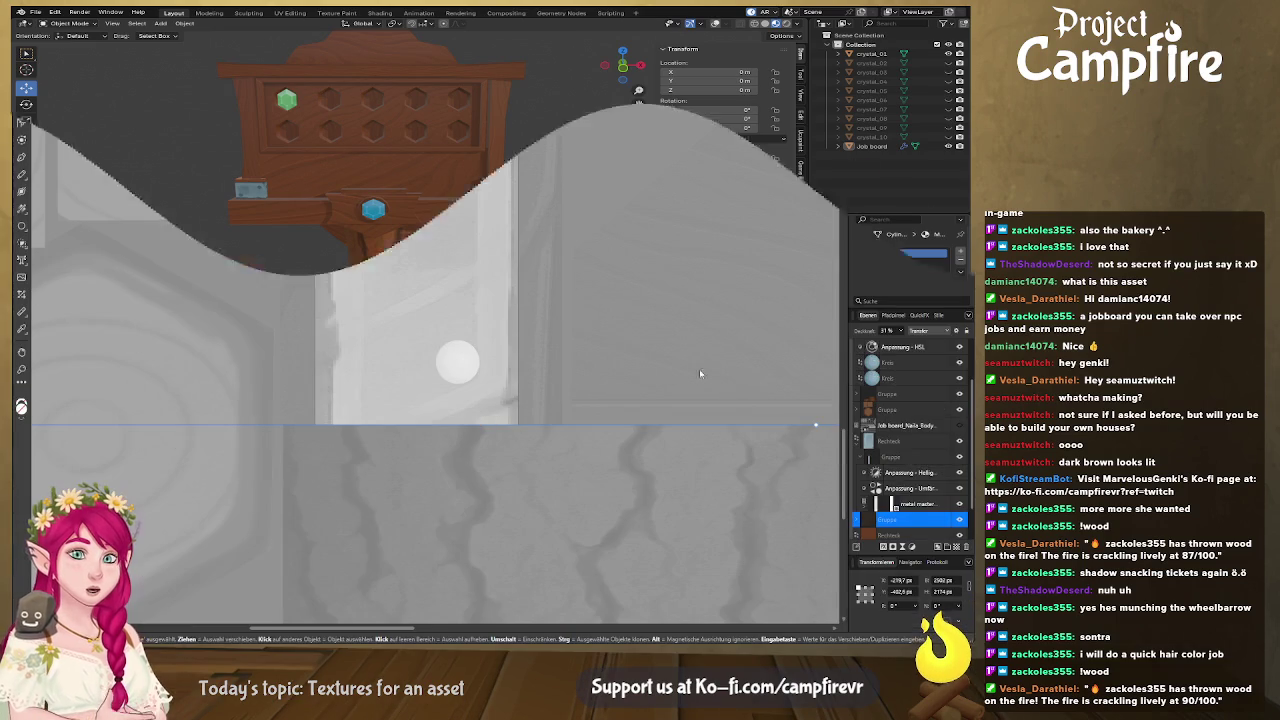
Zoom out to show the whole texture sheet and clear the selection.
scroll(575, 316, "down", 3, "ctrl")
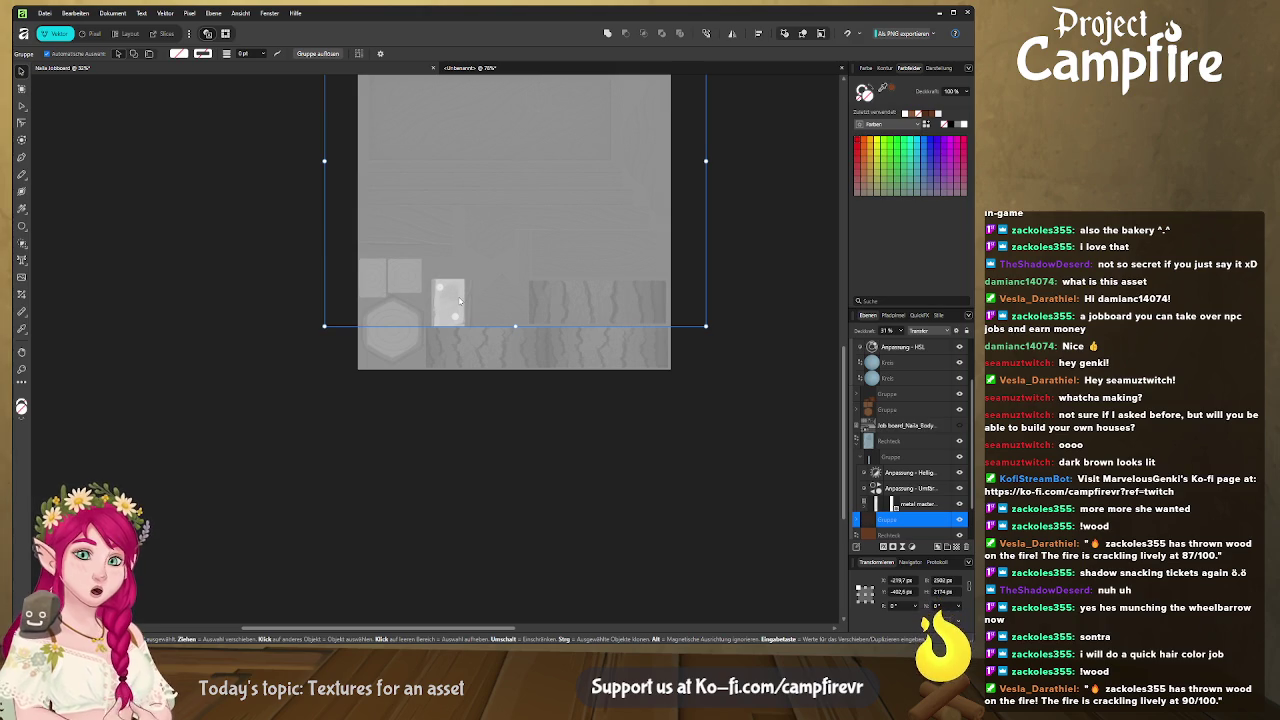
middle_click_drag(488, 291, 466, 357)
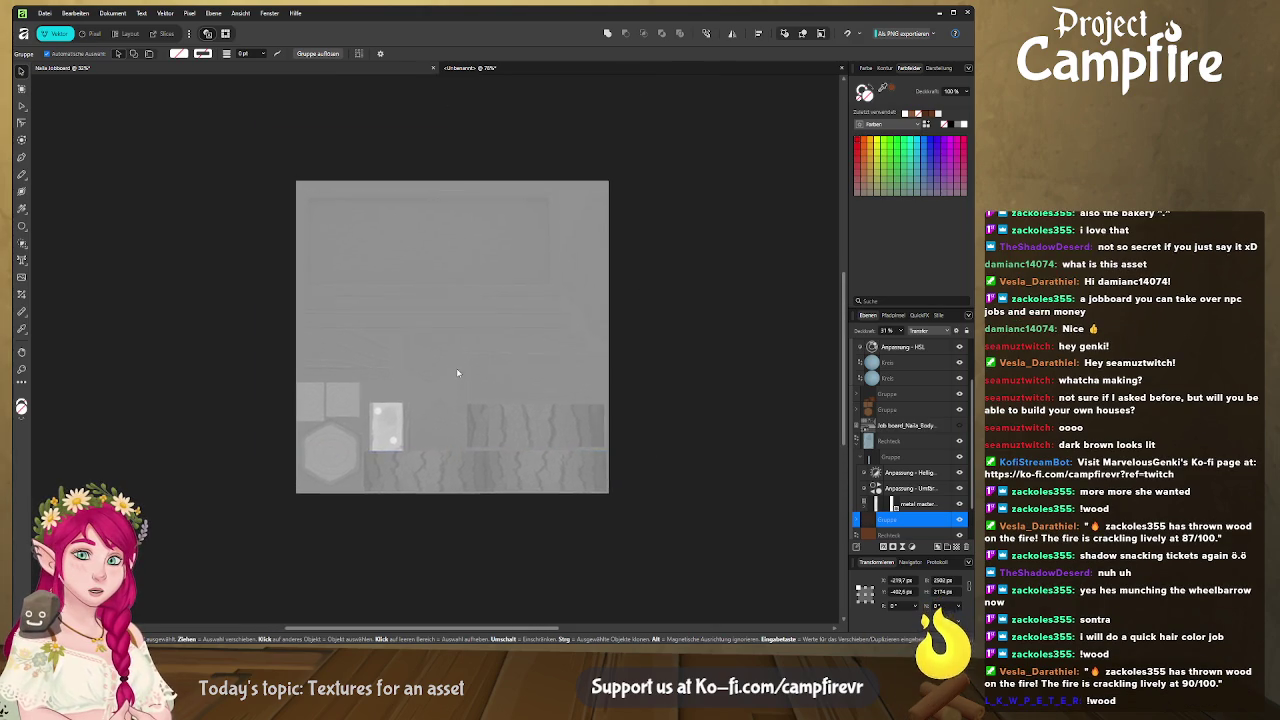
left_click(178, 273)
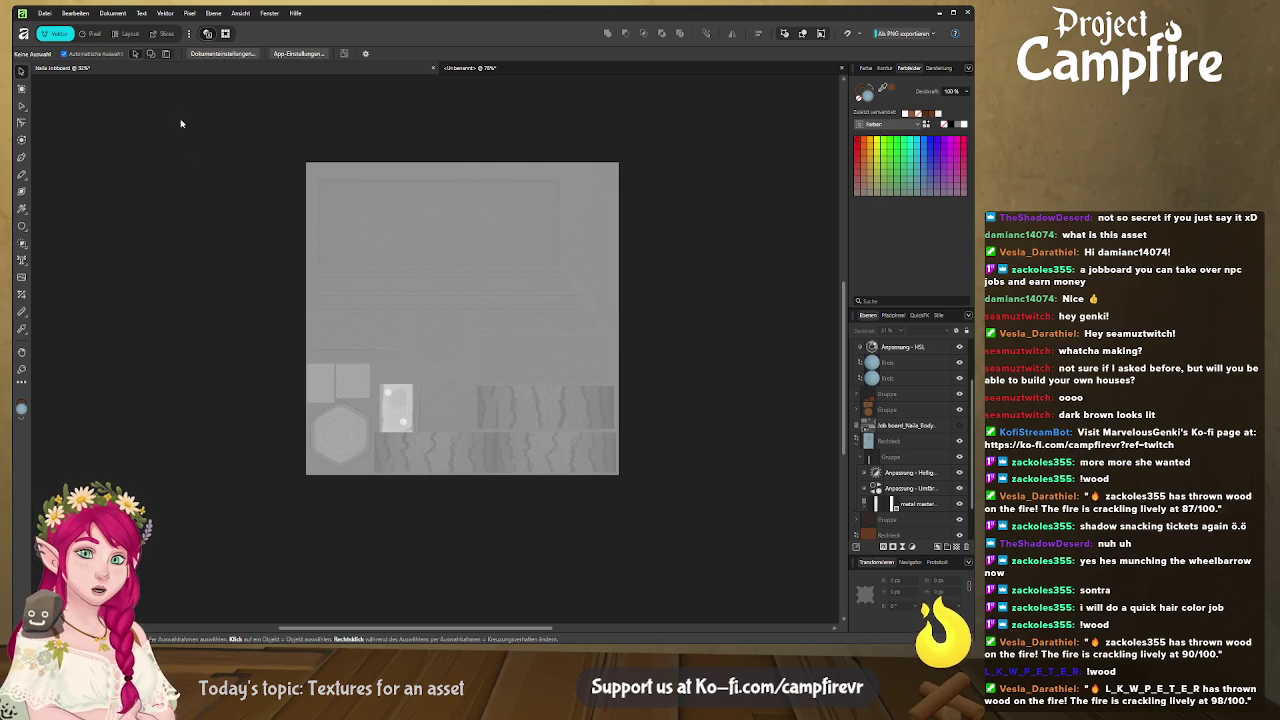
Rename the body texture's export slice, then switch over to Blender.
left_click(166, 35)
left_click(928, 400)
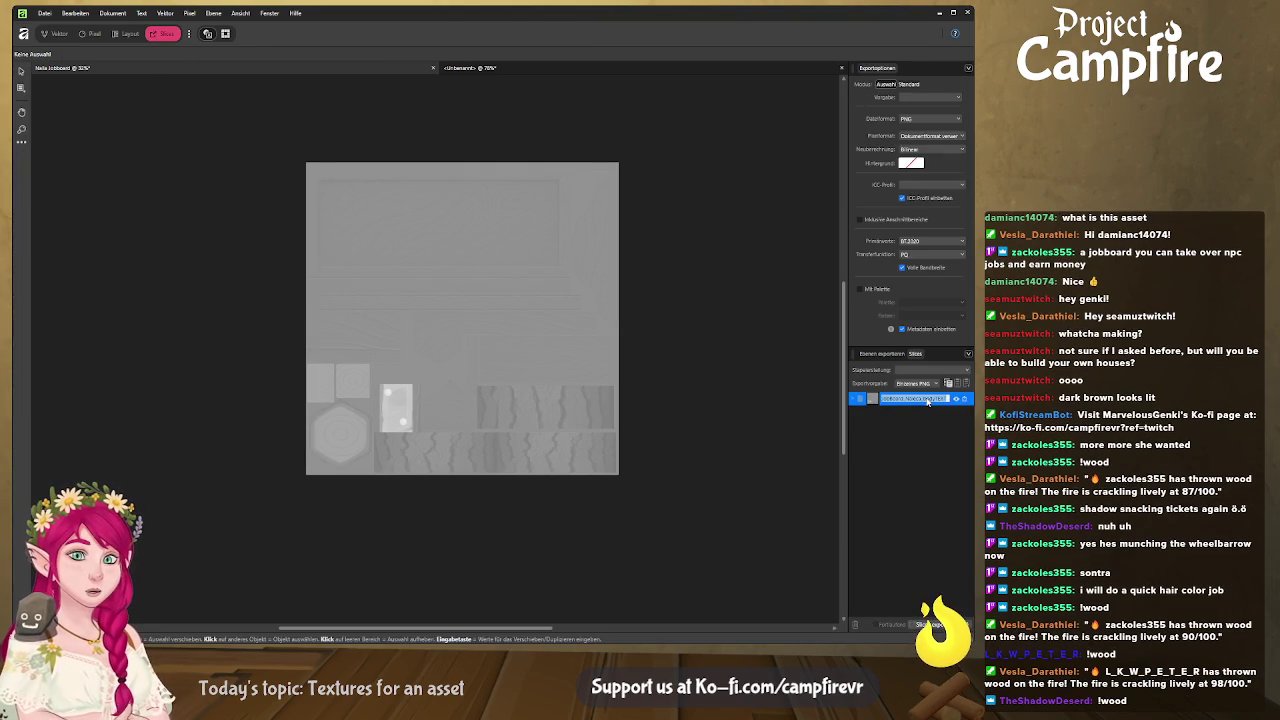
left_click(928, 400)
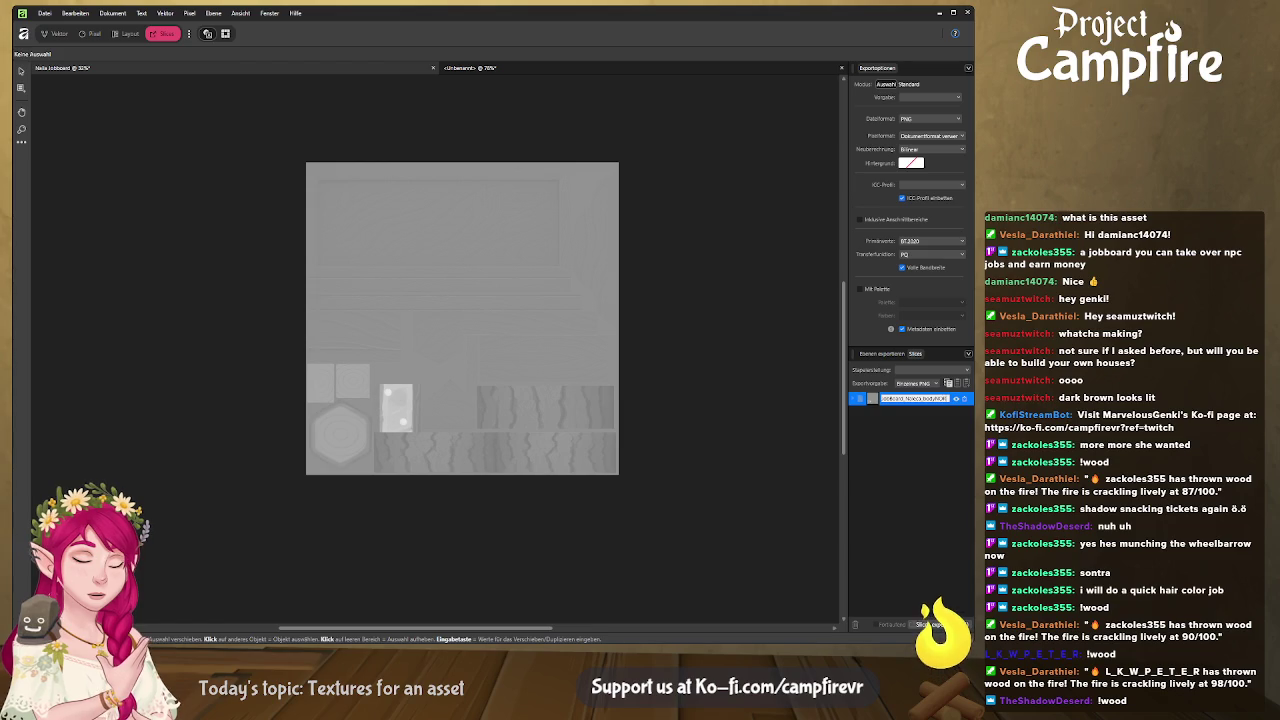
key("Return")
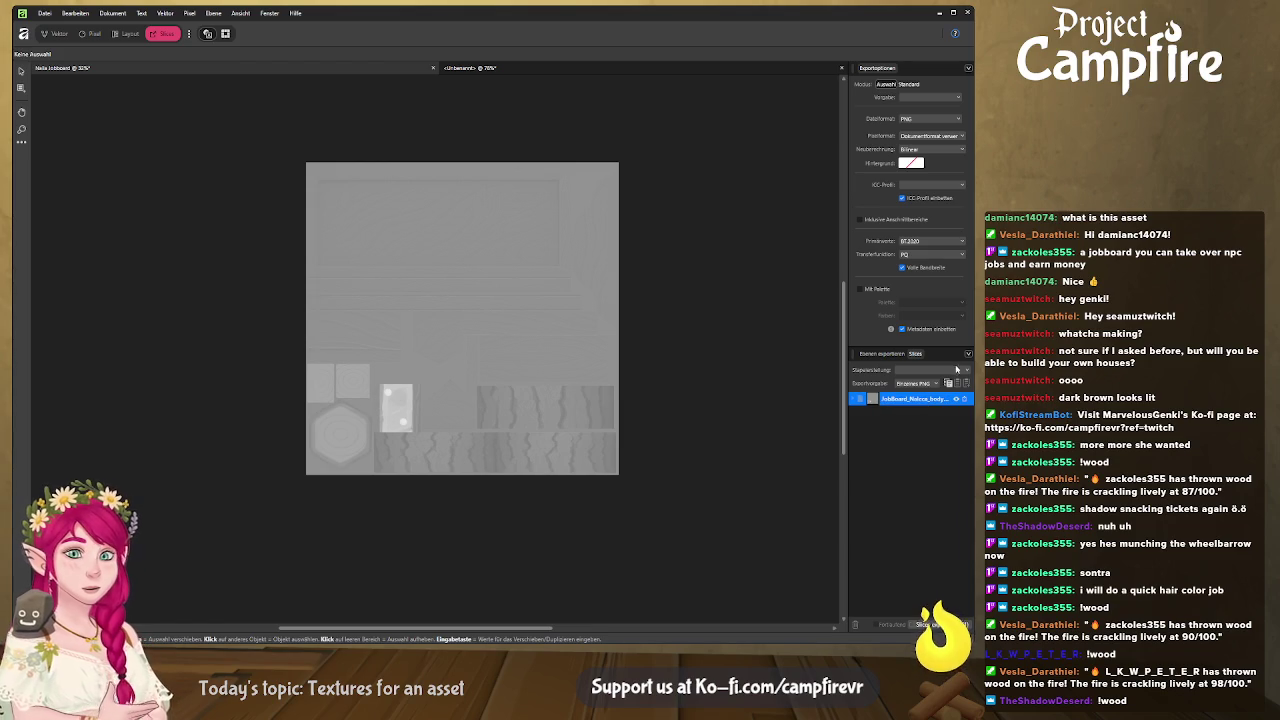
key("alt+Tab")
key("alt+Tab")
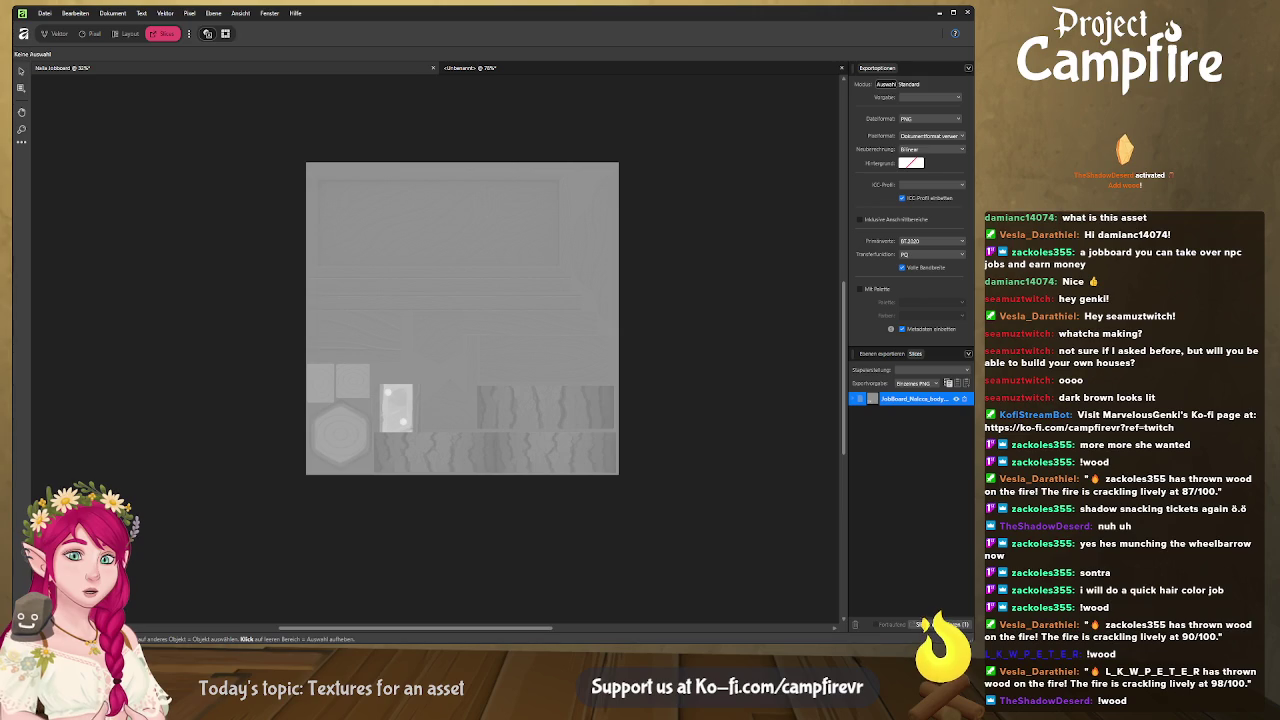
key("alt+Tab")
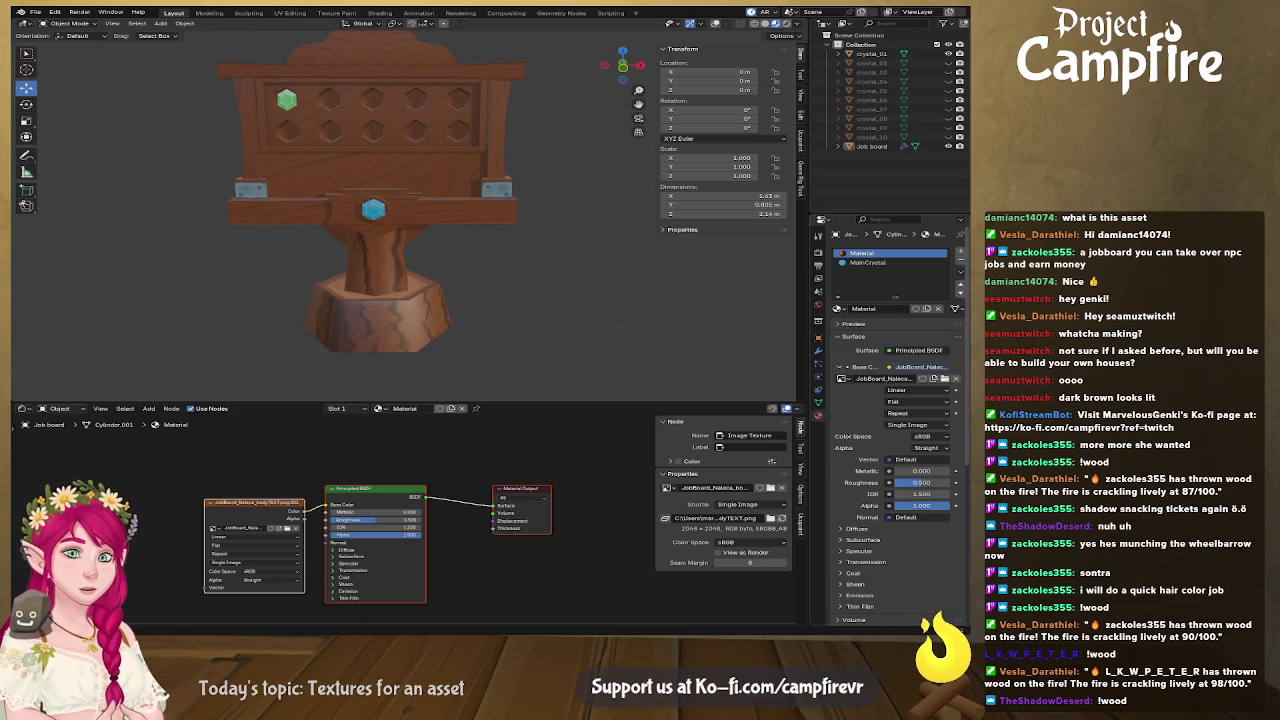
key("alt+a")
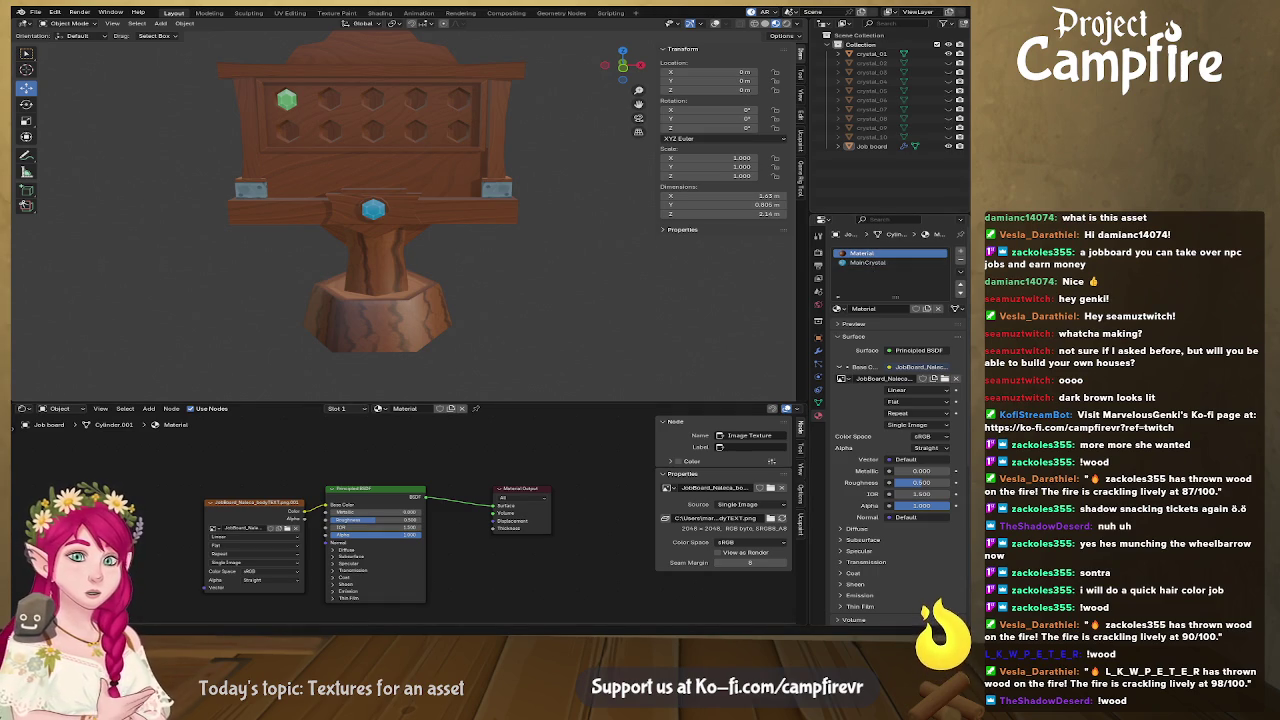
Add a Normal.png image texture node and link its Color to the Principled BSDF Normal input.
left_click_drag(330, 455, 200, 432)
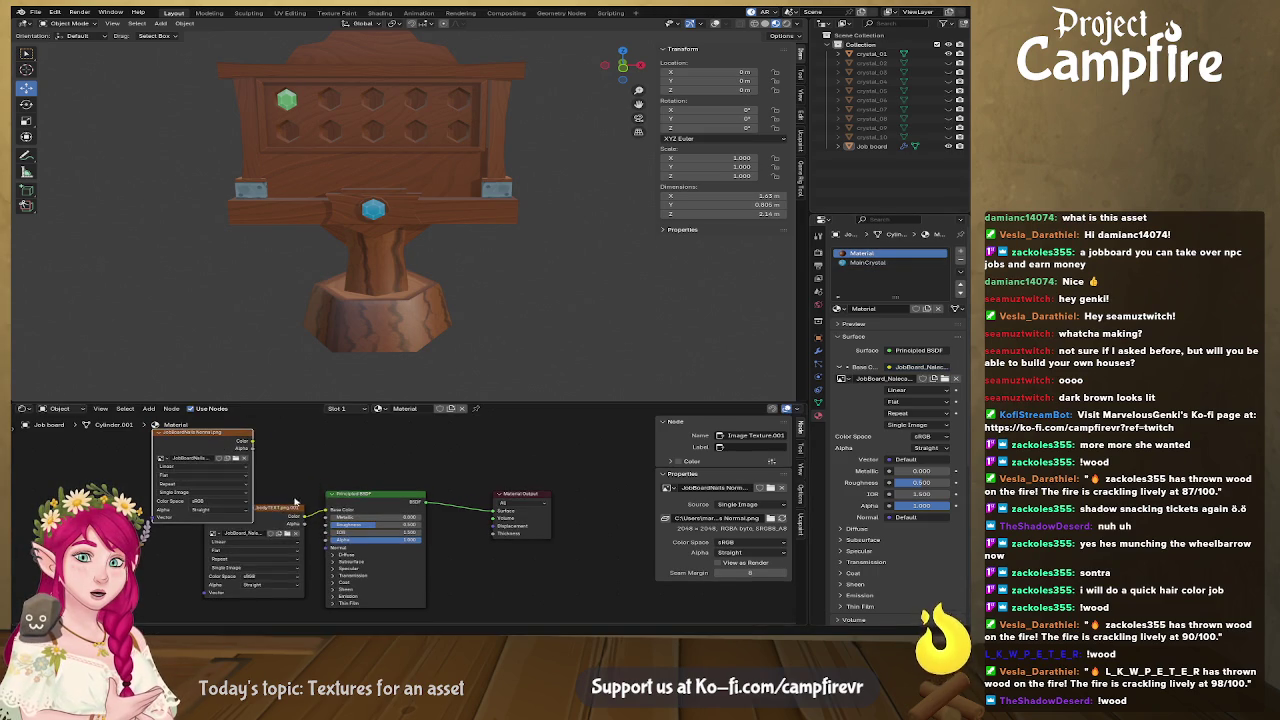
middle_click_drag(193, 573, 283, 500)
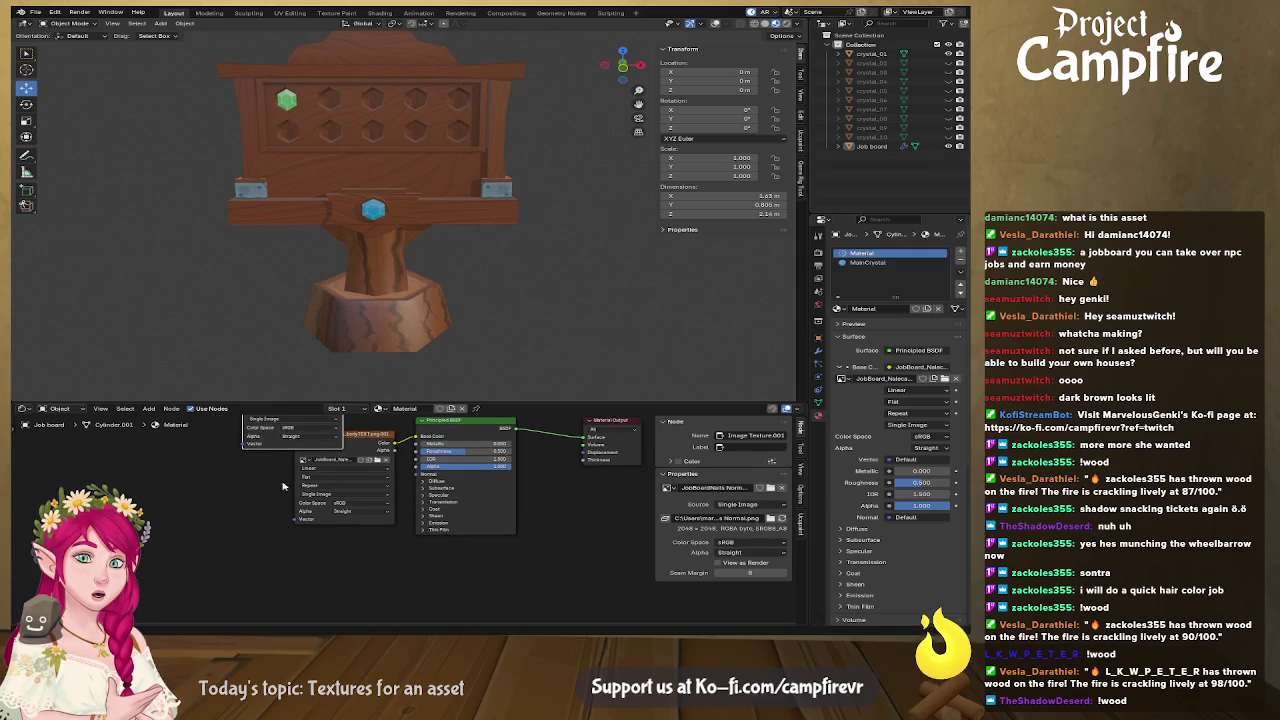
left_click_drag(282, 450, 260, 632)
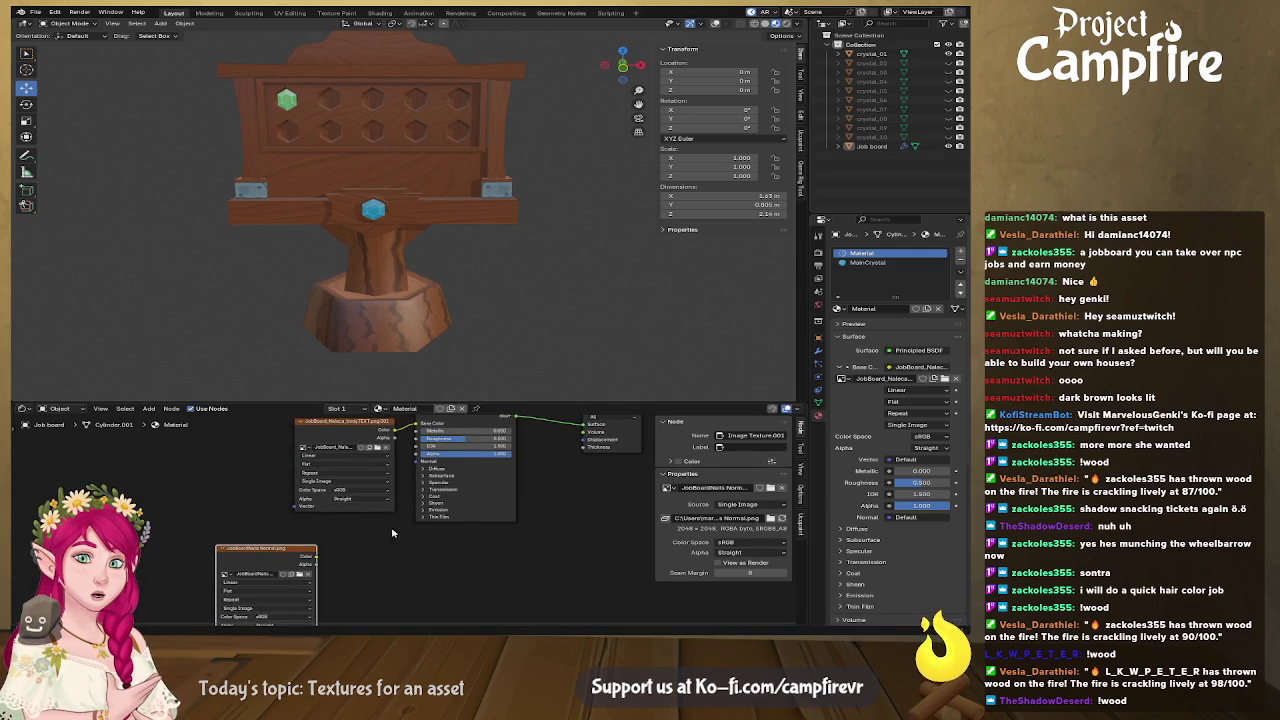
key("Home")
left_click_drag(402, 461, 324, 421)
mouse_move(347, 587)
left_mouse_down()
mouse_move(345, 512)
mouse_move(472, 497)
left_mouse_up()
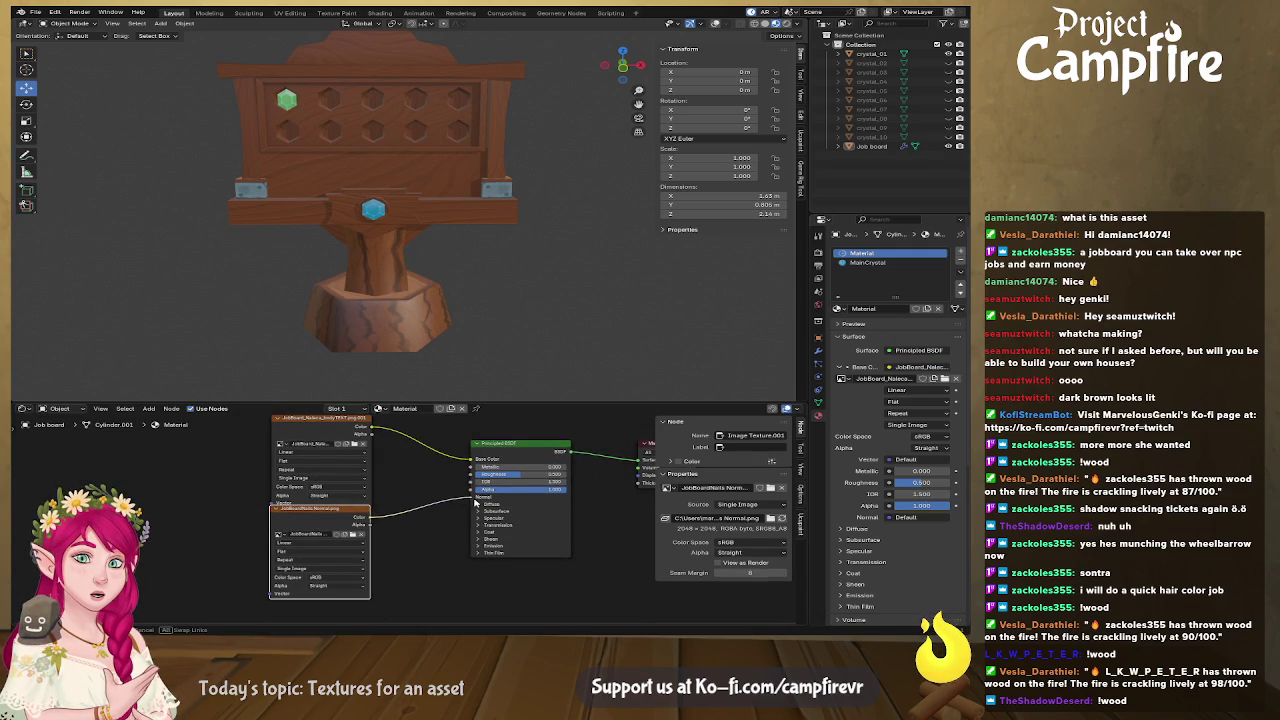
left_click_drag(350, 510, 357, 532)
Lower the material's Roughness to 0.427 and preview the board in Rendered shading.
mouse_move(390, 376)
middle_mouse_down()
mouse_move(460, 370)
mouse_move(512, 341)
mouse_move(517, 360)
mouse_move(499, 277)
middle_mouse_up()
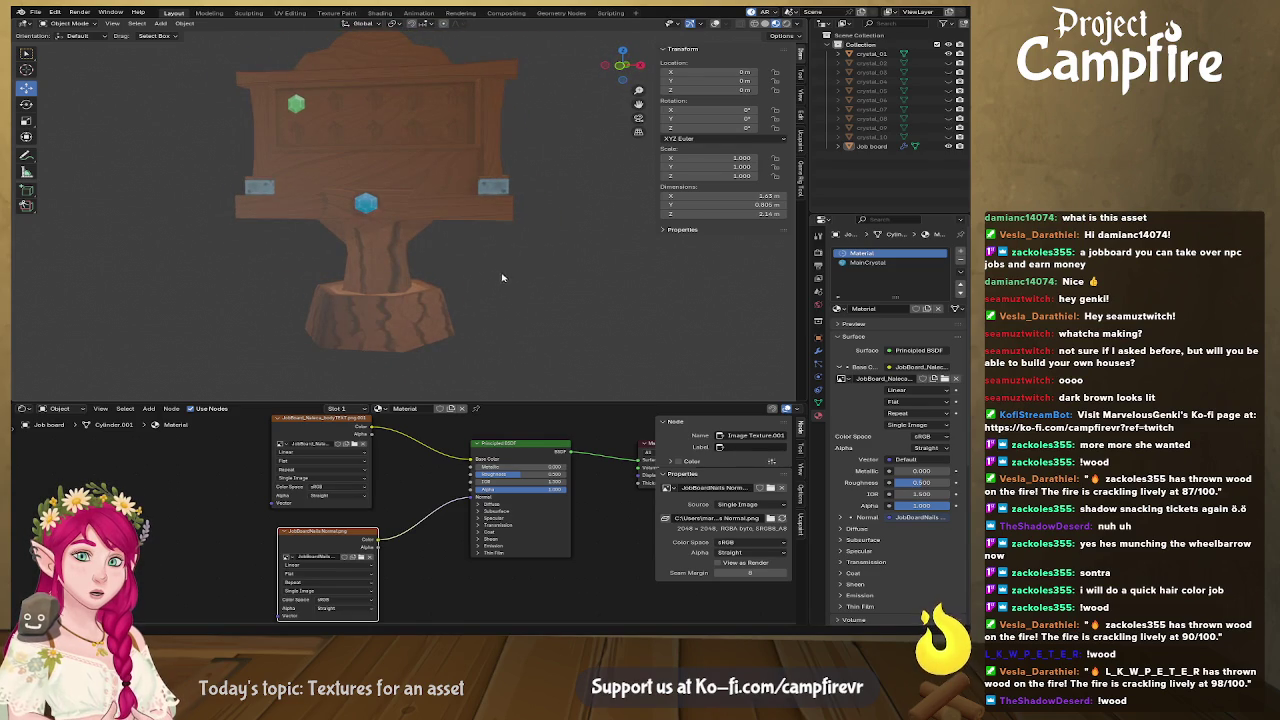
middle_click_drag(618, 493, 506, 482)
left_click_drag(398, 465, 410, 465)
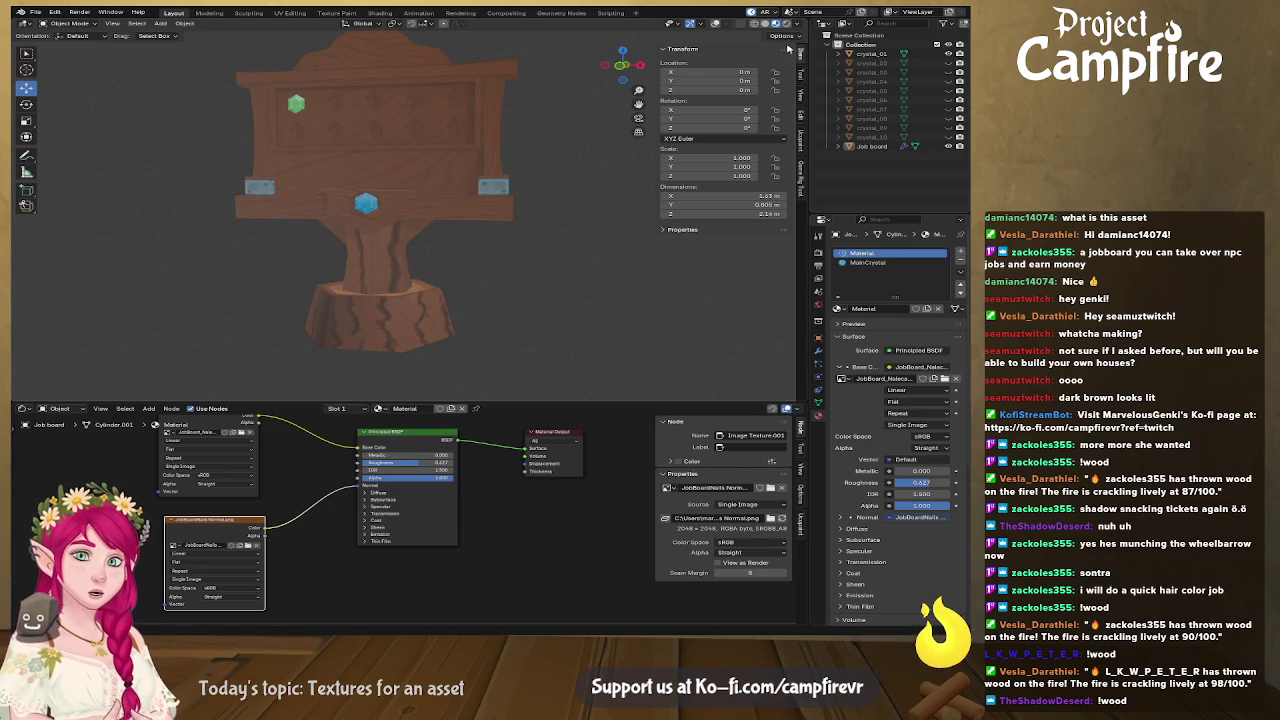
left_click(786, 24)
middle_click_drag(248, 175, 194, 65)
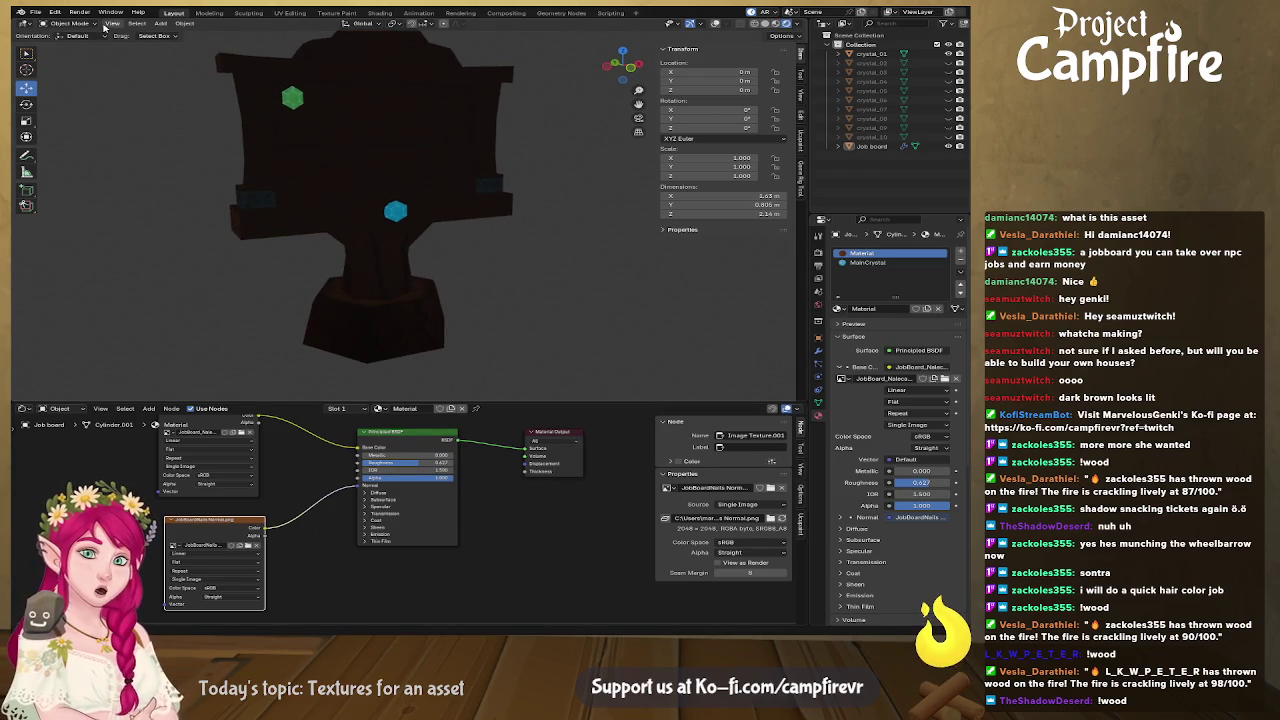
Add a point light and place it in front of and above the board.
left_click(166, 23)
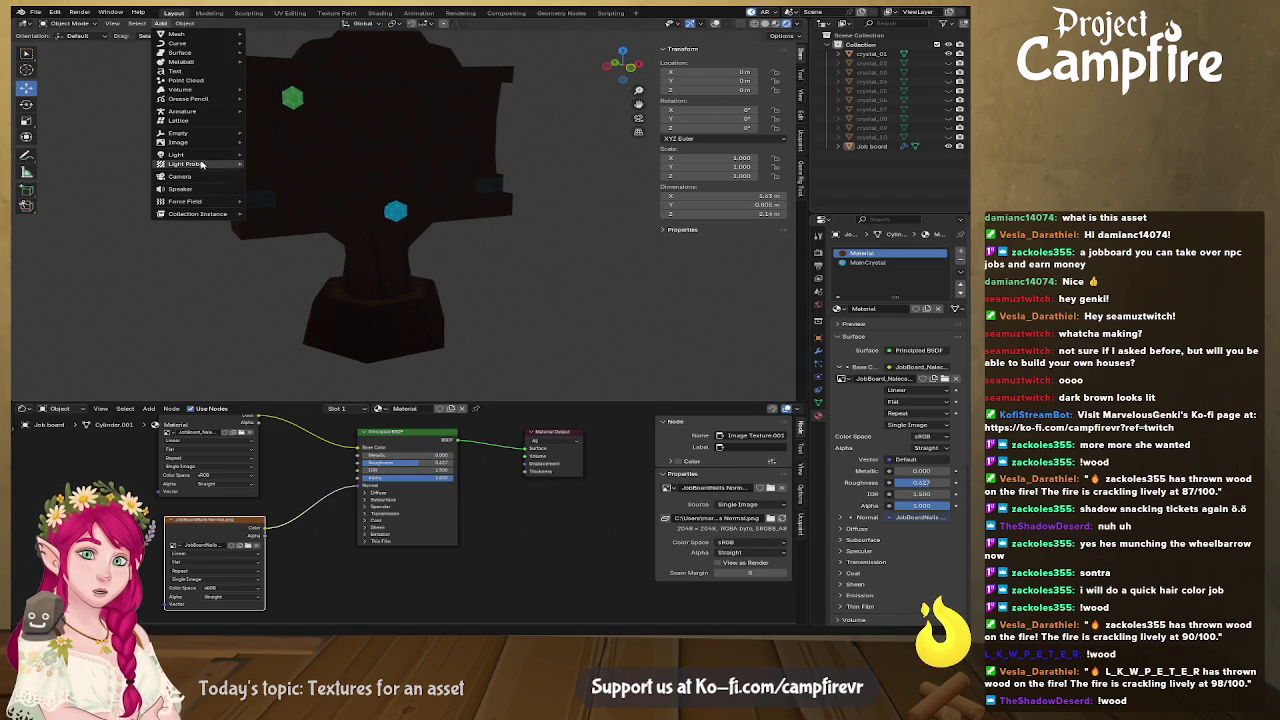
mouse_move(177, 154)
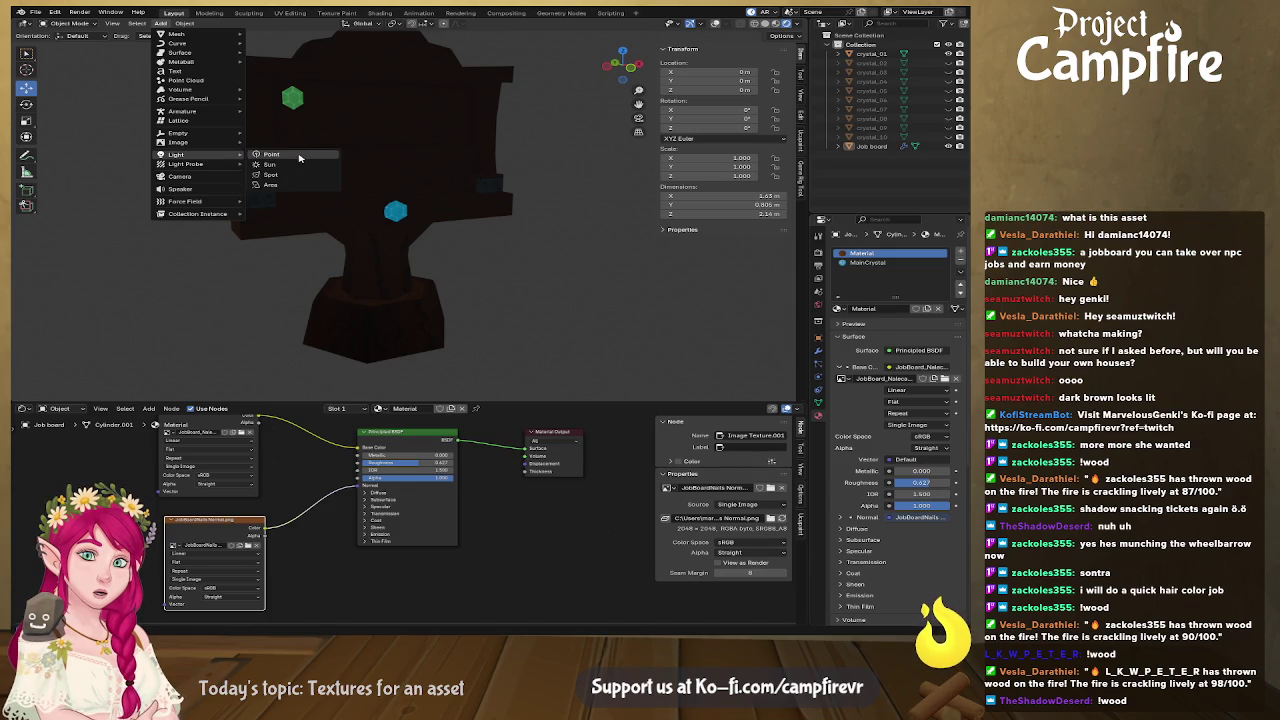
left_click(299, 157)
mouse_move(368, 321)
left_mouse_down()
mouse_move(457, 358)
mouse_move(475, 90)
left_mouse_up()
middle_click_drag(475, 90, 473, 179)
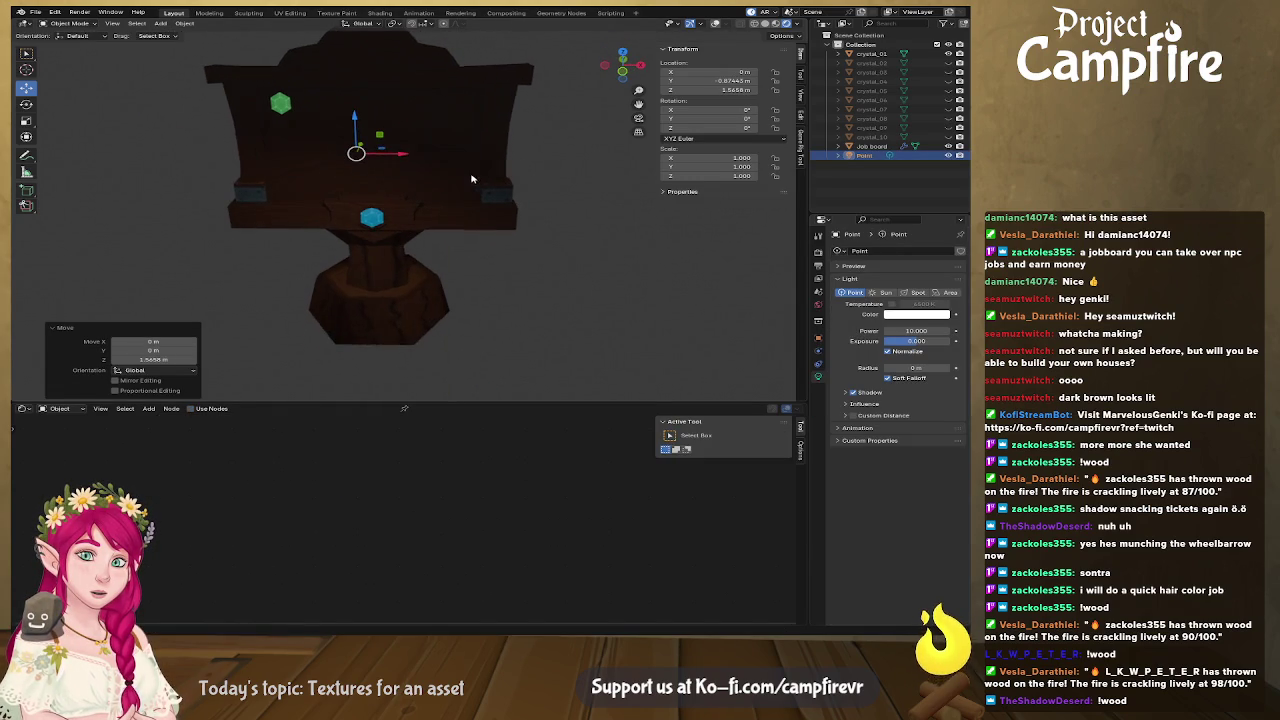
left_click_drag(403, 151, 527, 154)
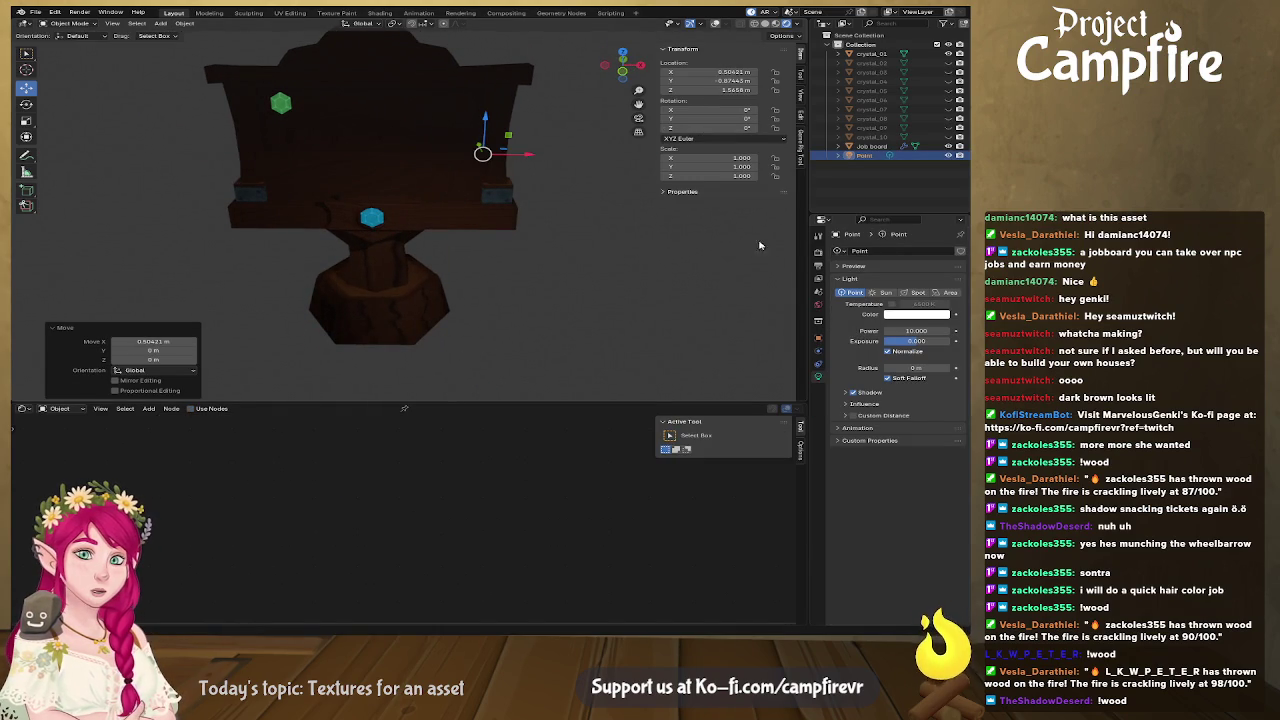
Give the point light a pale yellow colour and raise its power.
left_click(886, 313)
left_click_drag(897, 224, 884, 211)
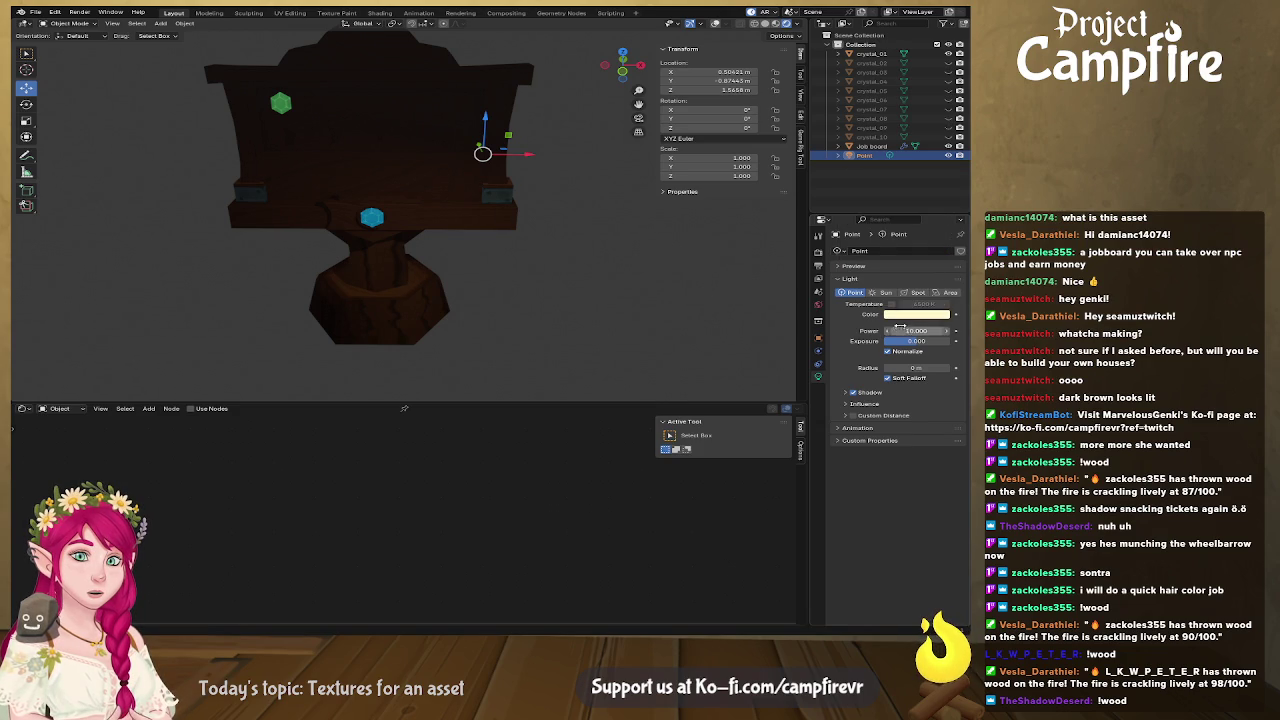
mouse_move(916, 330)
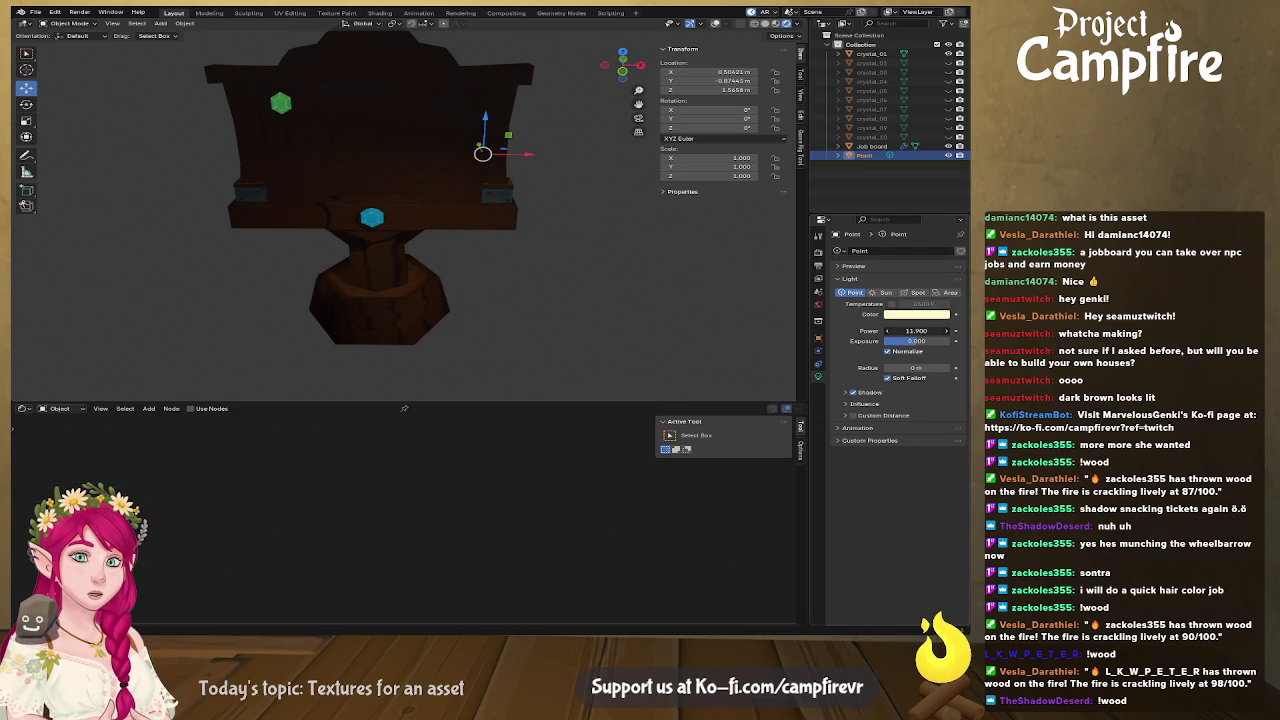
left_click_drag(916, 330, 950, 330)
mouse_move(423, 249)
middle_mouse_down()
mouse_move(491, 251)
mouse_move(515, 266)
mouse_move(503, 251)
mouse_move(517, 266)
mouse_move(510, 226)
mouse_move(443, 263)
mouse_move(463, 263)
mouse_move(410, 339)
mouse_move(491, 346)
mouse_move(491, 306)
mouse_move(457, 337)
mouse_move(480, 337)
mouse_move(466, 349)
mouse_move(501, 367)
mouse_move(460, 366)
mouse_move(460, 269)
mouse_move(451, 311)
mouse_move(472, 242)
mouse_move(451, 200)
mouse_move(466, 357)
mouse_move(612, 189)
mouse_move(446, 191)
middle_mouse_up()
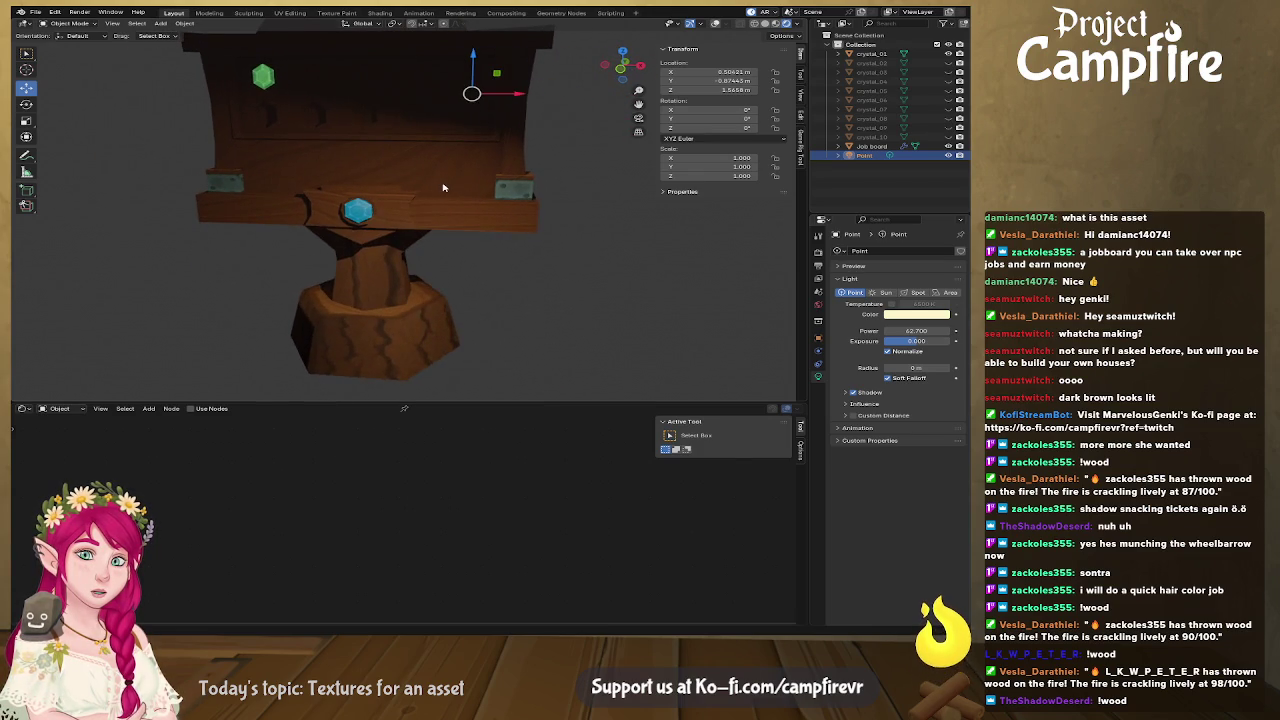
Reposition the light sideways, higher, and along the Y axis in front of the board.
mouse_move(496, 74)
left_mouse_down()
mouse_move(583, 90)
mouse_move(576, 145)
left_mouse_up()
middle_click_drag(576, 145, 553, 146)
mouse_move(545, 146)
left_mouse_down()
mouse_move(558, 64)
mouse_move(530, 62)
left_mouse_up()
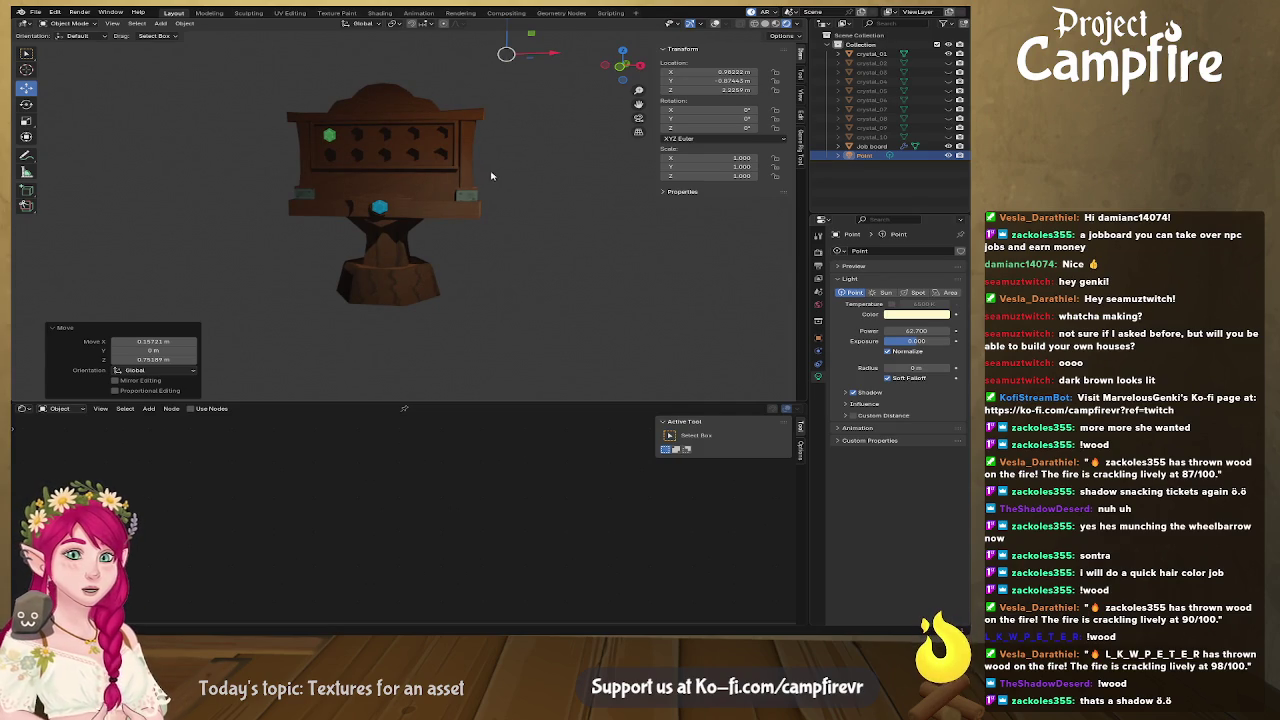
mouse_move(512, 191)
middle_mouse_down()
mouse_move(498, 188)
mouse_move(527, 183)
middle_mouse_up()
mouse_move(610, 75)
middle_mouse_down()
mouse_move(575, 85)
mouse_move(560, 122)
middle_mouse_up()
key("g")
key("y")
left_click(568, 91)
Raise the light's power to about 181, view the board head-on, and deselect the light.
left_click_drag(898, 331, 950, 331)
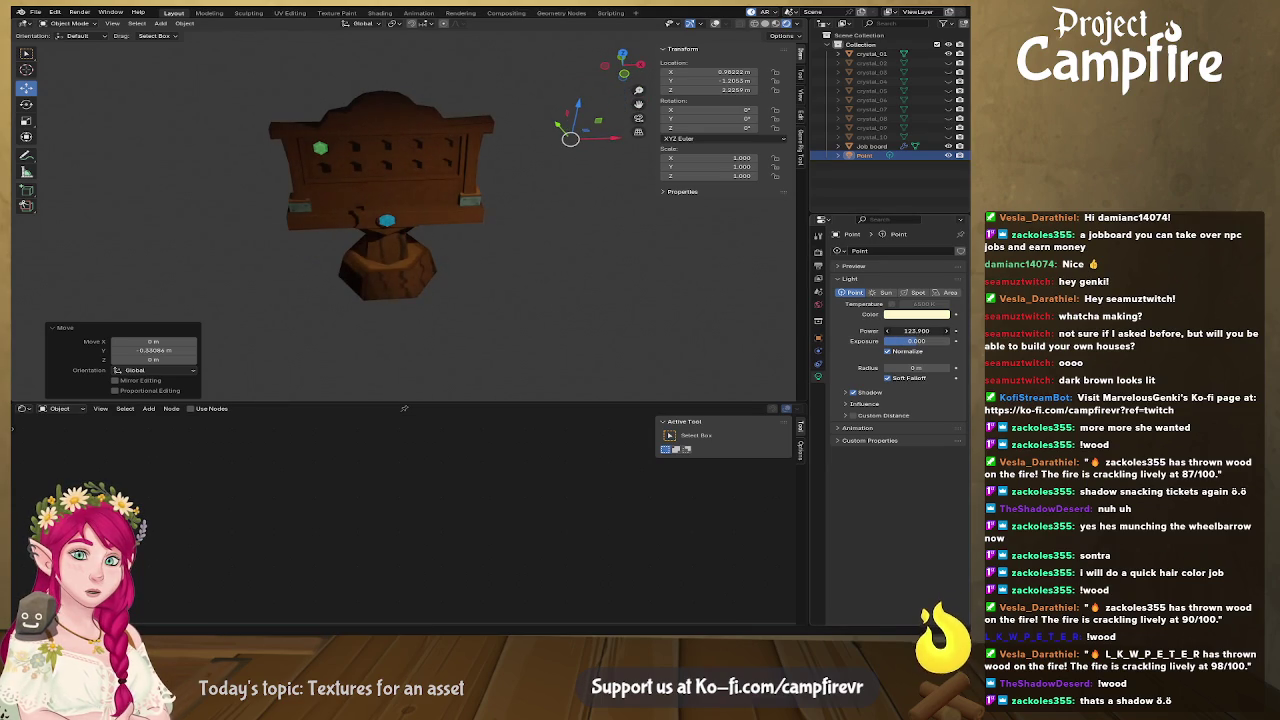
mouse_move(505, 268)
middle_mouse_down()
mouse_move(517, 266)
mouse_move(400, 234)
mouse_move(271, 238)
mouse_move(457, 266)
mouse_move(481, 236)
middle_mouse_up()
scroll(517, 257, "up", 3)
scroll(549, 254, "up", 2)
scroll(491, 266, "down", 3)
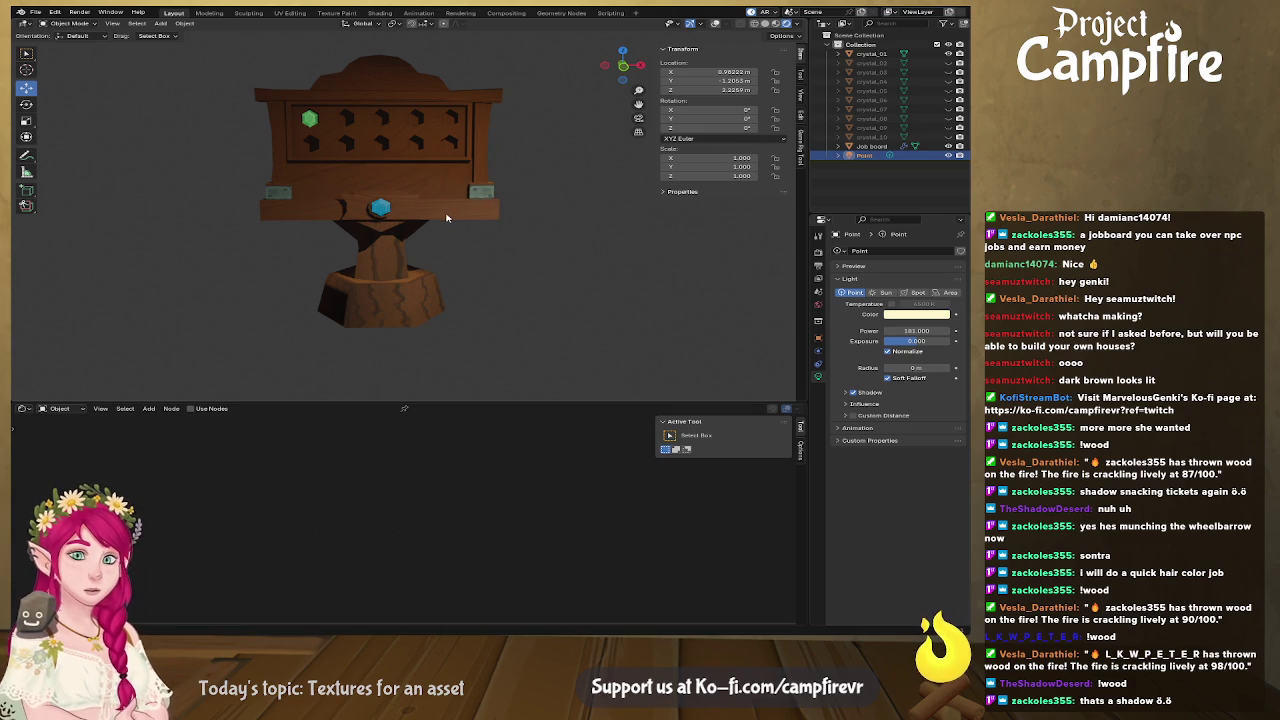
mouse_move(491, 225)
middle_mouse_down()
mouse_move(470, 200)
mouse_move(387, 213)
middle_mouse_up()
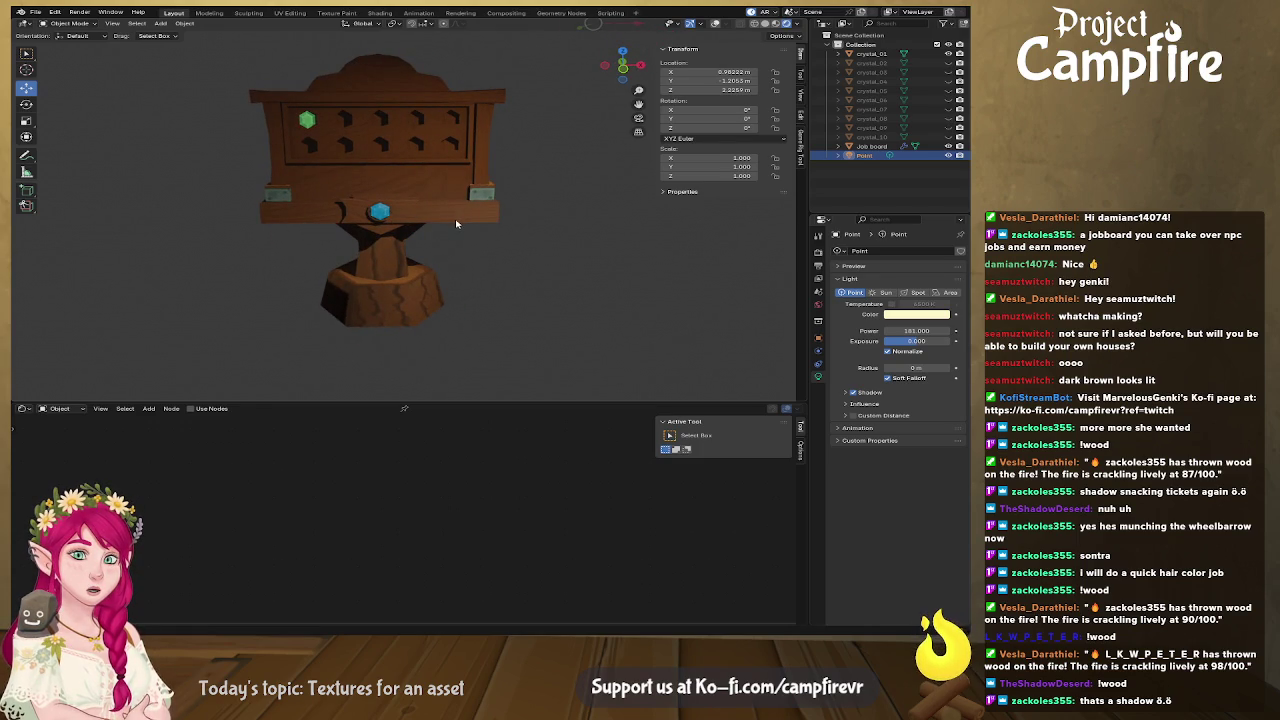
left_click(191, 148)
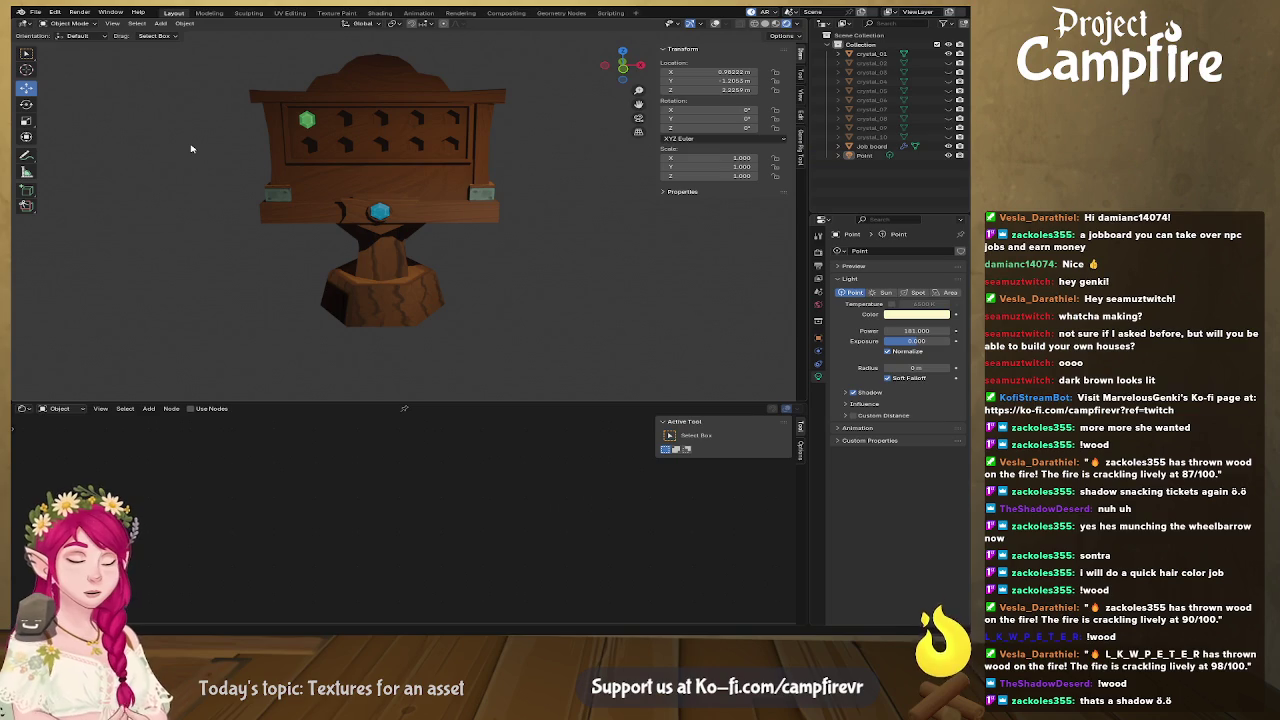
Save the Blender scene as jobboard2 (1).blend and bring up Affinity's crystal texture document.
key("ctrl+s")
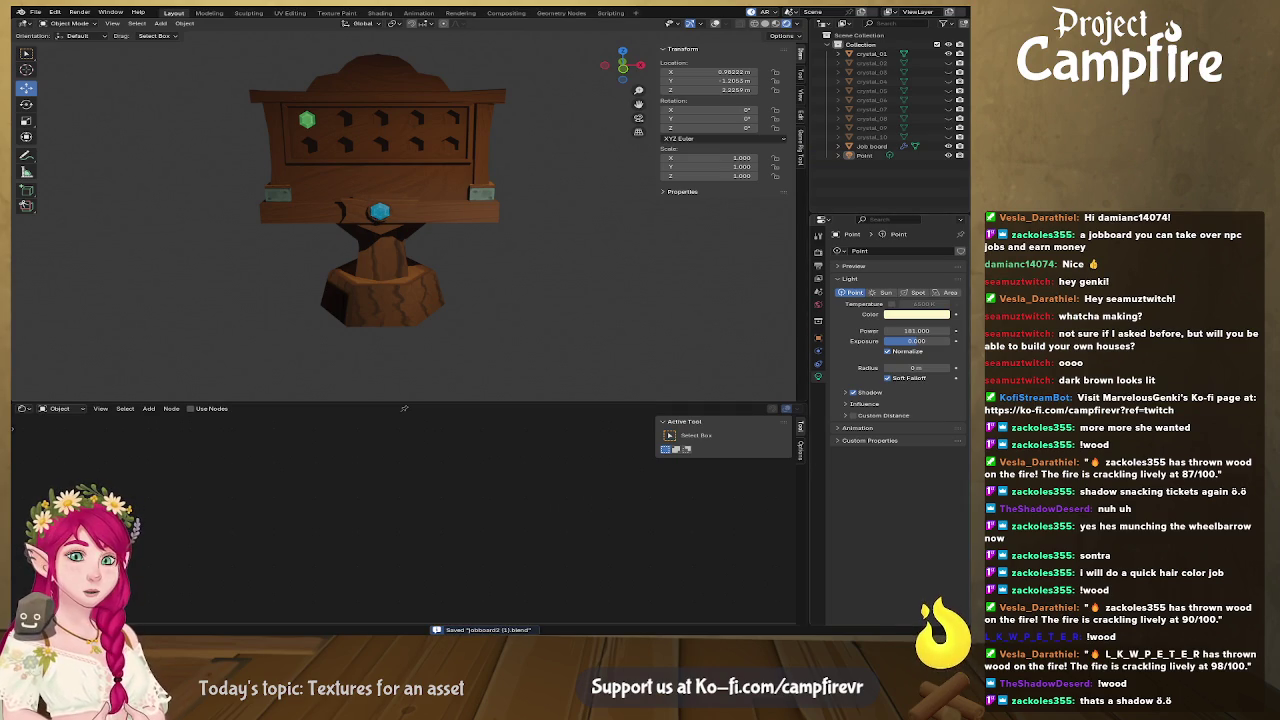
key("alt+Tab")
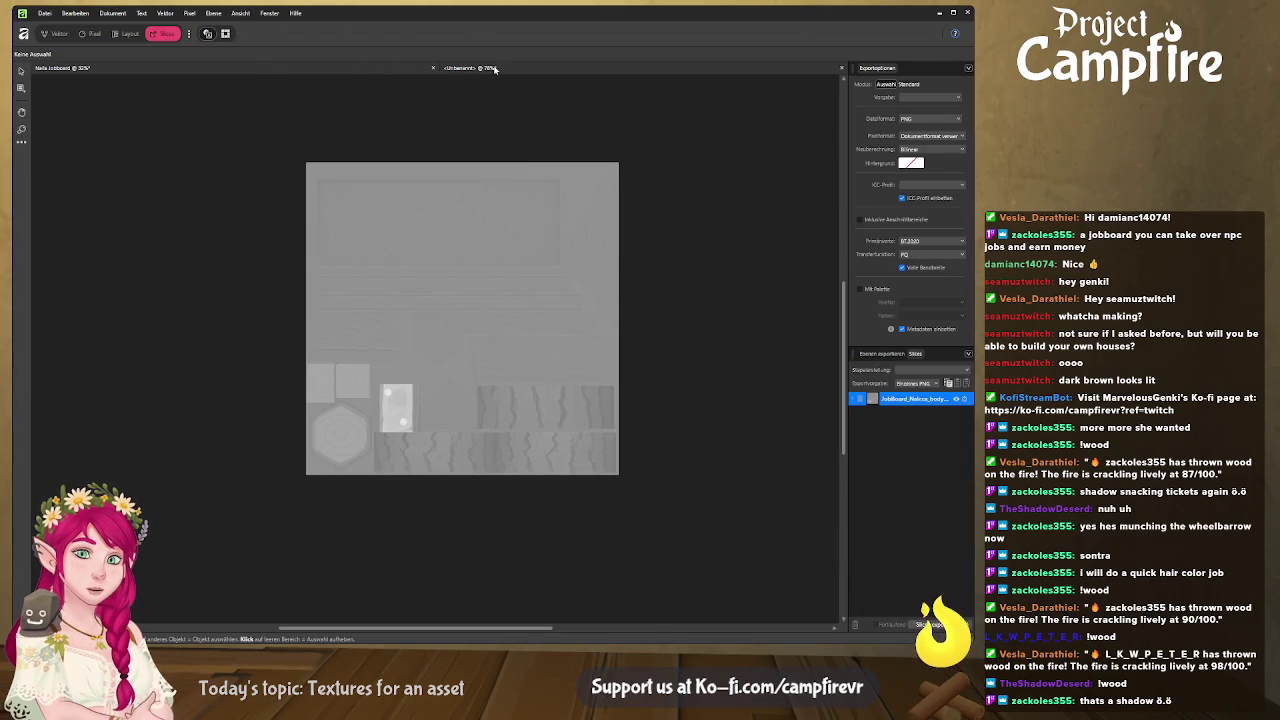
left_click(498, 67)
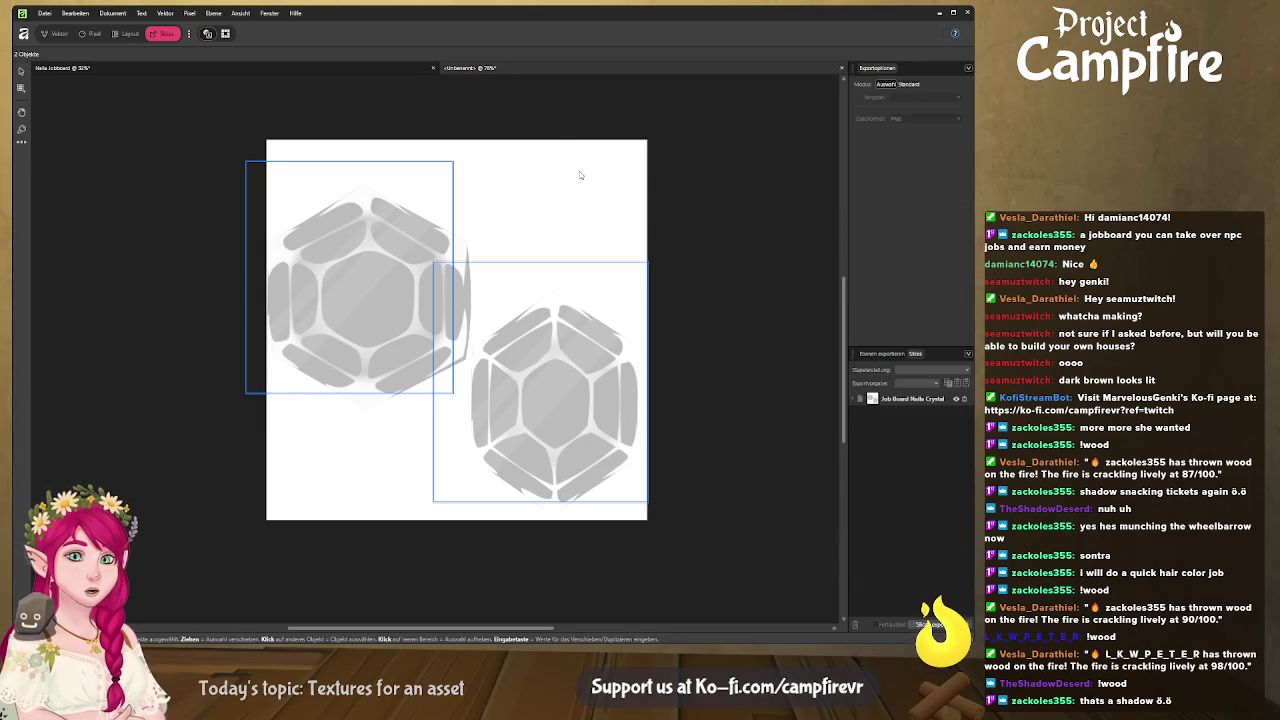
Return to the Designer persona and show the Job board layer over the crystals.
key("alt+Tab")
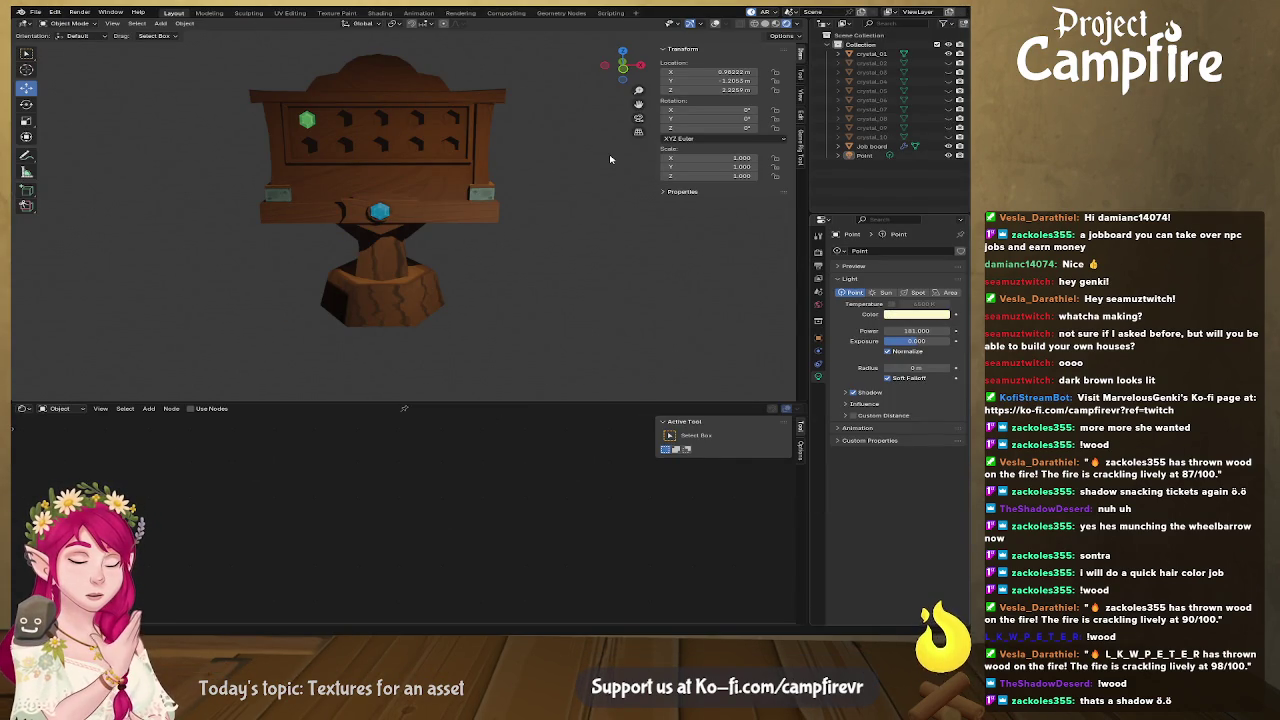
key("alt+Tab")
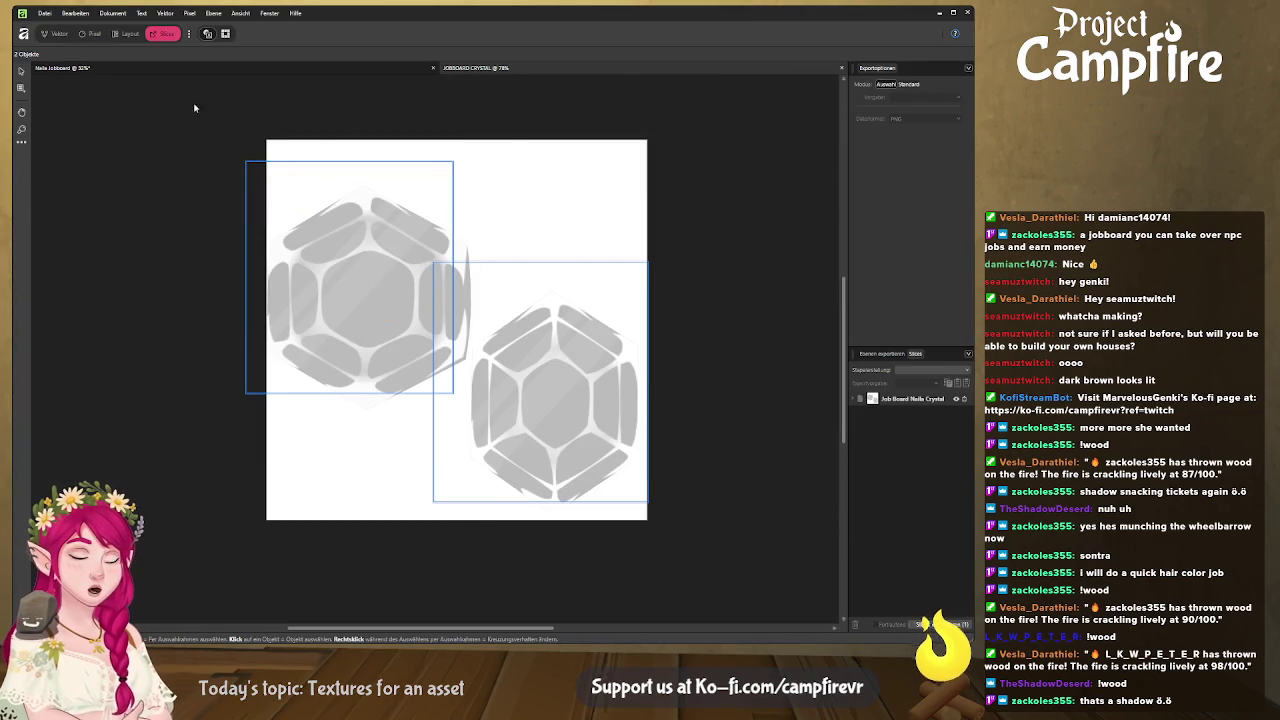
left_click(55, 33)
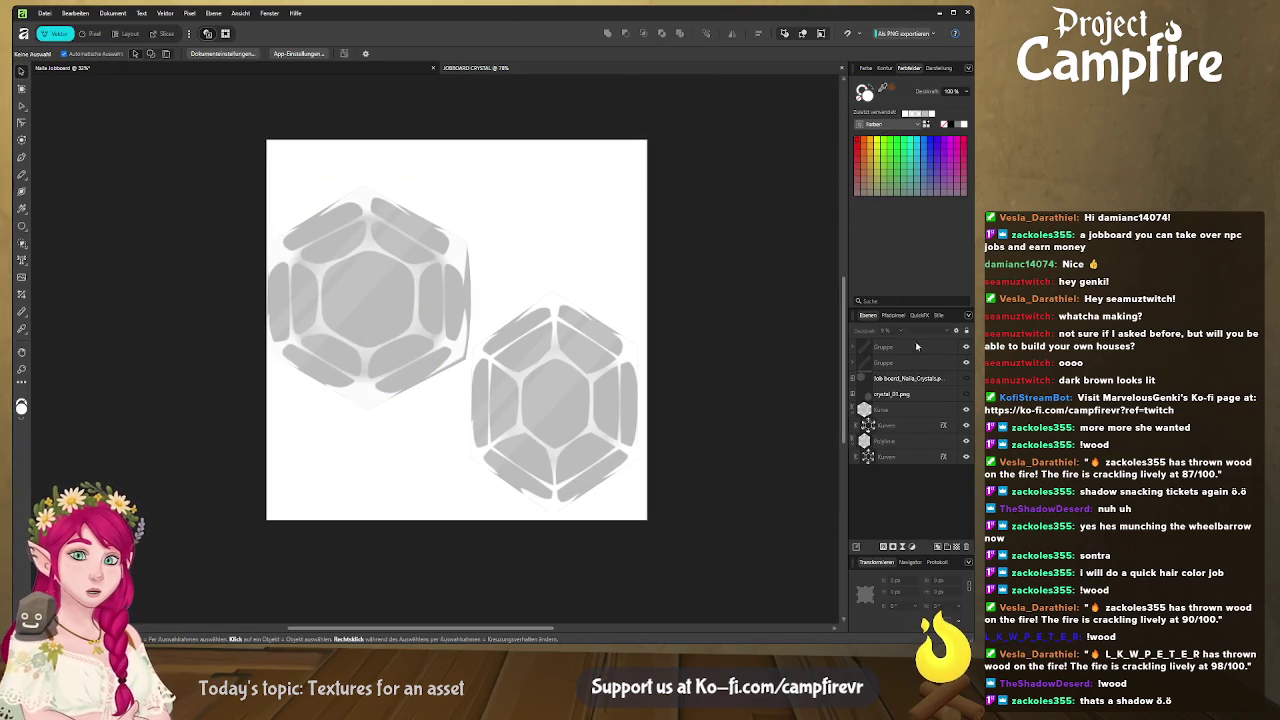
left_click(965, 378)
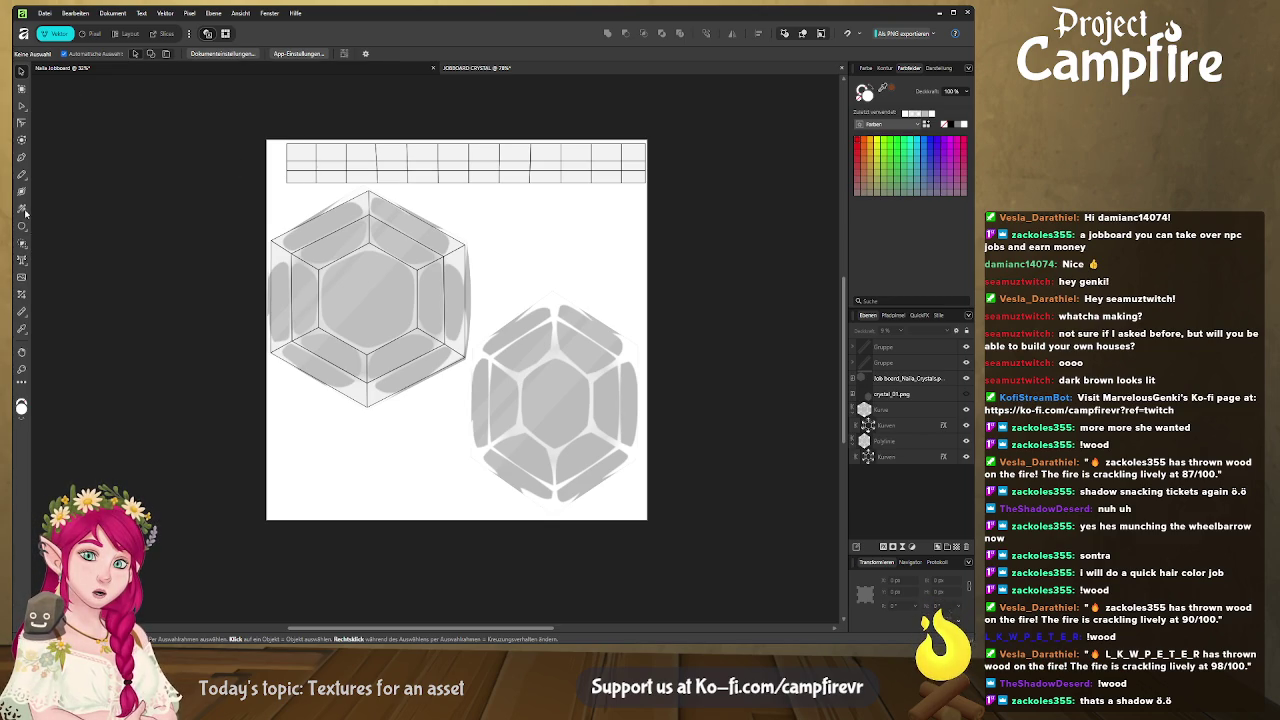
Draw a tan-orange rectangle across the top of the crystal texture sheet.
left_click(21, 226)
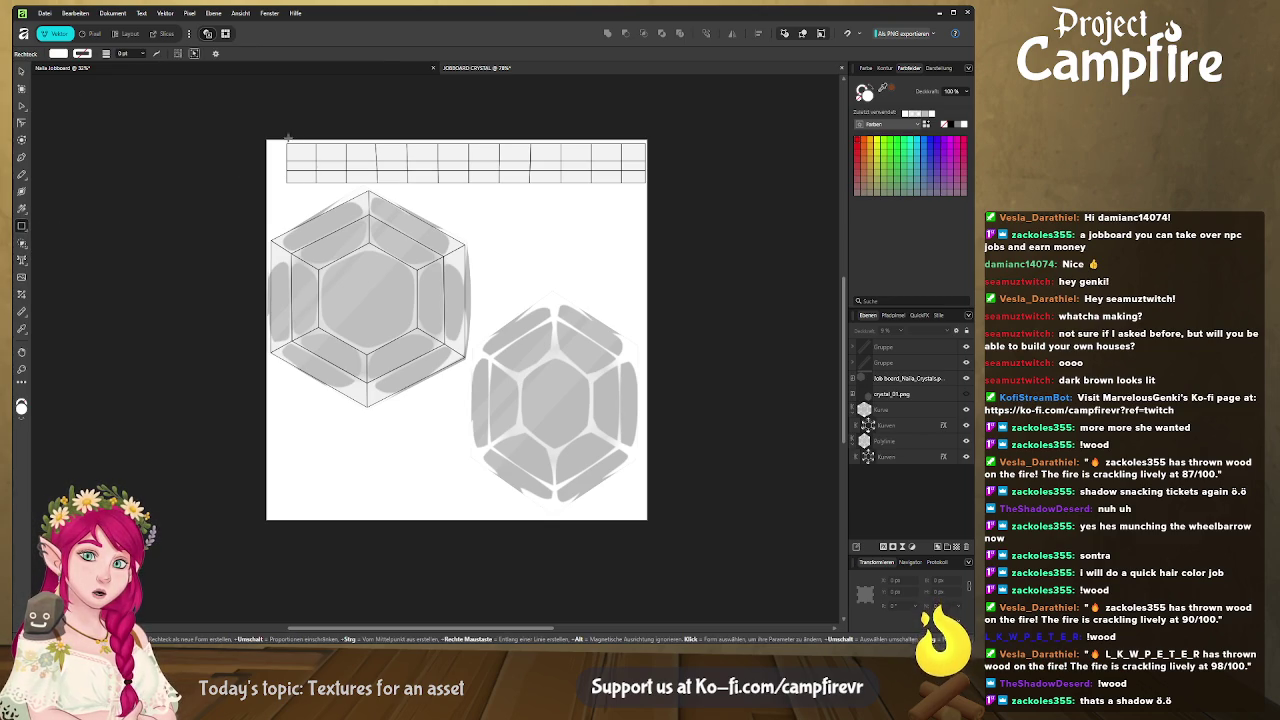
left_click_drag(283, 140, 651, 187)
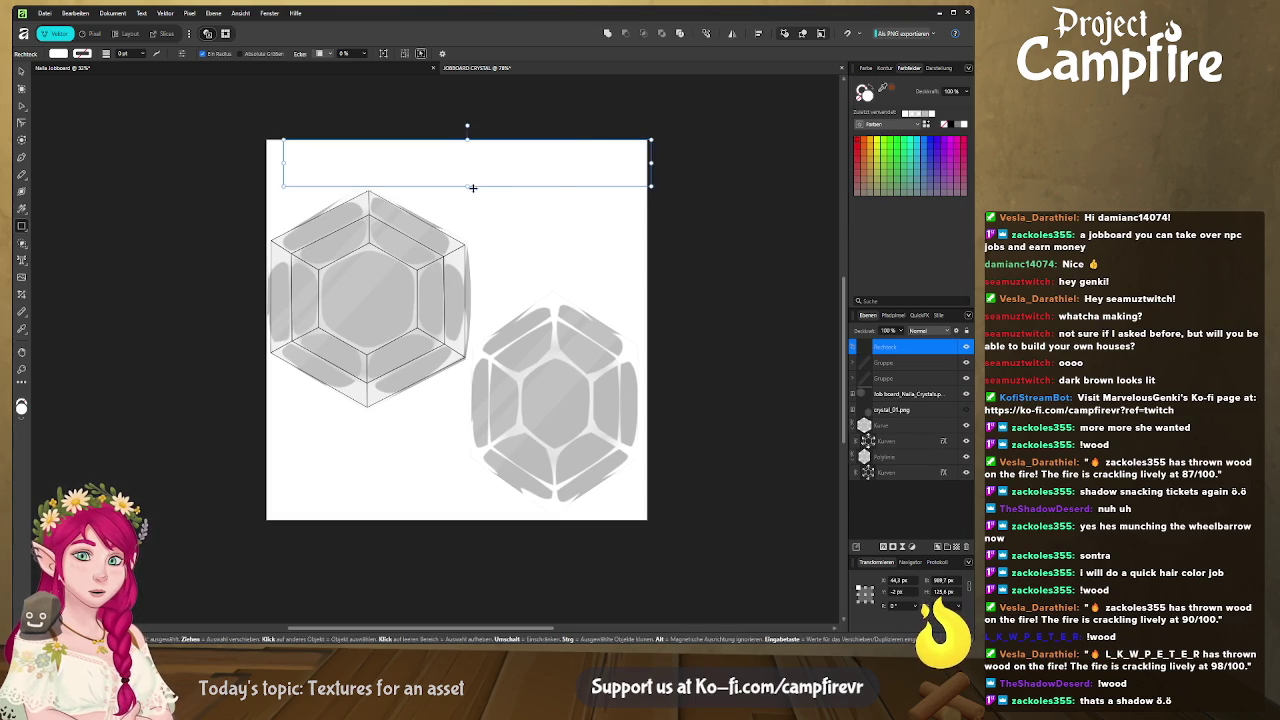
left_click_drag(467, 186, 467, 185)
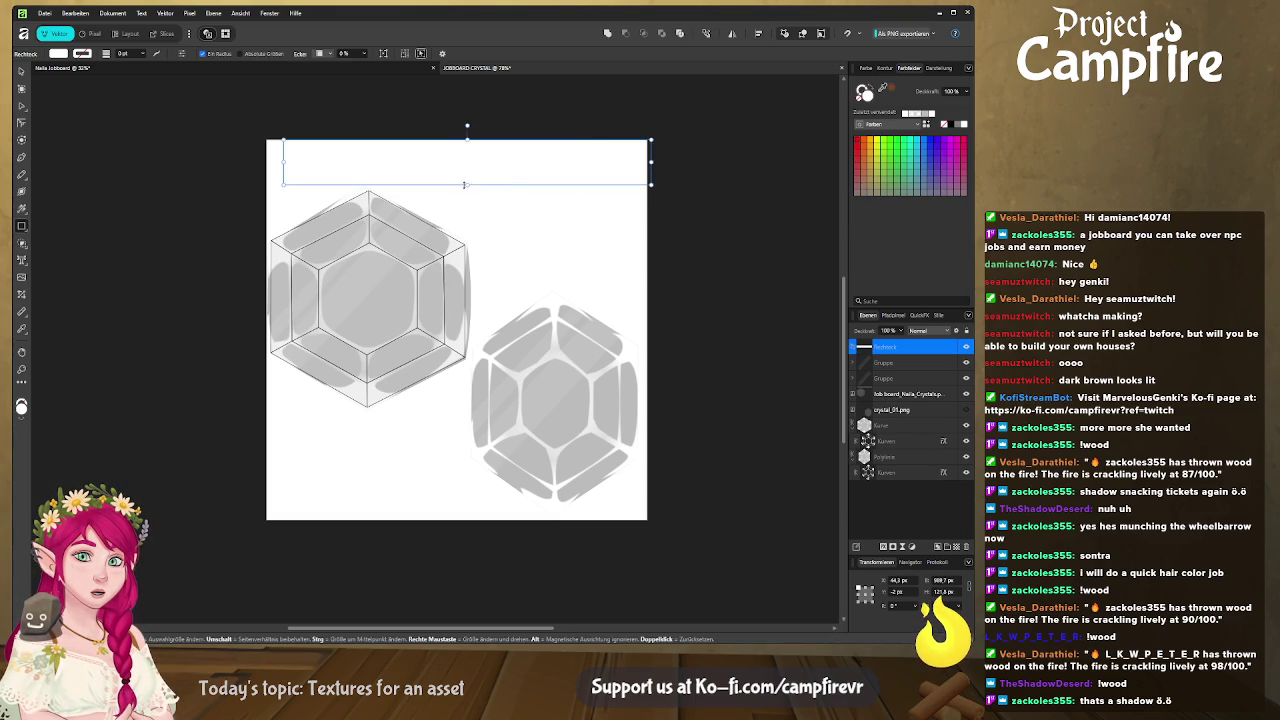
left_click(872, 144)
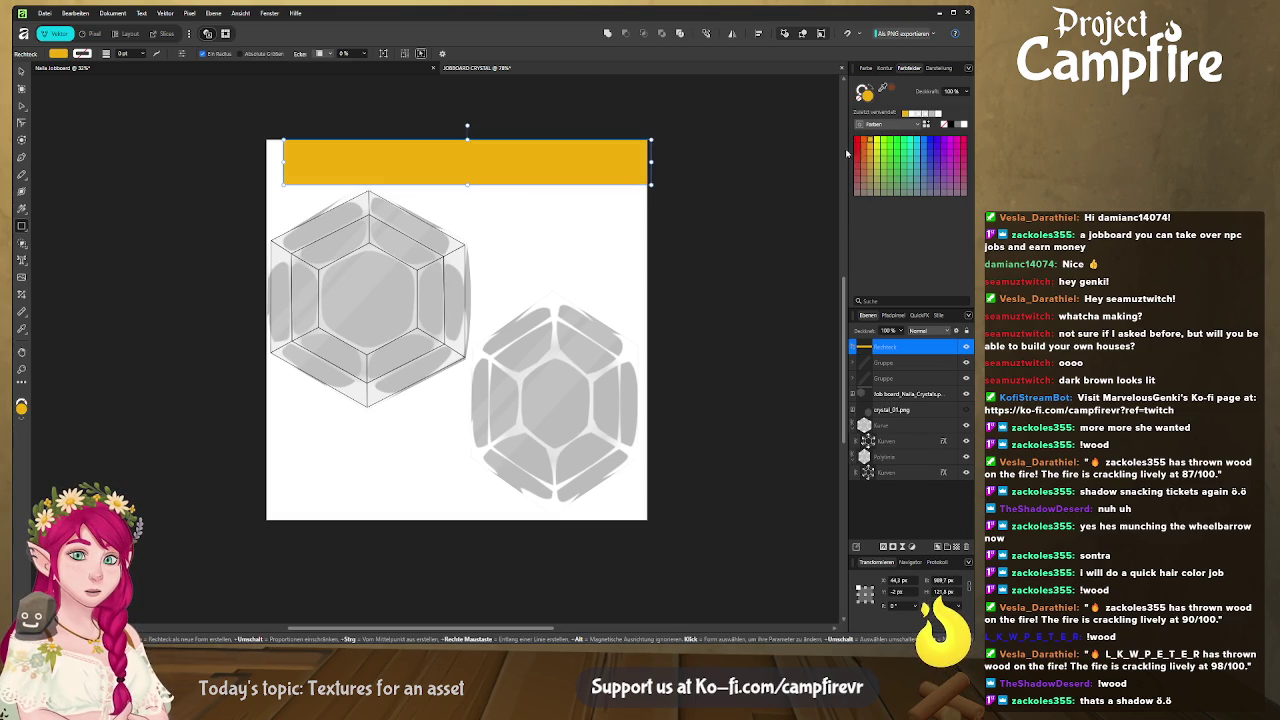
left_click(866, 67)
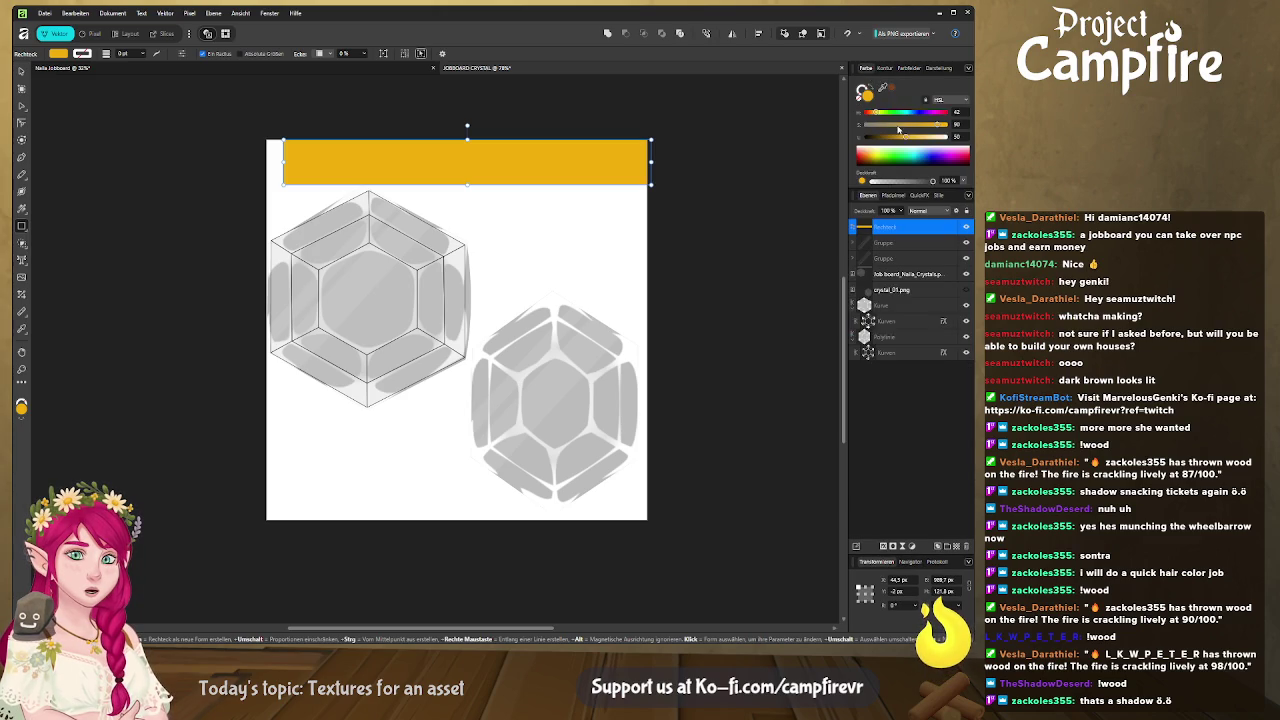
mouse_move(876, 114)
left_mouse_down()
mouse_move(922, 124)
mouse_move(904, 140)
mouse_move(930, 126)
mouse_move(906, 140)
left_mouse_up()
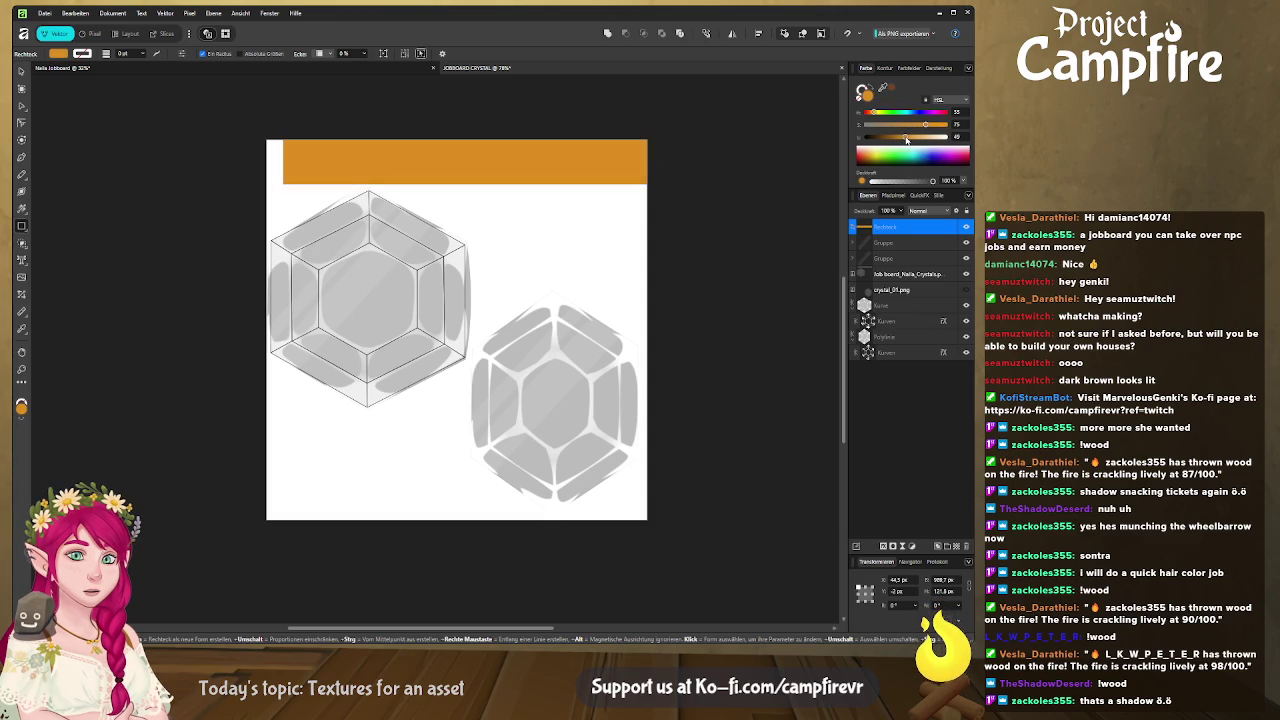
left_click_drag(925, 124, 910, 140)
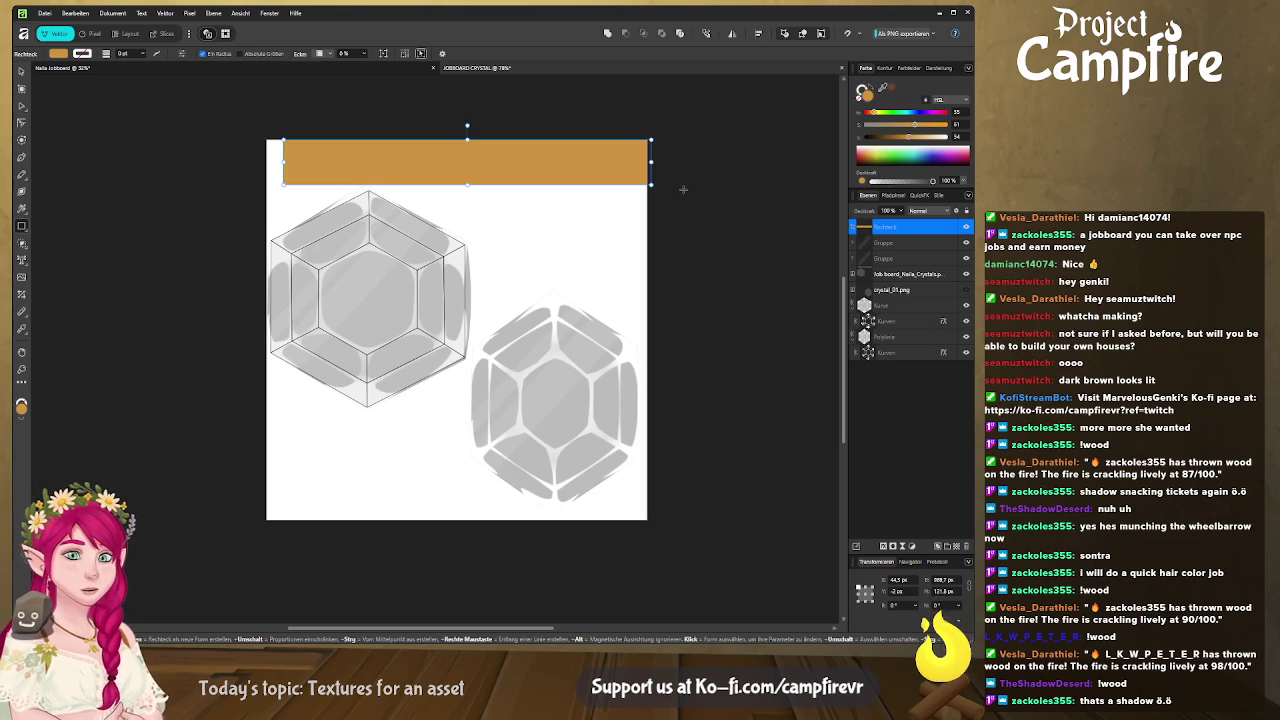
Hide the outlined Job board crystals image layer and clear the selection.
scroll(690, 190, "up", 3)
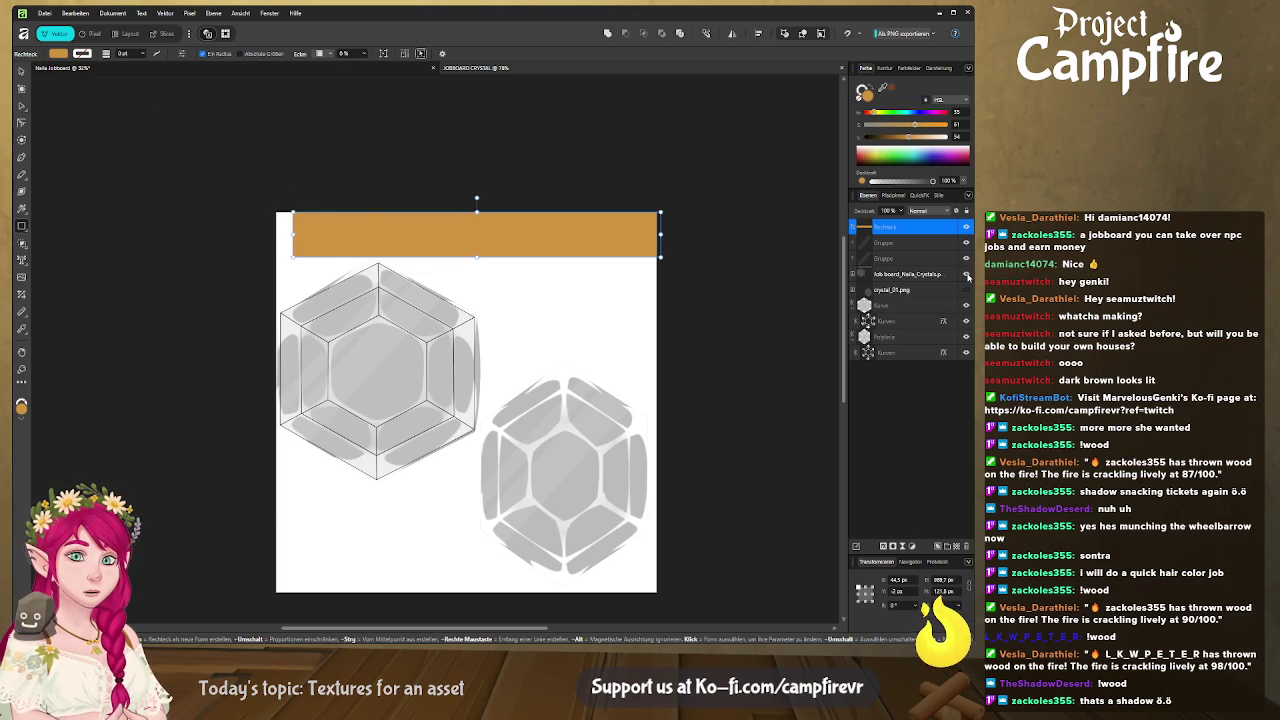
left_click(966, 274)
key("ctrl+d")
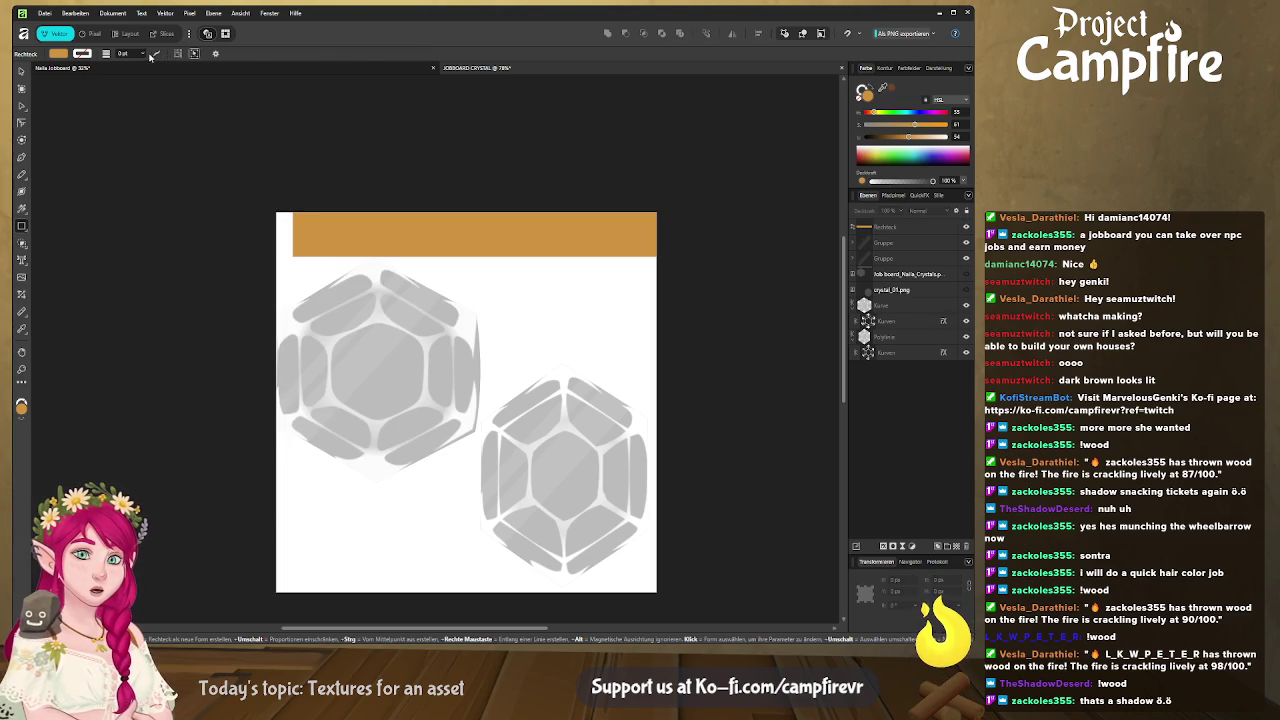
left_click(167, 34)
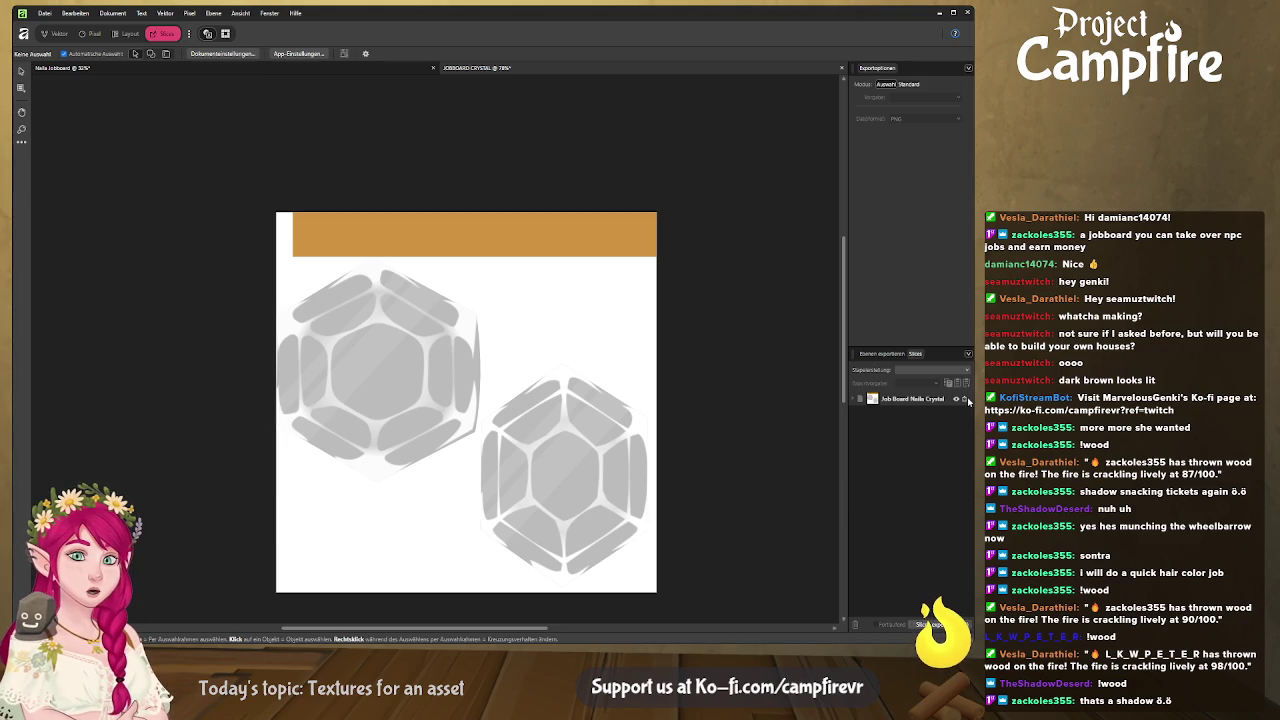
key("alt+Tab")
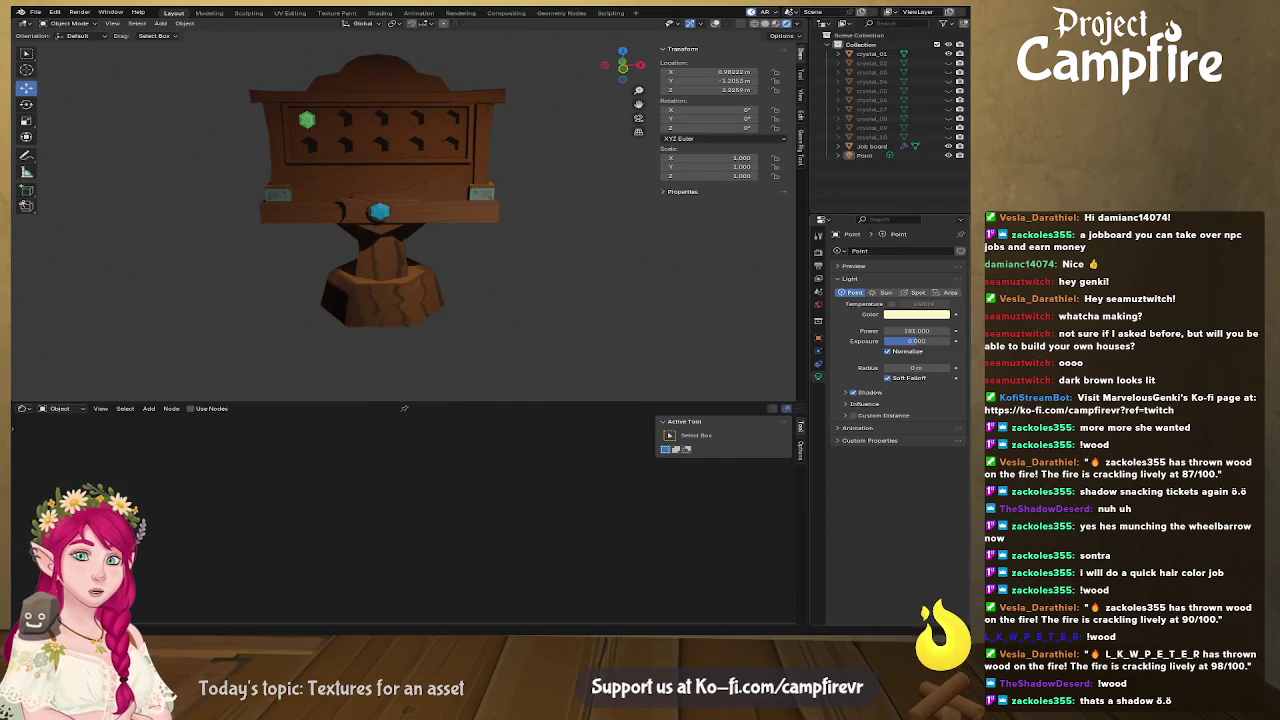
key("alt+Tab")
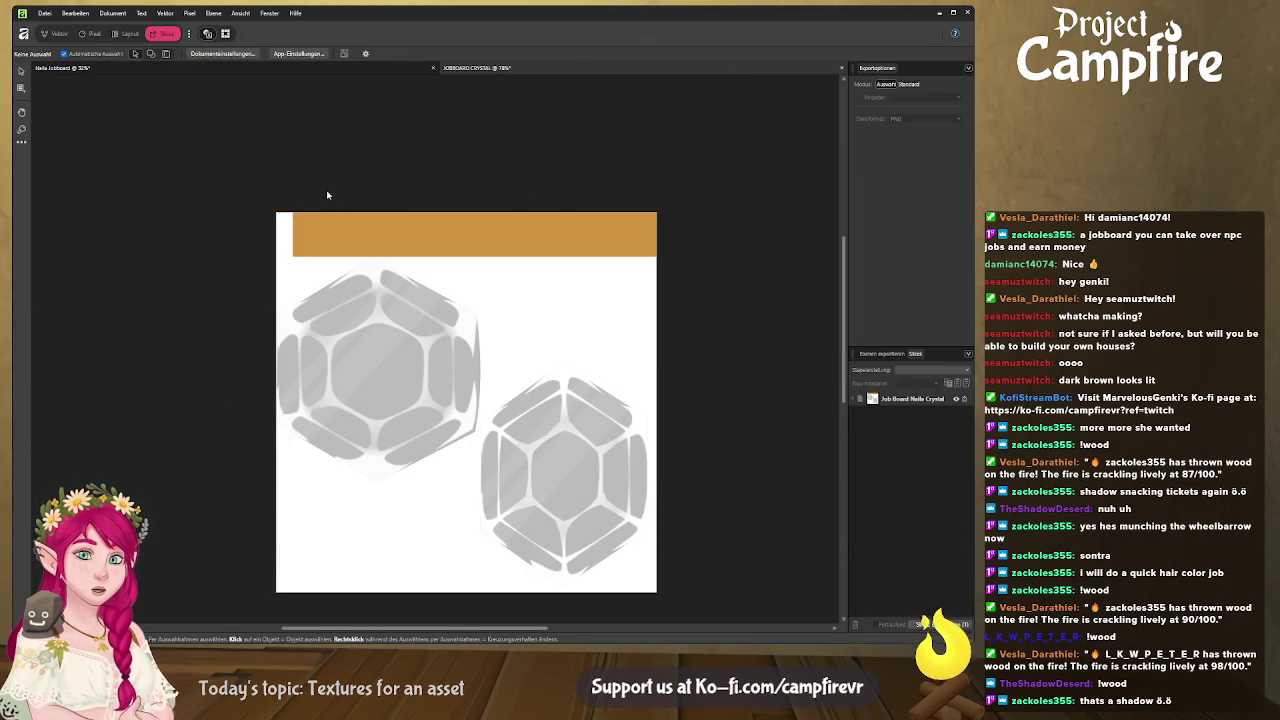
left_click(59, 34)
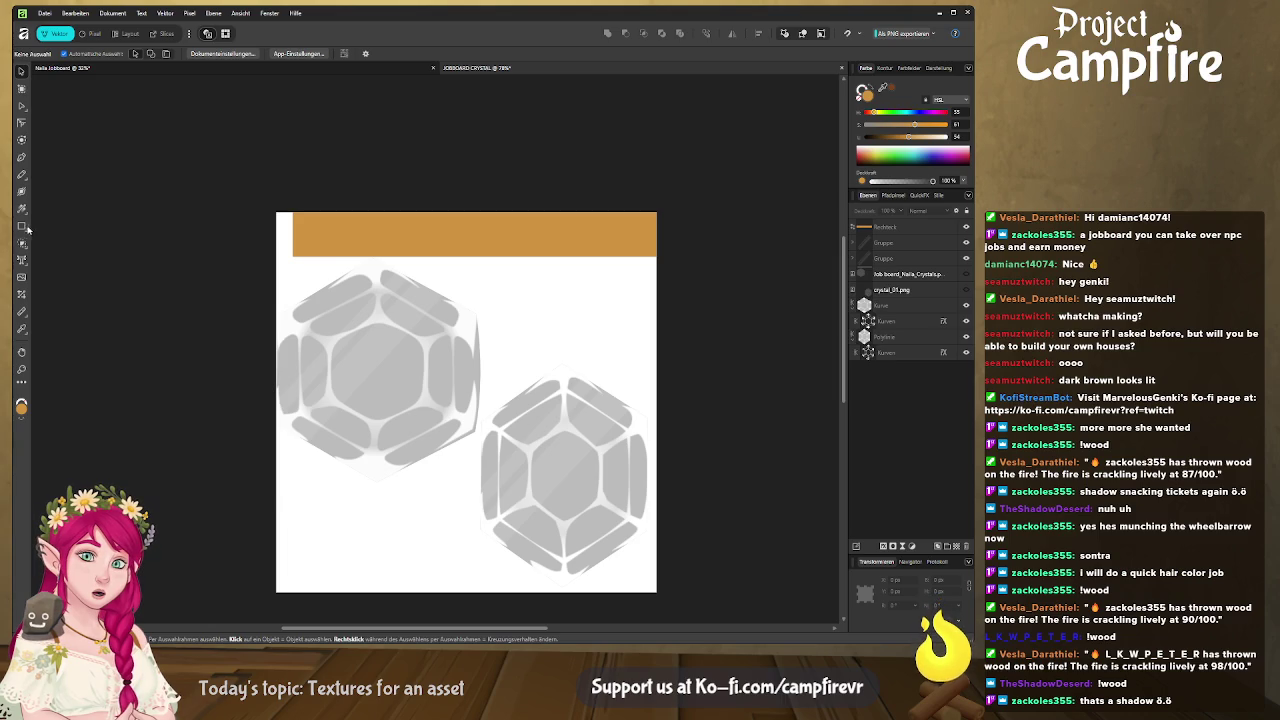
key("m")
scroll(180, 229, "down", 3)
Cover the crystal sheet with a black rectangle and make the top bar white above it.
mouse_move(227, 135)
left_mouse_down()
mouse_move(748, 510)
mouse_move(699, 551)
left_mouse_up()
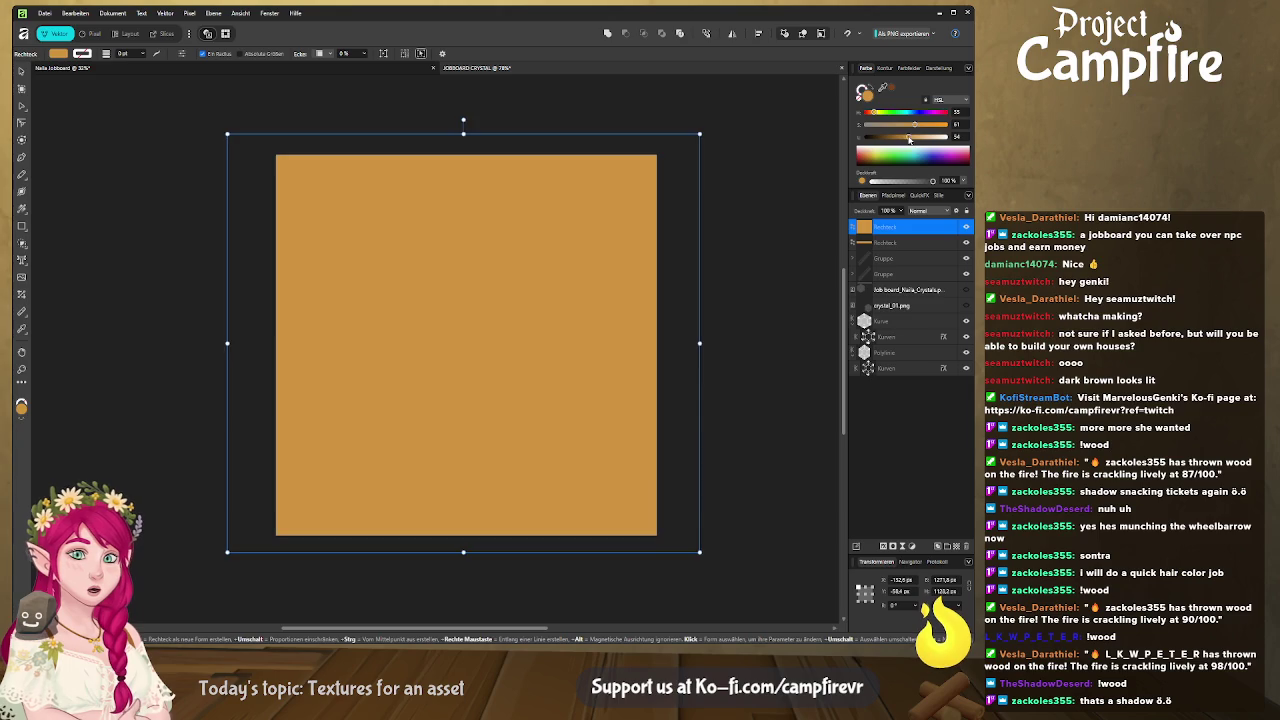
left_click(893, 245)
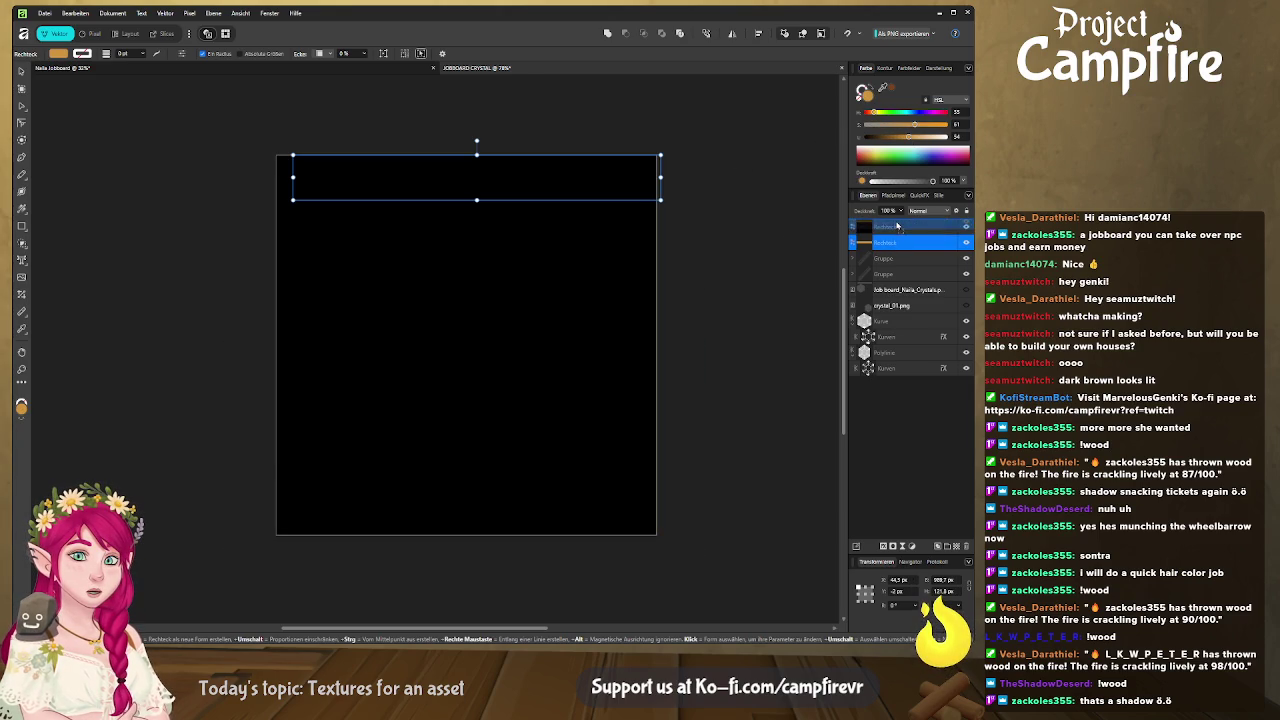
left_click_drag(890, 247, 897, 226)
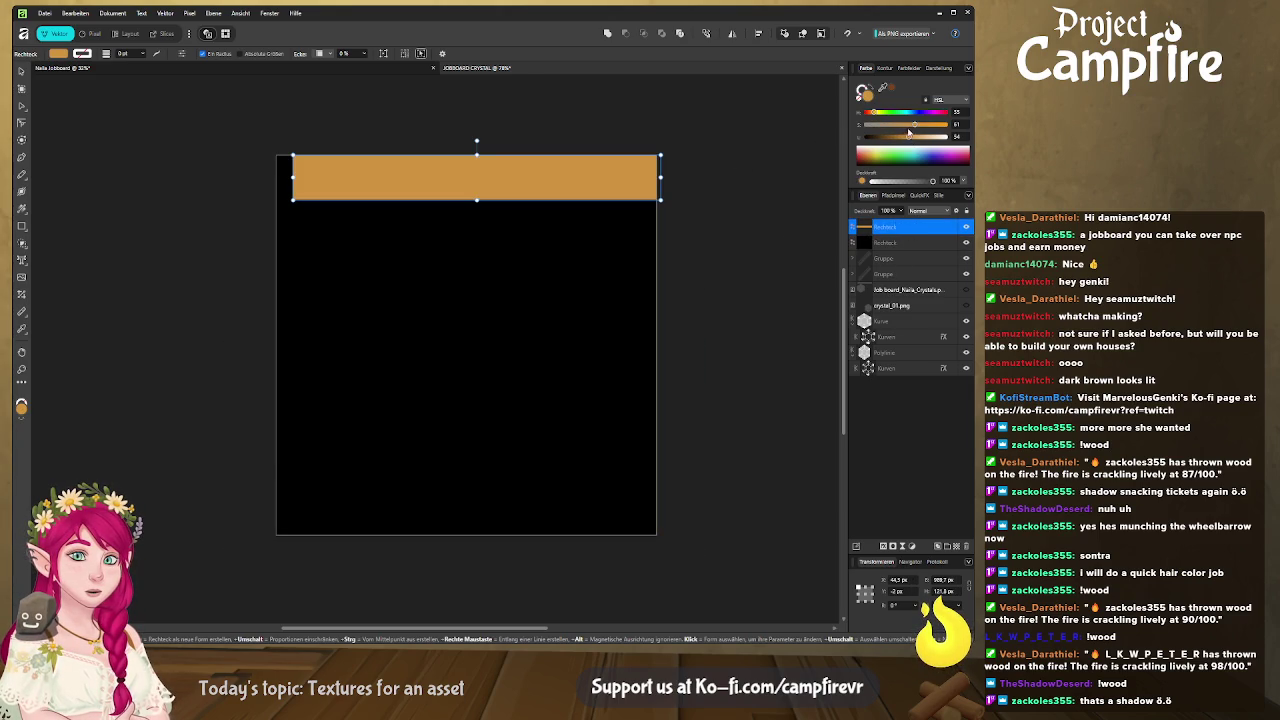
mouse_move(913, 124)
left_mouse_down()
mouse_move(864, 124)
mouse_move(947, 135)
left_mouse_up()
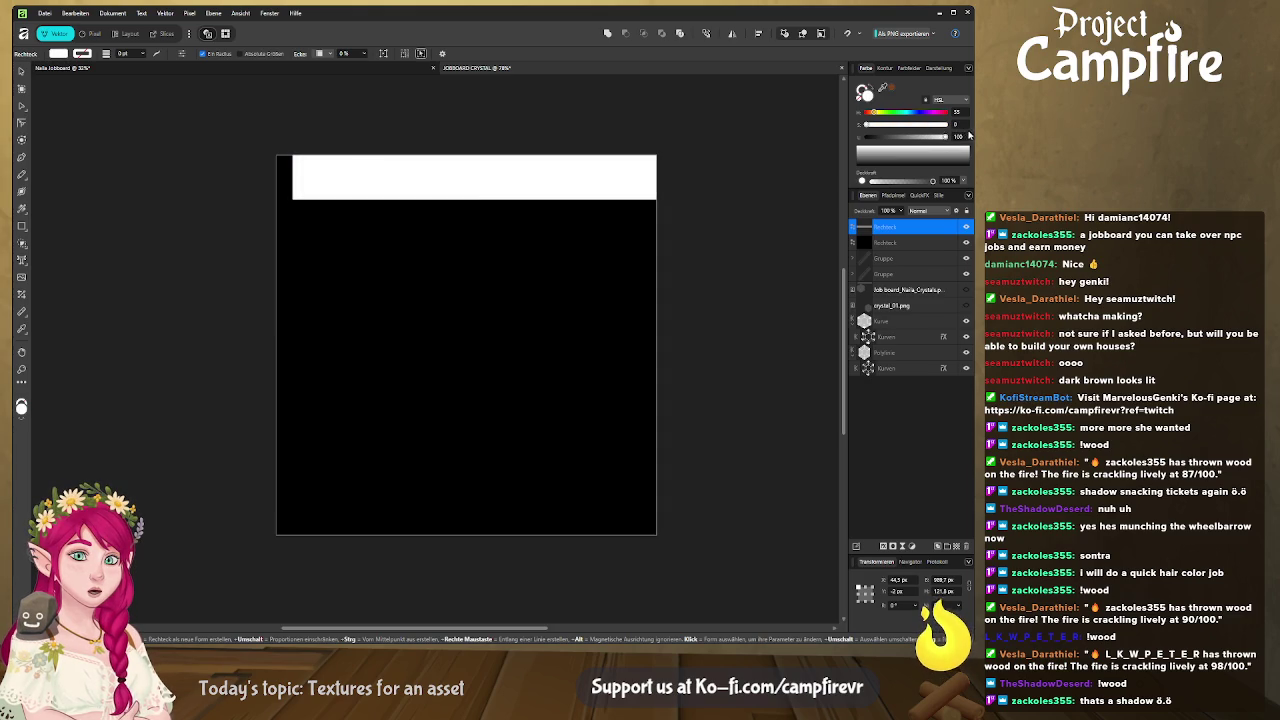
Give the crystal export slice a job board crystal name, then return to the grey texture sheet.
key("ctrl+4")
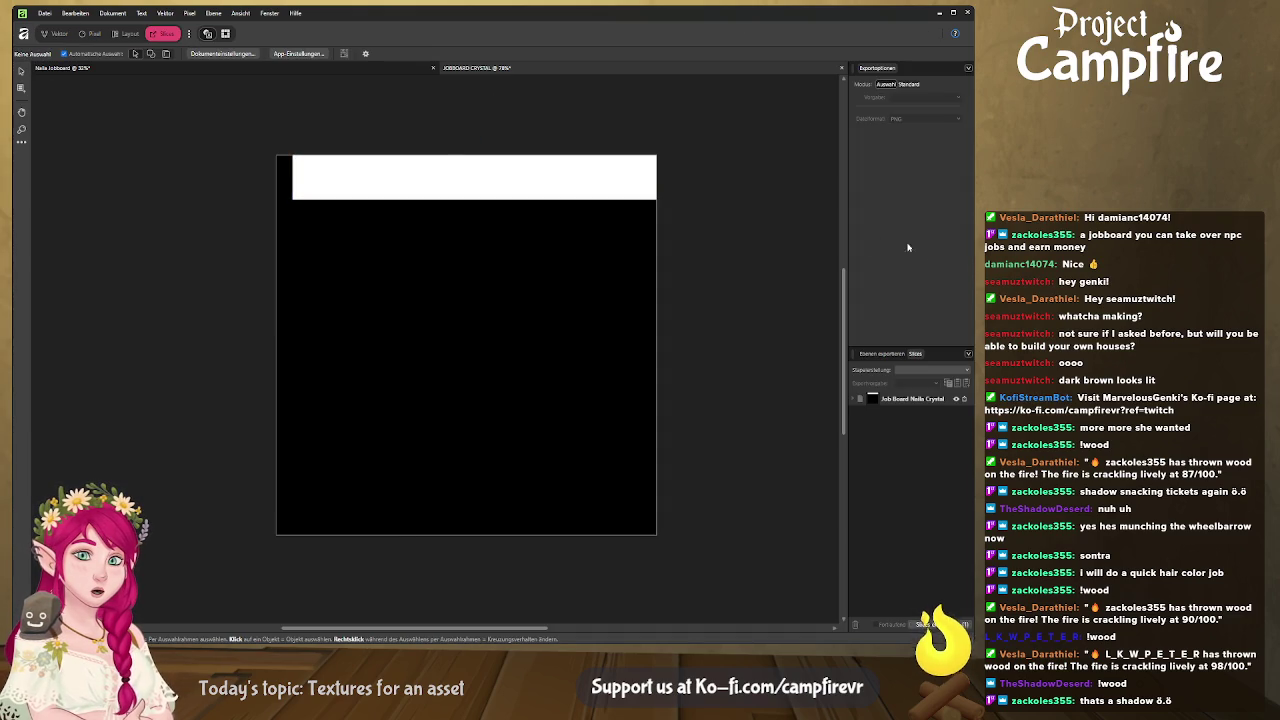
double_click(923, 400)
left_click(925, 401)
key("Return")
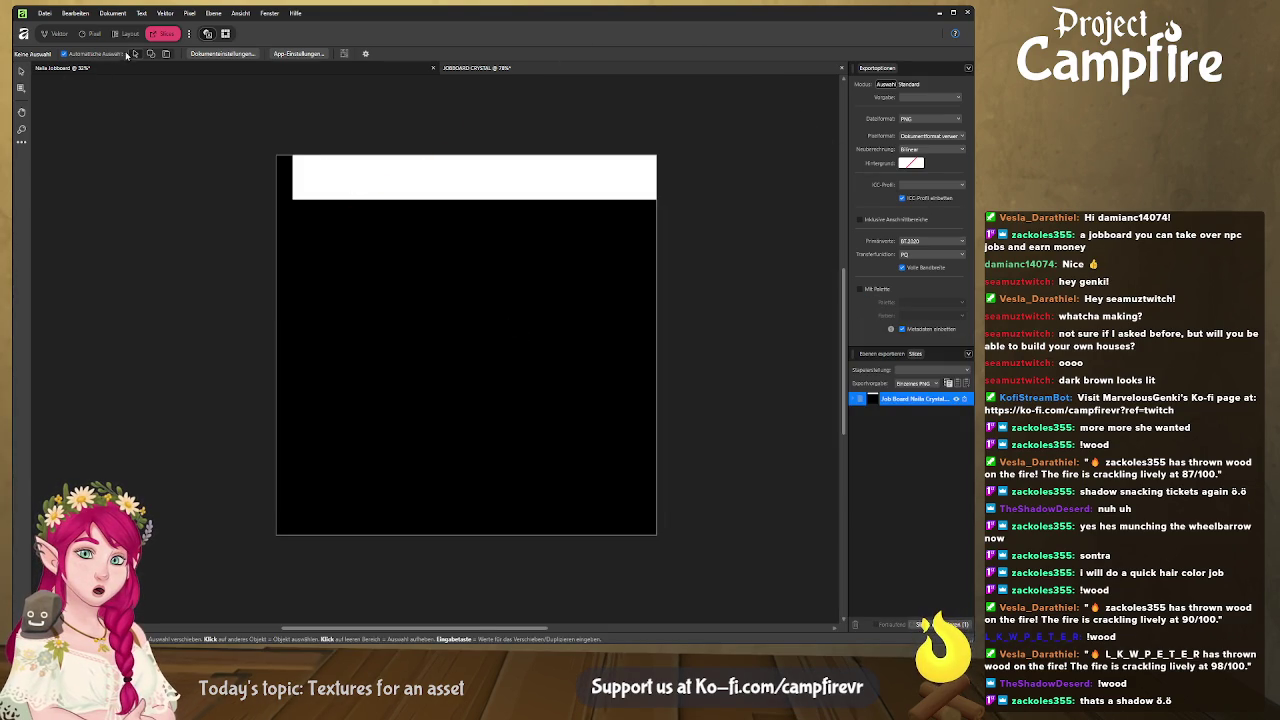
left_click(247, 70)
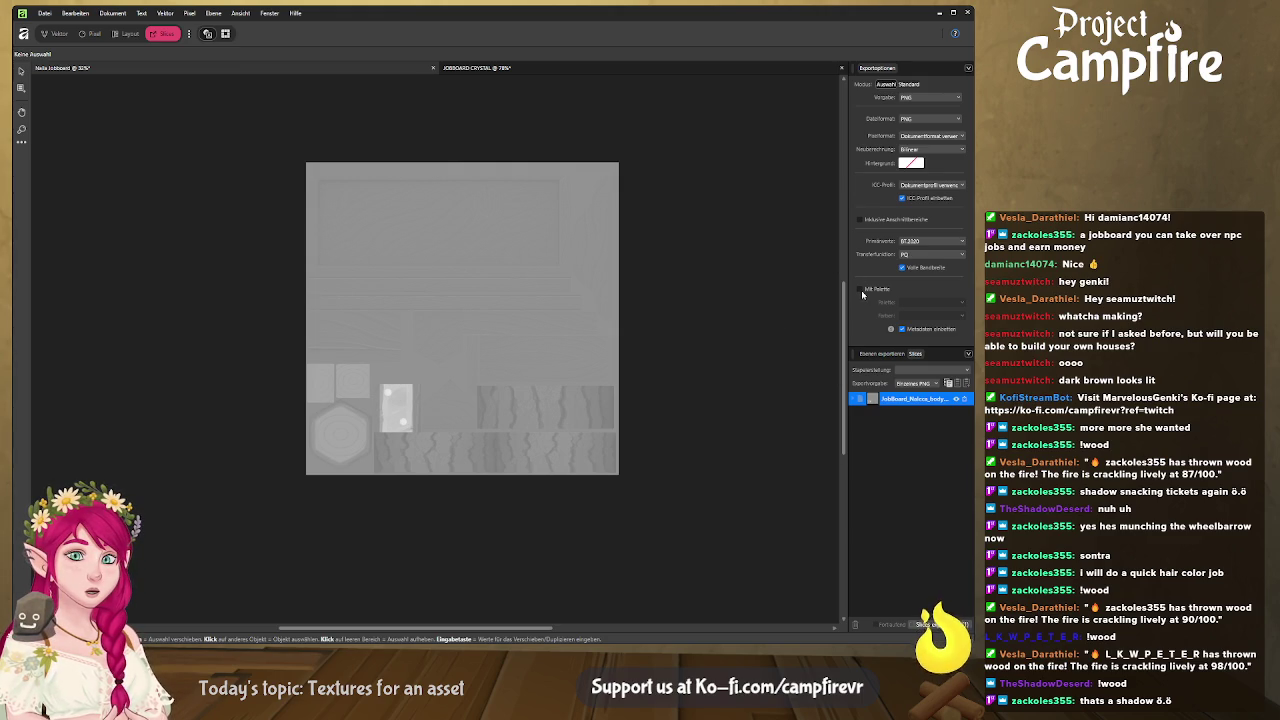
Cover the body texture sheet with a black rectangle in the Designer persona.
left_click(59, 34)
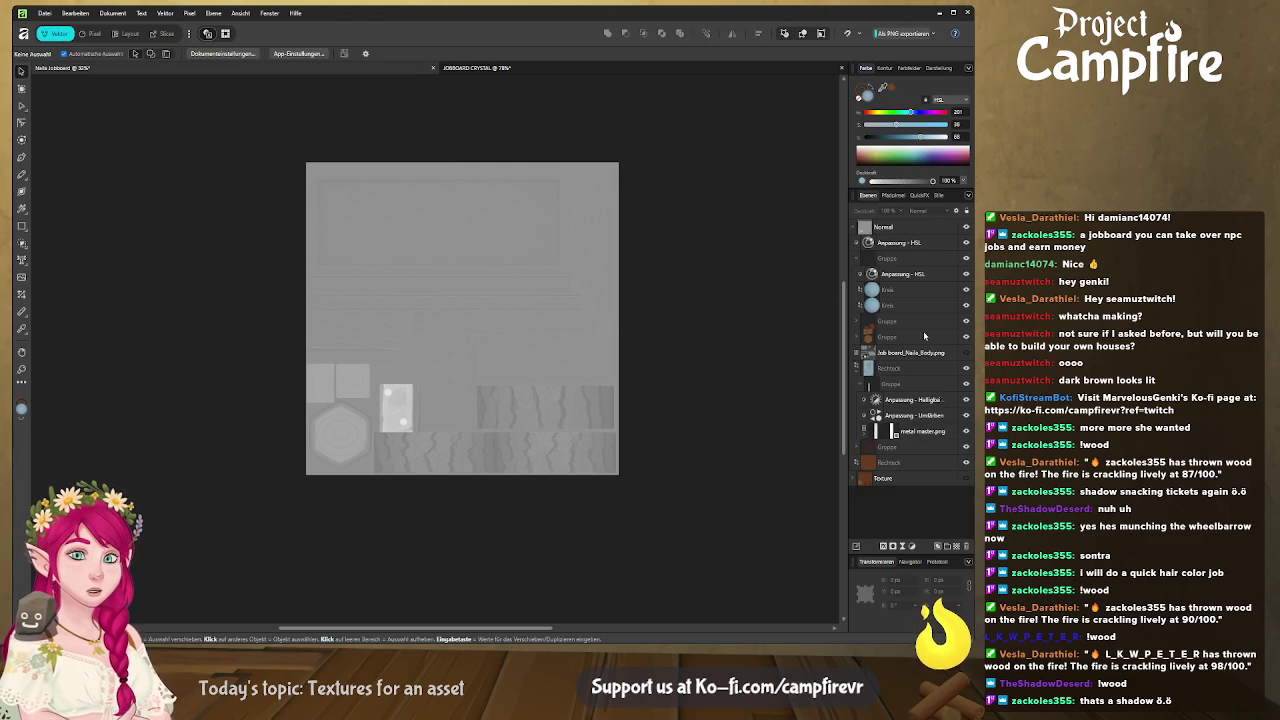
left_click(855, 230)
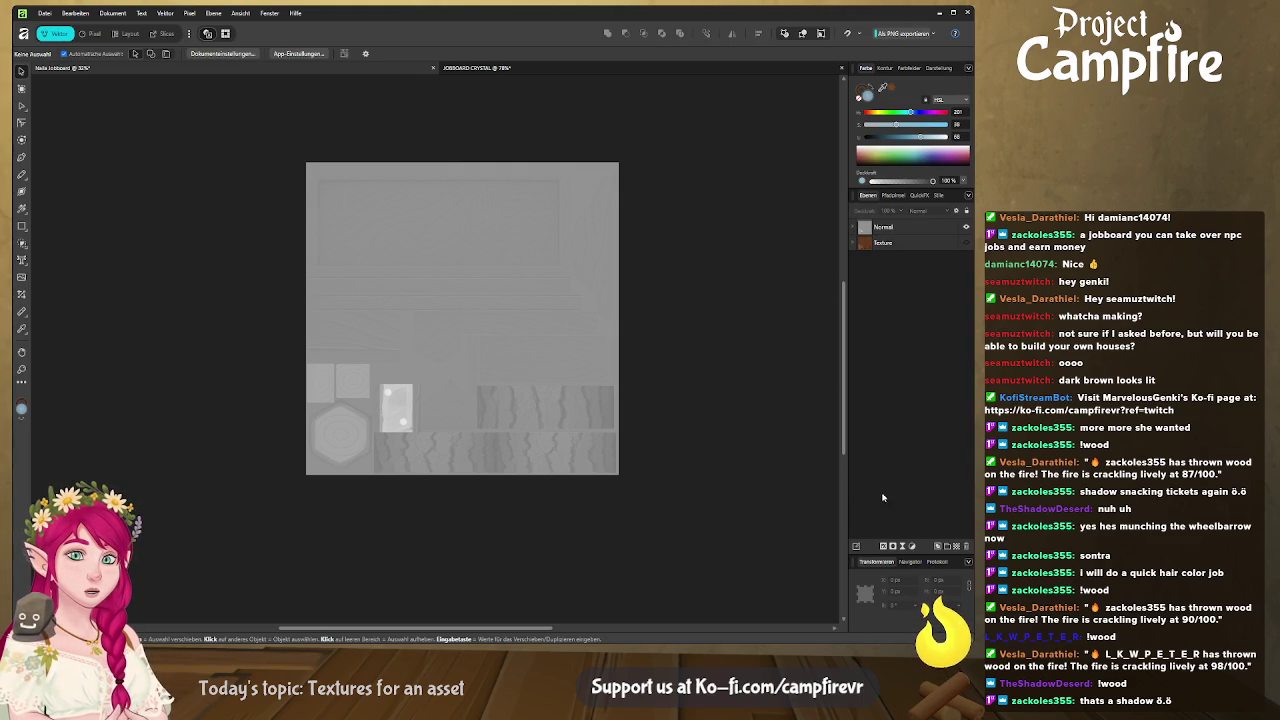
left_click(21, 226)
left_click_drag(288, 133, 644, 487)
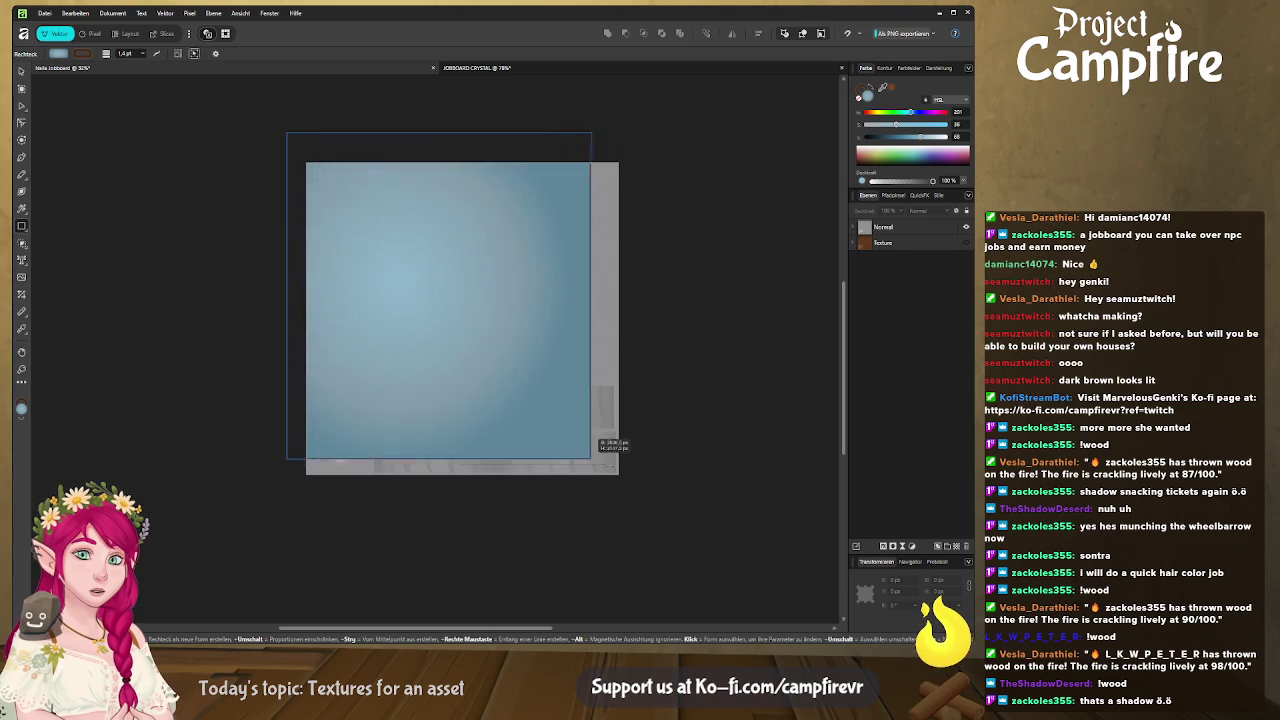
left_click_drag(904, 137, 866, 137)
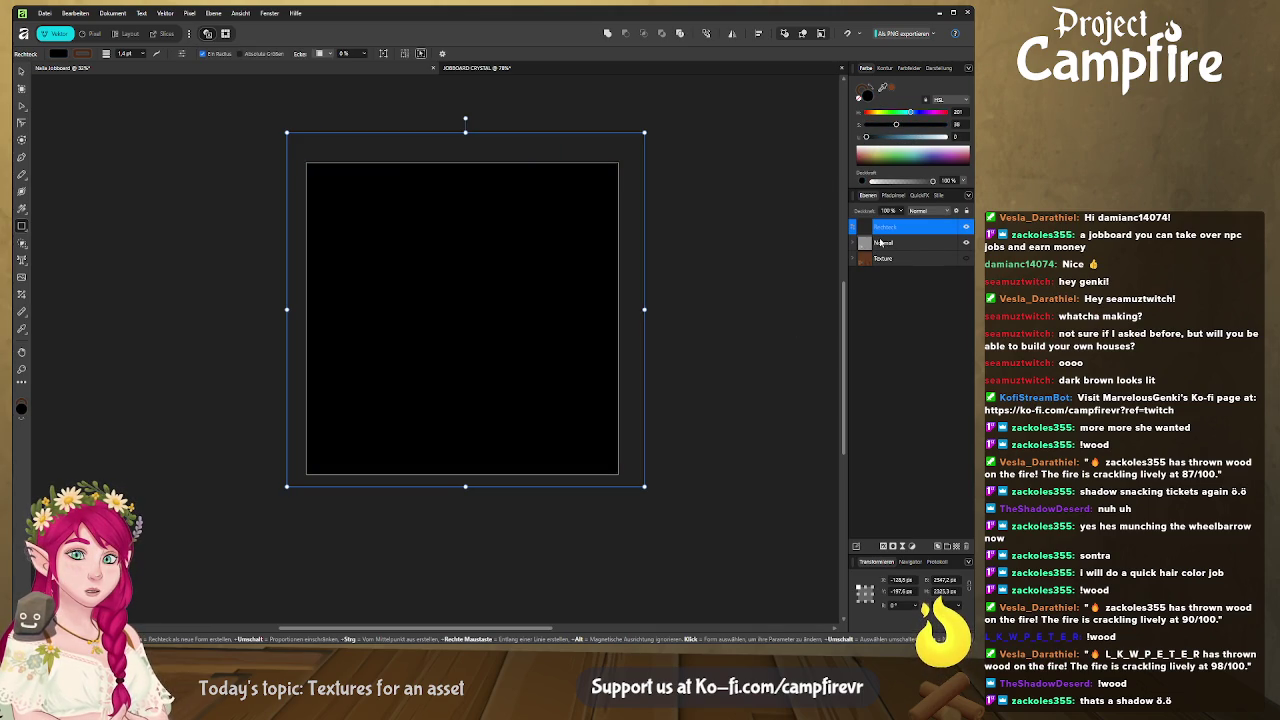
Paste a copy of the small textured rectangle above the black cover.
left_click(860, 243)
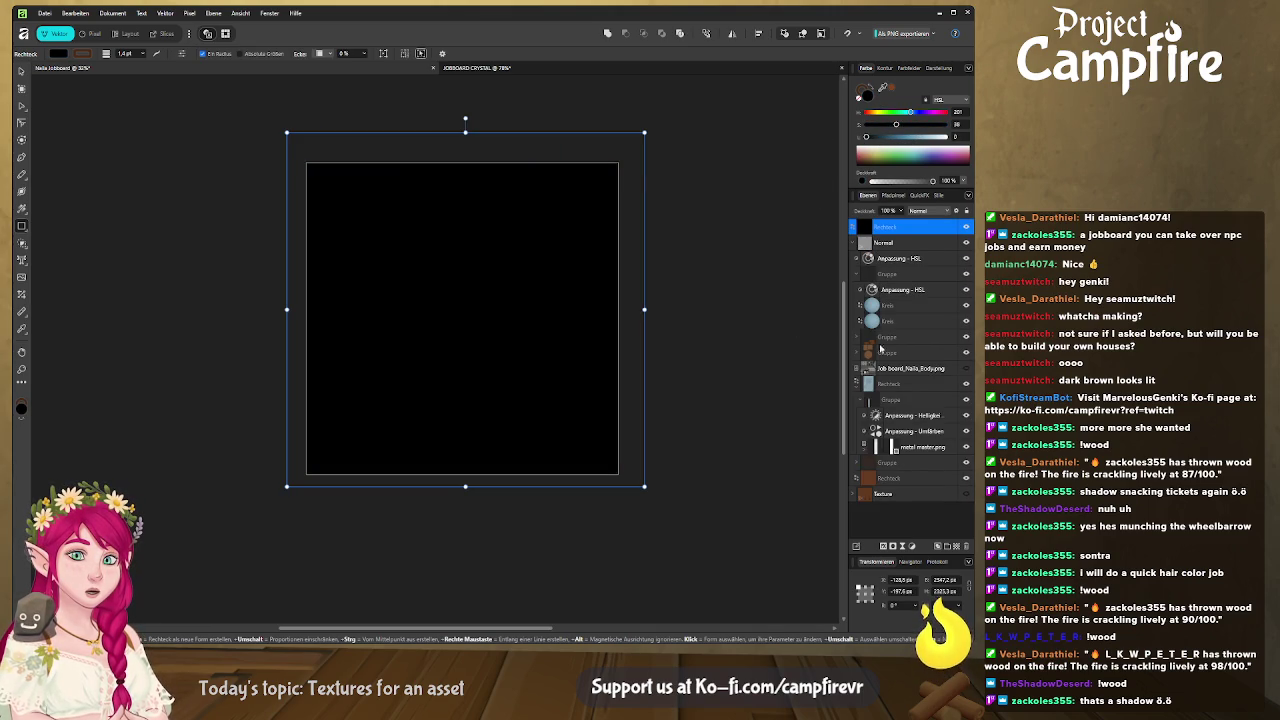
left_click(877, 384)
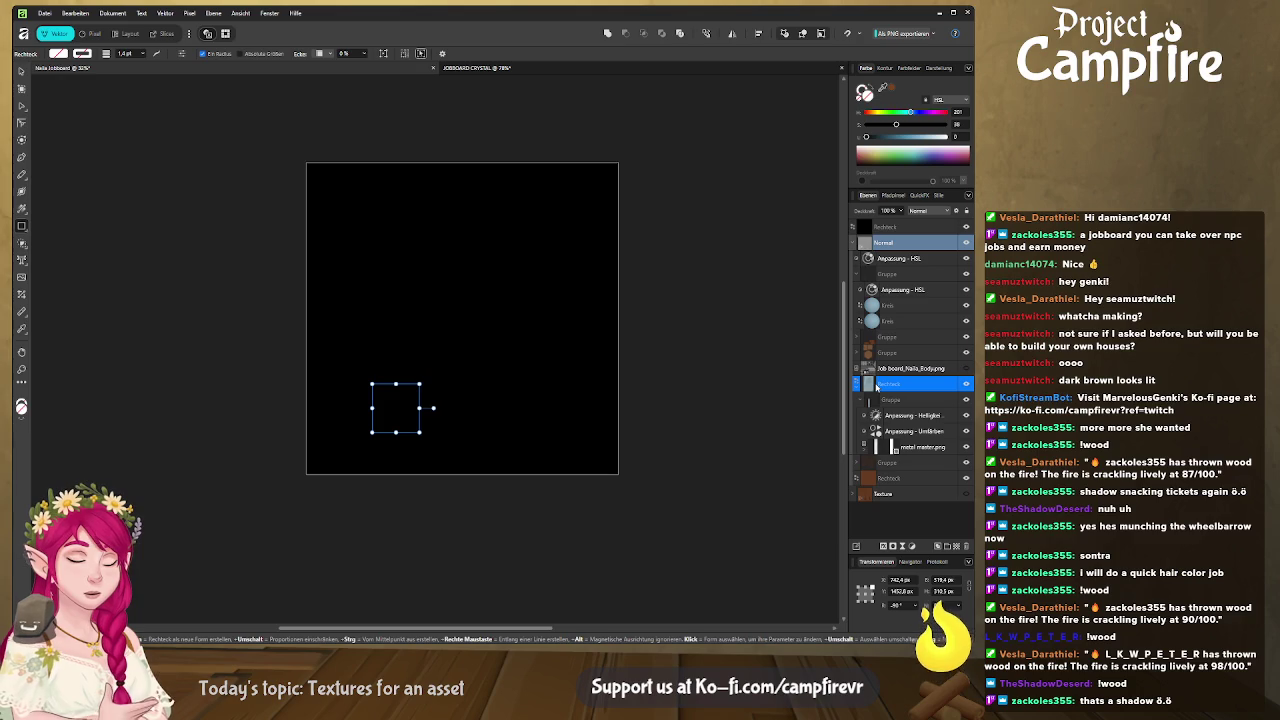
left_click(893, 227)
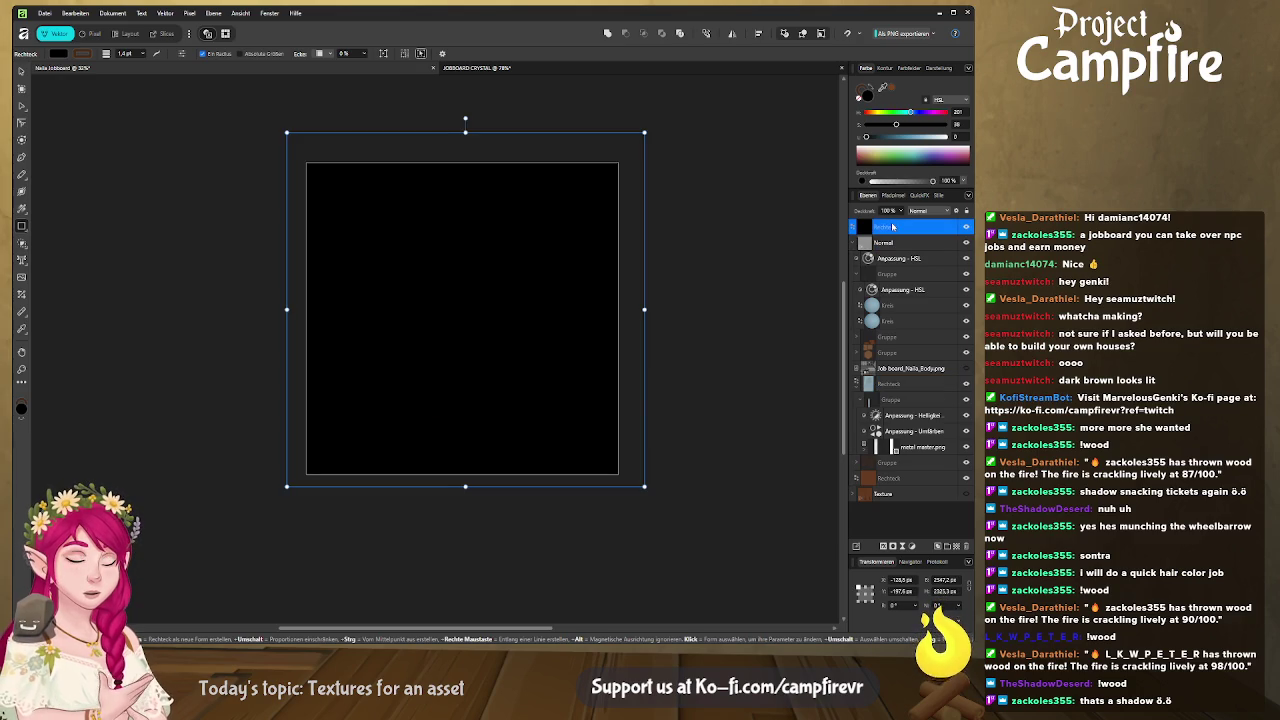
key("ctrl+v")
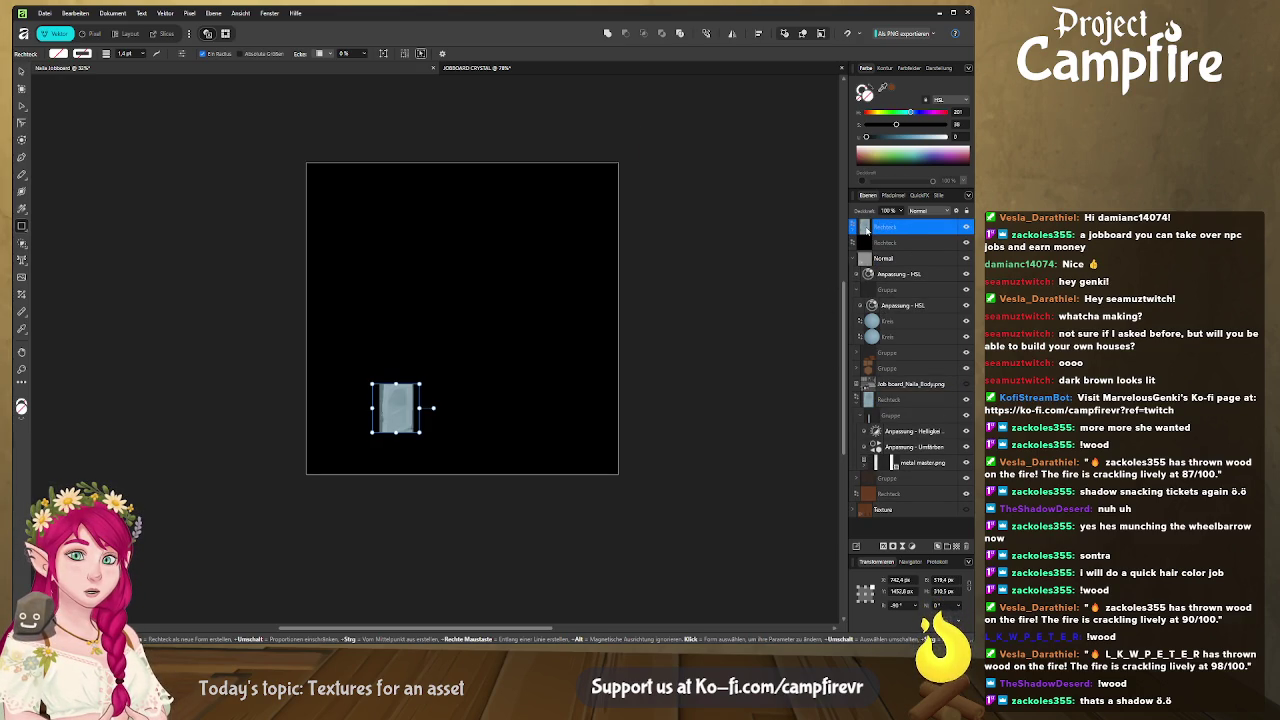
key("ctrl+alt+0")
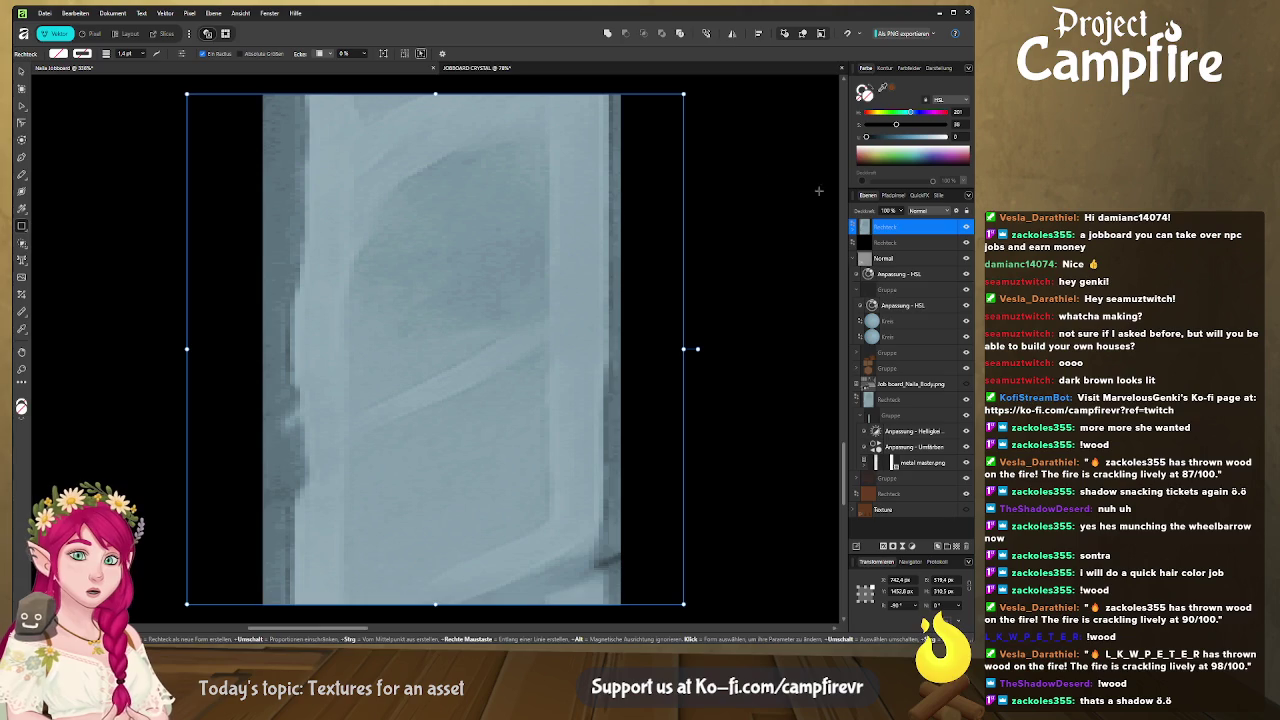
left_click(743, 107)
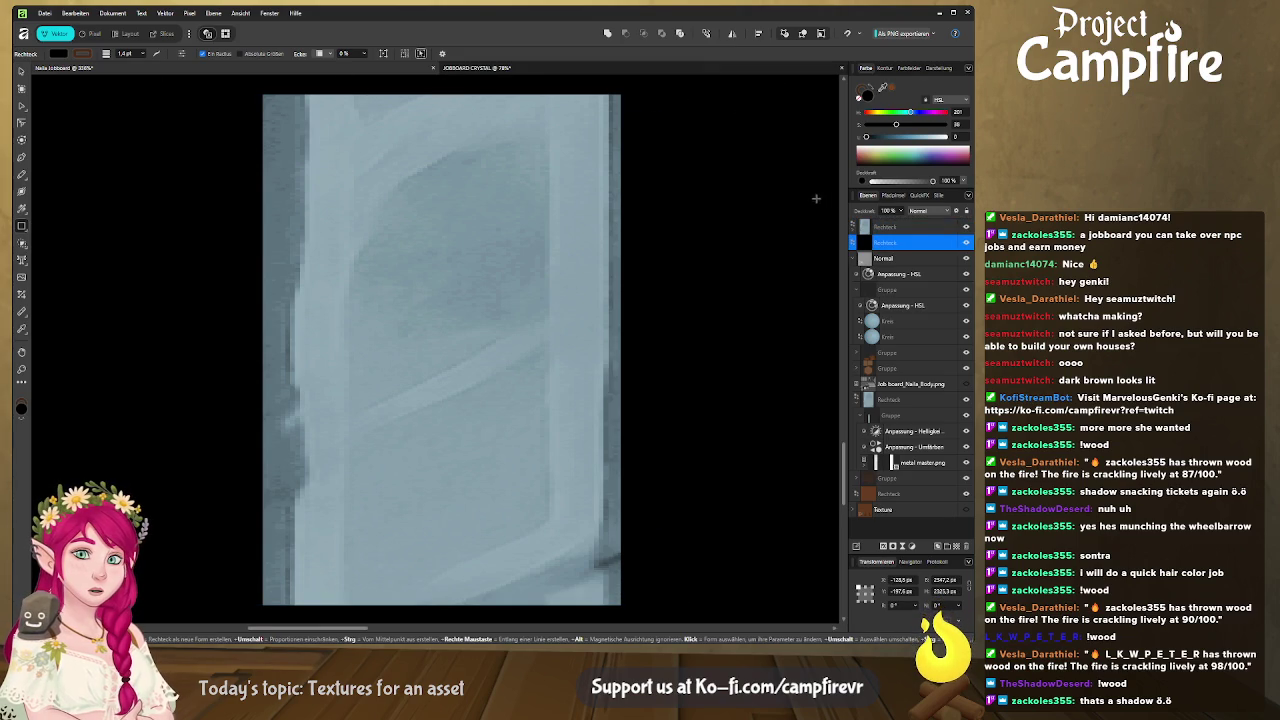
key("ctrl+0")
left_click(910, 229)
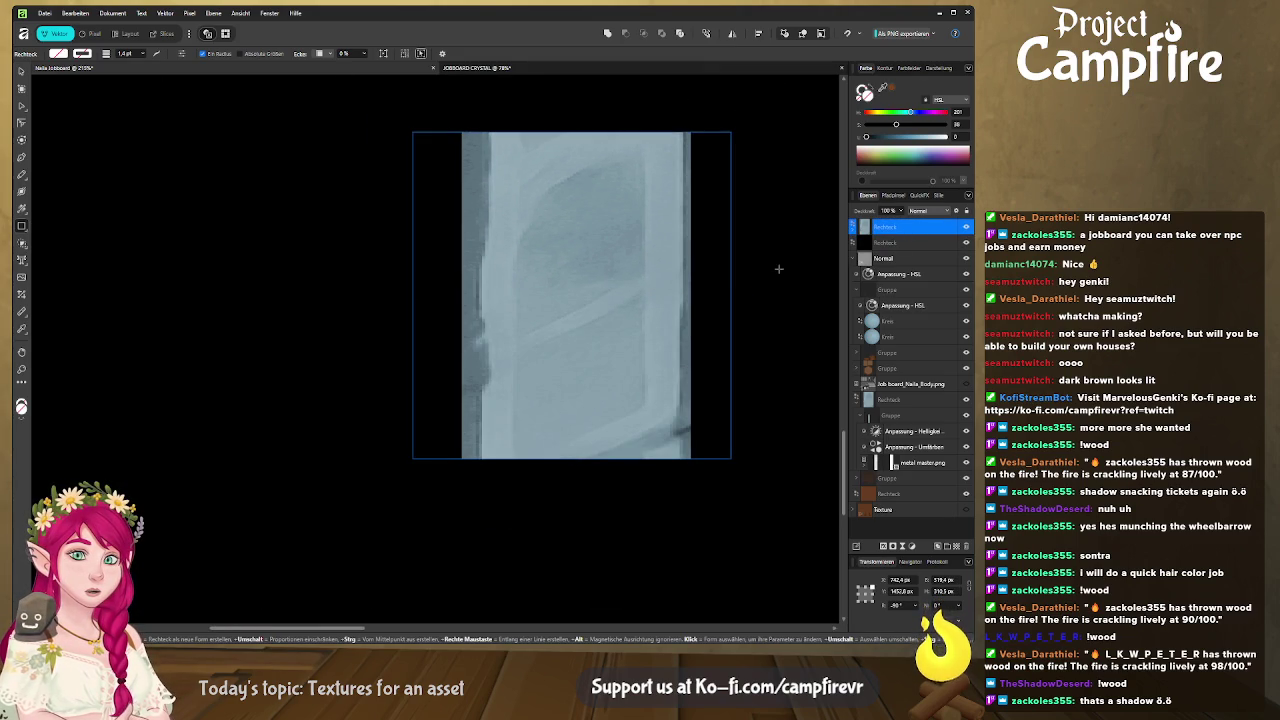
key("Delete")
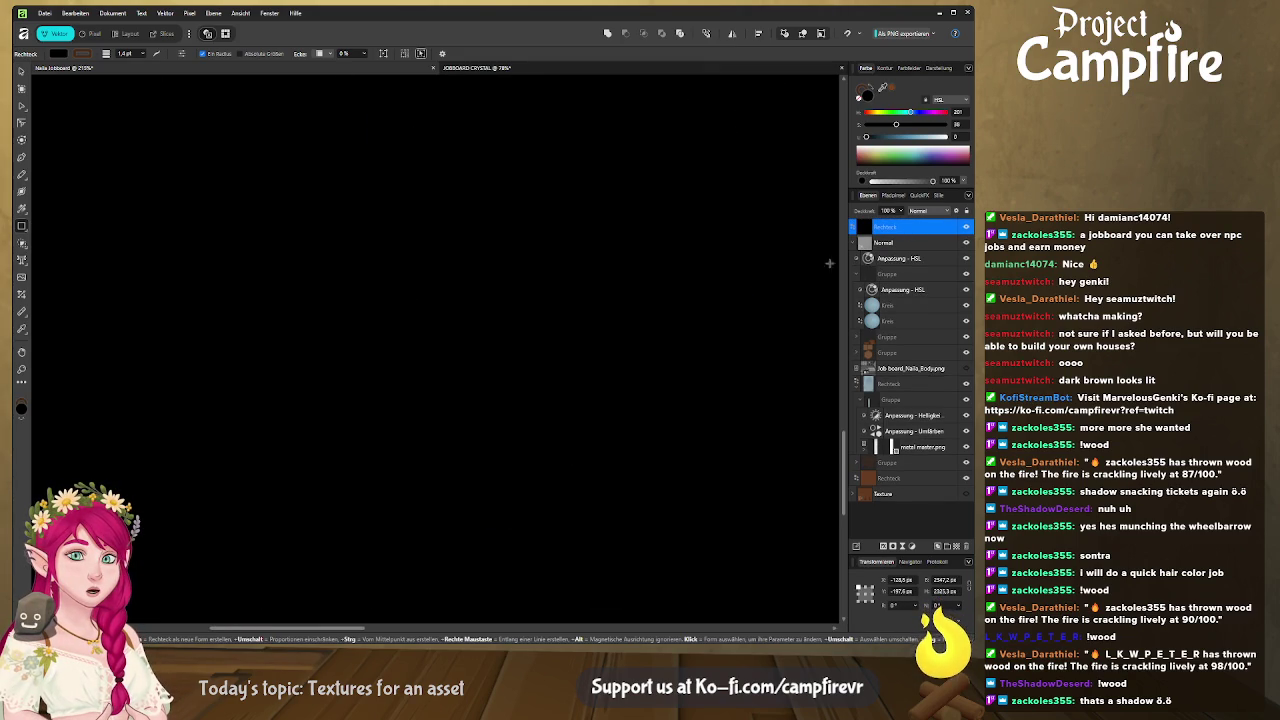
scroll(714, 272, "down", 3, "ctrl")
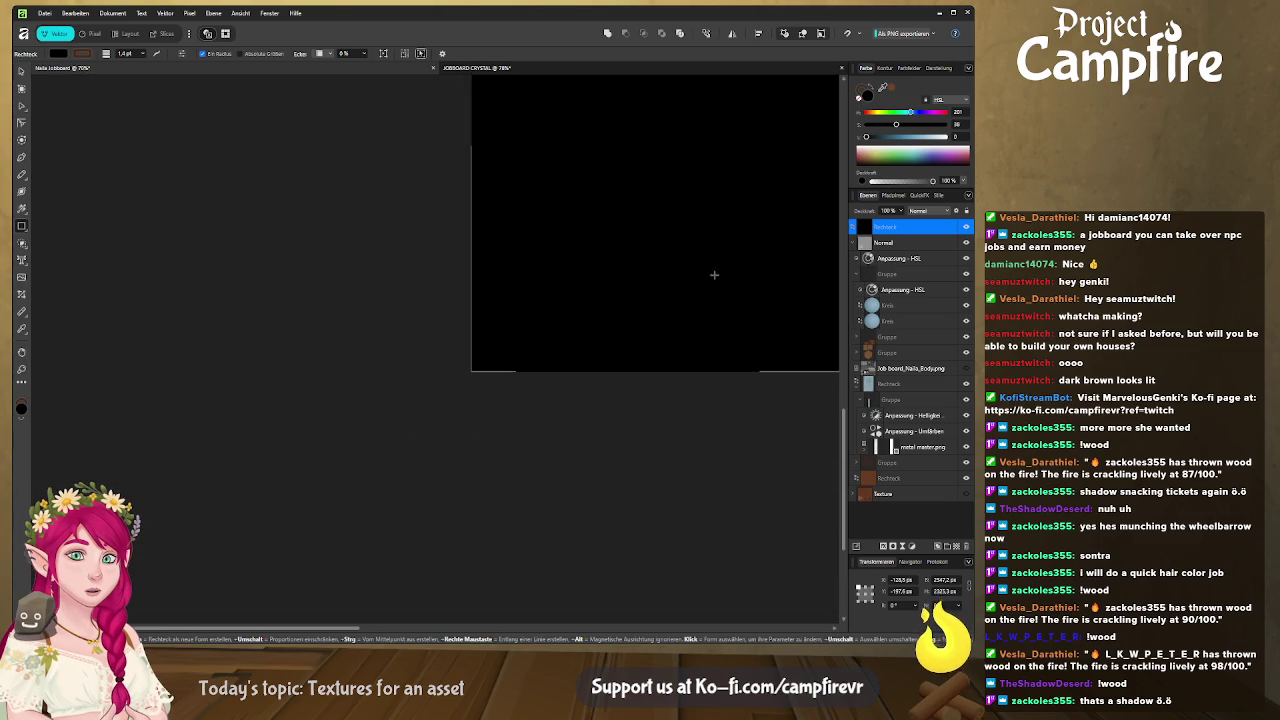
left_click(890, 384)
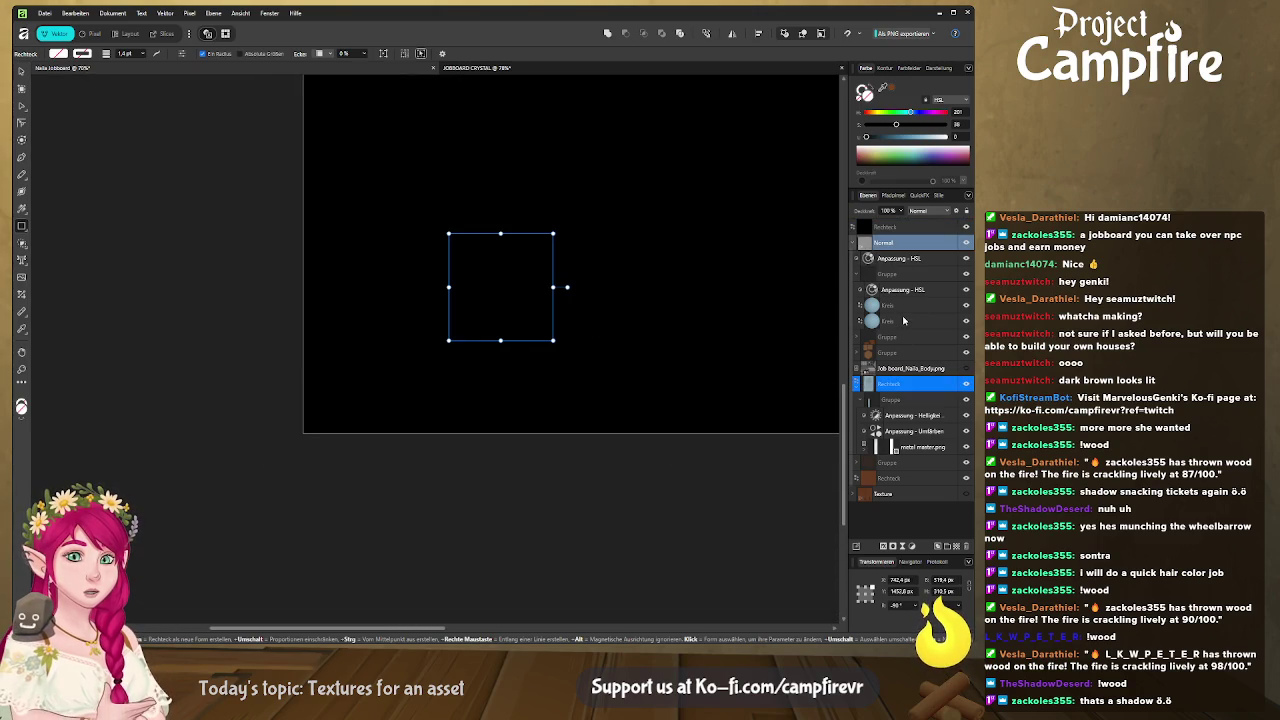
left_click(889, 227)
key("ctrl+v")
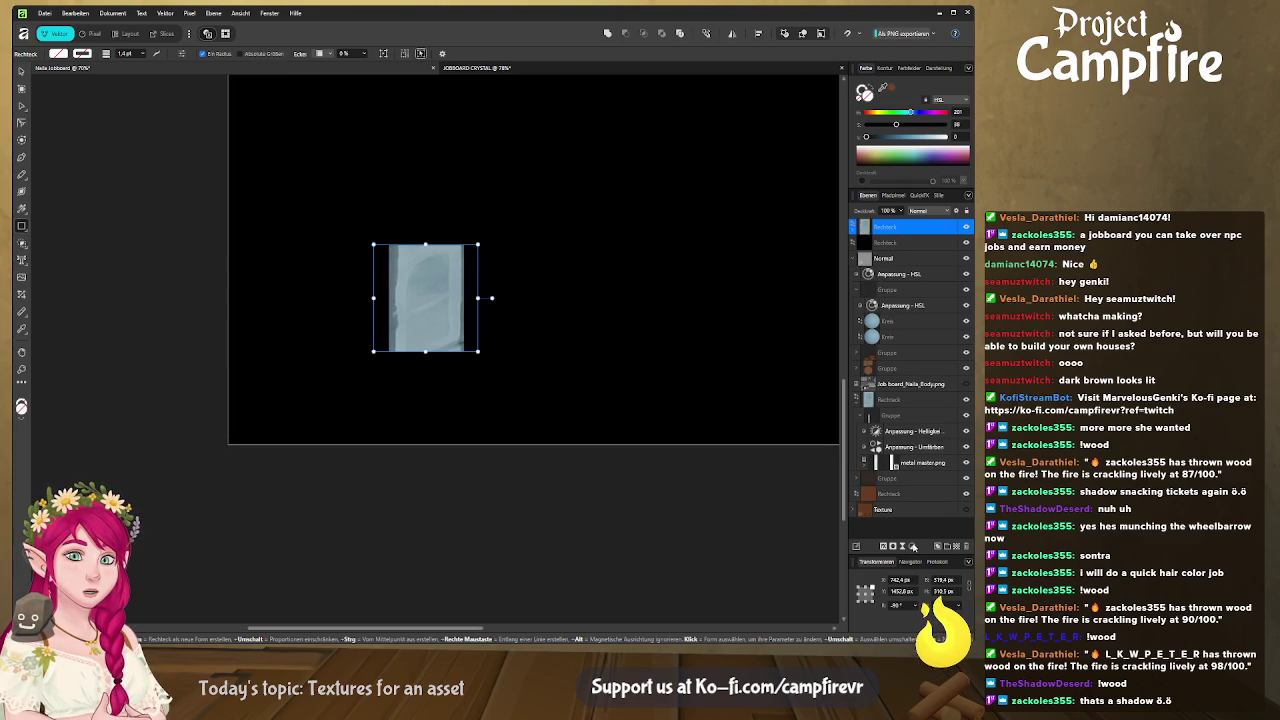
Deselect, frame the artboard, and start renaming the body texture export slice.
key("alt+Tab")
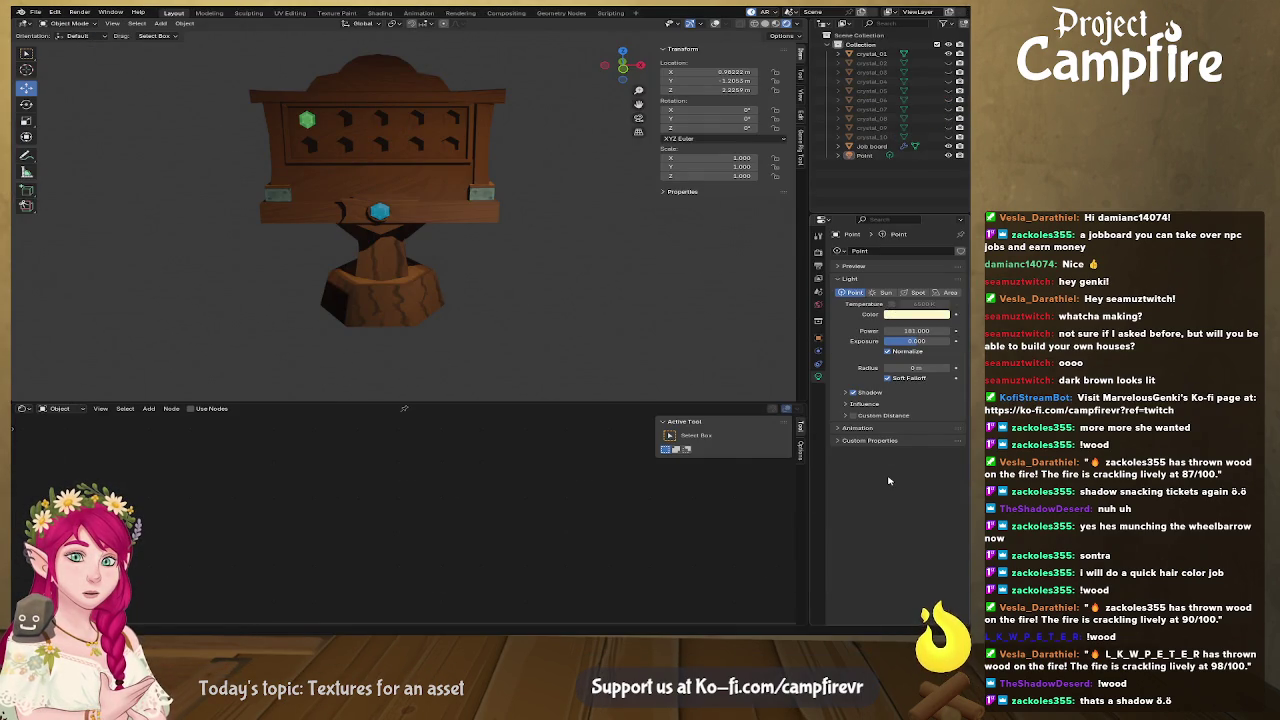
key("alt+Tab")
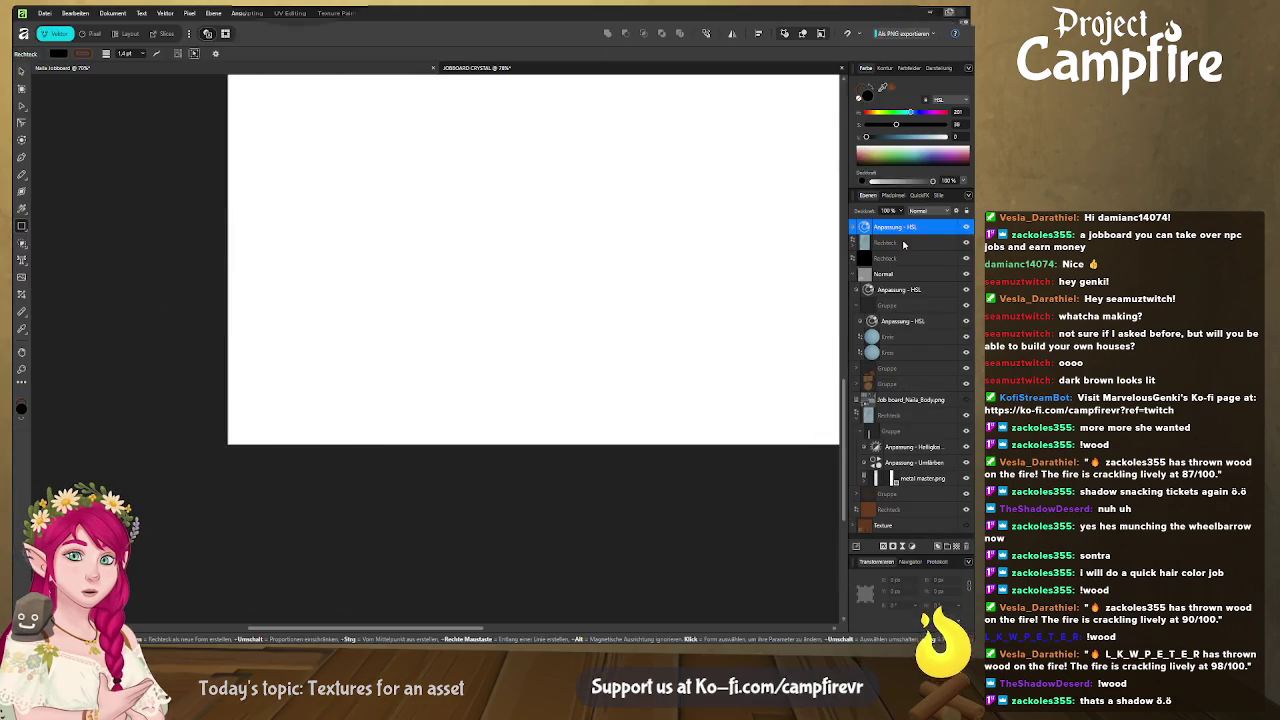
left_click(571, 508)
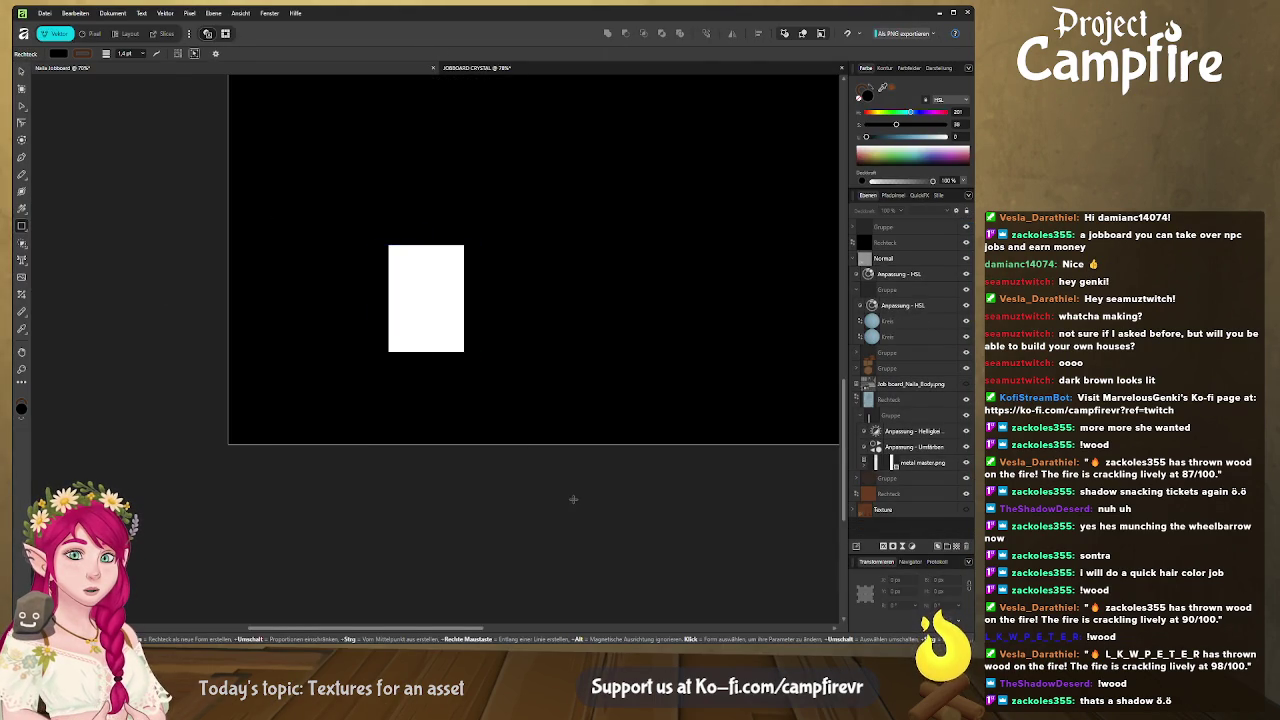
scroll(566, 469, "down", 4, "ctrl")
middle_click_drag(566, 469, 505, 467)
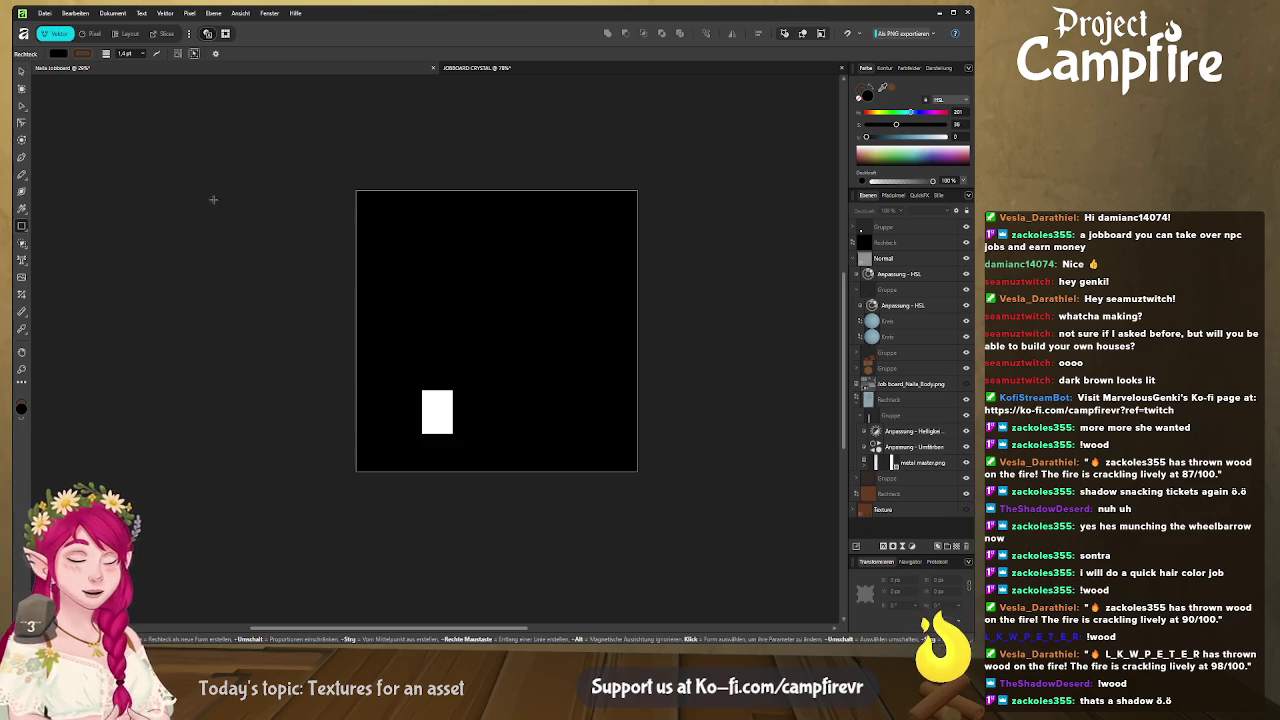
left_click(166, 34)
double_click(933, 400)
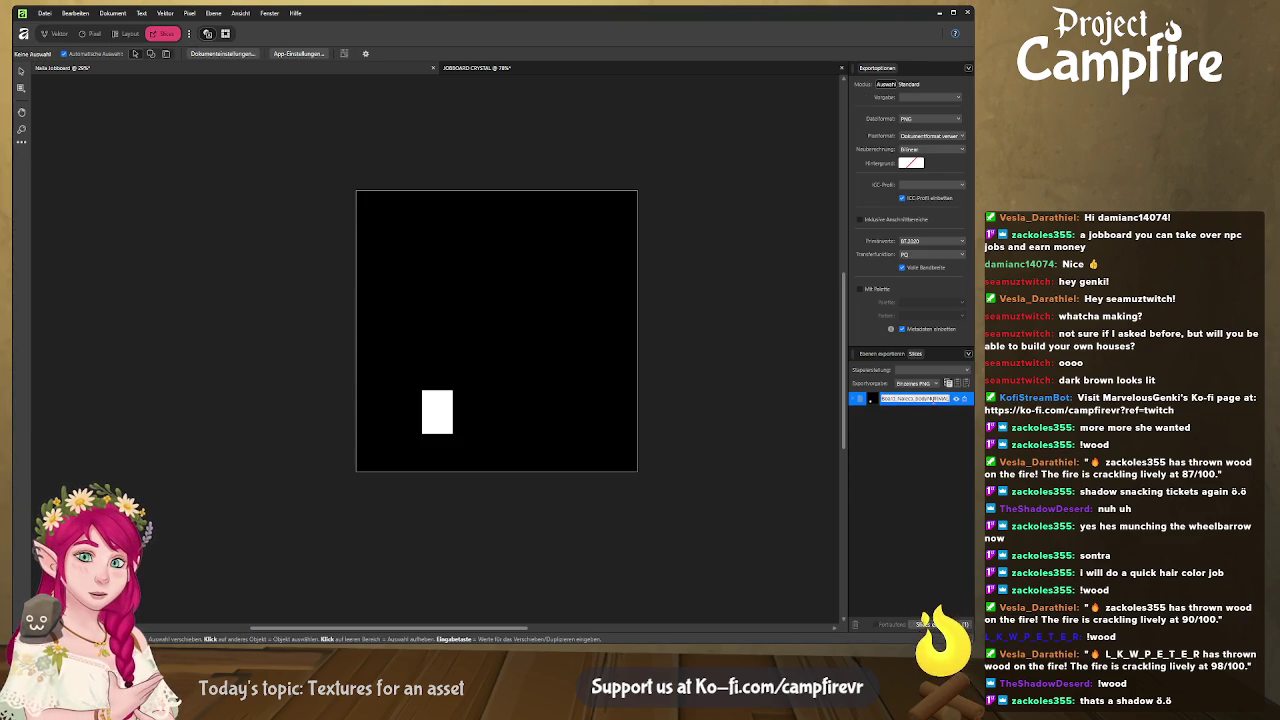
Rename the body texture slice by adding 'holzaccho' at the start of its name.
key("Home")
type("holz")
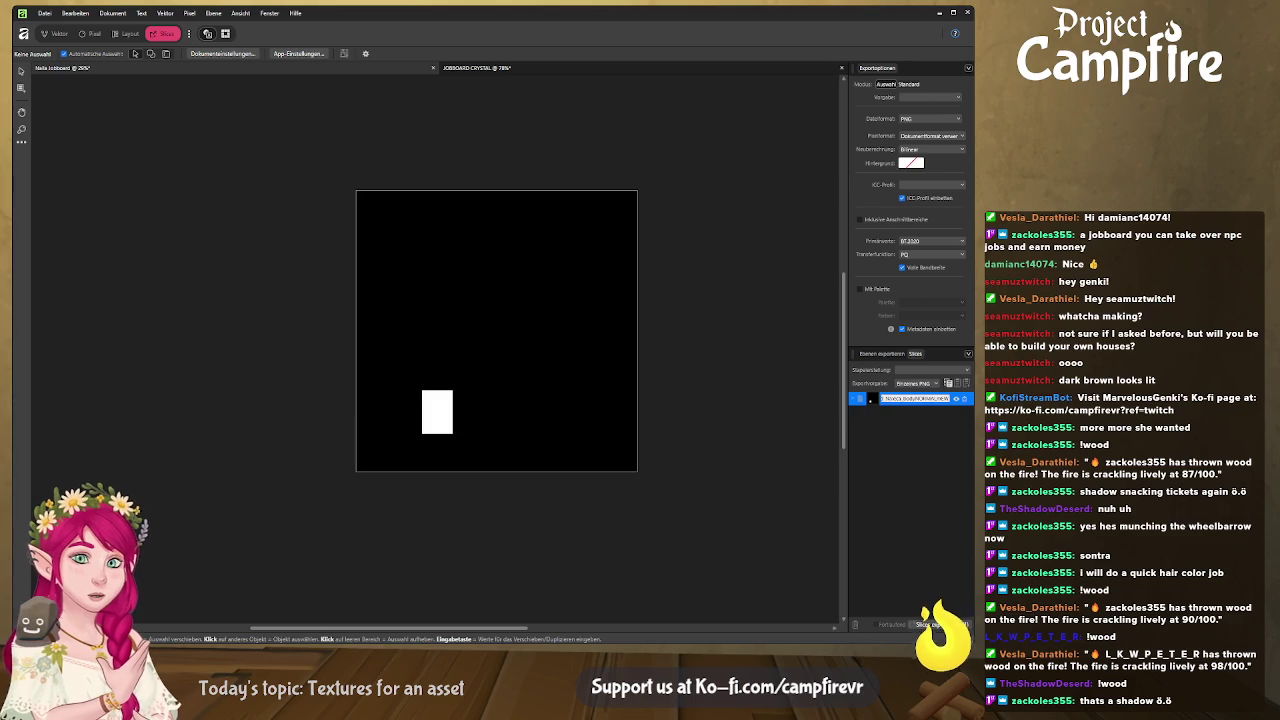
type("acc")
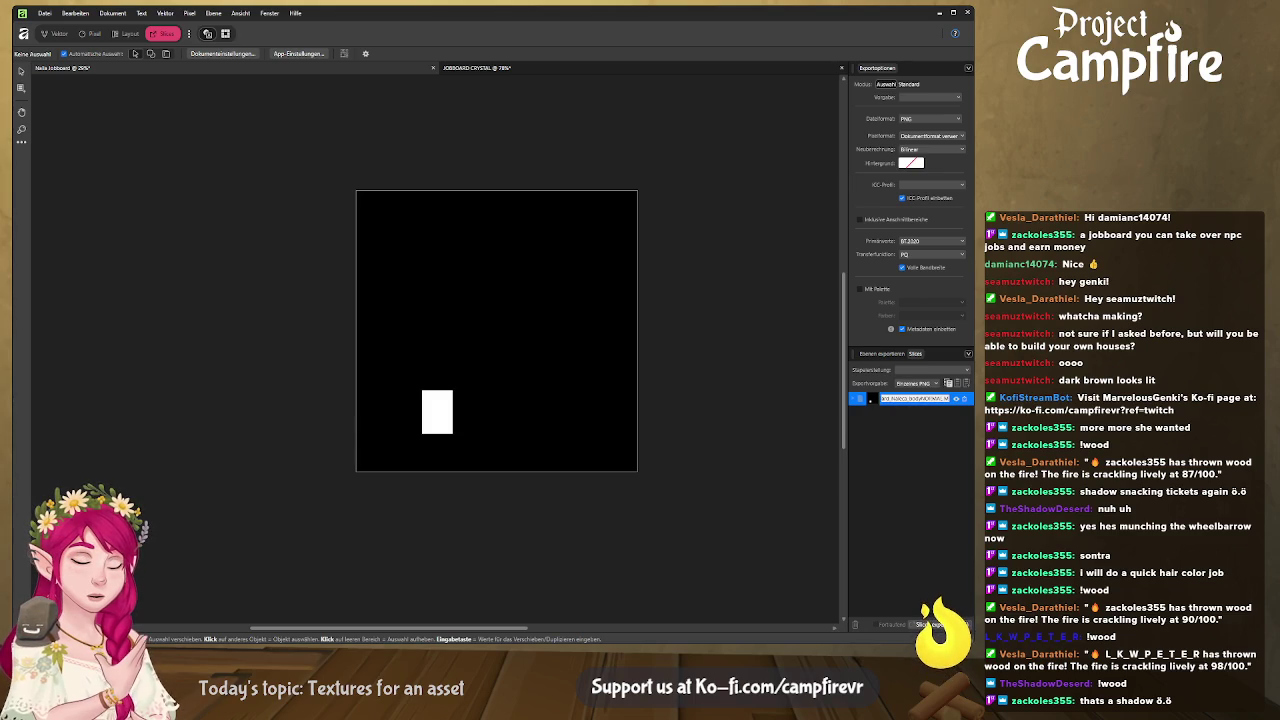
type("ho")
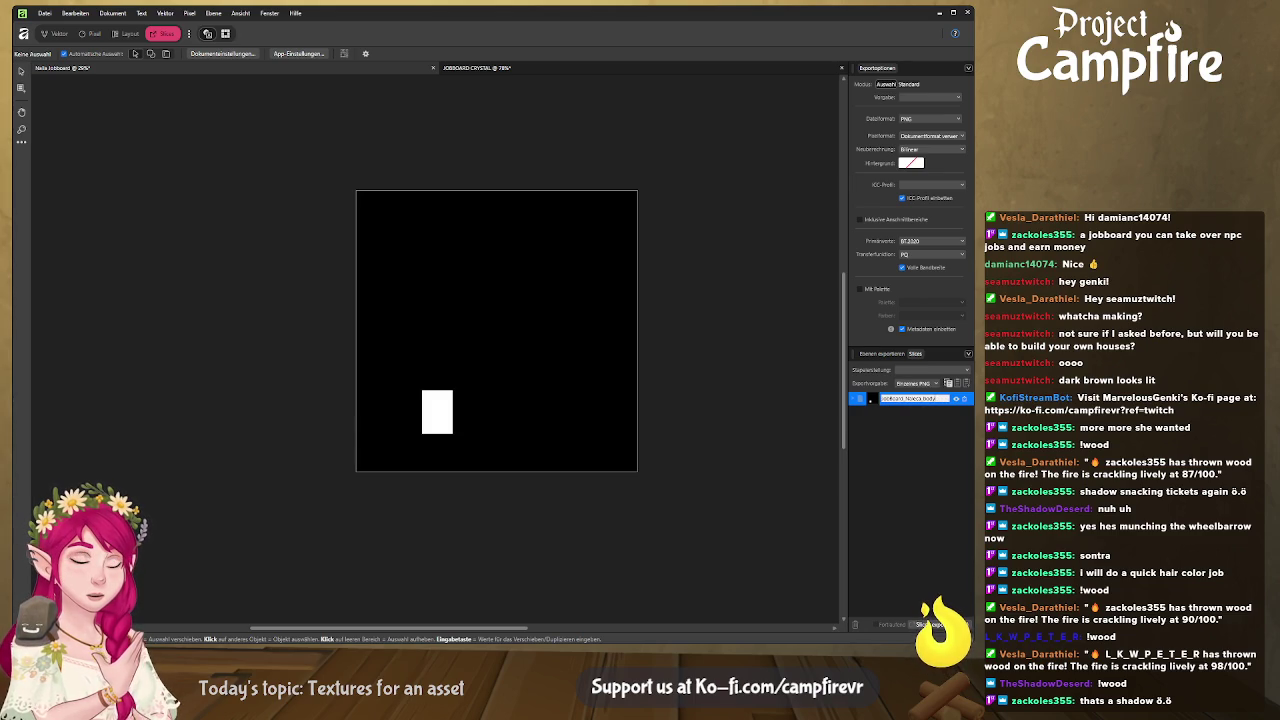
key("Return")
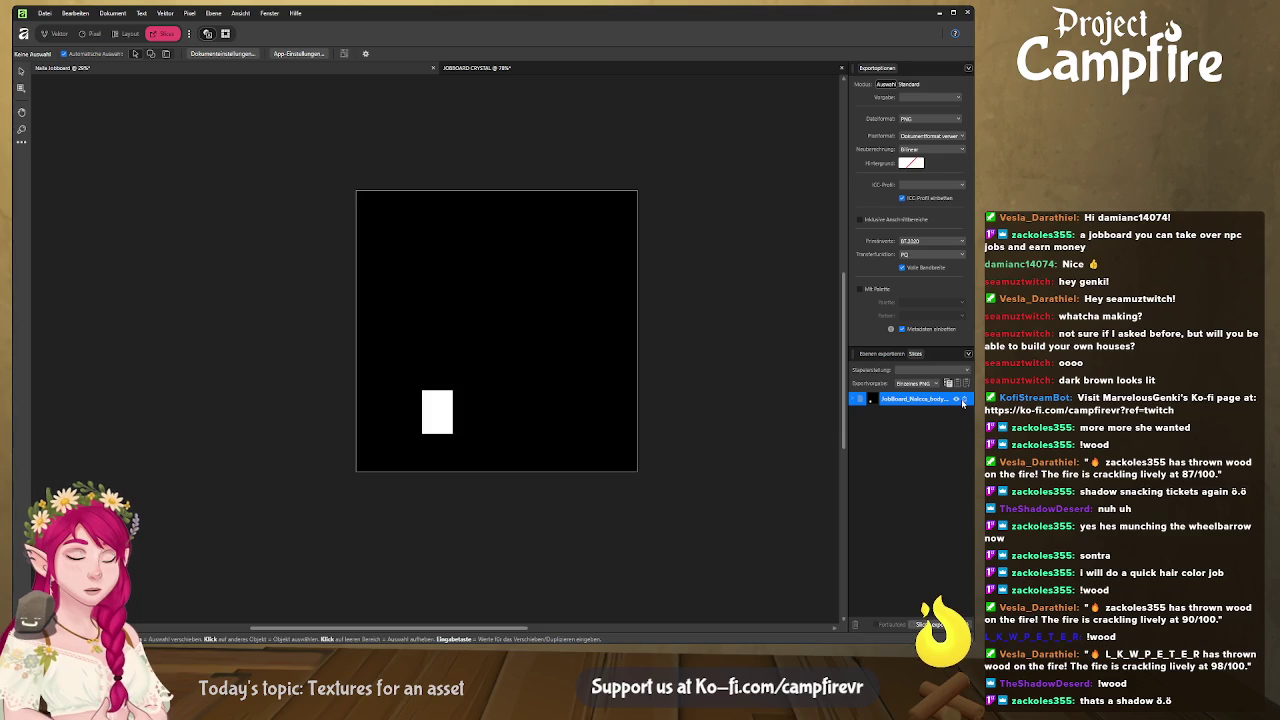
Switch back to the Blender job board scene.
key("alt+Tab")
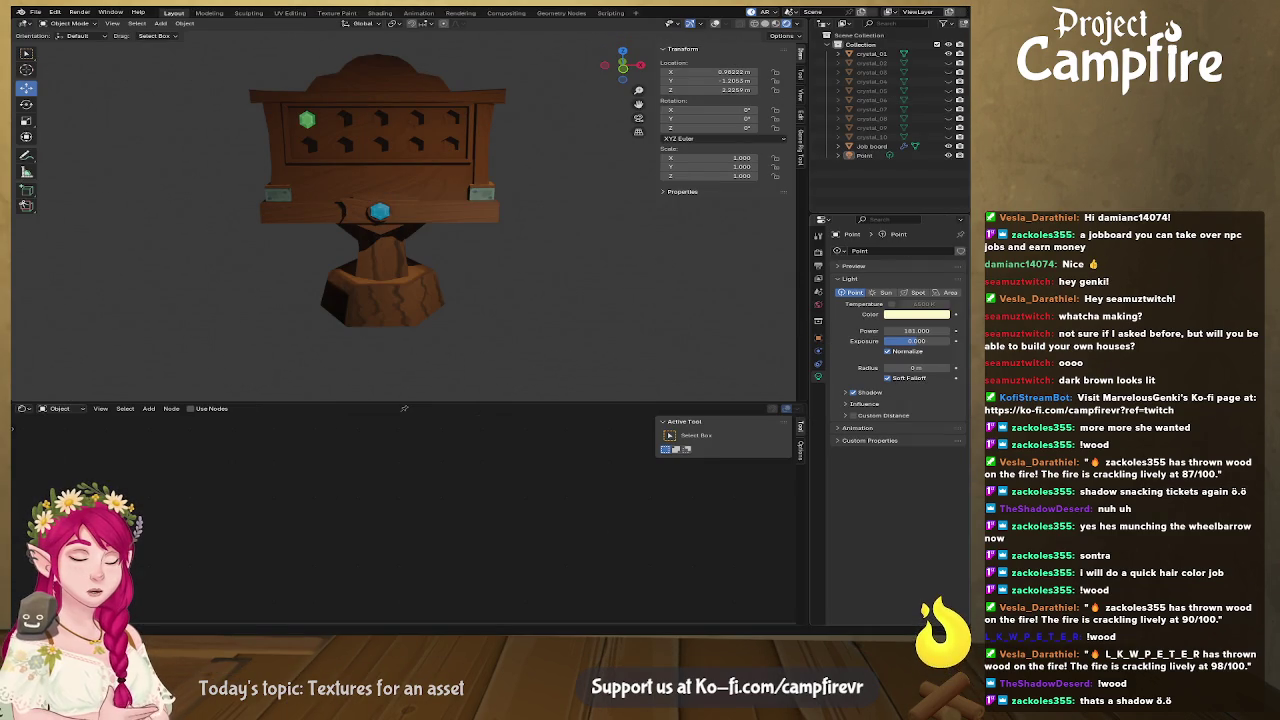
key("alt+Tab")
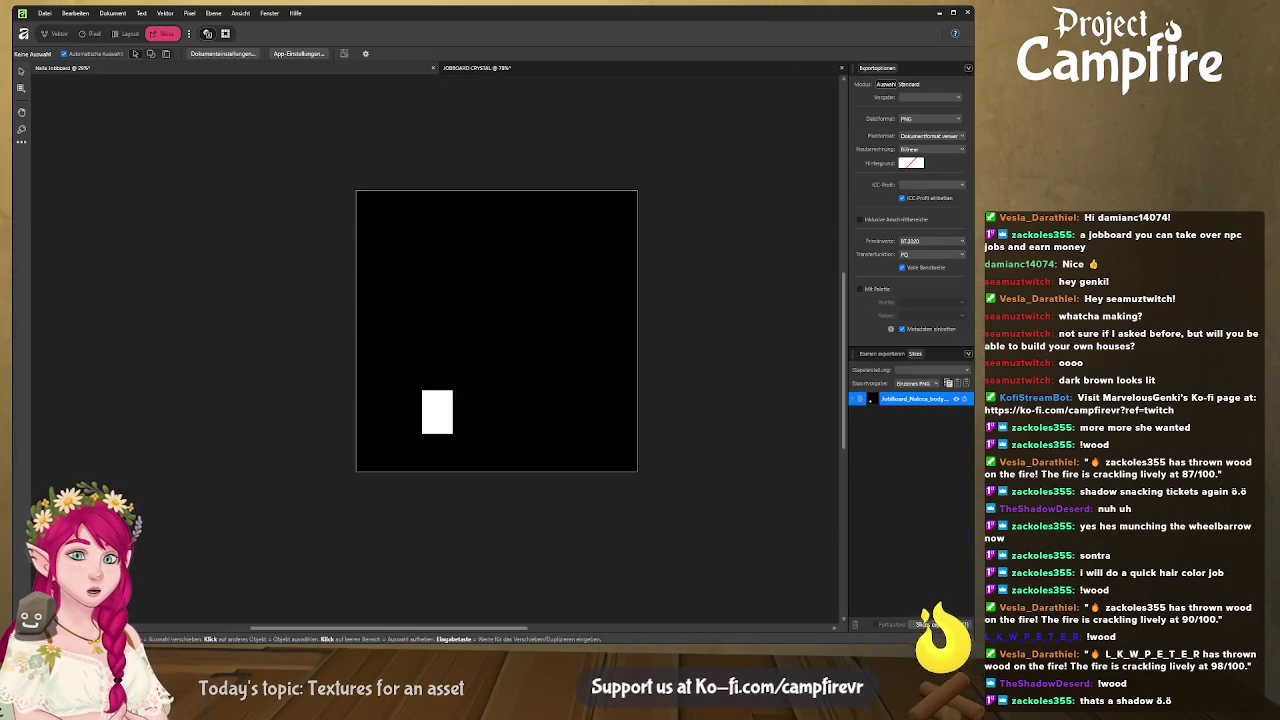
key("alt+Tab")
scroll(490, 330, "up", 1)
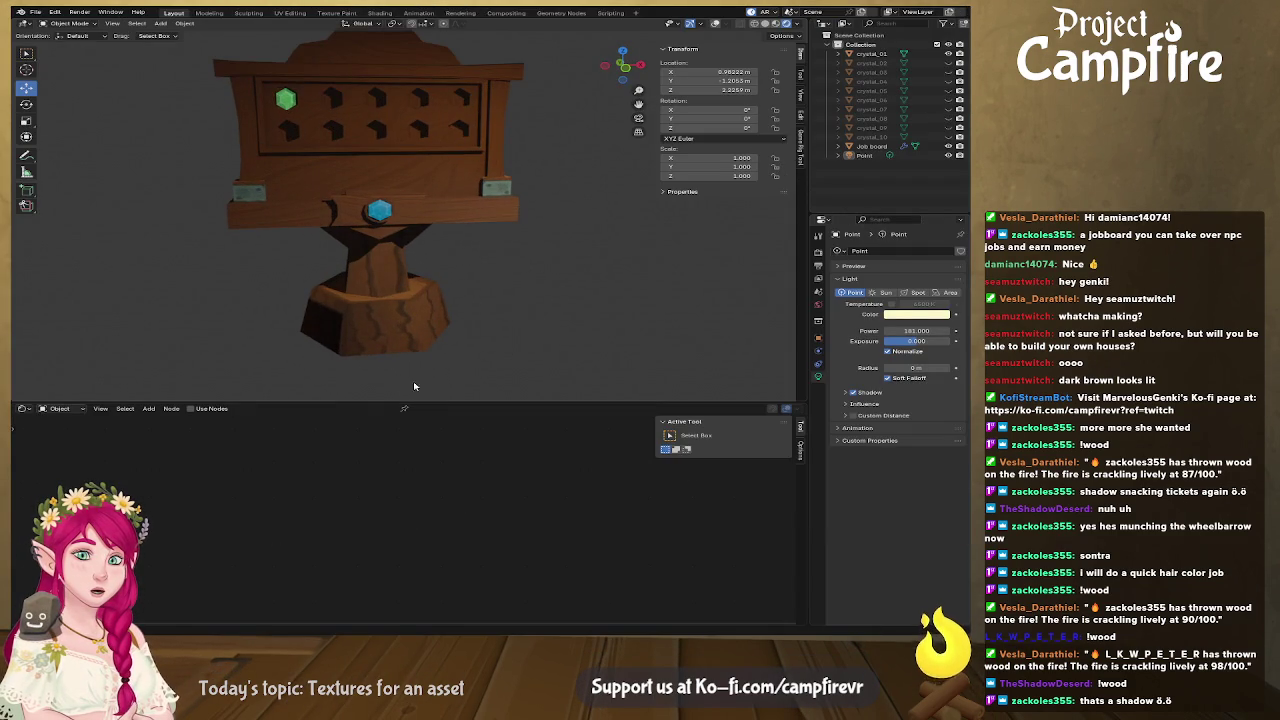
Select the Job board, enlarge the Shader Editor, and move the base colour node up.
left_click(431, 215)
mouse_move(380, 521)
middle_mouse_down()
mouse_move(418, 562)
mouse_move(405, 508)
middle_mouse_up()
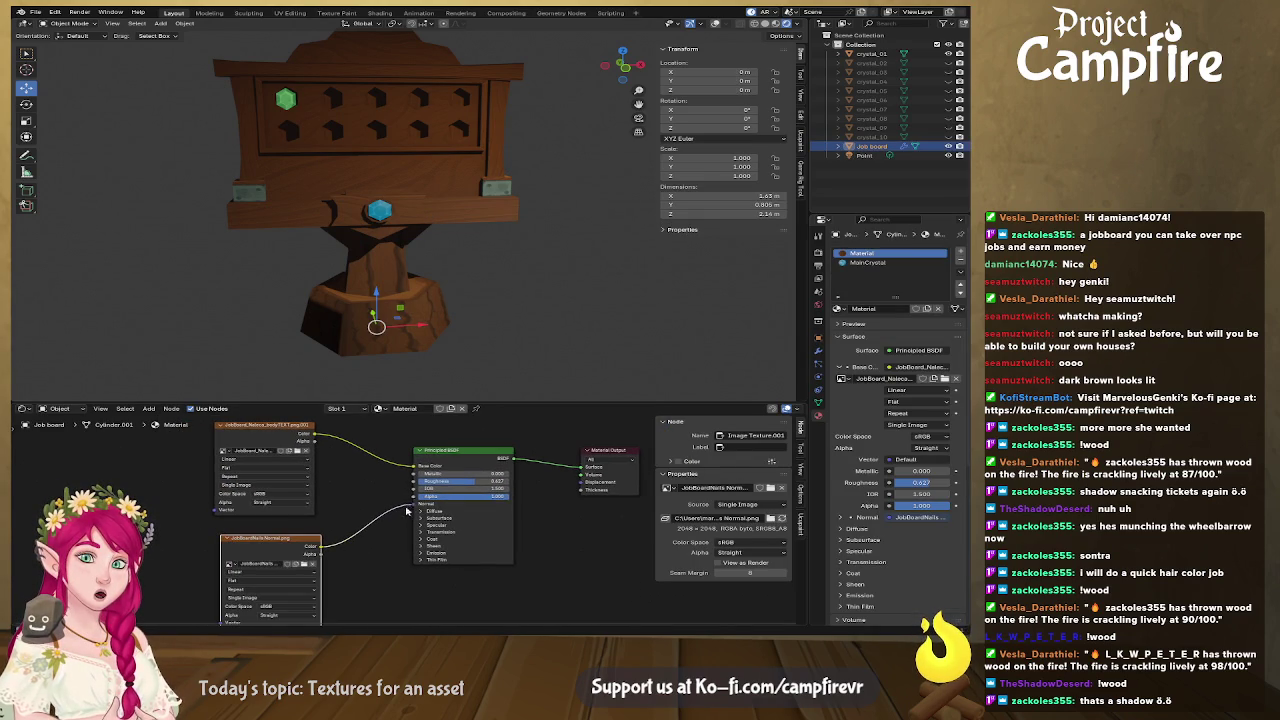
left_click_drag(490, 400, 486, 213)
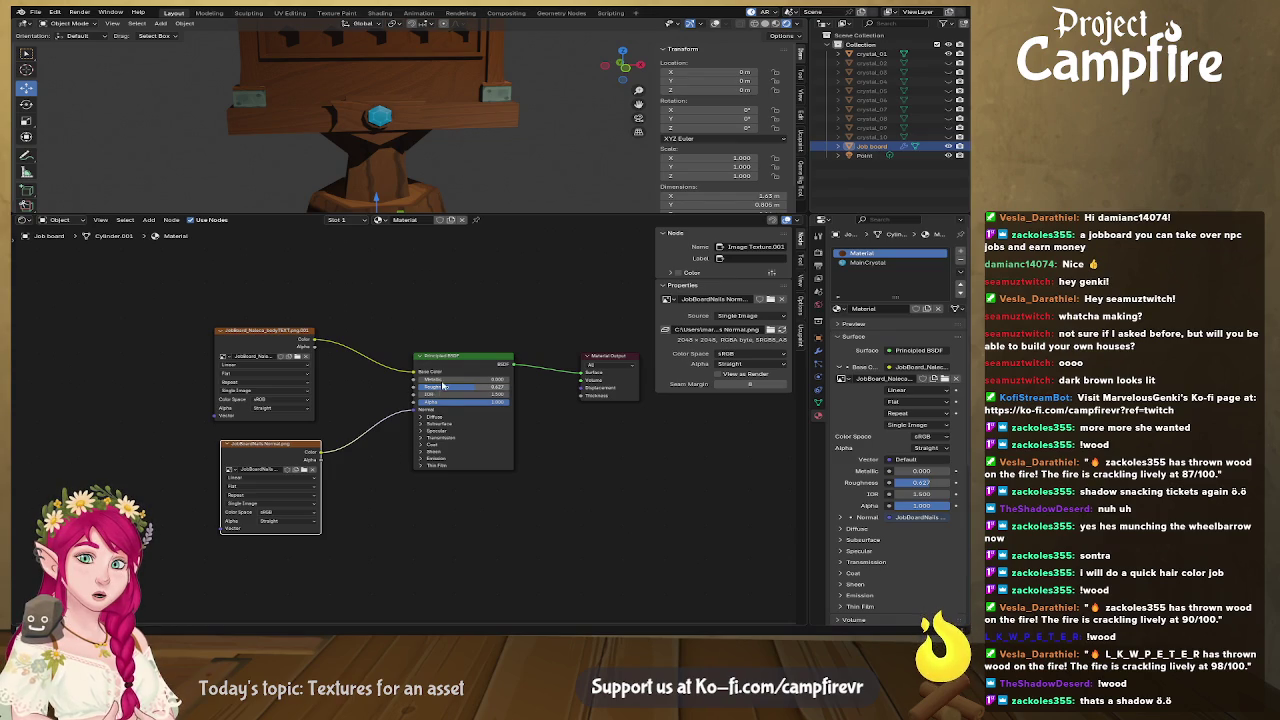
left_click_drag(276, 330, 277, 262)
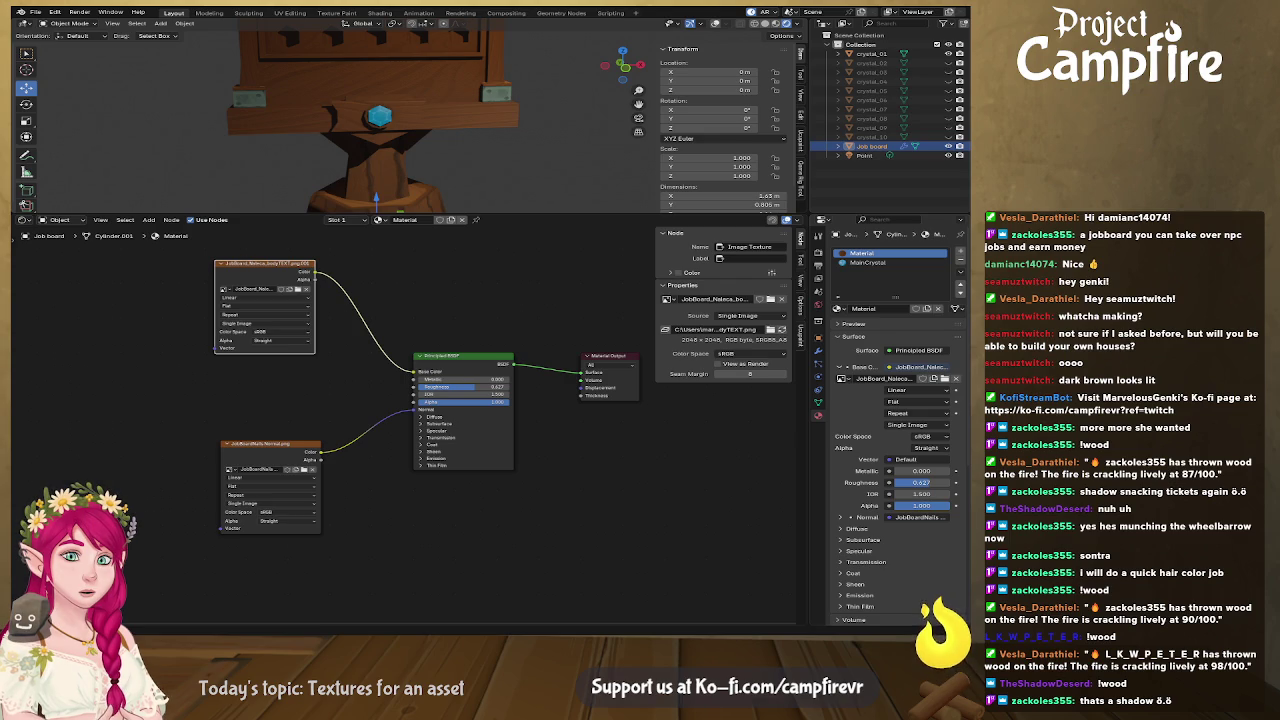
Add the bodymetal PNG as an Image Texture node, separate overlapping nodes, restore the layout.
mouse_move(5, 440)
left_mouse_down()
mouse_move(275, 440)
mouse_move(414, 380)
left_mouse_up()
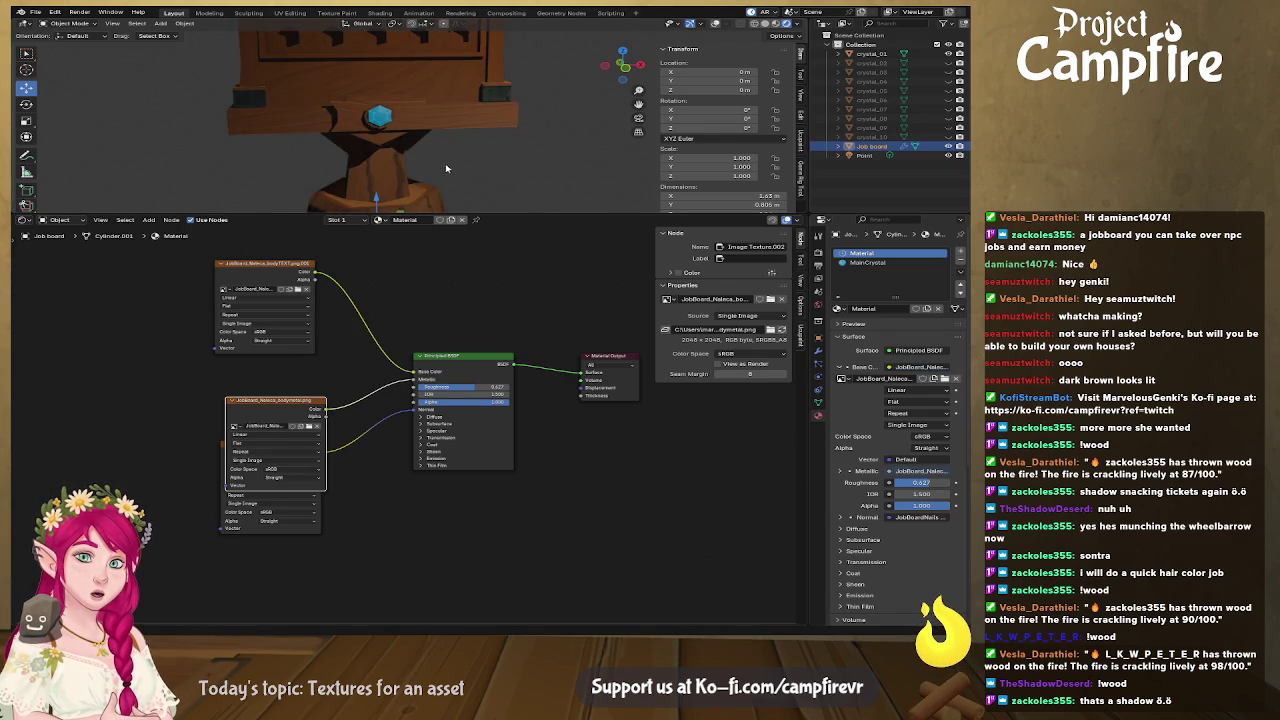
mouse_move(440, 165)
middle_mouse_down()
mouse_move(490, 125)
mouse_move(430, 186)
mouse_move(383, 183)
mouse_move(397, 183)
middle_mouse_up()
scroll(490, 125, "up", 2)
scroll(497, 118, "up", 2)
scroll(405, 184, "down", 3)
left_click_drag(302, 404, 292, 373)
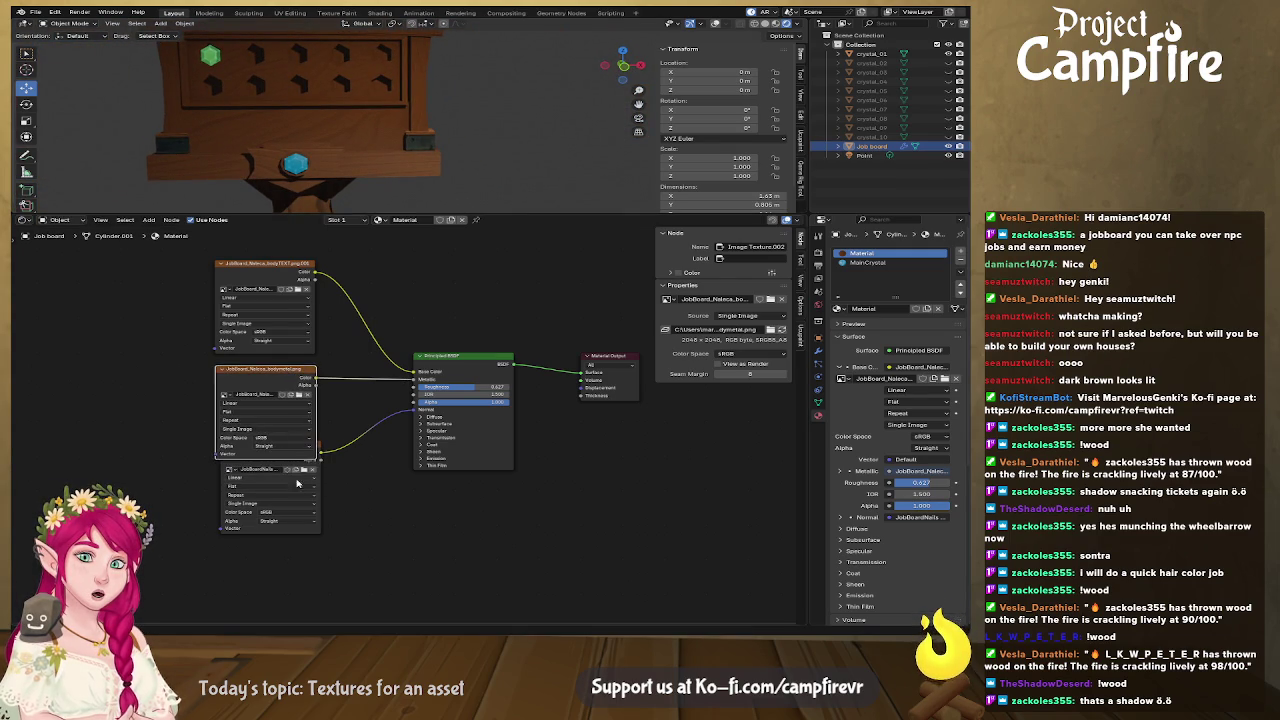
left_click_drag(320, 450, 313, 485)
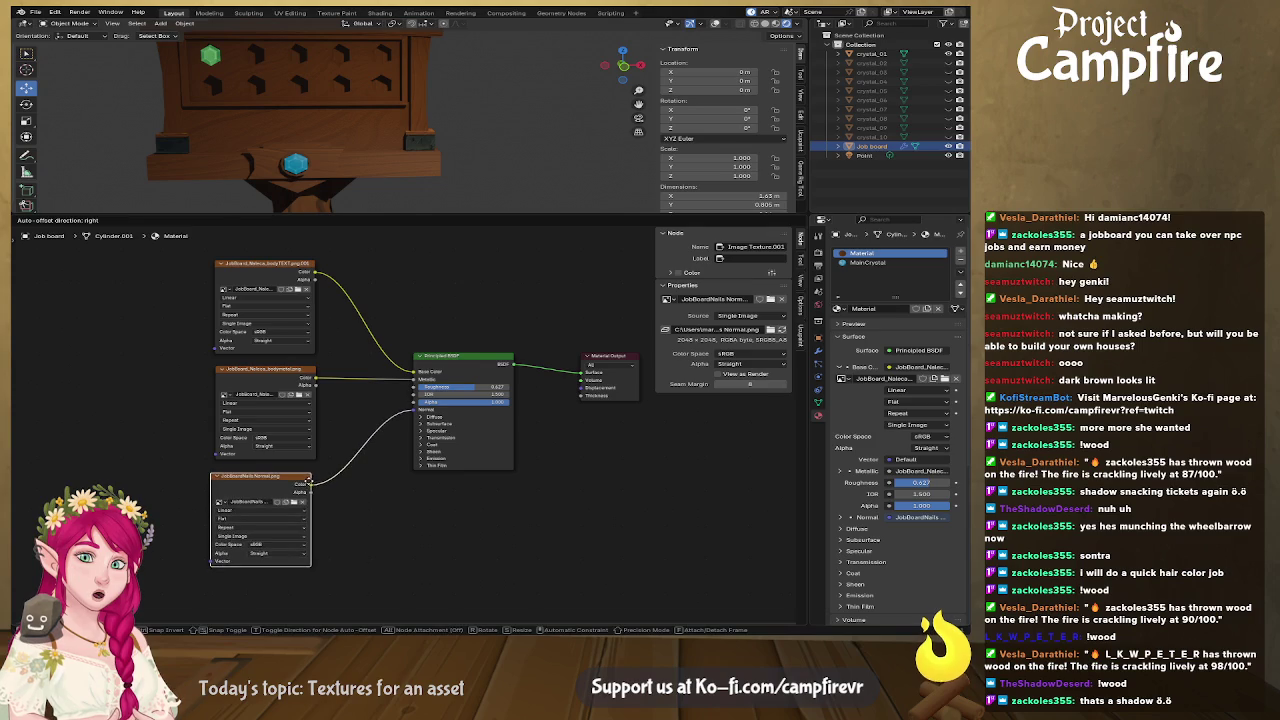
middle_click_drag(399, 391, 409, 424)
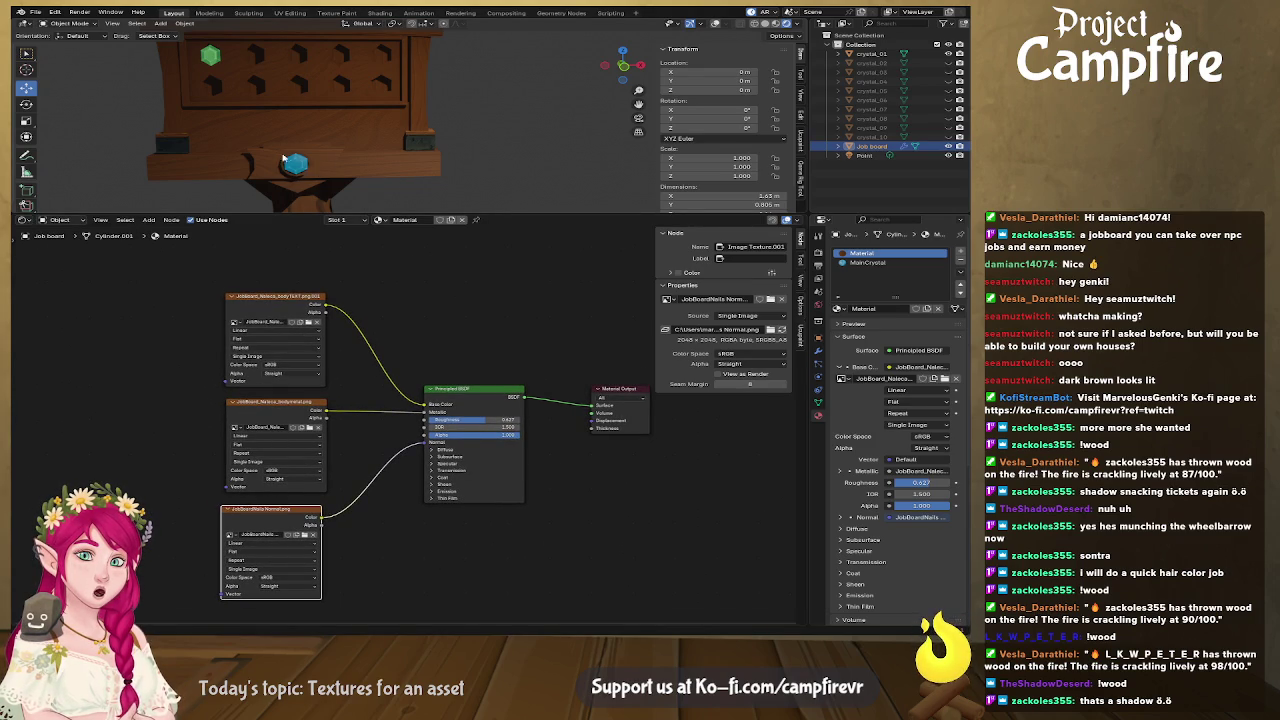
left_click_drag(354, 212, 330, 422)
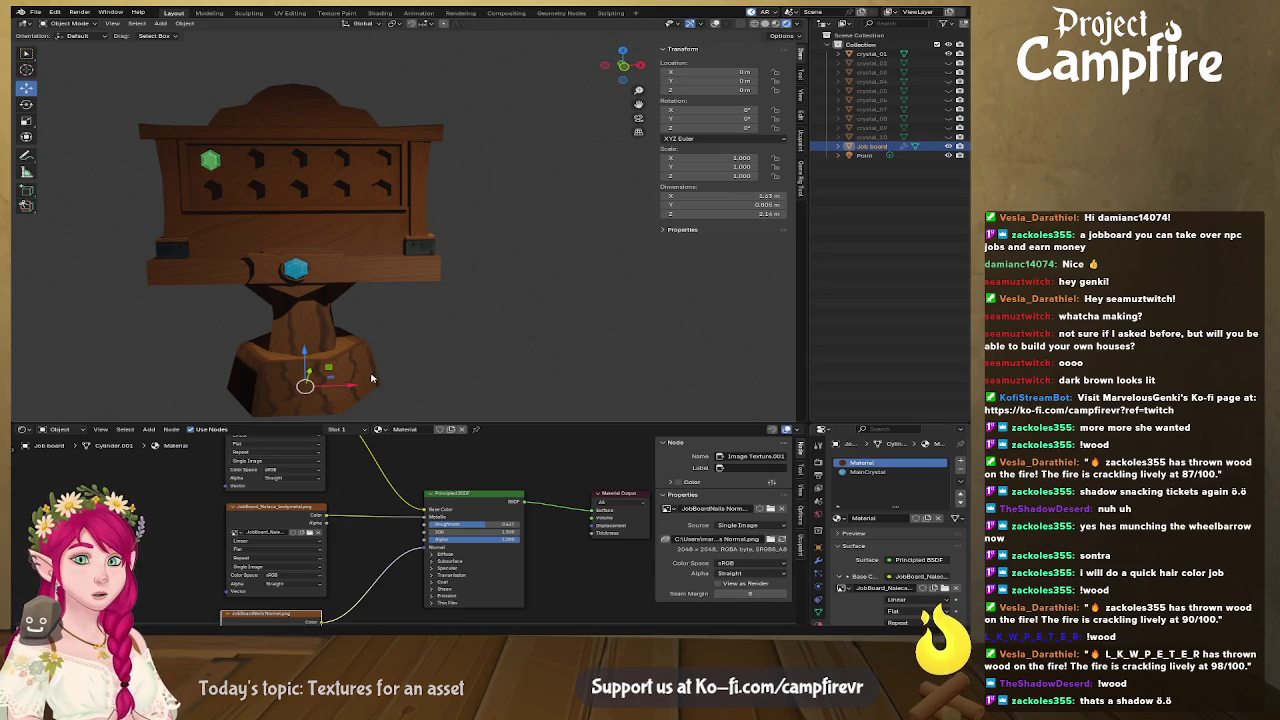
Zoom to the blue crystal and select the linked ring of faces in Edit Mode.
scroll(299, 287, "up", 1)
scroll(299, 287, "up", 2)
mouse_move(249, 293)
middle_mouse_down("shift")
mouse_move(480, 296)
mouse_move(462, 213)
middle_mouse_up("shift")
scroll(480, 296, "up", 1)
scroll(481, 315, "up", 2)
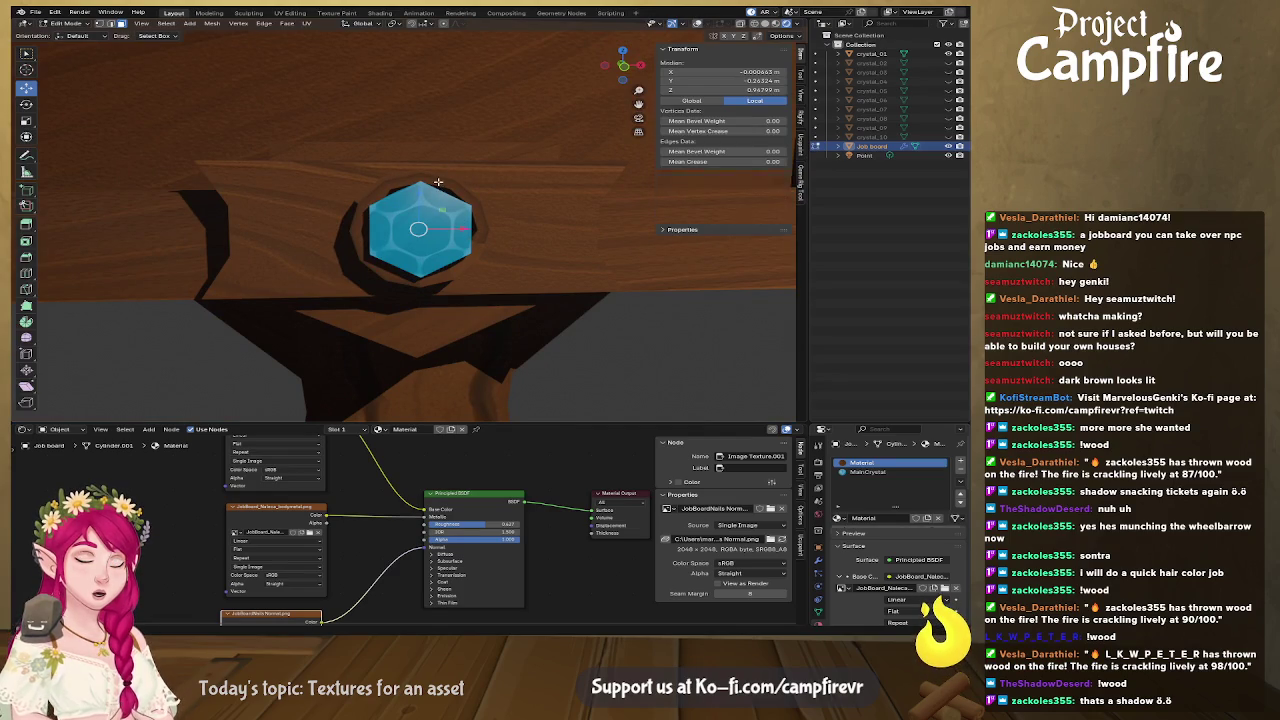
key("Tab")
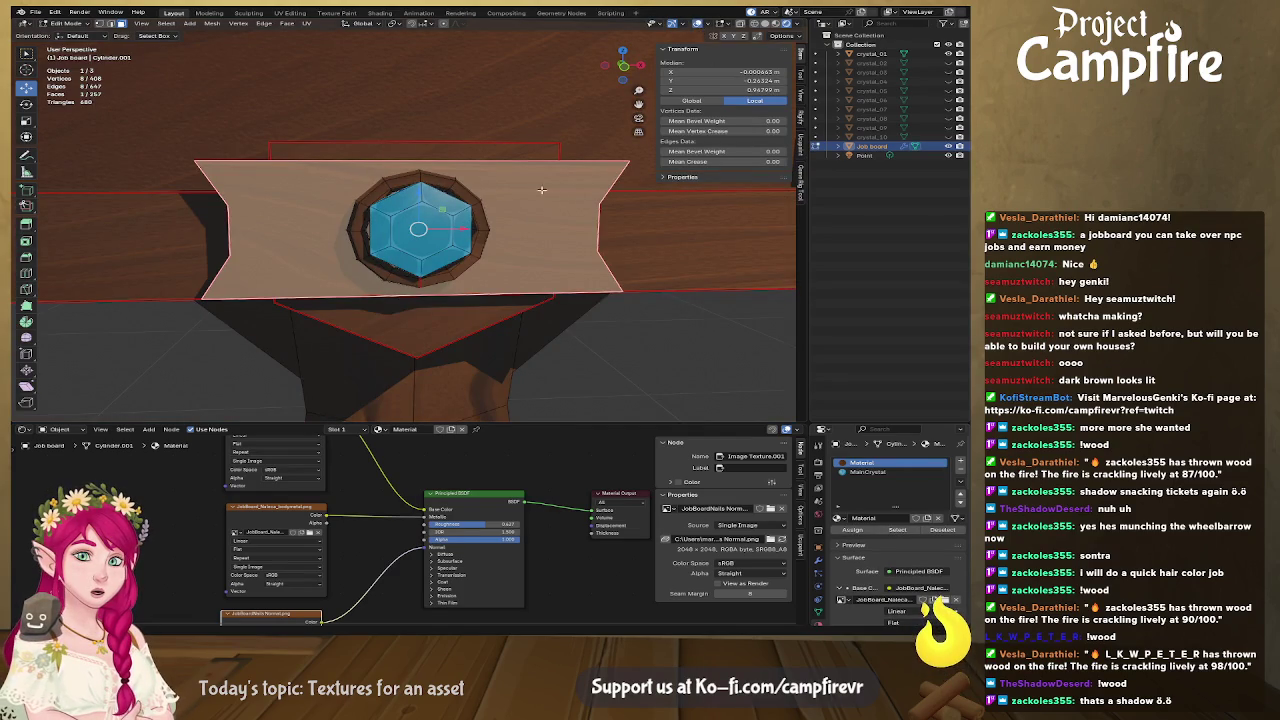
key("alt+a")
key("l")
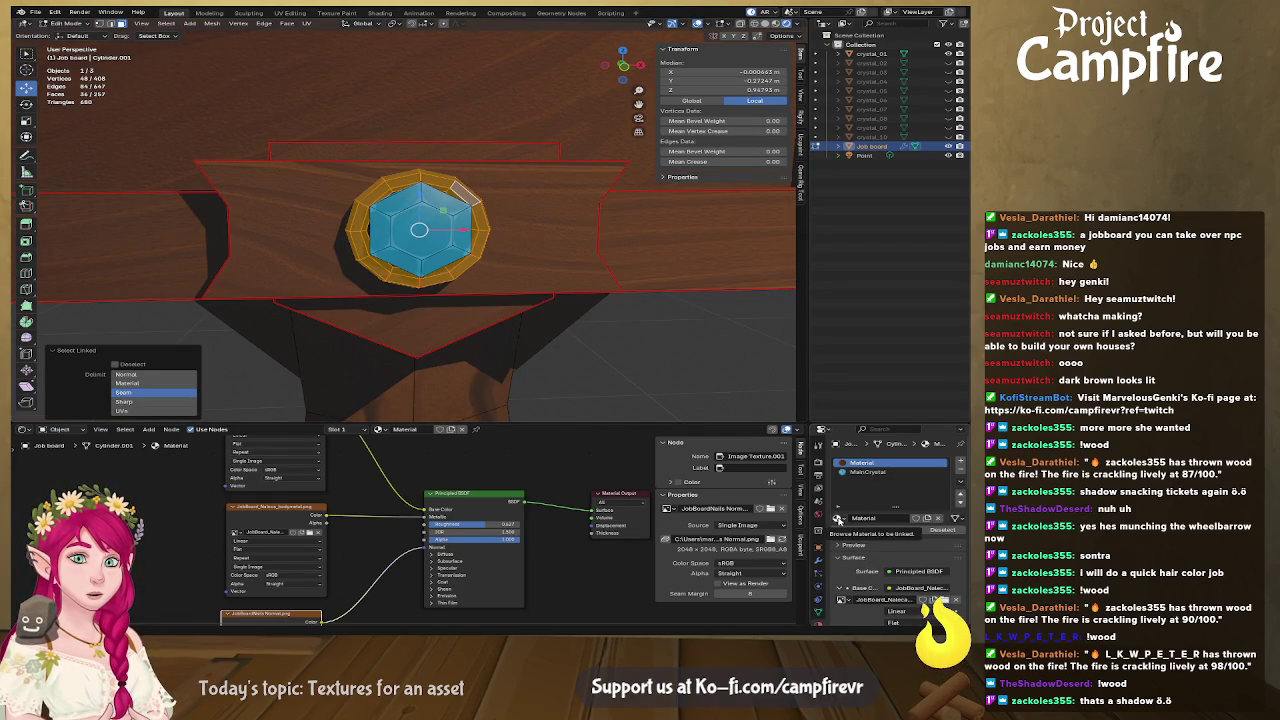
Try Material.001 on the slot, then restore the wooden Material.
left_click(838, 518)
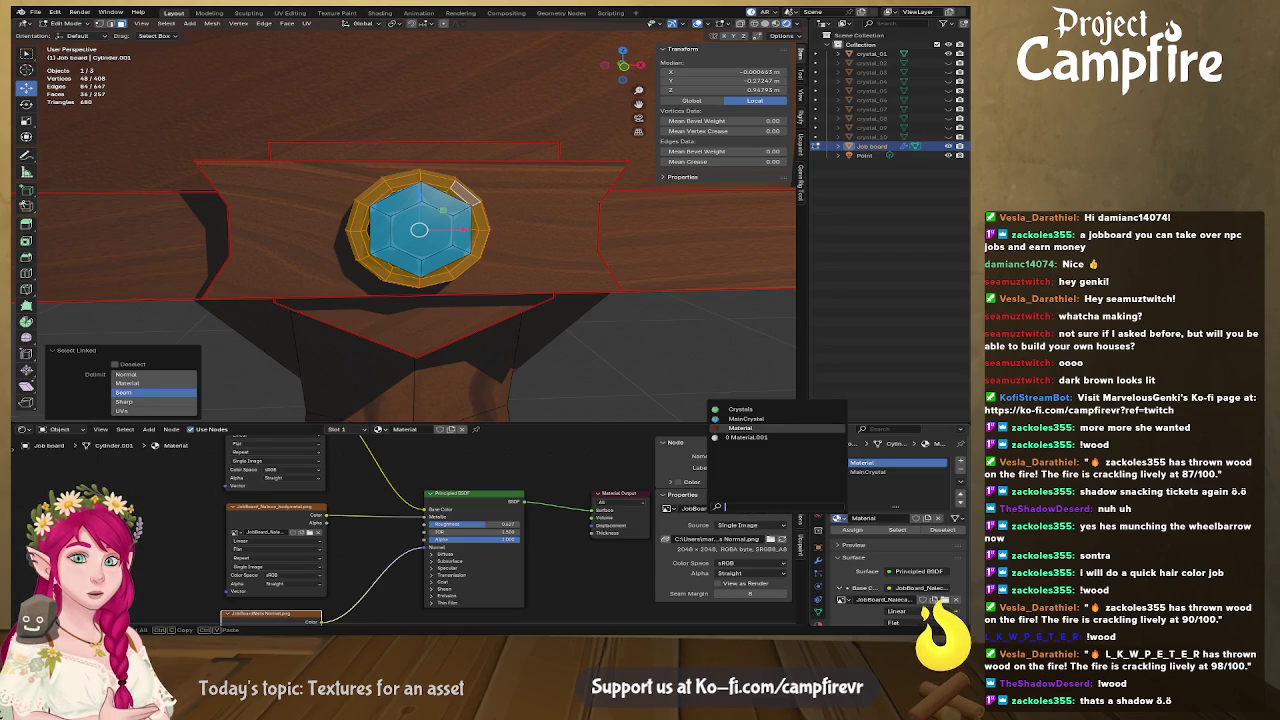
left_click(772, 438)
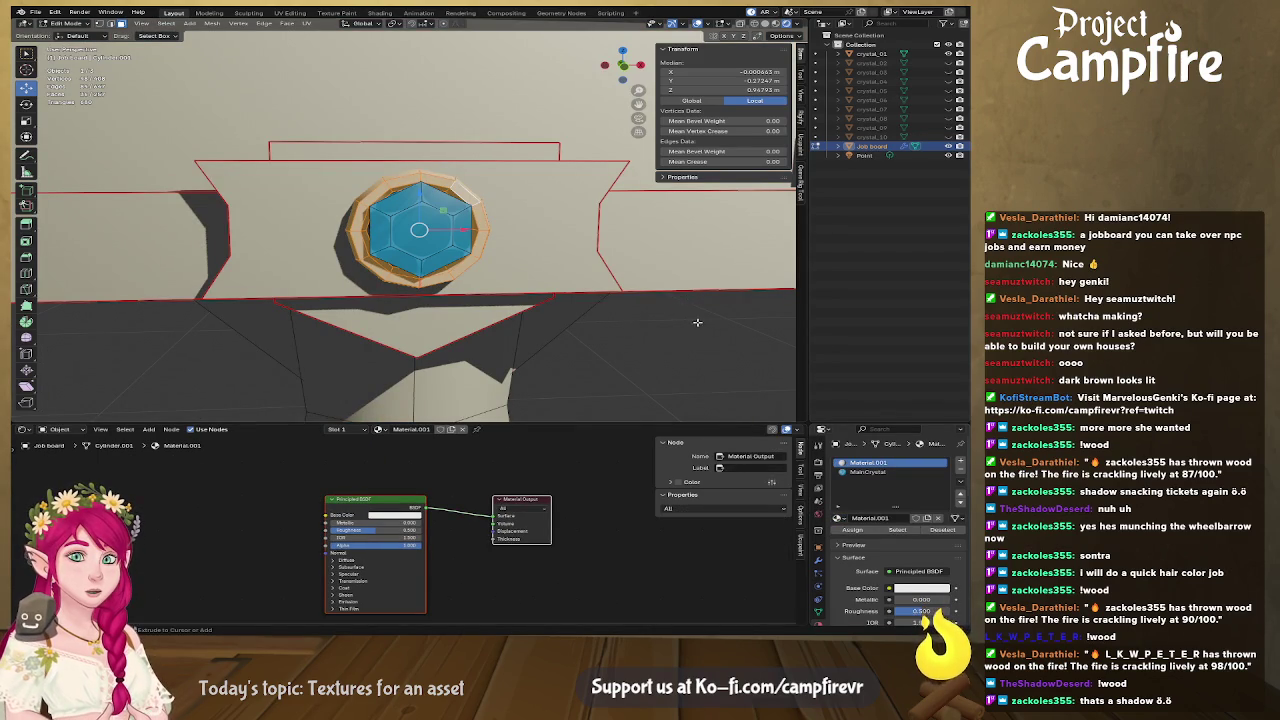
key("ctrl+z")
key("a")
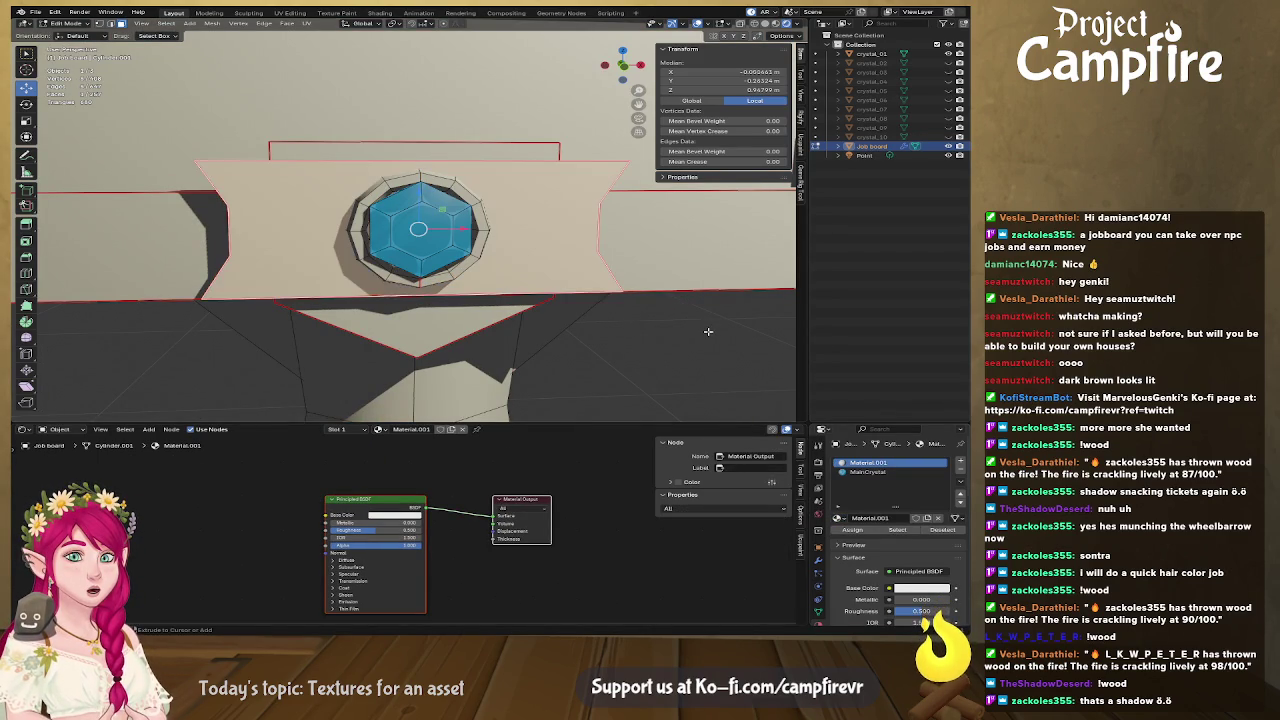
left_click(838, 518)
left_click(775, 433)
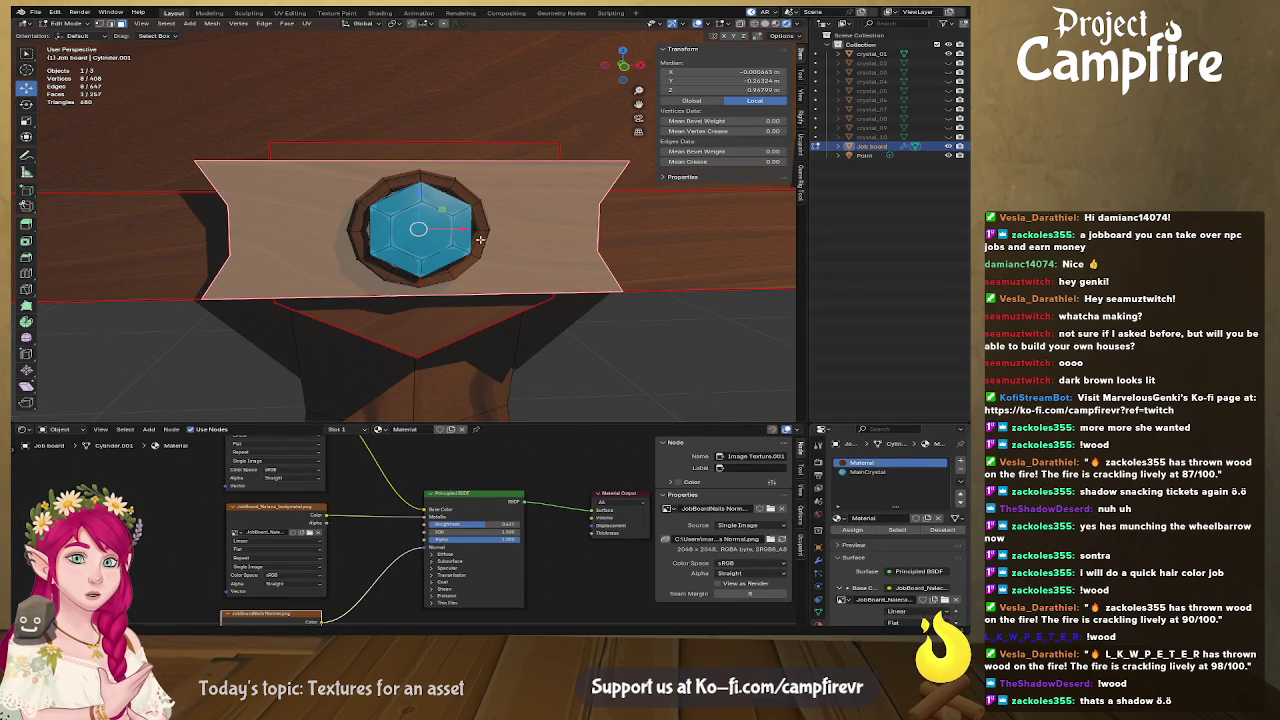
Reselect the ring around the gem and add a new empty material slot.
key("alt+a")
key("l")
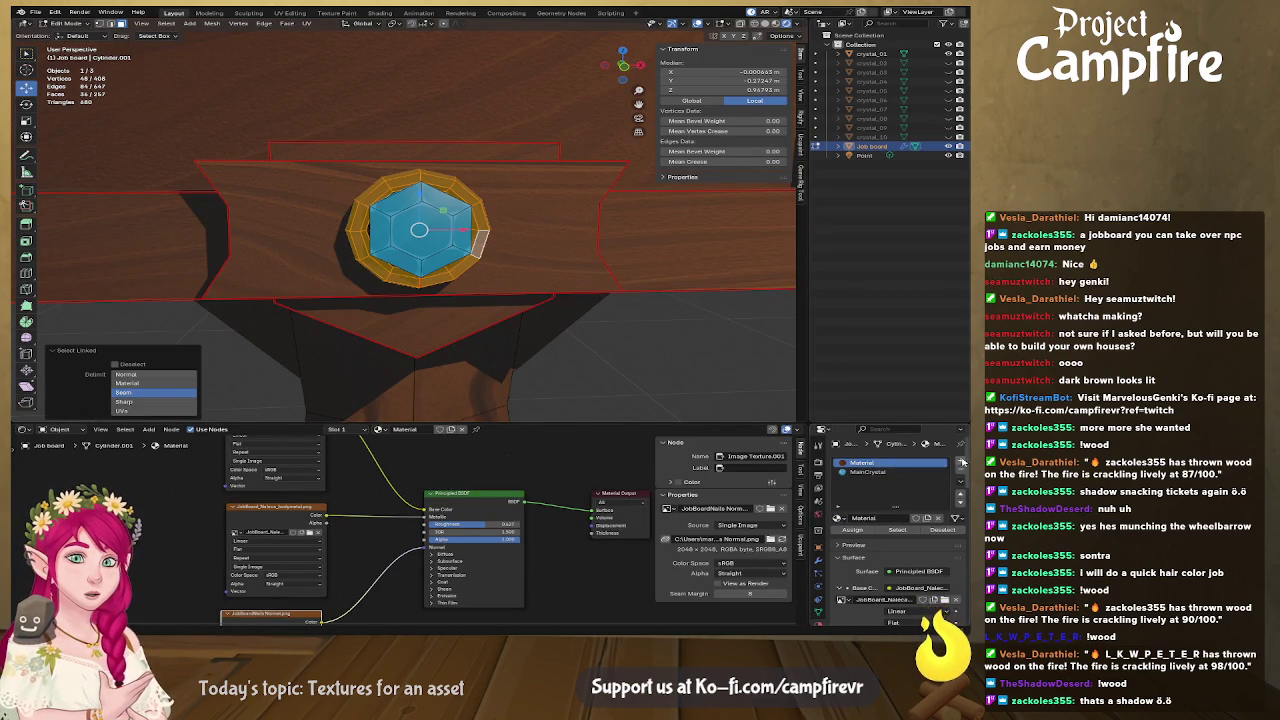
left_click(960, 462)
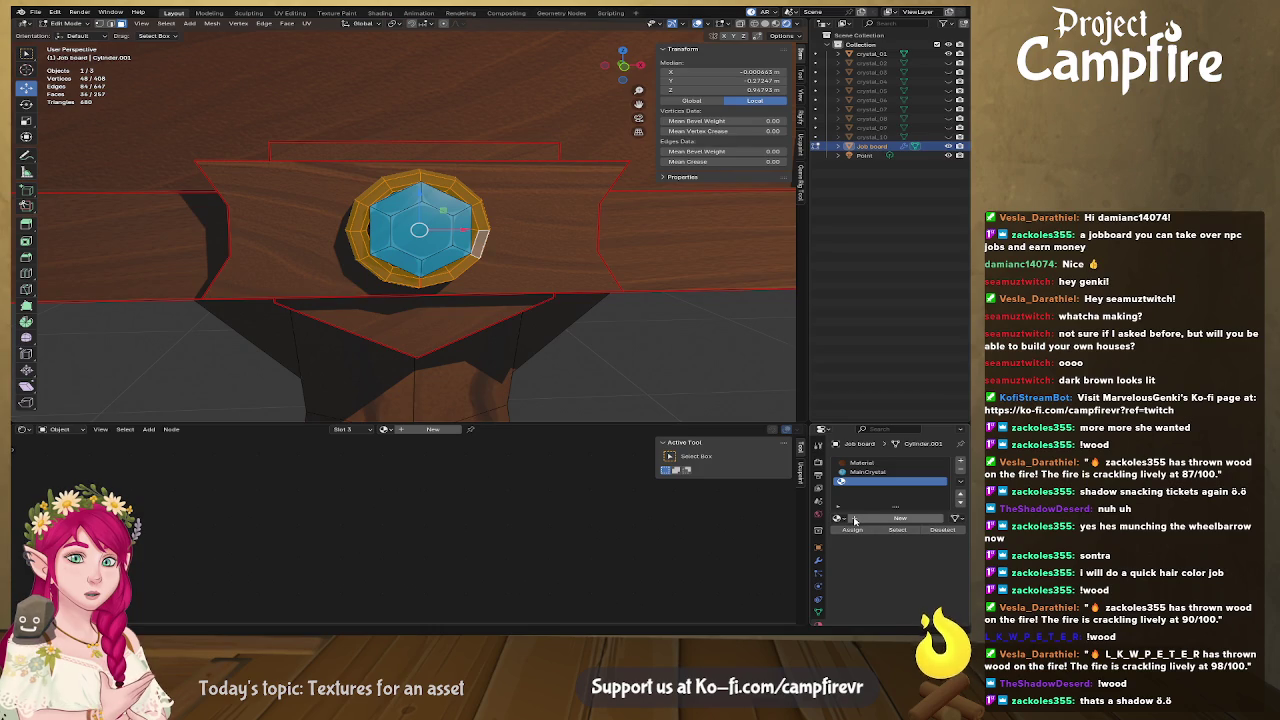
Assign new Material.002 to the ring faces with the crystal image feeding Base Color.
left_click(855, 520)
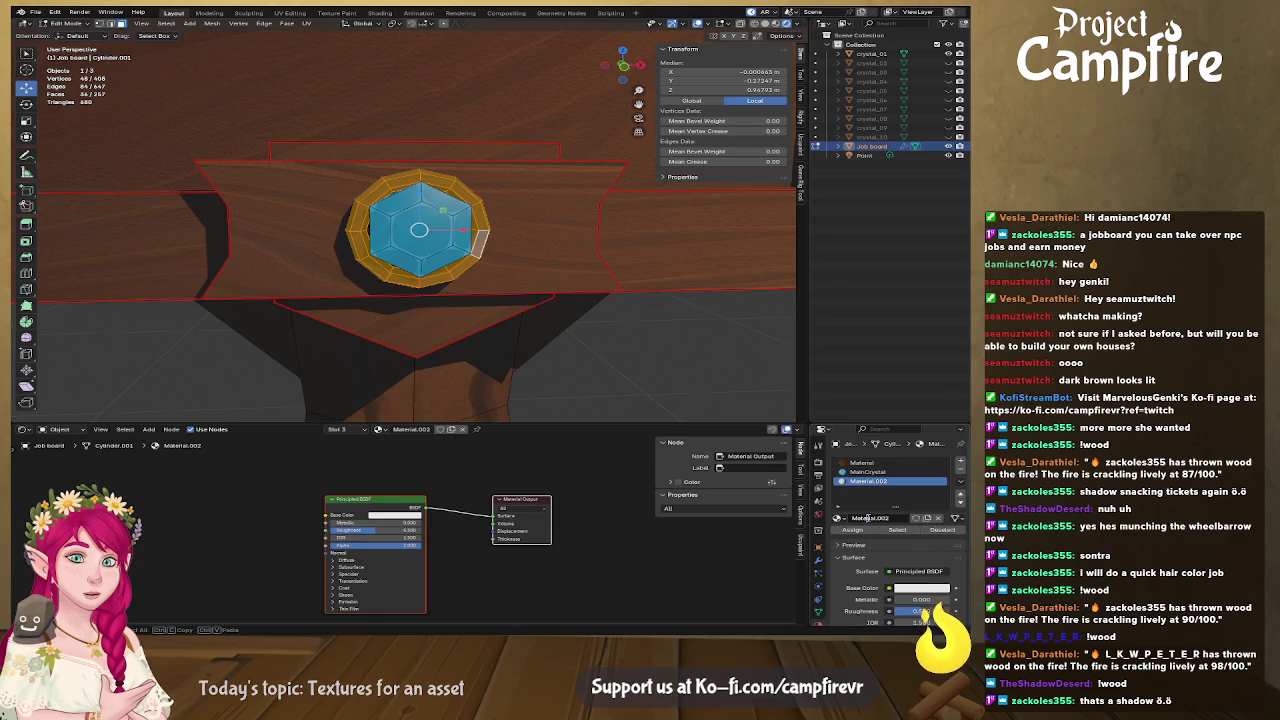
left_click(867, 517)
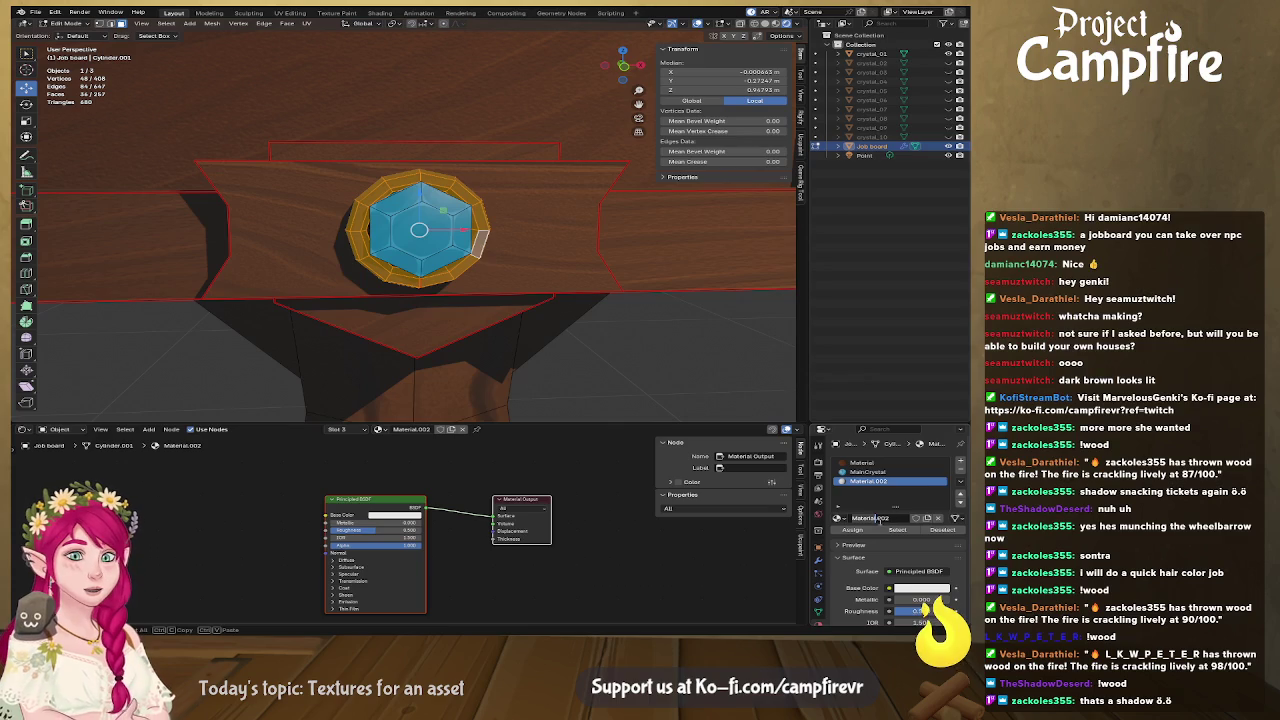
key("Return")
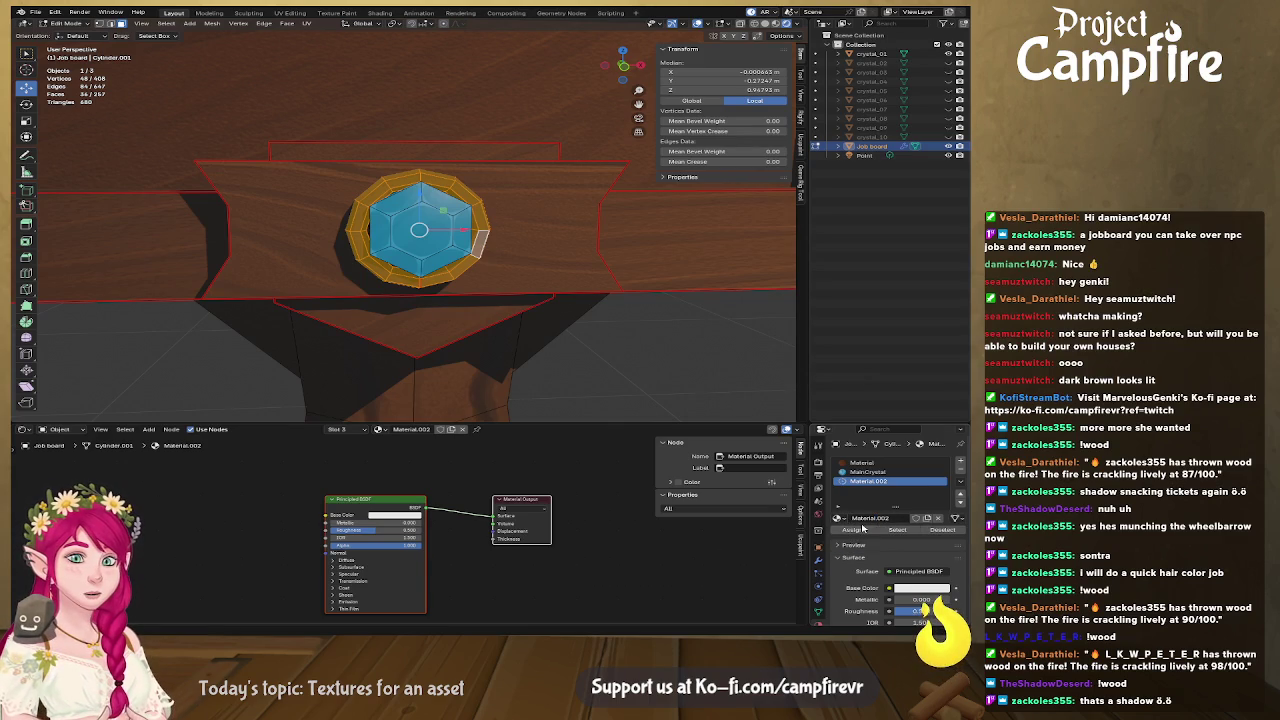
left_click(855, 531)
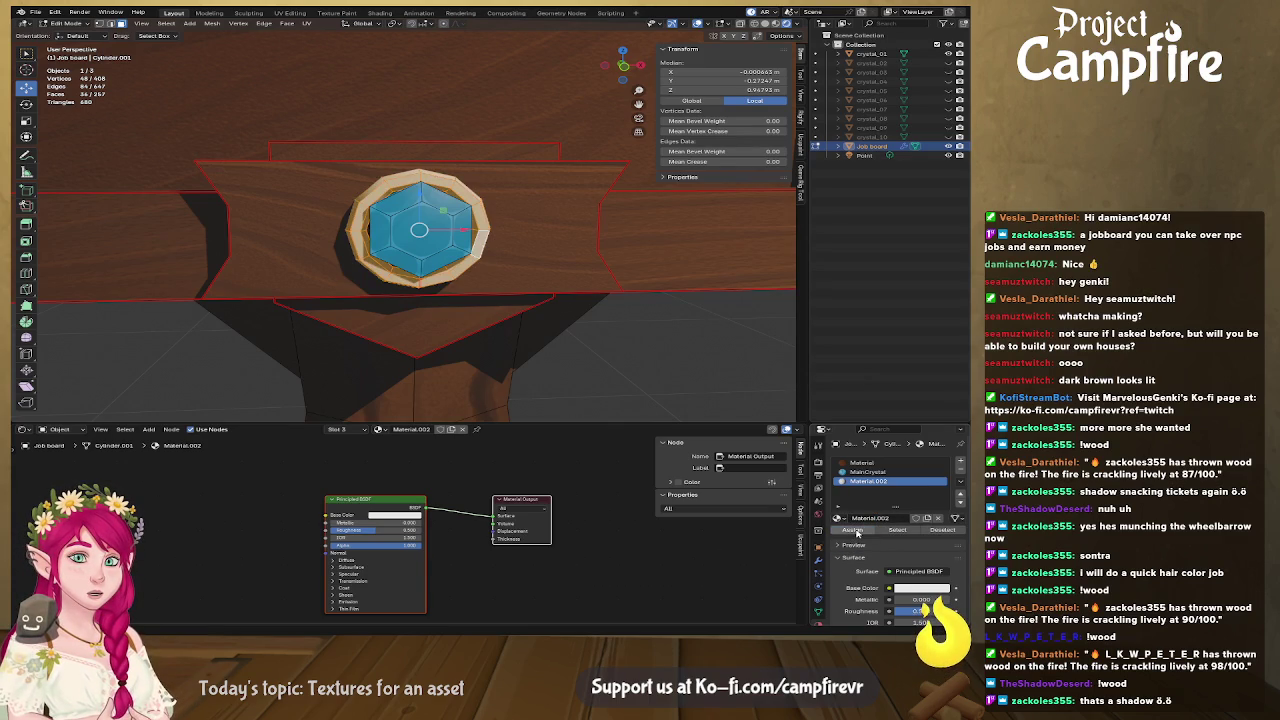
left_click(887, 591)
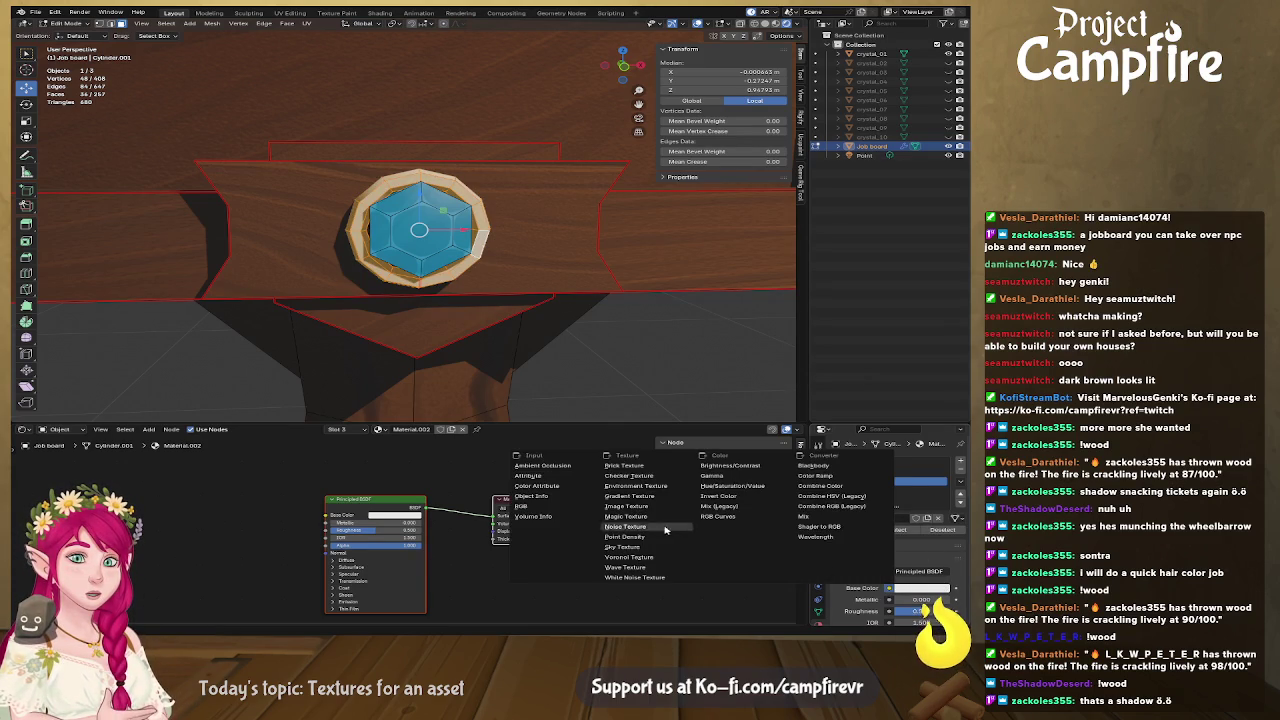
left_click(635, 509)
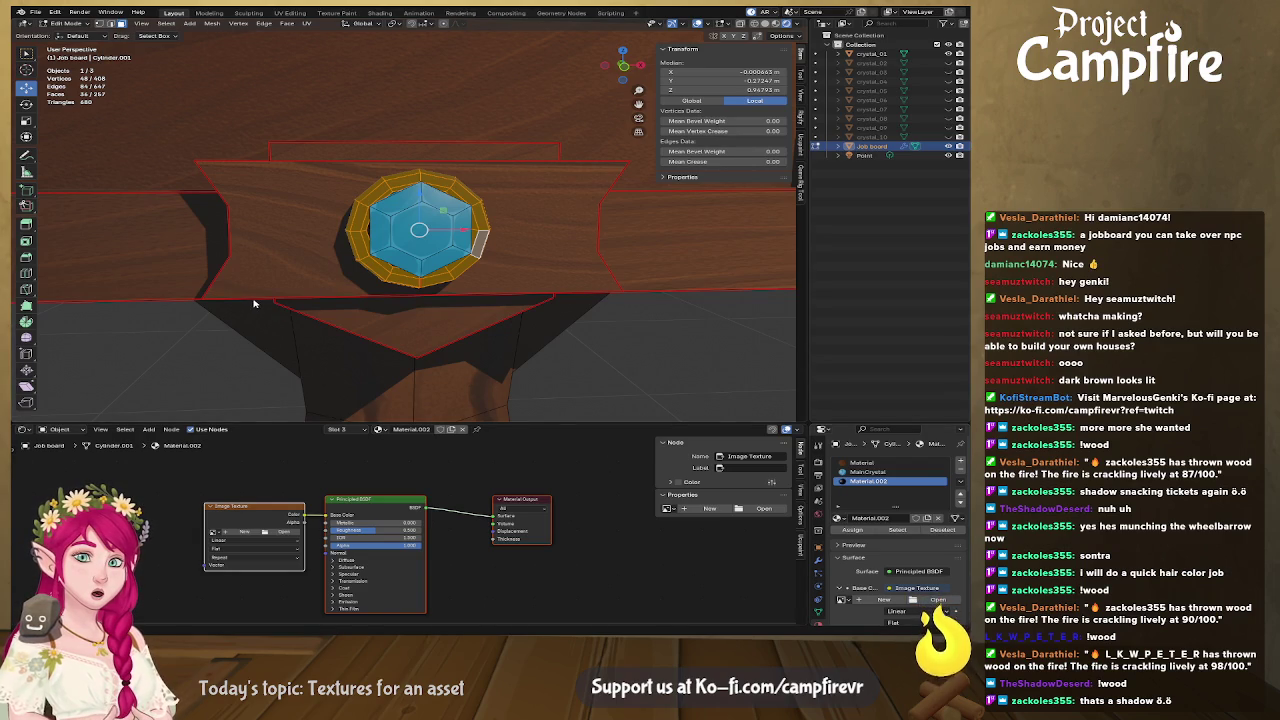
key("Return")
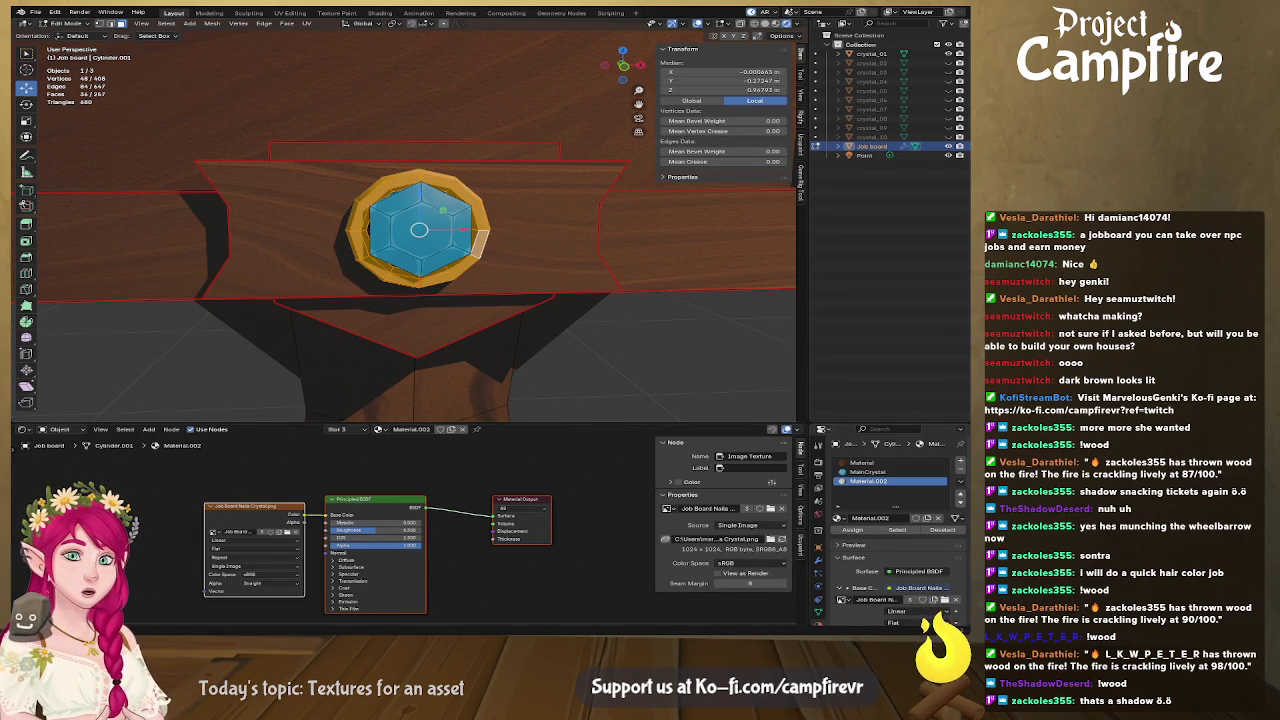
Add the METAL.png texture node below the others, then deselect and orbit to an angled view.
left_click_drag(5, 560, 170, 545)
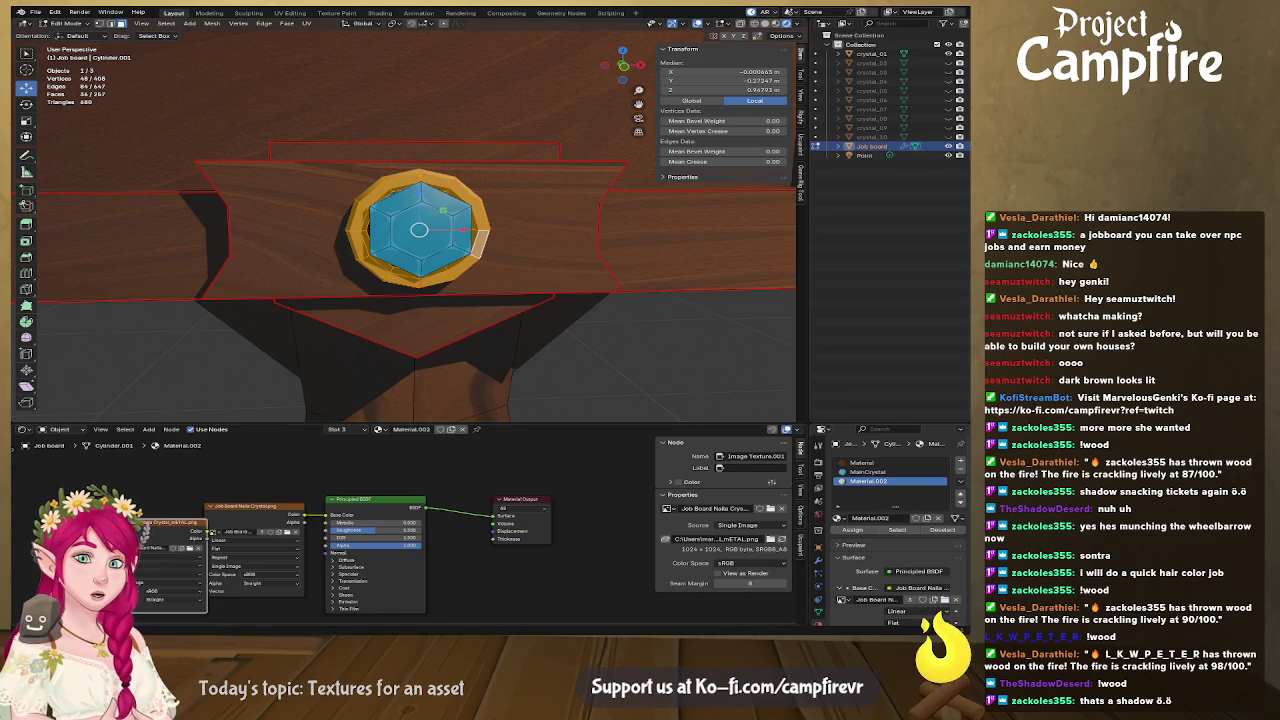
middle_click_drag(175, 523, 225, 482)
mouse_move(225, 482)
left_mouse_down()
mouse_move(304, 571)
mouse_move(403, 478)
left_mouse_up()
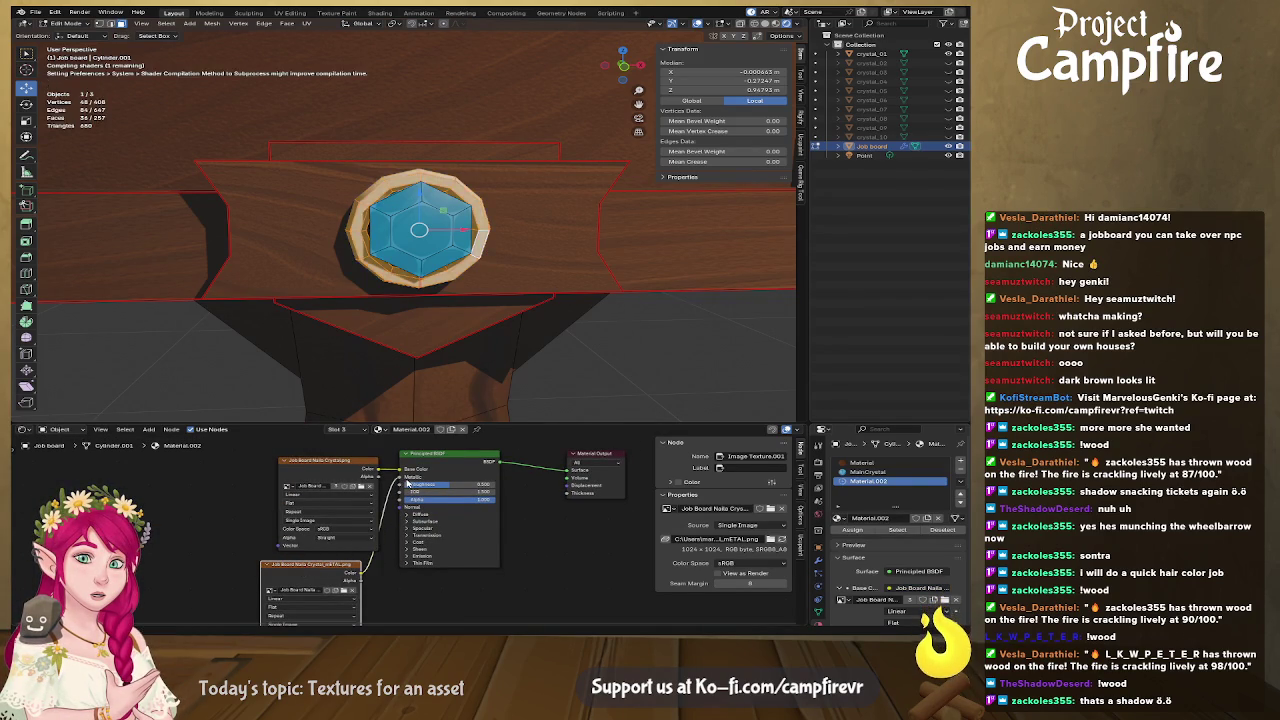
left_click(578, 307)
mouse_move(543, 329)
middle_mouse_down()
mouse_move(580, 343)
mouse_move(479, 344)
mouse_move(543, 317)
mouse_move(534, 289)
mouse_move(600, 309)
mouse_move(548, 343)
middle_mouse_up()
scroll(548, 343, "down", 3)
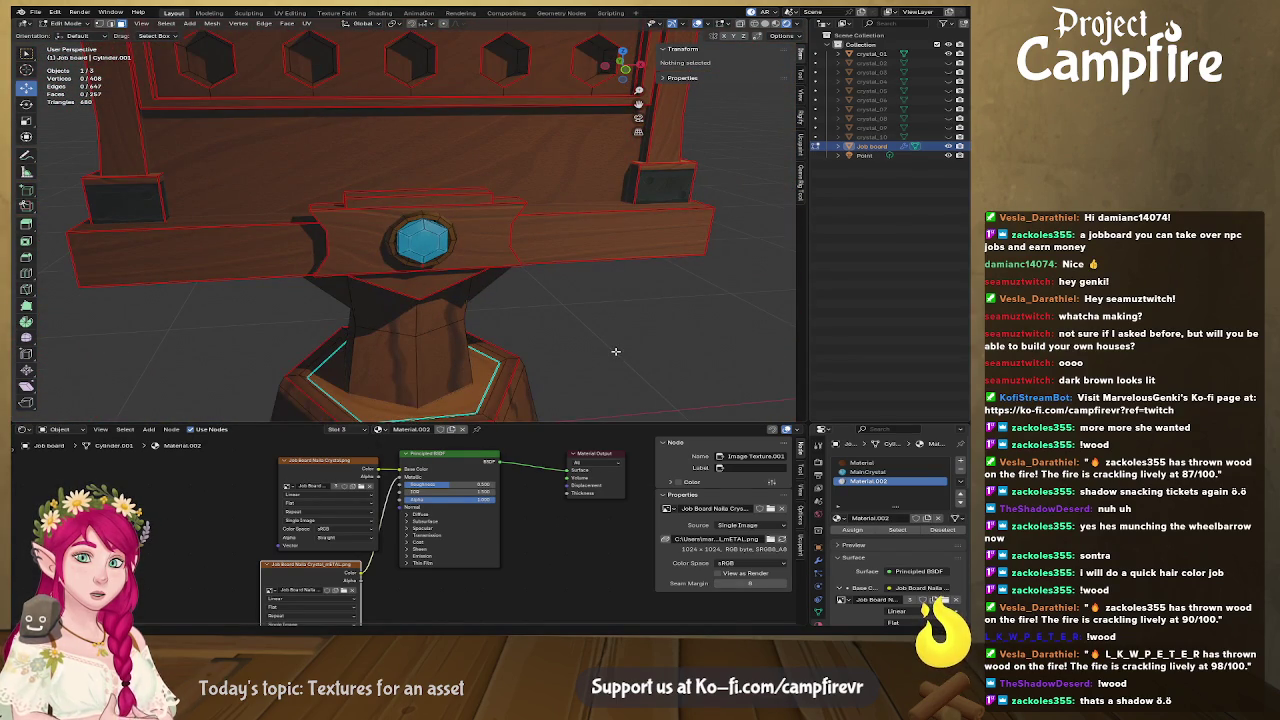
Turn off overlays and preview the board under dark and warm studio HDRI lighting.
key("Tab")
key("Tab")
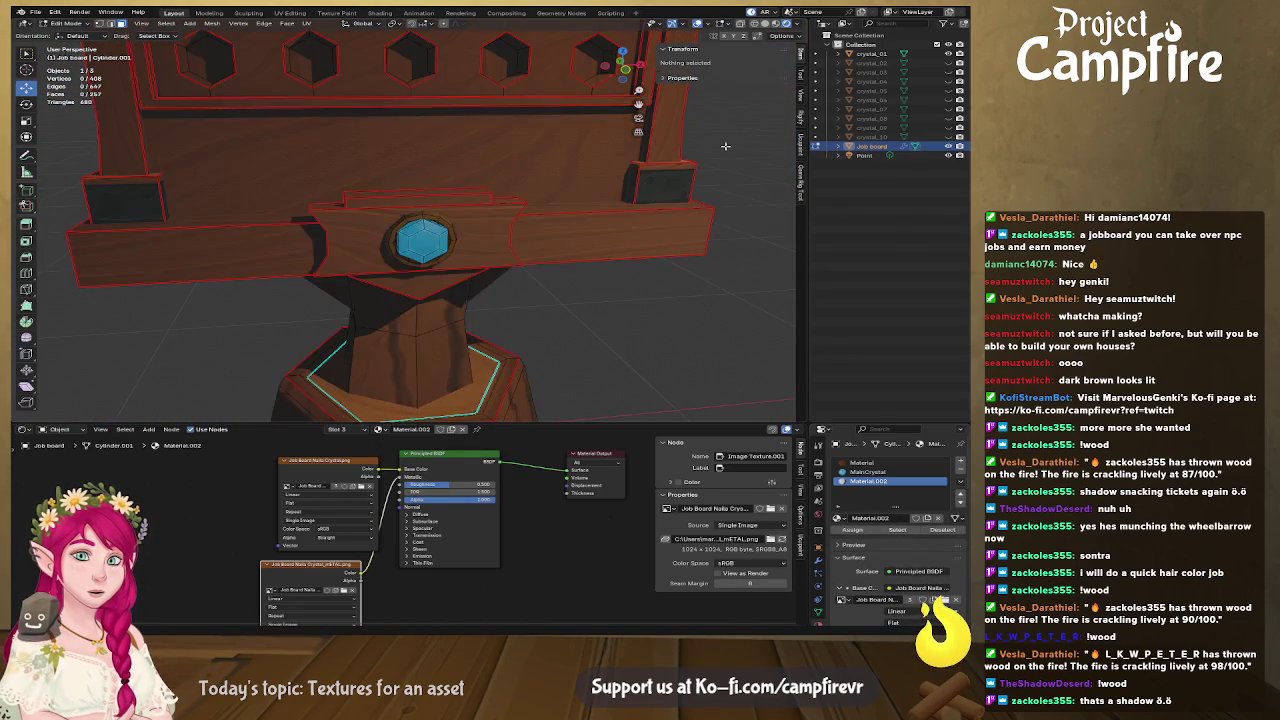
left_click(700, 24)
middle_click_drag(646, 269, 632, 286)
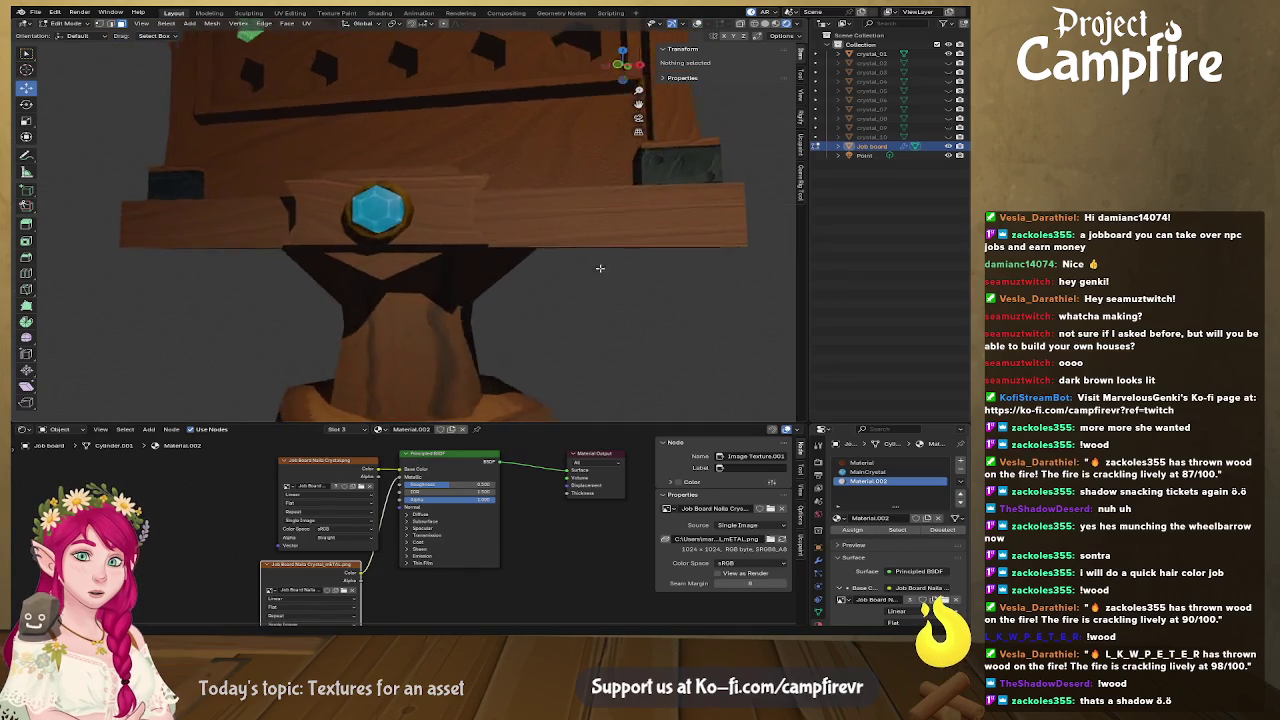
scroll(632, 286, "down", 3)
left_click(793, 23)
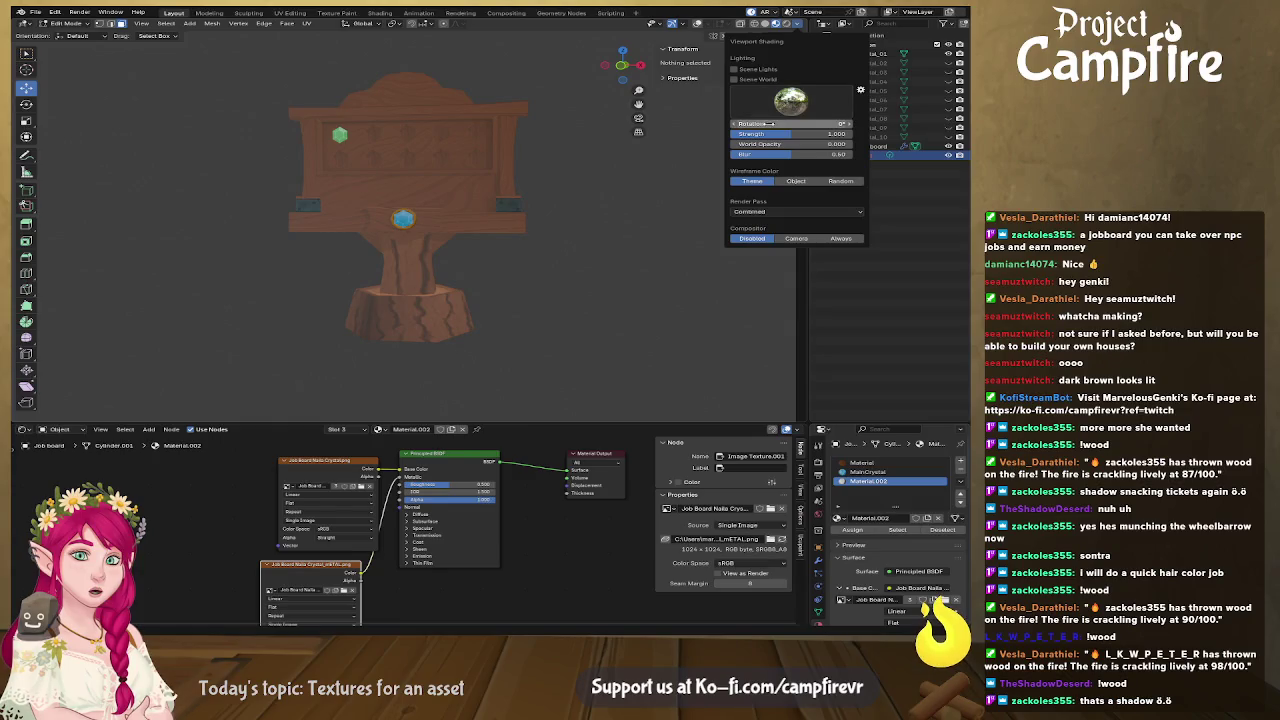
left_click(790, 100)
left_click(765, 133)
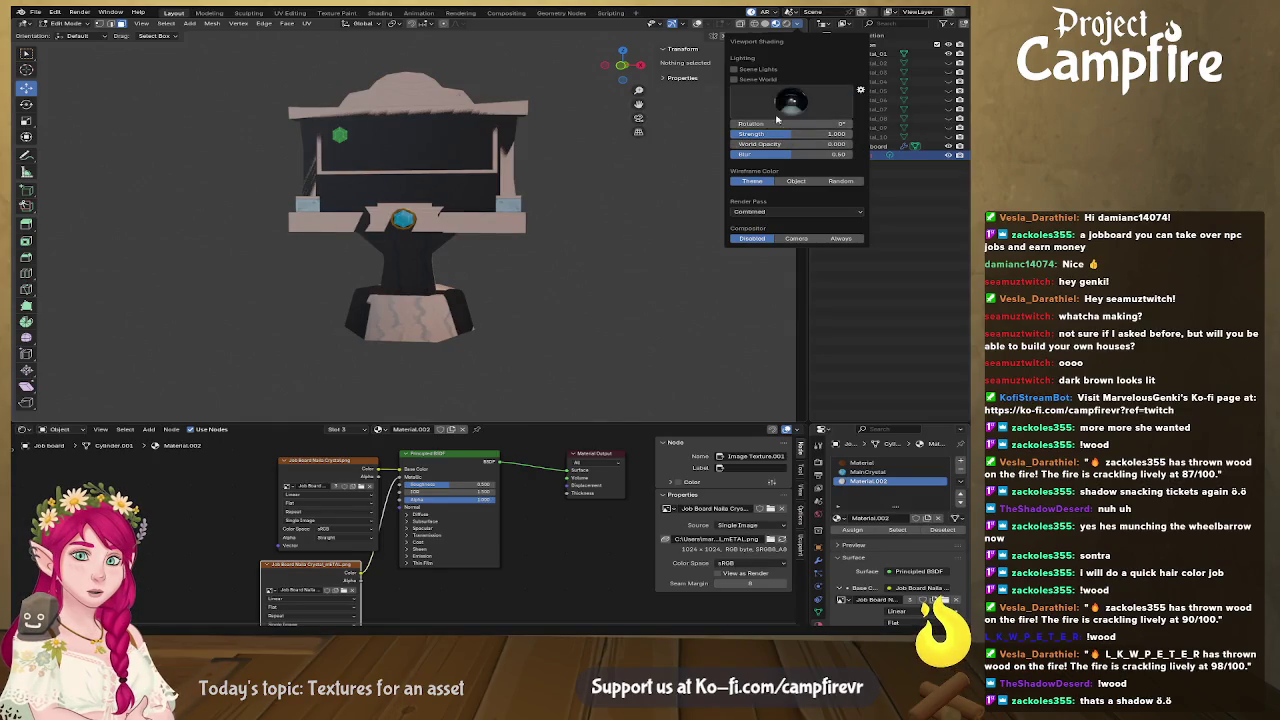
left_click(698, 133)
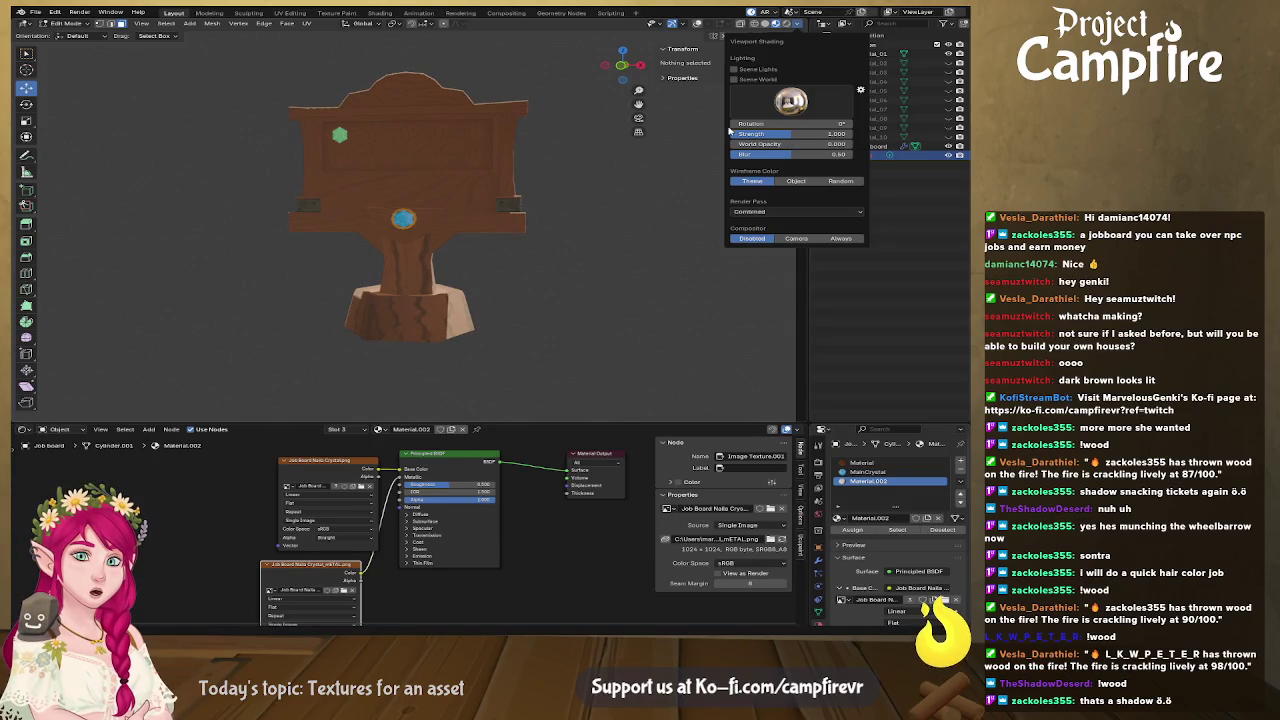
middle_click_drag(596, 203, 580, 240)
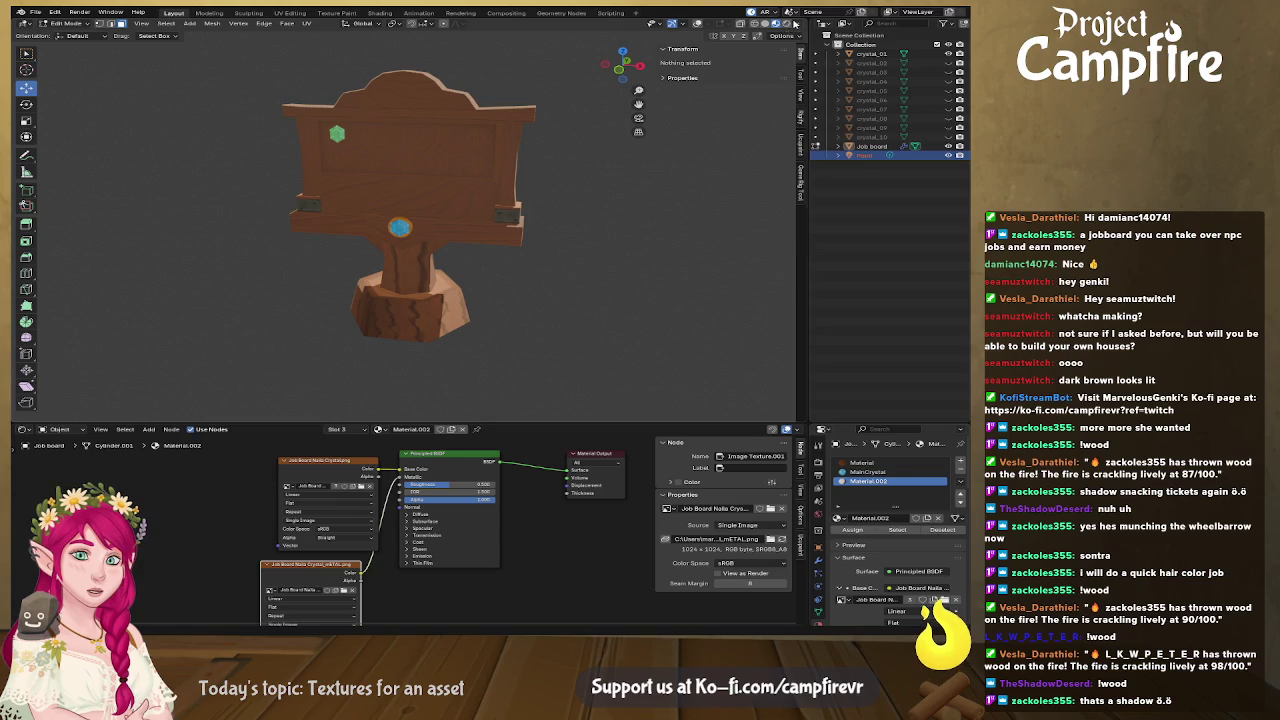
Pick another studio HDRI, switch to Rendered shading, and return to Object Mode.
left_click(786, 23)
left_click(771, 97)
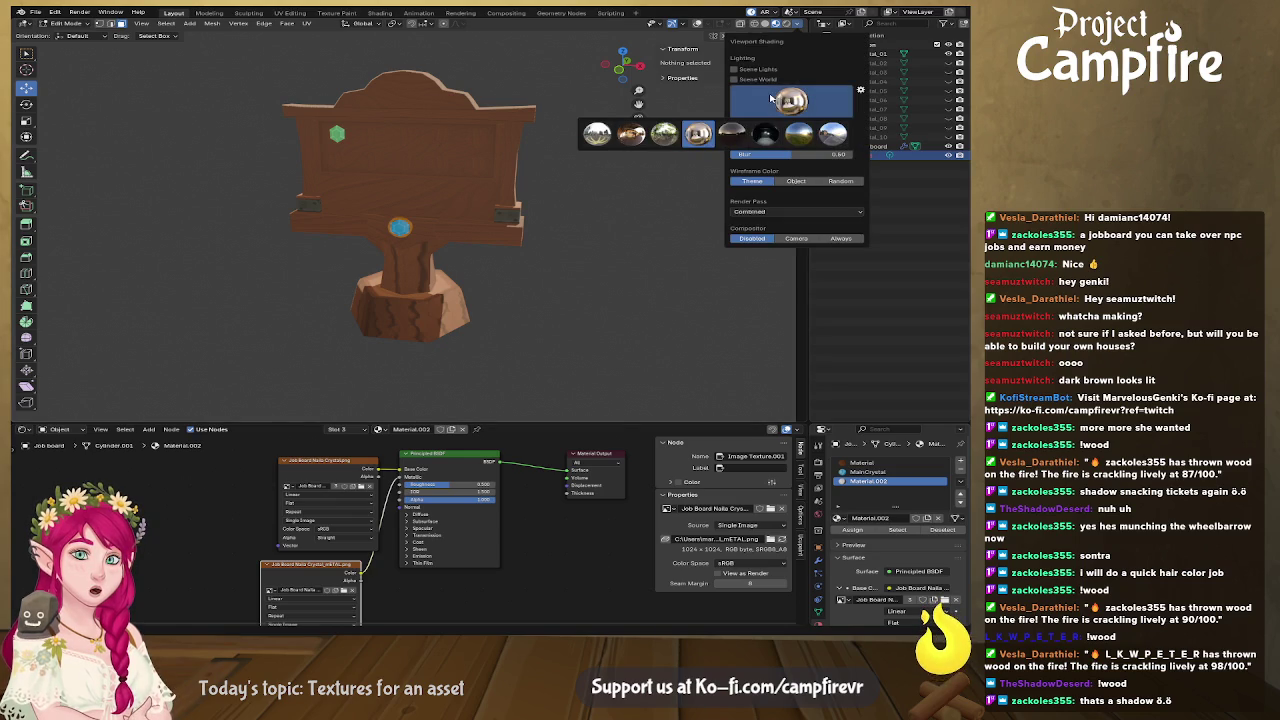
left_click(597, 133)
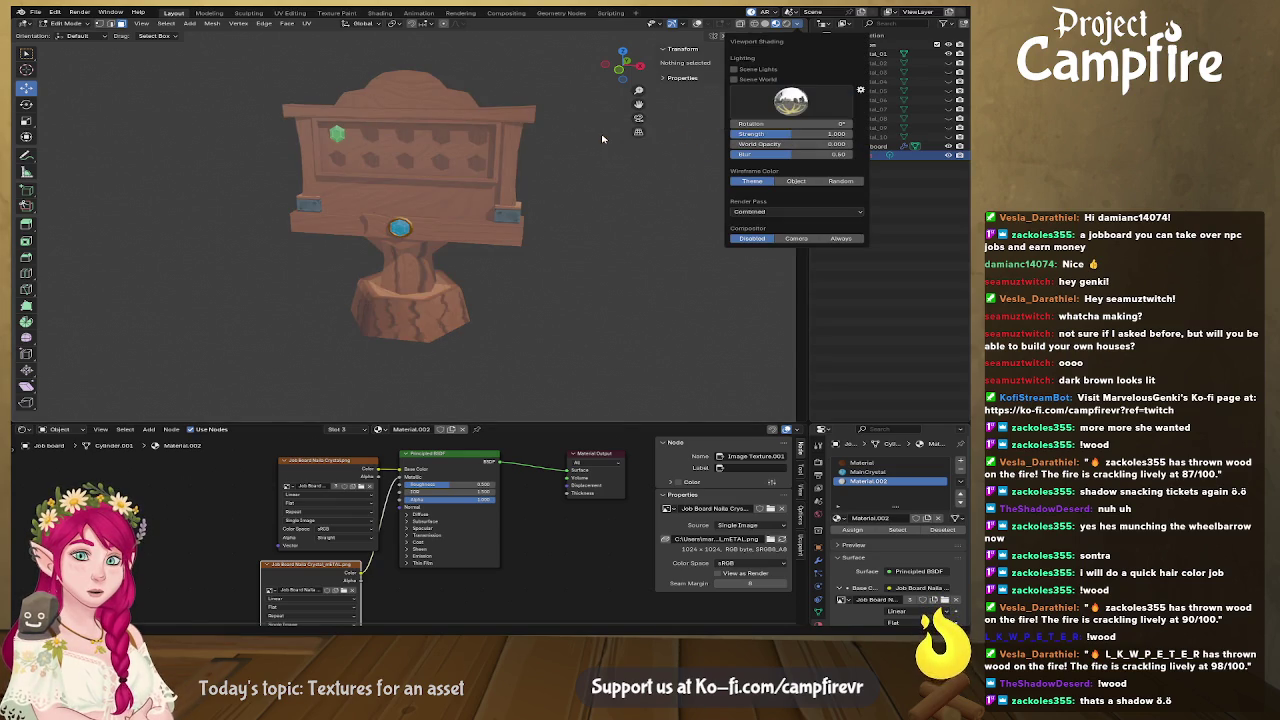
left_click(777, 23)
mouse_move(541, 266)
middle_mouse_down()
mouse_move(428, 264)
mouse_move(305, 181)
middle_mouse_up()
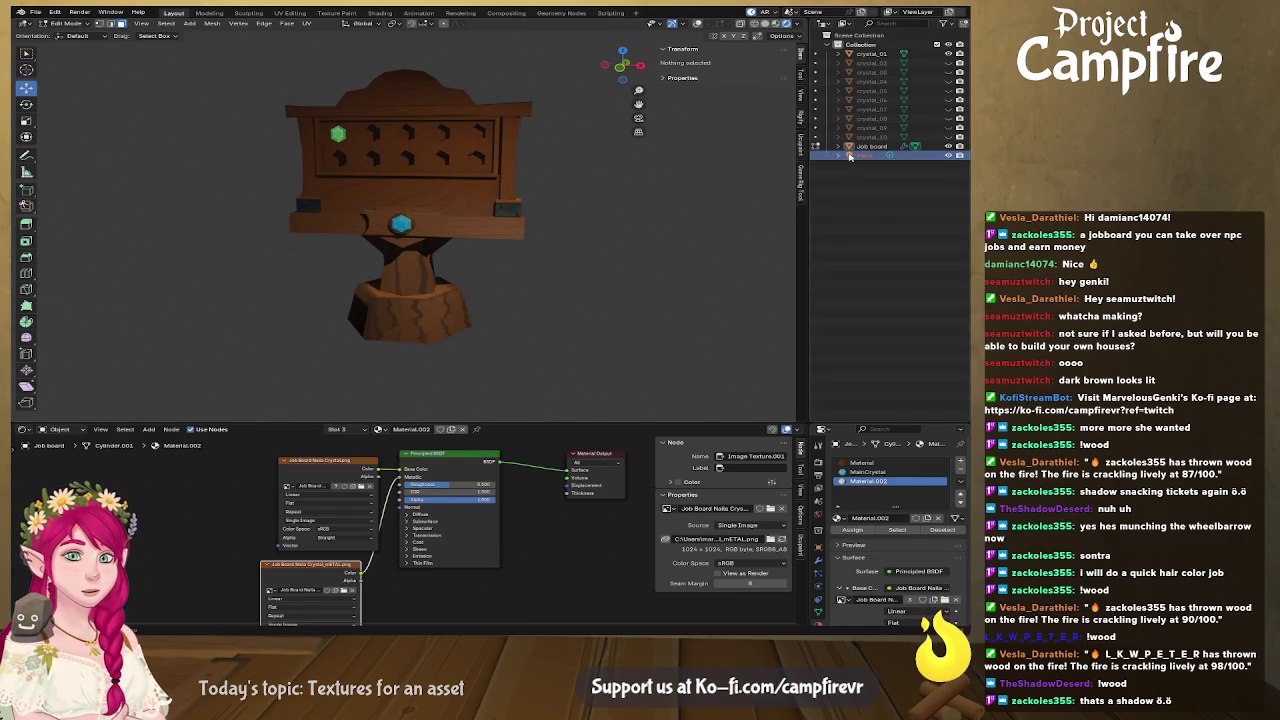
left_click_drag(878, 421, 890, 311)
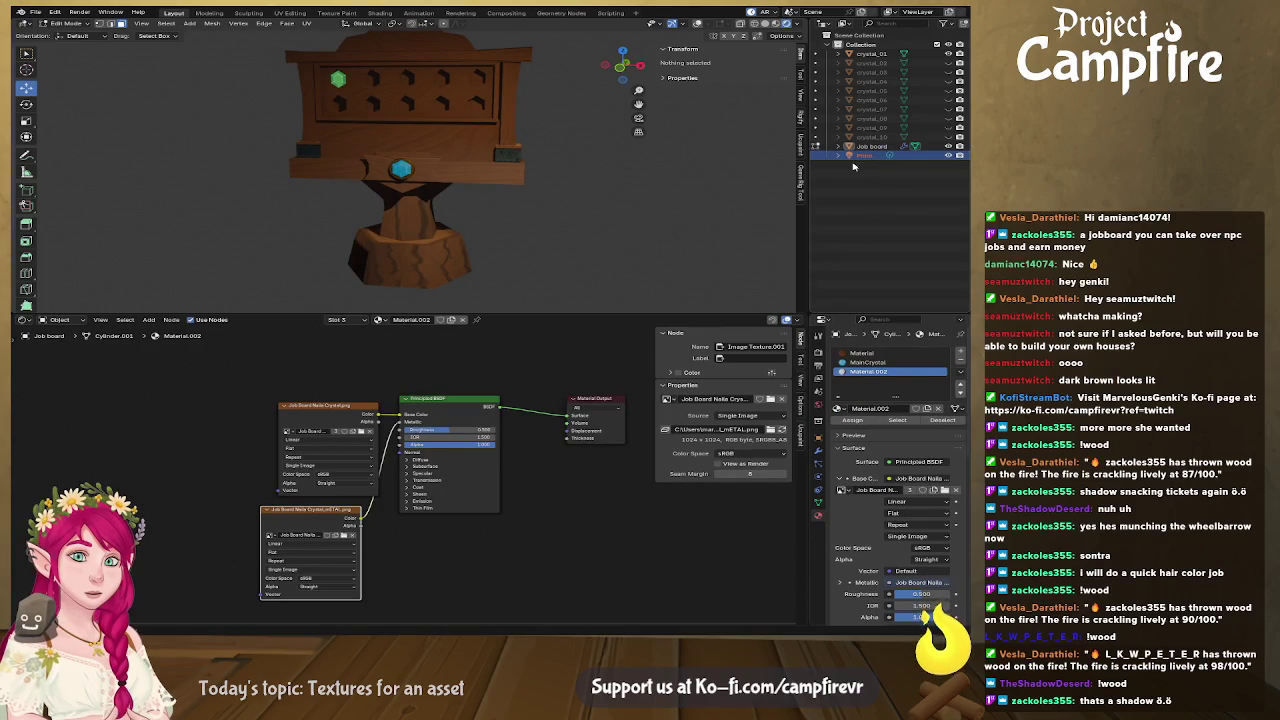
key("Tab")
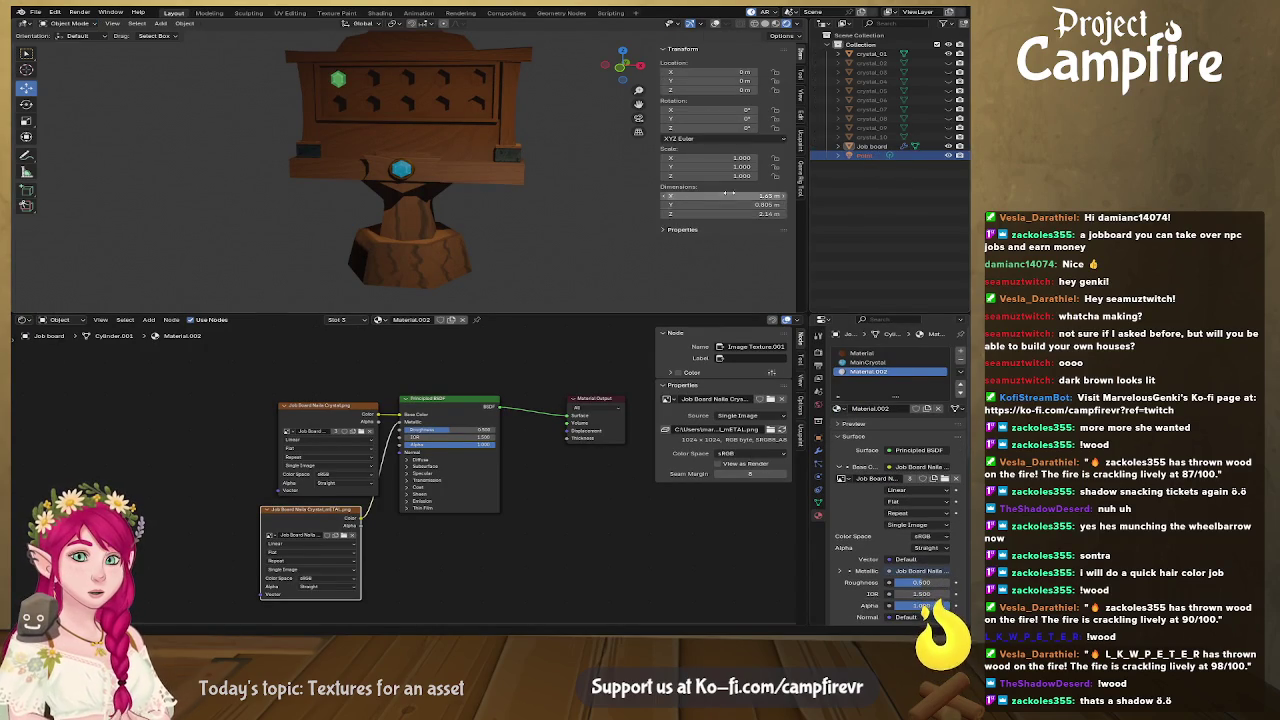
Set the Point light's power to 417.3.
left_click(858, 157)
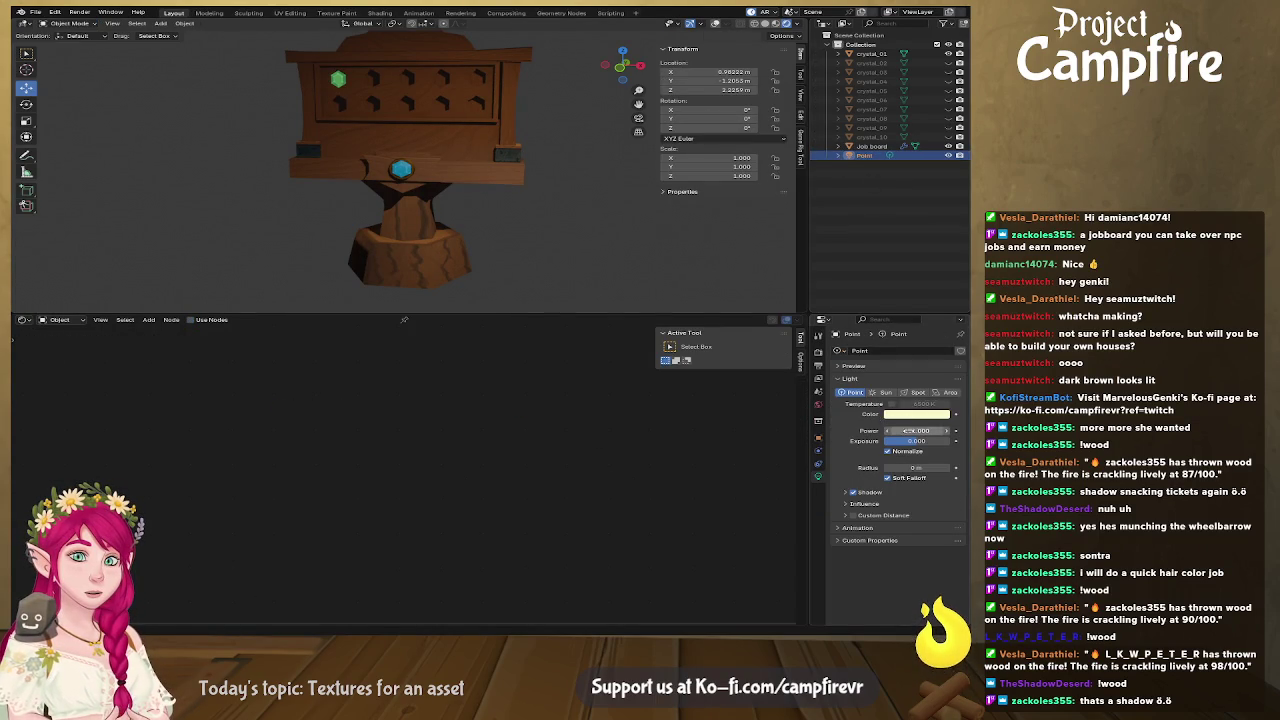
left_click_drag(905, 431, 925, 431)
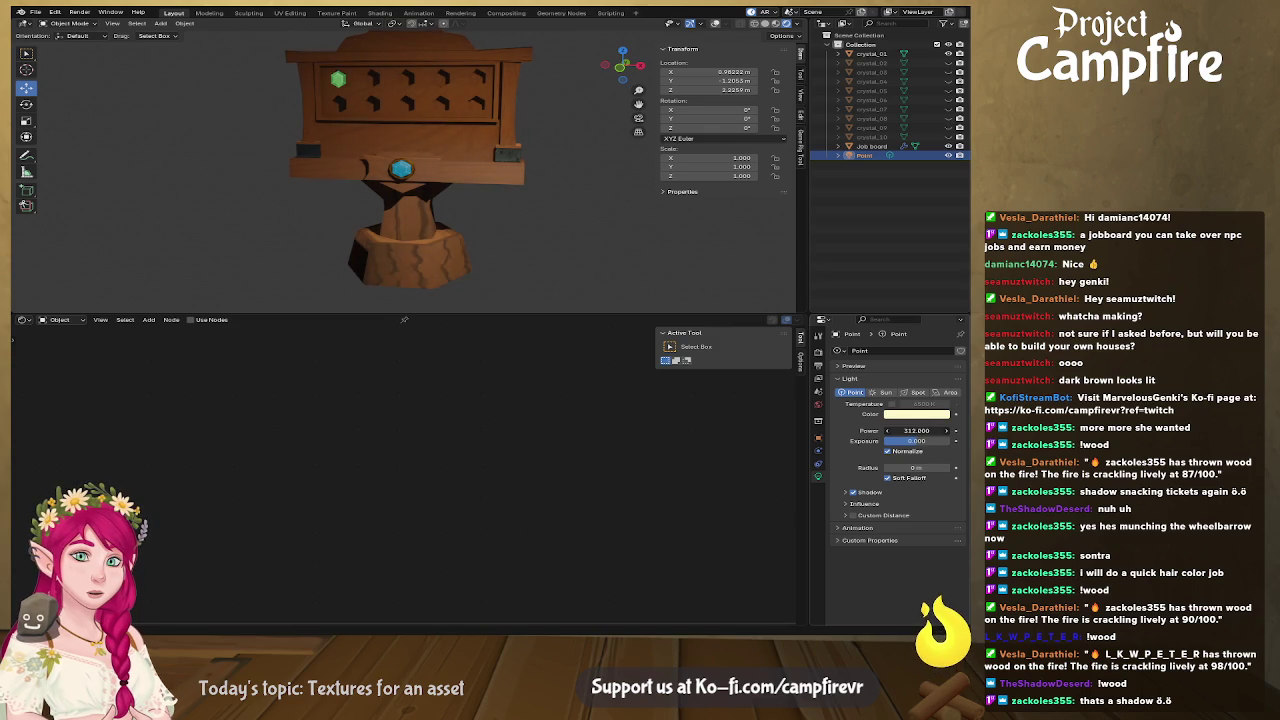
left_click_drag(916, 431, 906, 431)
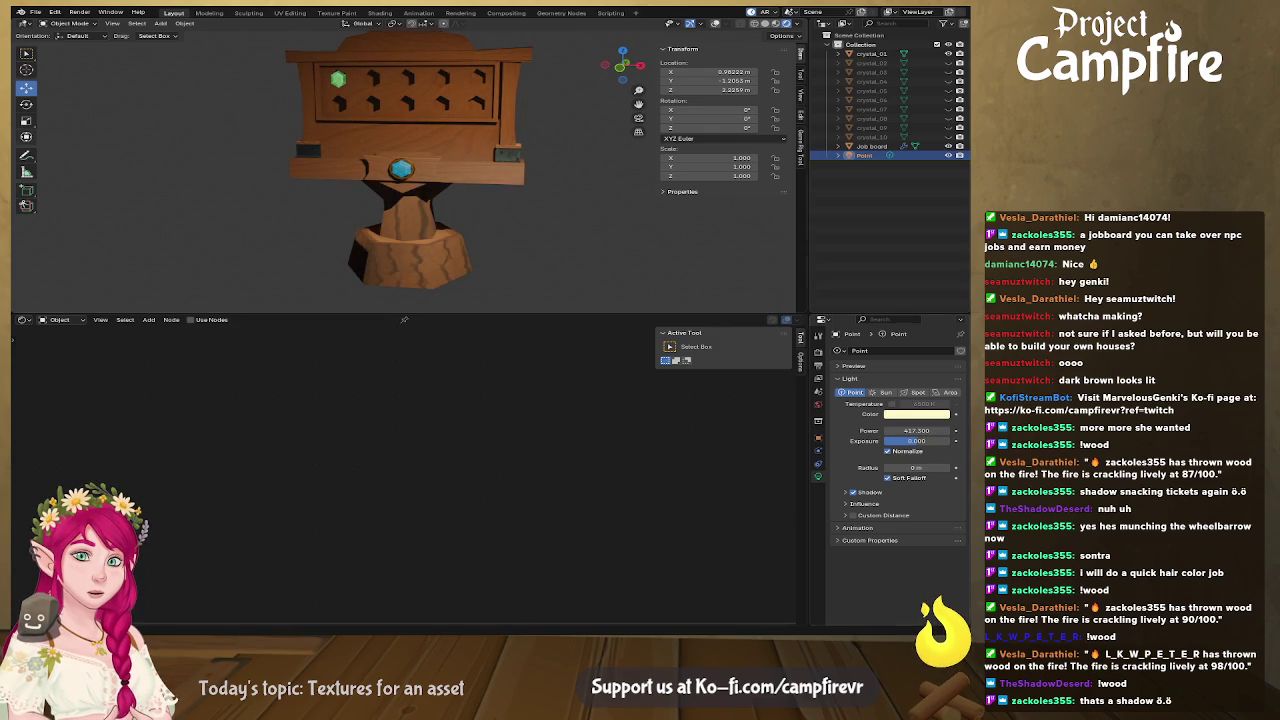
mouse_move(214, 256)
middle_mouse_down()
mouse_move(242, 280)
mouse_move(223, 266)
mouse_move(240, 263)
middle_mouse_up()
scroll(300, 210, "down", 4)
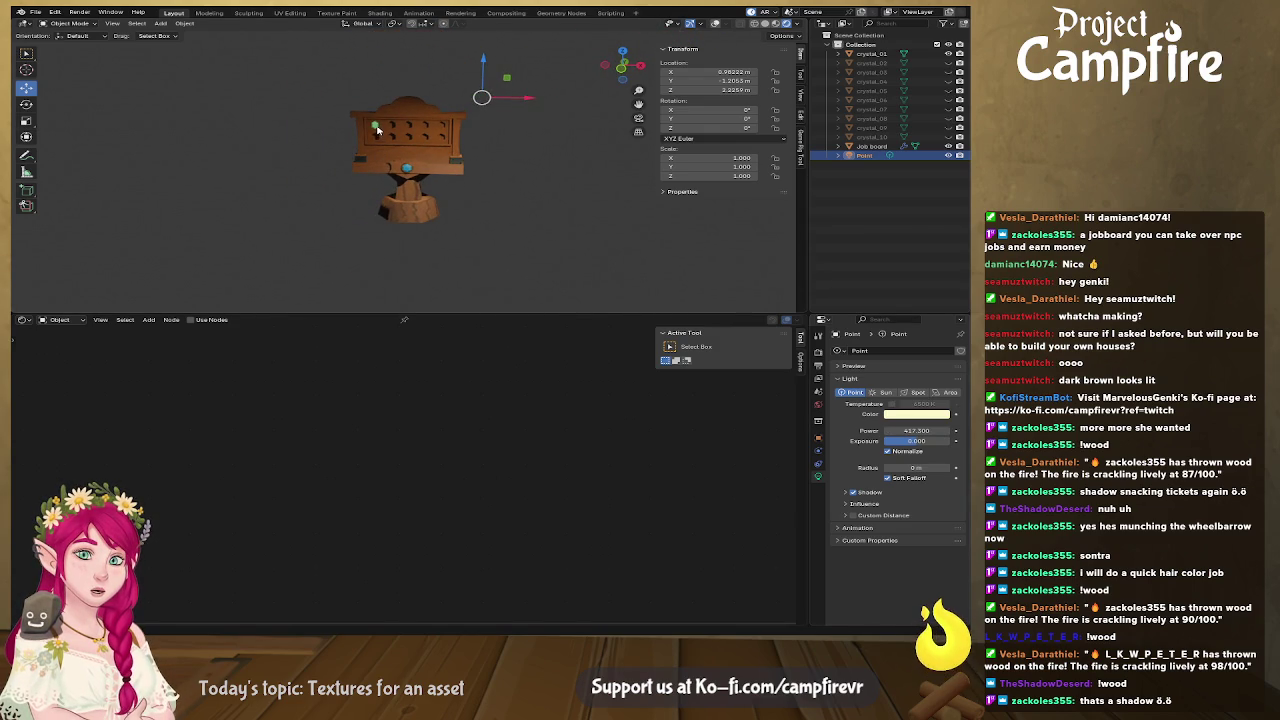
left_click(376, 127)
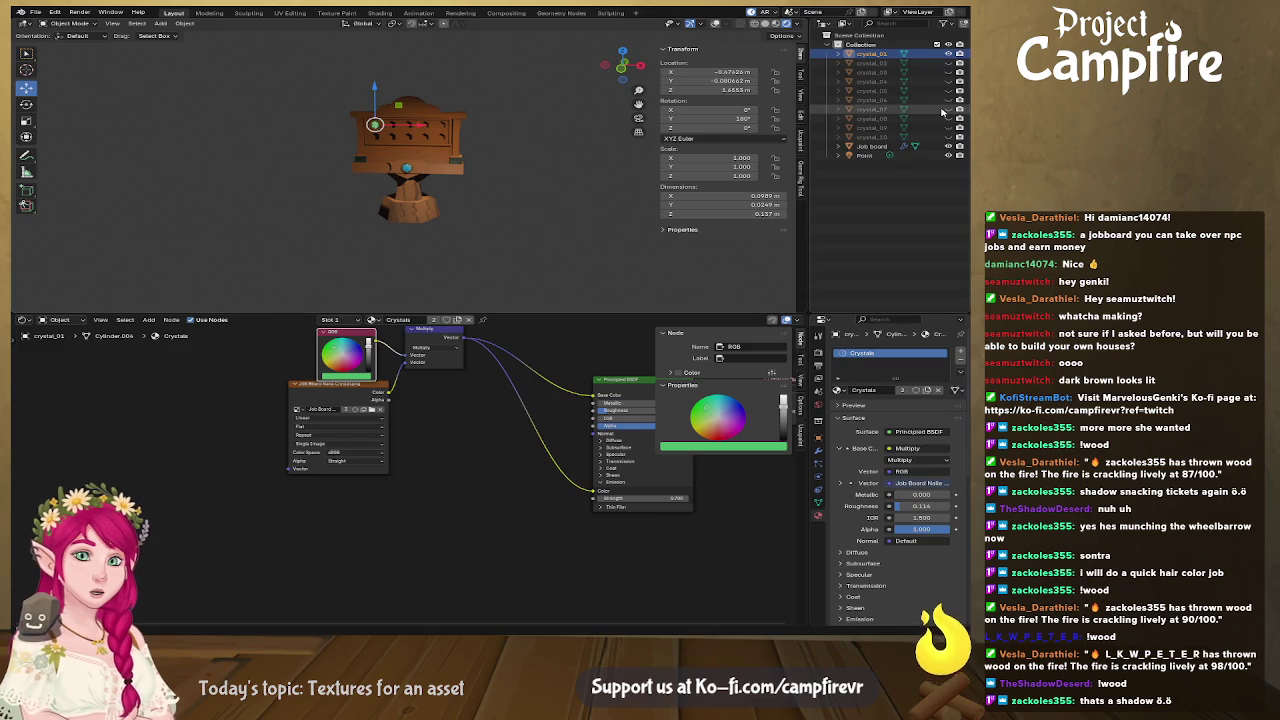
Set crystal_01's location to X 0, Y 0, Z 0 in the N-panel.
left_click(725, 72)
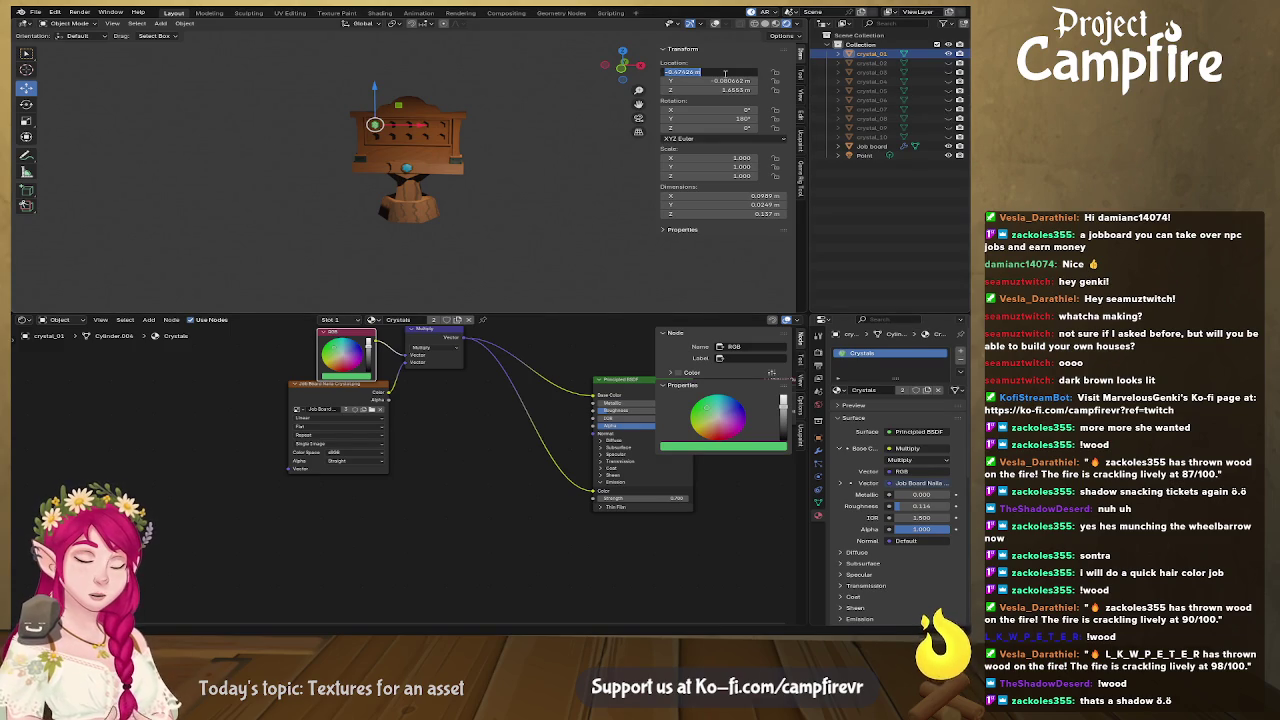
type("0")
key("Tab")
type("0")
key("Tab")
type("0")
key("Return")
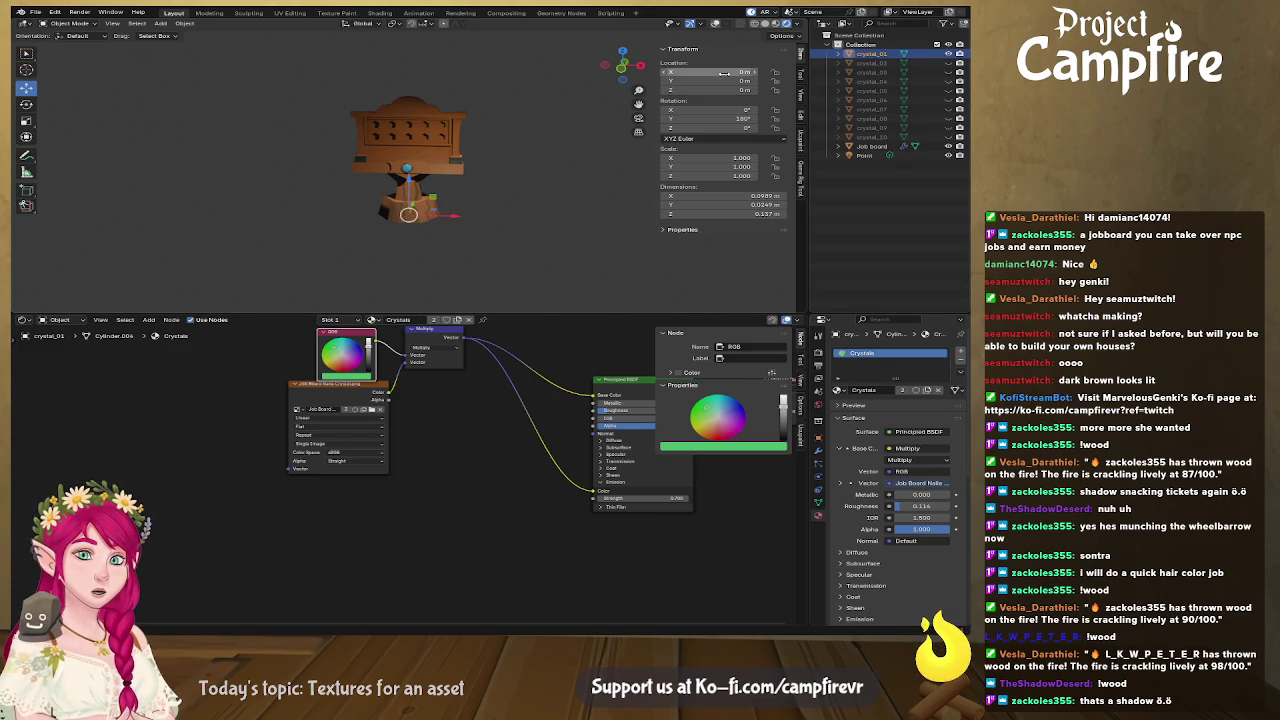
Save the scene as jobboard2 (1).blend, then select the Job board object.
left_click(532, 208)
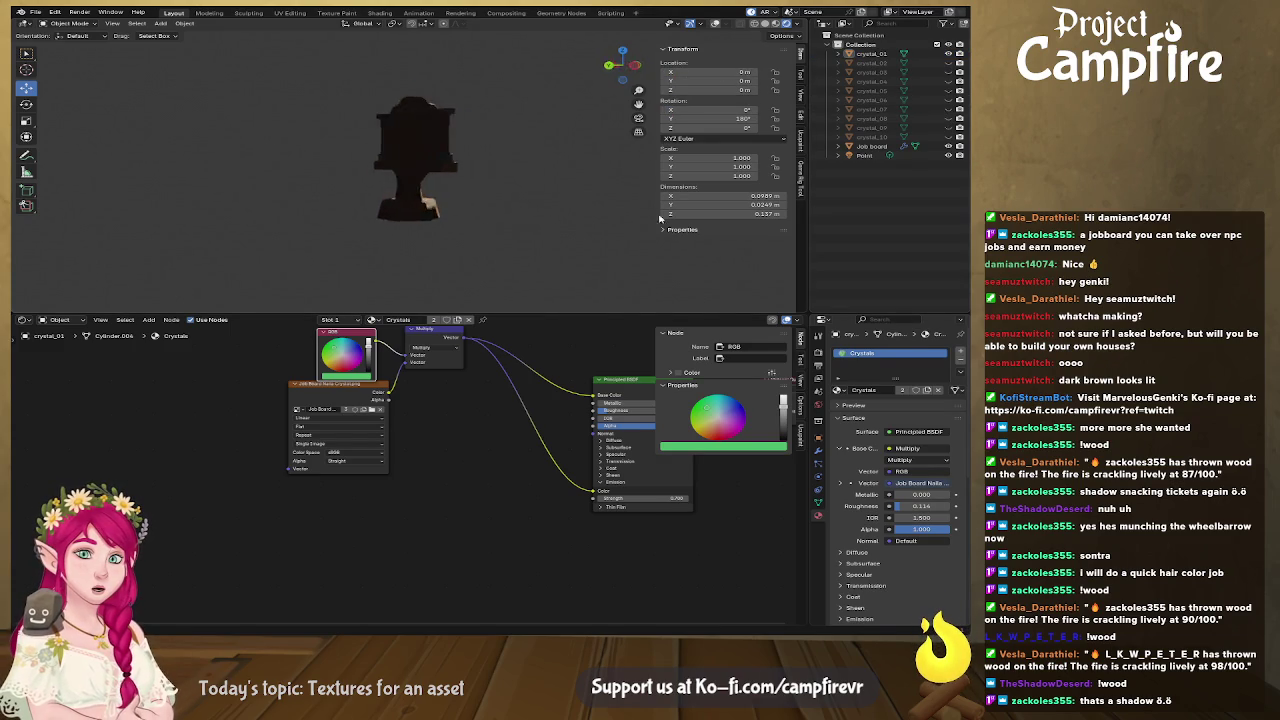
scroll(477, 224, "up", 3)
scroll(445, 225, "up", 2)
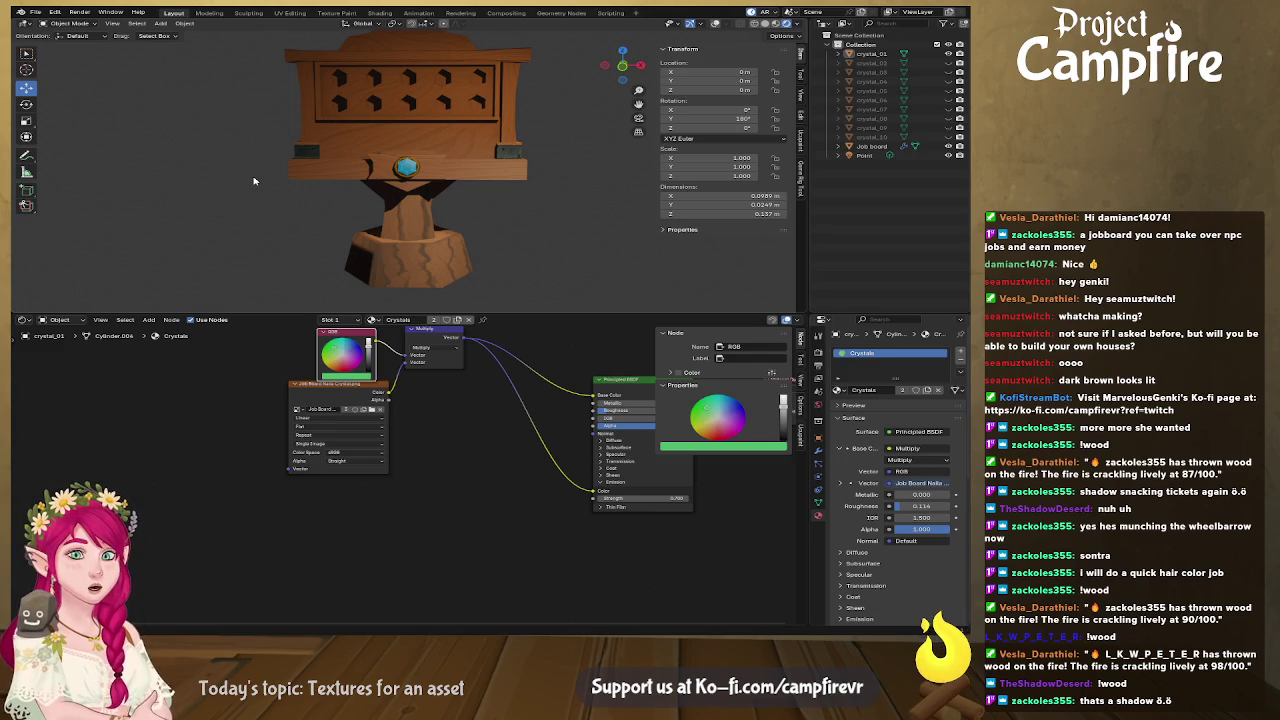
middle_click_drag(254, 181, 260, 233)
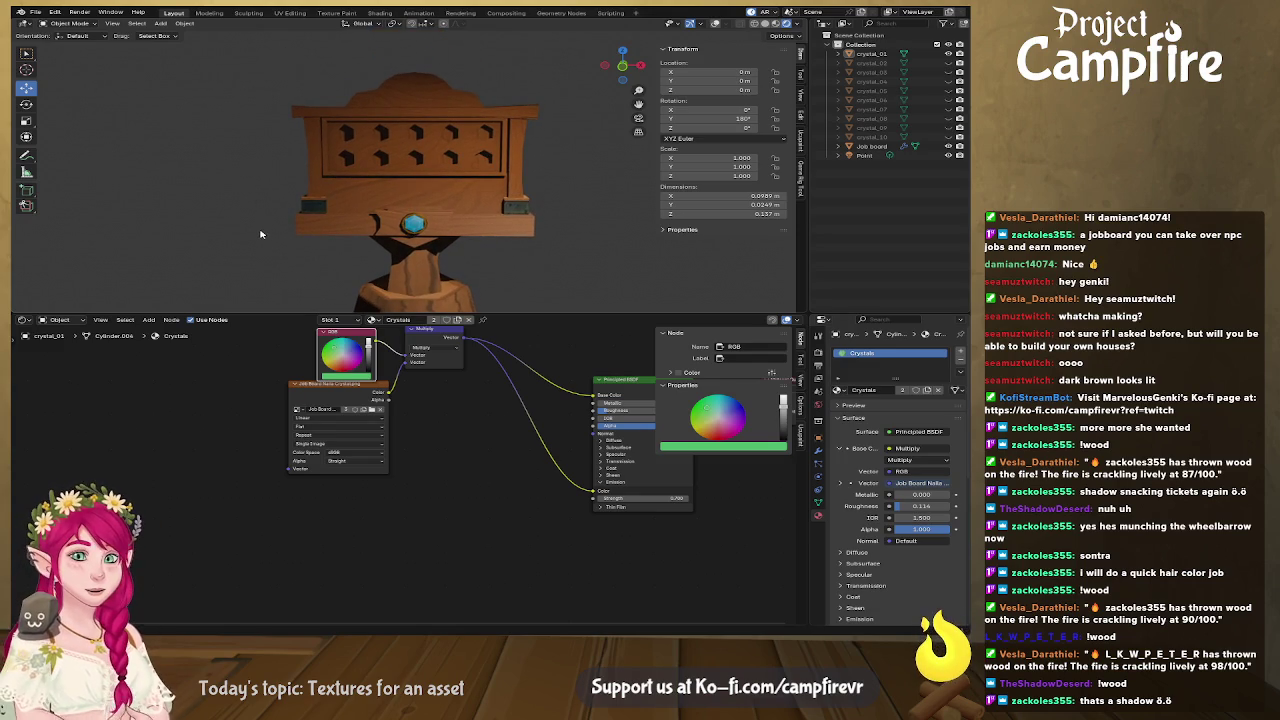
key("ctrl+s")
scroll(355, 205, "down", 4)
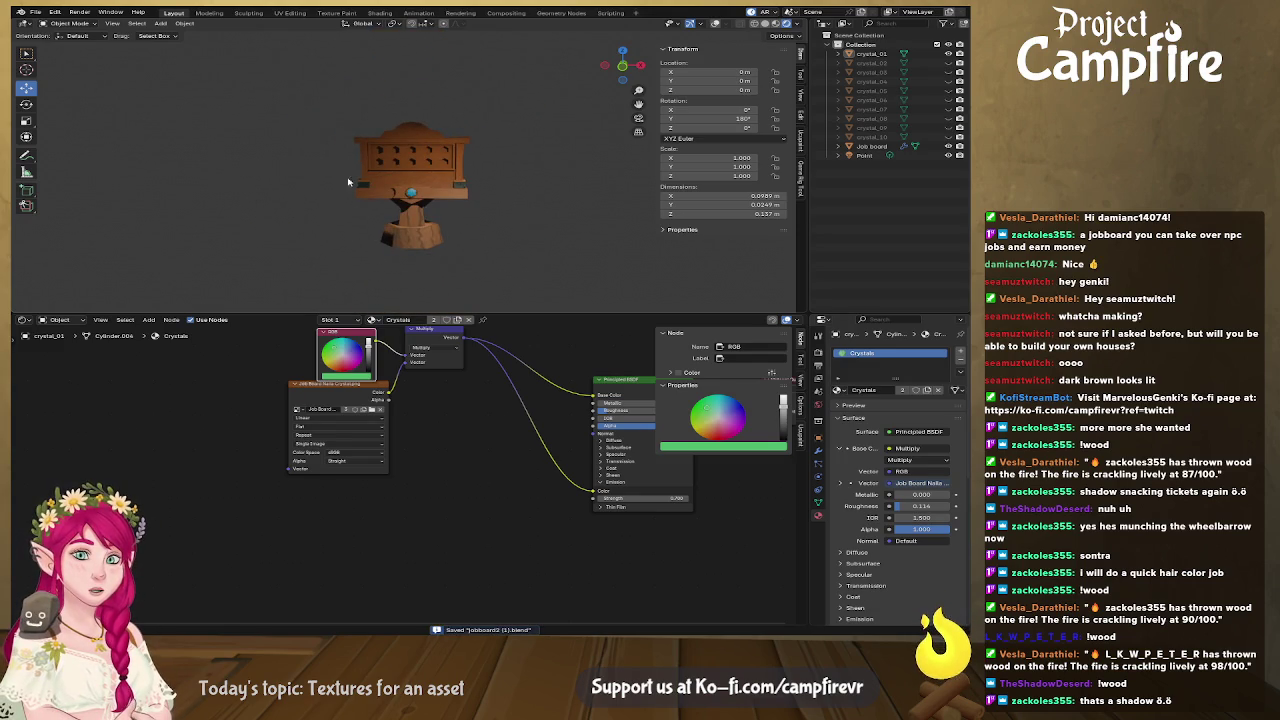
left_click(893, 55)
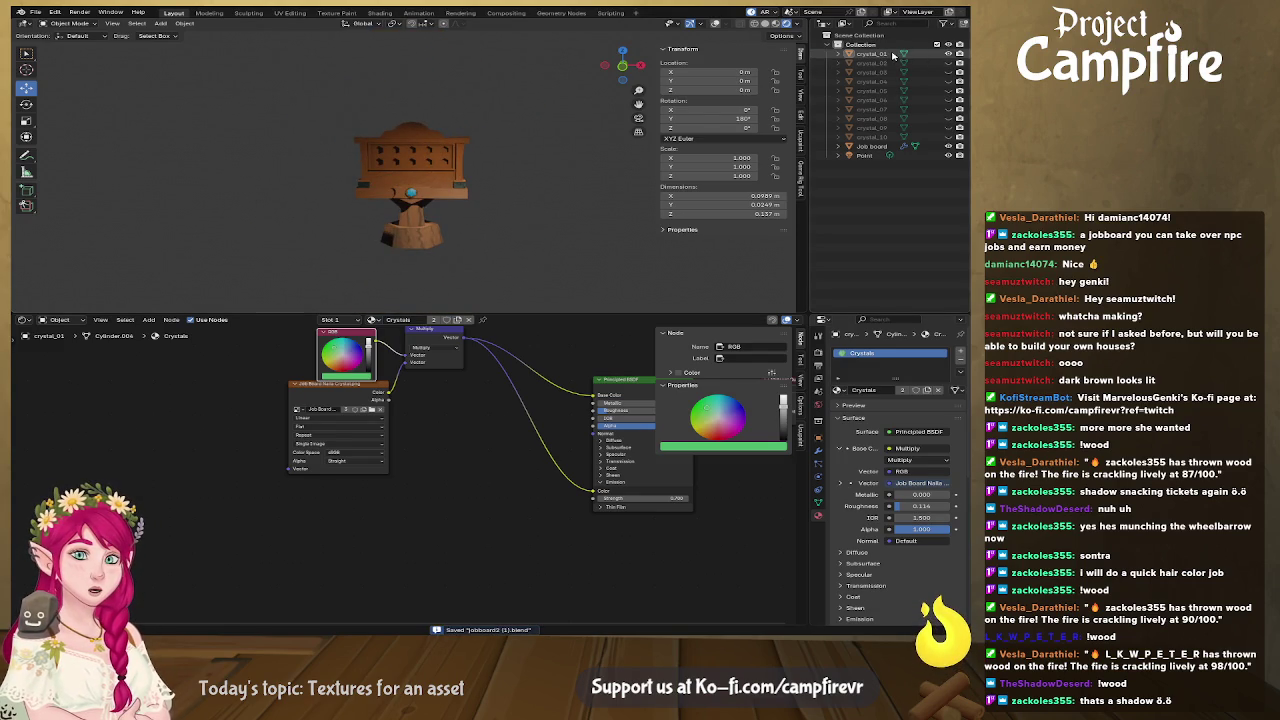
left_click(872, 147)
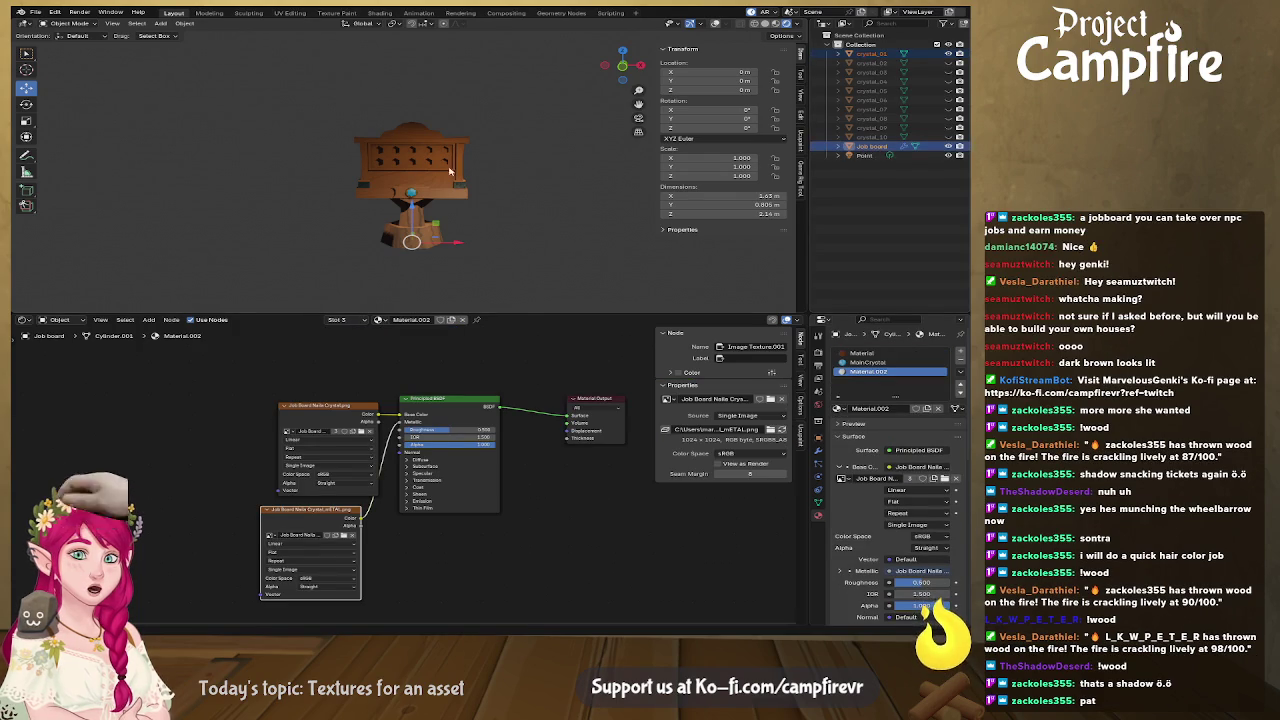
Browse the File > Export formats without exporting, then re-save jobboard2 (1).blend.
left_click(35, 12)
mouse_move(55, 152)
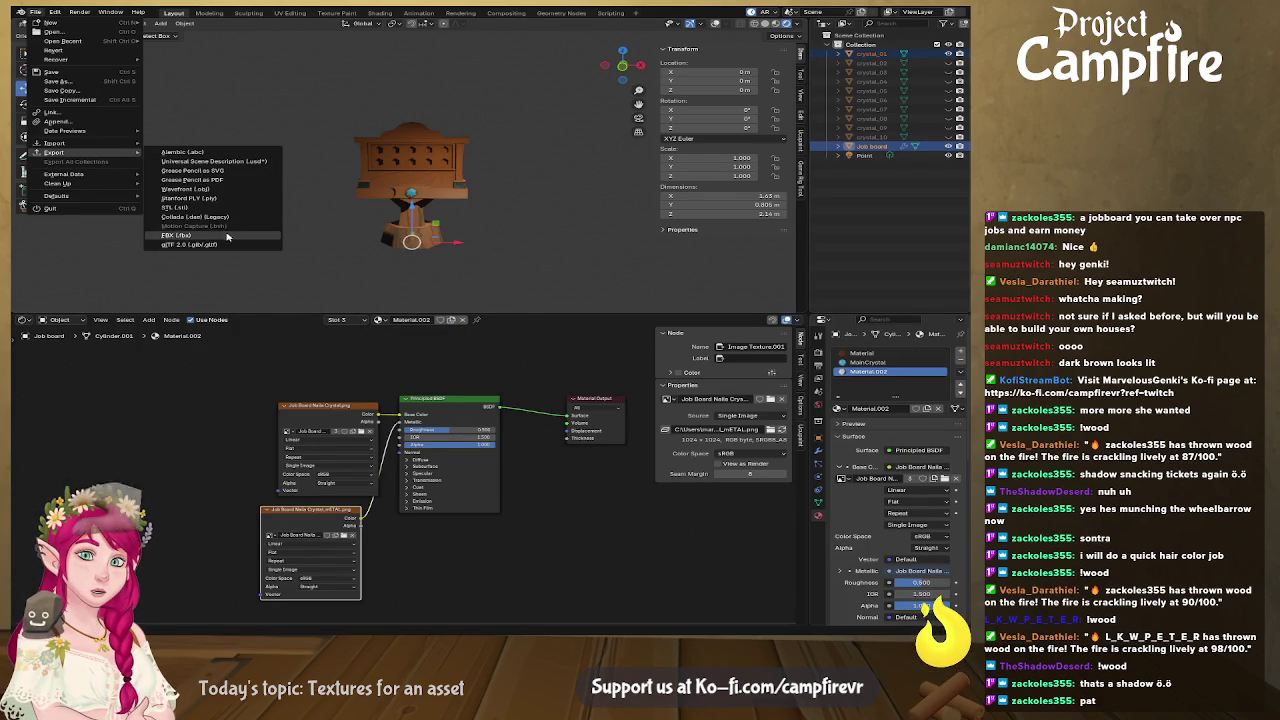
left_click(222, 242)
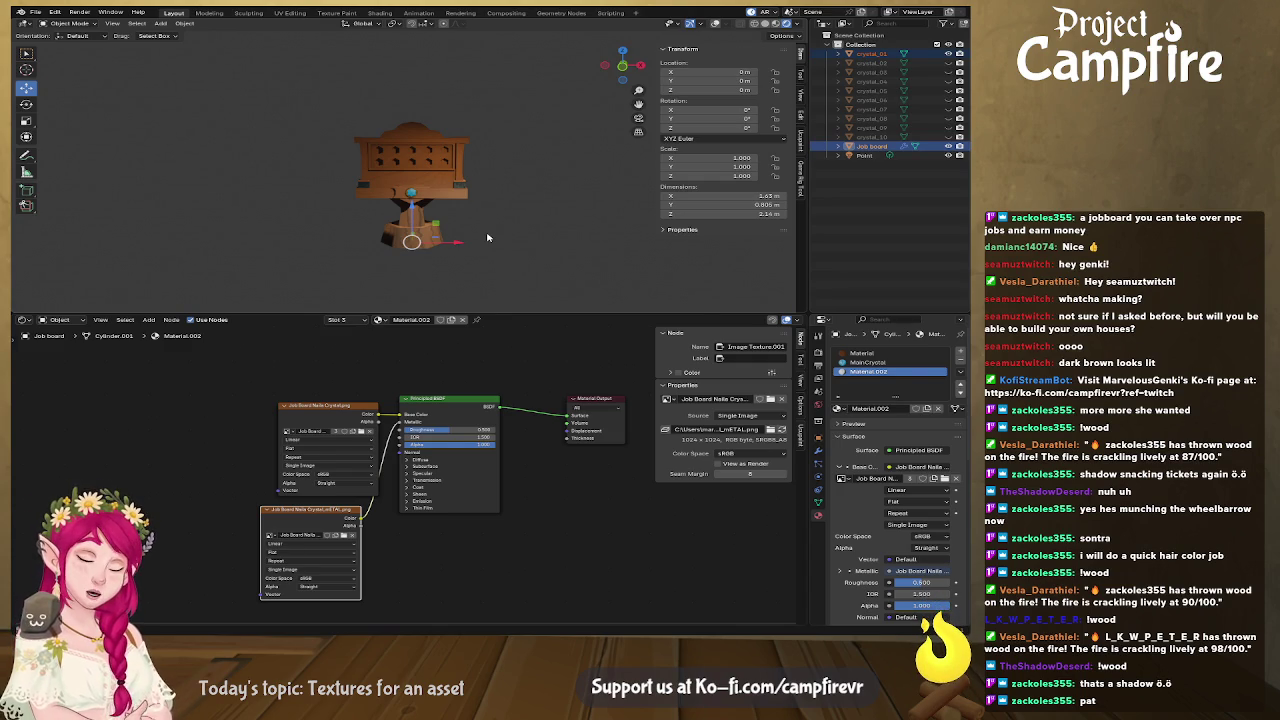
left_click(210, 125)
key("ctrl+s")
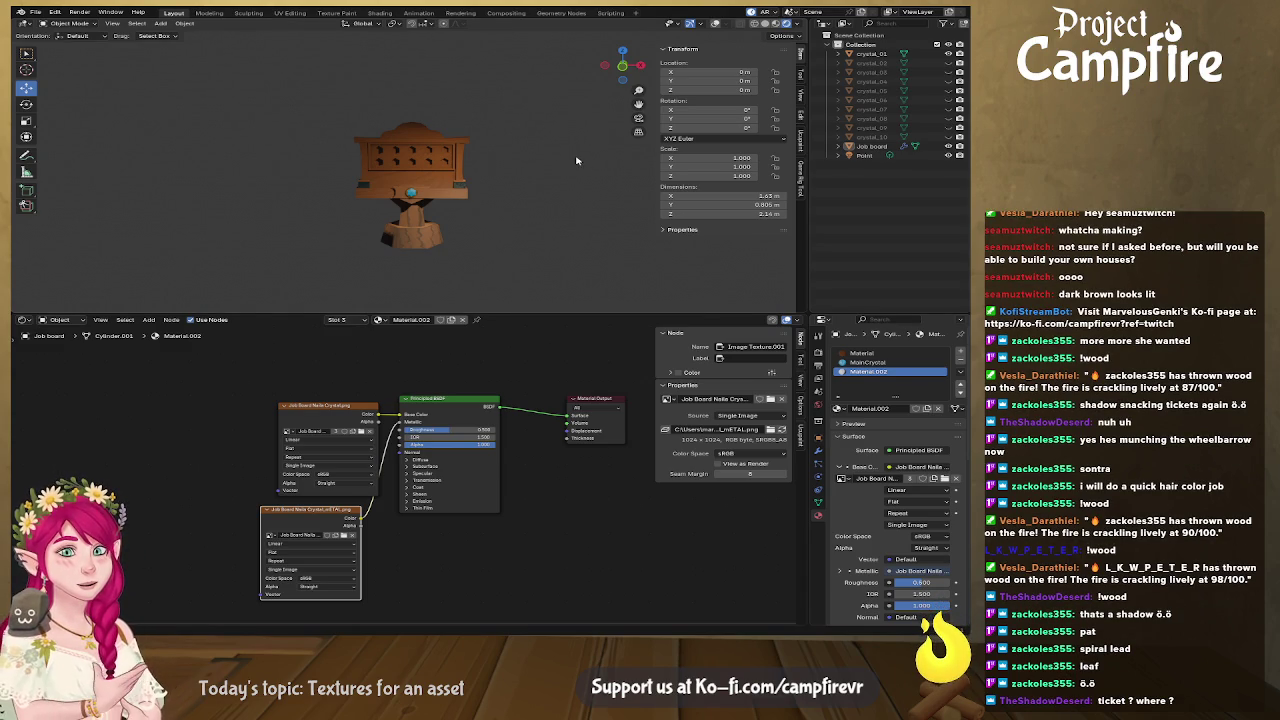
mouse_move(586, 198)
middle_mouse_down()
mouse_move(529, 194)
mouse_move(586, 200)
mouse_move(571, 206)
mouse_move(590, 185)
middle_mouse_up()
Select the point light and raise it straight up along Z.
scroll(558, 201, "up", 2)
scroll(595, 178, "up", 1)
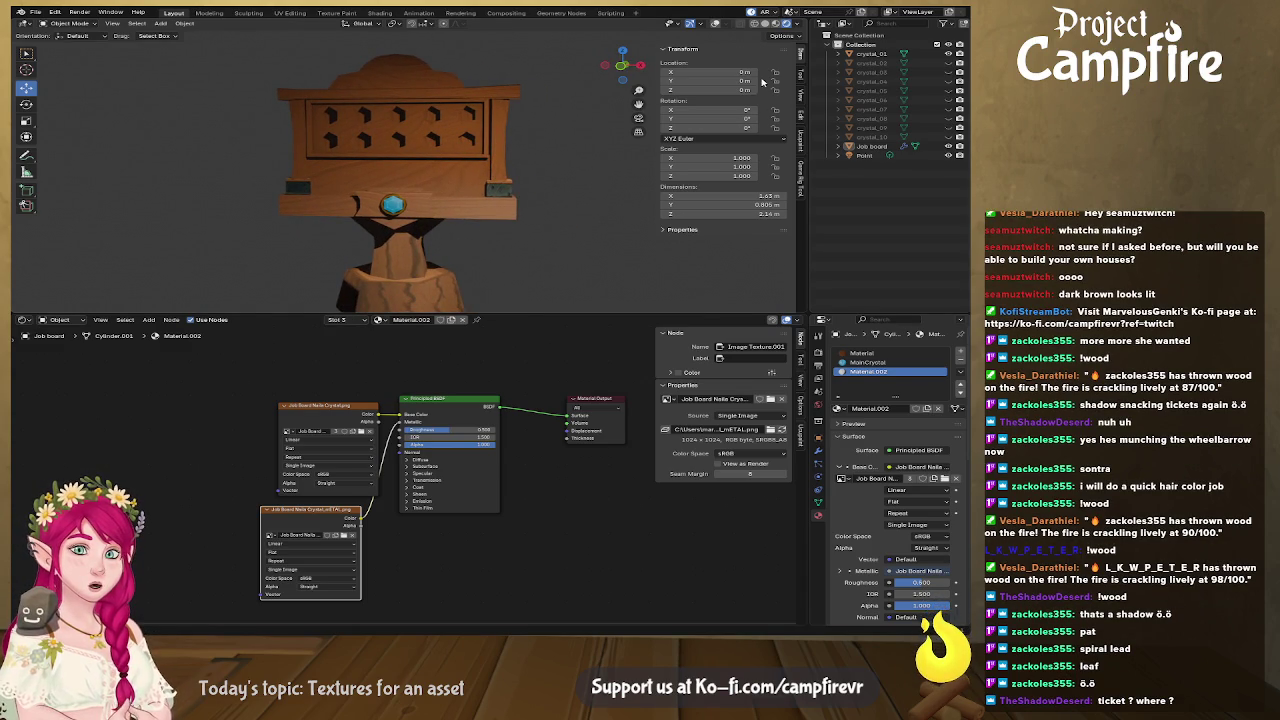
left_click(864, 155)
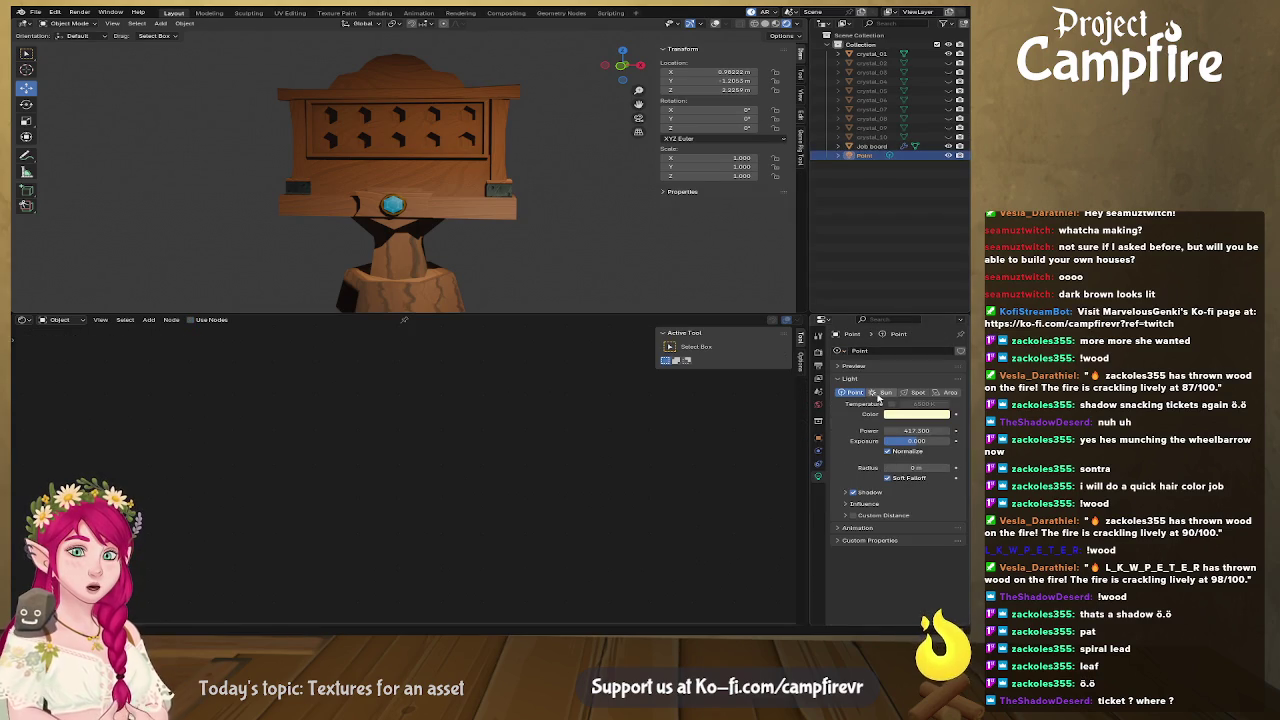
middle_click_drag(690, 160, 720, 158)
left_click(717, 23)
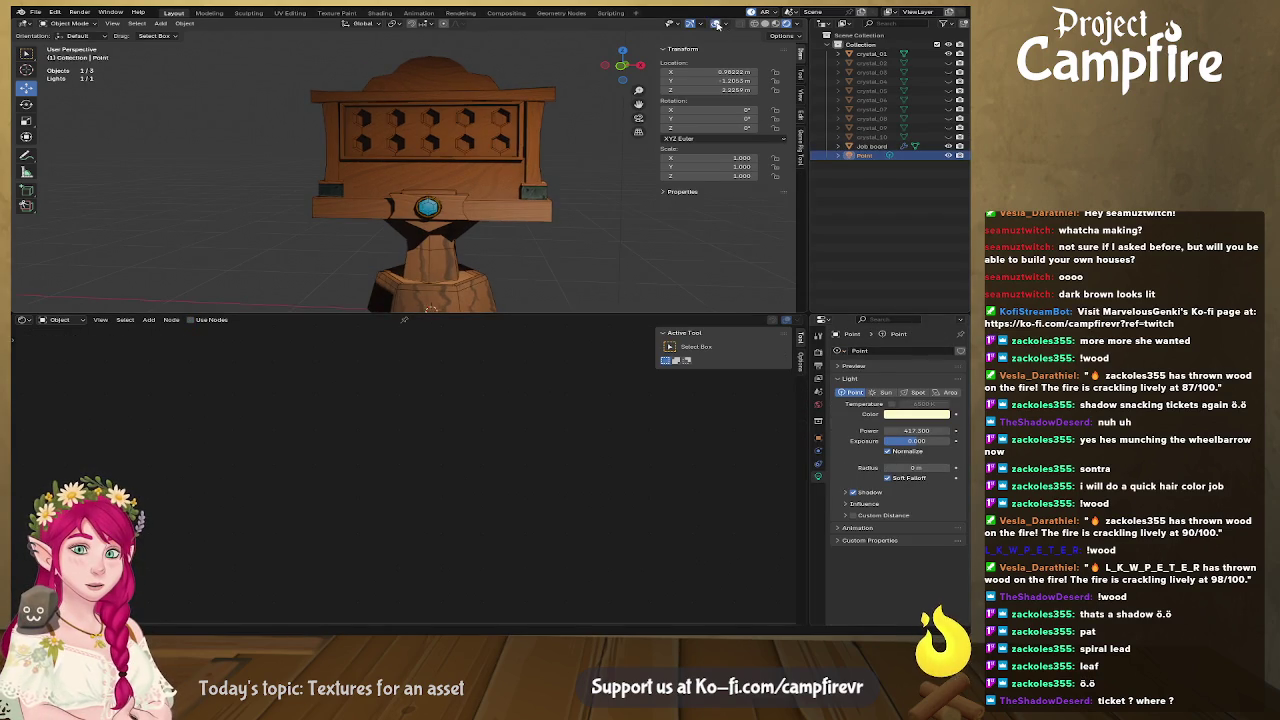
middle_click_drag(523, 192, 331, 165)
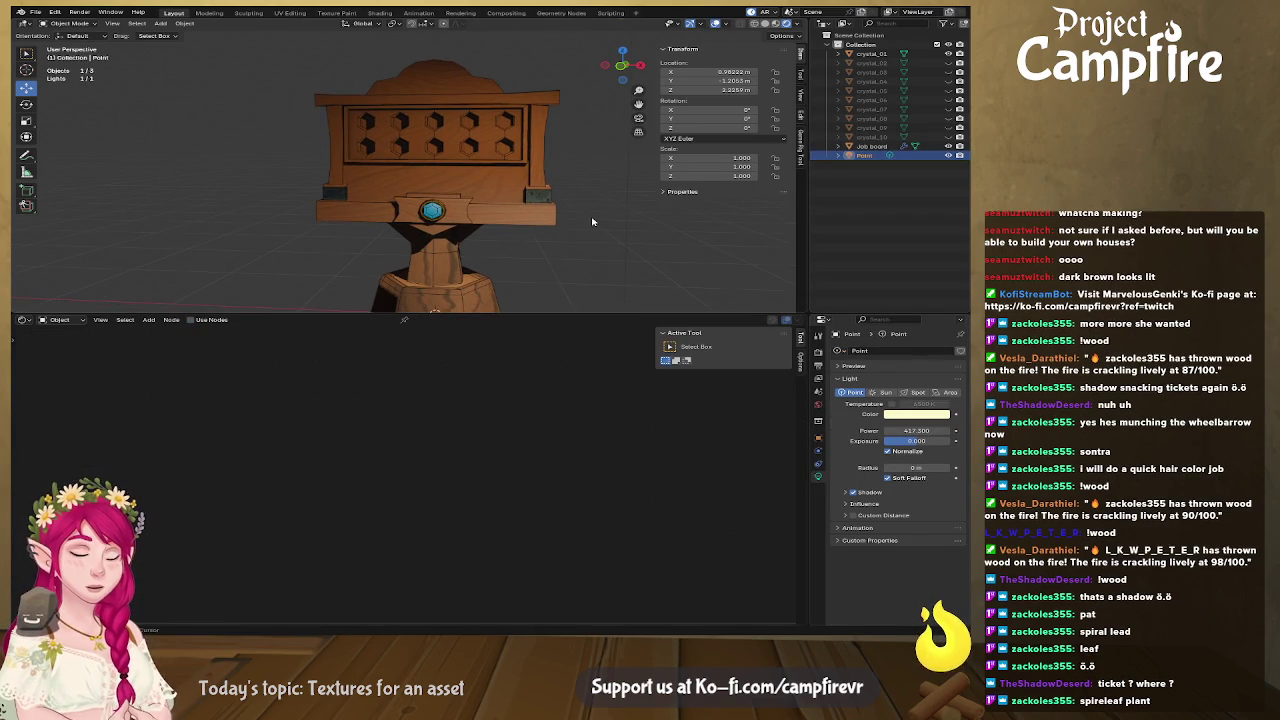
mouse_move(597, 223)
middle_mouse_down()
mouse_move(419, 231)
mouse_move(429, 125)
middle_mouse_up()
key("g")
key("z")
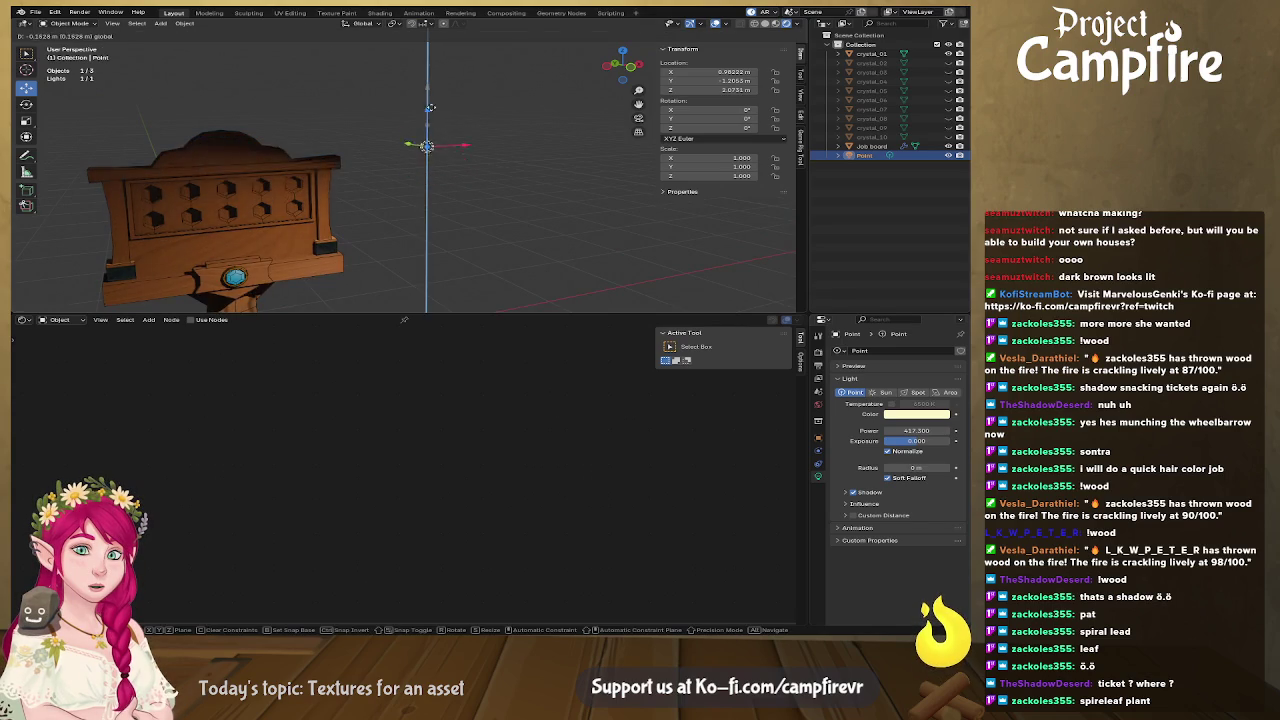
left_click(429, 115)
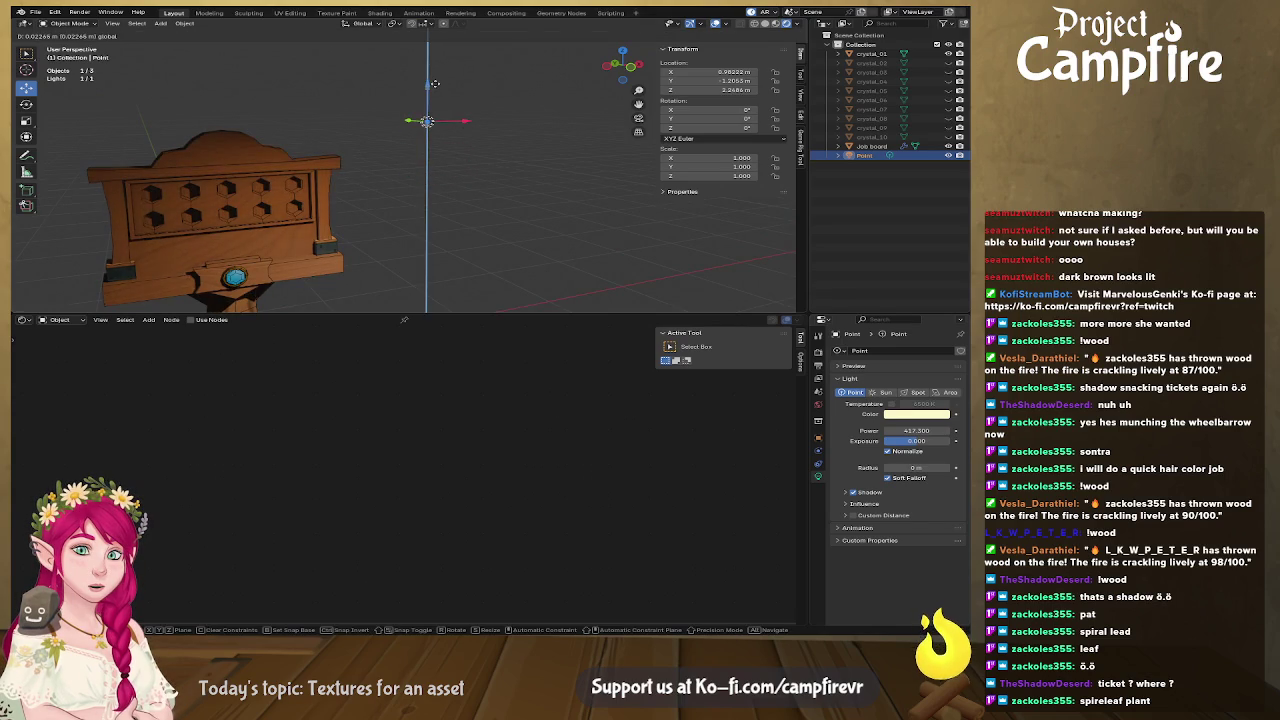
Turn the light into a Sun lamp with strength 15.
left_click(887, 393)
middle_click_drag(450, 195, 480, 200)
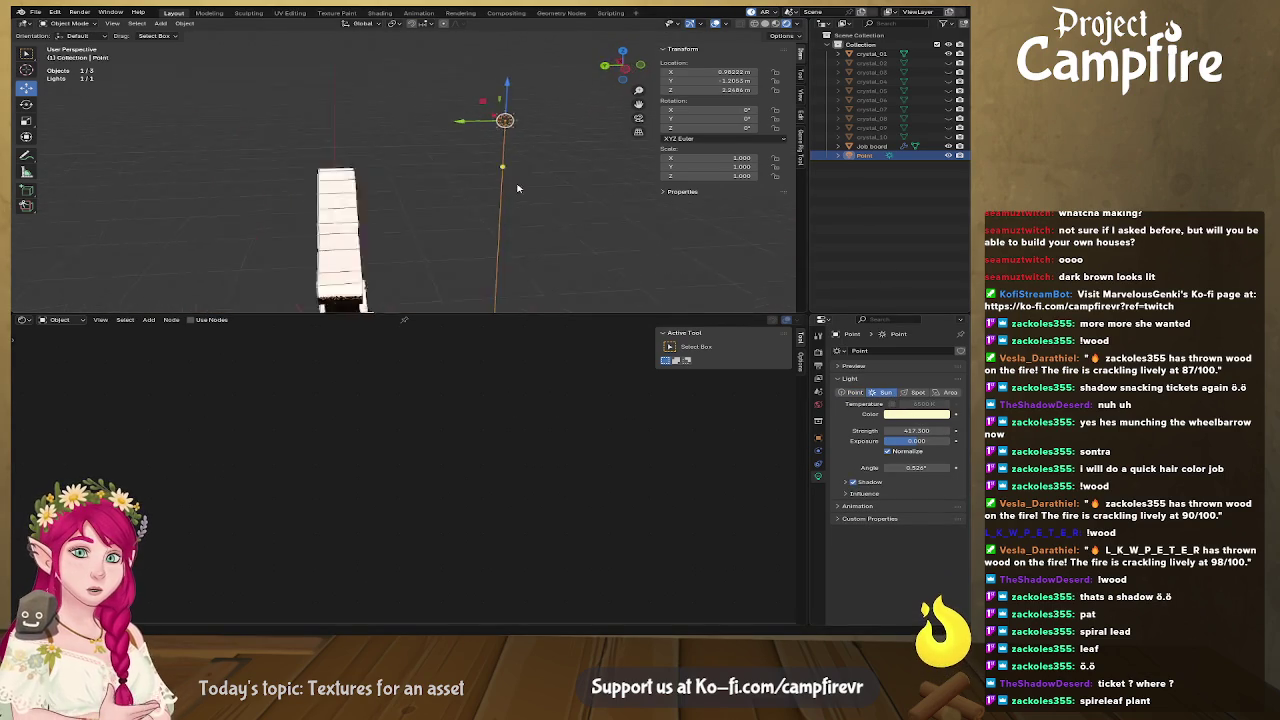
left_click_drag(916, 430, 914, 430)
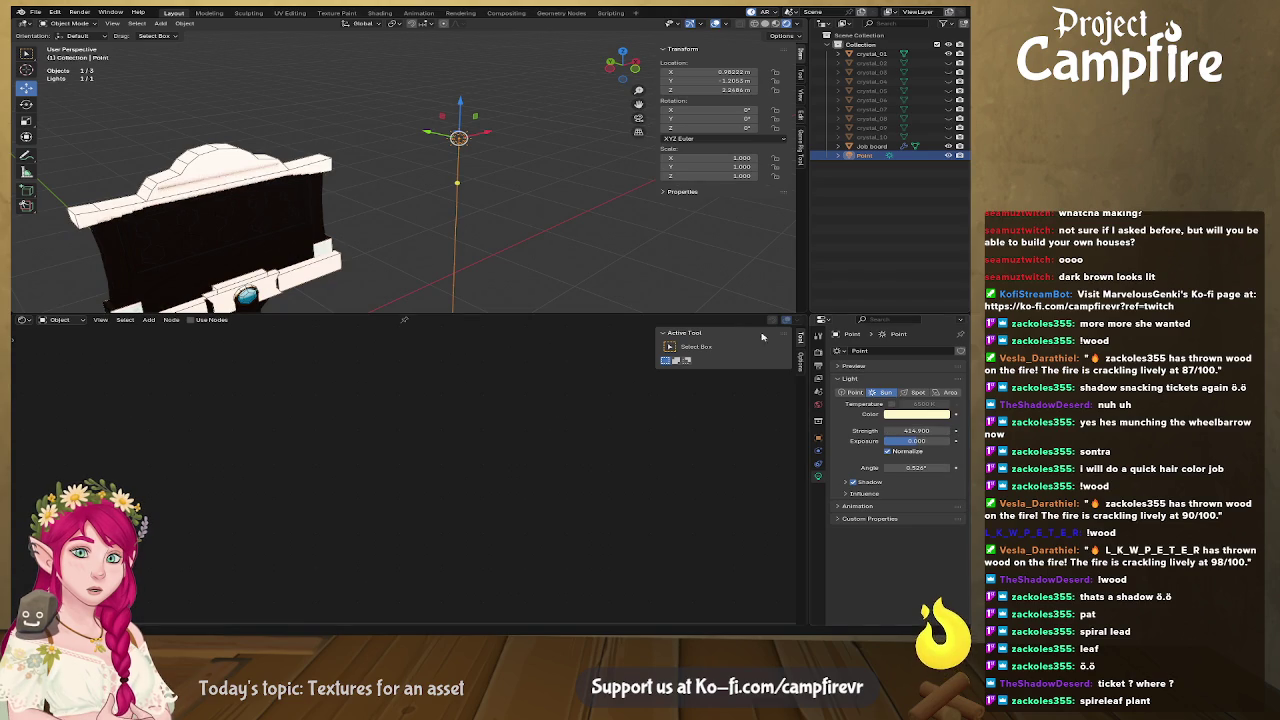
scroll(500, 163, "down", 5)
scroll(483, 177, "down", 2)
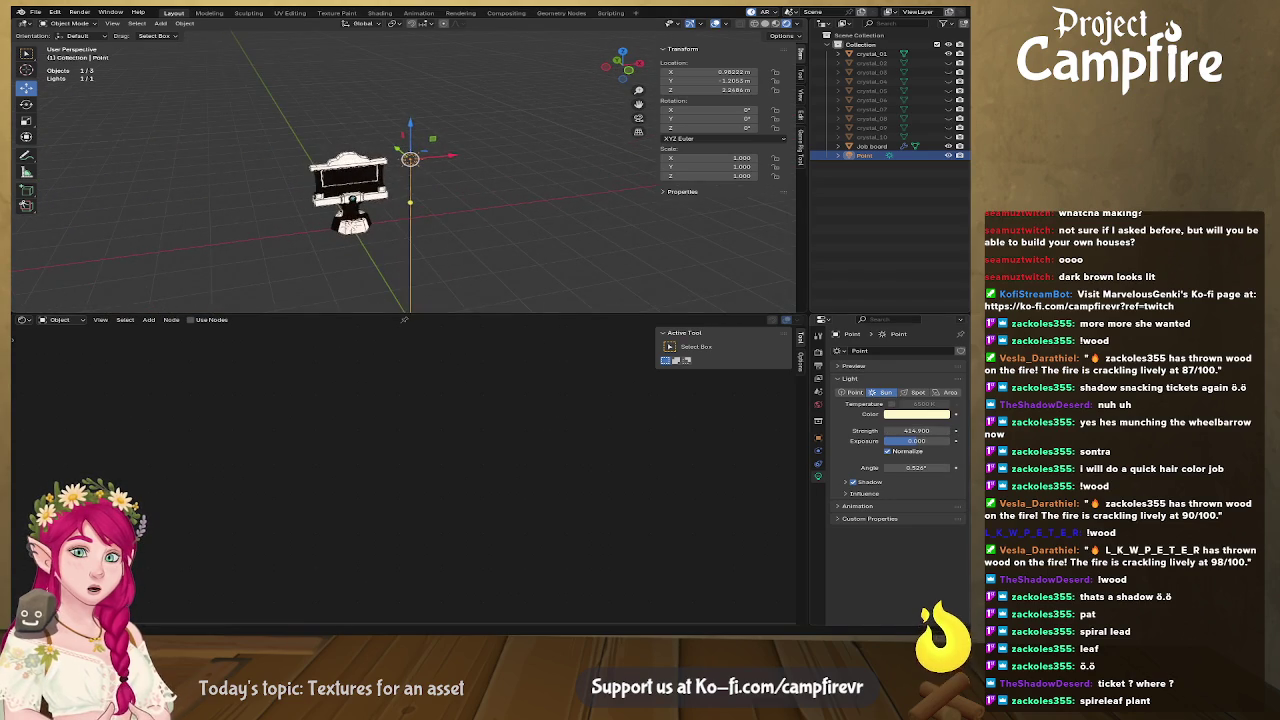
left_click_drag(917, 431, 897, 431)
left_click(921, 431)
type("15")
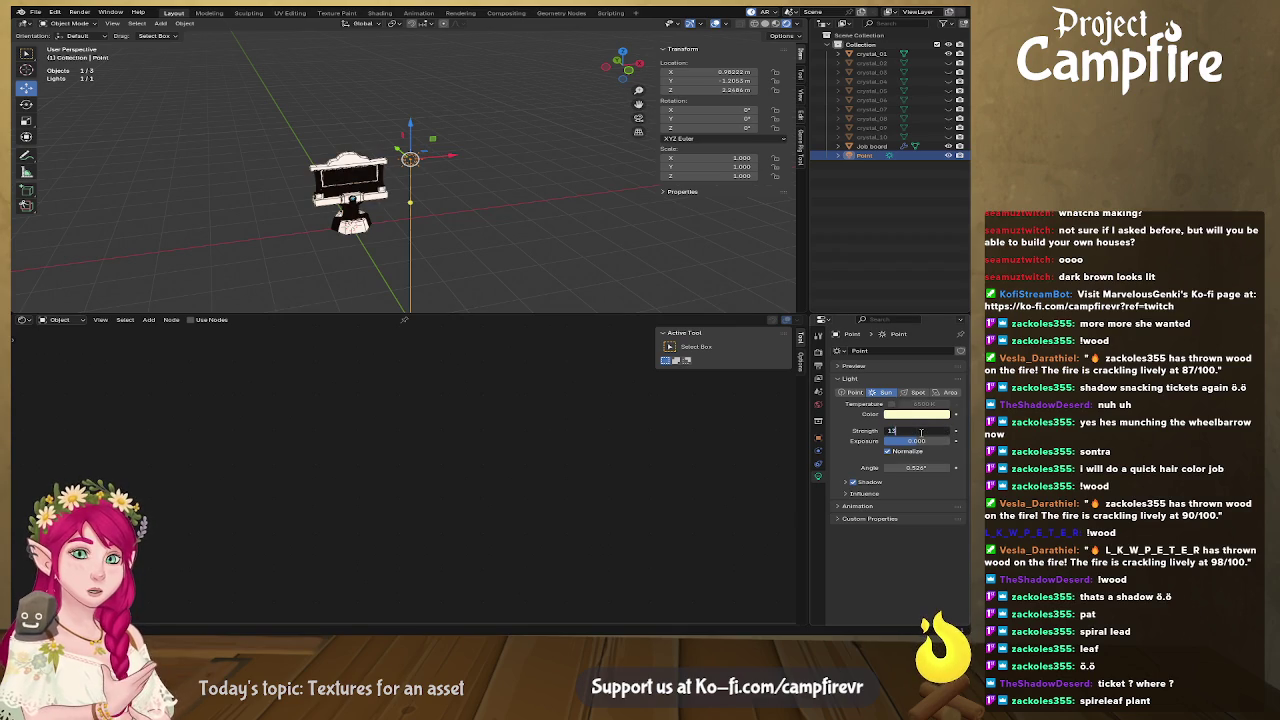
key("Return")
Aim the sun at the job board.
mouse_move(502, 288)
middle_mouse_down()
mouse_move(594, 223)
mouse_move(414, 229)
mouse_move(592, 235)
mouse_move(565, 238)
middle_mouse_up()
scroll(479, 234, "up", 3)
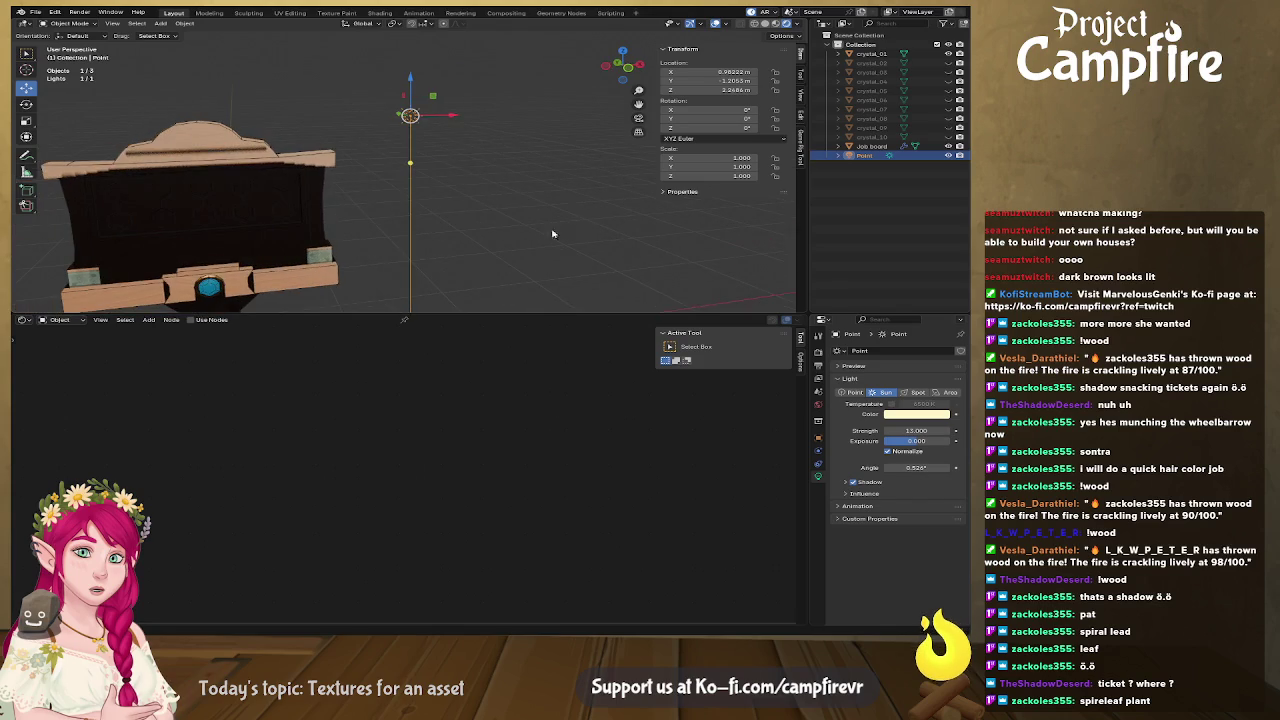
middle_click_drag(630, 204, 538, 215)
key("shift+t")
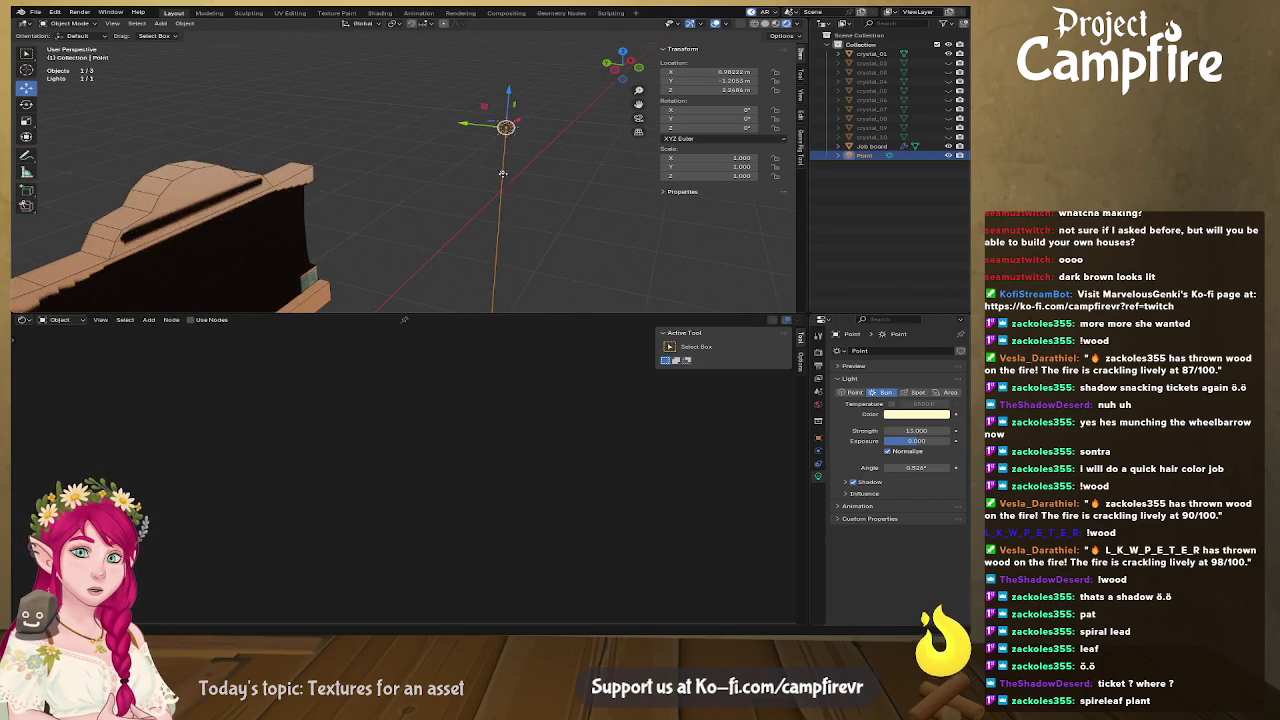
left_click(460, 156)
mouse_move(460, 156)
middle_mouse_down()
mouse_move(432, 206)
mouse_move(604, 205)
middle_mouse_up()
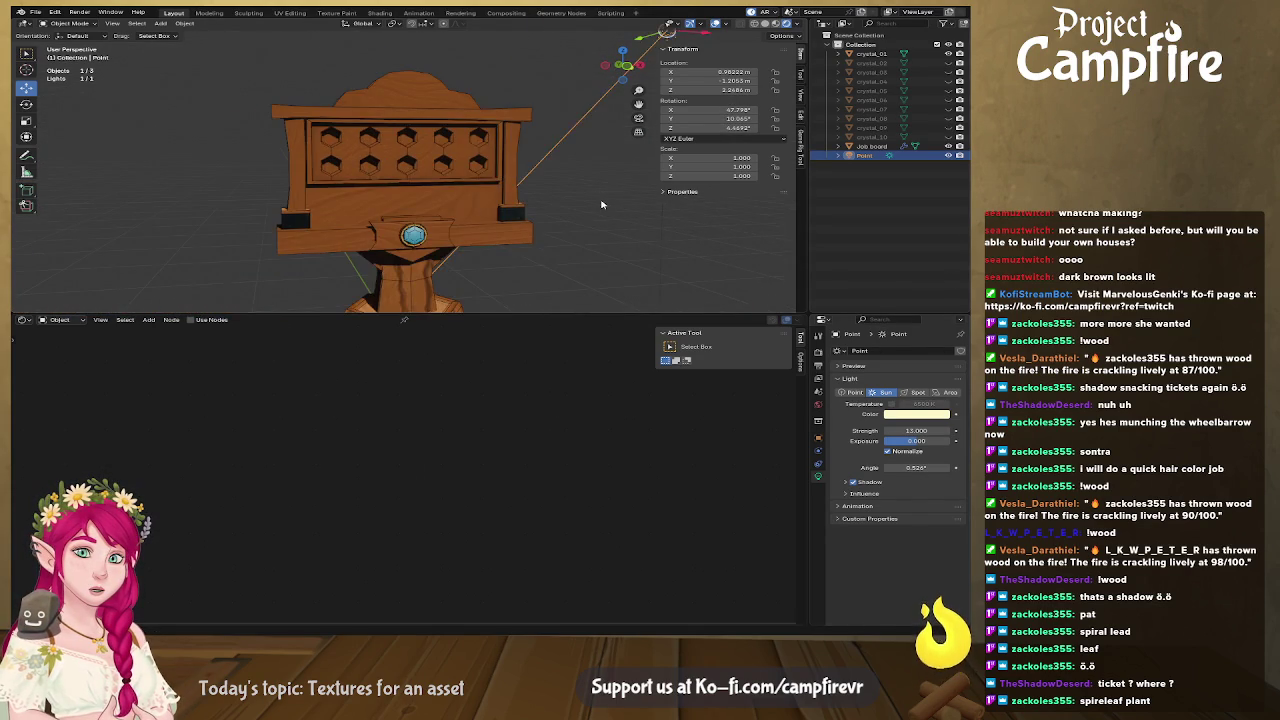
Tilt the sun's direction, set strength 11.47, raise exposure, and widen the angle to 12.6°.
left_click(604, 207)
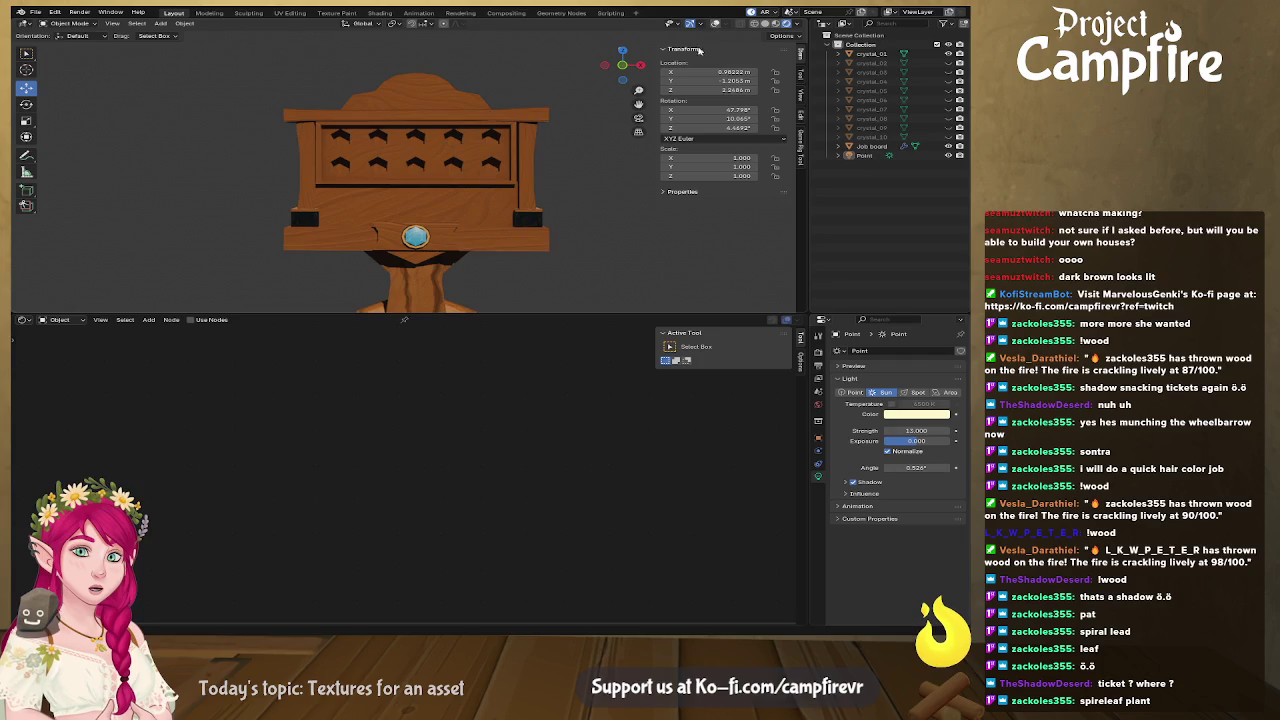
middle_click_drag(600, 241, 608, 192)
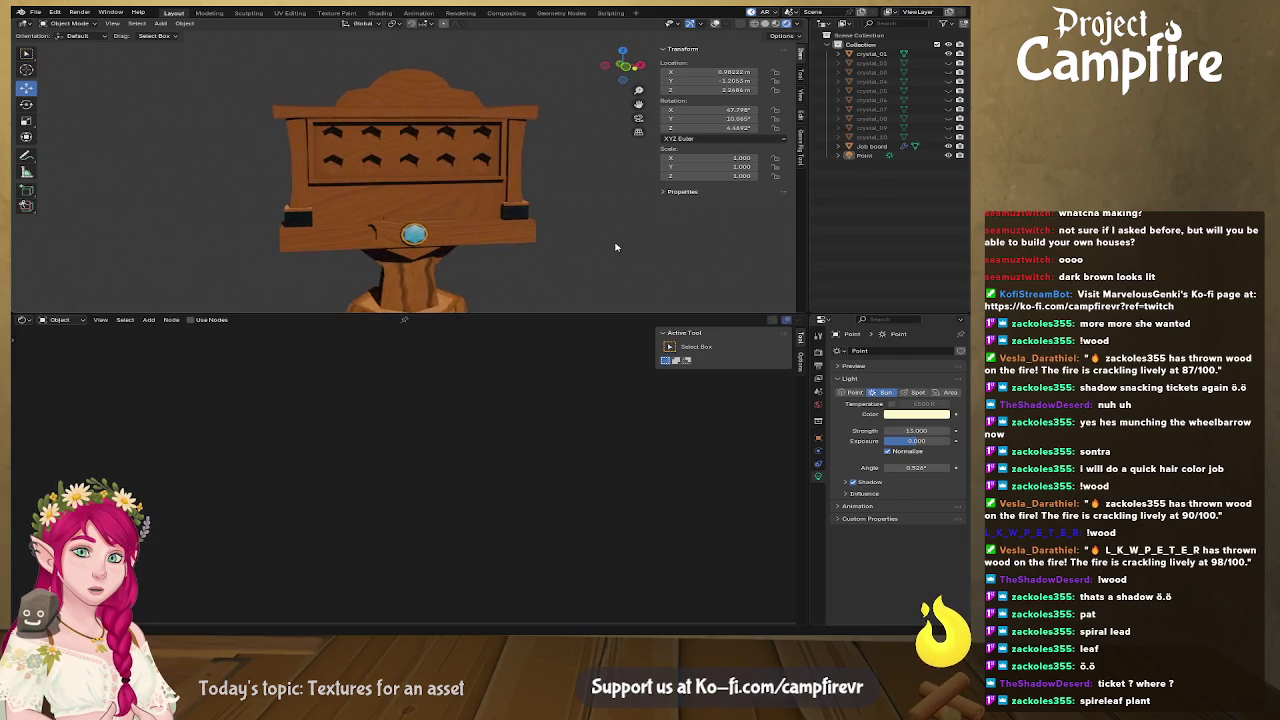
scroll(608, 192, "down", 1)
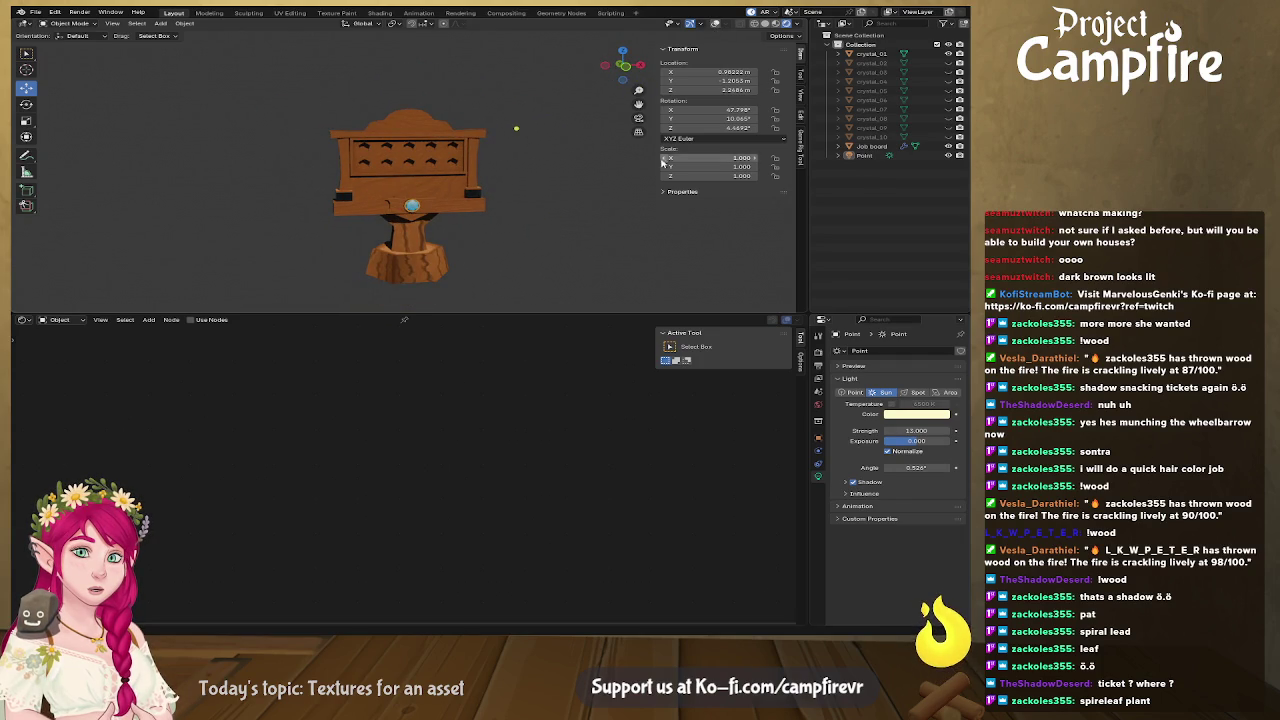
left_click(716, 23)
left_click_drag(516, 128, 505, 124)
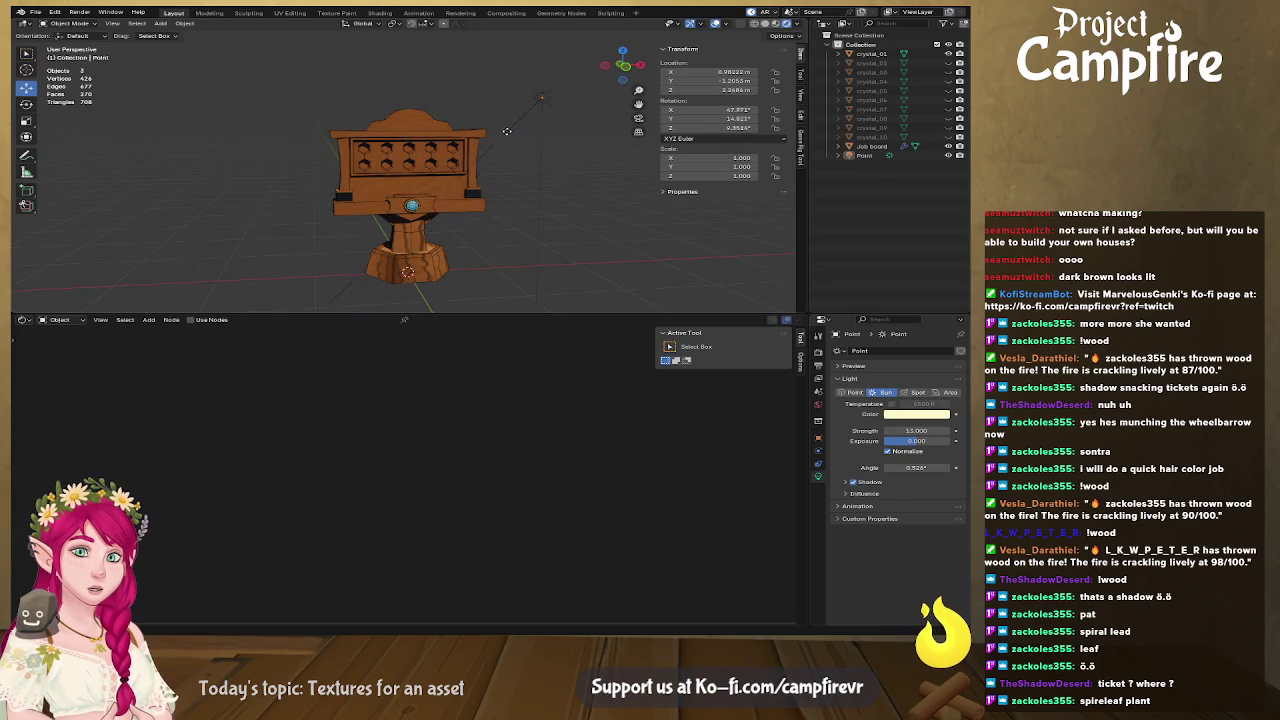
left_click_drag(908, 430, 898, 430)
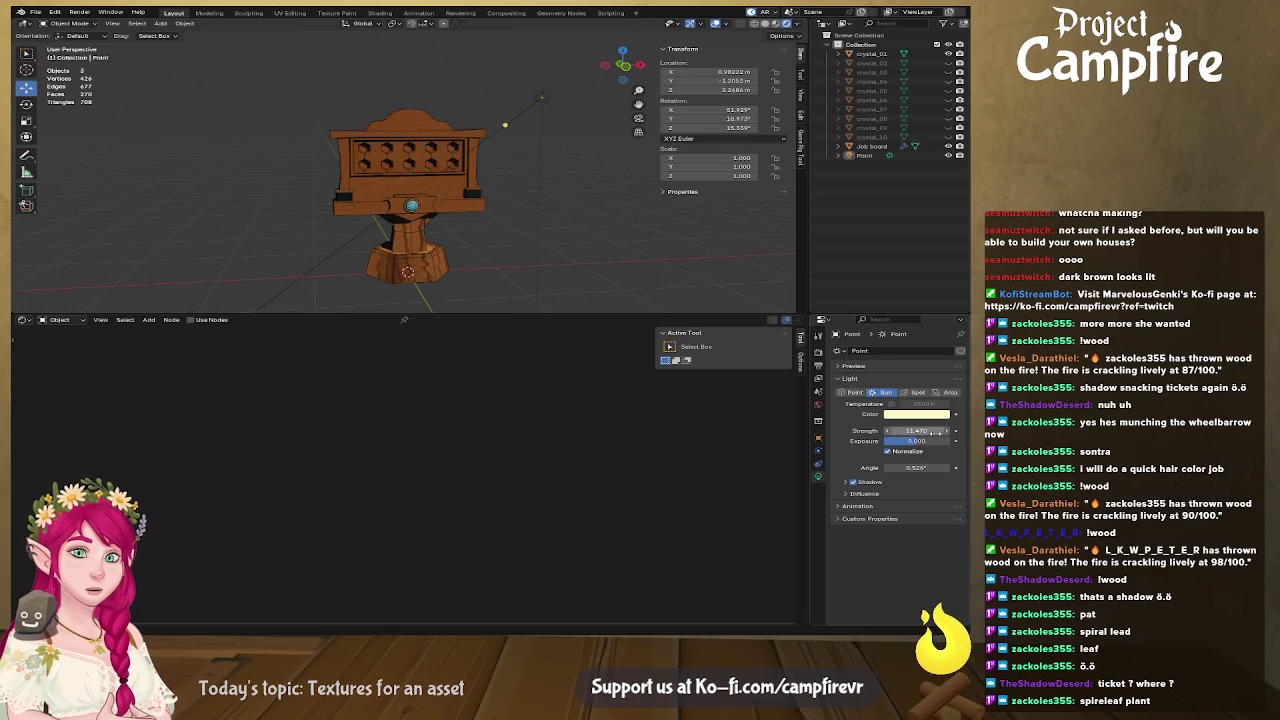
mouse_move(915, 441)
left_mouse_down()
mouse_move(930, 441)
mouse_move(895, 441)
mouse_move(925, 441)
left_mouse_up()
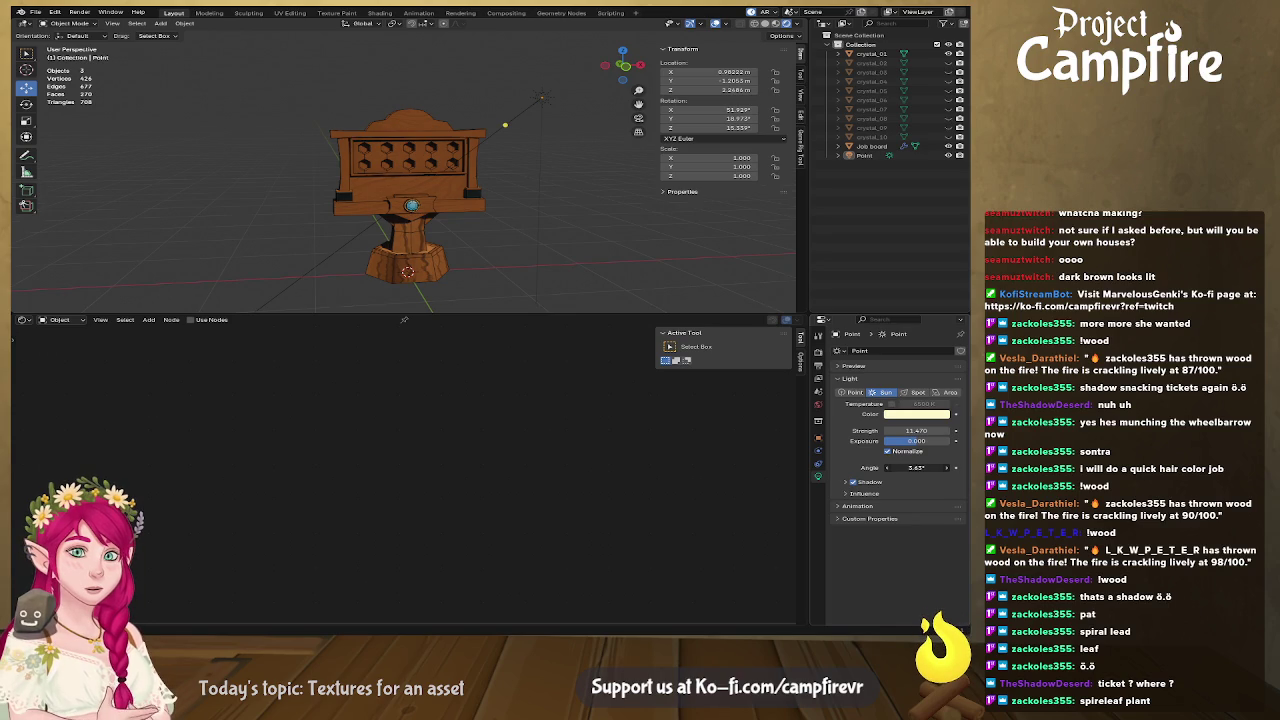
left_click_drag(916, 467, 926, 467)
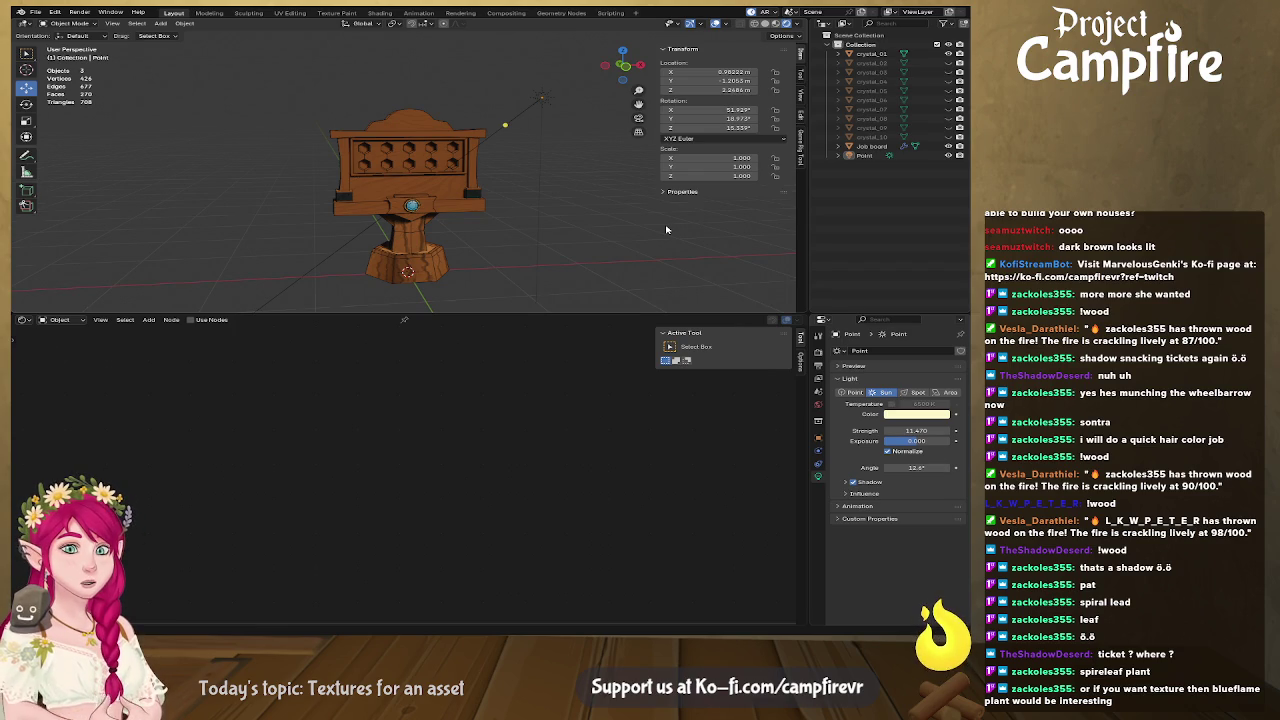
Enlarge the 3D viewport over the node area and inspect the sun-lit board.
scroll(575, 235, "up", 1)
scroll(595, 231, "up", 2)
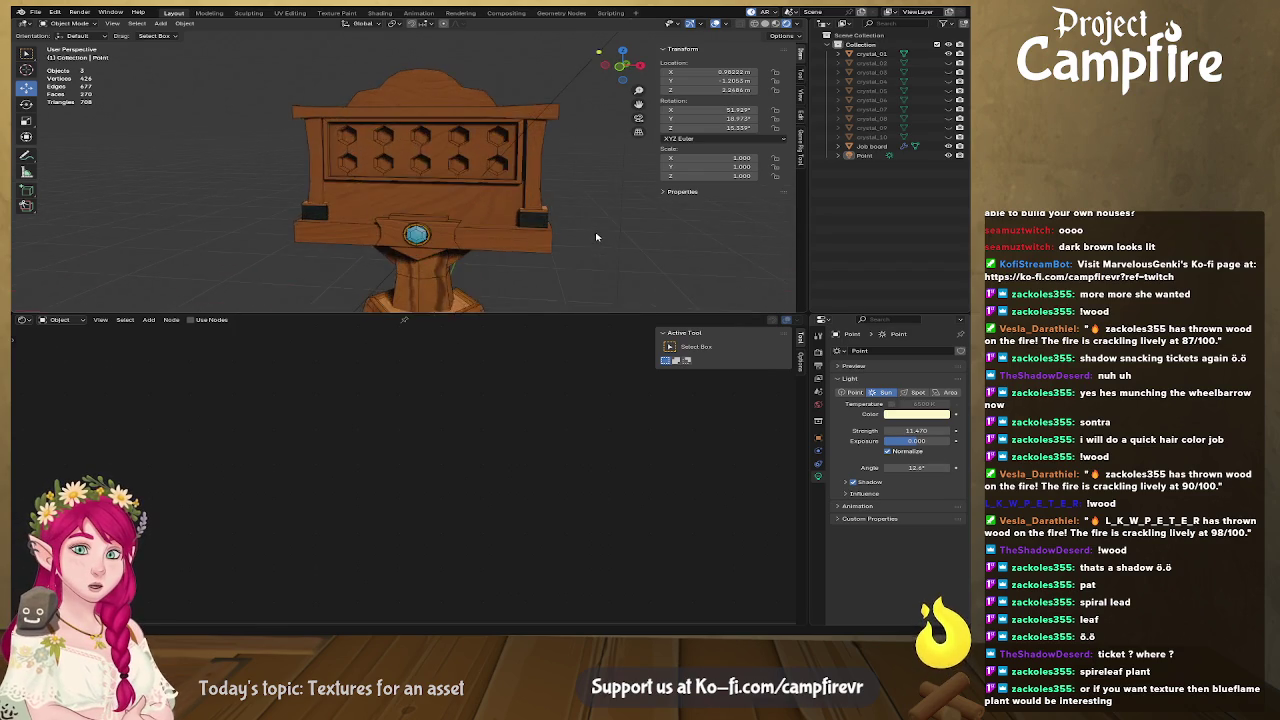
scroll(598, 236, "up", 2)
middle_click_drag(598, 238, 635, 245)
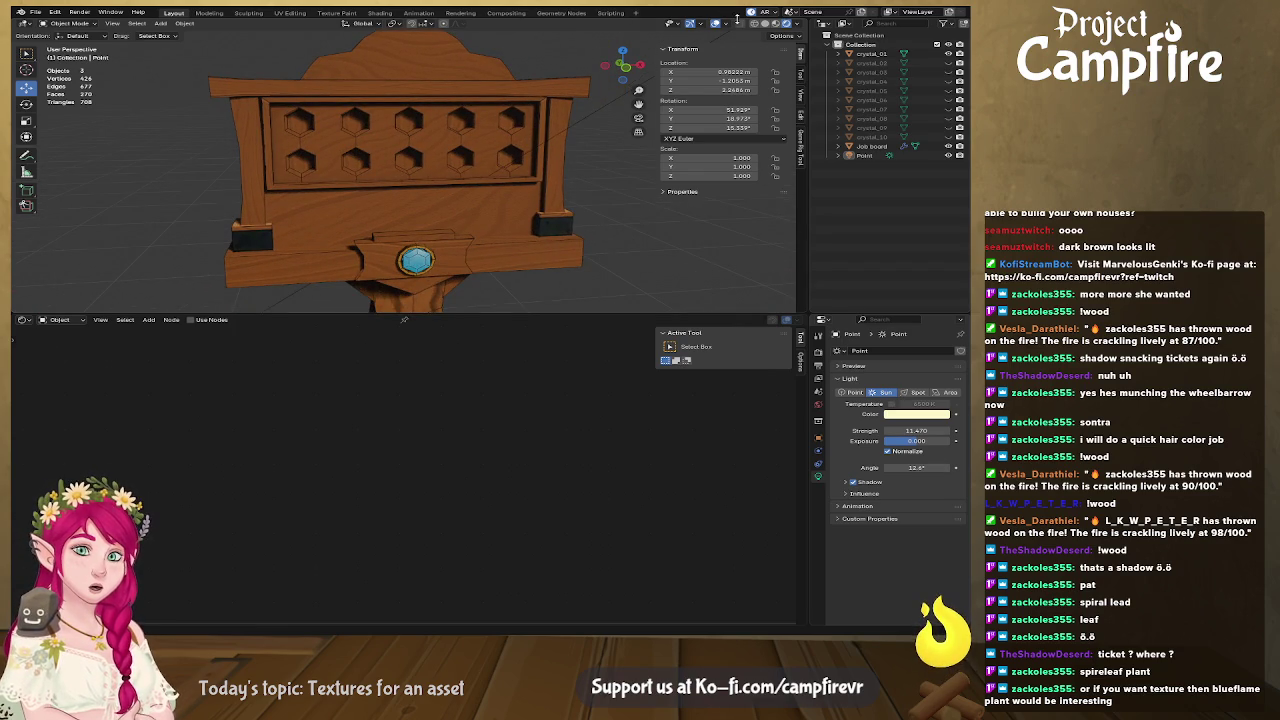
scroll(628, 260, "down", 3)
scroll(620, 258, "down", 1)
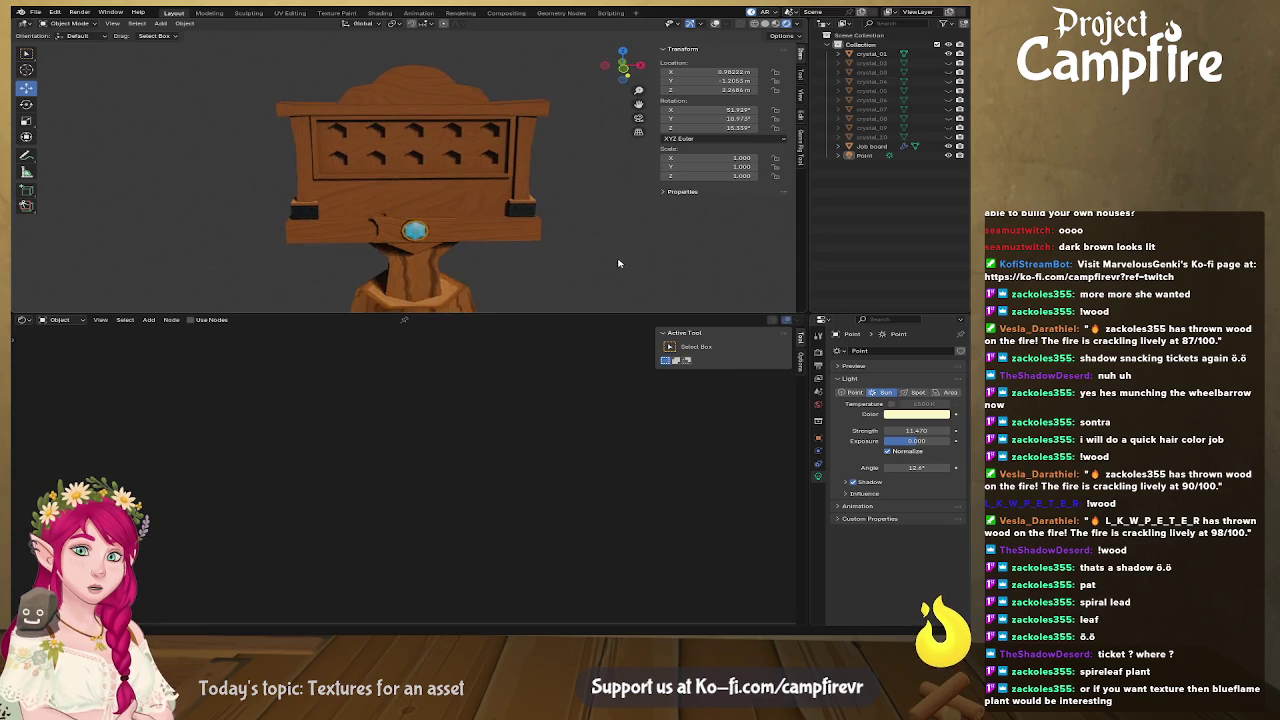
middle_click_drag(615, 257, 623, 289)
mouse_move(604, 317)
left_mouse_down()
mouse_move(580, 343)
mouse_move(531, 567)
left_mouse_up()
mouse_move(540, 525)
middle_mouse_down()
mouse_move(557, 517)
mouse_move(500, 428)
mouse_move(569, 450)
mouse_move(543, 443)
mouse_move(538, 457)
middle_mouse_up()
scroll(500, 428, "up", 1)
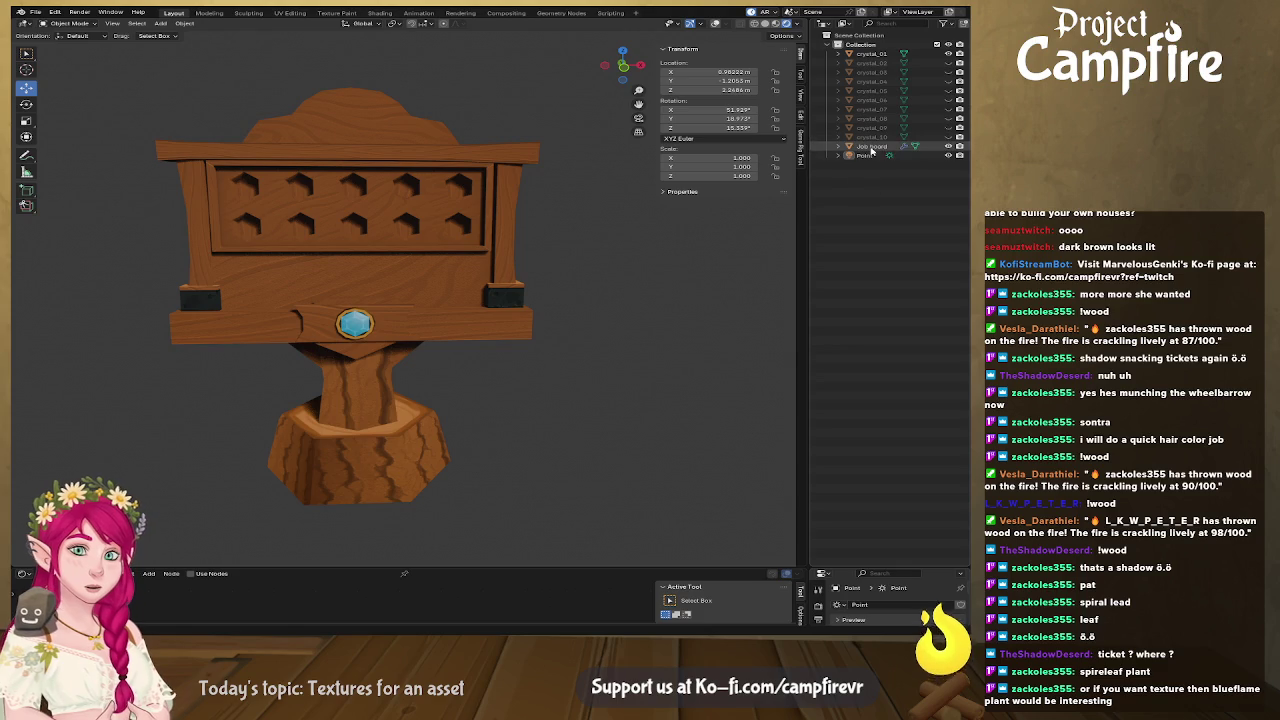
Save the scene again as jobboard2 (1).blend.
left_click(871, 146)
left_click(636, 325)
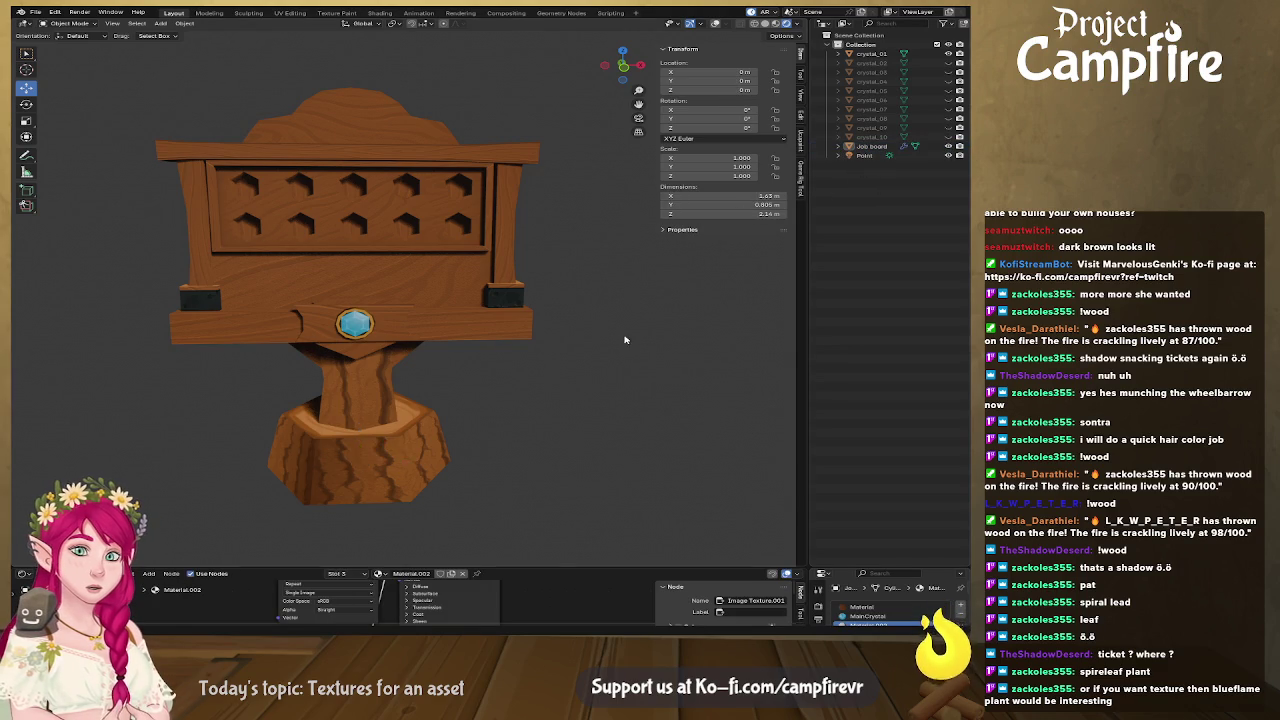
middle_click_drag(627, 341, 631, 339)
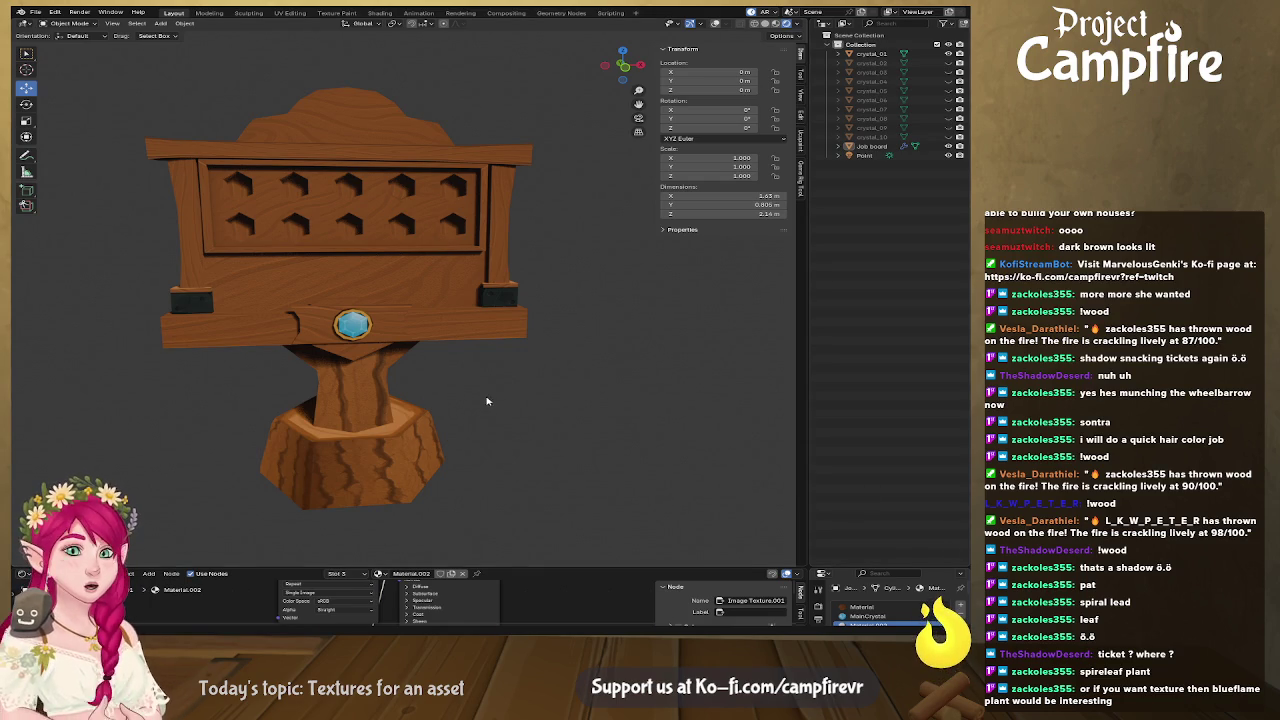
key("ctrl+s")
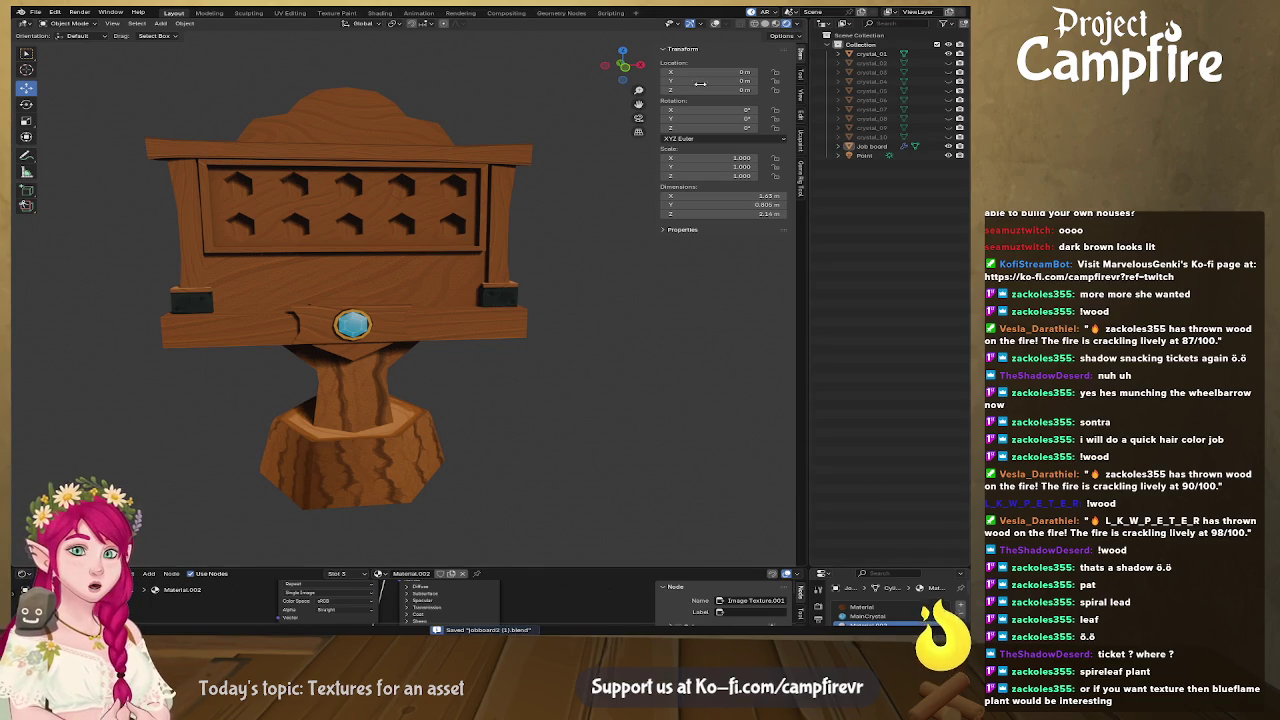
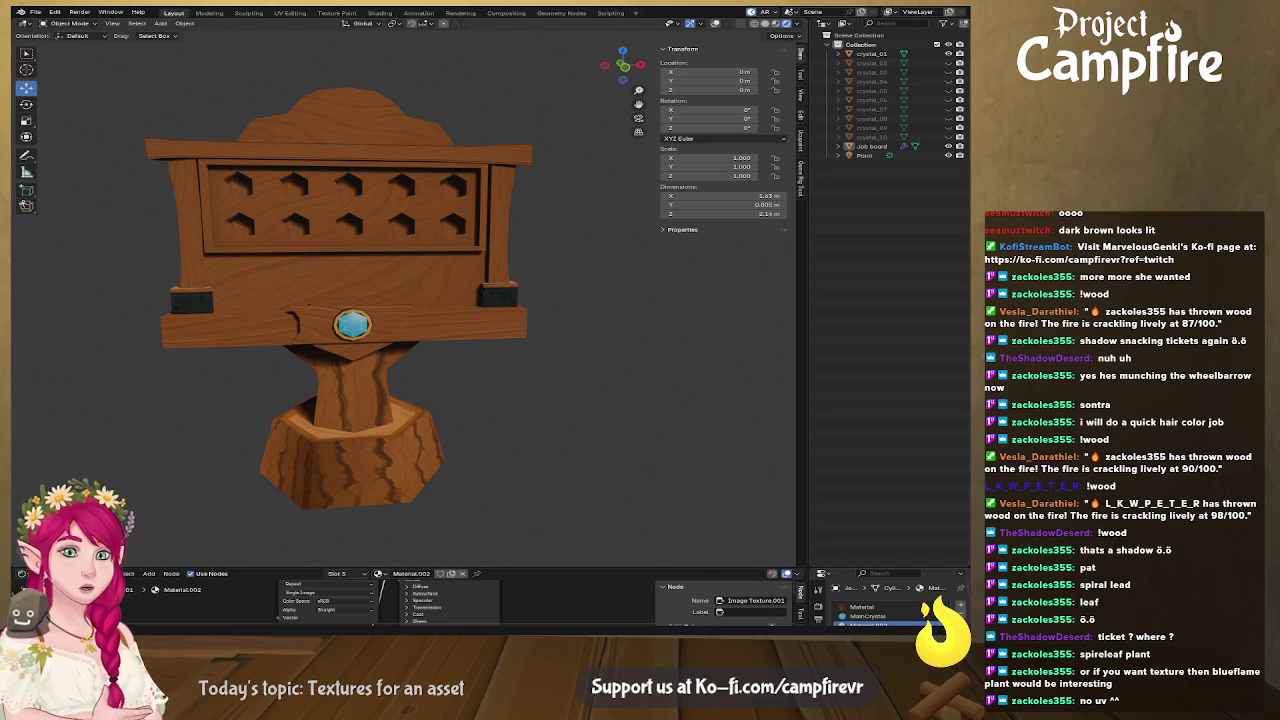
Start a new General scene and delete its default cube, camera and light.
key("ctrl+n")
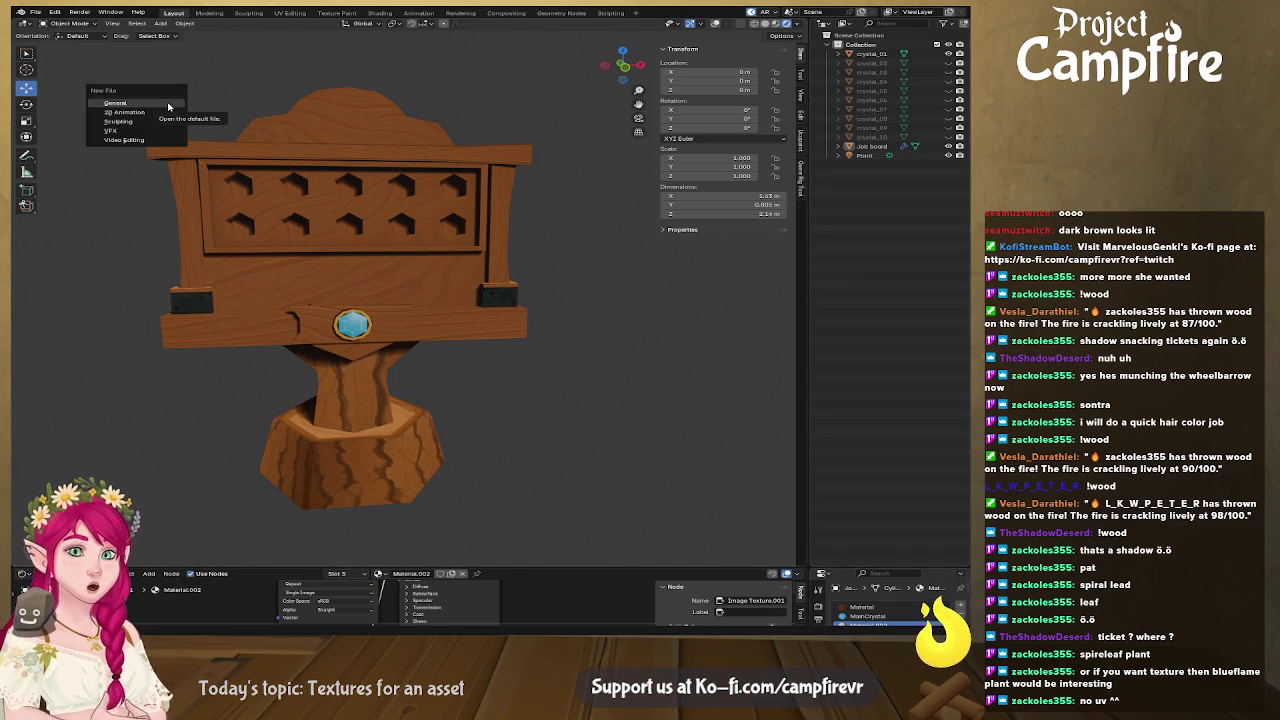
left_click(156, 104)
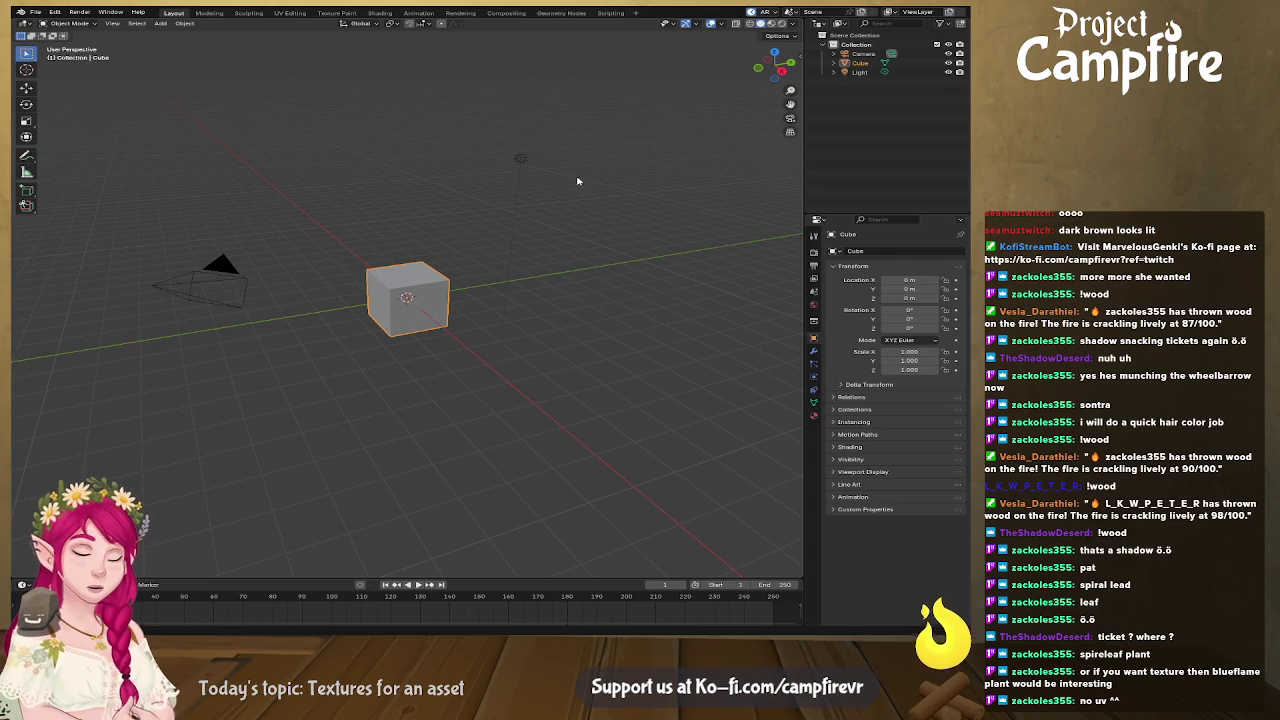
key("a")
key("Delete")
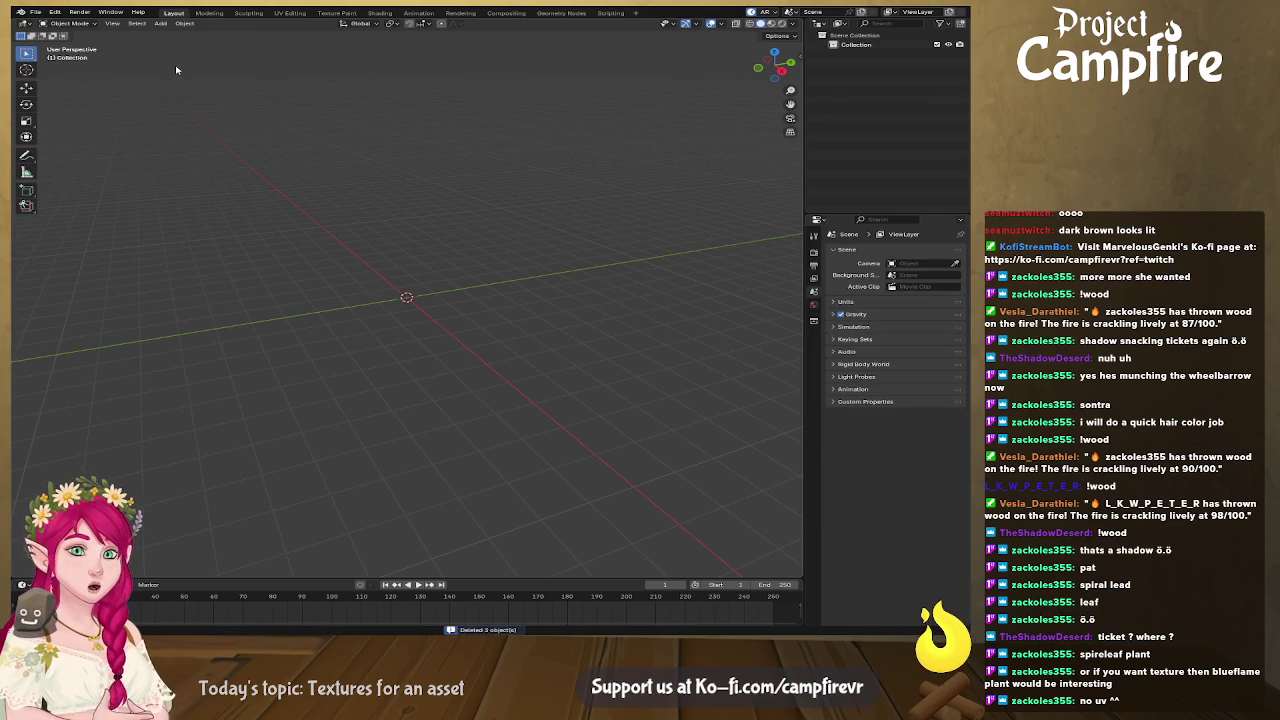
Import BlueFlamePlant.fbx into the empty scene and orbit around the plant.
left_click(35, 12)
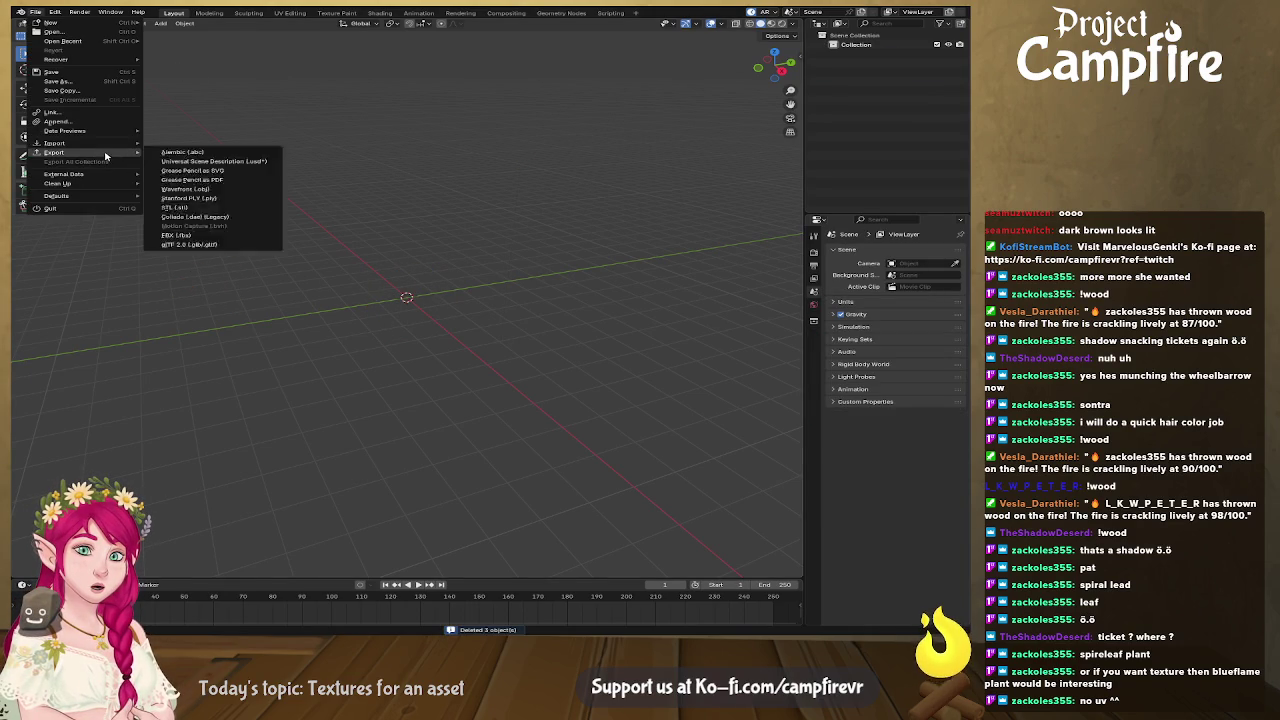
mouse_move(54, 143)
left_click(234, 242)
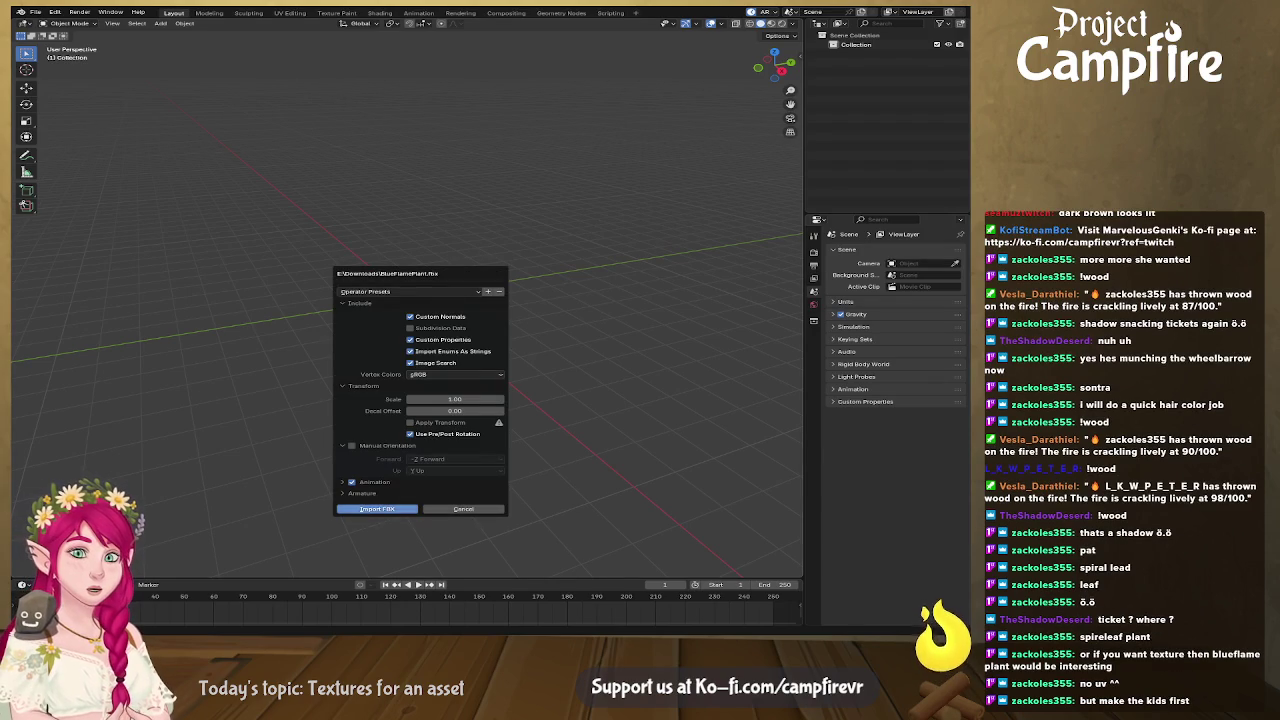
left_click(408, 508)
mouse_move(408, 506)
middle_mouse_down()
mouse_move(457, 357)
mouse_move(663, 357)
mouse_move(760, 340)
mouse_move(434, 349)
mouse_move(666, 349)
mouse_move(483, 311)
mouse_move(517, 383)
mouse_move(720, 369)
mouse_move(615, 354)
mouse_move(714, 343)
mouse_move(711, 314)
mouse_move(646, 326)
mouse_move(575, 315)
mouse_move(486, 266)
mouse_move(371, 249)
middle_mouse_up()
scroll(483, 313, "up", 3)
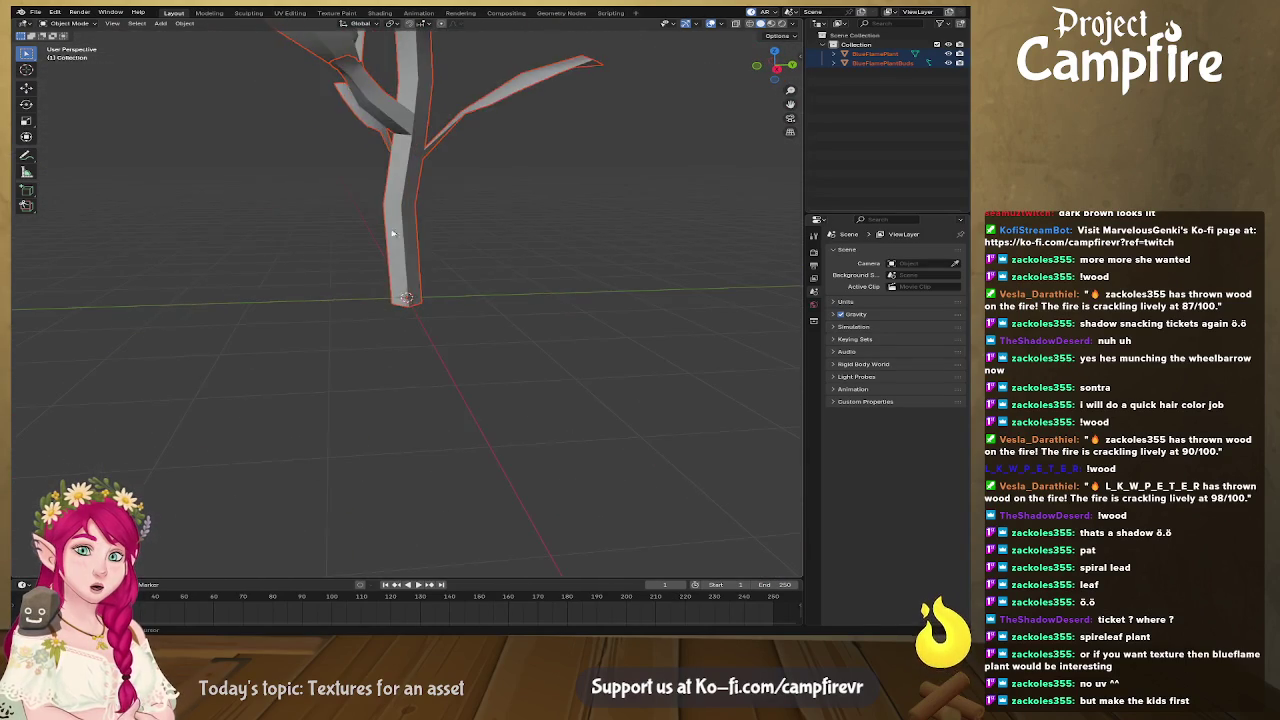
Select the plant stem object and apply Shade Auto Smooth to it.
scroll(450, 364, "down", 2)
mouse_move(450, 364)
middle_mouse_down()
mouse_move(413, 350)
mouse_move(503, 366)
mouse_move(503, 389)
mouse_move(537, 375)
mouse_move(480, 346)
mouse_move(420, 357)
middle_mouse_up()
left_click(464, 360)
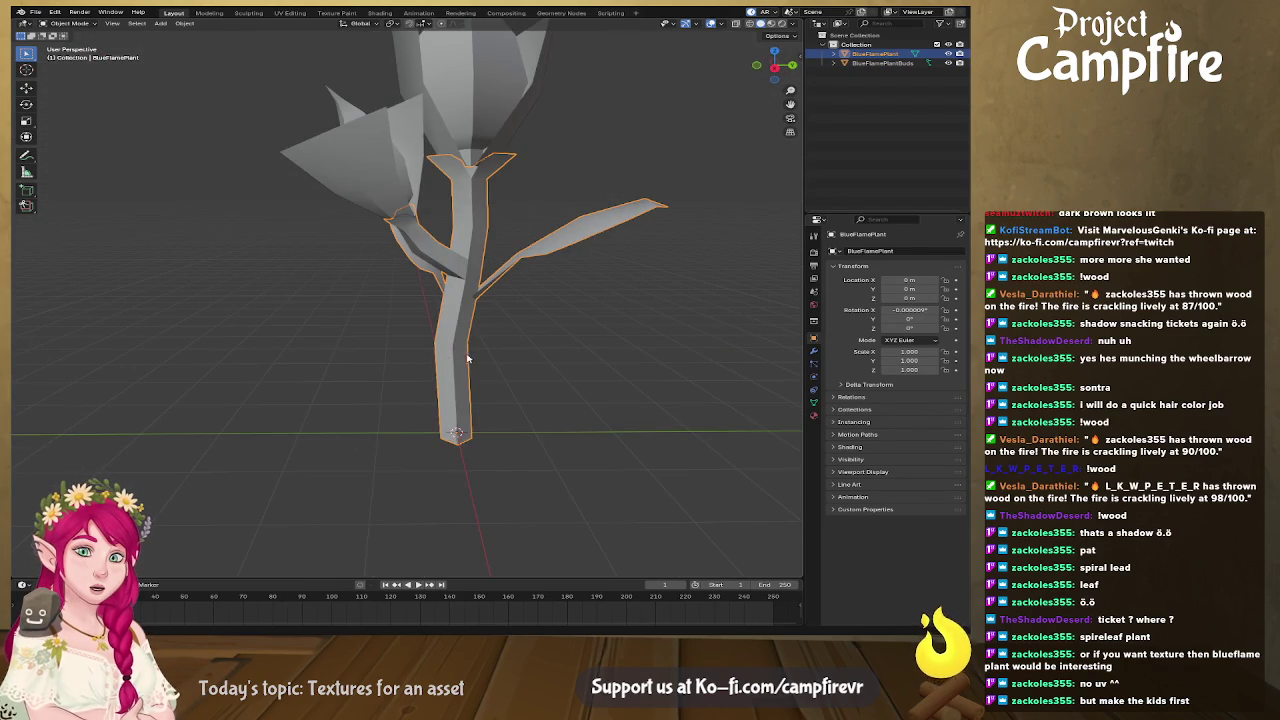
right_click(461, 359)
left_click(461, 365)
right_click(453, 360)
left_click(450, 365)
scroll(442, 369, "down", 2)
scroll(434, 373, "down", 3)
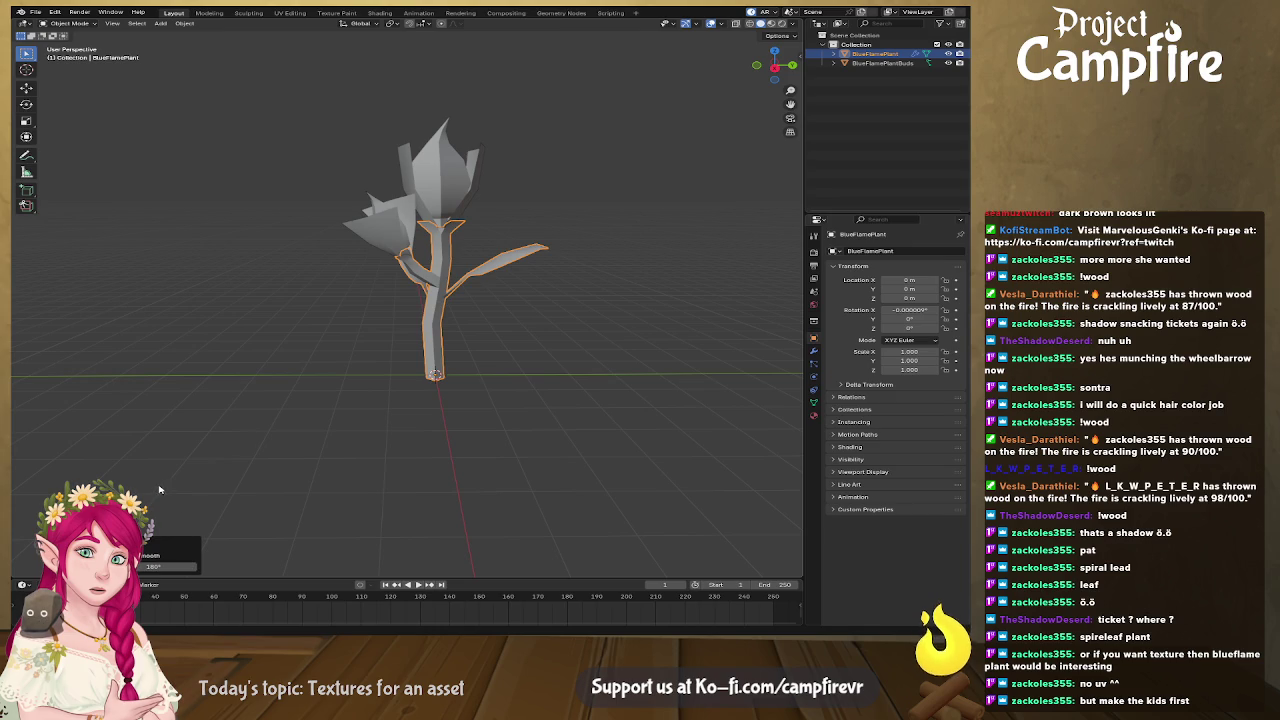
Orbit around the plant and select the flower buds object to inspect it.
middle_click_drag(540, 400, 467, 394)
scroll(467, 394, "up", 2)
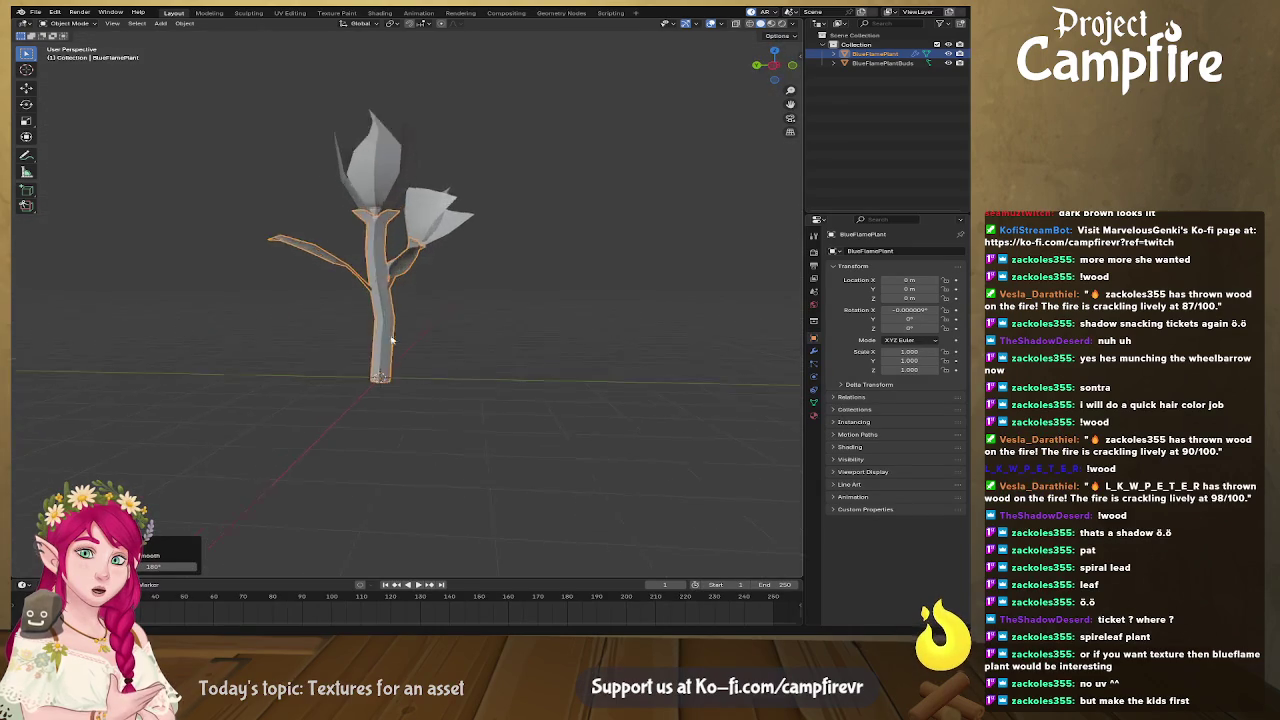
scroll(430, 420, "up", 2)
scroll(390, 445, "up", 2)
scroll(348, 472, "up", 1)
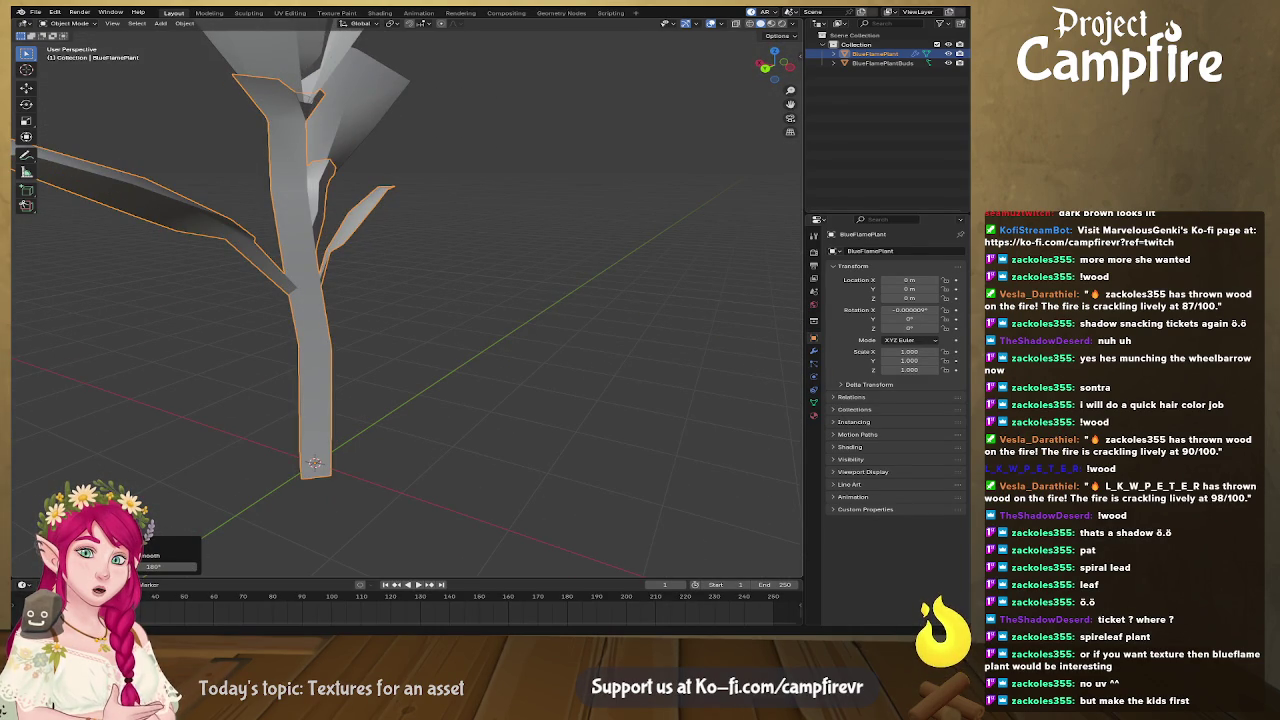
middle_click_drag(424, 476, 208, 517)
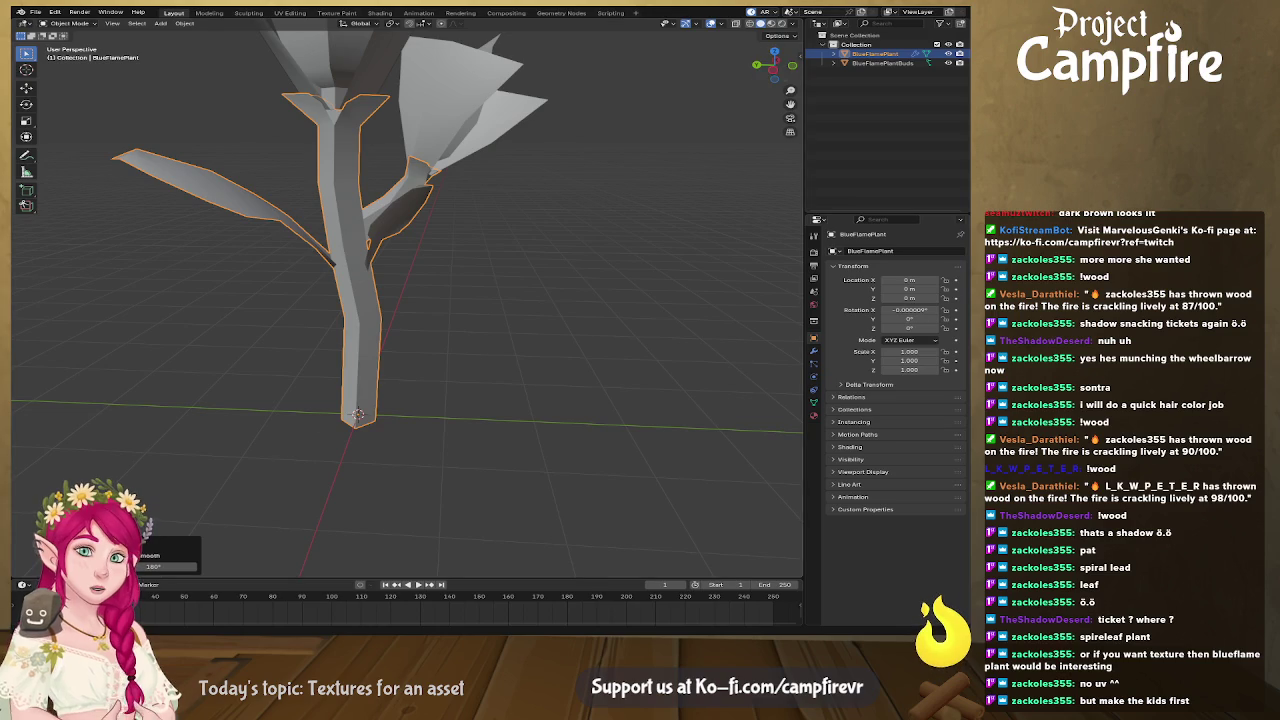
mouse_move(540, 300)
middle_mouse_down()
mouse_move(562, 305)
mouse_move(571, 334)
mouse_move(440, 329)
mouse_move(554, 320)
mouse_move(518, 323)
middle_mouse_up()
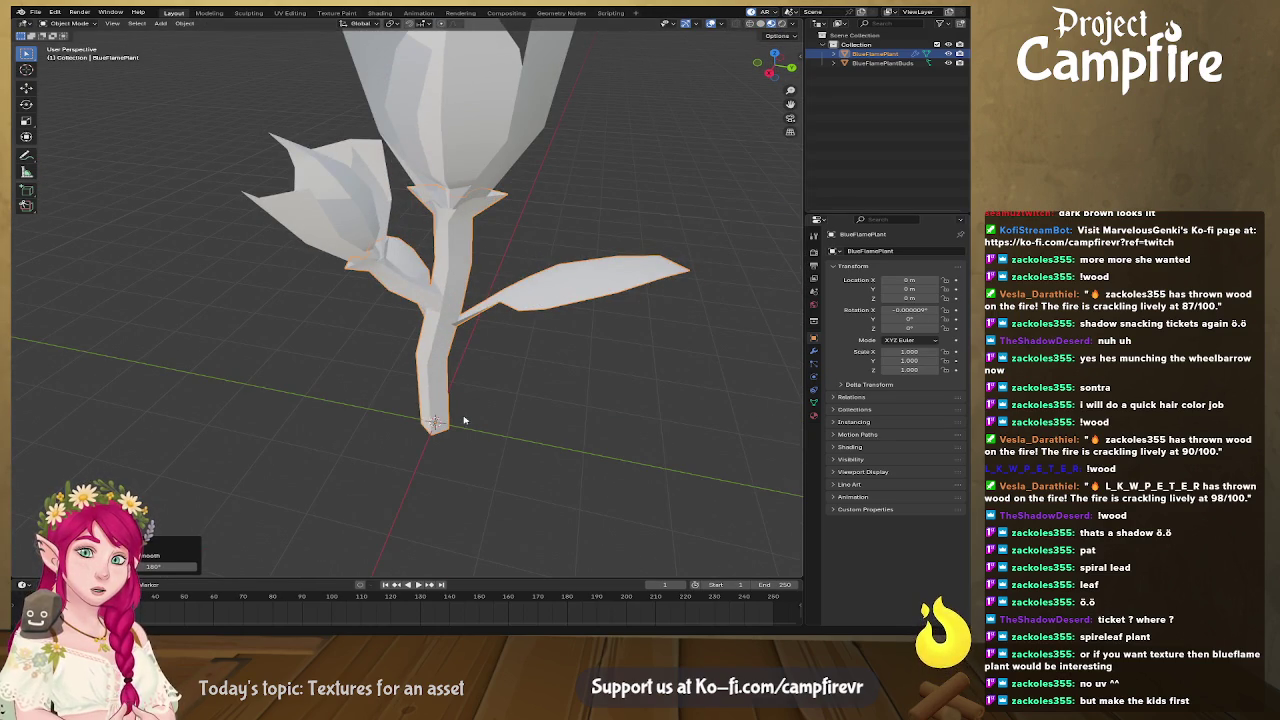
left_click(878, 63)
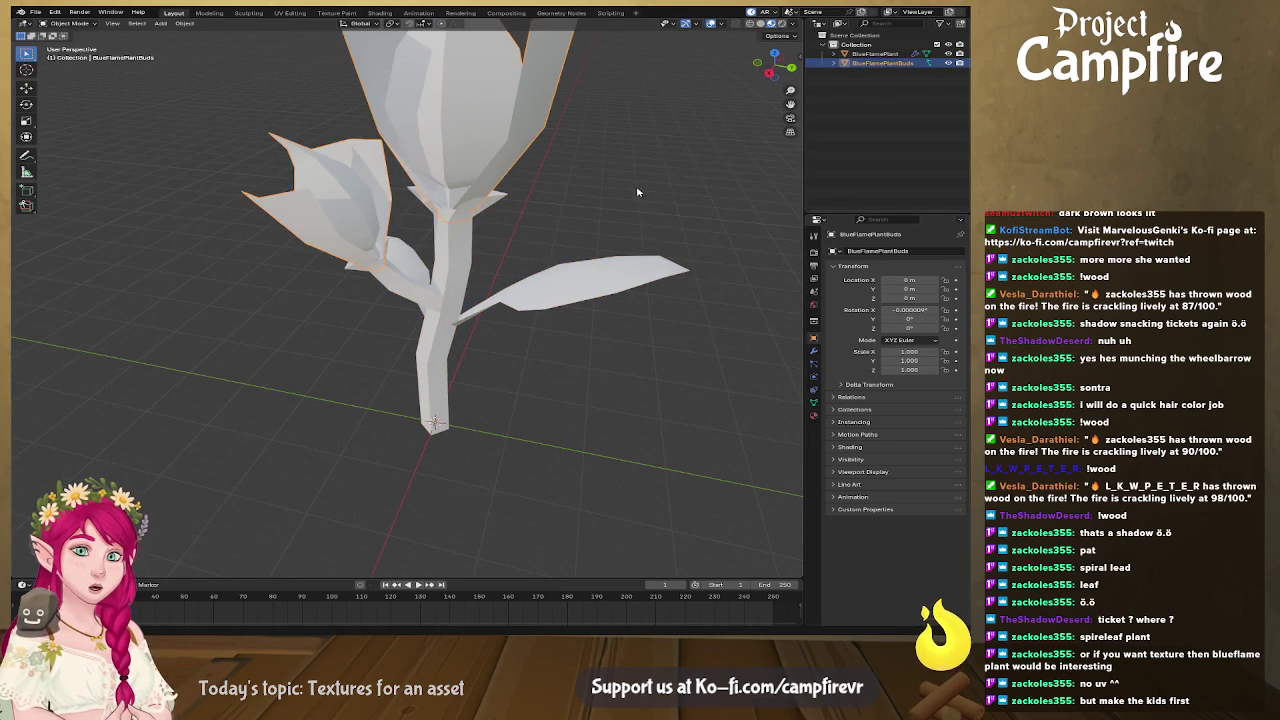
scroll(637, 192, "down", 4)
mouse_move(637, 192)
middle_mouse_down()
mouse_move(592, 234)
mouse_move(521, 229)
mouse_move(534, 223)
mouse_move(537, 271)
mouse_move(492, 296)
middle_mouse_up()
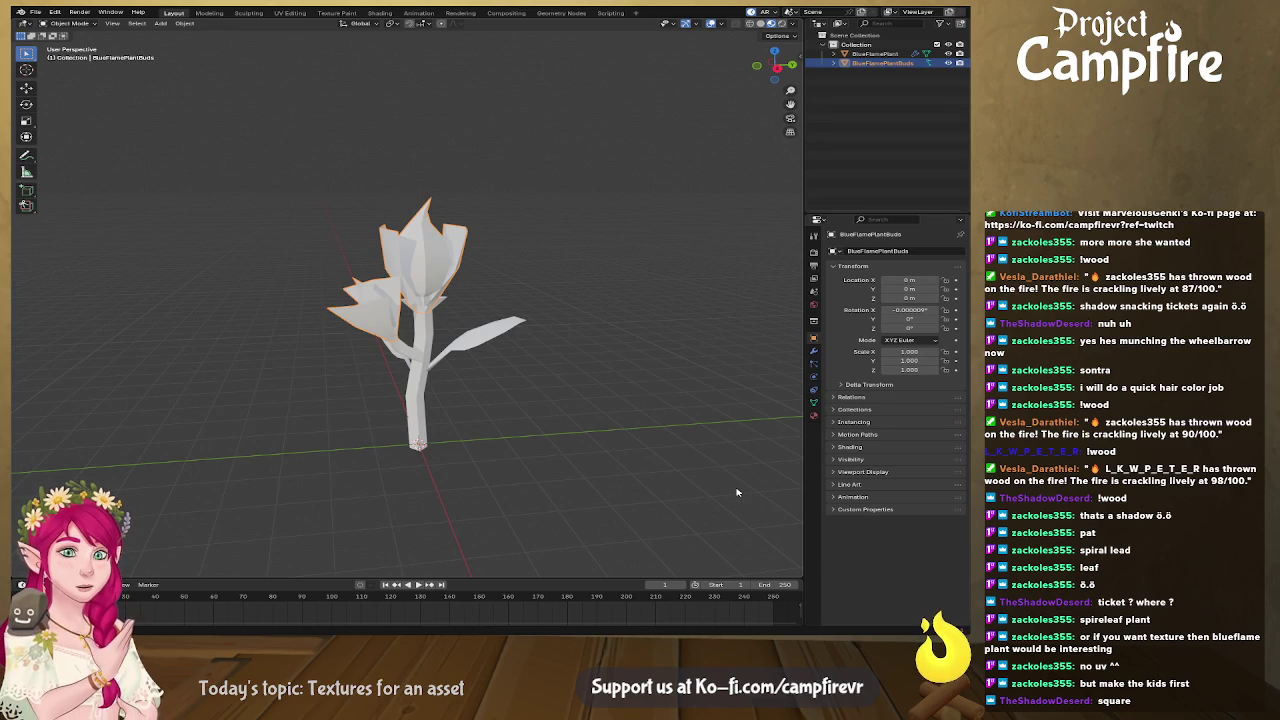
mouse_move(638, 449)
middle_mouse_down()
mouse_move(657, 417)
mouse_move(563, 446)
mouse_move(538, 389)
mouse_move(520, 423)
mouse_move(417, 406)
mouse_move(398, 372)
mouse_move(411, 321)
mouse_move(587, 496)
mouse_move(689, 446)
middle_mouse_up()
Reselect the BlueFlamePlant stem and enter Edit Mode on its mesh.
left_click(521, 421)
key("Tab")
scroll(409, 328, "up", 3)
scroll(689, 446, "up", 3)
scroll(432, 425, "up", 2)
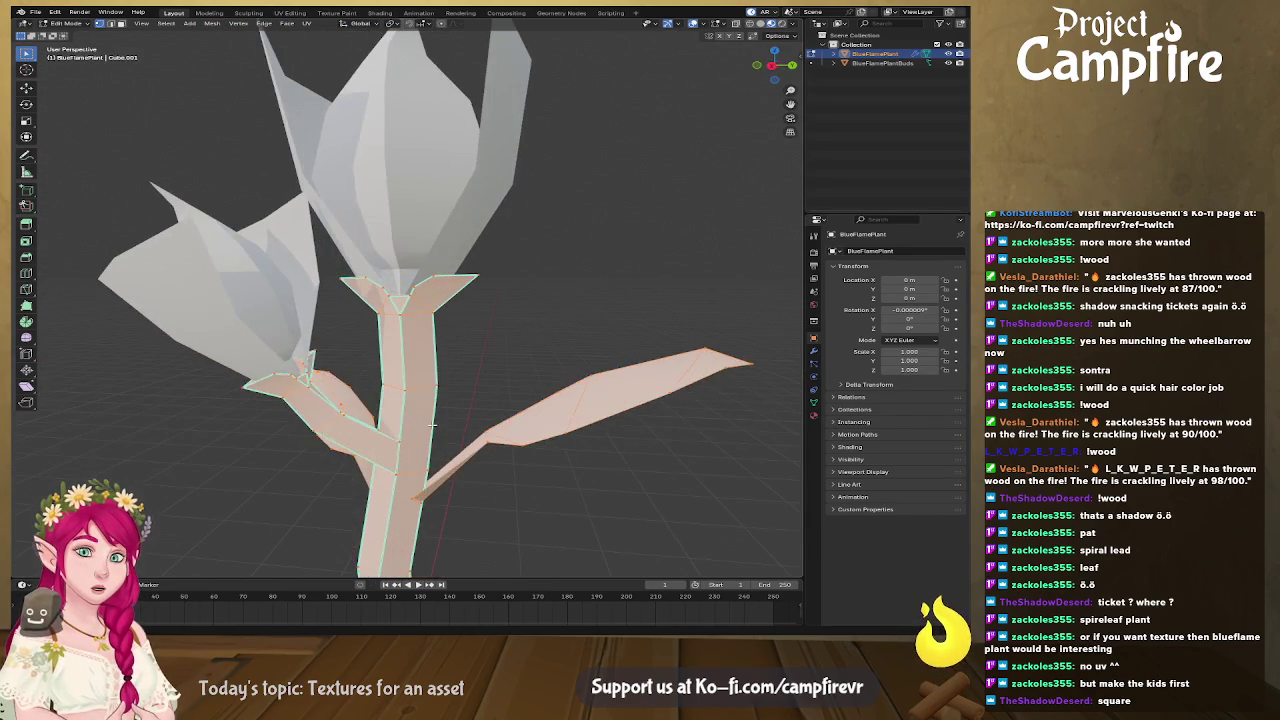
Switch to the UV Editing workspace.
middle_click_drag(420, 395, 370, 402)
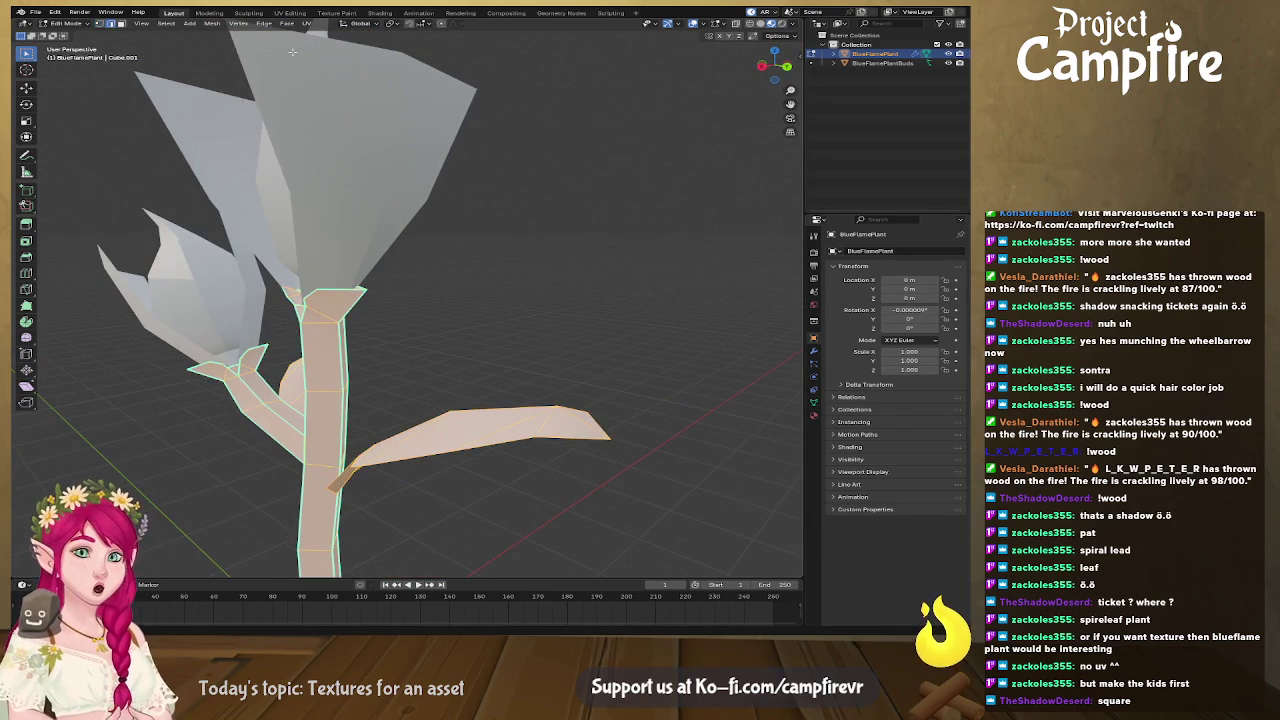
left_click(307, 24)
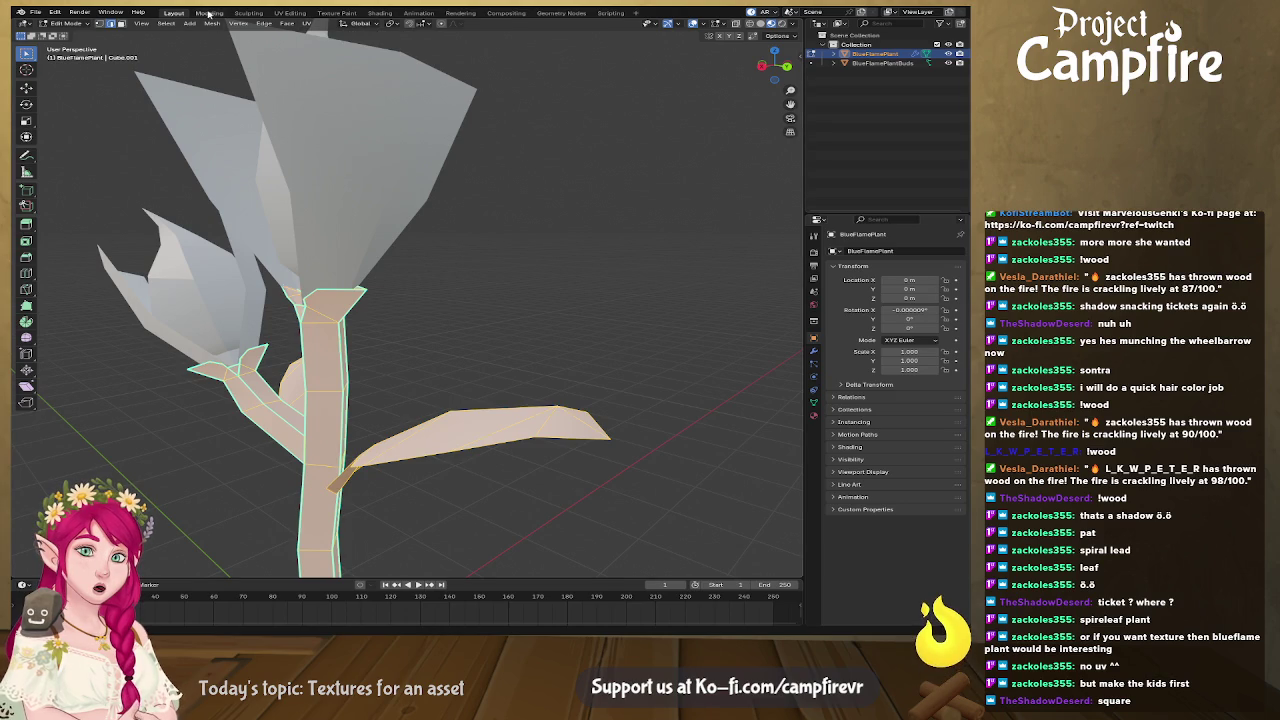
left_click(292, 13)
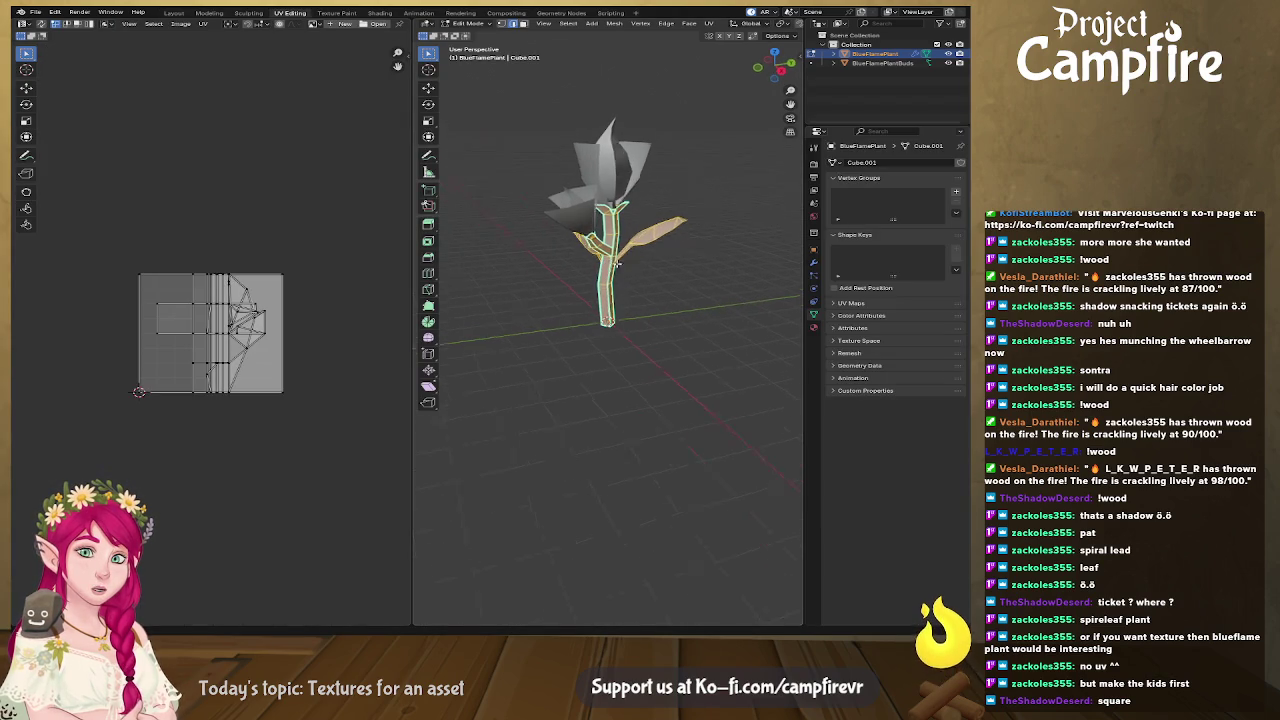
middle_click_drag(612, 302, 792, 218)
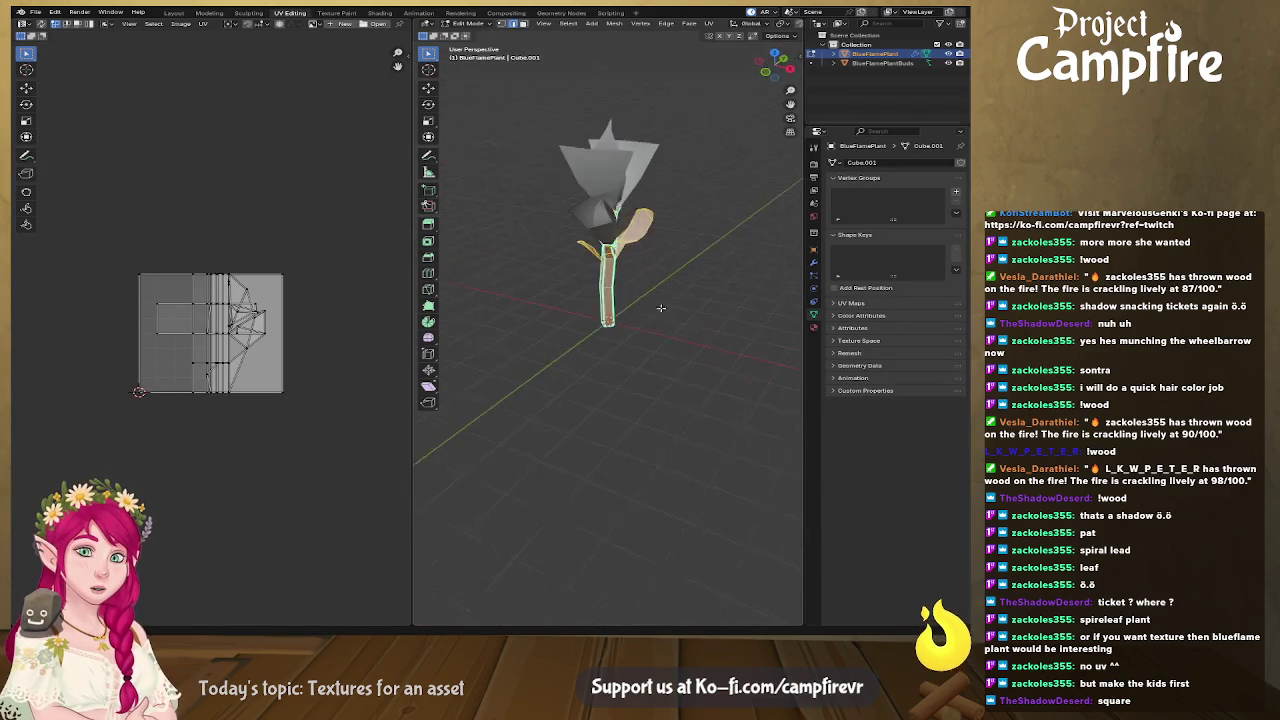
scroll(665, 198, "up", 5)
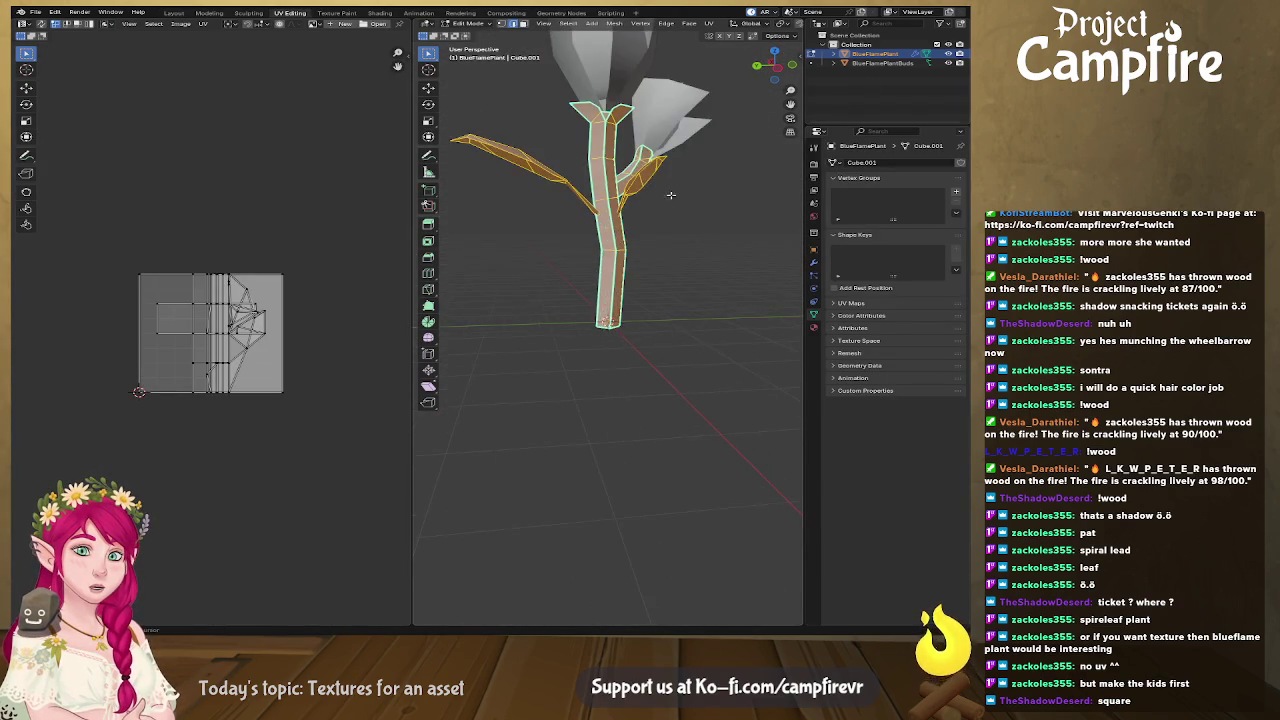
scroll(641, 375, "down", 2)
Add BlueFlamePlantBuds to the selection, re-enter Edit Mode on both meshes, and deselect all.
left_click(880, 63, "ctrl")
mouse_move(664, 287)
middle_mouse_down()
mouse_move(514, 285)
mouse_move(667, 313)
middle_mouse_up()
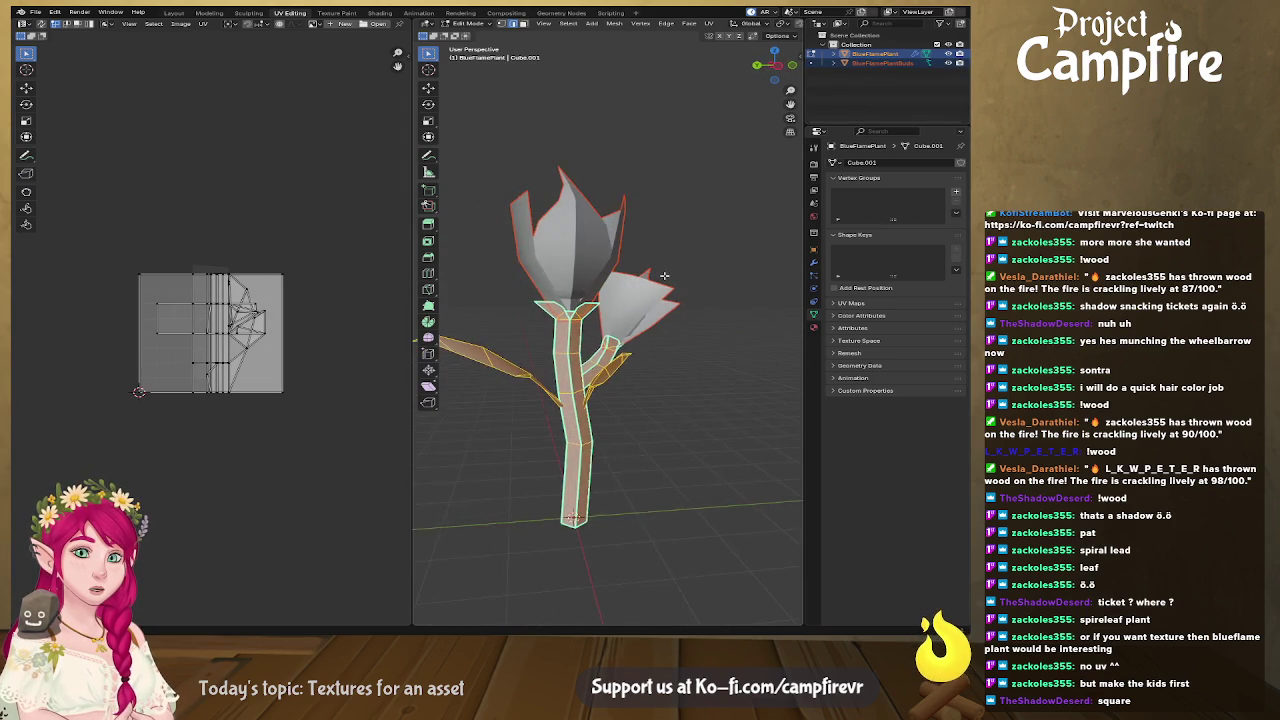
scroll(667, 313, "up", 2)
scroll(672, 312, "up", 2)
scroll(678, 310, "up", 3)
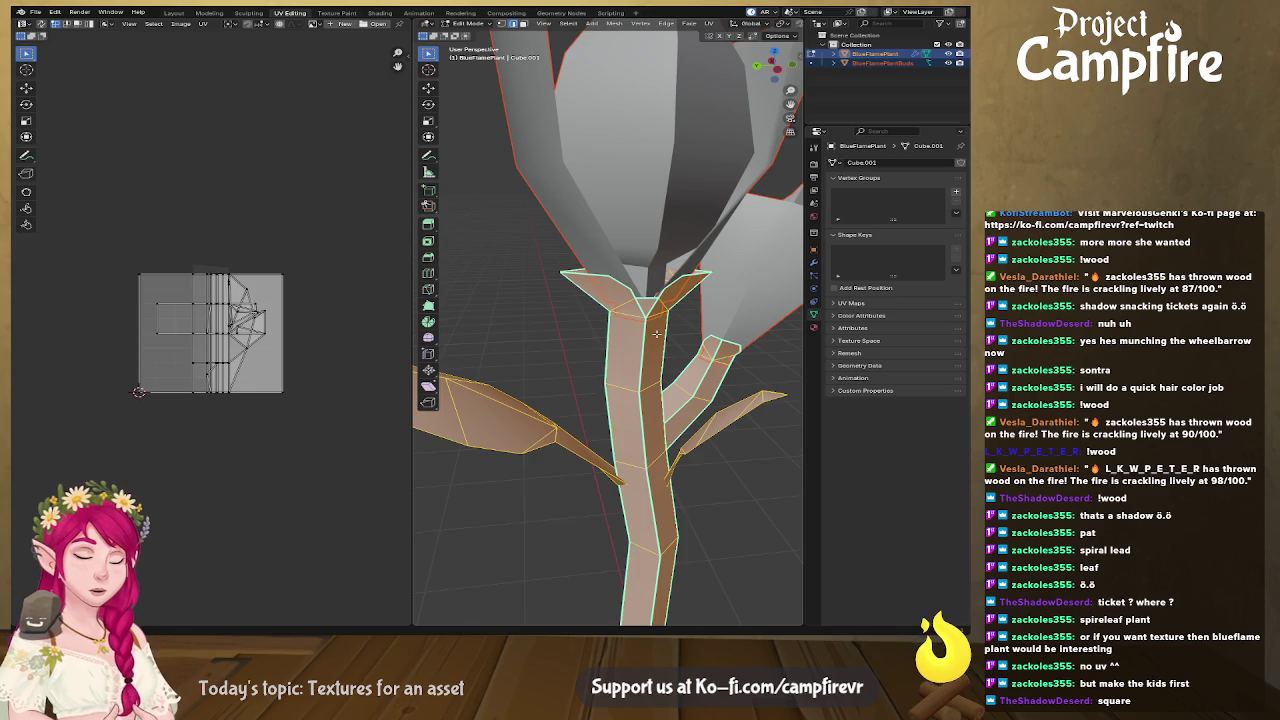
key("Tab")
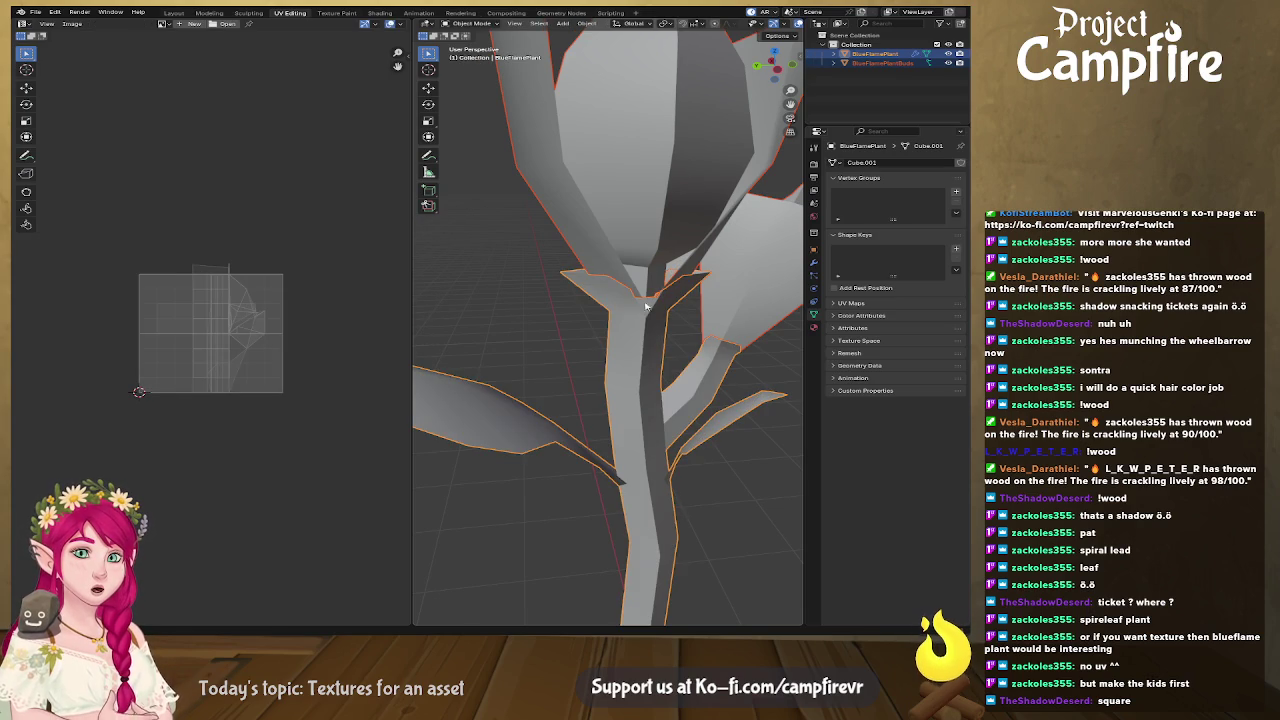
key("Tab")
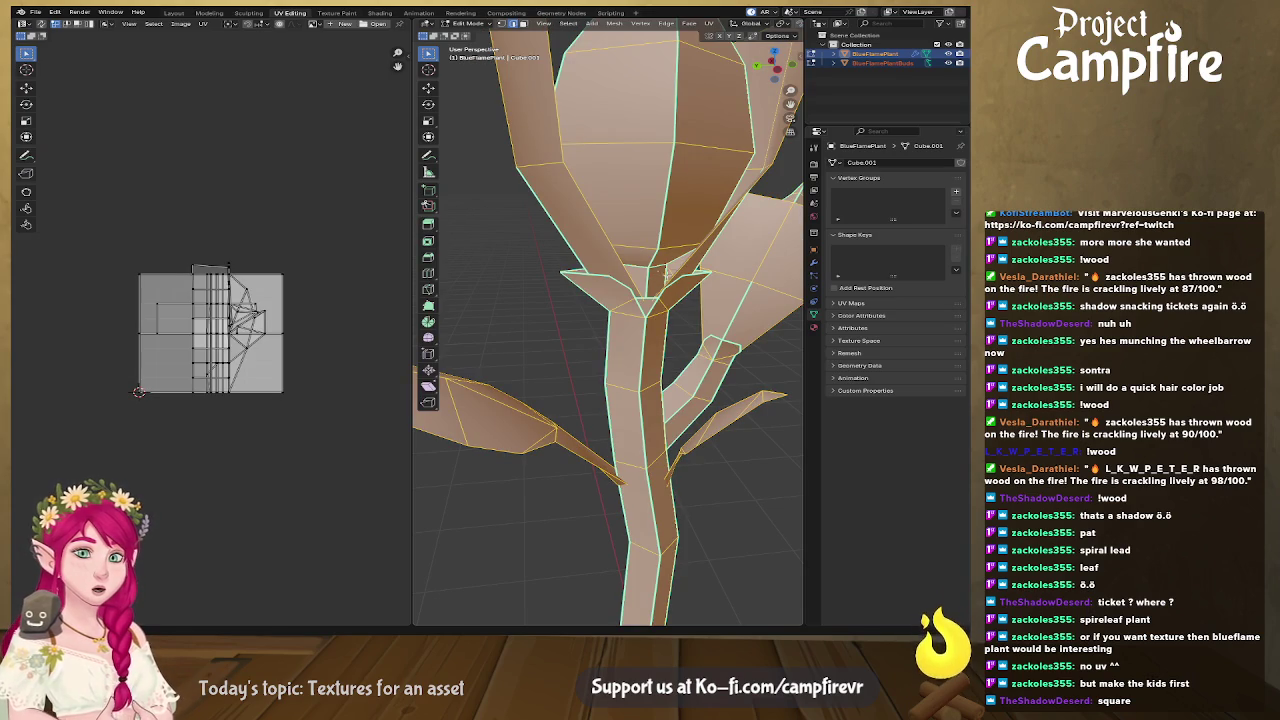
scroll(652, 304, "down", 2)
mouse_move(652, 304)
middle_mouse_down()
mouse_move(648, 376)
mouse_move(565, 327)
middle_mouse_up()
key("alt+a")
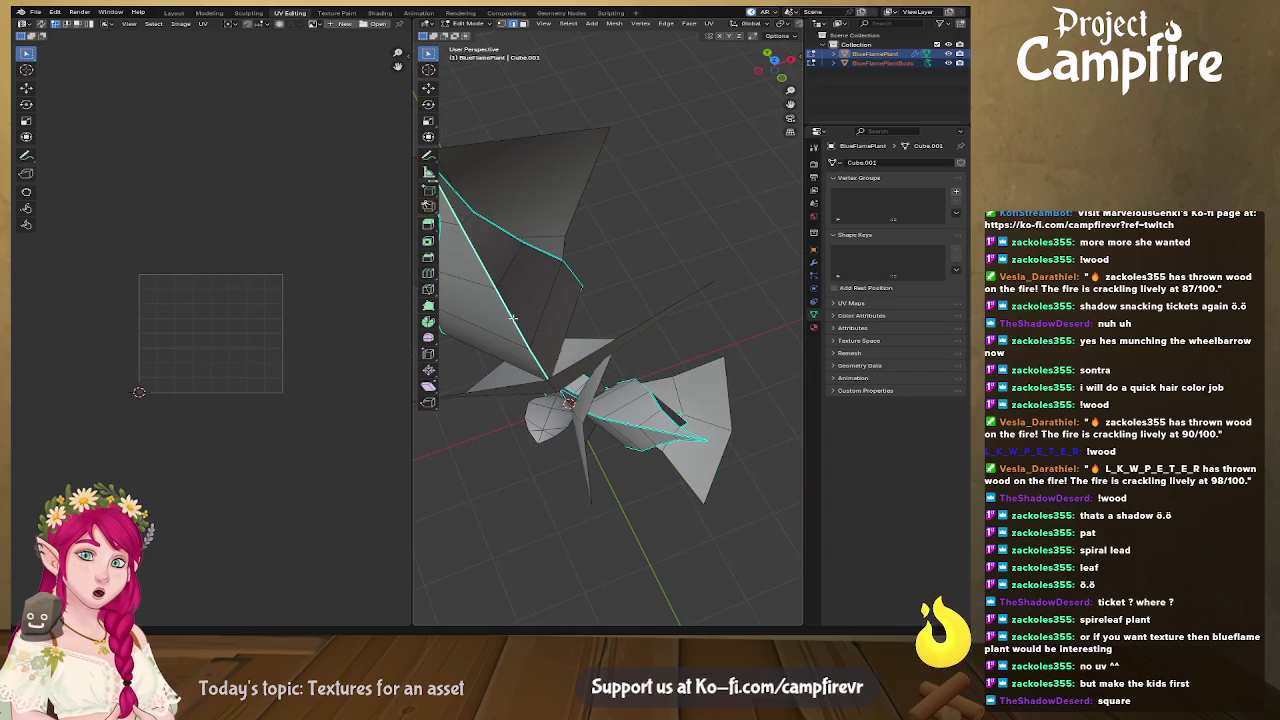
Mark the selected edges as a seam, then mark a flower bud edge as sharp.
key("ctrl+e")
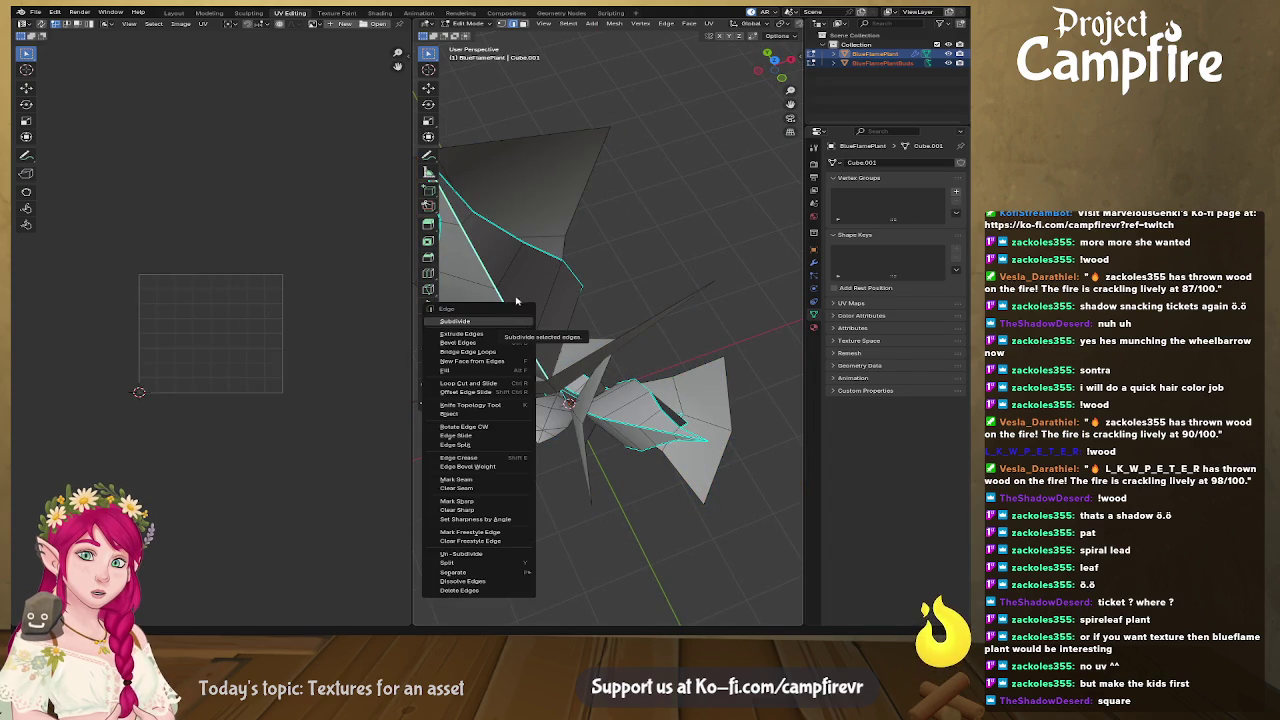
left_click(490, 480)
mouse_move(494, 476)
middle_mouse_down()
mouse_move(590, 395)
mouse_move(685, 271)
middle_mouse_up()
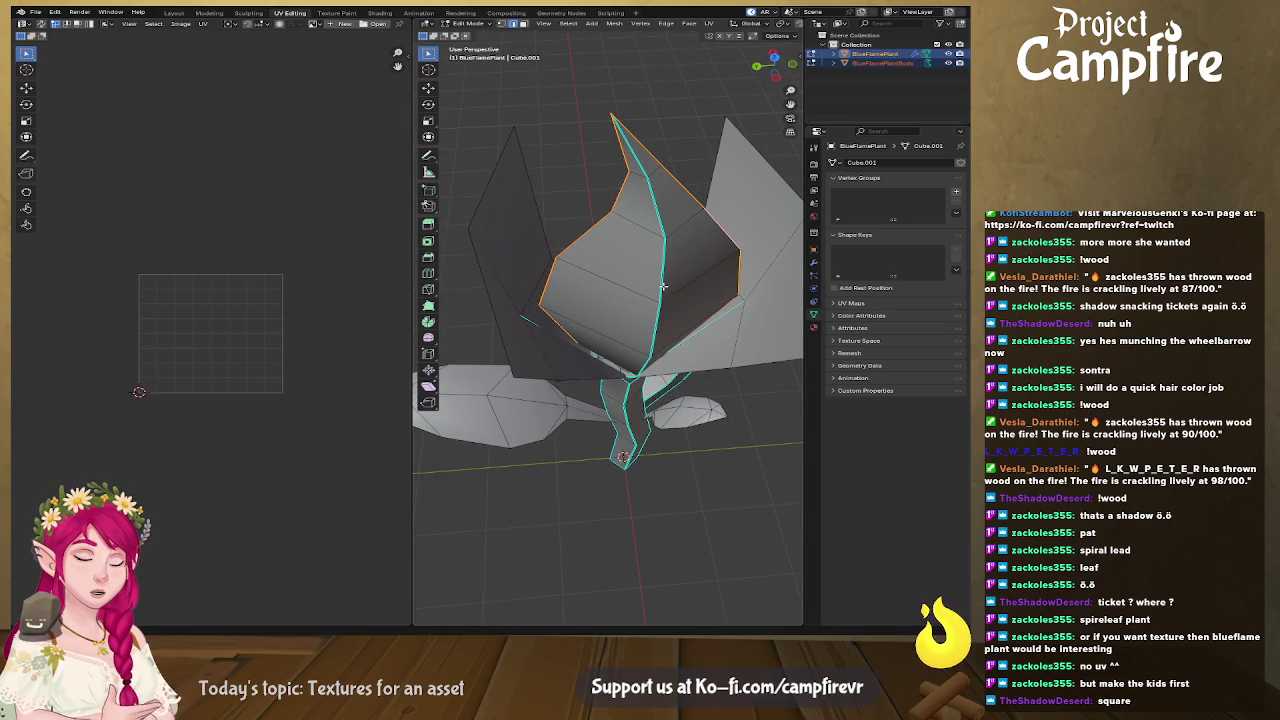
left_click(659, 214)
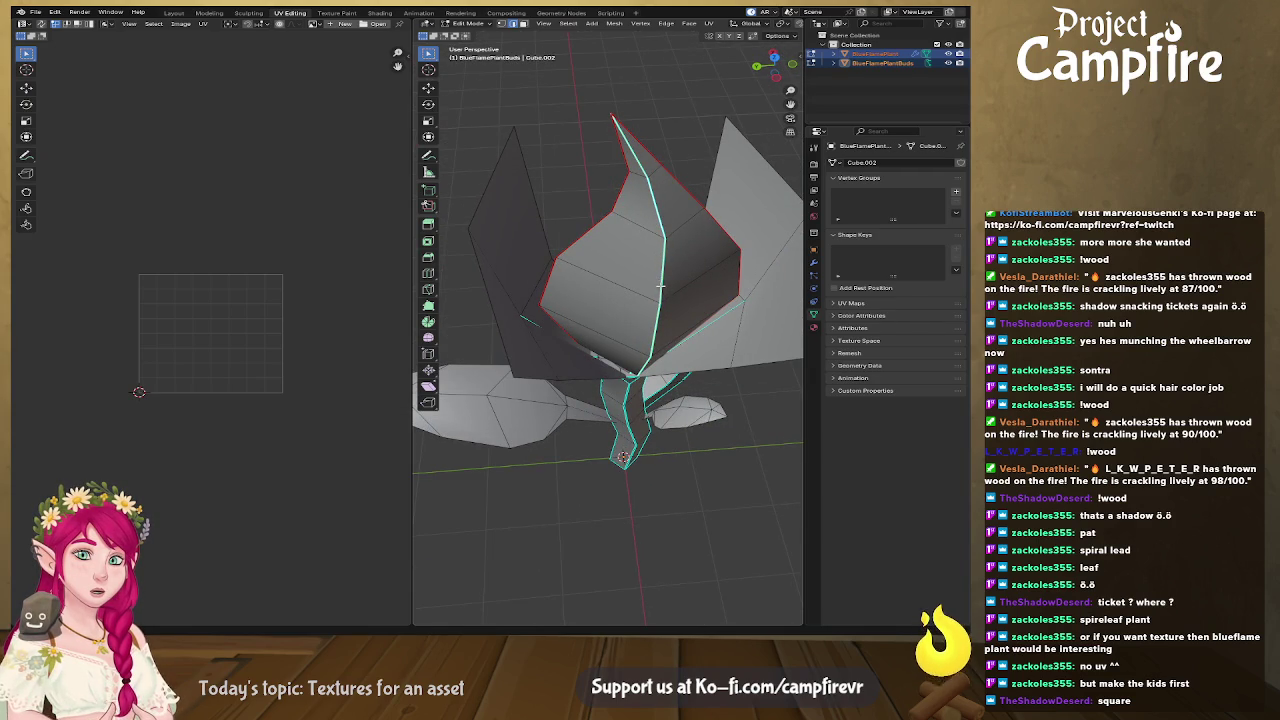
key("ctrl+e")
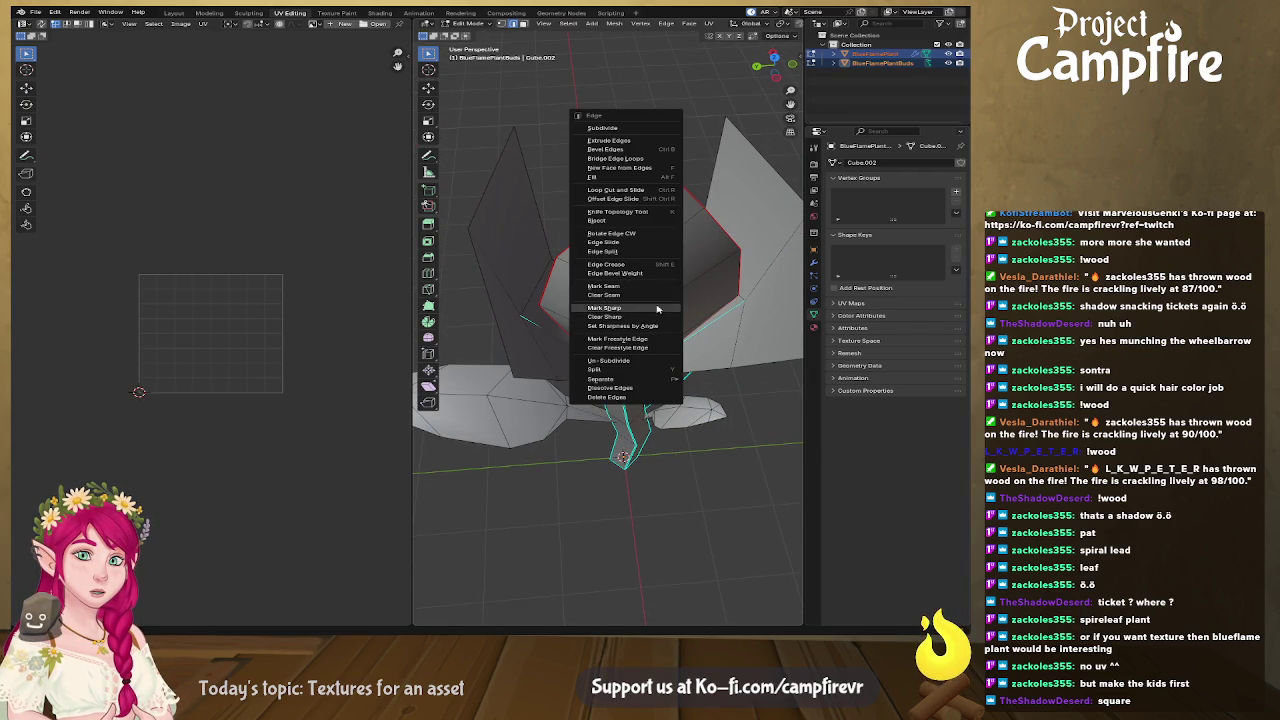
left_click(657, 309)
mouse_move(657, 309)
middle_mouse_down()
mouse_move(363, 291)
mouse_move(631, 312)
middle_mouse_up()
Clear sharp from one stem edge, then mark the stem and leaf edges as sharp.
left_click(603, 185)
mouse_move(626, 296)
middle_mouse_down()
mouse_move(616, 318)
mouse_move(665, 398)
mouse_move(608, 412)
middle_mouse_up()
left_click(616, 318, "shift")
key("ctrl+e")
left_click(618, 322)
left_click(658, 402)
key("ctrl+e")
left_click(658, 402)
Mark the stem's centre edge loop as sharp.
left_click(608, 412, "alt")
key("ctrl+e")
left_click(608, 412)
key("ctrl+z")
key("ctrl+e")
key("Escape")
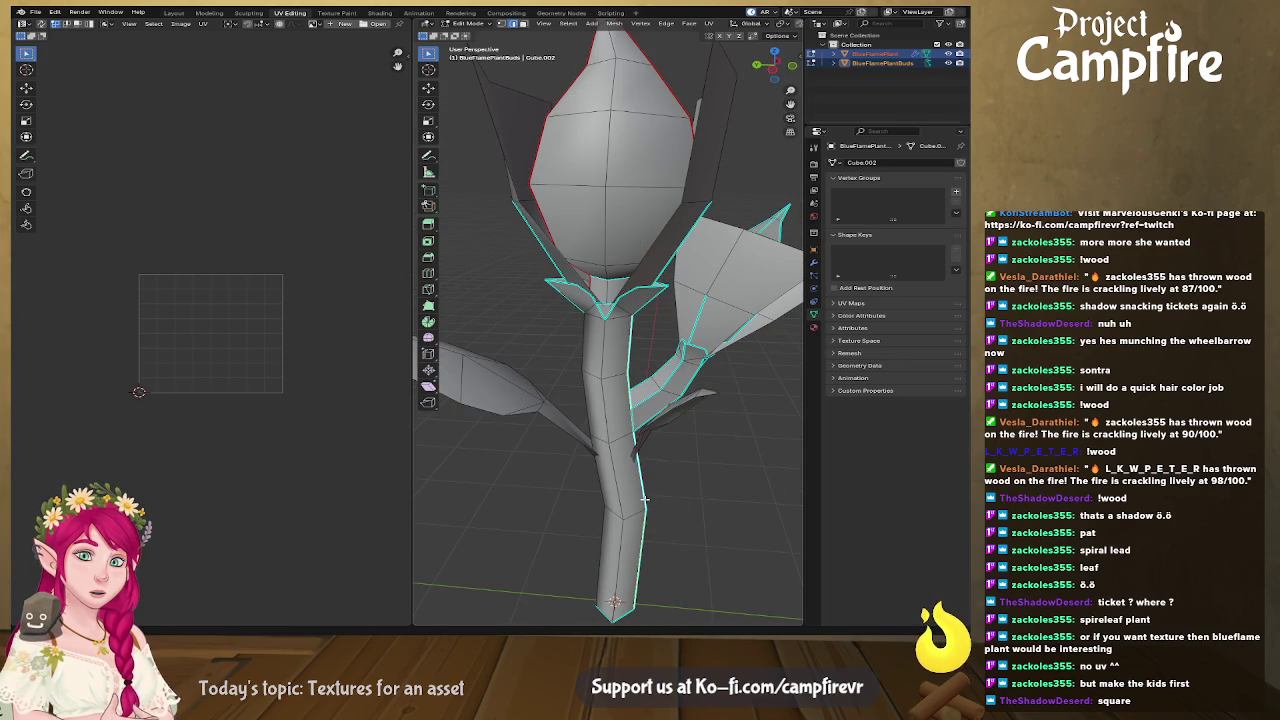
left_click(645, 498, "alt")
key("ctrl+e")
left_click(645, 515)
Mark the next bud loop and several leaf edge loops as sharp.
mouse_move(645, 515)
middle_mouse_down()
mouse_move(625, 414)
mouse_move(673, 365)
mouse_move(582, 366)
mouse_move(591, 345)
mouse_move(634, 384)
mouse_move(557, 245)
middle_mouse_up()
left_click(628, 386, "alt")
key("ctrl+e")
left_click(628, 386)
left_click(659, 390, "alt")
key("ctrl+e")
left_click(659, 390)
key("ctrl+e")
left_click(673, 365)
key("ctrl+e")
left_click(582, 357)
Mark a vertical stem edge and the remaining bud edges as sharp.
left_click(557, 245)
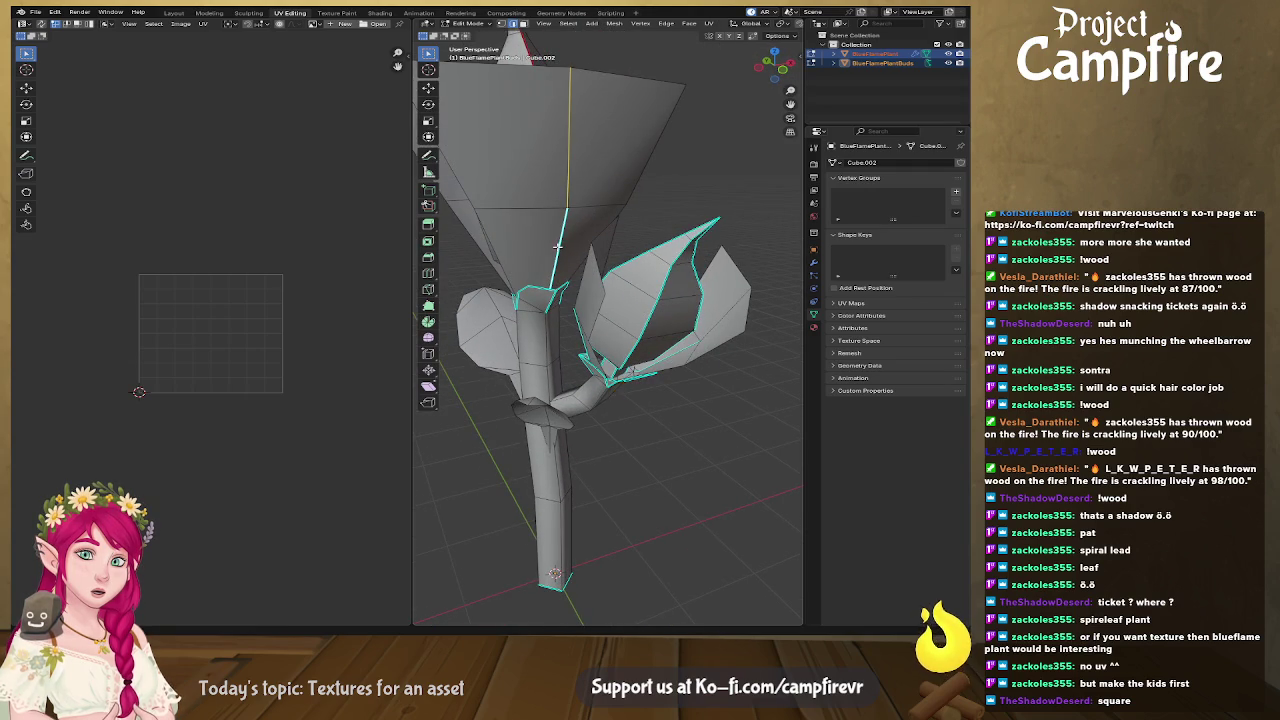
key("ctrl+e")
left_click(557, 250)
mouse_move(557, 250)
middle_mouse_down()
mouse_move(679, 247)
mouse_move(557, 283)
mouse_move(509, 279)
mouse_move(577, 282)
mouse_move(621, 249)
middle_mouse_up()
key("ctrl+e")
left_click(679, 247)
key("ctrl+e")
left_click(532, 281)
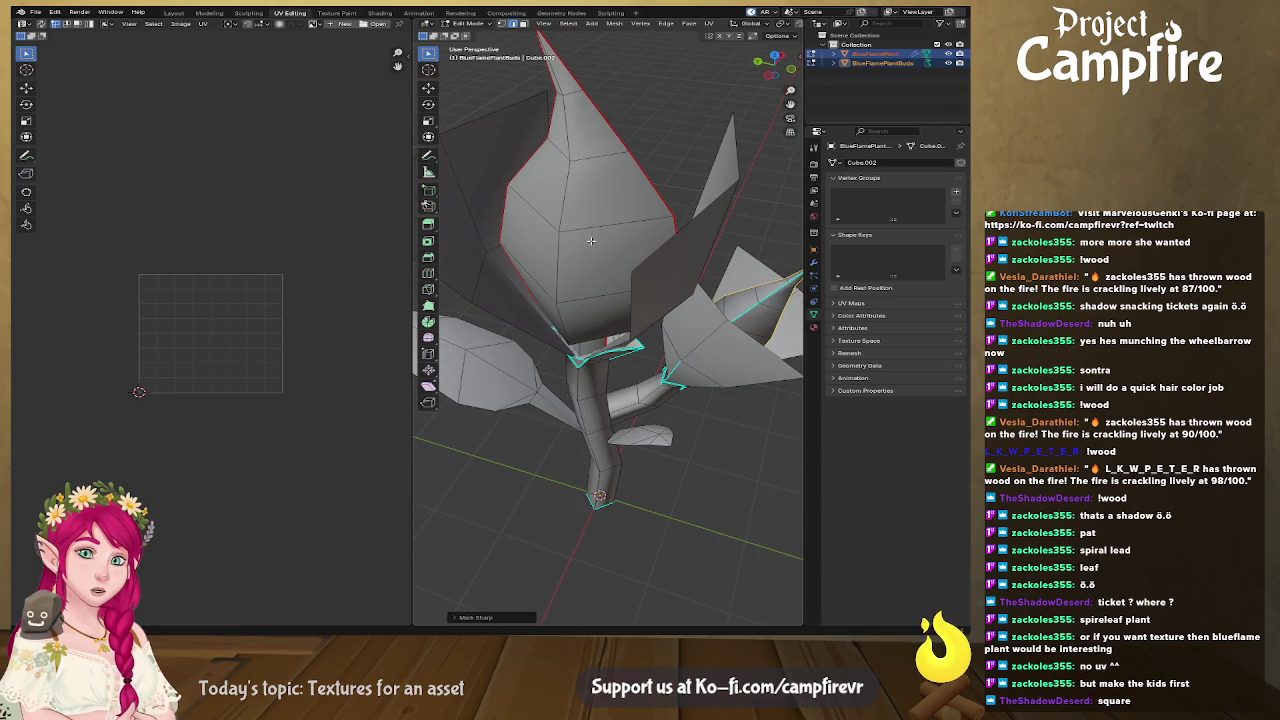
Mark one selected edge loop as a seam and view the flower head and side bud.
middle_click_drag(521, 244, 586, 377)
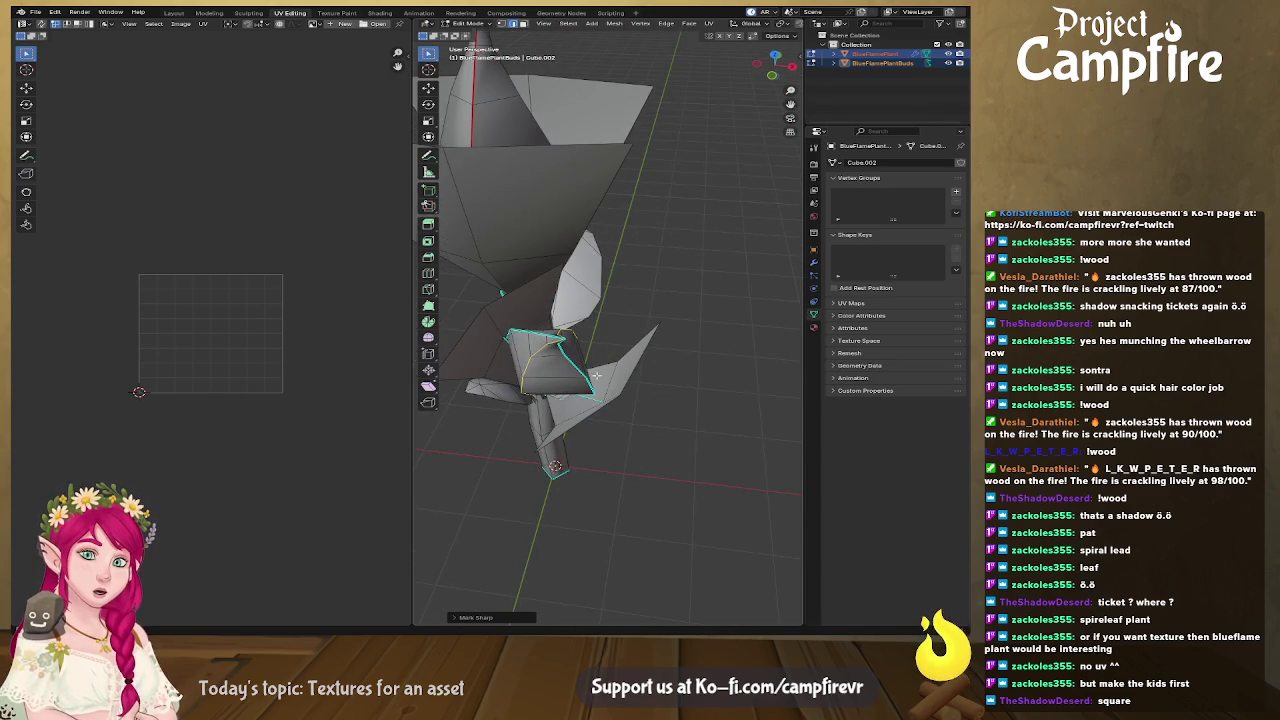
key("ctrl+e")
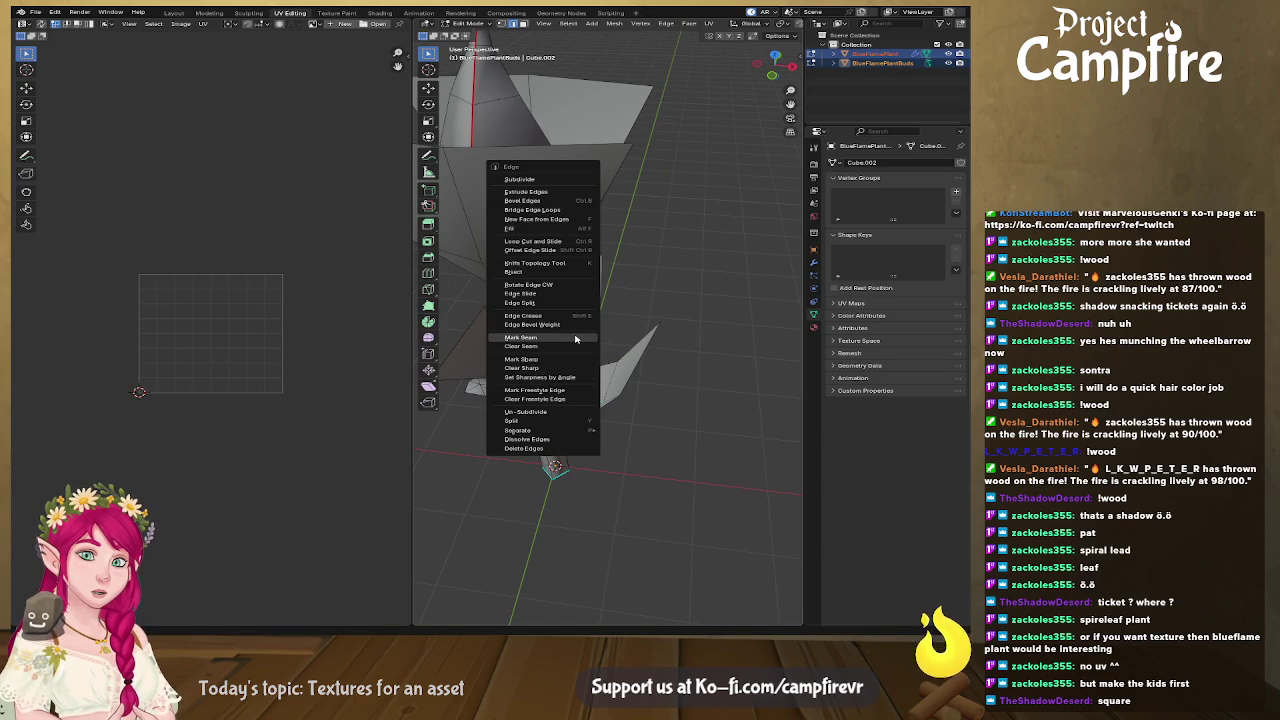
left_click(573, 342)
middle_click_drag(573, 342, 586, 368)
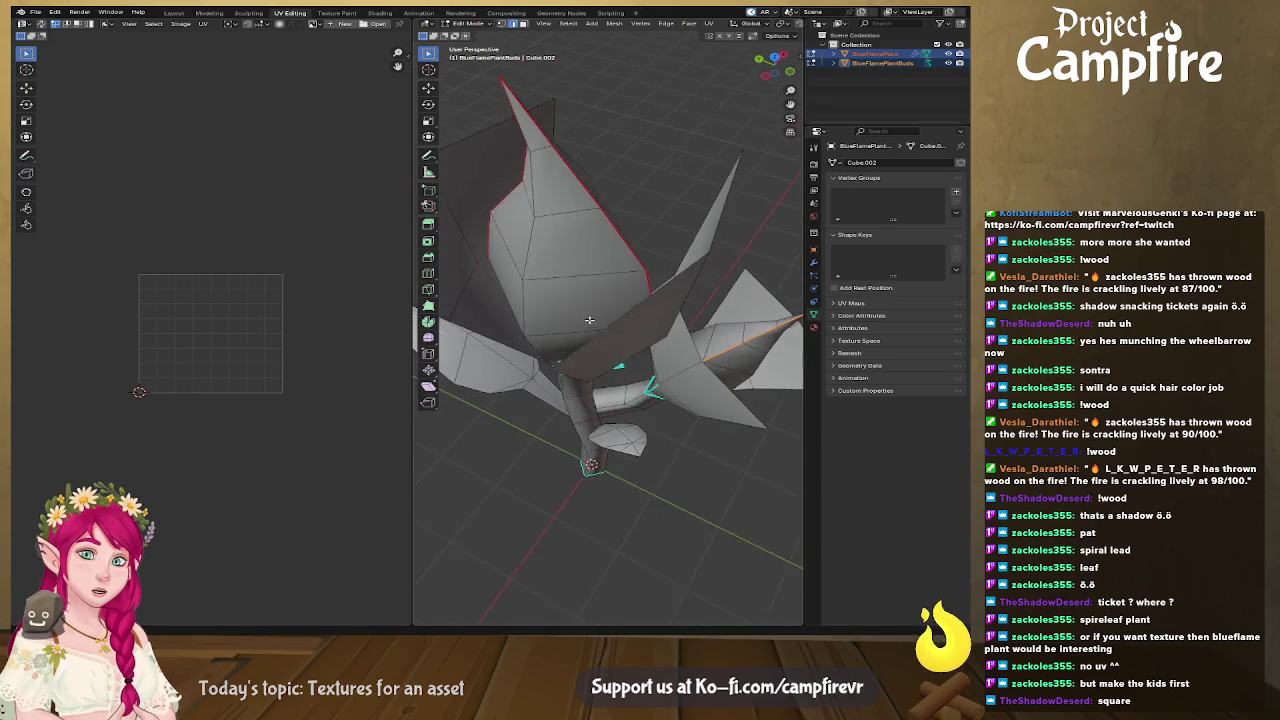
middle_click_drag(665, 324, 715, 331)
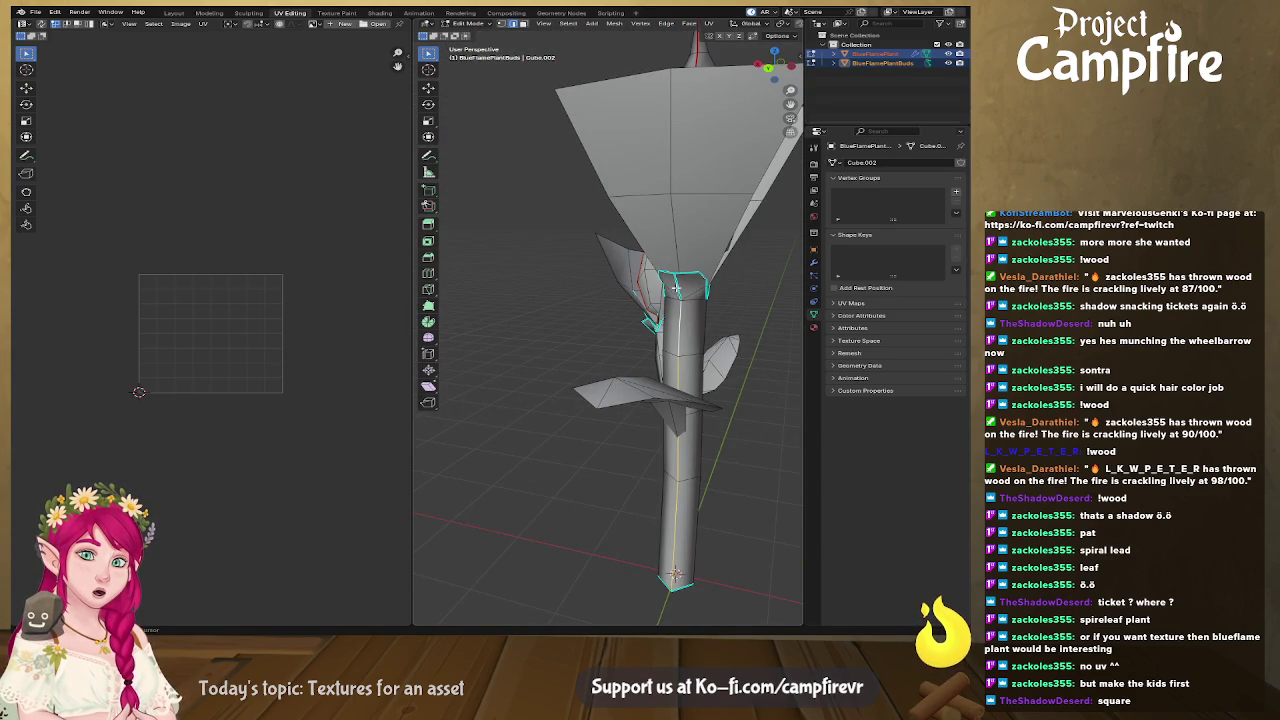
middle_click_drag(712, 343, 560, 324)
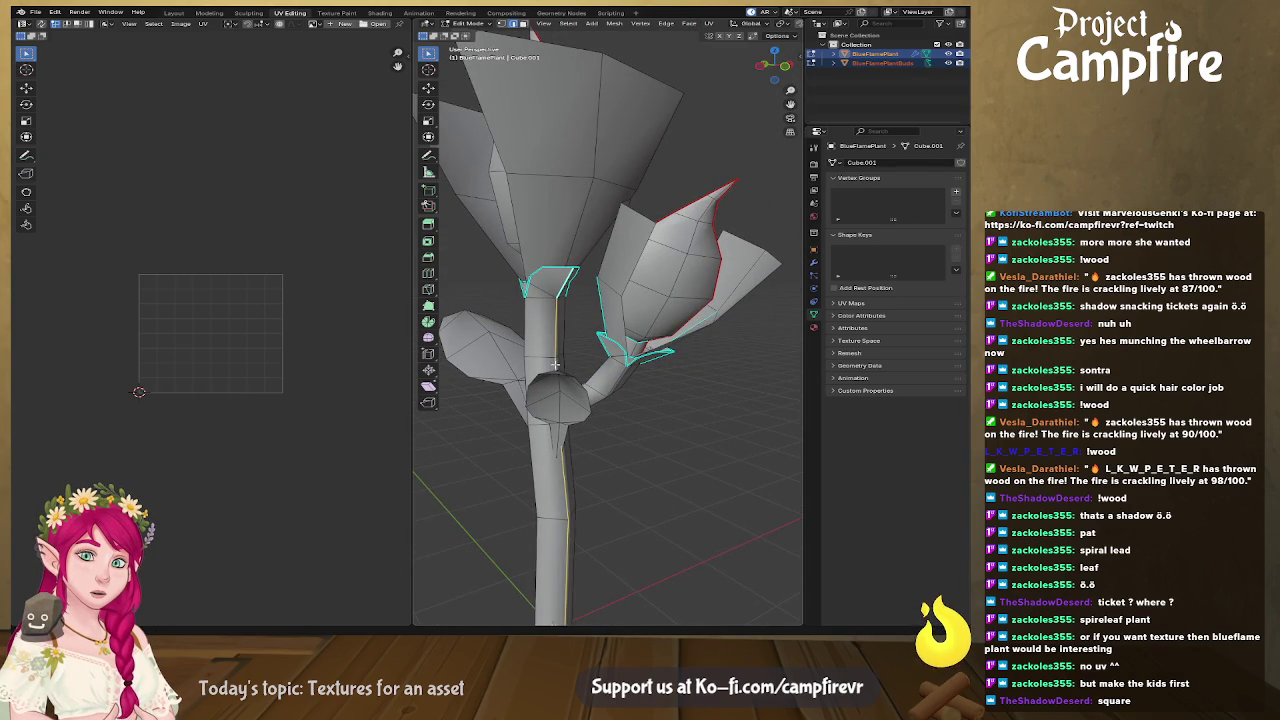
Mark the stem base edges as a seam and inspect the stem from below.
mouse_move(611, 532)
middle_mouse_down("shift")
mouse_move(560, 240)
mouse_move(488, 316)
middle_mouse_up("shift")
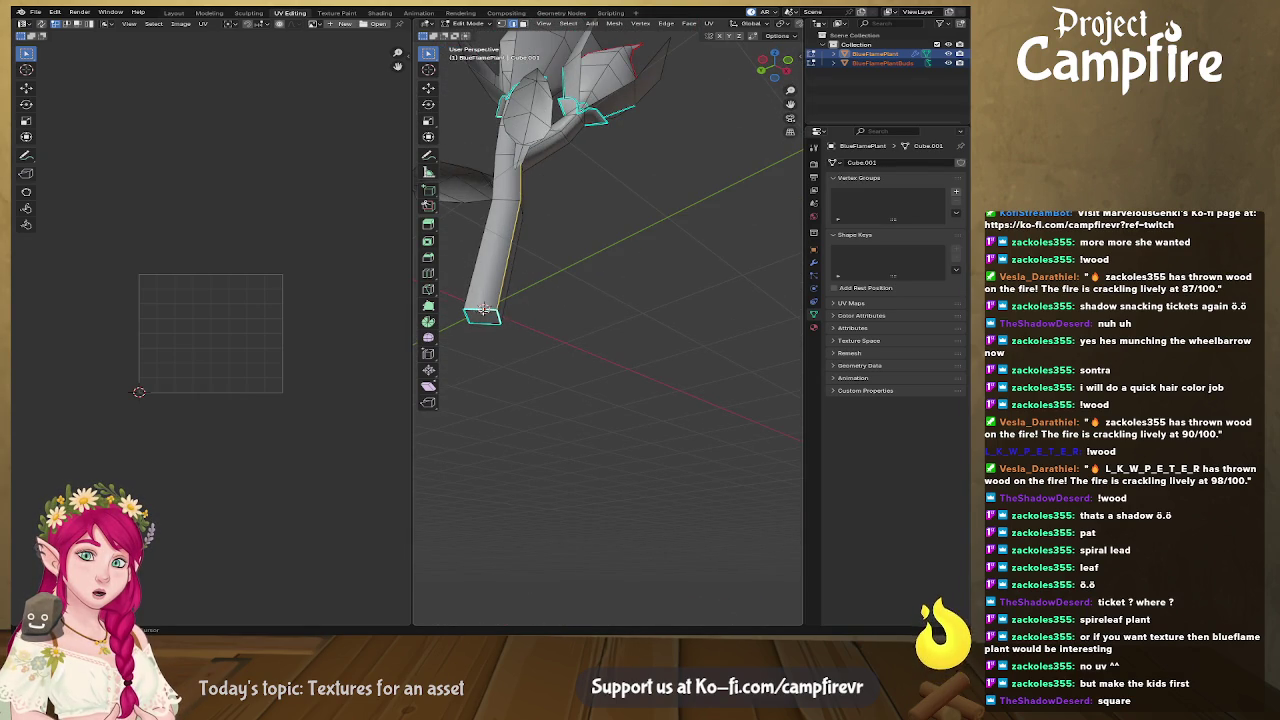
key("ctrl+e")
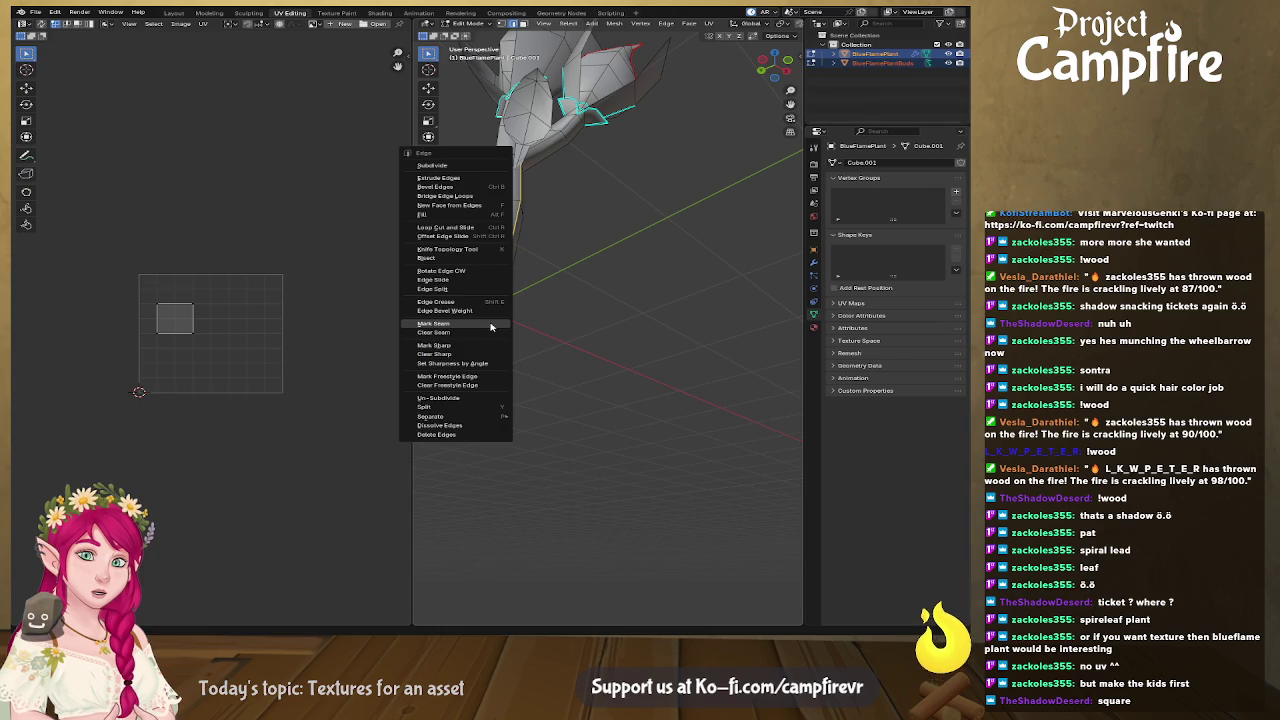
left_click(490, 327)
scroll(560, 340, "up", 3)
middle_click_drag(560, 340, 647, 367)
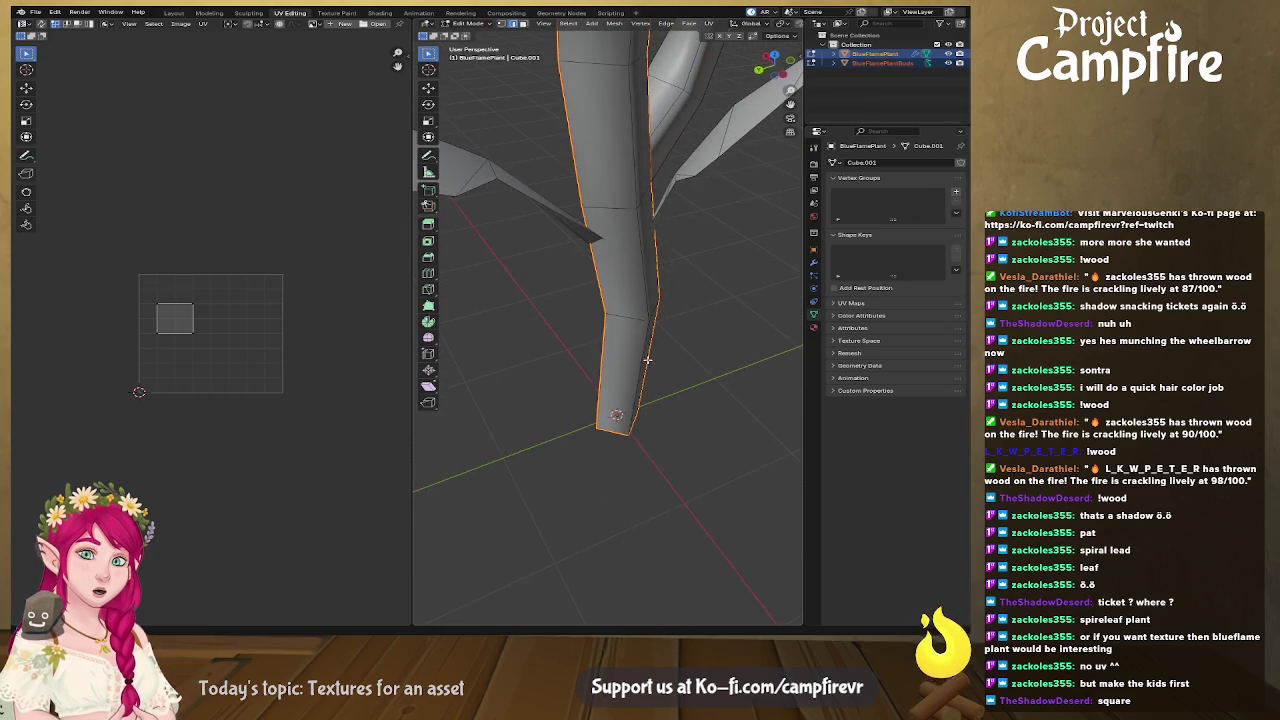
mouse_move(611, 80)
middle_mouse_down()
mouse_move(595, 150)
mouse_move(638, 243)
middle_mouse_up()
scroll(606, 109, "down", 2)
scroll(607, 196, "up", 2)
scroll(609, 202, "up", 2)
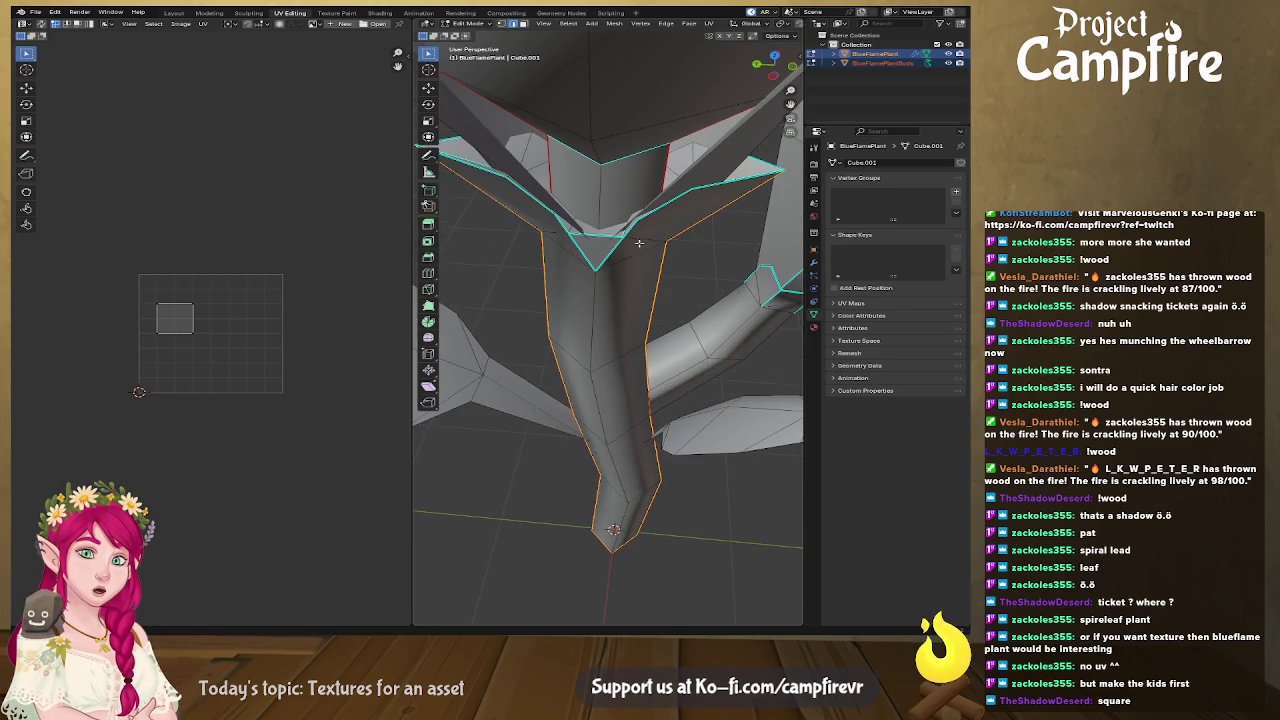
mouse_move(689, 183)
middle_mouse_down()
mouse_move(615, 213)
mouse_move(551, 312)
mouse_move(607, 345)
mouse_move(605, 358)
mouse_move(560, 320)
mouse_move(634, 337)
mouse_move(508, 275)
mouse_move(609, 329)
mouse_move(527, 353)
mouse_move(679, 383)
middle_mouse_up()
scroll(594, 243, "down", 5)
scroll(604, 362, "up", 2)
scroll(604, 362, "down", 3)
Mark seams on the first leaf junction edges along the stem.
left_click(508, 275)
scroll(531, 288, "up", 3)
key("ctrl+e")
left_click(609, 329)
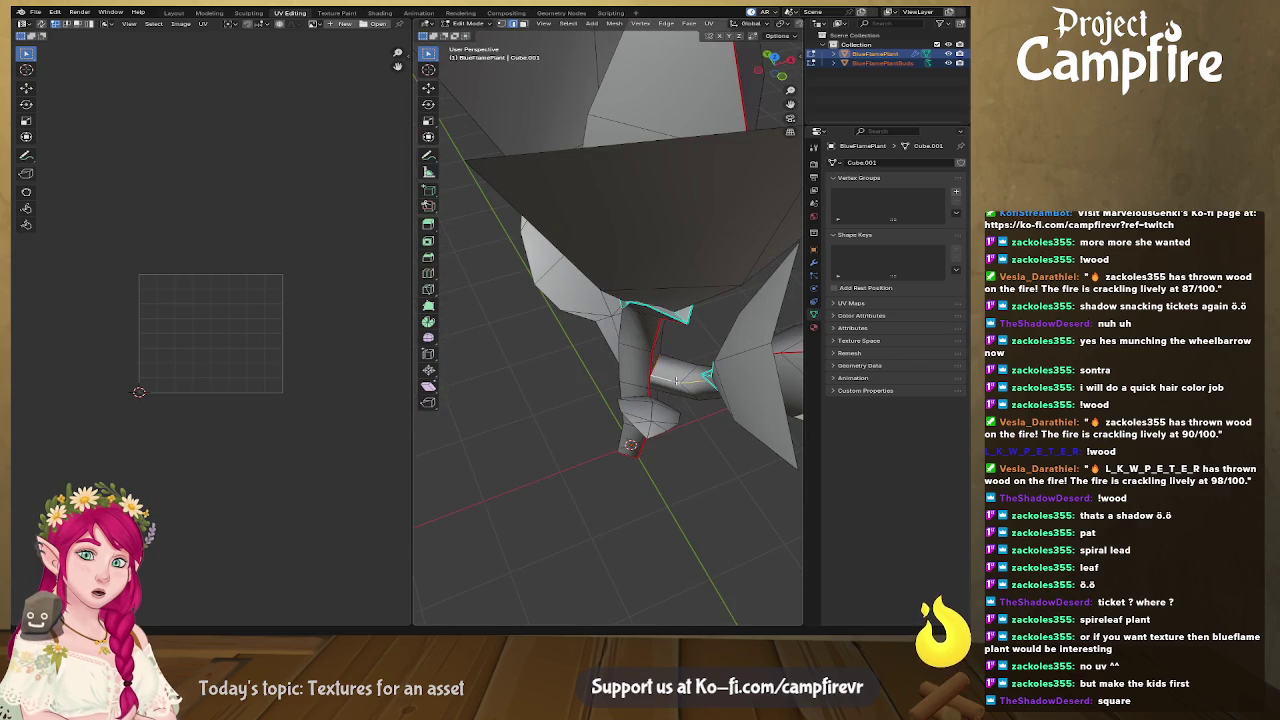
key("ctrl+e")
left_click(676, 384)
mouse_move(676, 384)
middle_mouse_down()
mouse_move(561, 374)
mouse_move(662, 318)
middle_mouse_up()
scroll(561, 374, "up", 4)
Mark seams on the remaining stem junction edges.
key("ctrl+e")
left_click(741, 293)
mouse_move(741, 293)
middle_mouse_down()
mouse_move(651, 305)
mouse_move(665, 320)
mouse_move(606, 336)
middle_mouse_up()
scroll(677, 334, "down", 4)
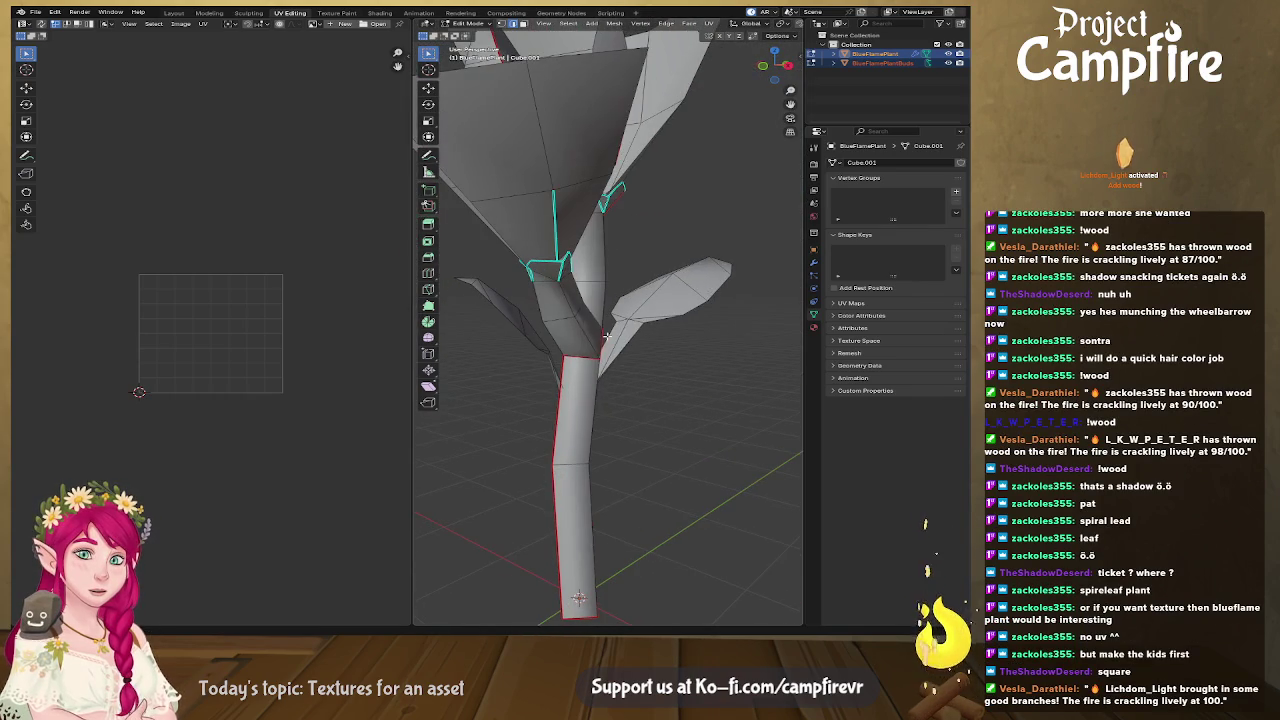
key("ctrl+e")
left_click(561, 272)
mouse_move(561, 272)
middle_mouse_down()
mouse_move(600, 324)
mouse_move(605, 272)
mouse_move(680, 330)
mouse_move(501, 311)
middle_mouse_up()
Select the whole plant mesh and Unwrap it into UV islands.
key("a")
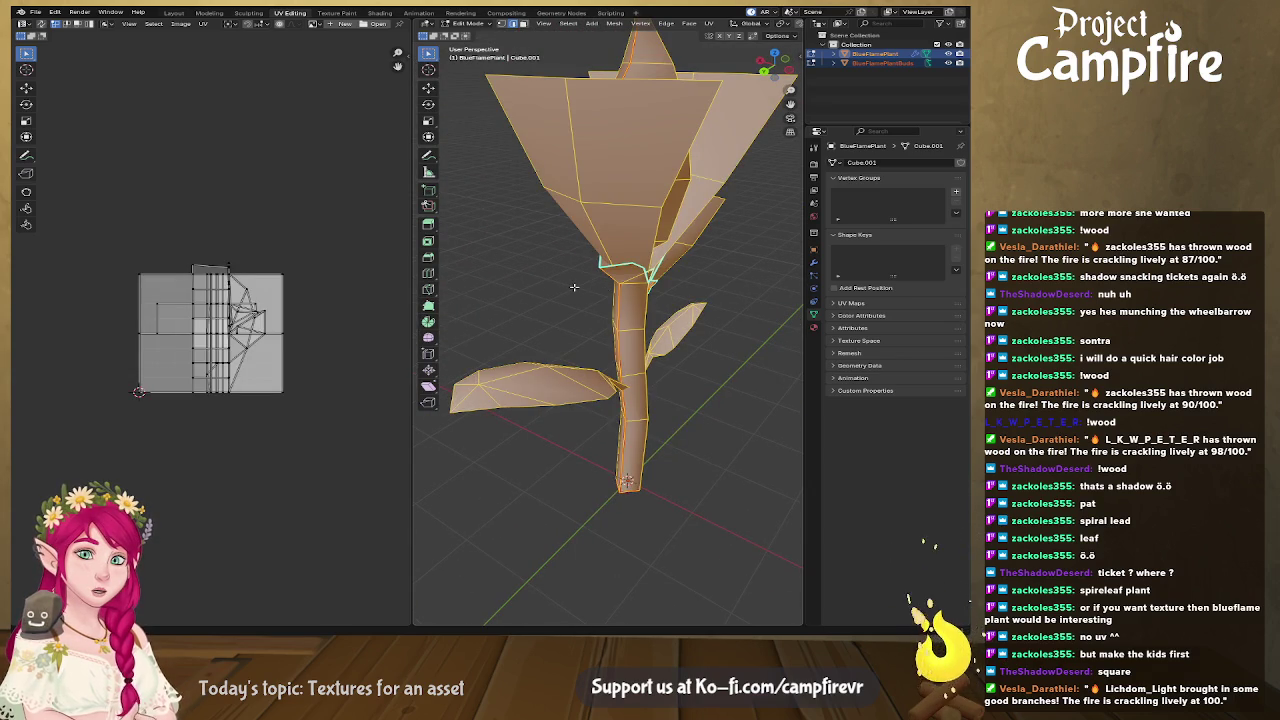
key("u")
left_click(559, 300)
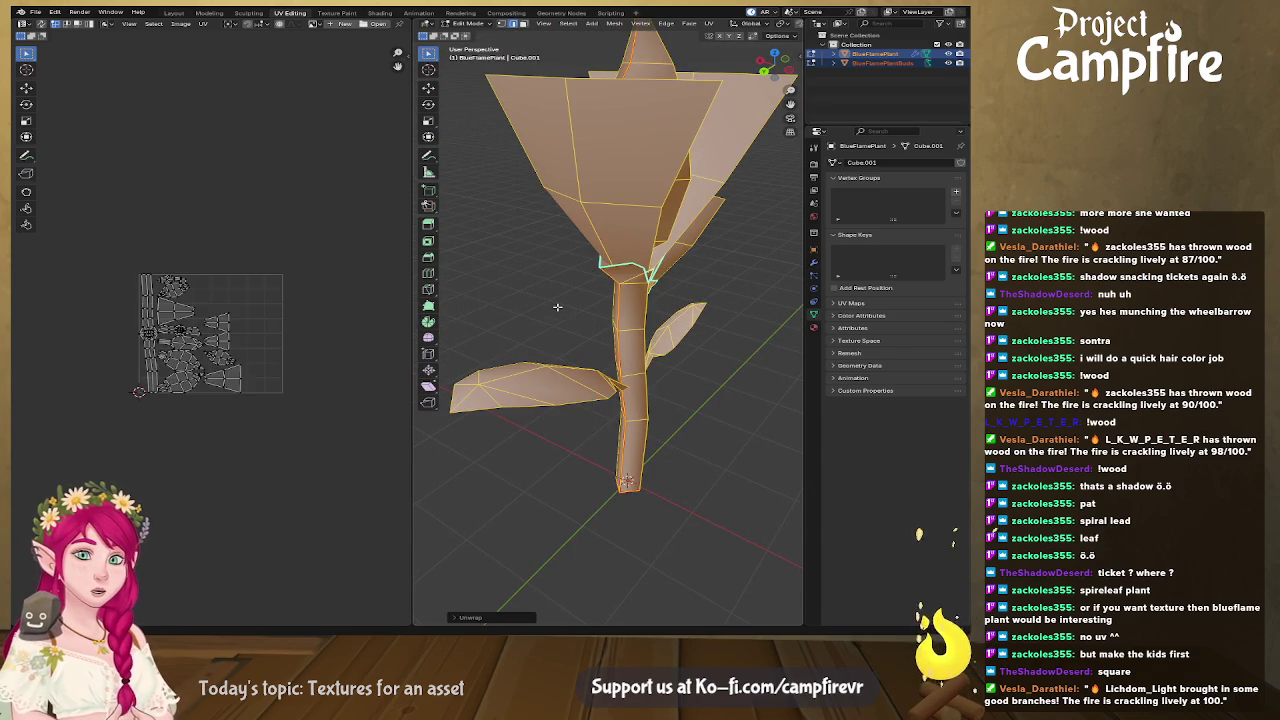
Frame the unwrapped UV islands, check the stem junction seams, then deselect the mesh.
scroll(252, 349, "up", 5)
scroll(256, 351, "up", 2)
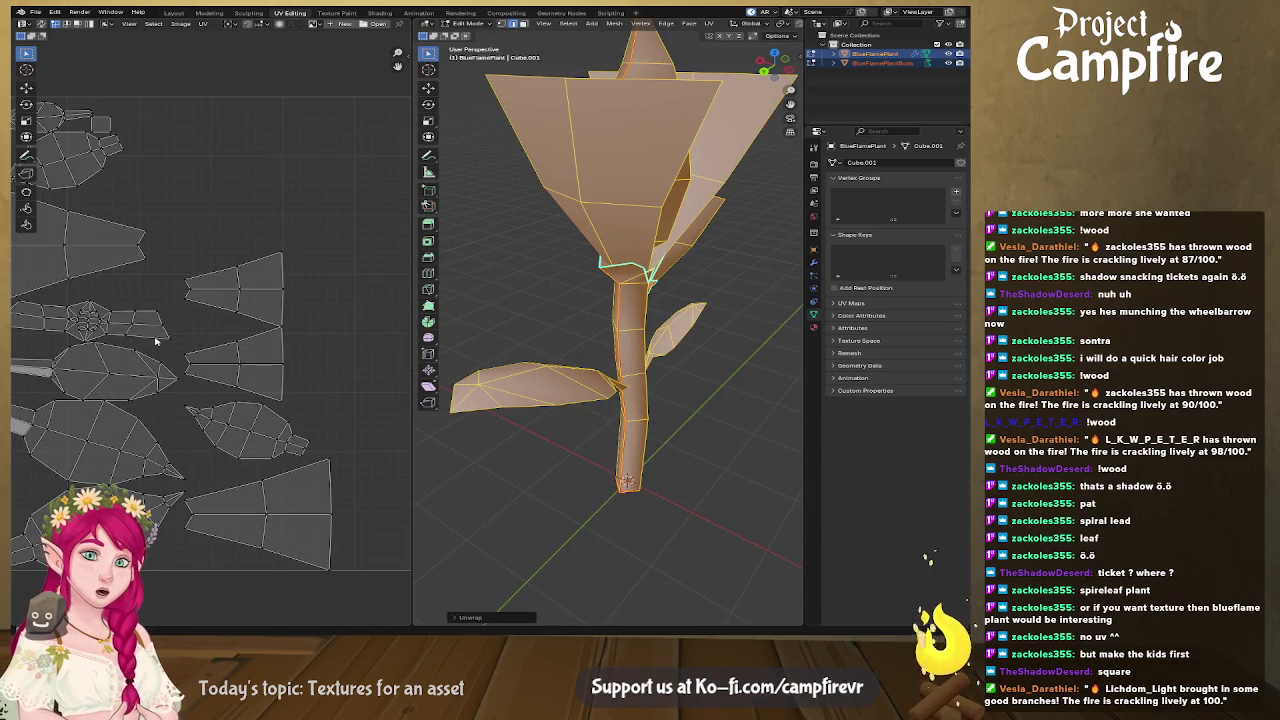
key("Home")
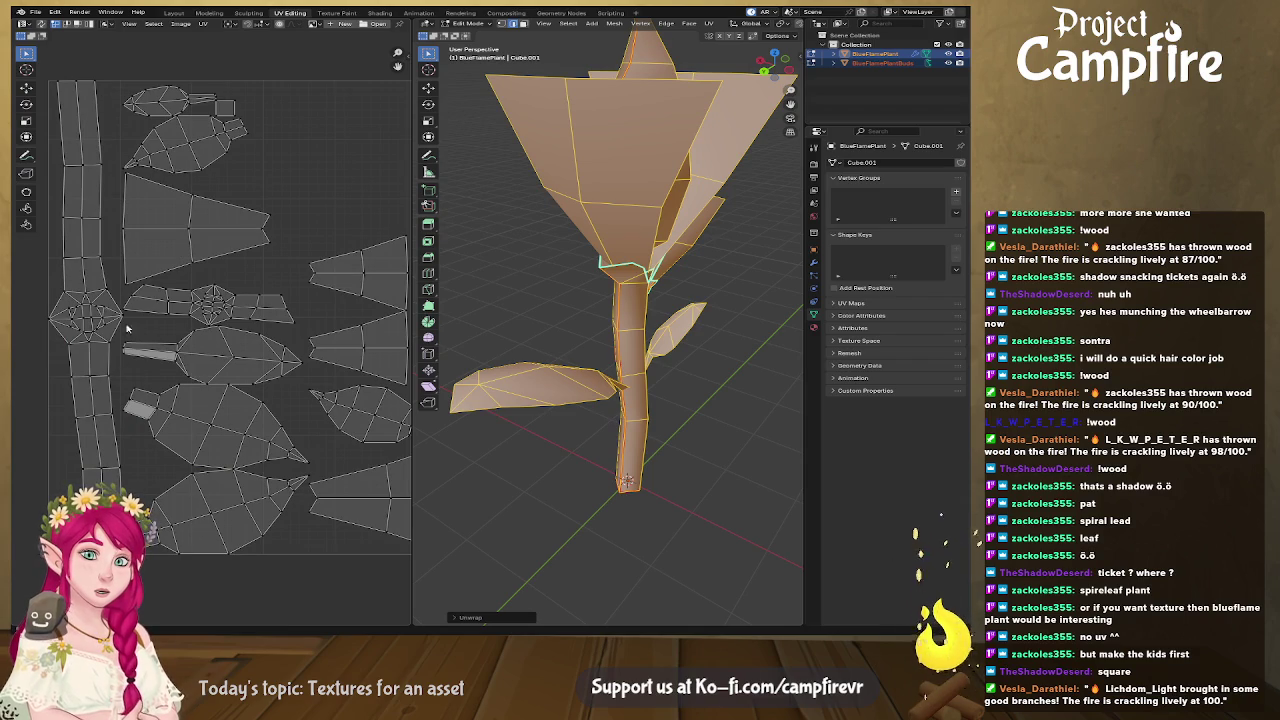
middle_click_drag(489, 276, 560, 230)
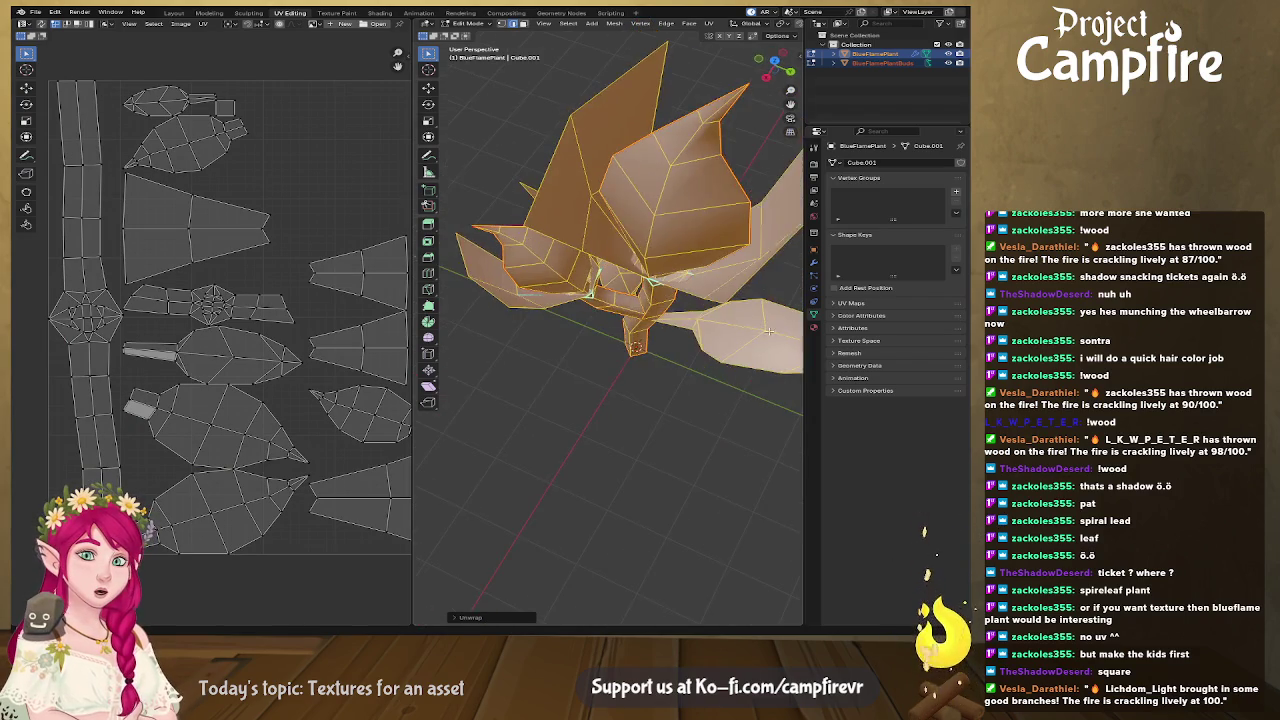
scroll(560, 230, "up", 3)
mouse_move(600, 330)
middle_mouse_down()
mouse_move(656, 380)
mouse_move(706, 333)
mouse_move(656, 324)
mouse_move(686, 290)
mouse_move(543, 288)
mouse_move(628, 275)
mouse_move(708, 236)
mouse_move(656, 259)
middle_mouse_up()
scroll(656, 380, "down", 3)
left_click(712, 260)
scroll(707, 270, "up", 3)
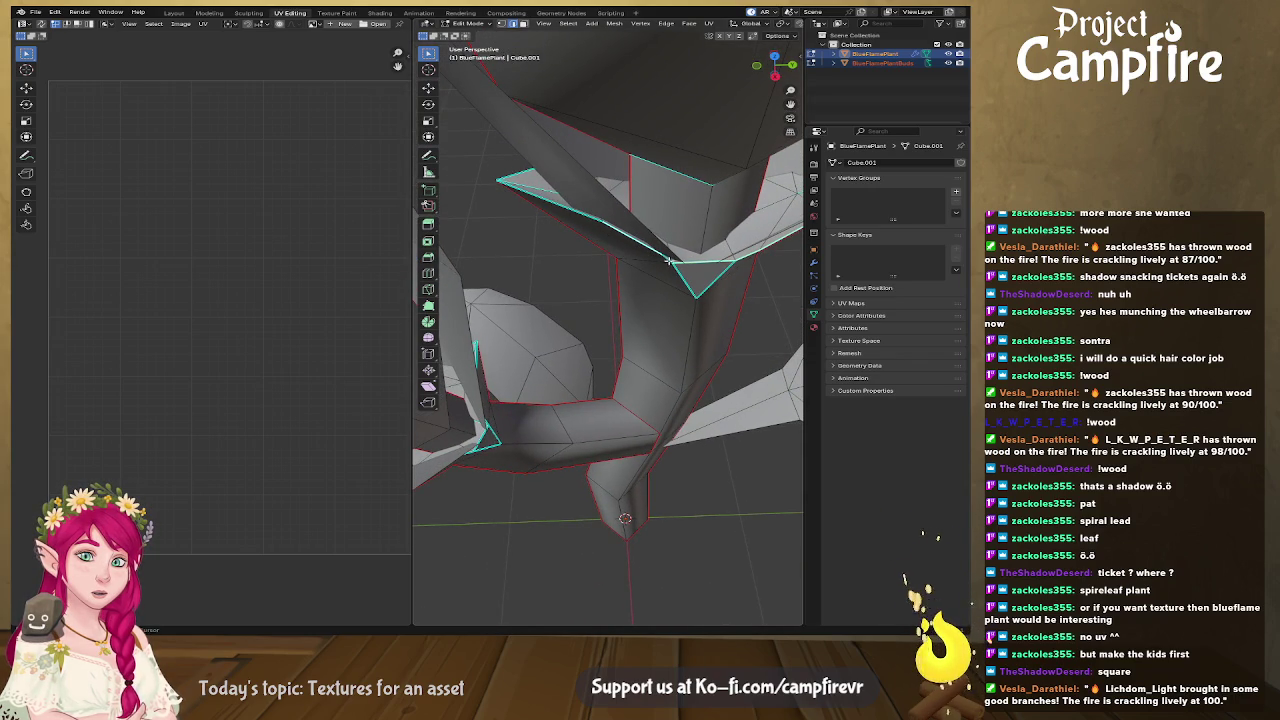
Mark the stem–flower-cup junction edges and the top stem edge as seams.
middle_click_drag(521, 174, 661, 227)
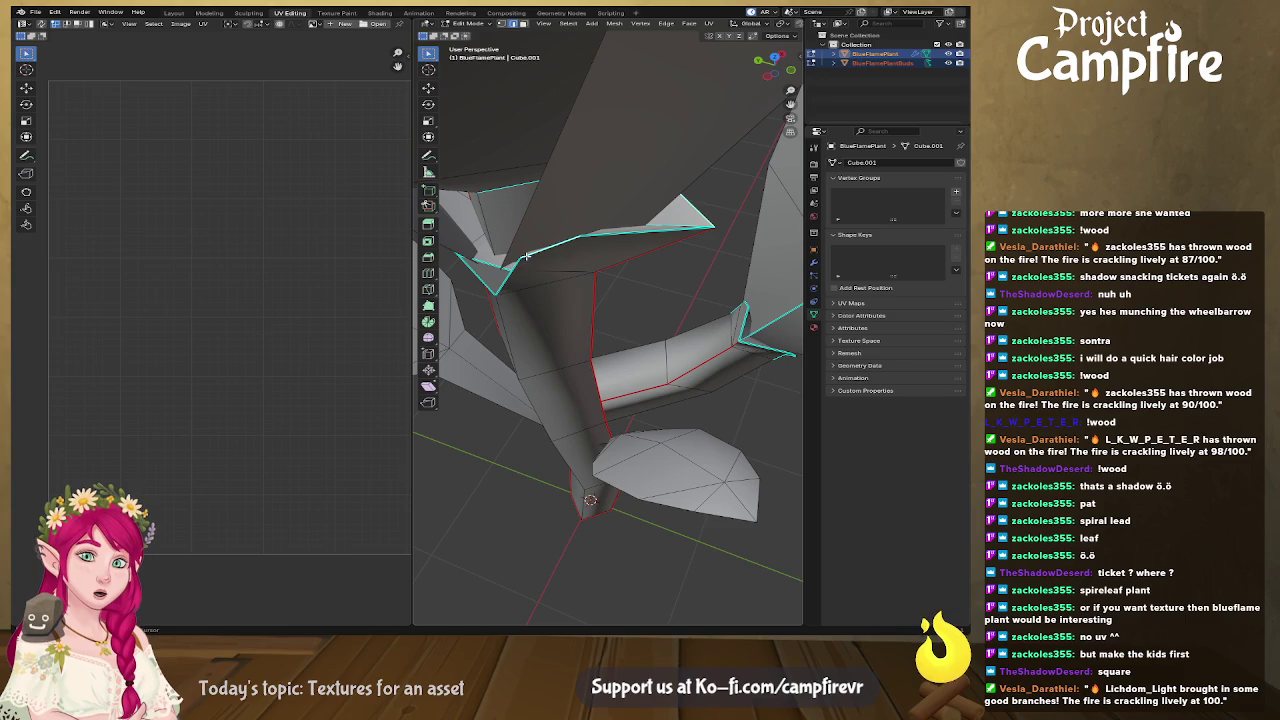
middle_click_drag(492, 267, 585, 257)
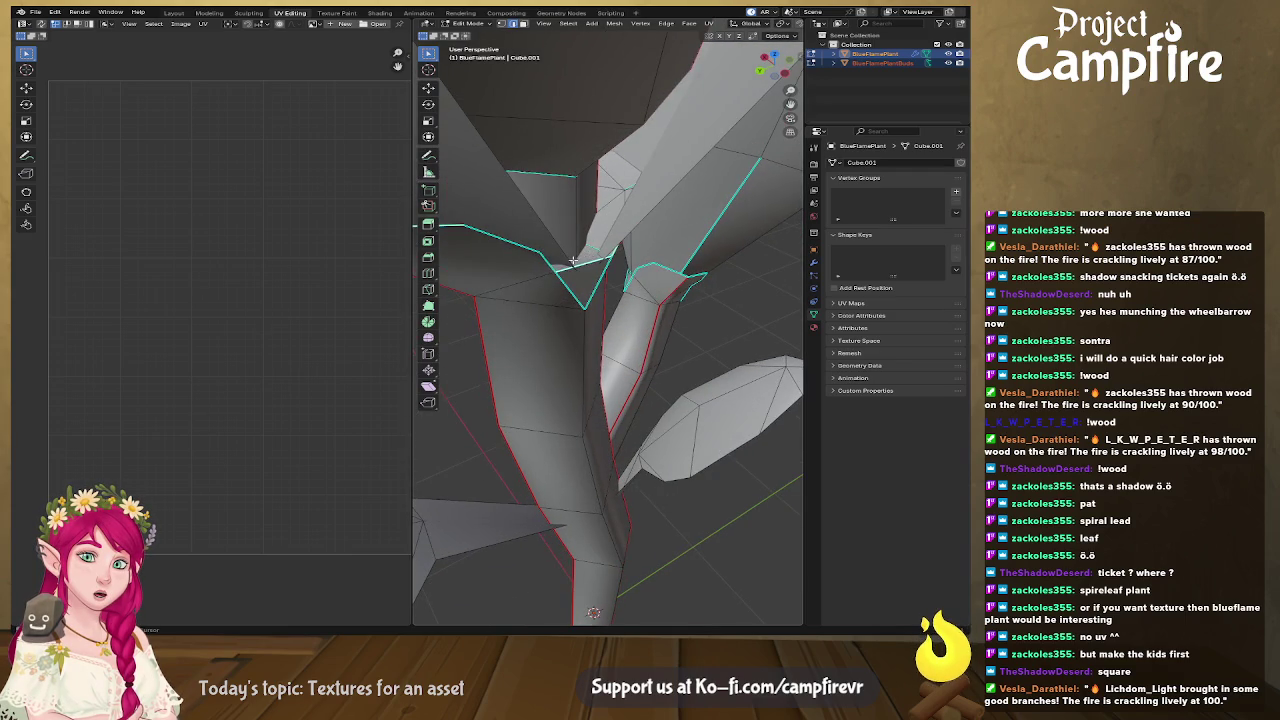
right_click(556, 263)
left_click(540, 265)
mouse_move(545, 265)
middle_mouse_down()
mouse_move(653, 276)
mouse_move(467, 280)
mouse_move(516, 240)
middle_mouse_up()
right_click(604, 245)
left_click(604, 245)
middle_click_drag(604, 245, 598, 277)
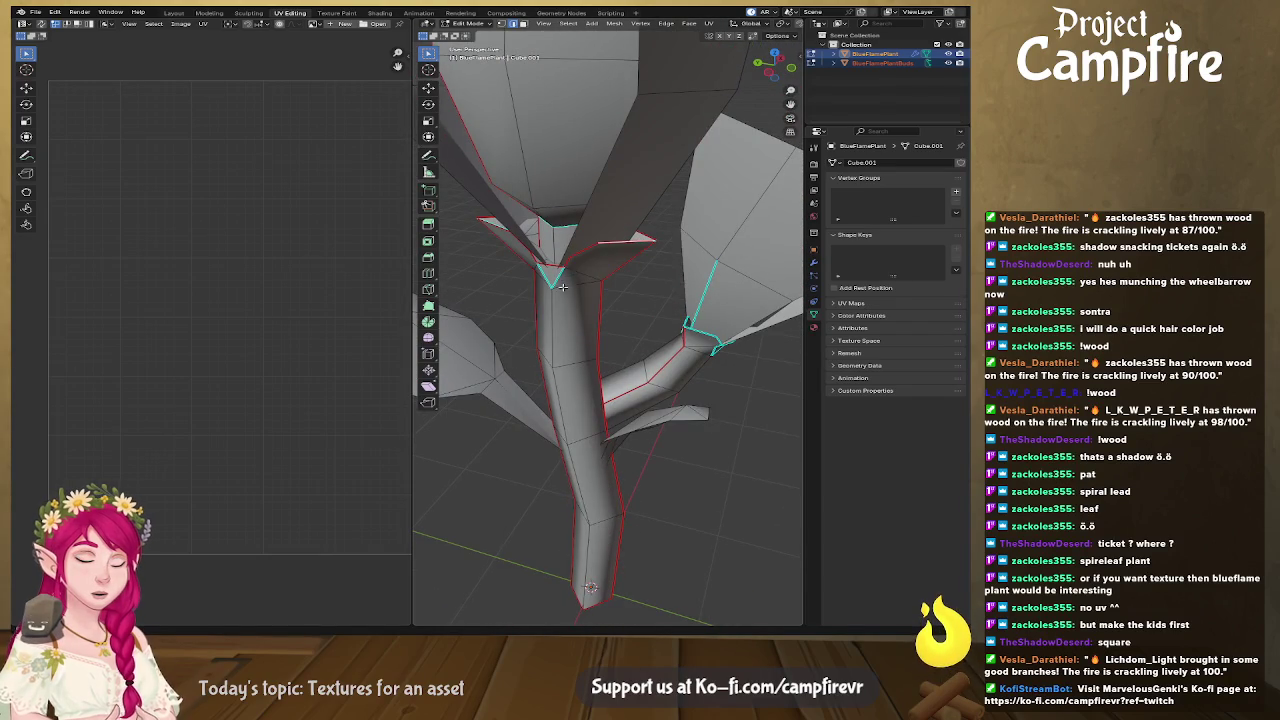
Select the whole plant and re-unwrap it using the new seams.
key("a")
key("u")
left_click(617, 286)
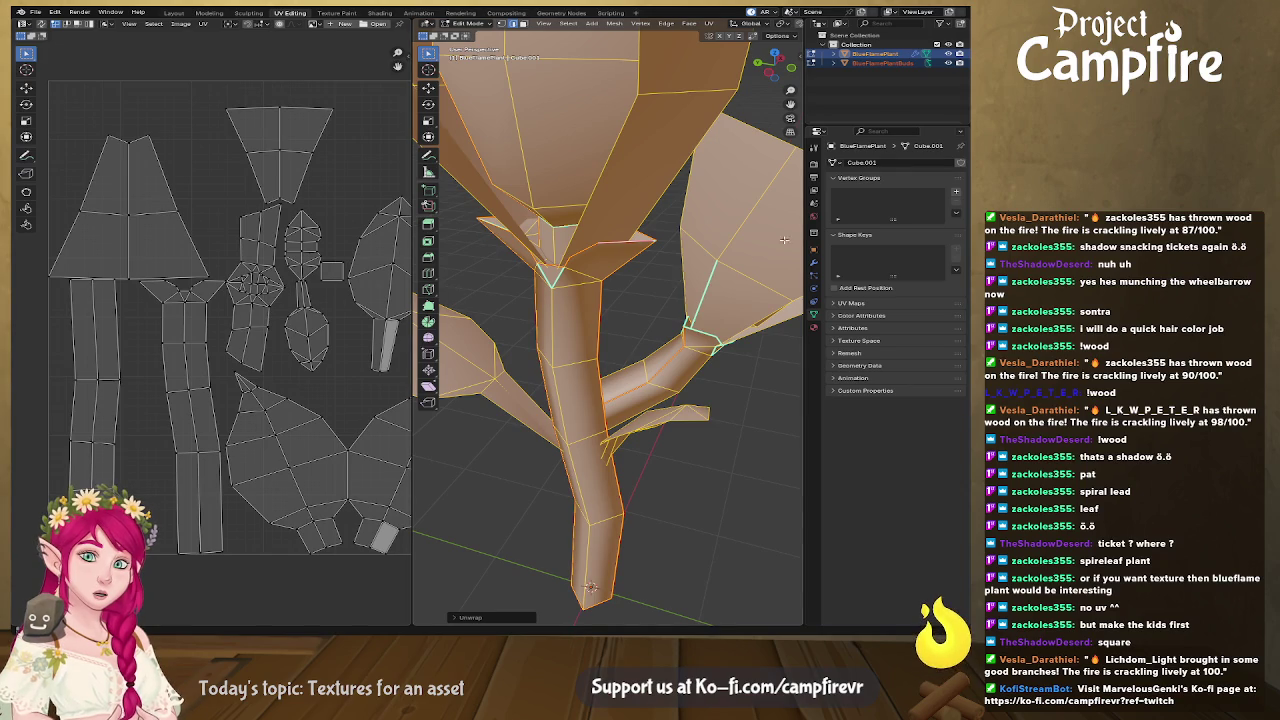
middle_click_drag(789, 237, 678, 385)
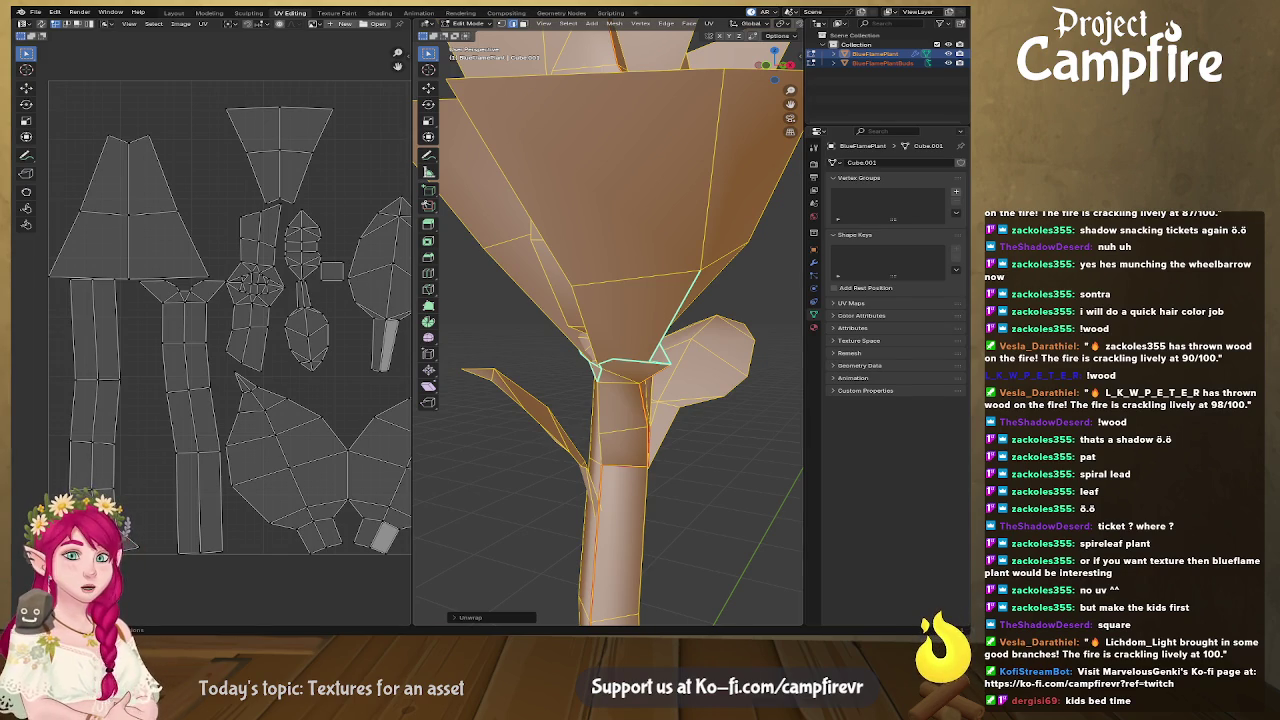
middle_click_drag(306, 368, 170, 372)
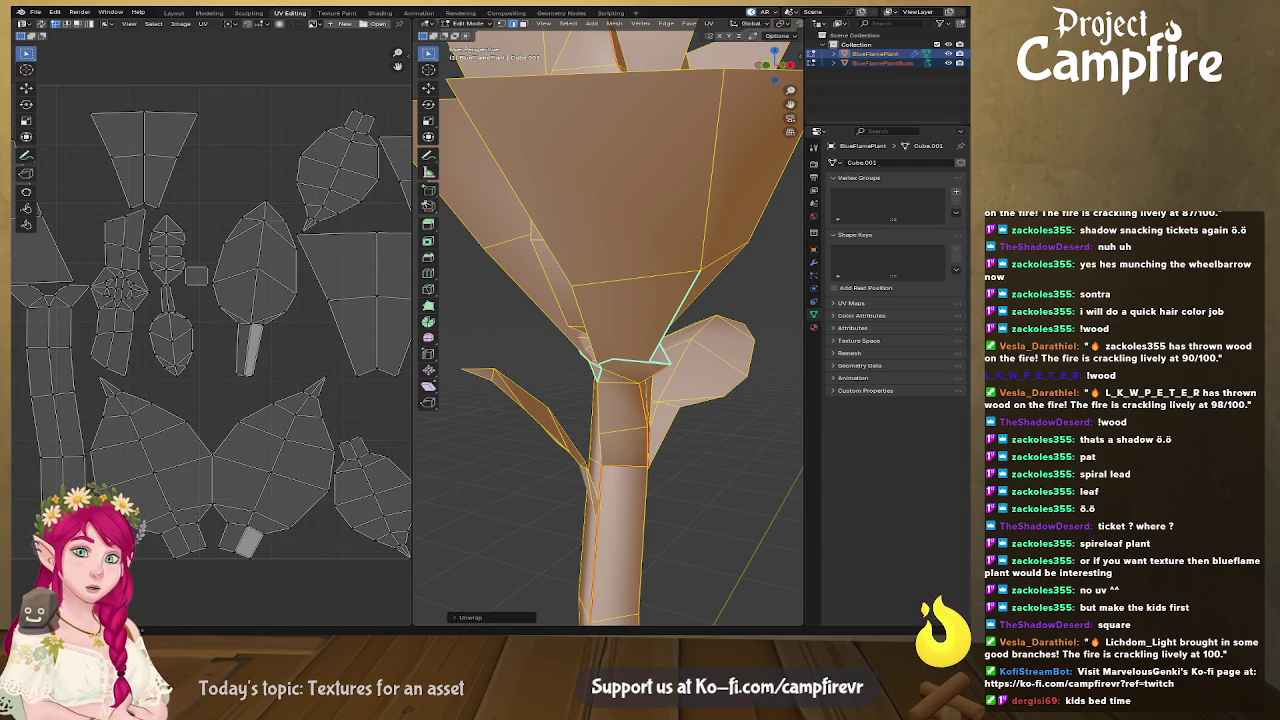
Deselect the mesh and mark the chosen stem–leaf edges as a UV seam.
middle_click_drag(650, 380, 700, 374)
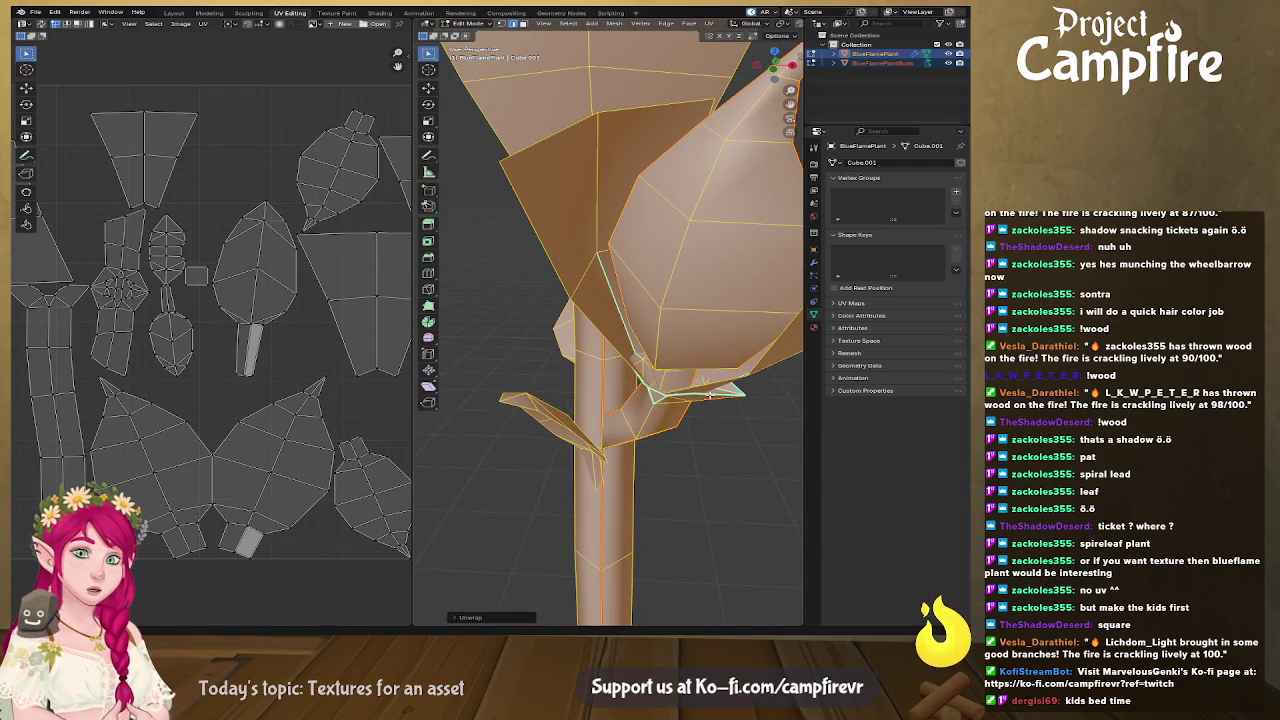
key("alt+a")
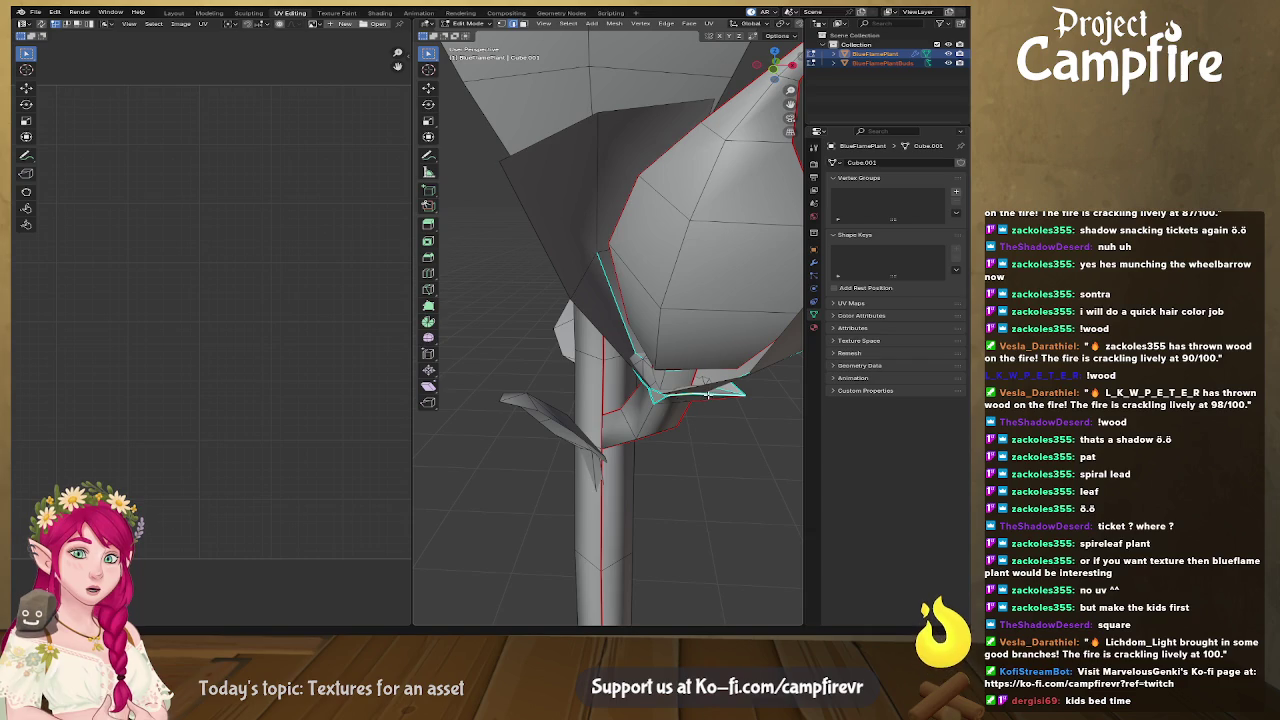
middle_click_drag(707, 395, 737, 379)
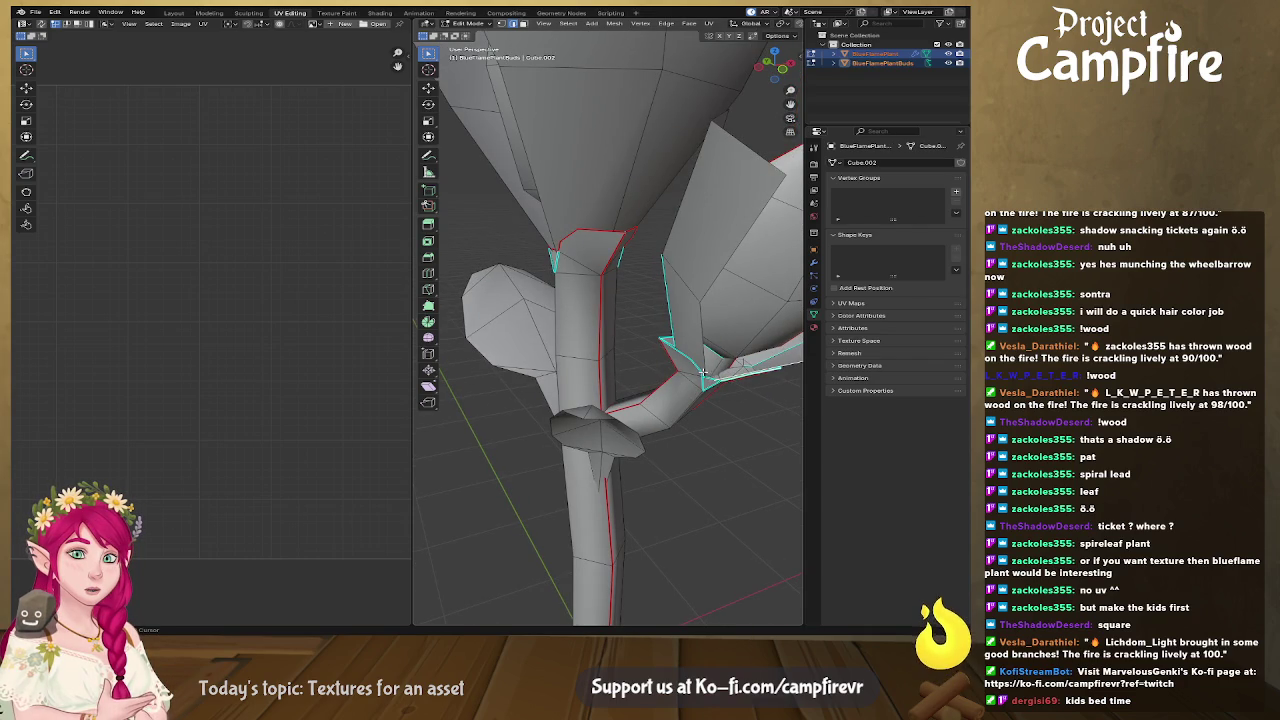
mouse_move(680, 350)
middle_mouse_down()
mouse_move(658, 367)
mouse_move(481, 356)
mouse_move(540, 373)
middle_mouse_up()
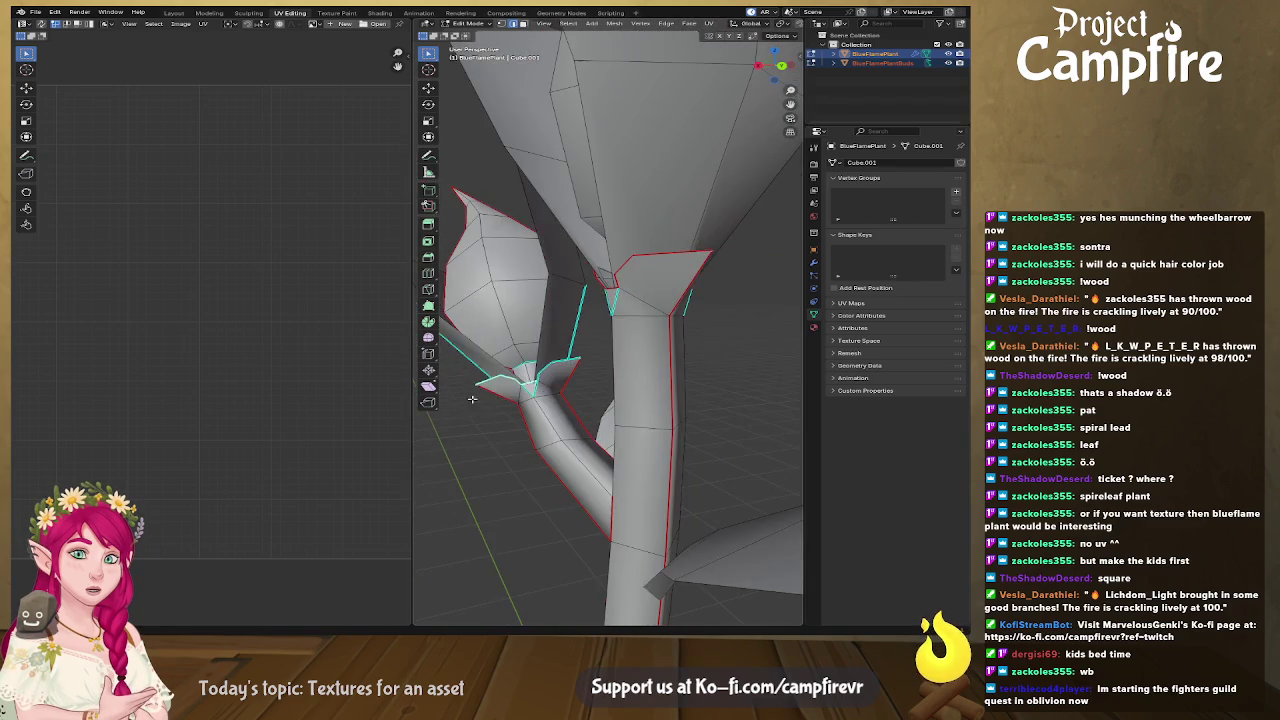
middle_click_drag(565, 360, 409, 391)
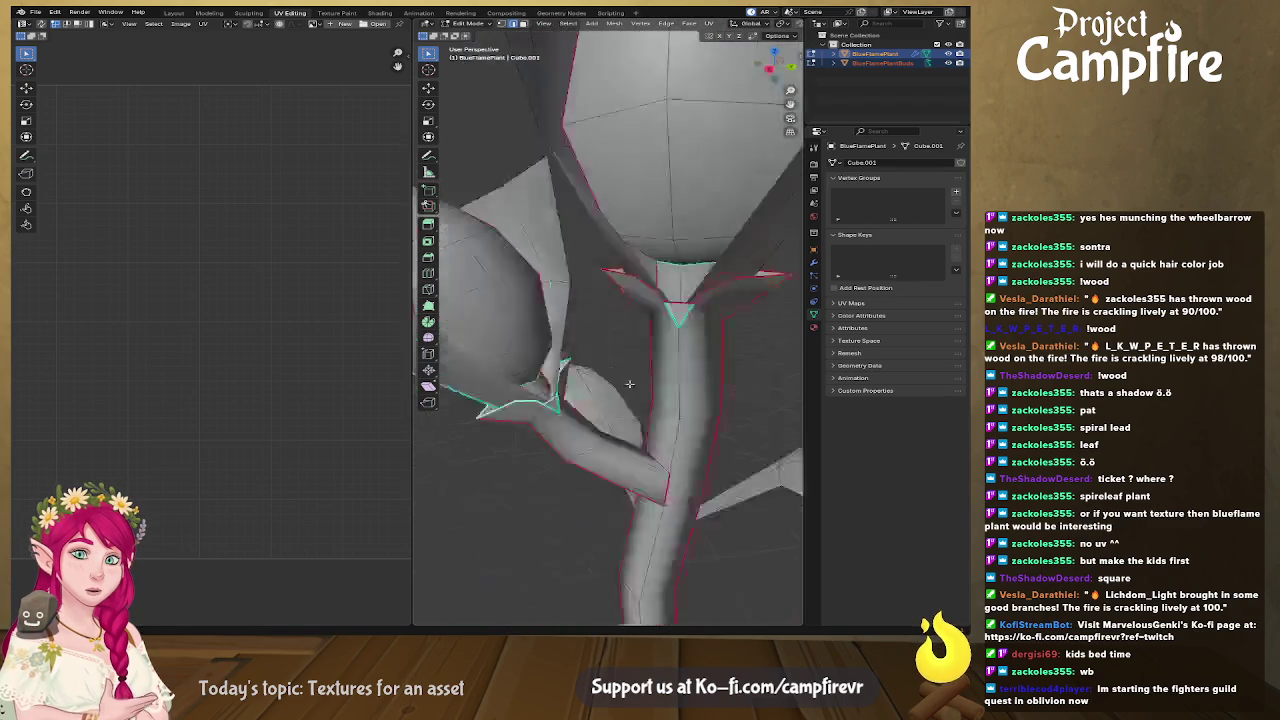
right_click(645, 385)
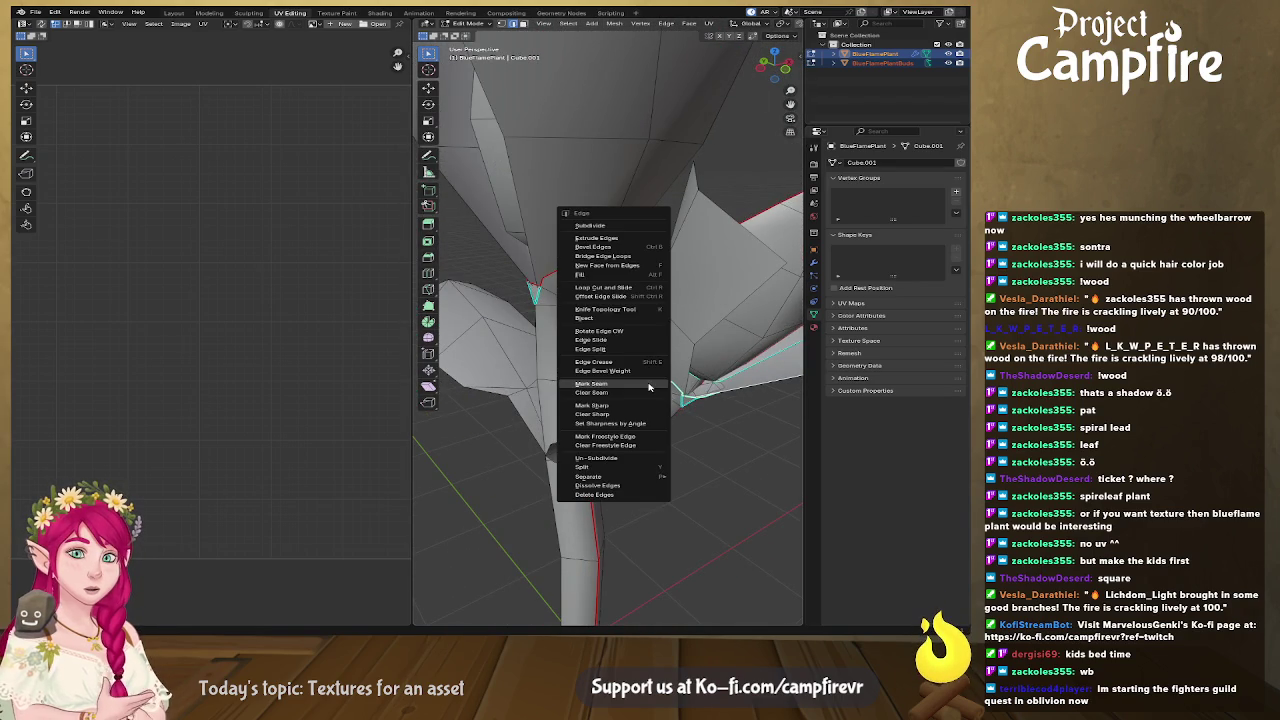
left_click(648, 384)
mouse_move(648, 384)
middle_mouse_down()
mouse_move(478, 404)
mouse_move(668, 402)
middle_mouse_up()
Select the whole plant and unwrap it with Minimum Stretch.
key("a")
key("u")
left_click(668, 402)
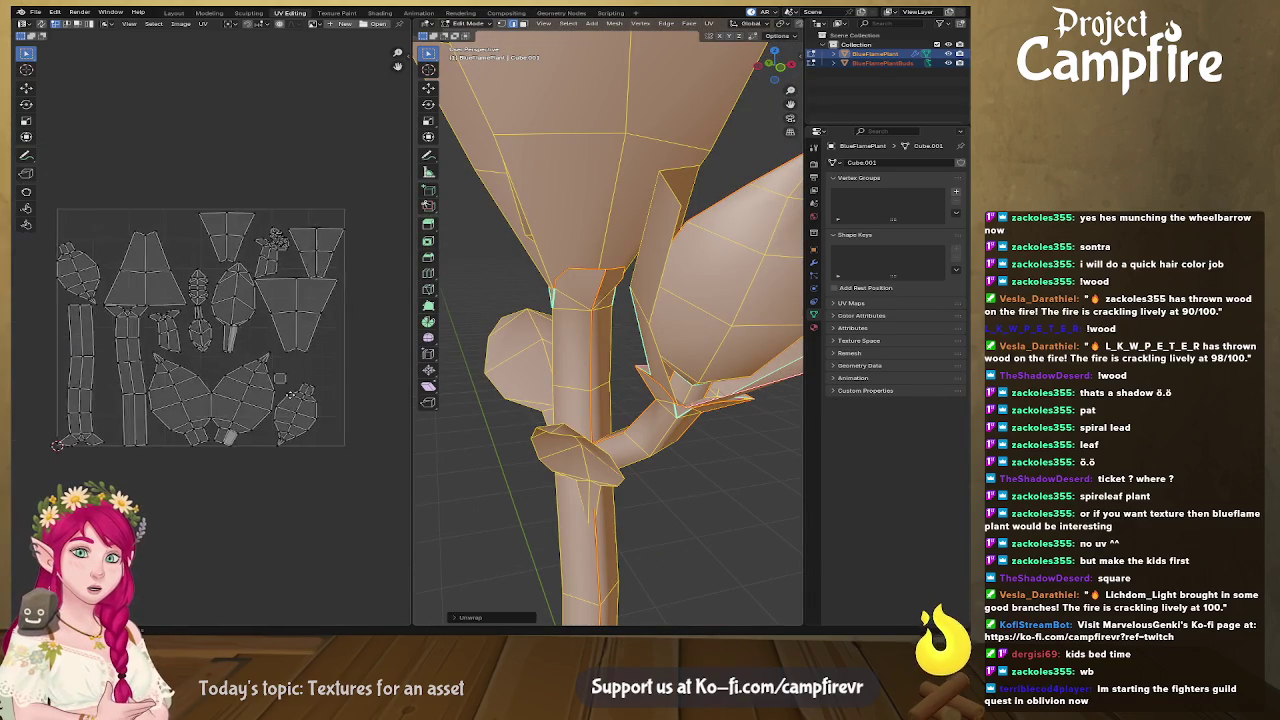
scroll(290, 390, "up", 2)
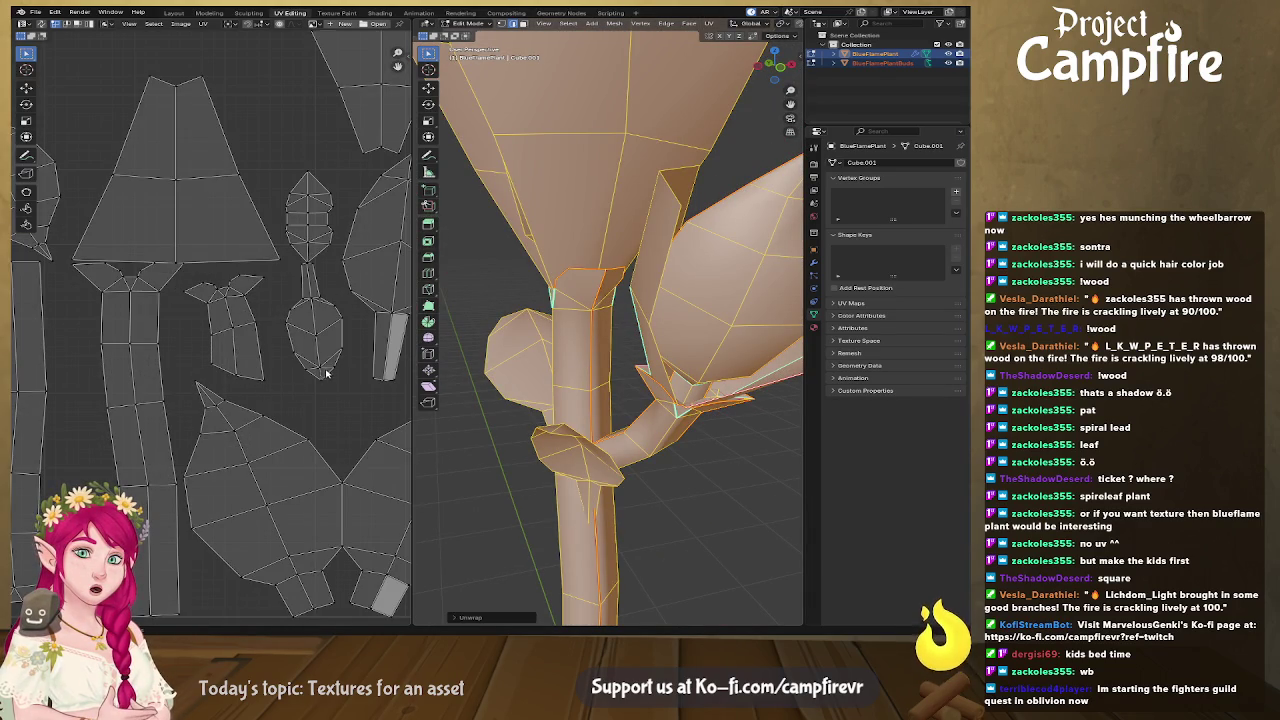
Pack the UV islands with Ctrl+P and zoom in on the leaf island.
key("ctrl+p")
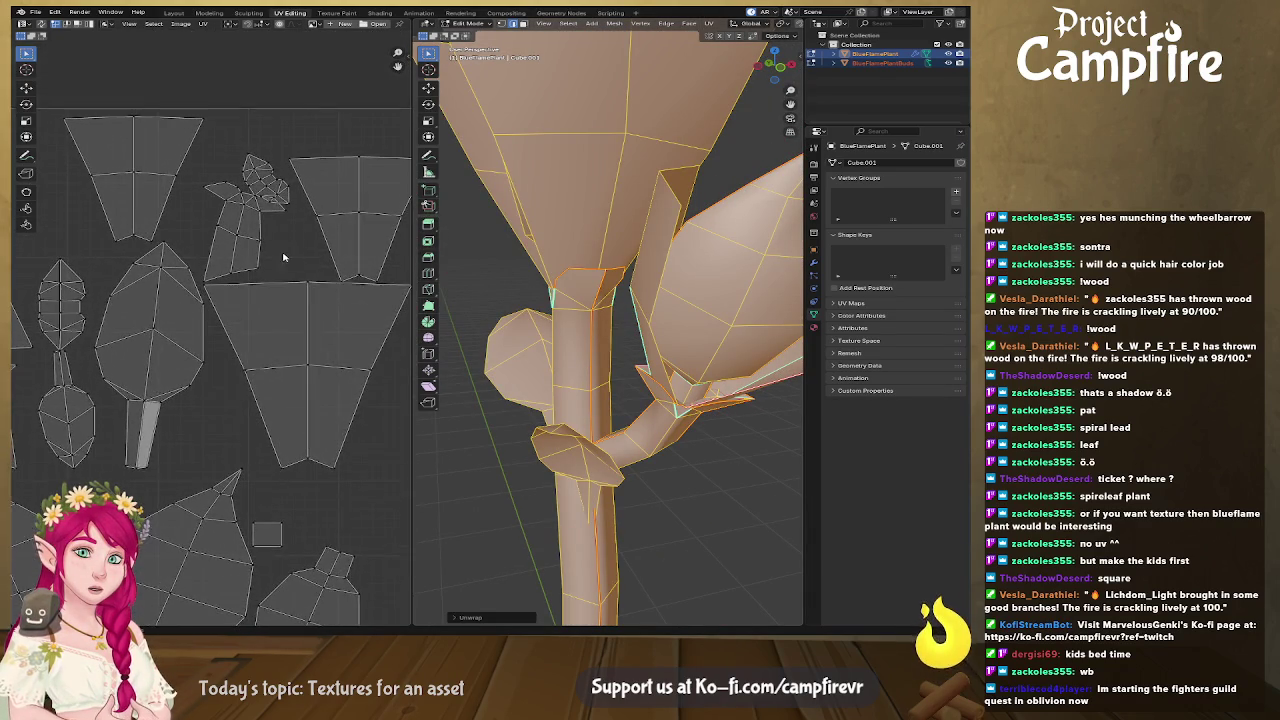
scroll(285, 270, "up", 3)
scroll(328, 214, "up", 2)
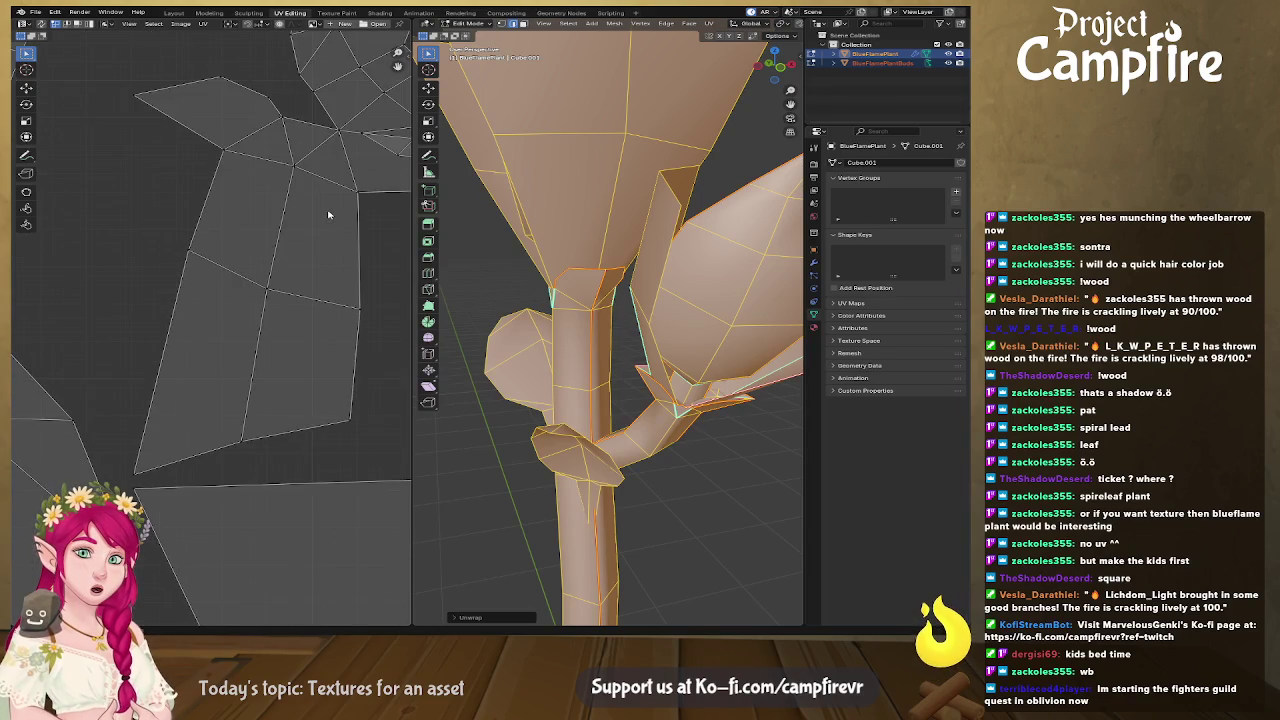
middle_click_drag(328, 214, 317, 337)
mouse_move(672, 415)
middle_mouse_down()
mouse_move(680, 347)
mouse_move(524, 378)
mouse_move(482, 307)
middle_mouse_up()
scroll(674, 412, "up", 3)
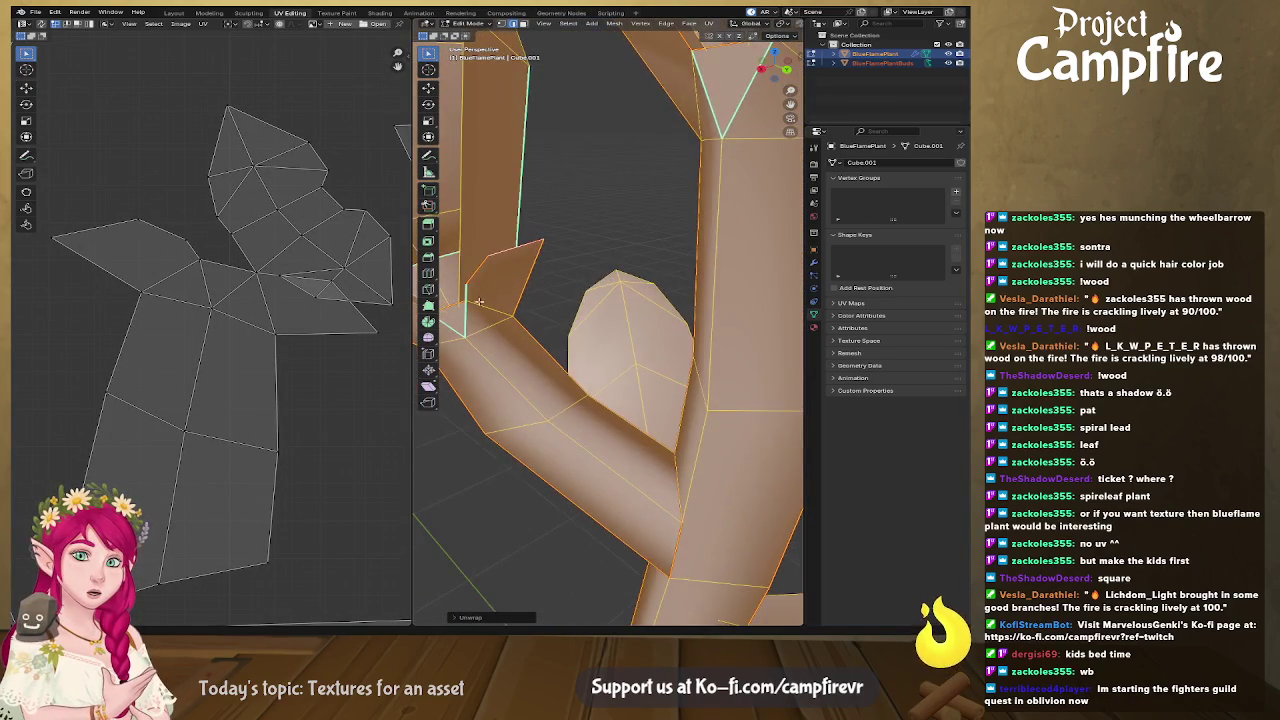
Mark the upper branch junction edges as a seam via Ctrl+E.
key("alt+a")
key("ctrl+e")
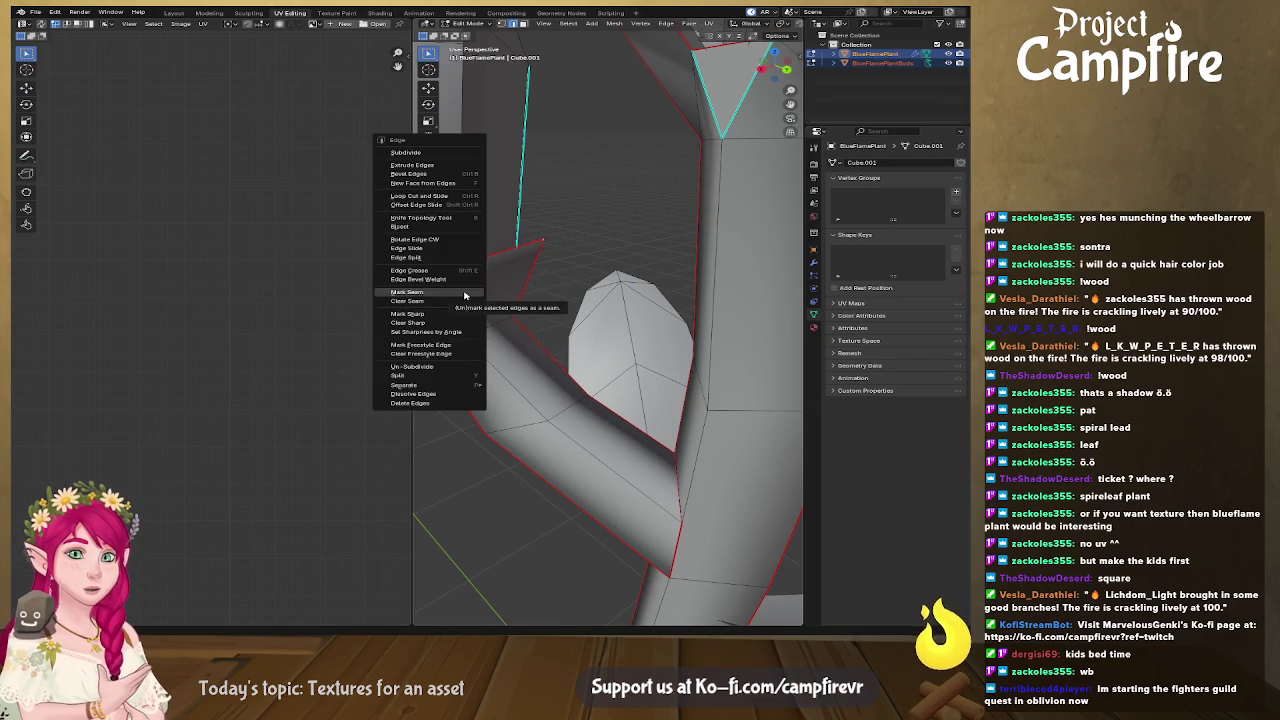
left_click(464, 293)
Unwrap the whole plant again and centre the full UV square in view.
key("a")
key("u")
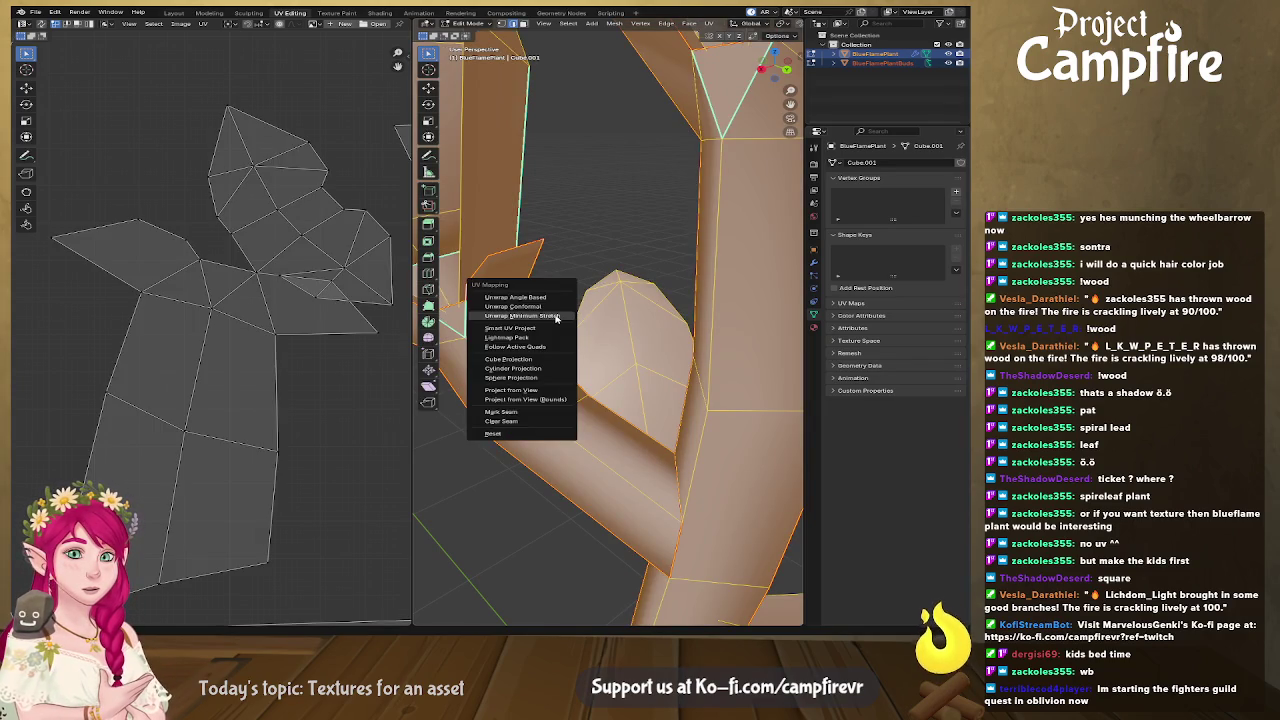
left_click(552, 318)
scroll(288, 353, "down", 2)
scroll(290, 353, "down", 3)
mouse_move(282, 390)
middle_mouse_down()
mouse_move(14, 300)
mouse_move(372, 278)
middle_mouse_up()
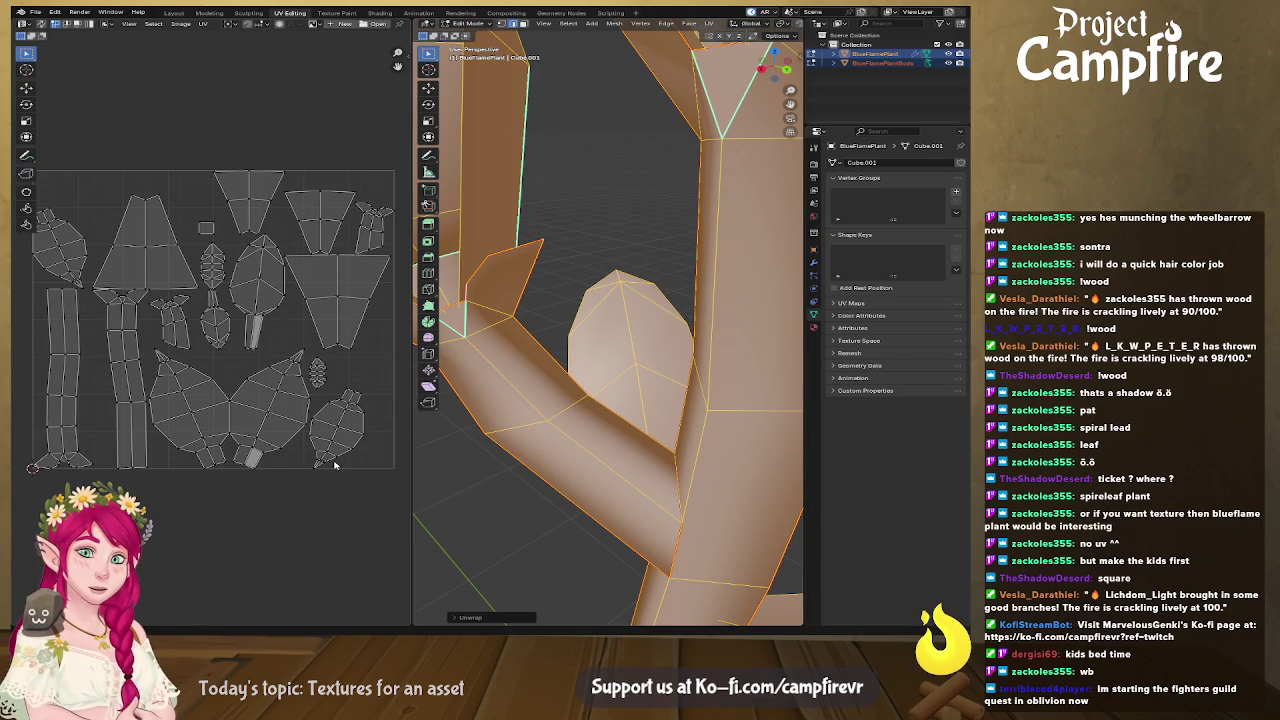
Orbit around the whole flower and bring the large leaf islands into view.
mouse_move(549, 411)
middle_mouse_down()
mouse_move(697, 403)
mouse_move(449, 392)
middle_mouse_up()
scroll(697, 403, "down", 3)
scroll(562, 391, "down", 3)
mouse_move(562, 391)
middle_mouse_down()
mouse_move(692, 385)
mouse_move(709, 422)
mouse_move(702, 376)
middle_mouse_up()
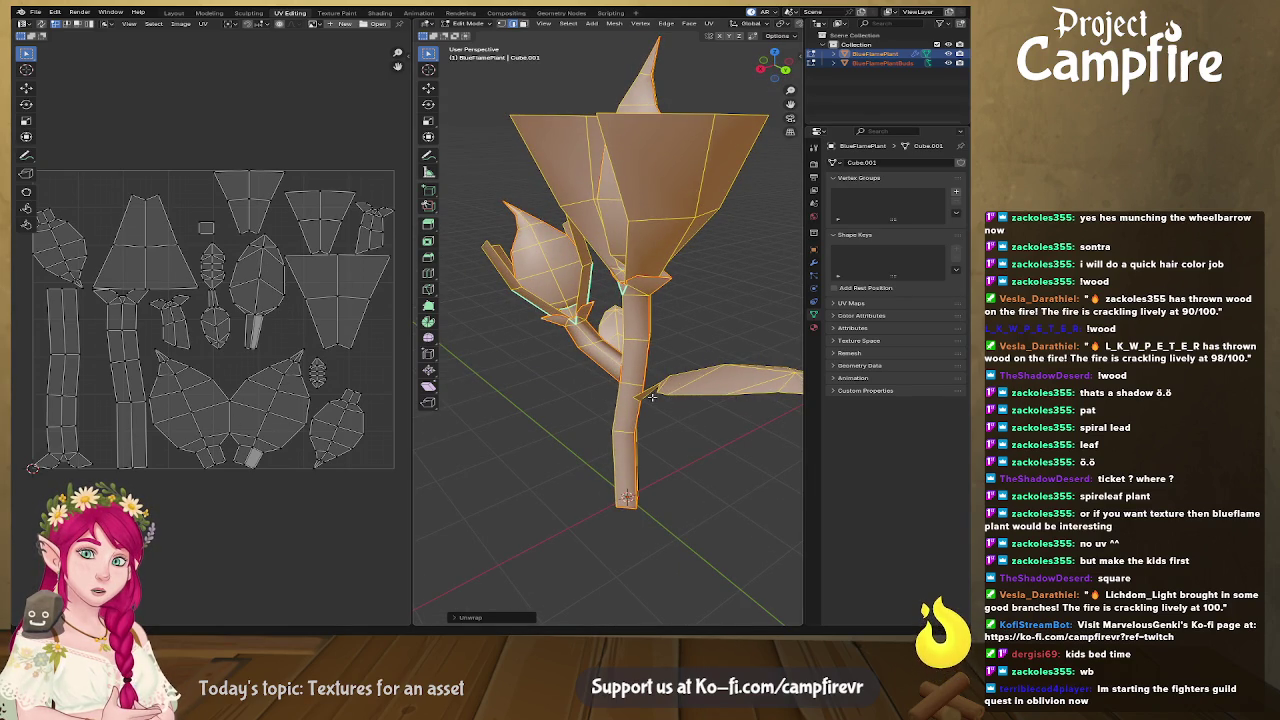
middle_click_drag(663, 397, 691, 403)
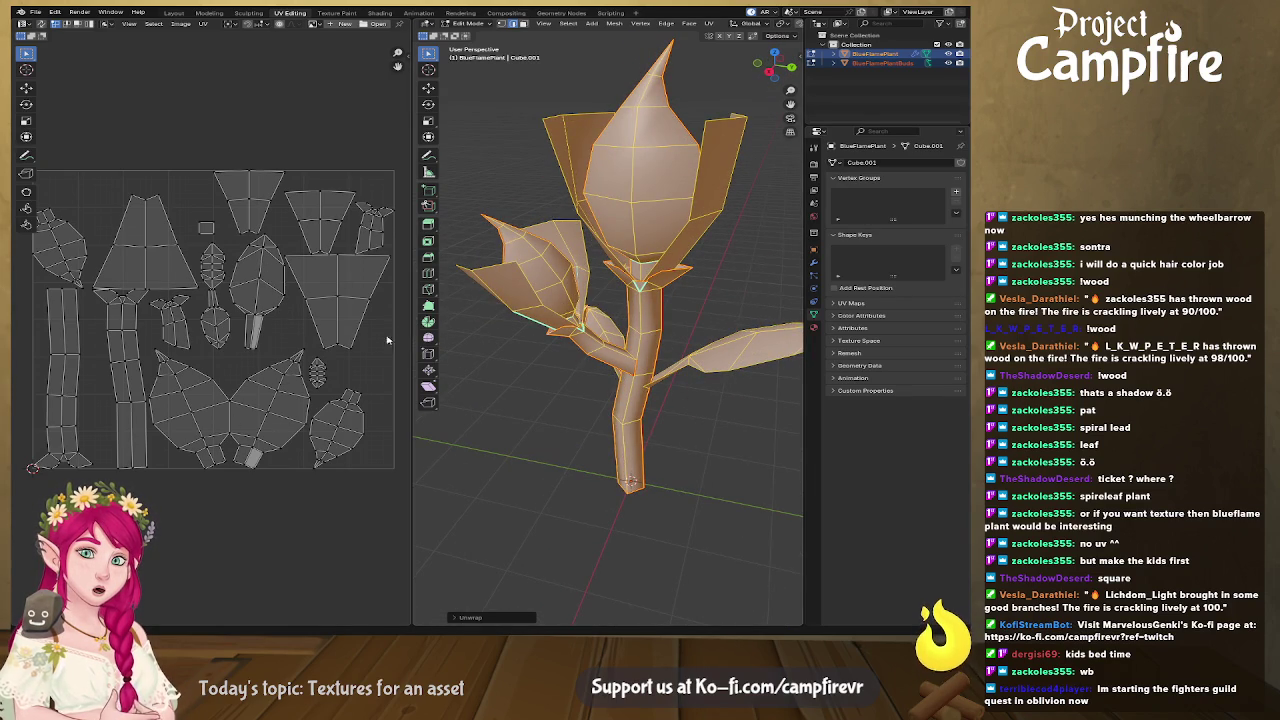
scroll(277, 411, "up", 3)
middle_click_drag(271, 443, 272, 340)
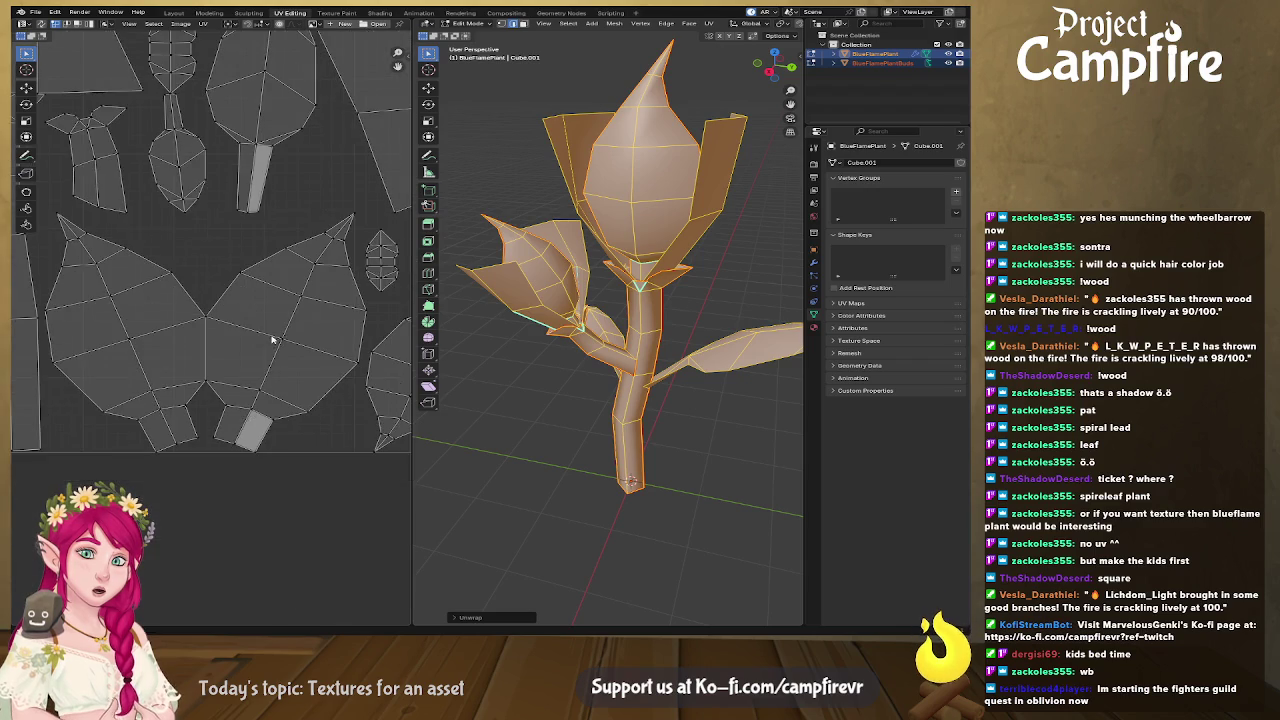
Select the large leaf island and mirror it horizontally.
left_click(350, 367)
key("l")
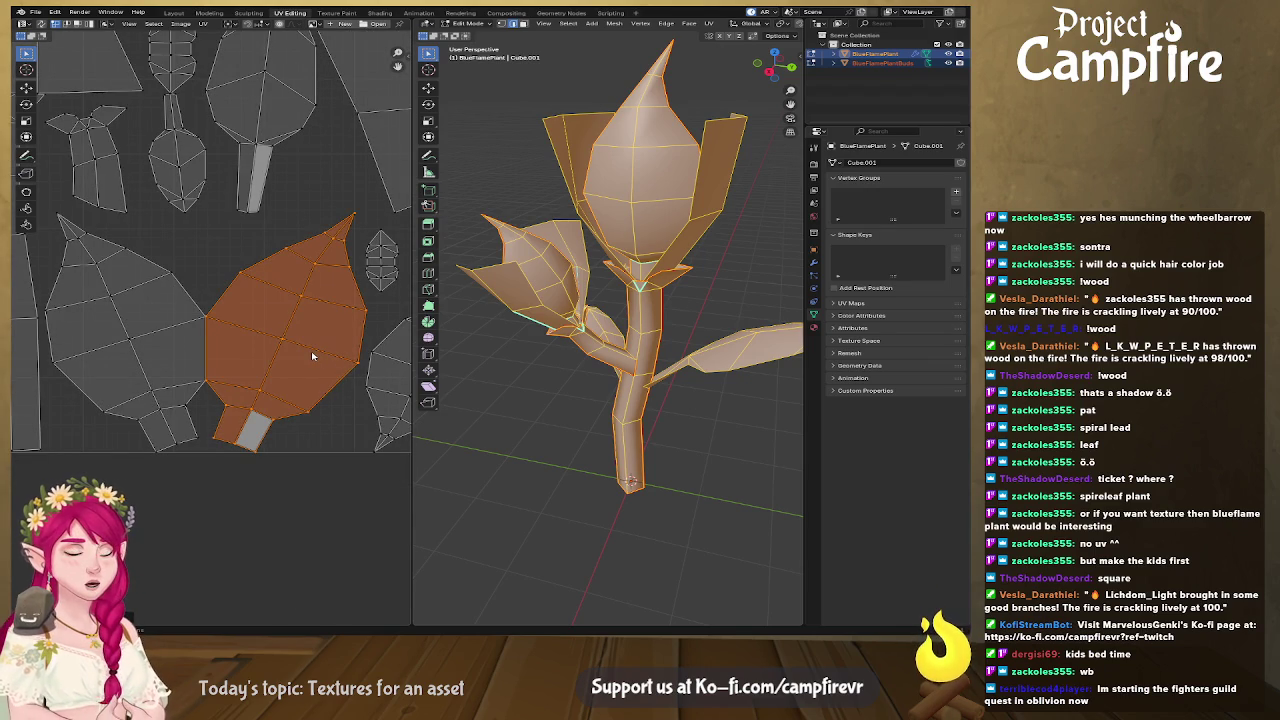
key("u")
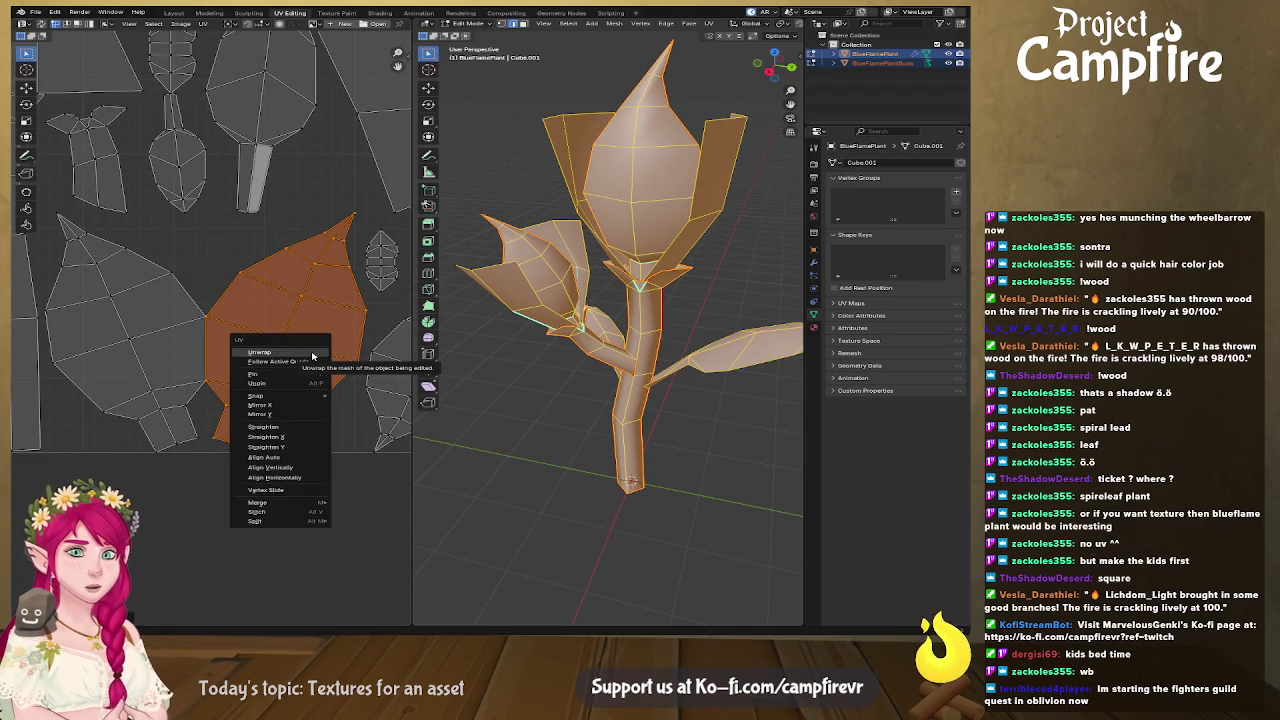
left_click(309, 405)
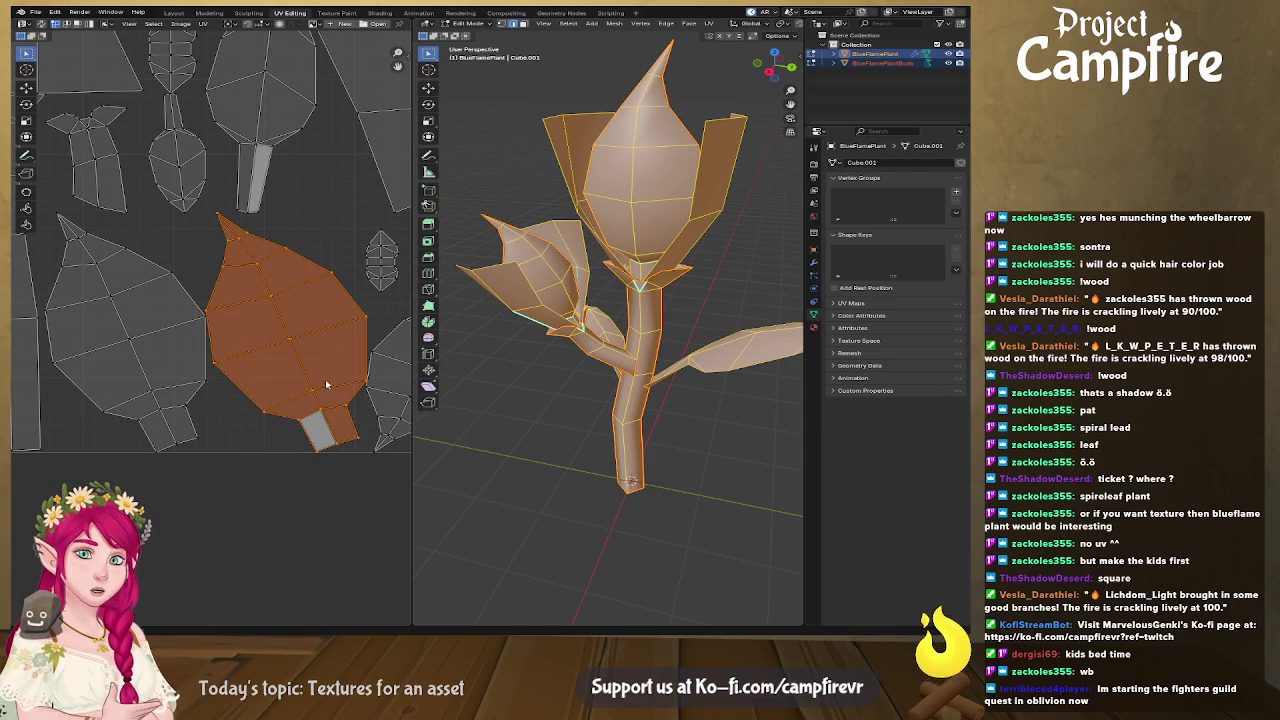
Move the flipped leaf island down and to the left.
left_click(27, 88)
left_click_drag(330, 328, 159, 327)
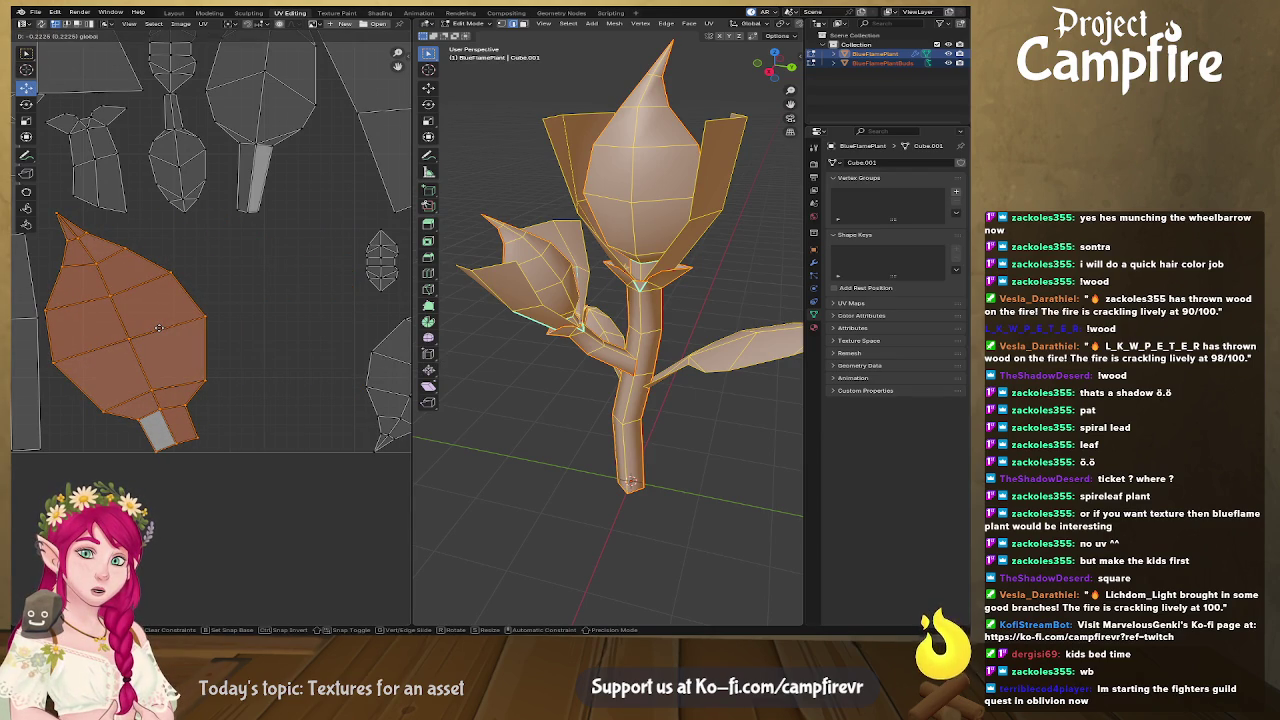
scroll(238, 325, "down", 1)
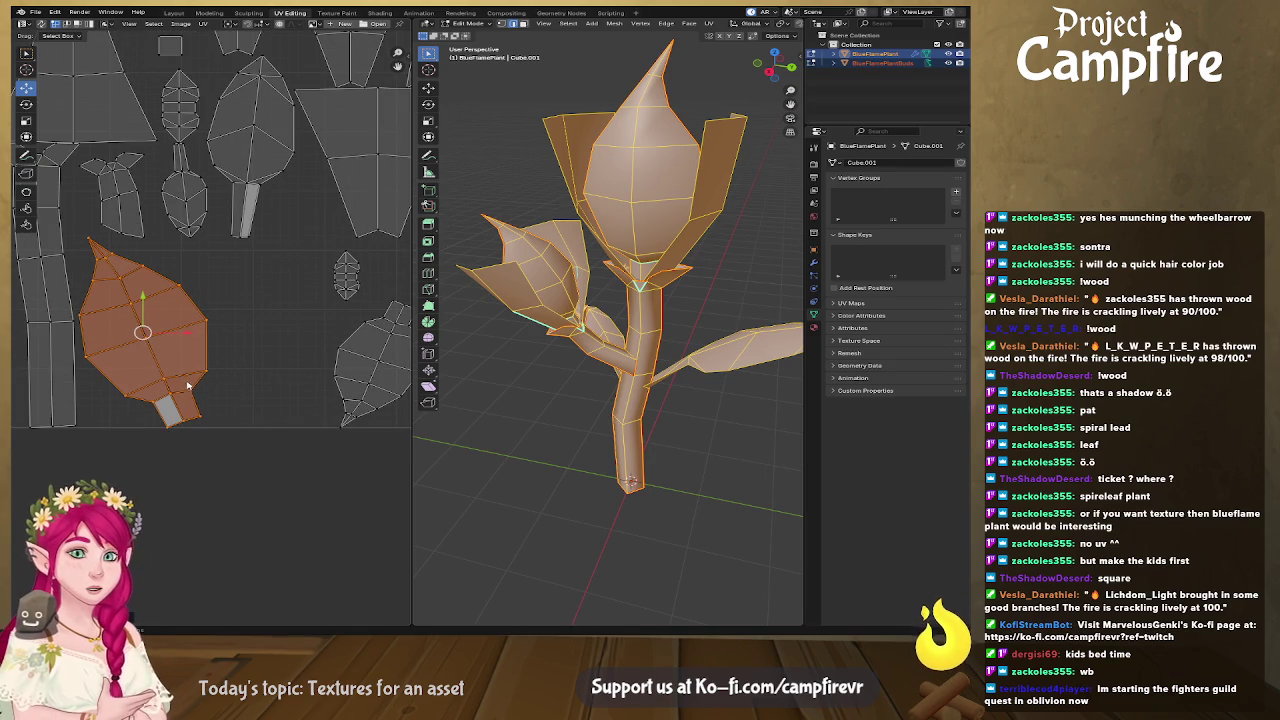
mouse_move(143, 331)
left_mouse_down()
mouse_move(121, 560)
mouse_move(190, 530)
left_mouse_up()
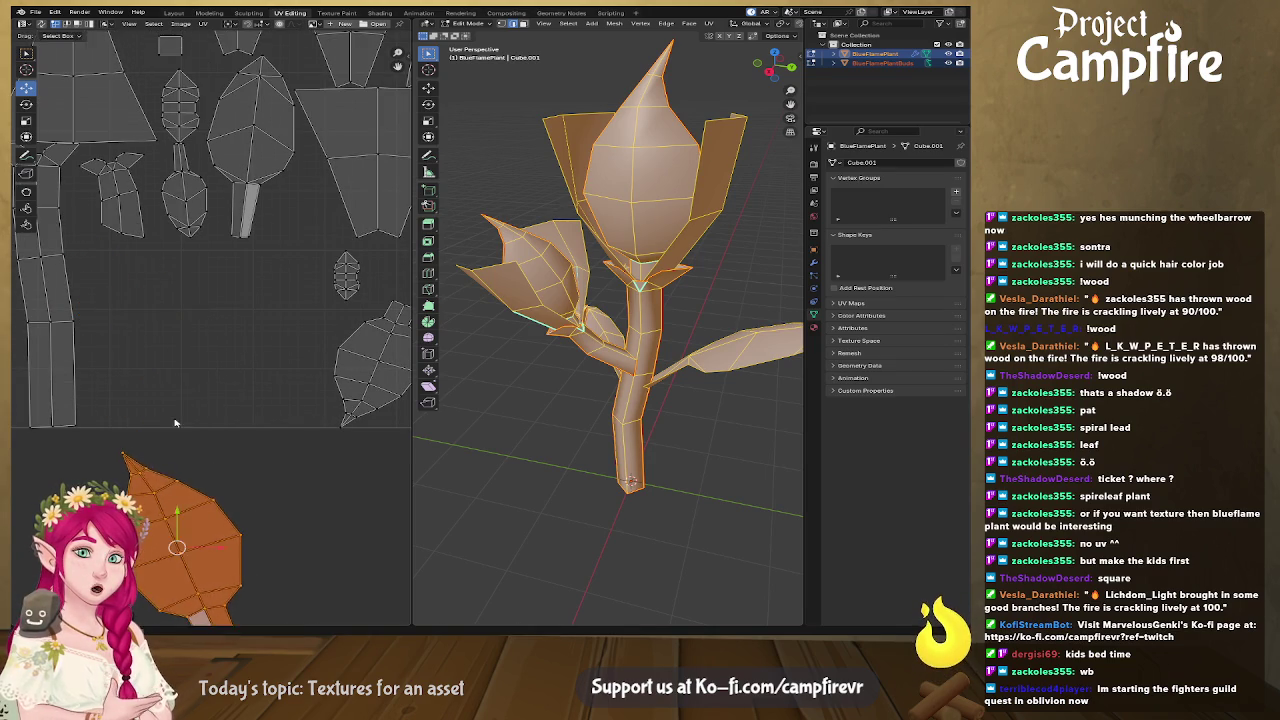
mouse_move(181, 266)
middle_mouse_down()
mouse_move(363, 366)
mouse_move(410, 359)
middle_mouse_up()
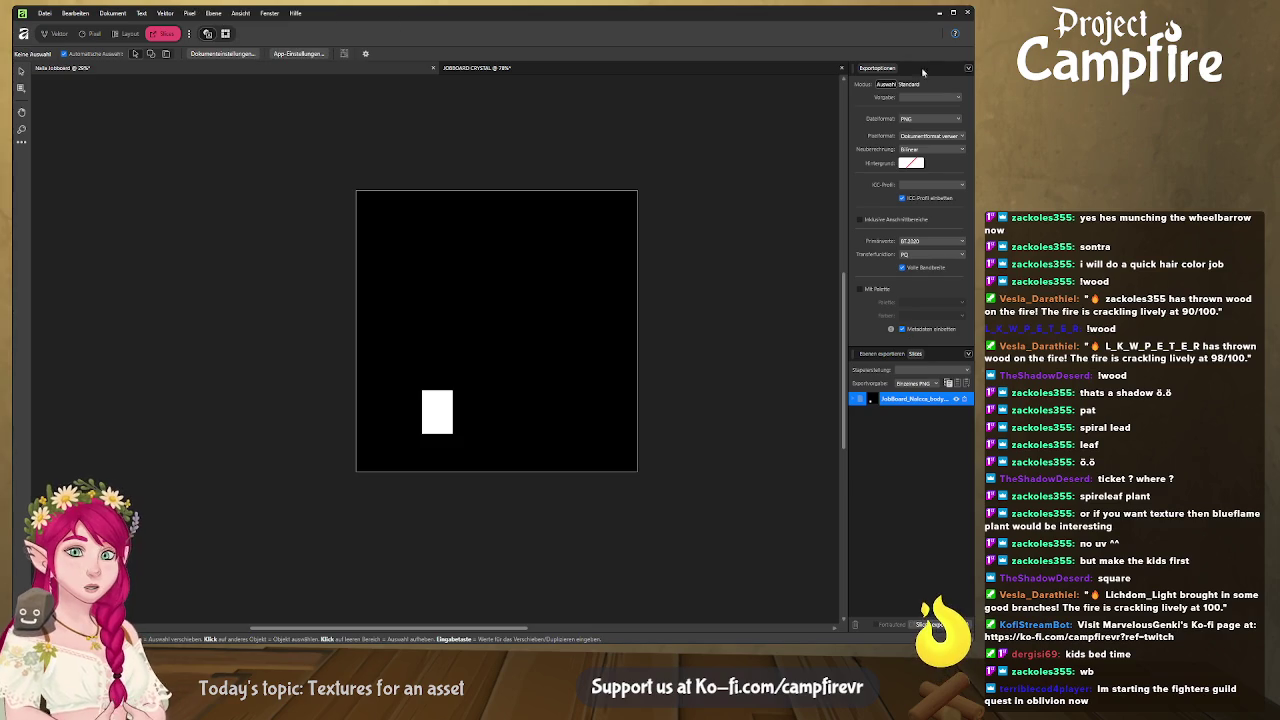
left_click(943, 12)
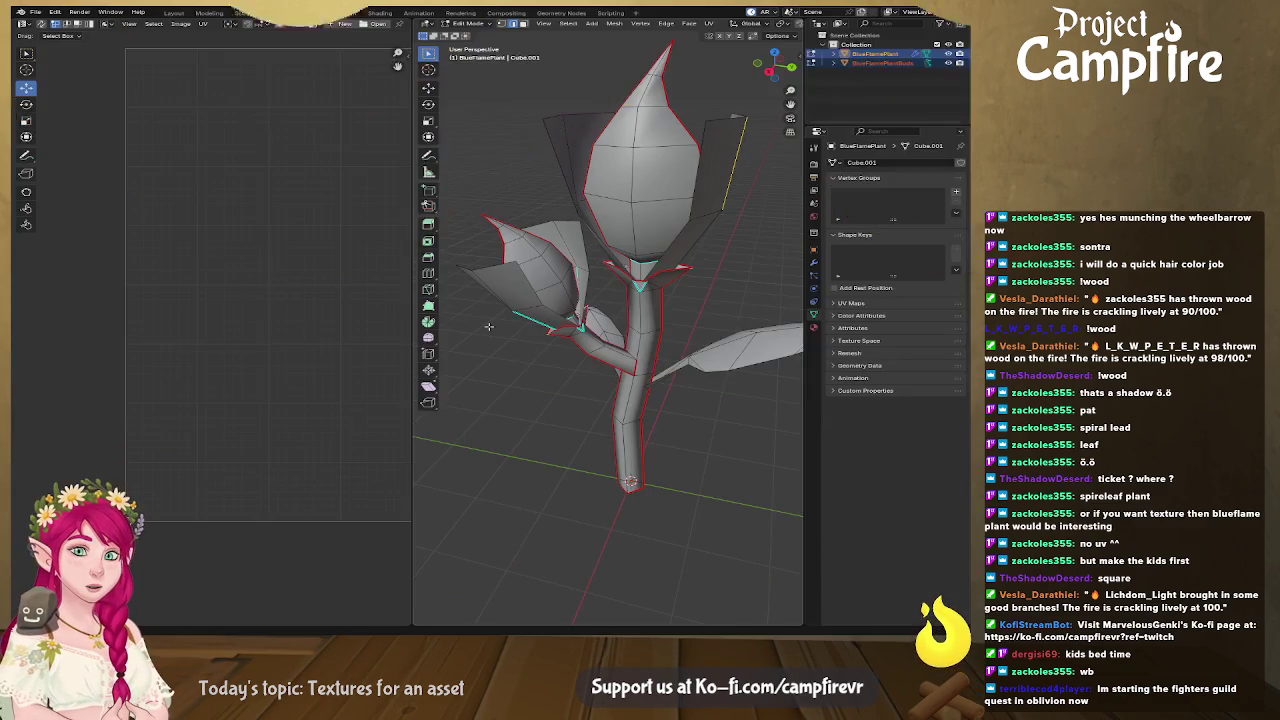
Move the small trapezoid island left and up to the top of the layout.
key("a")
scroll(288, 328, "down", 2)
scroll(288, 328, "down", 2)
scroll(288, 328, "up", 2)
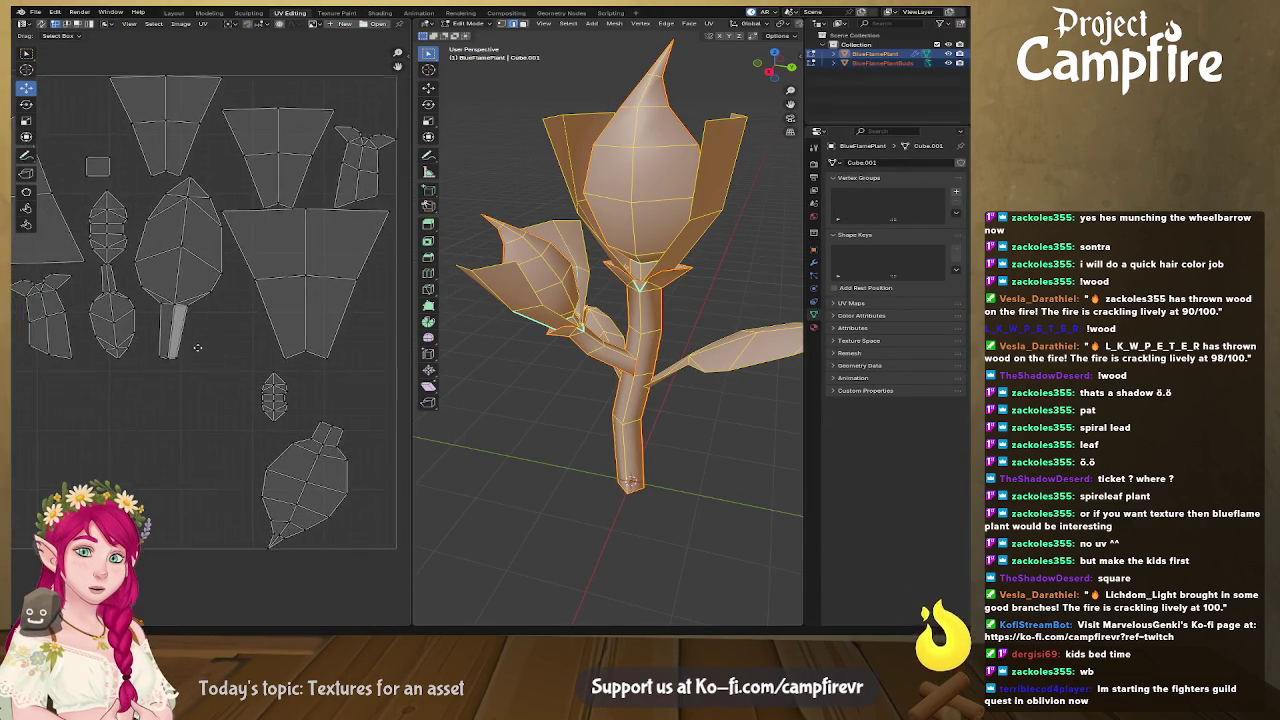
scroll(339, 216, "down", 2)
left_click_drag(300, 189, 185, 161)
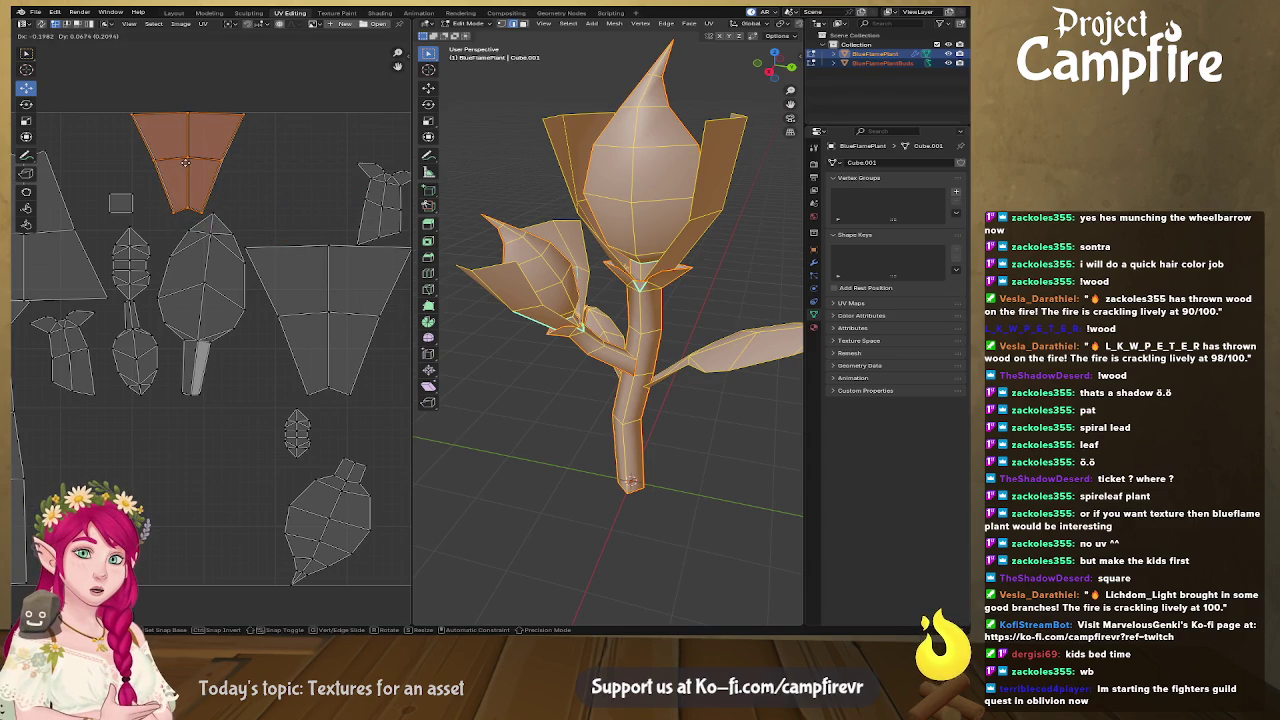
left_click_drag(186, 161, 187, 162)
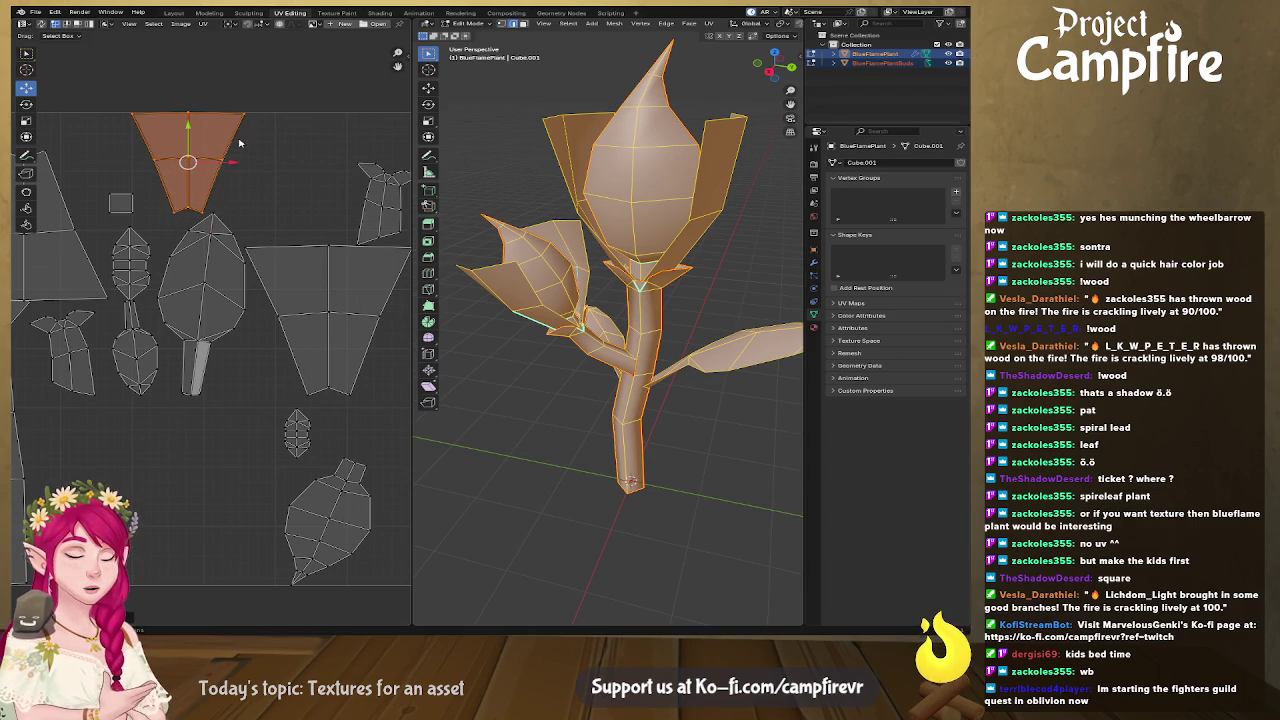
left_click_drag(236, 120, 236, 30)
mouse_move(190, 182)
middle_mouse_down()
mouse_move(51, 147)
mouse_move(320, 167)
middle_mouse_up()
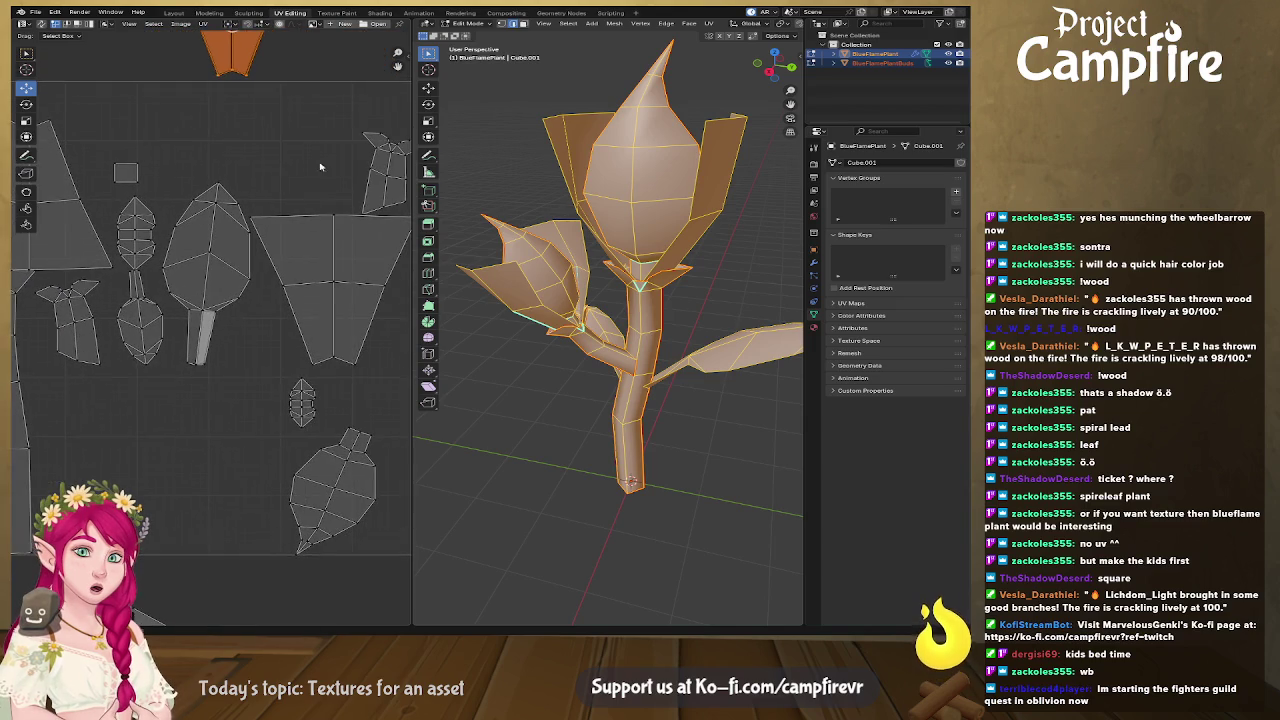
Flip the big trapezoid island and move it up out of the layout.
left_click(344, 291)
left_click_drag(410, 290, 688, 290)
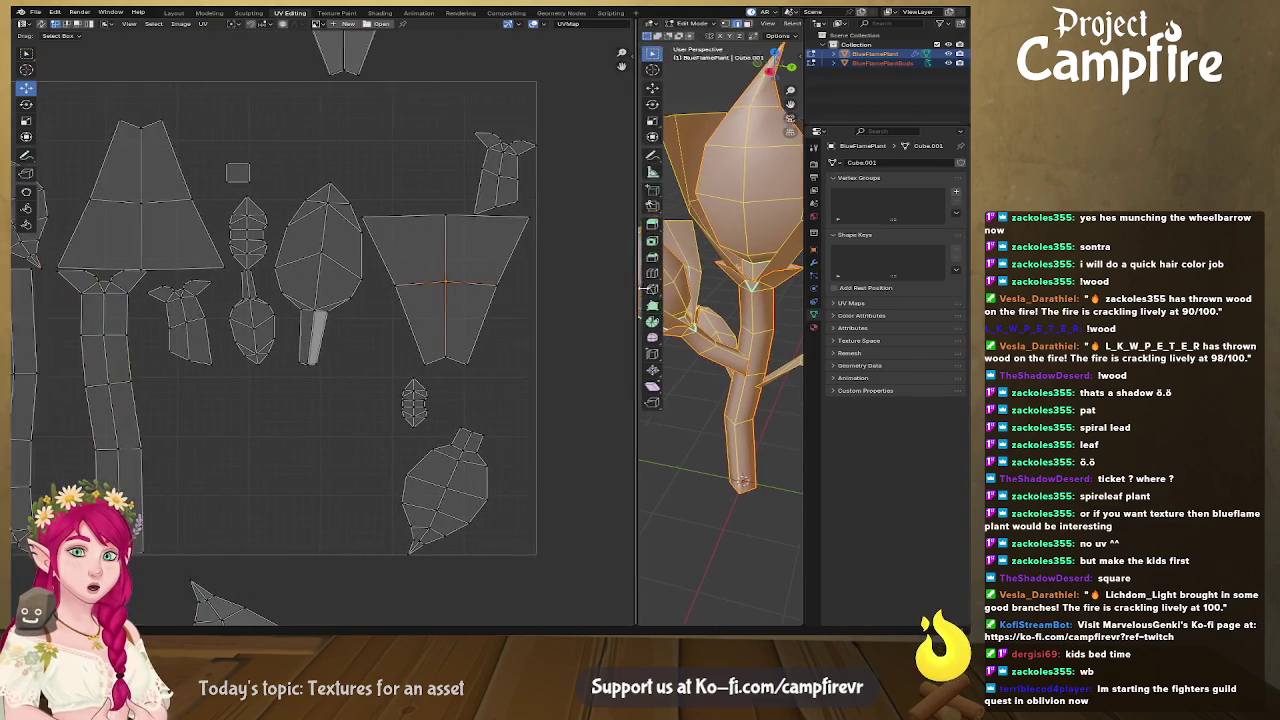
key("l")
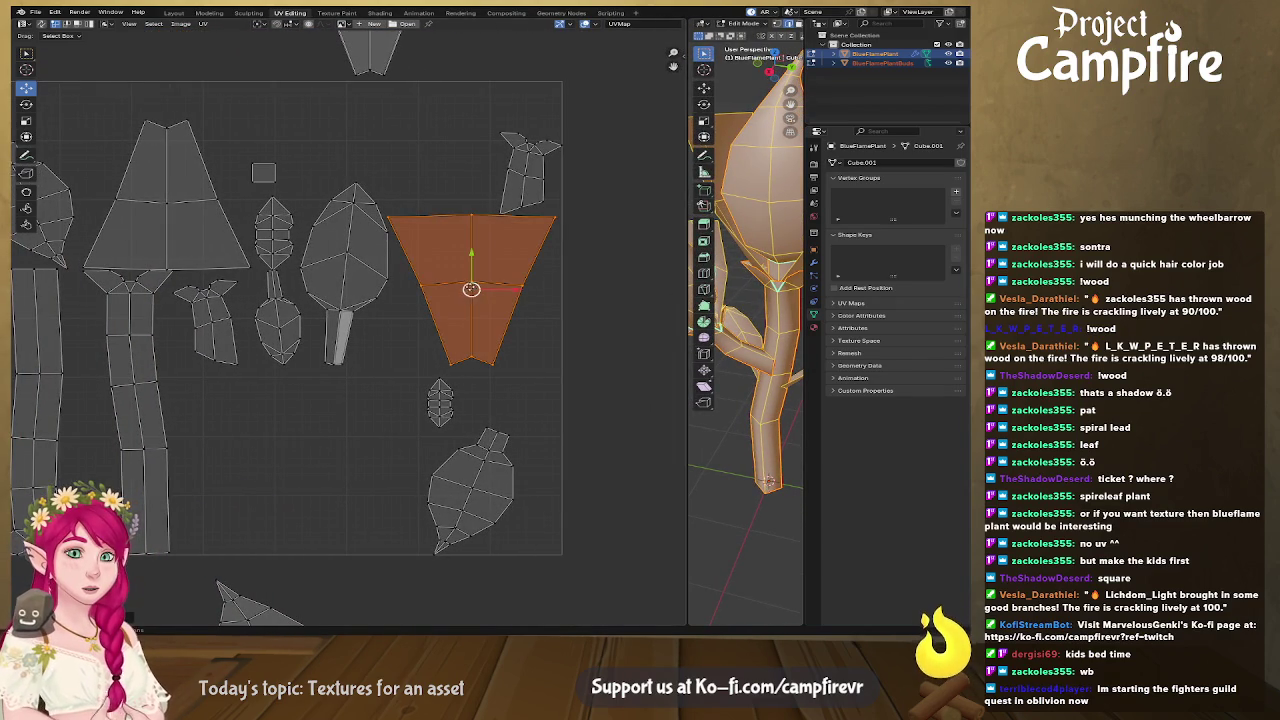
left_click_drag(471, 289, 191, 204)
right_click(191, 204)
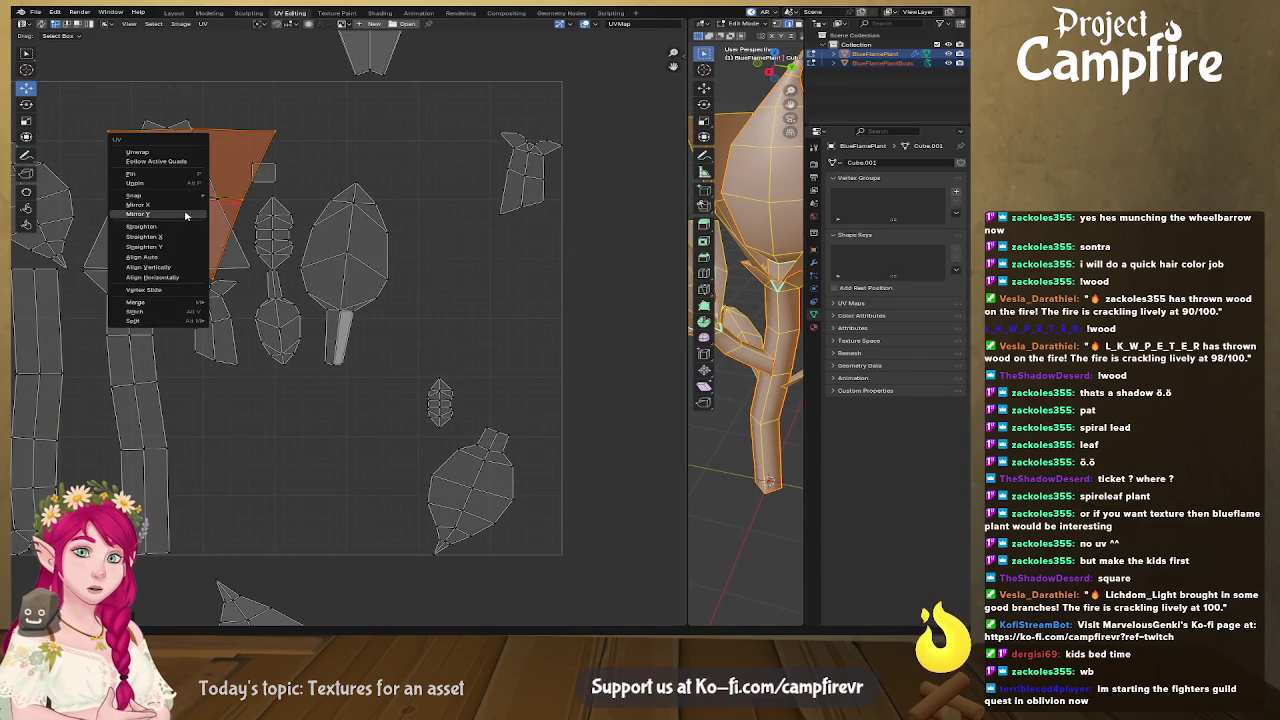
left_click(207, 209)
key("g")
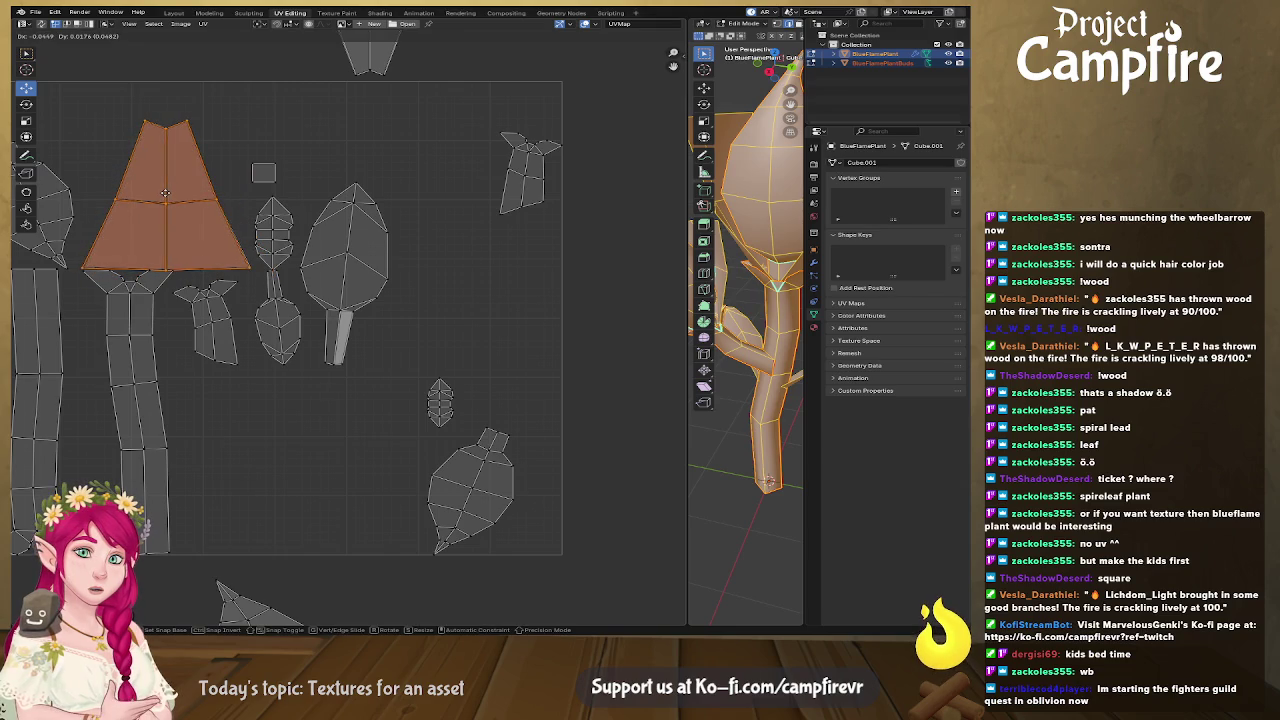
left_click(166, 192)
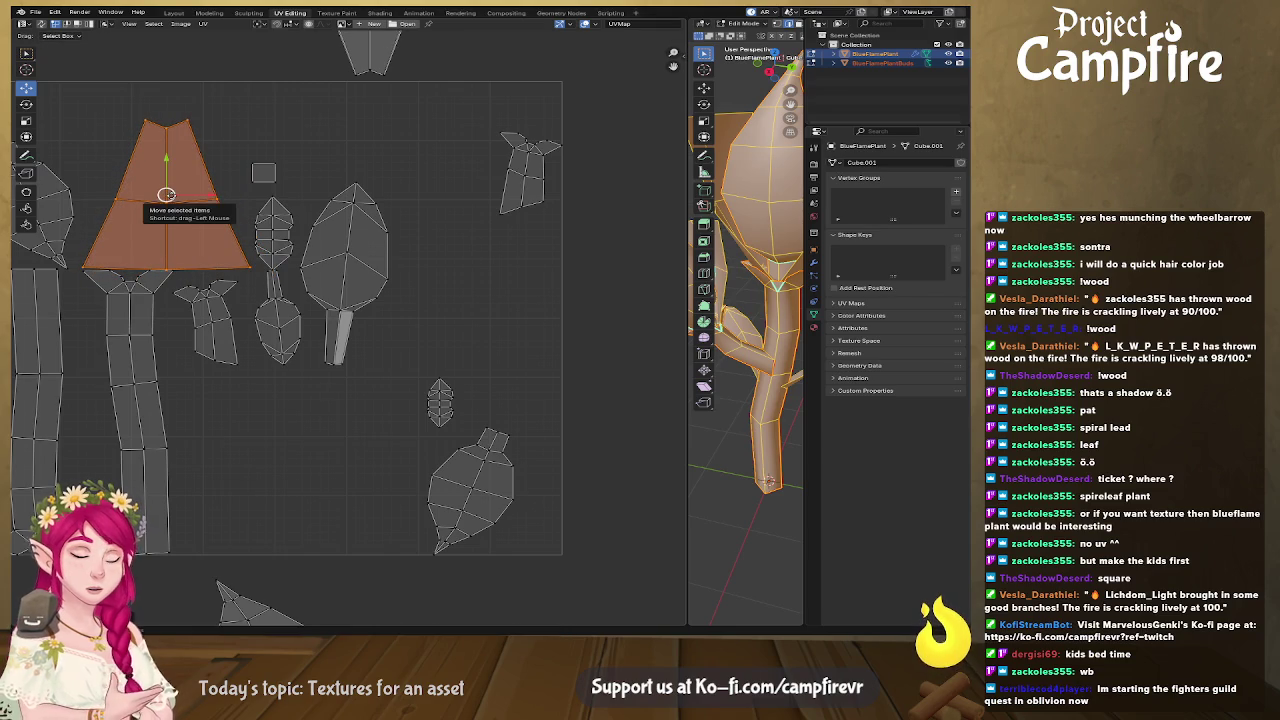
key("g")
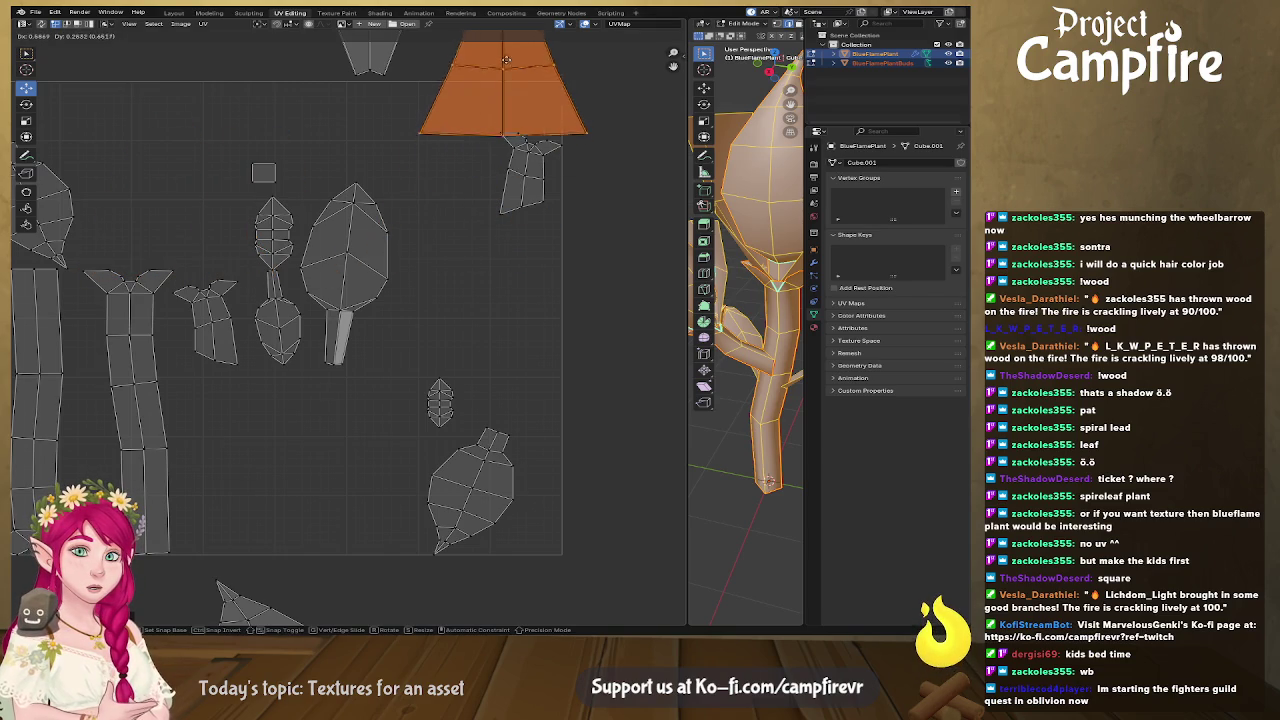
left_click(496, 597)
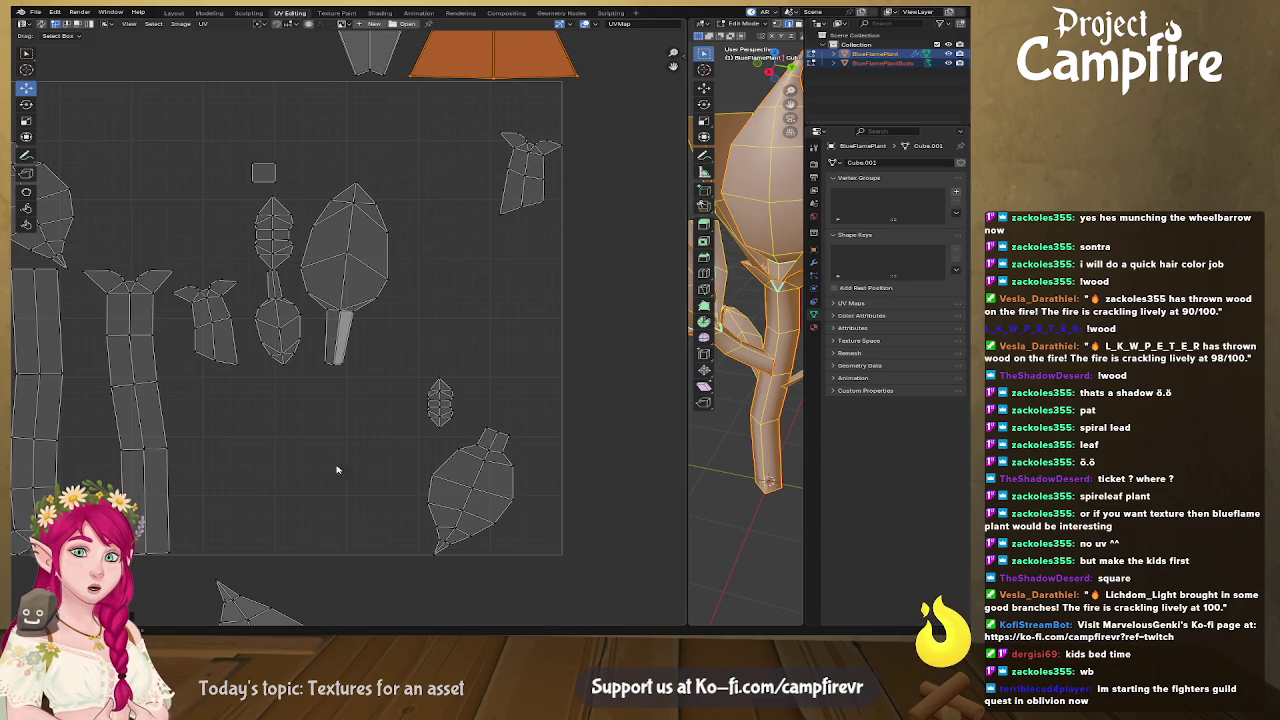
Move the small square island above the UV layout.
middle_click_drag(322, 270, 366, 338)
left_click(310, 248)
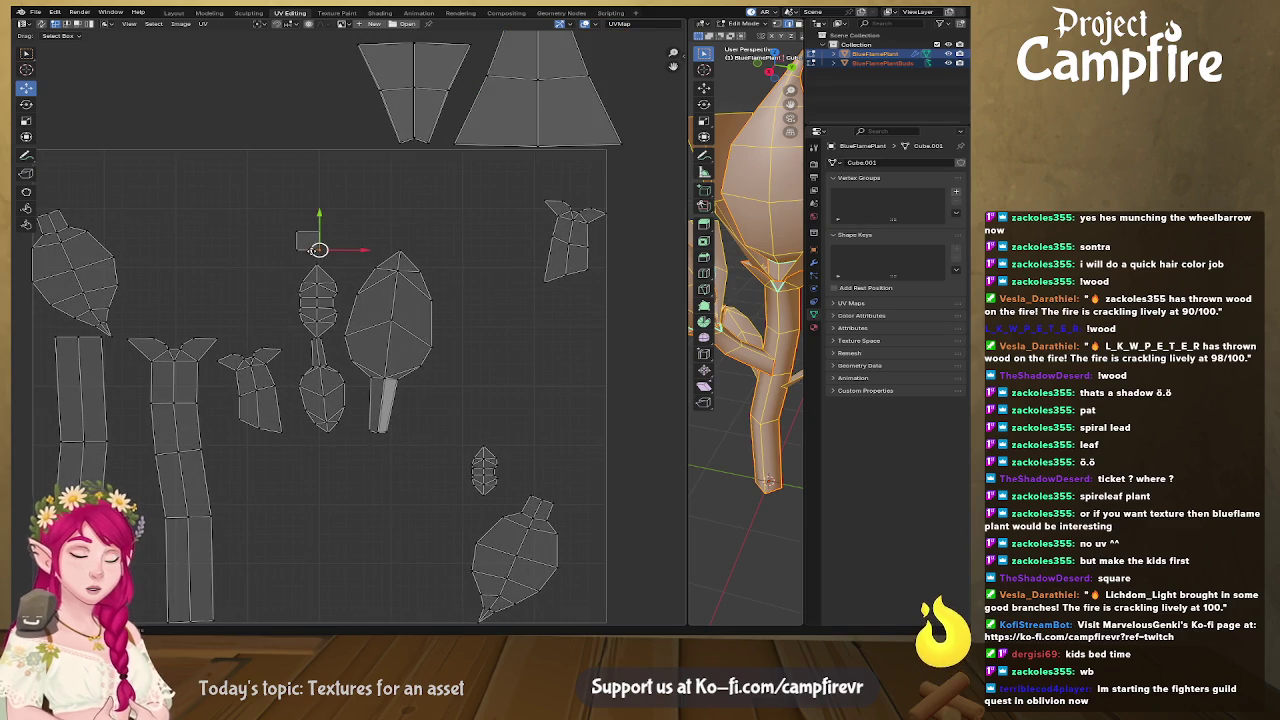
key("g")
left_click(490, 278)
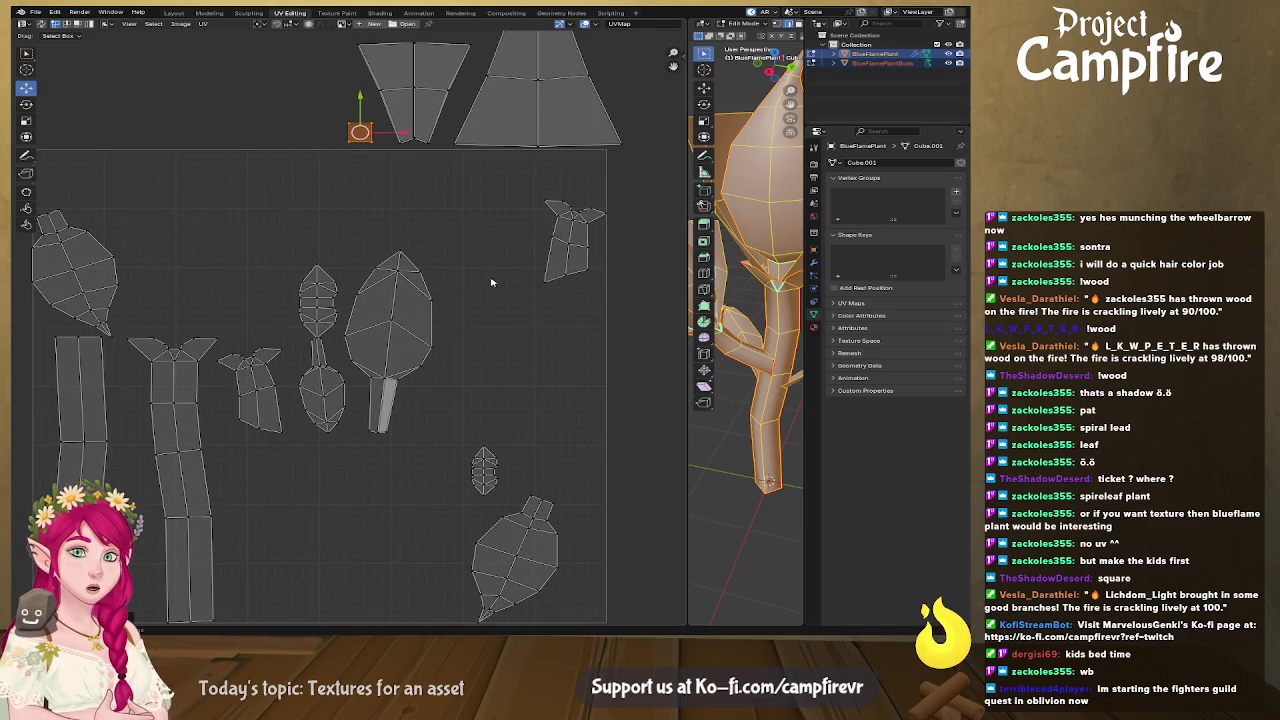
middle_click_drag(224, 344, 370, 299)
Mirror the small upper-right island horizontally and park it above the layout.
left_click(627, 228)
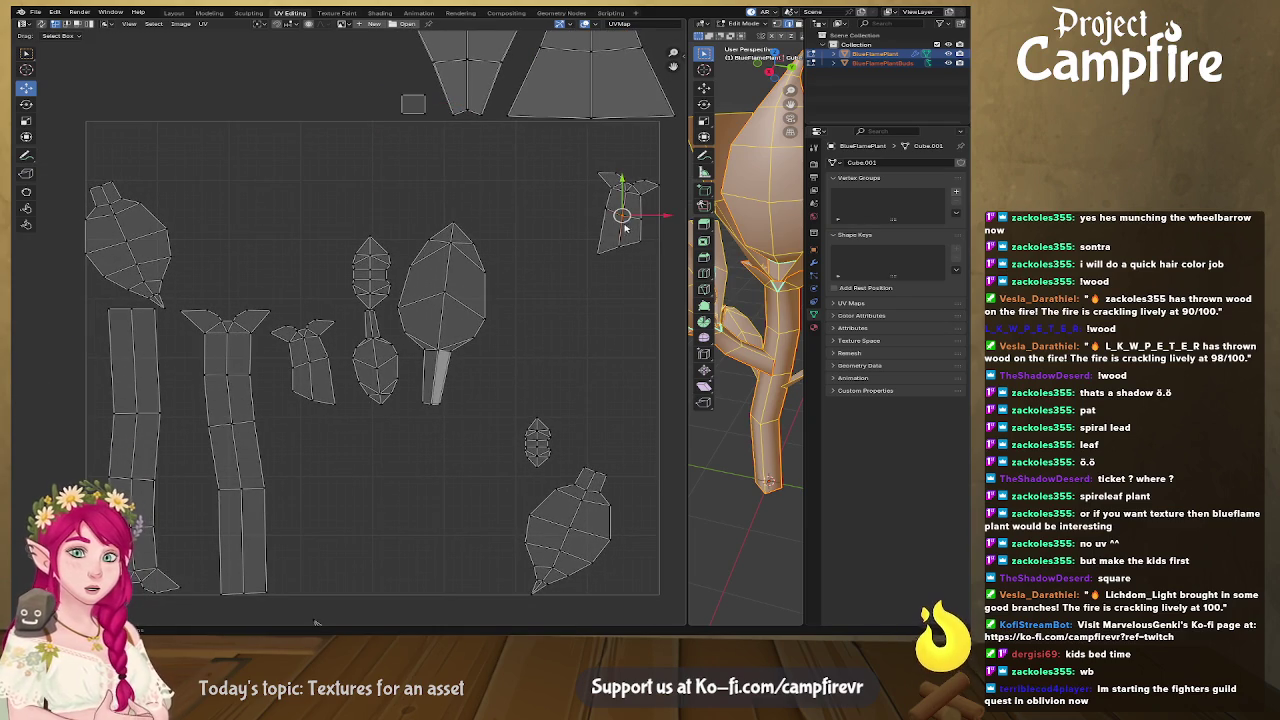
left_click_drag(627, 212, 298, 365)
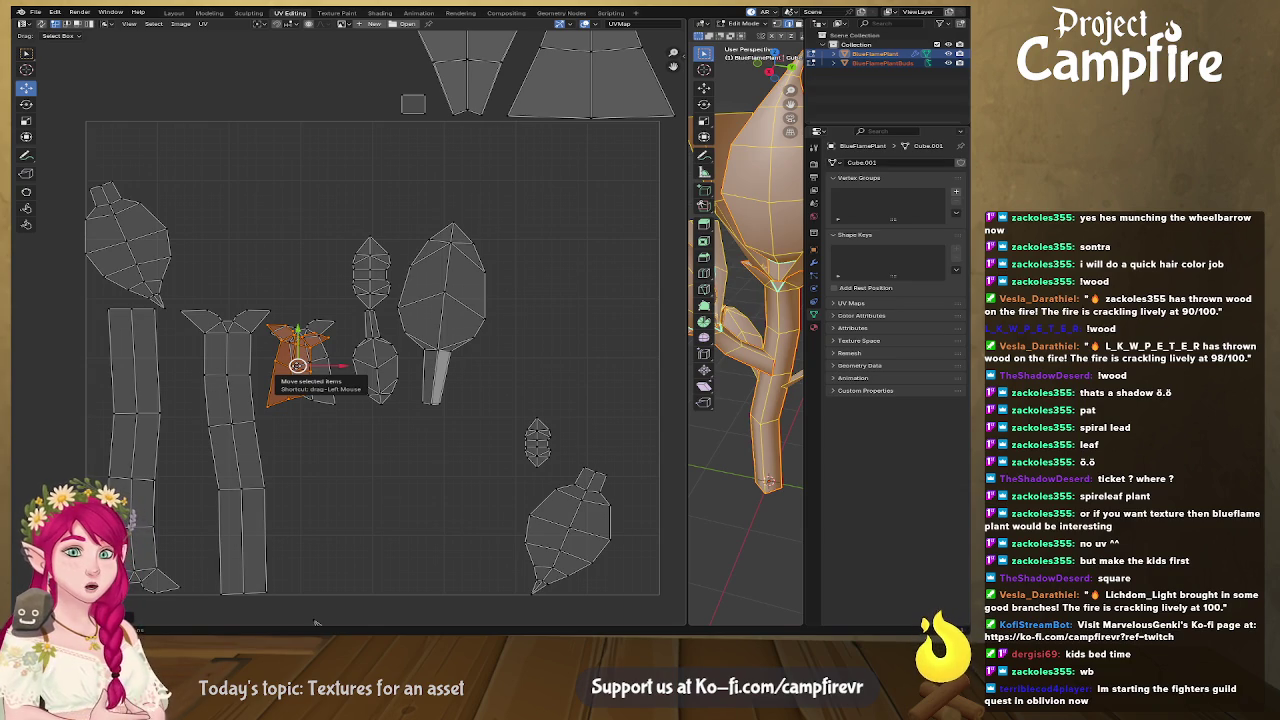
right_click(298, 365)
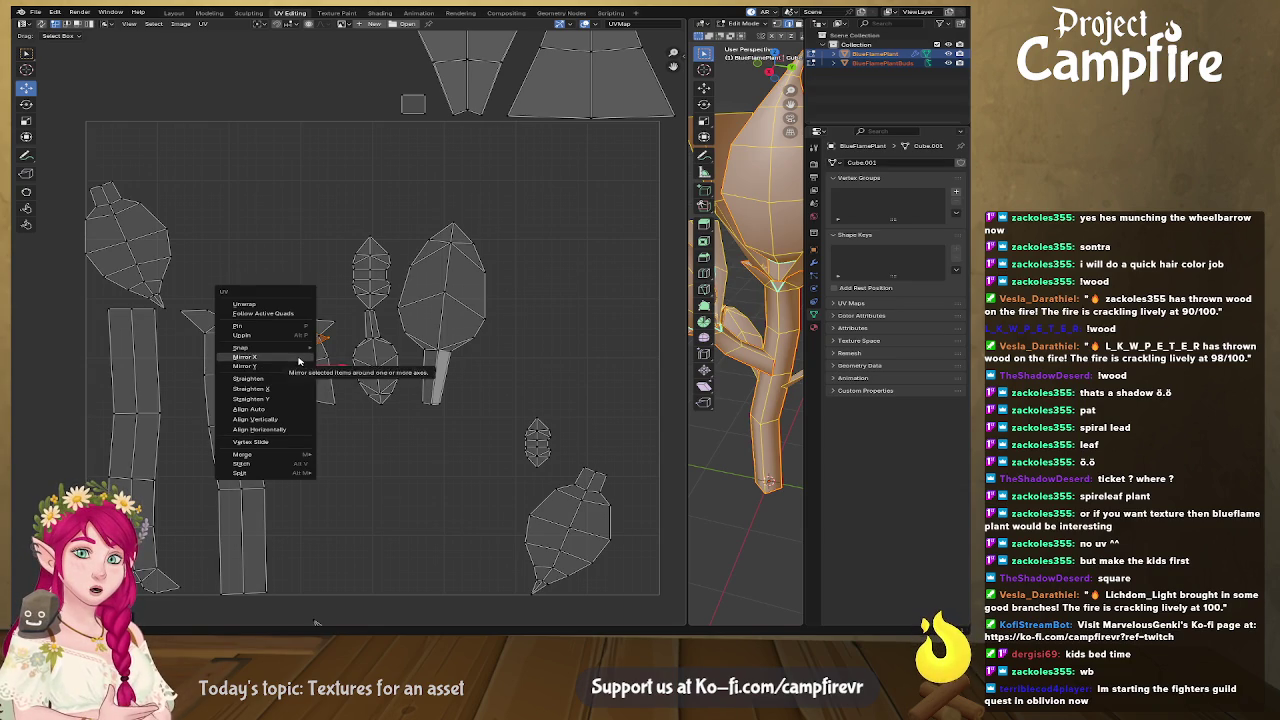
left_click(298, 358)
key("g")
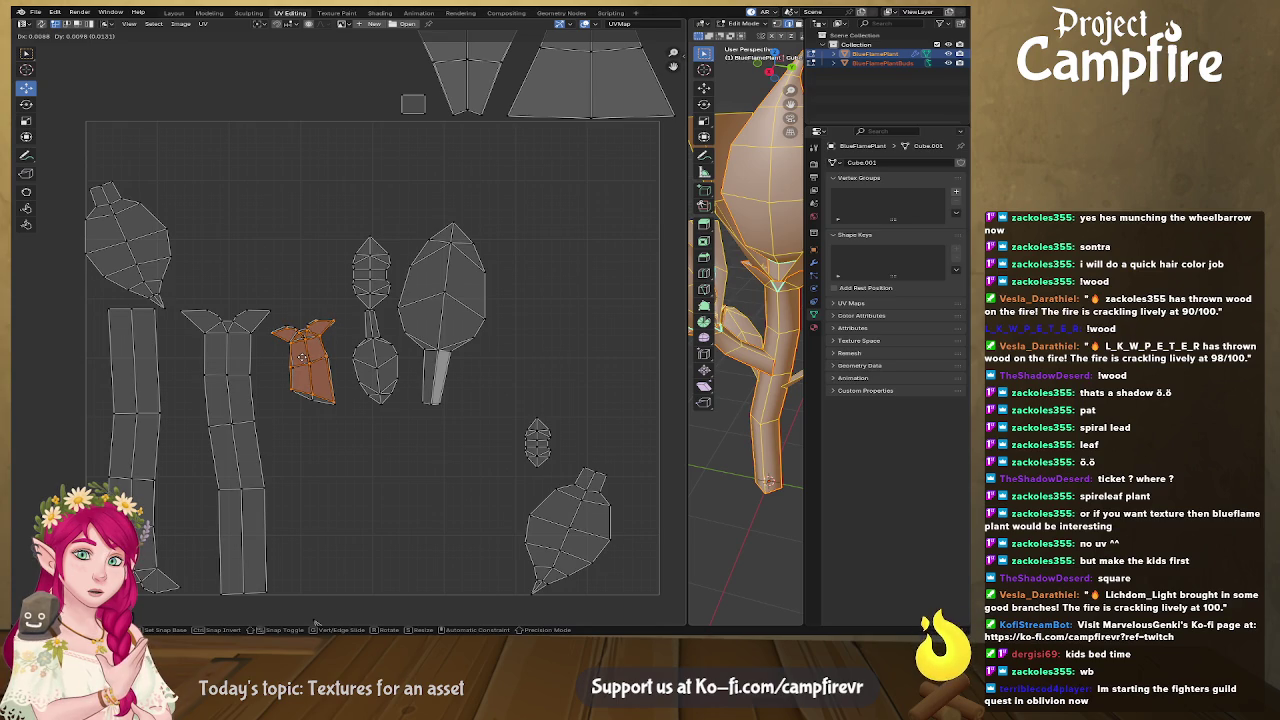
left_click(315, 622)
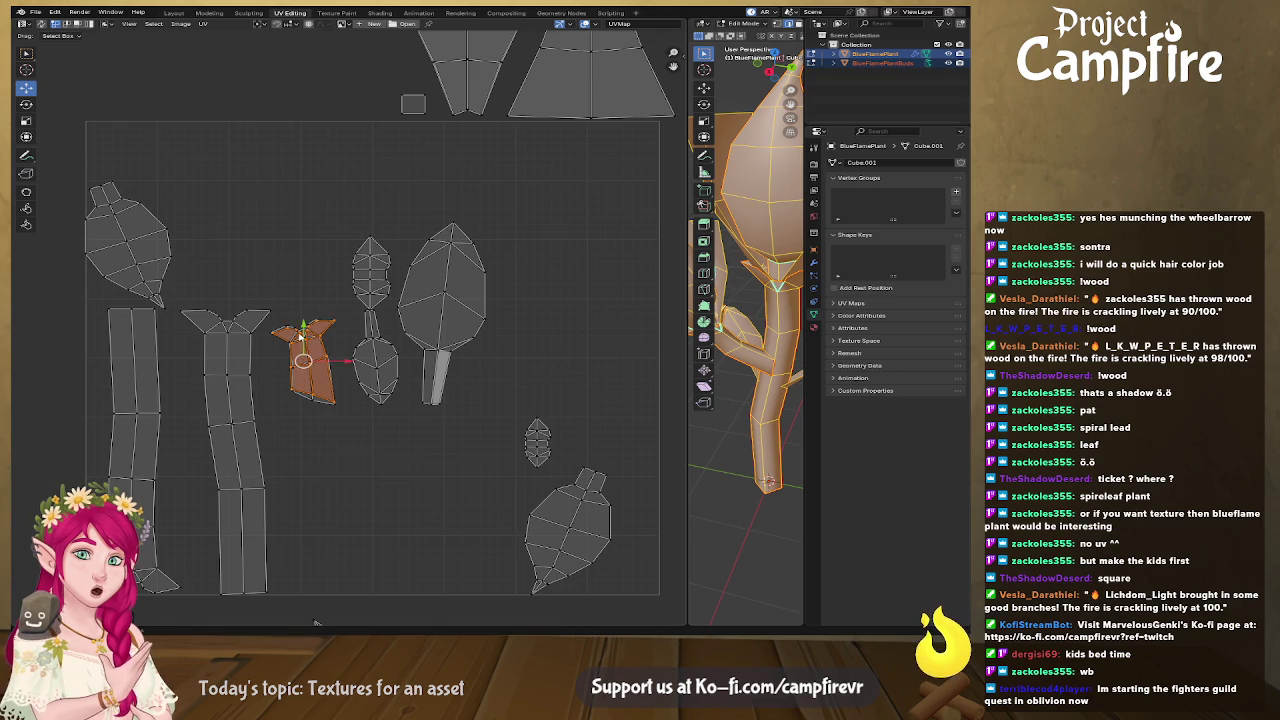
key("g")
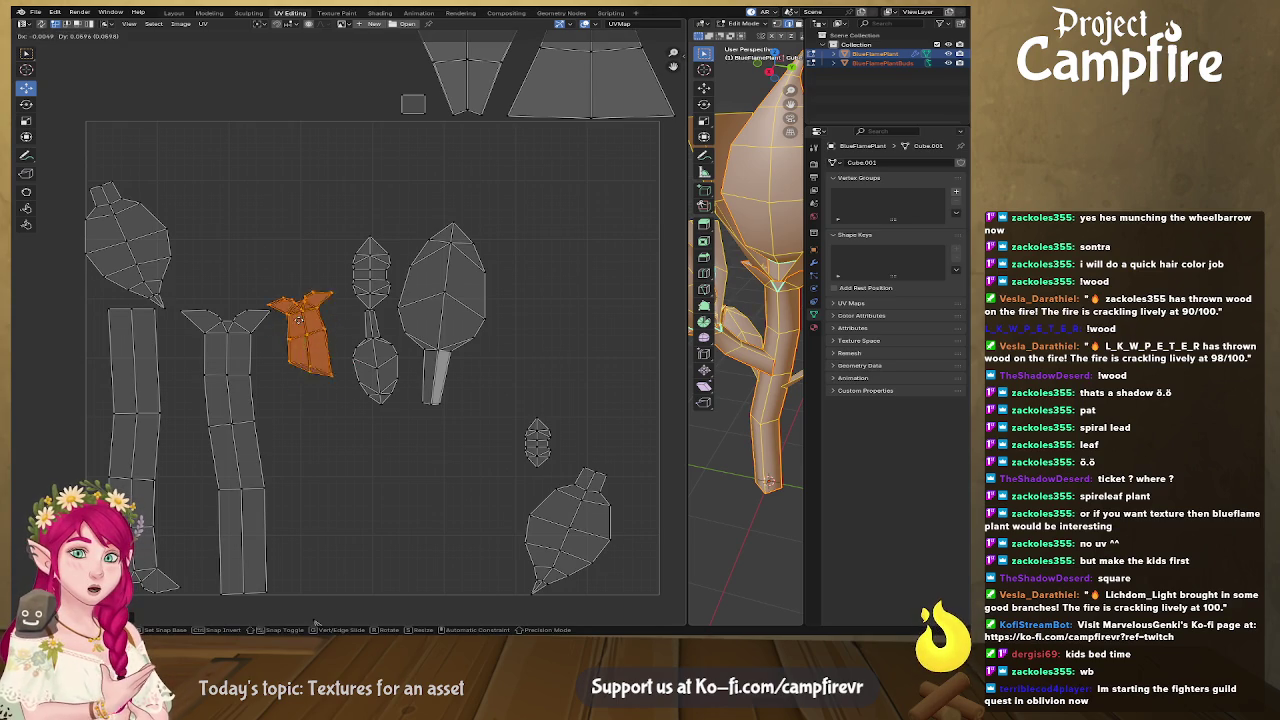
left_click(322, 168)
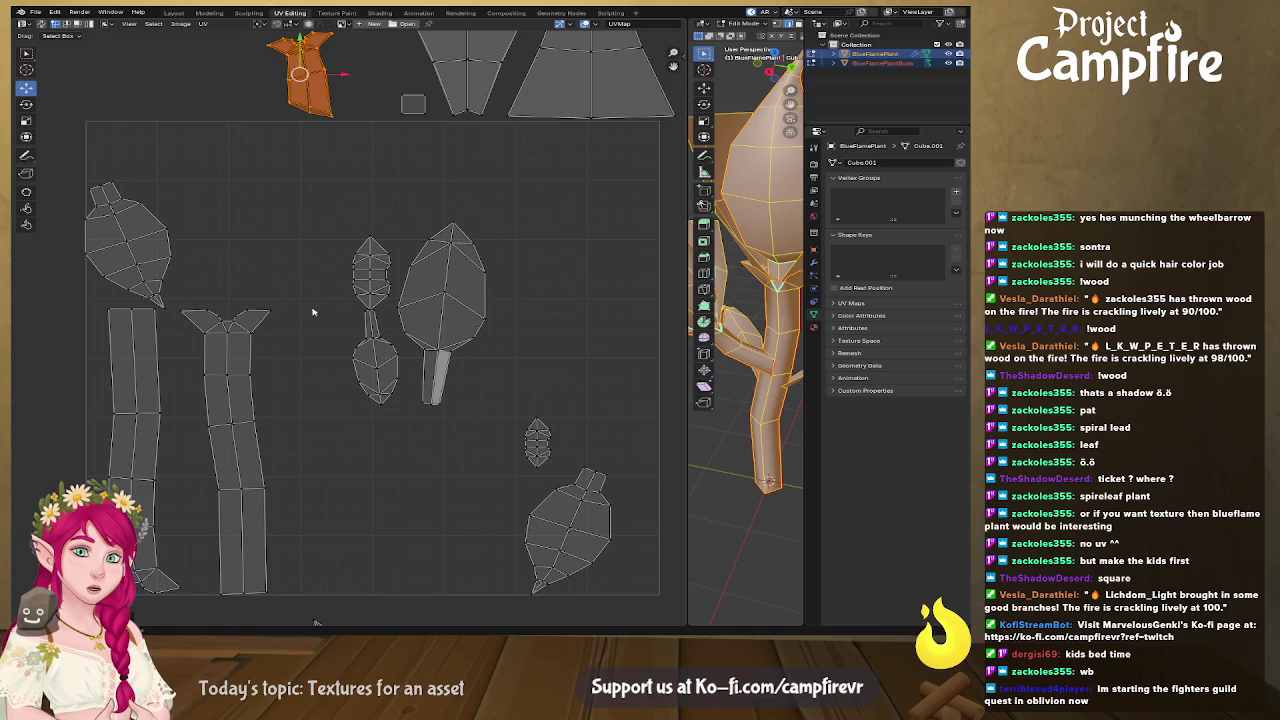
Mirror the inner stem strip horizontally and move it onto the other strip.
middle_click_drag(276, 422, 306, 386)
left_click(307, 387)
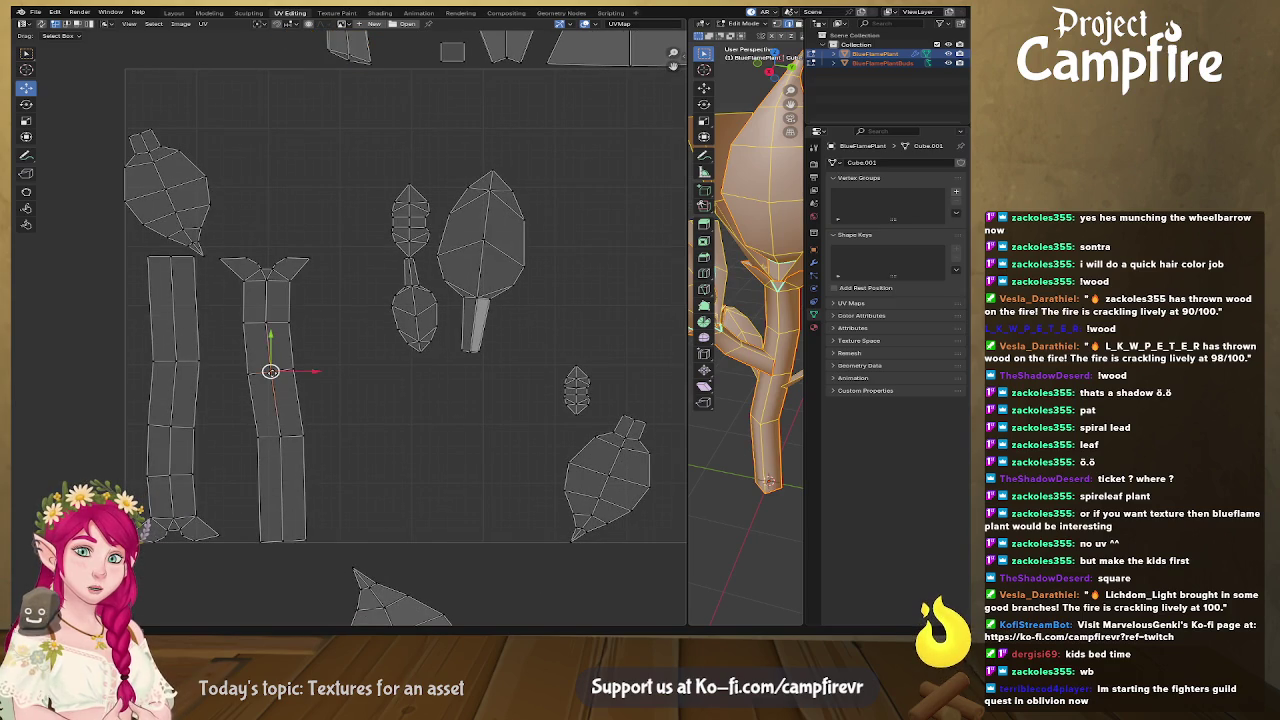
key("ctrl+l")
right_click(270, 372)
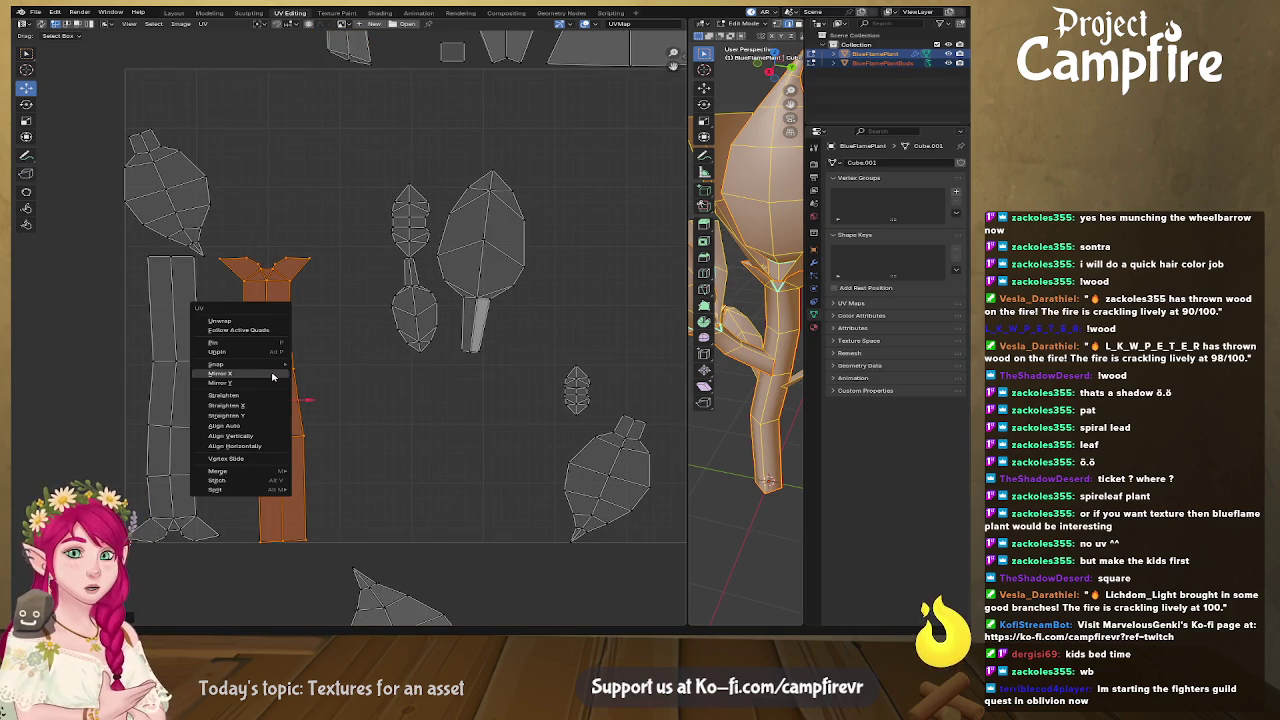
left_click(272, 376)
left_click_drag(266, 397, 171, 396)
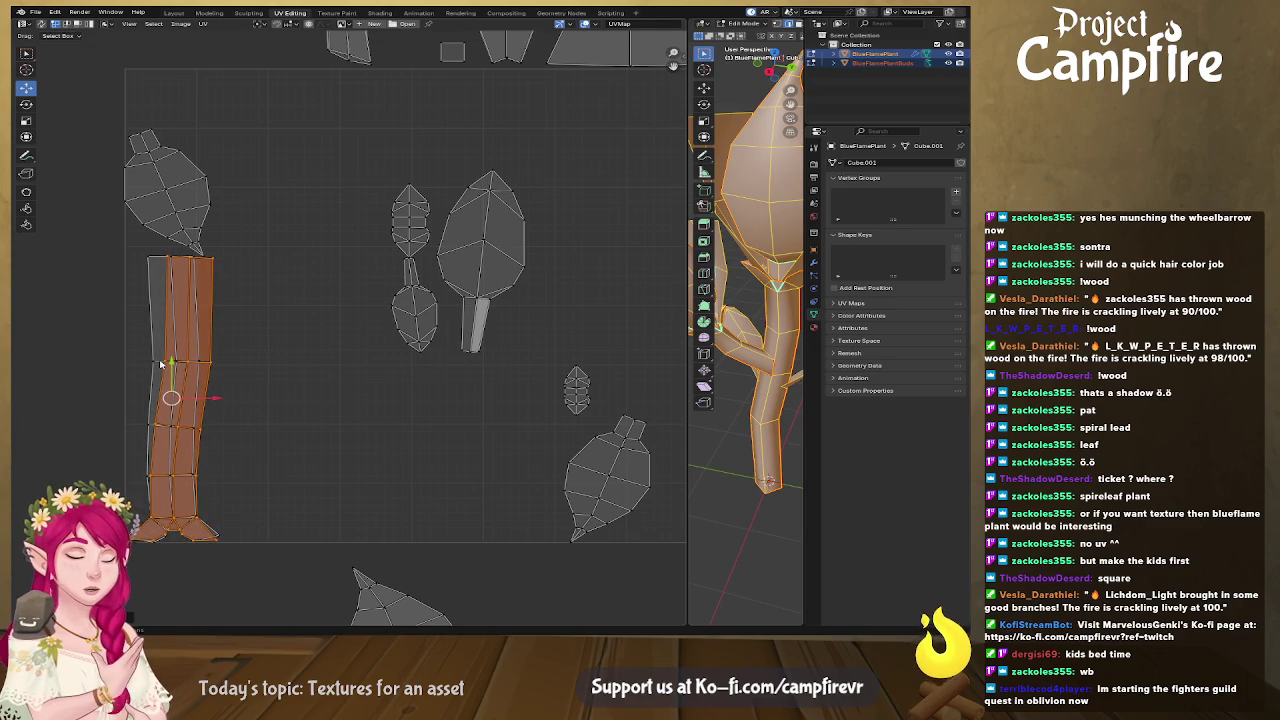
Move the stem strip out to the left of the UV square.
left_click_drag(160, 364, 31, 354)
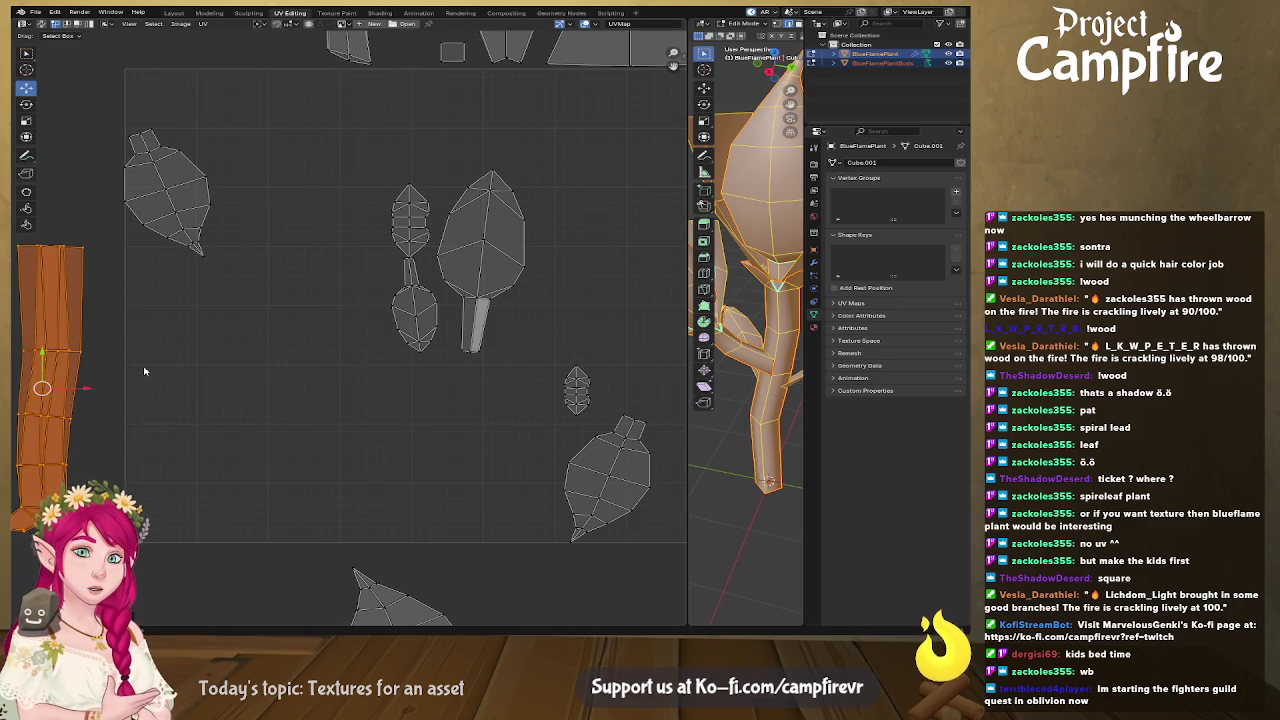
scroll(143, 371, "up", 3)
scroll(147, 355, "down", 3)
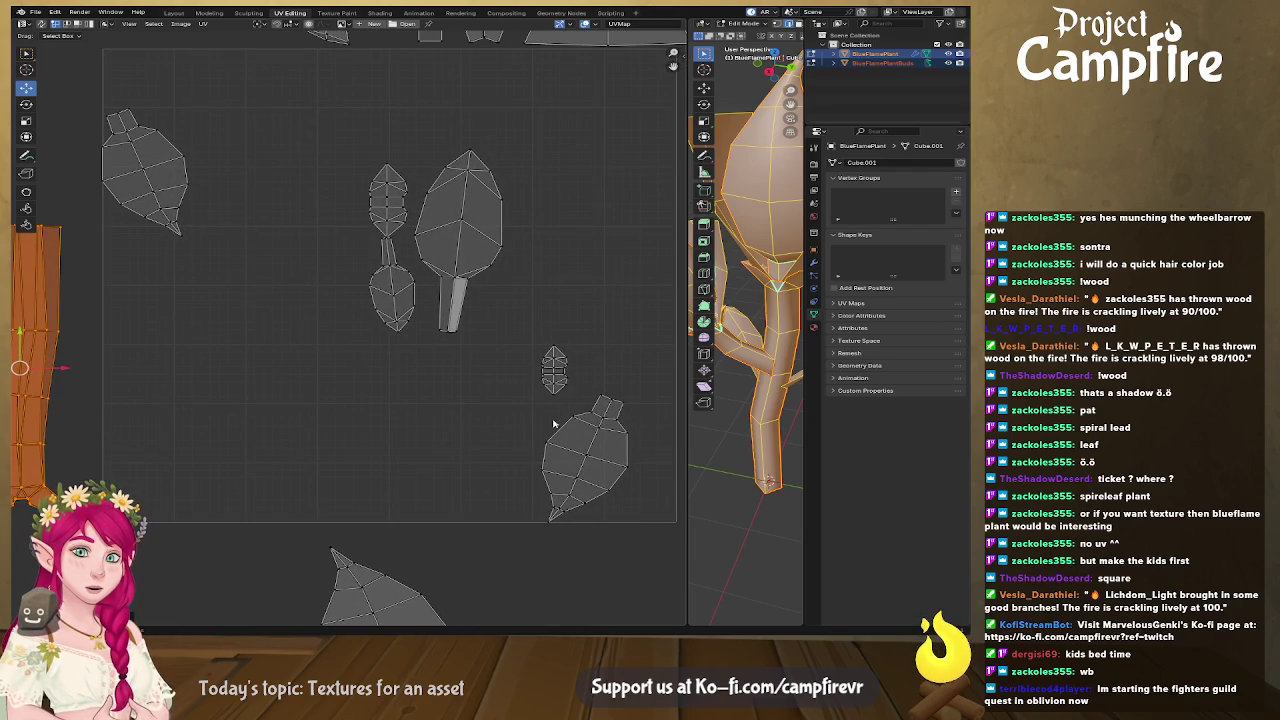
Mirror the lower-right leaf island vertically and move it above the UV square.
left_click(600, 430)
mouse_move(588, 458)
left_mouse_down()
mouse_move(286, 314)
mouse_move(251, 171)
mouse_move(140, 172)
left_mouse_up()
right_click(251, 171)
left_click(251, 169)
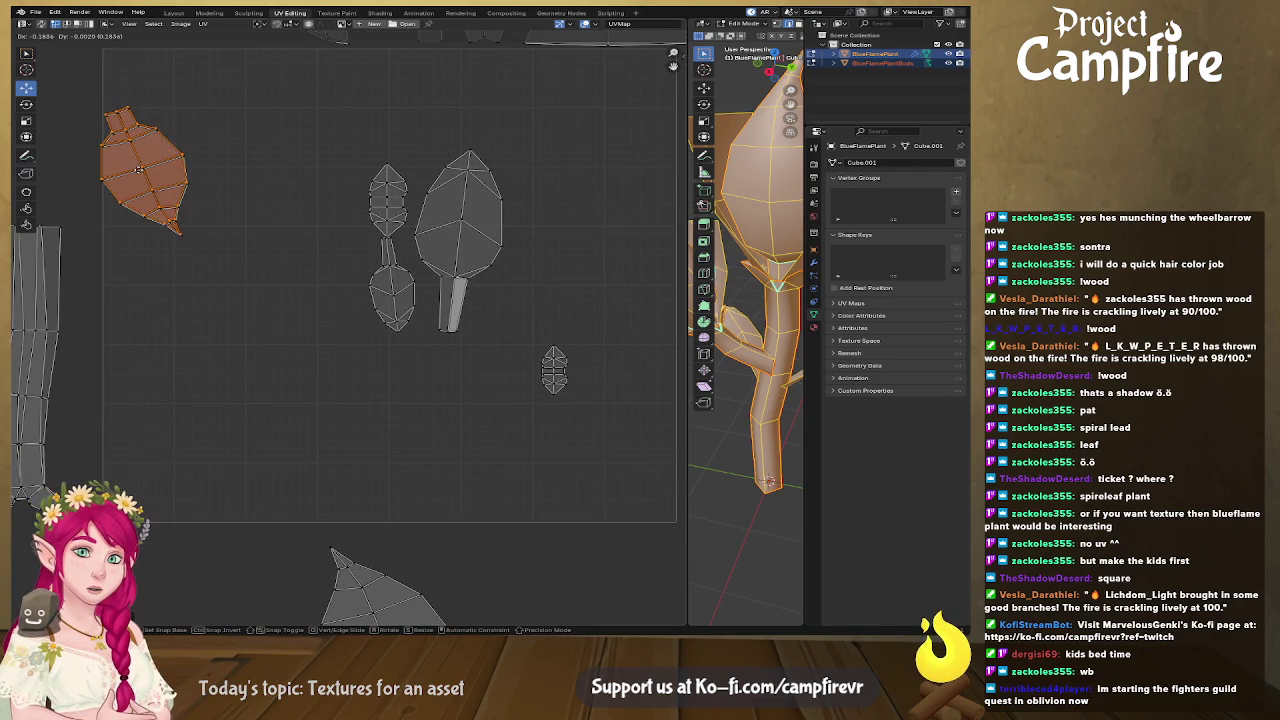
left_click(140, 172)
middle_click_drag(333, 551, 378, 622)
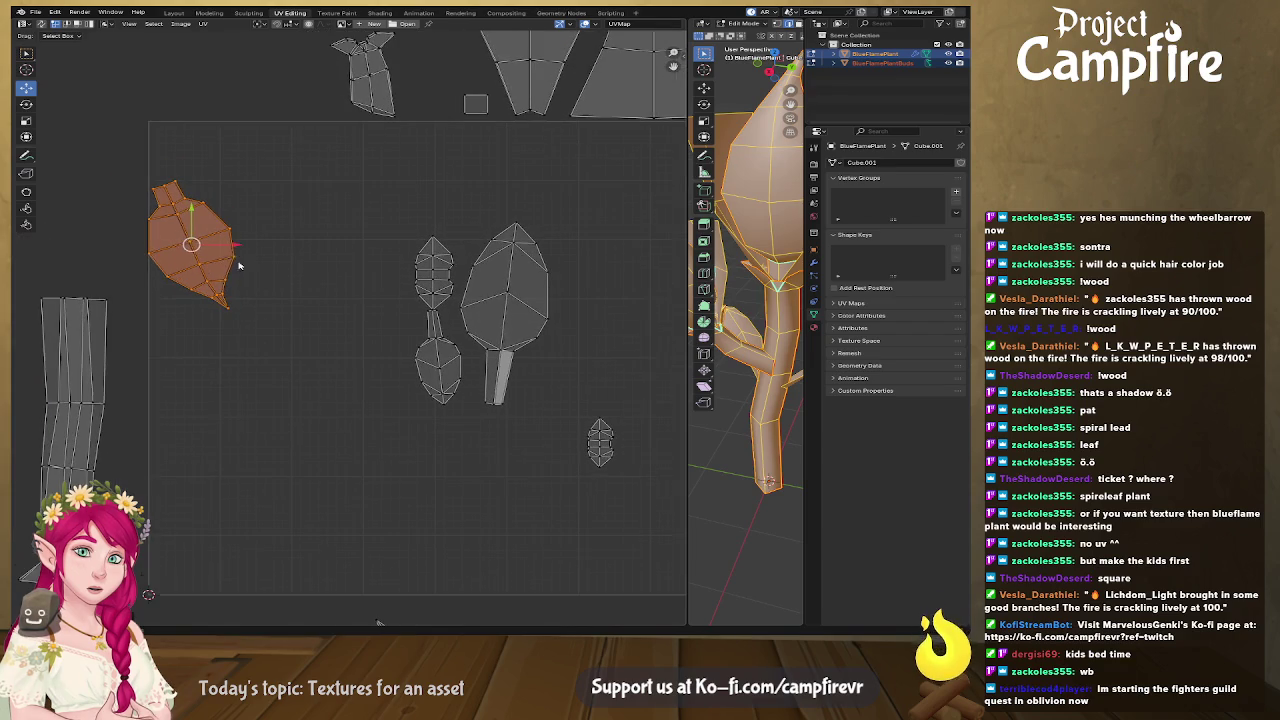
left_click_drag(188, 234, 254, 36)
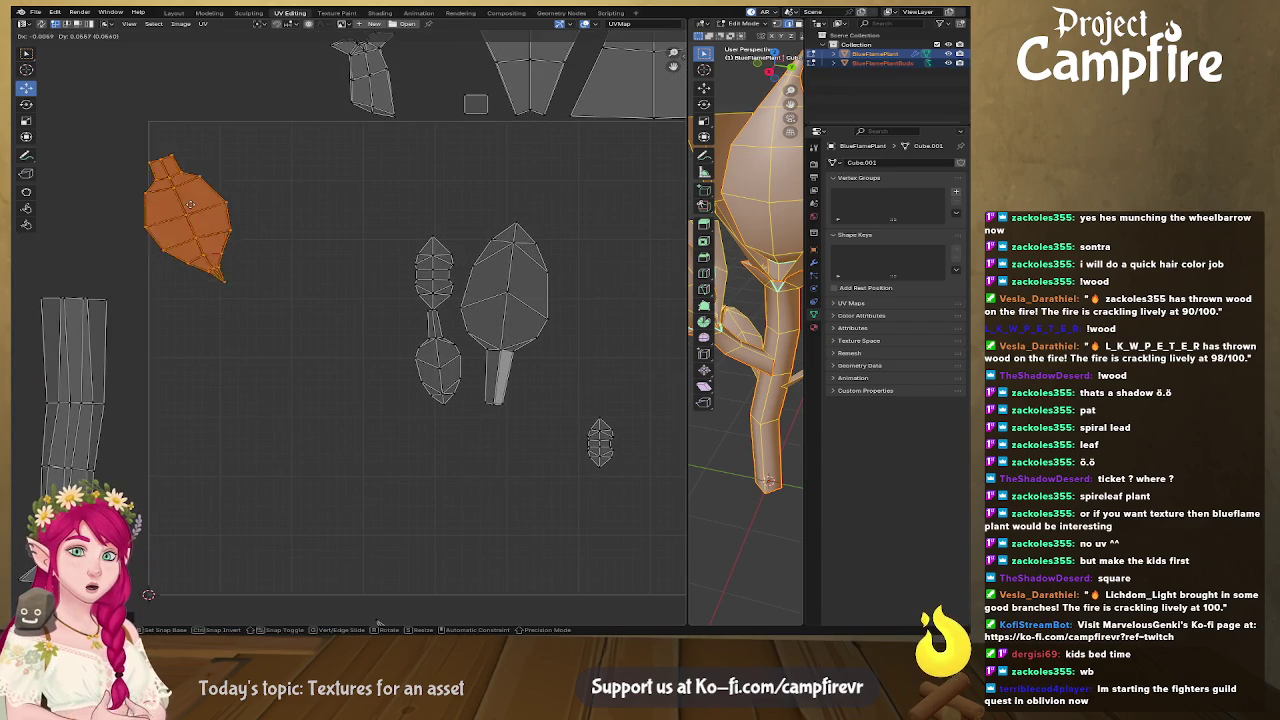
Select the small leaf island and move it left of the others.
scroll(448, 284, "up", 1)
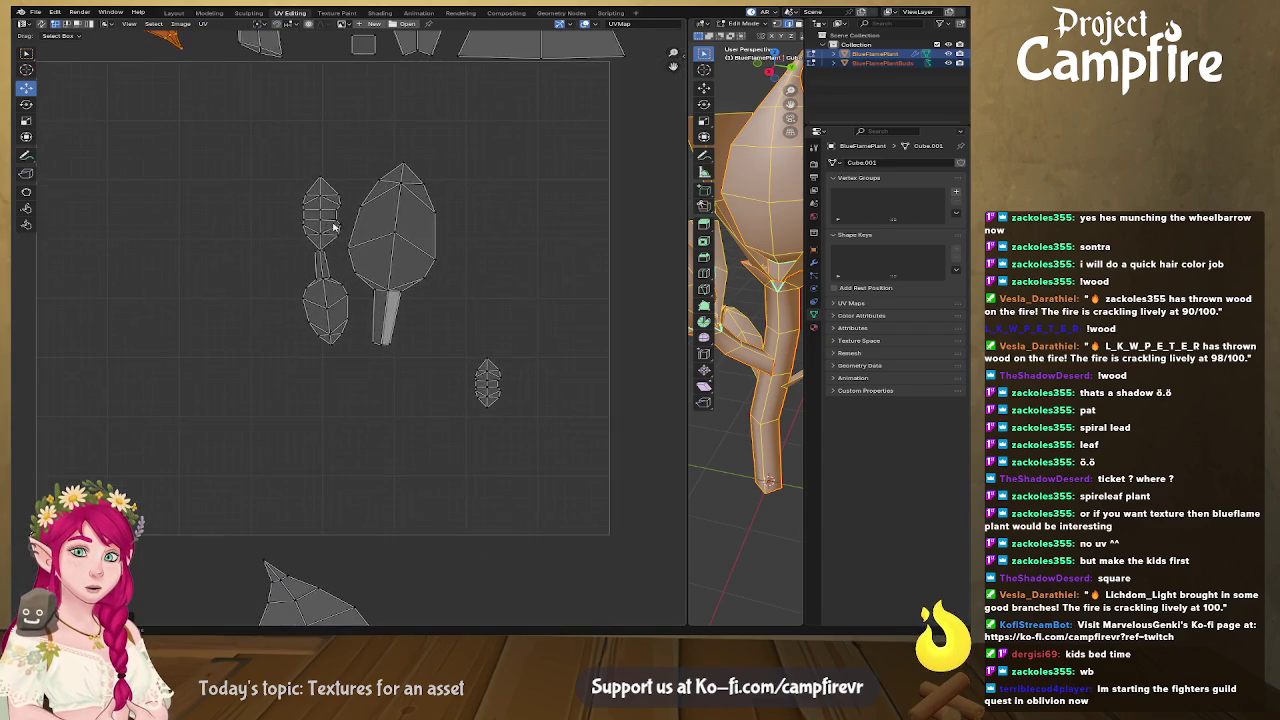
scroll(440, 285, "up", 1)
scroll(425, 287, "up", 1)
scroll(409, 289, "up", 1)
scroll(409, 289, "right", 3, "ctrl")
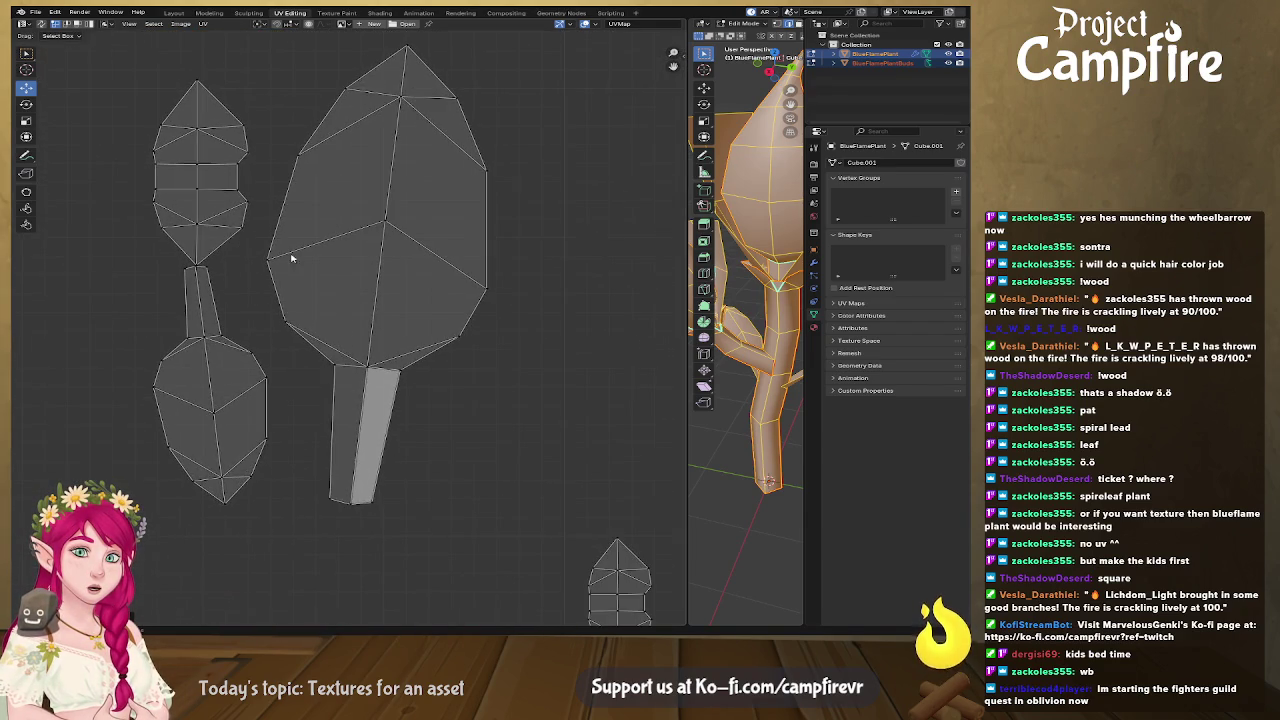
scroll(531, 439, "down", 3, "shift")
left_click(496, 511)
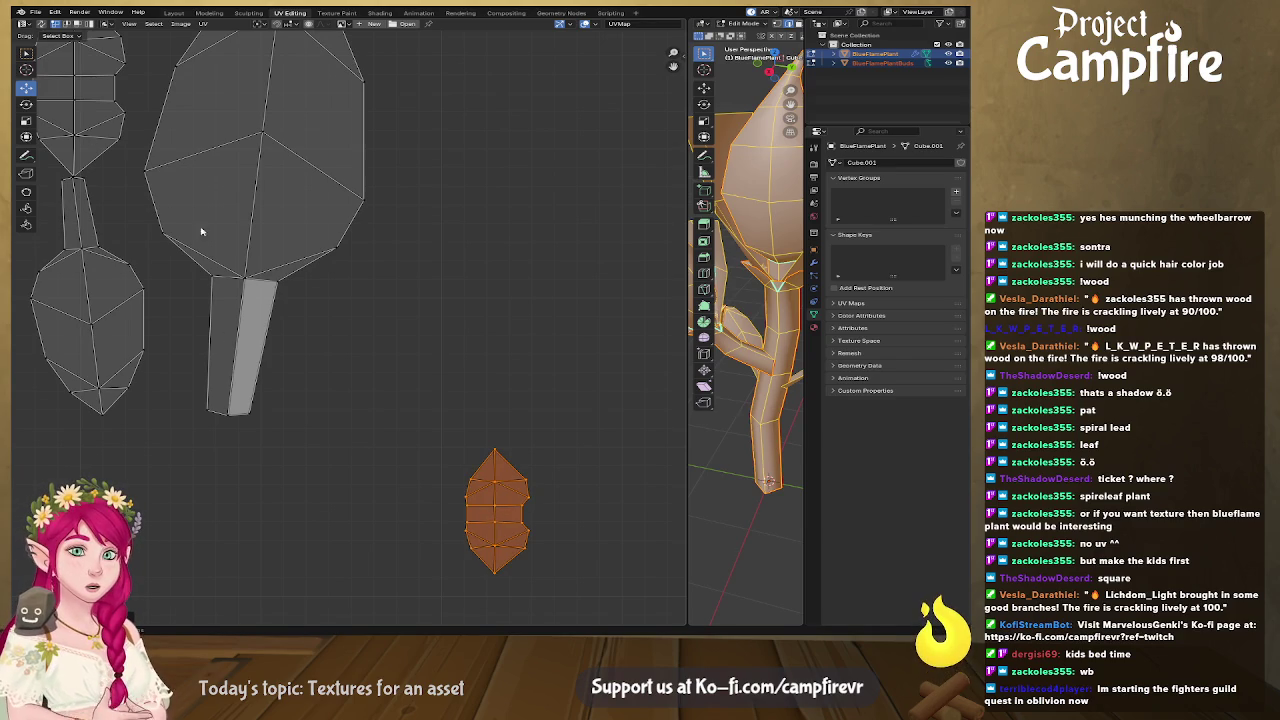
scroll(488, 518, "down", 3)
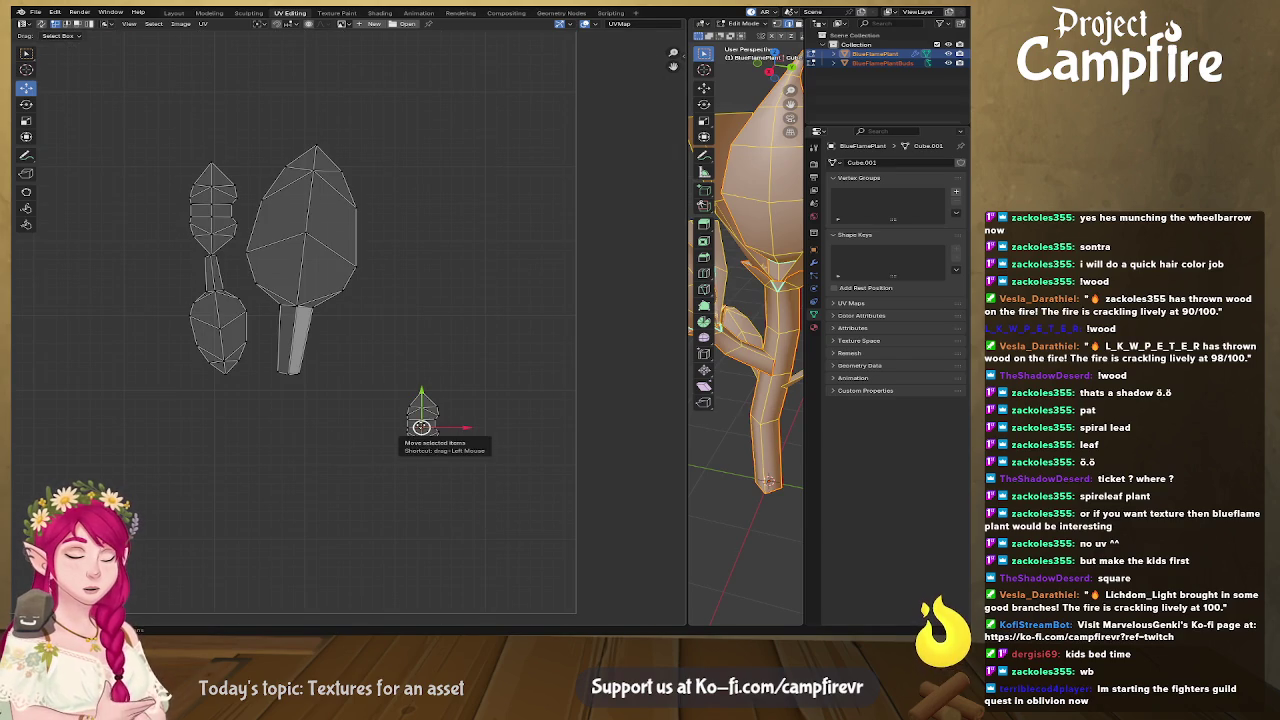
mouse_move(428, 430)
left_mouse_down()
mouse_move(178, 216)
mouse_move(211, 208)
left_mouse_up()
Enlarge the small leaf island and move it far to the right.
key("s")
left_click(304, 316)
key("g")
left_click(229, 201)
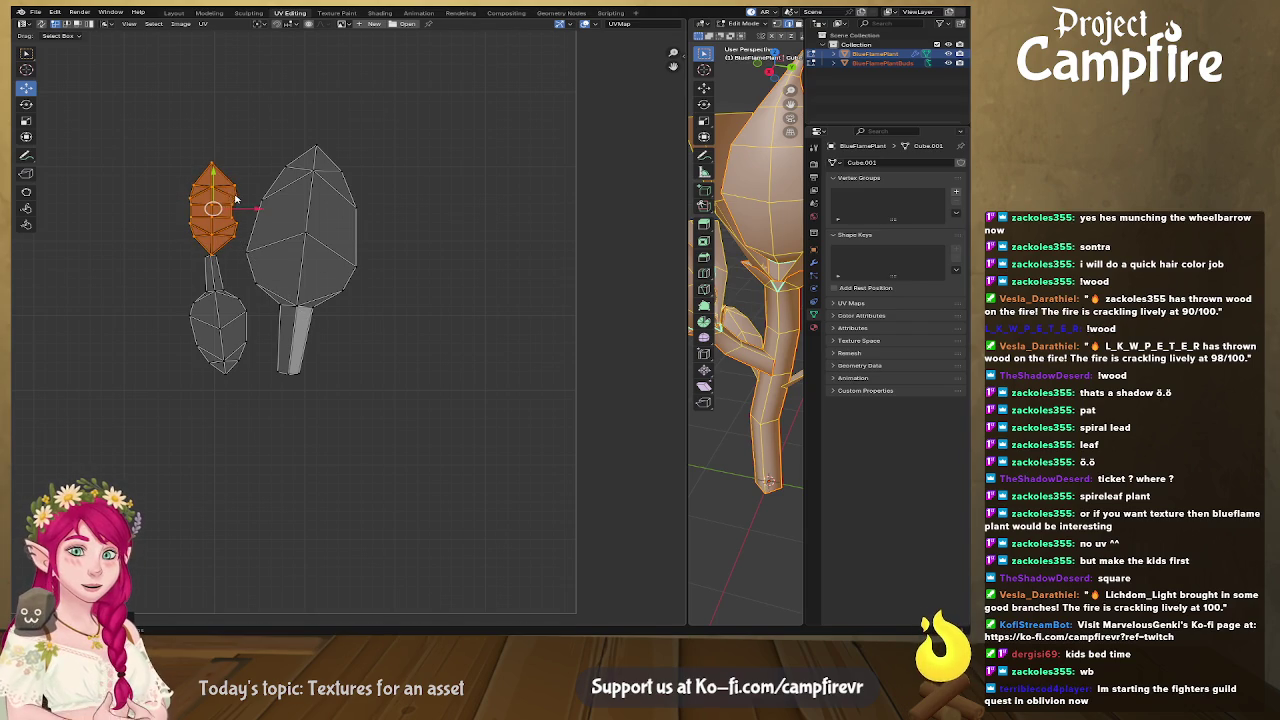
left_click_drag(213, 208, 643, 157)
Rotate the lower leaf island upright and scale it larger.
mouse_move(330, 331)
middle_mouse_down()
mouse_move(491, 331)
mouse_move(425, 347)
middle_mouse_up()
scroll(450, 329, "down", 3)
scroll(450, 329, "up", 2)
scroll(450, 329, "up", 2)
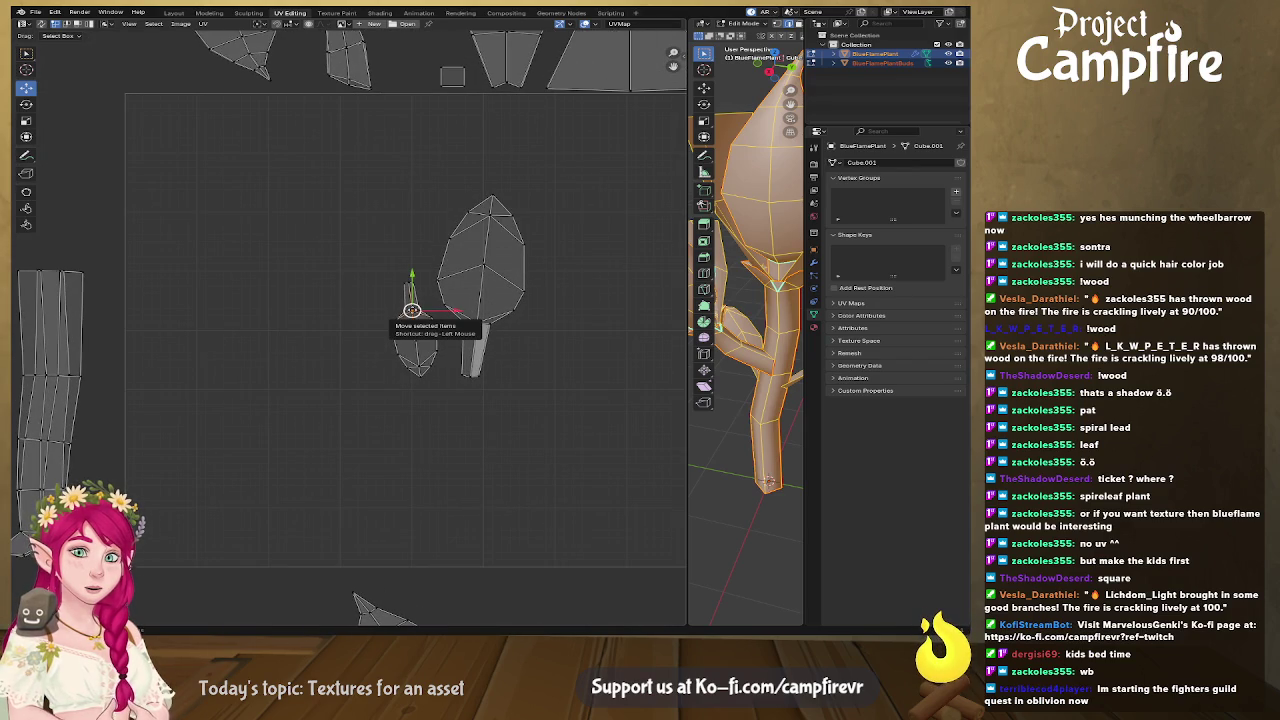
key("l")
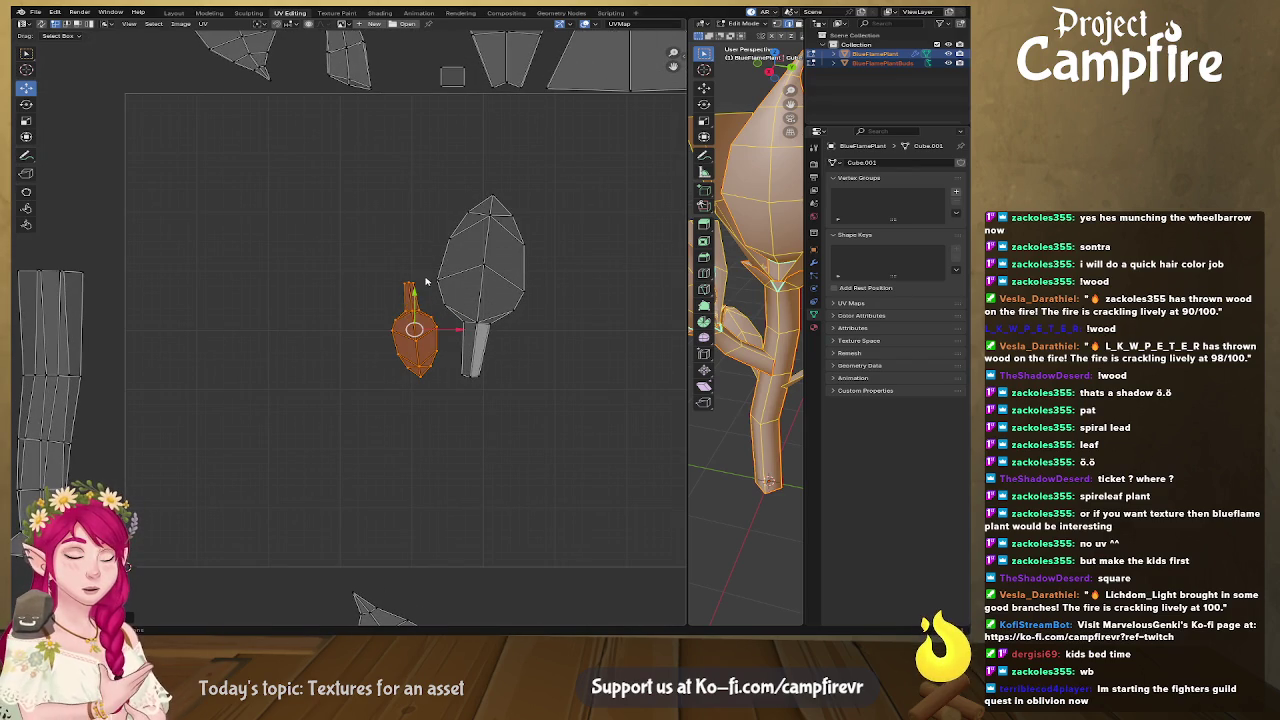
key("r")
left_click(412, 295)
key("s")
left_click(572, 447)
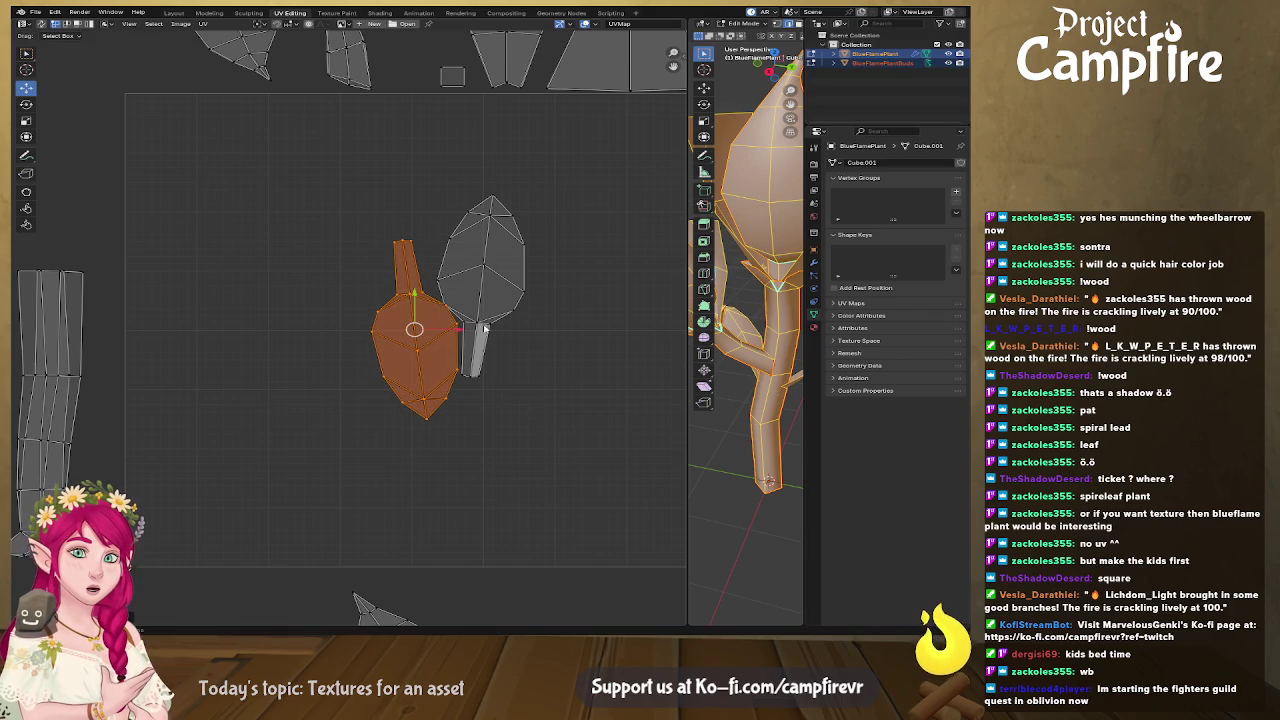
left_click(477, 322)
Scale up the big leaf-and-stem island and start moving it right and down.
key("l")
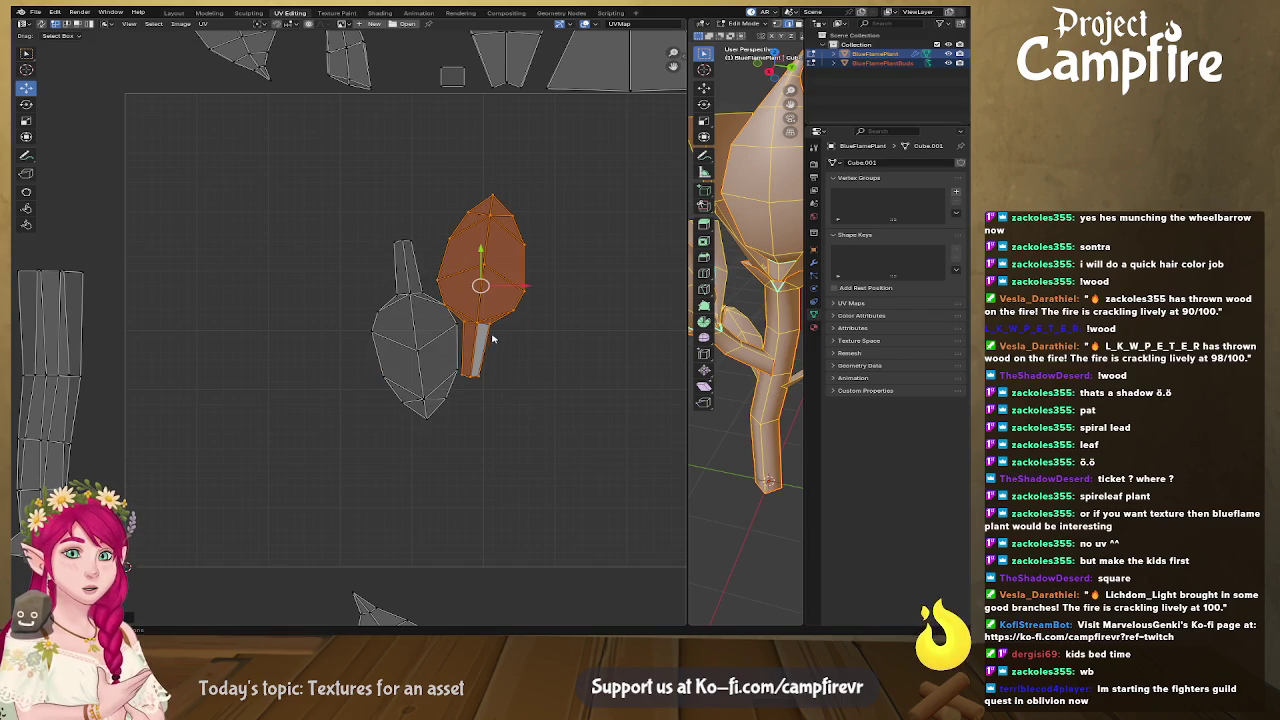
key("s")
left_click(524, 386)
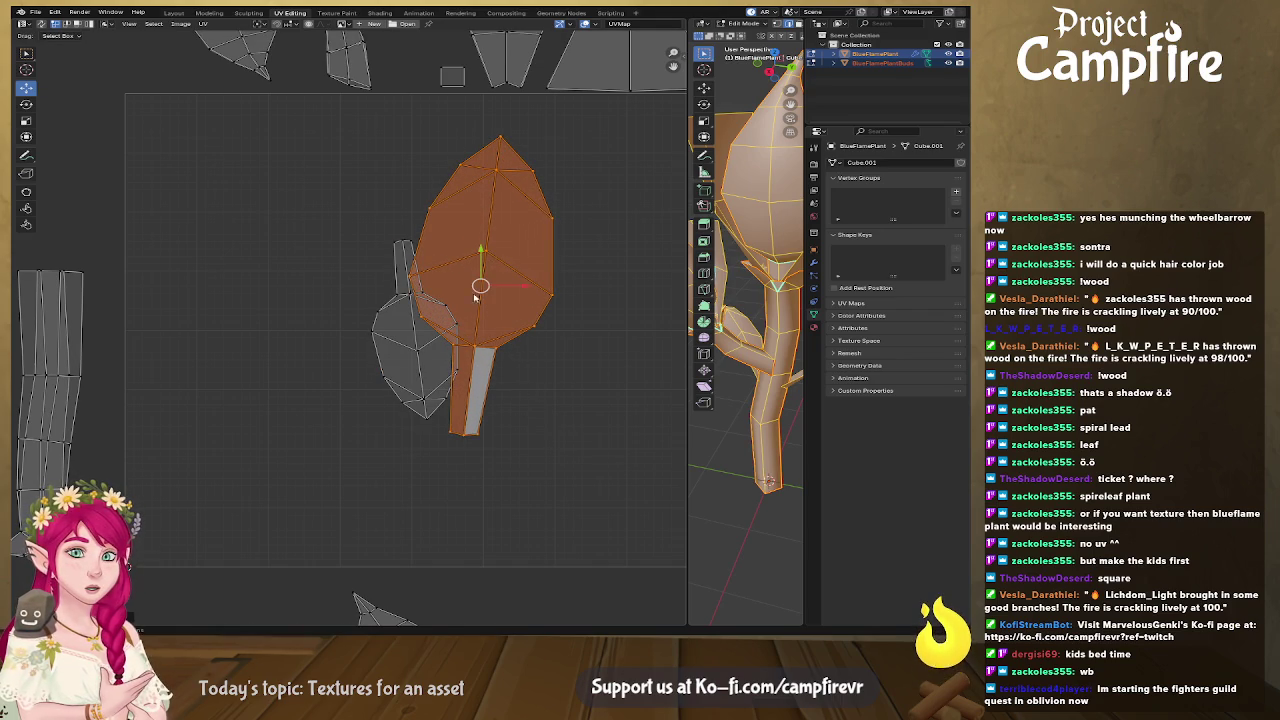
key("g")
scroll(541, 317, "up", 2)
scroll(486, 243, "down", 2)
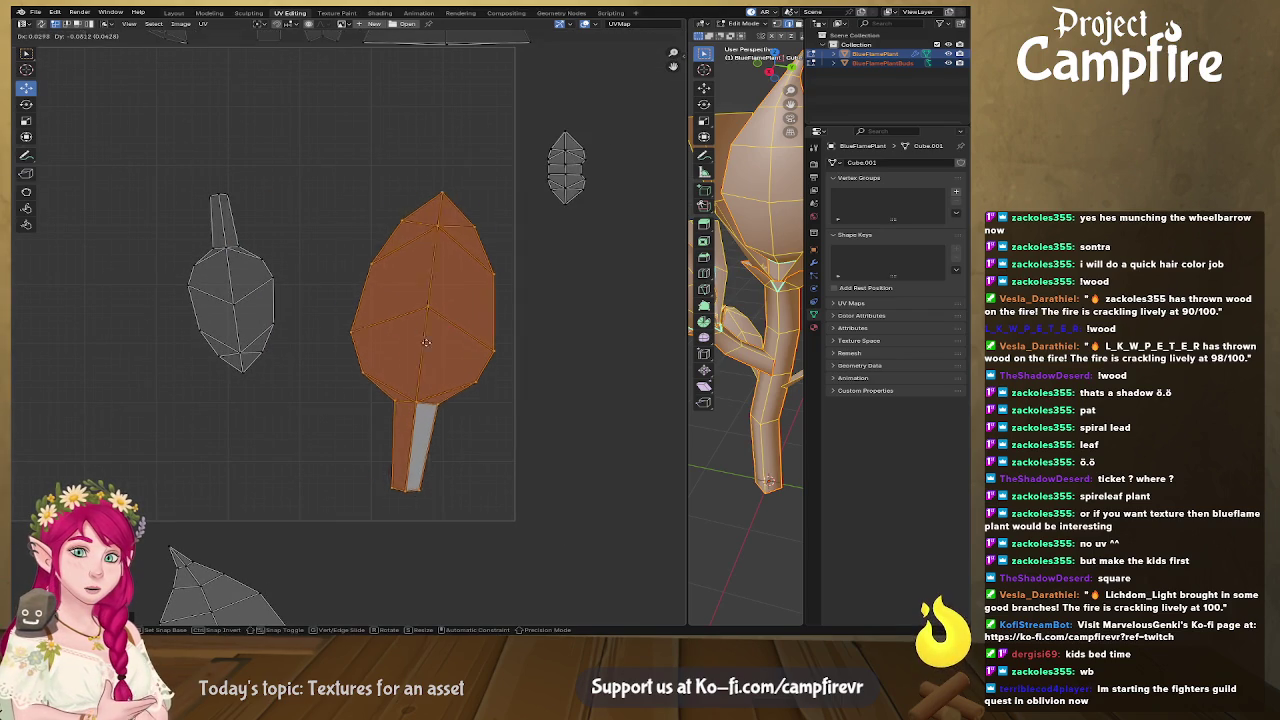
Confirm the big leaf's placement, then select the small leaf island and move it down-right.
left_click(441, 367)
left_click(234, 304)
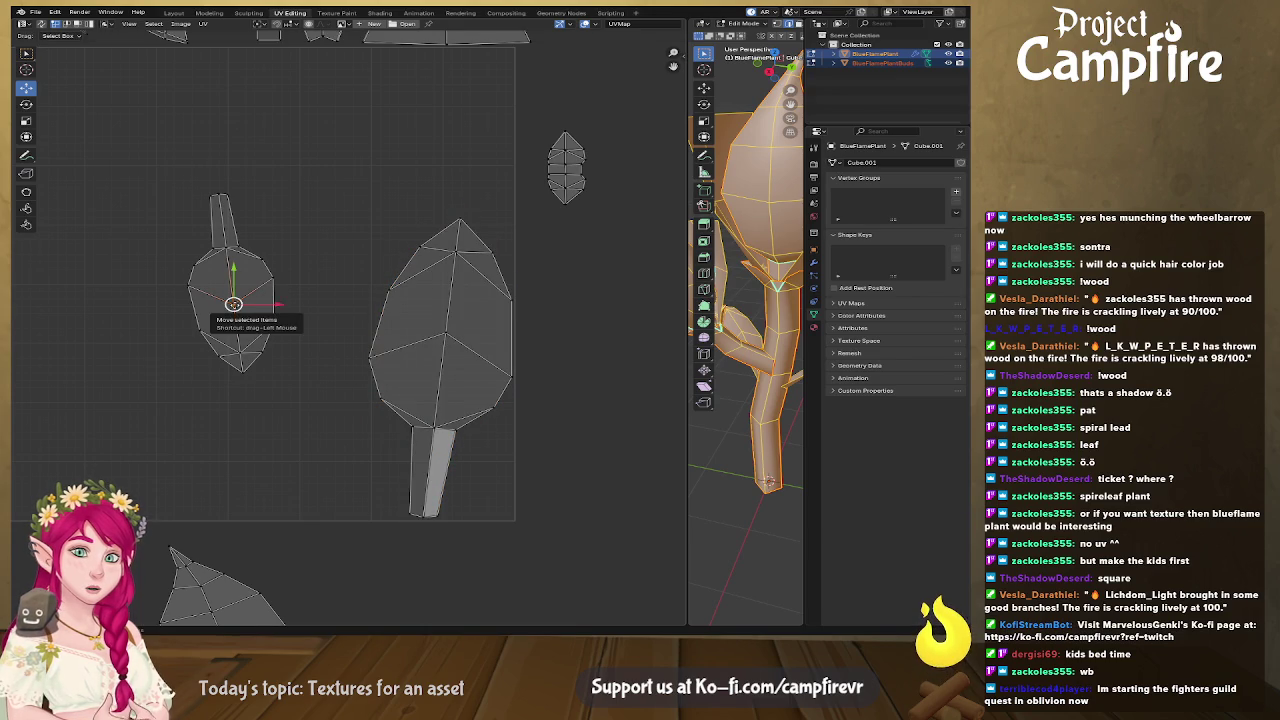
key("l")
left_click_drag(233, 304, 350, 430)
Move the small top-right island down-left, resize it and rotate it clockwise into place.
left_click_drag(632, 103, 527, 241)
left_click_drag(566, 170, 478, 478)
key("s")
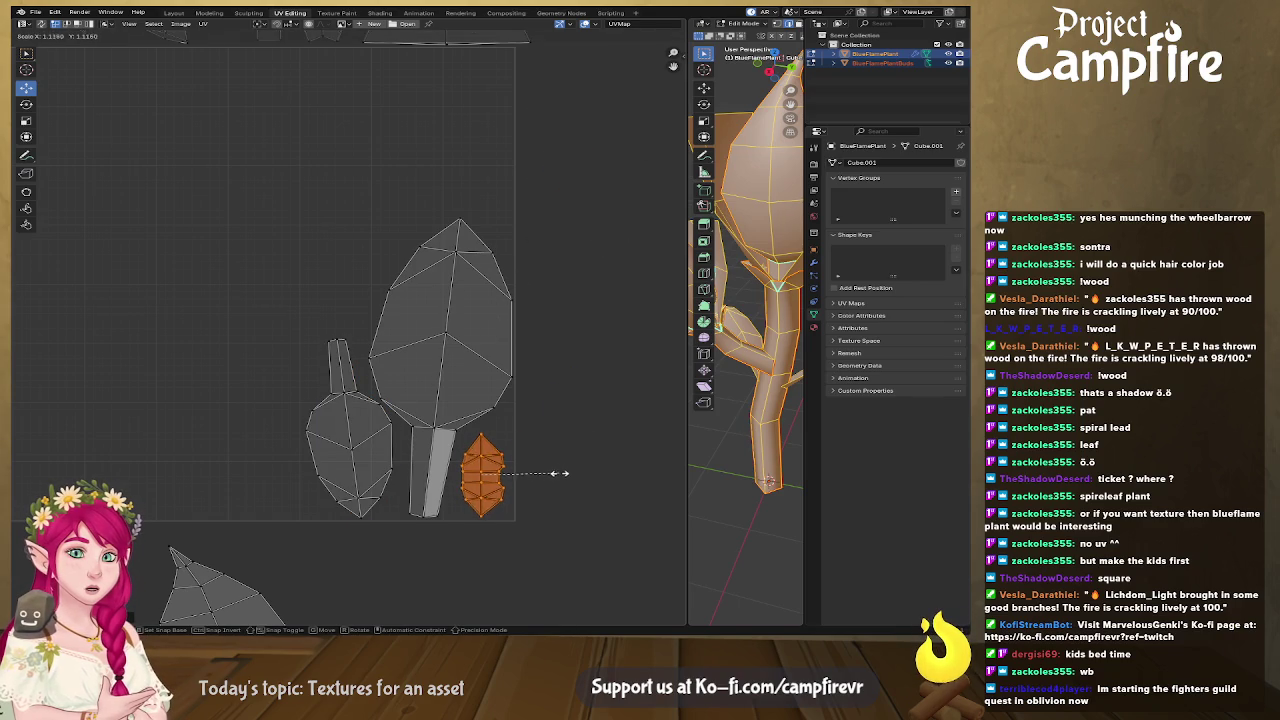
left_click(560, 476)
key("r")
left_click(590, 446)
key("r")
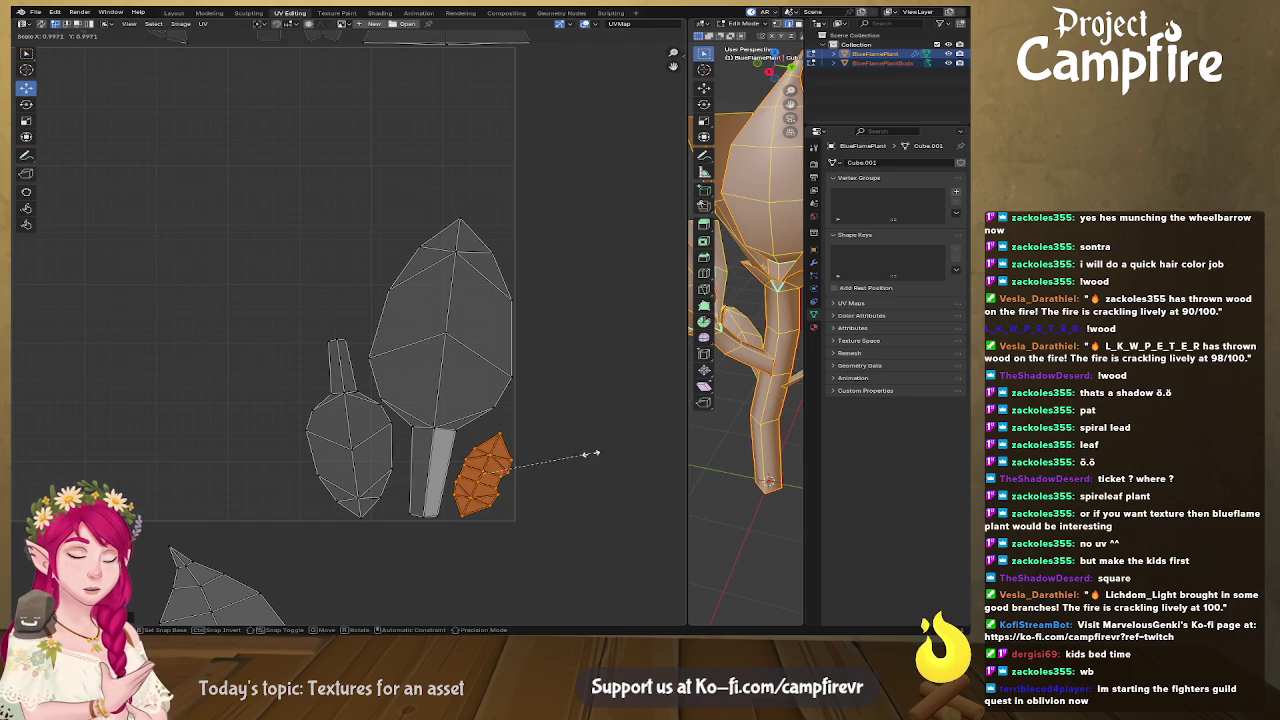
left_click(480, 500)
Move the small square UV island to sit beside the leaf.
mouse_move(405, 442)
middle_mouse_down()
mouse_move(510, 482)
mouse_move(475, 377)
middle_mouse_up()
scroll(510, 482, "down", 4)
scroll(421, 310, "up", 3)
middle_click_drag(460, 328, 372, 336)
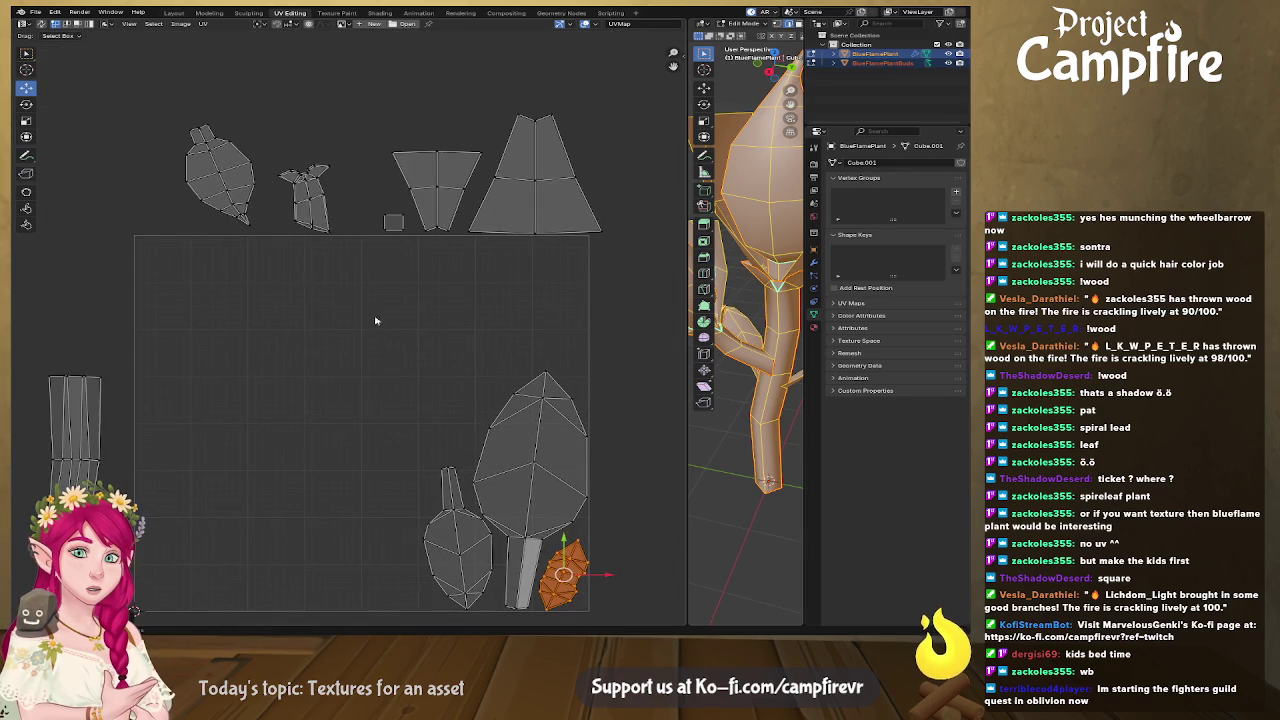
left_click(395, 224)
key("g")
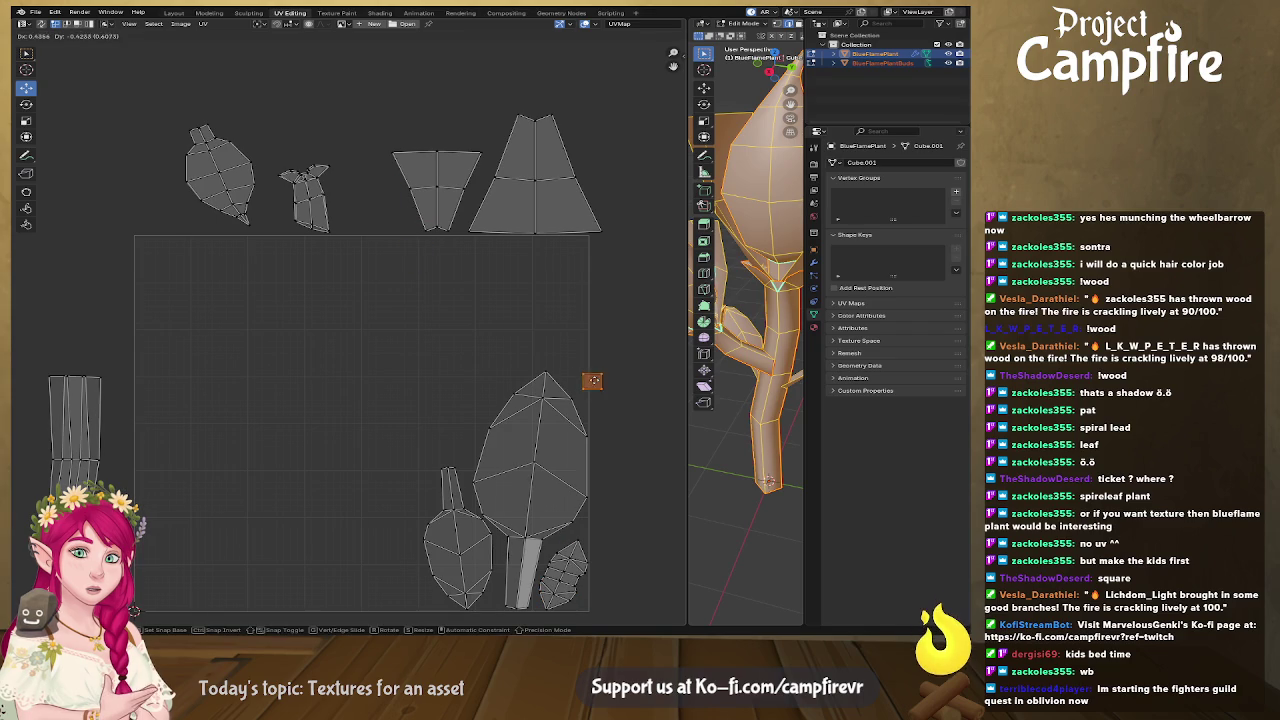
left_click(575, 378)
Bring the leaf island below the square inside it, rotated upright, enlarged and placed upper middle.
middle_click_drag(451, 400, 476, 310)
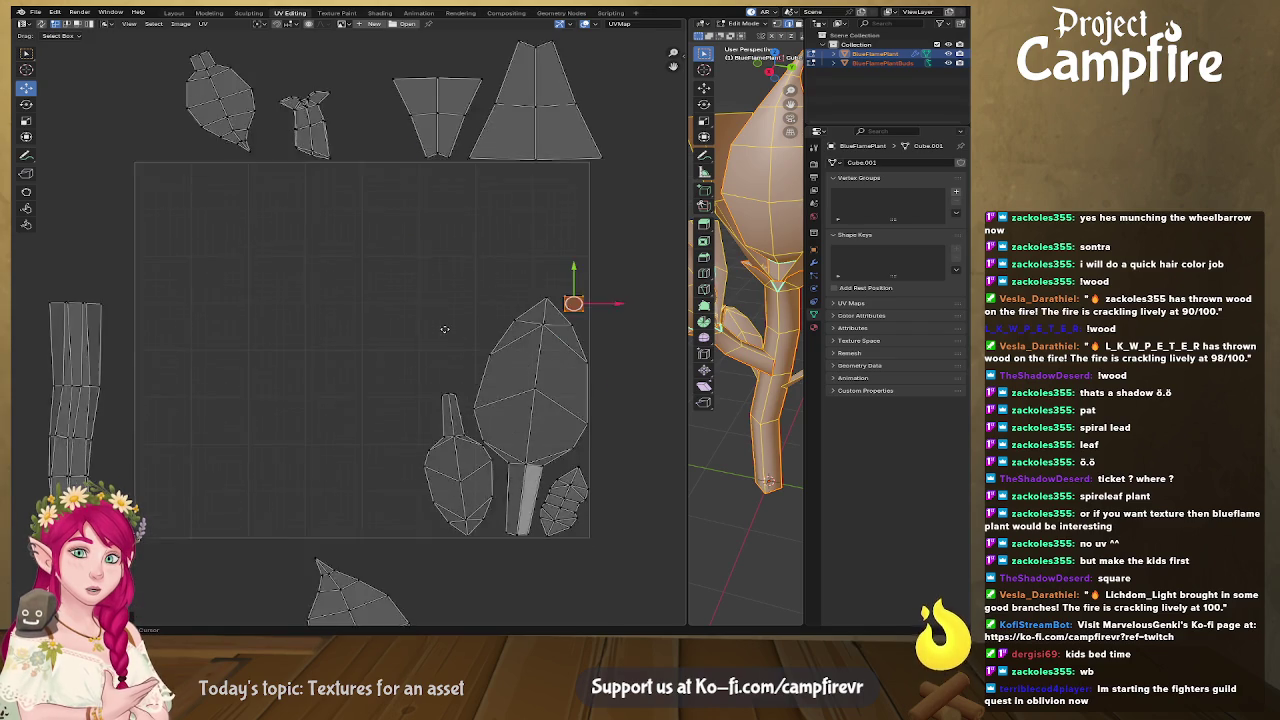
scroll(476, 310, "down", 2)
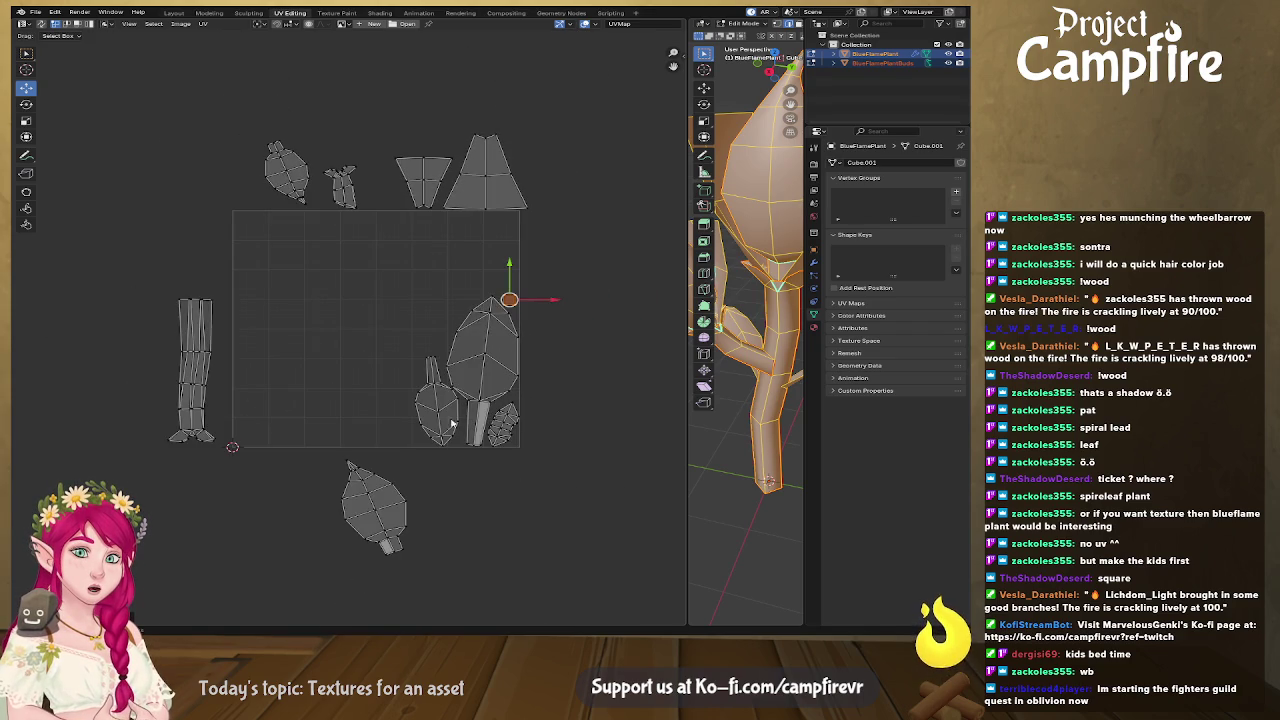
left_click(395, 492)
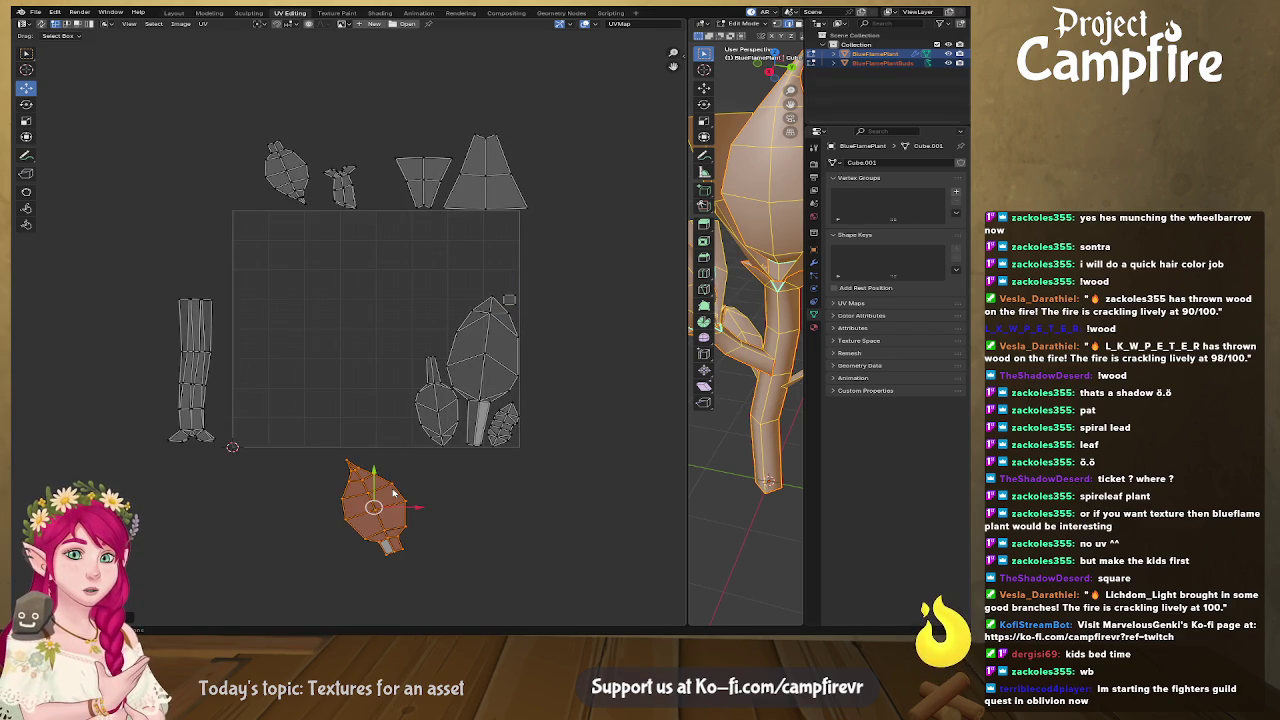
left_click_drag(373, 507, 355, 455)
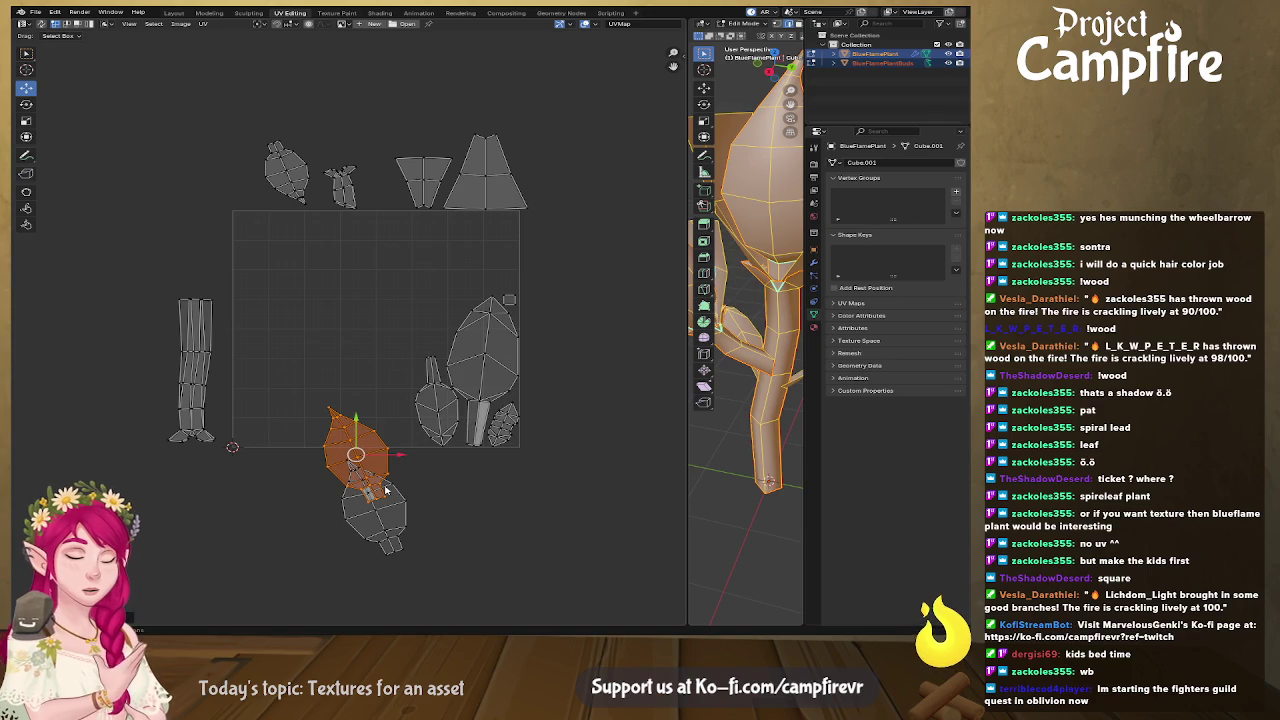
key("ctrl+z")
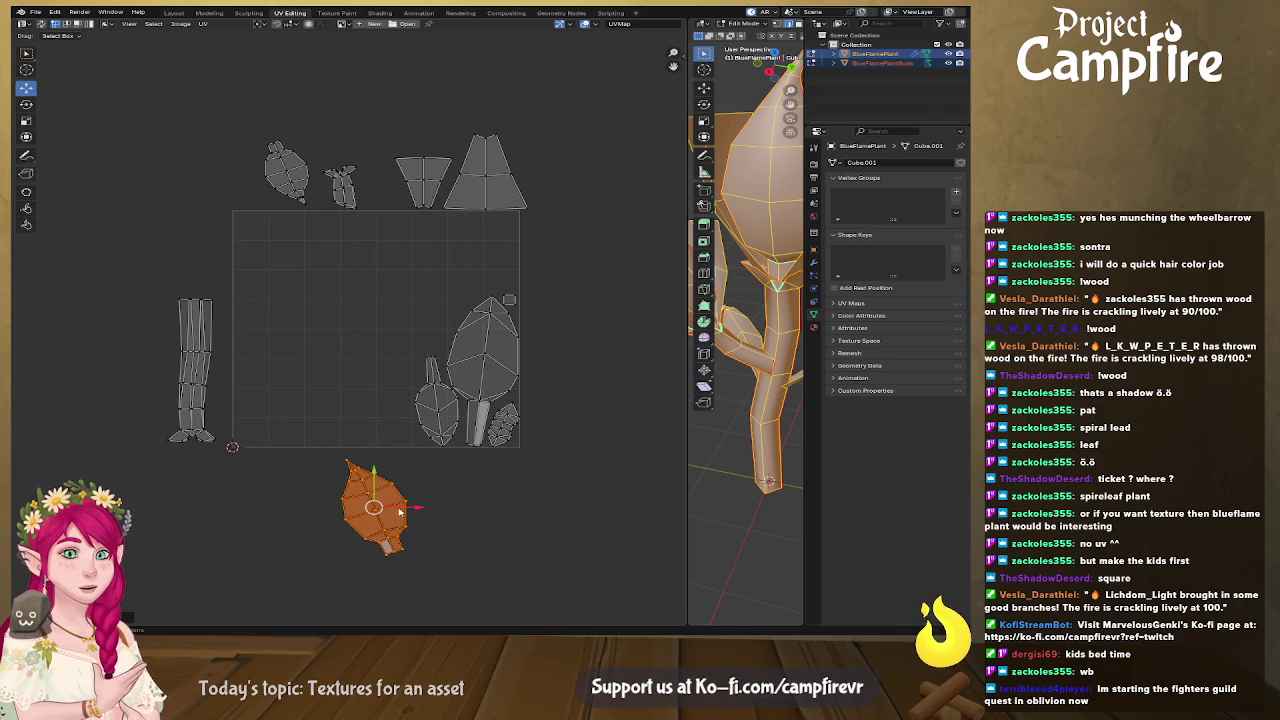
left_click_drag(373, 507, 450, 259)
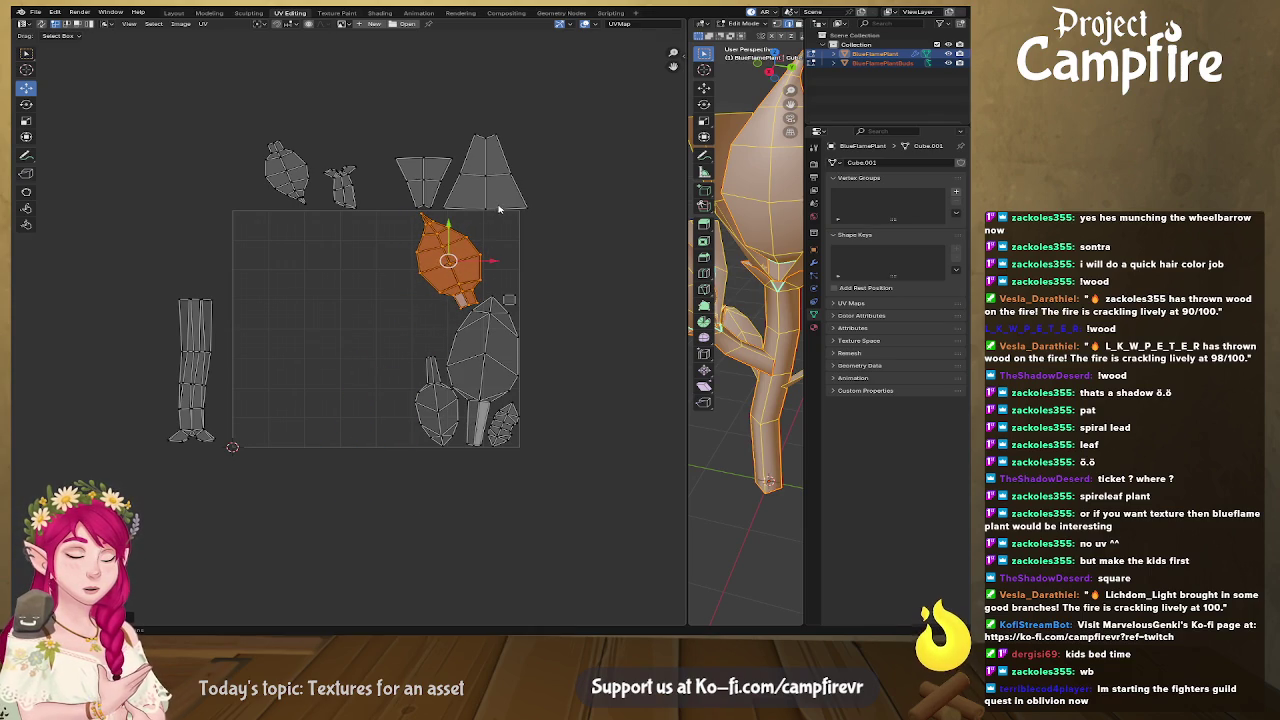
key("r")
left_click(535, 277)
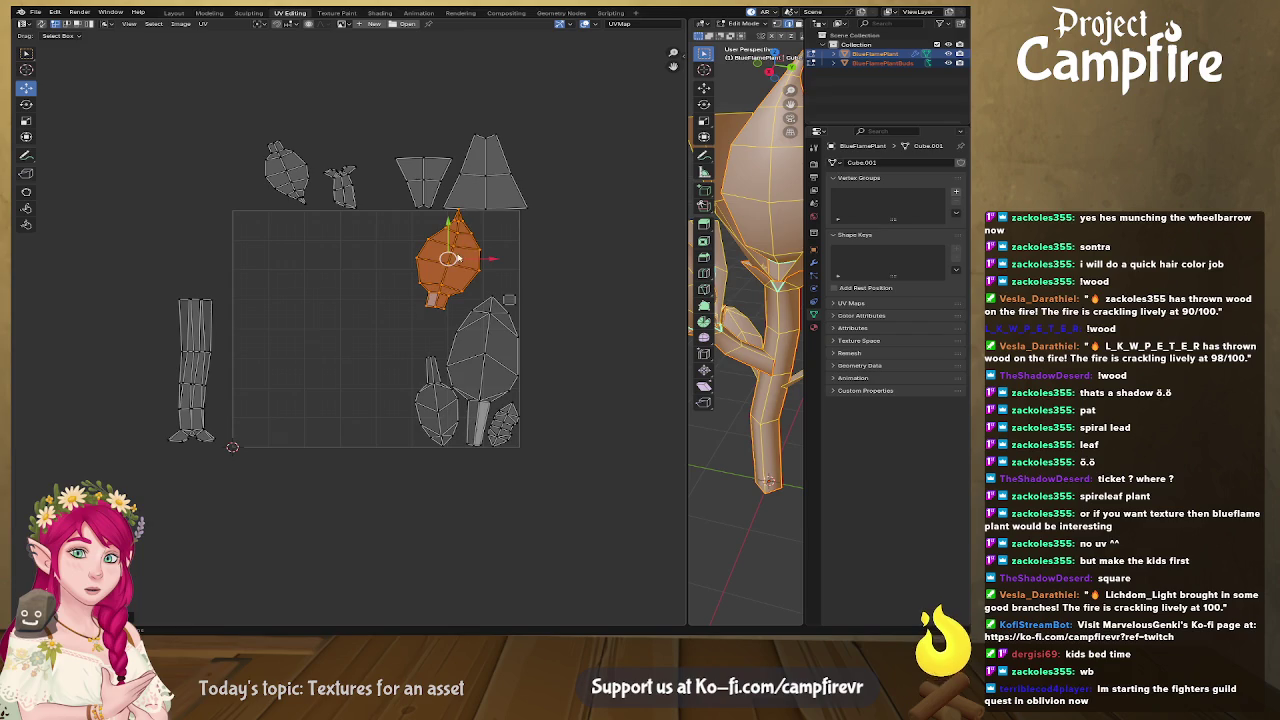
key("s")
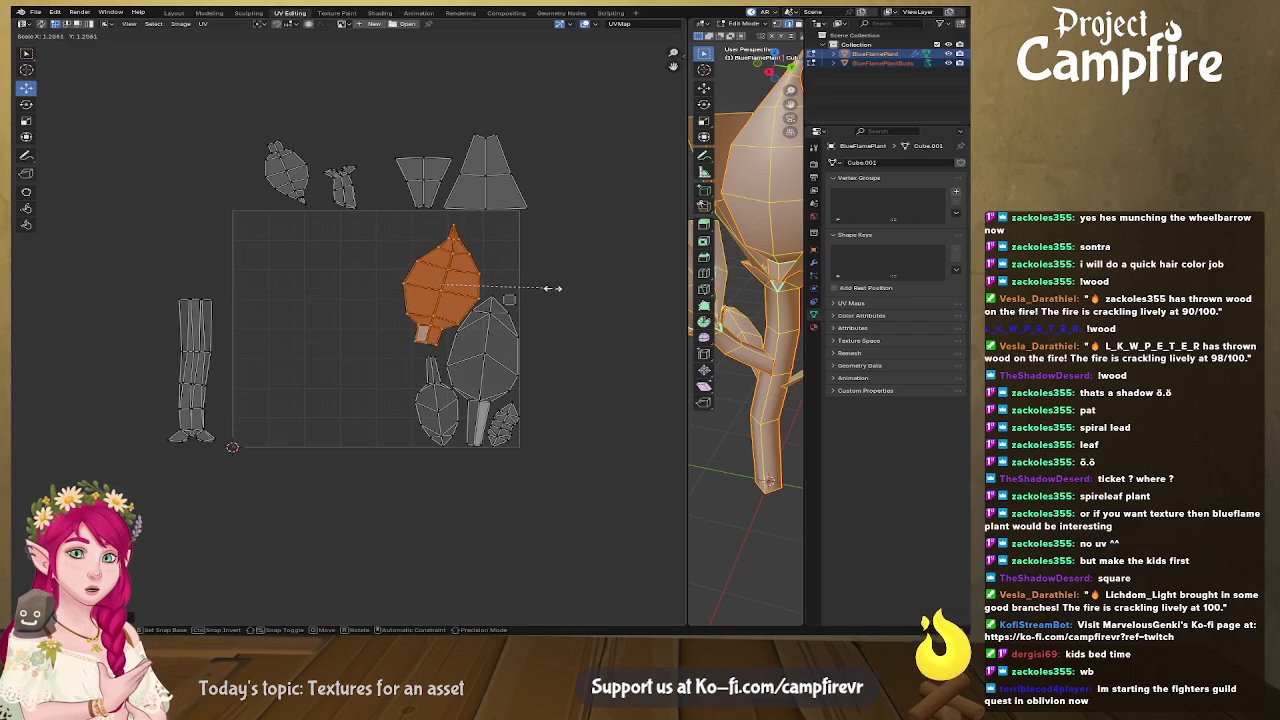
left_click(550, 288)
key("g")
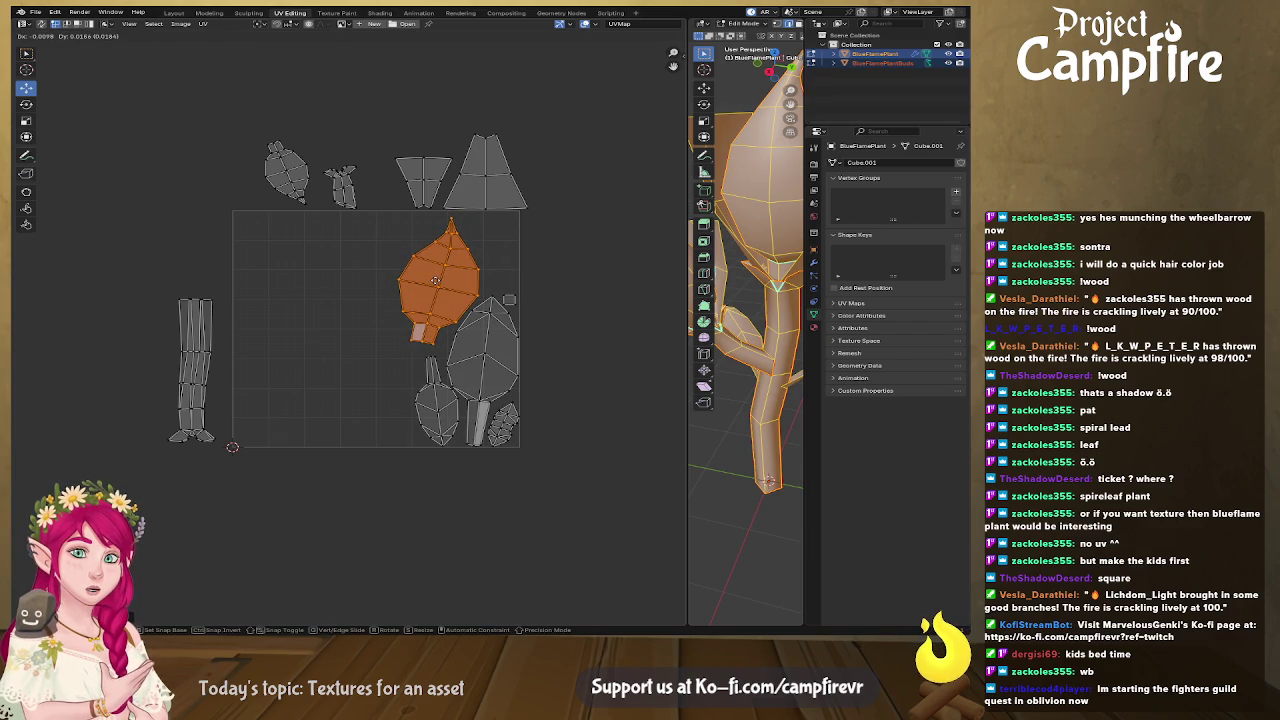
left_click(436, 280)
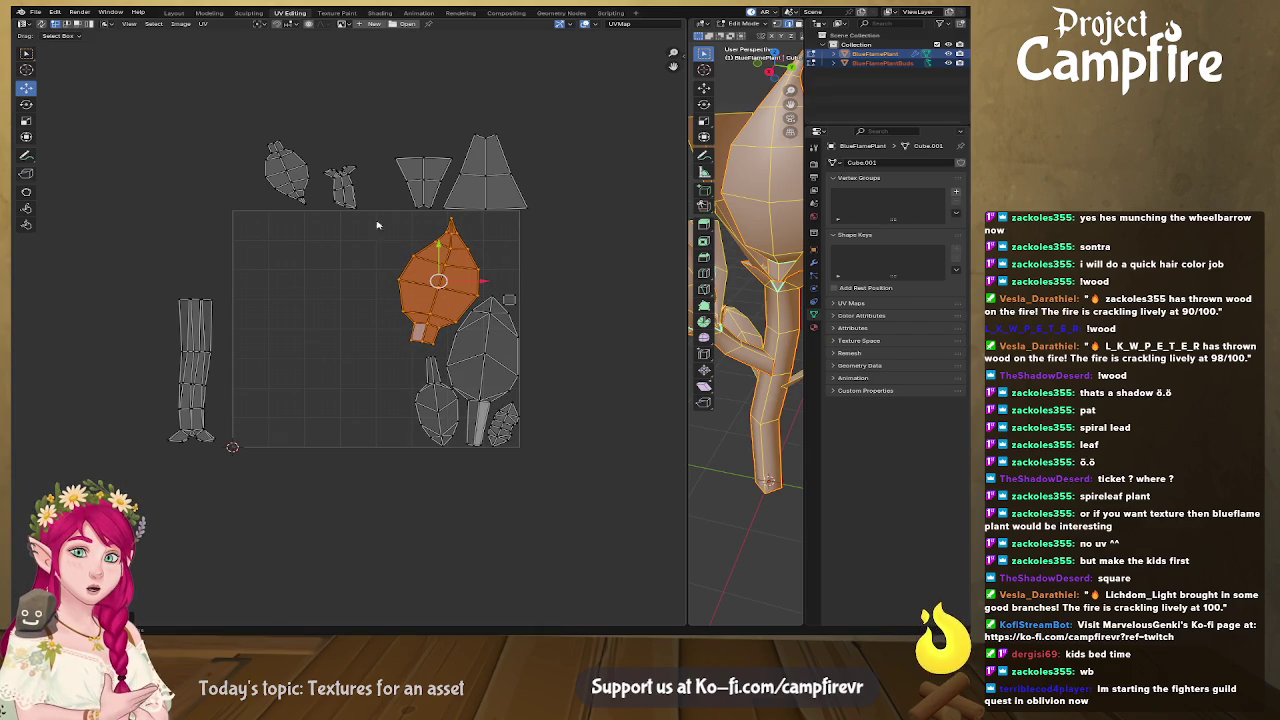
Place the small top-left island left of the big leaf, mirrored, enlarged about twofold and lowered.
left_click(278, 160)
key("l")
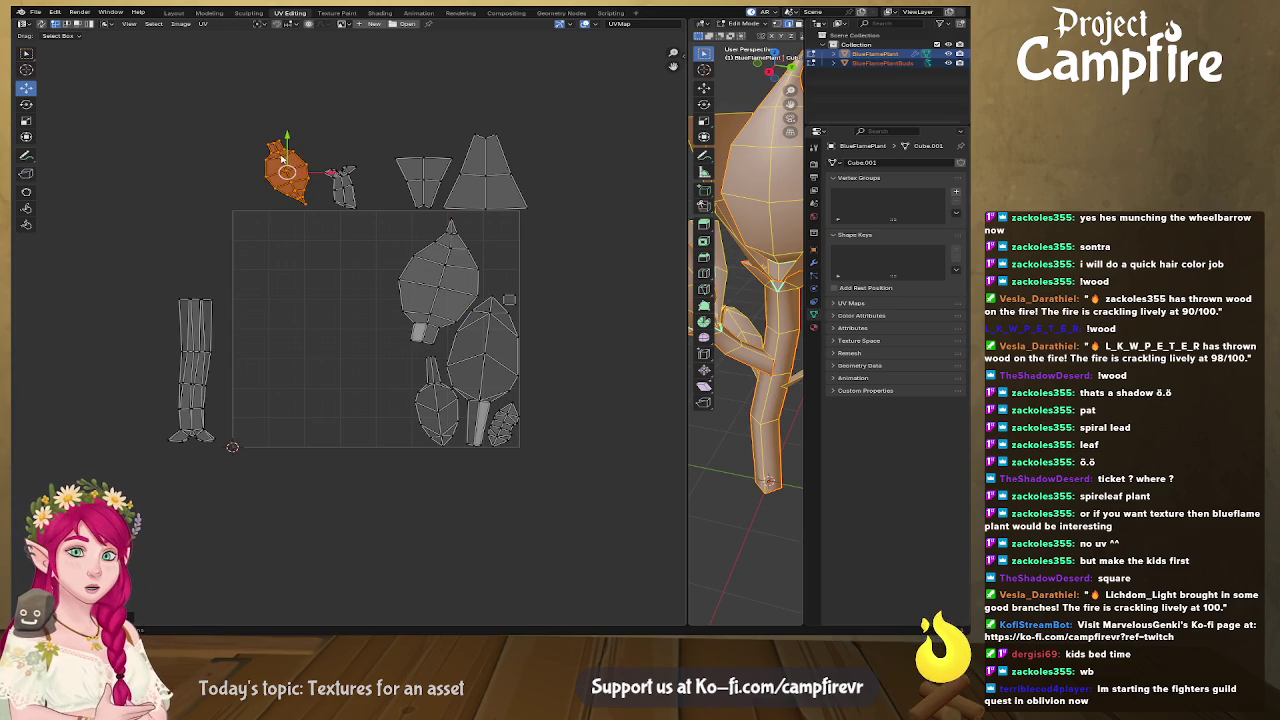
key("g")
left_click(338, 273)
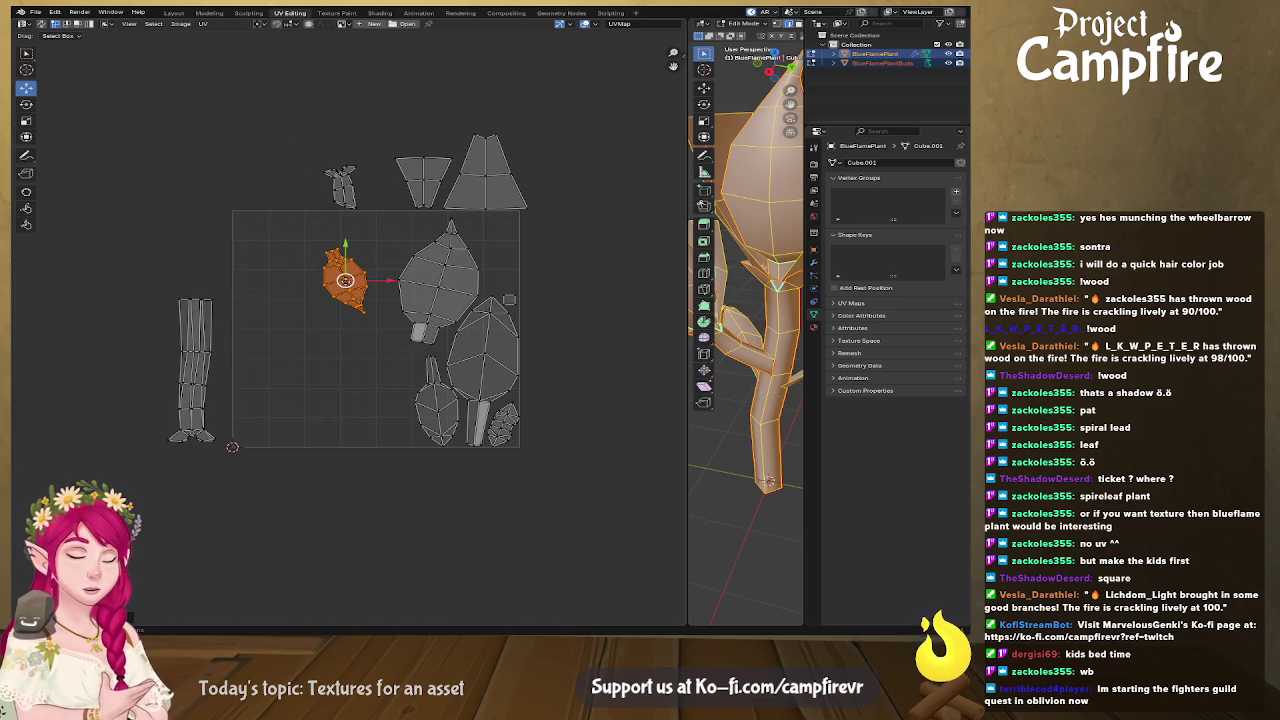
right_click(361, 271)
left_click(360, 276)
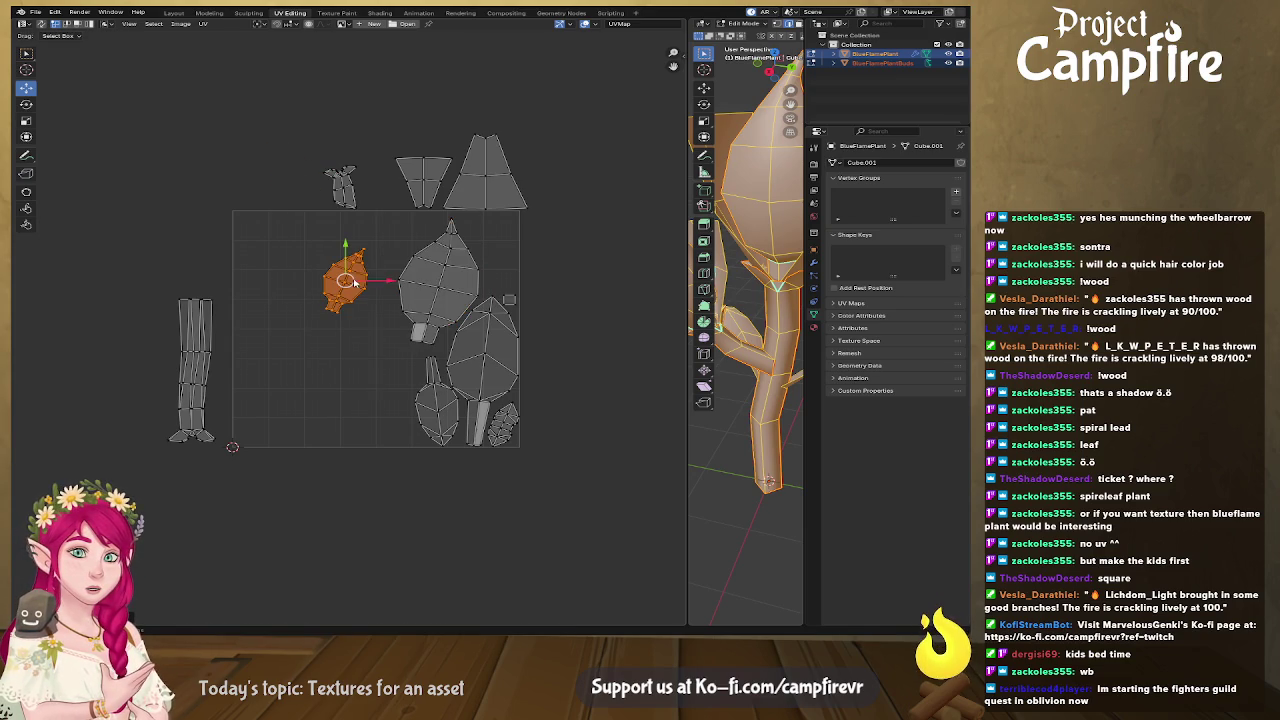
key("s")
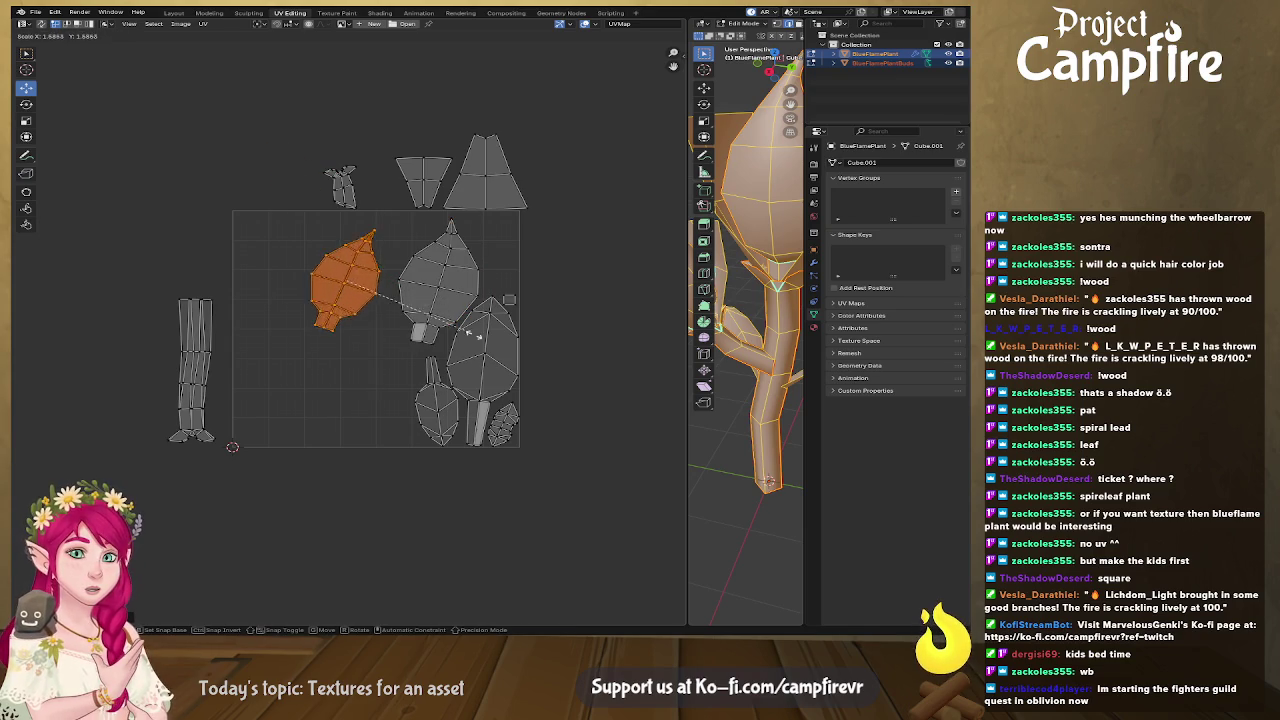
left_click(510, 355)
left_click_drag(343, 277, 355, 352)
Turn on UV sync selection and face mode, isolate selected faces' UVs, then reveal all islands.
left_click(41, 24)
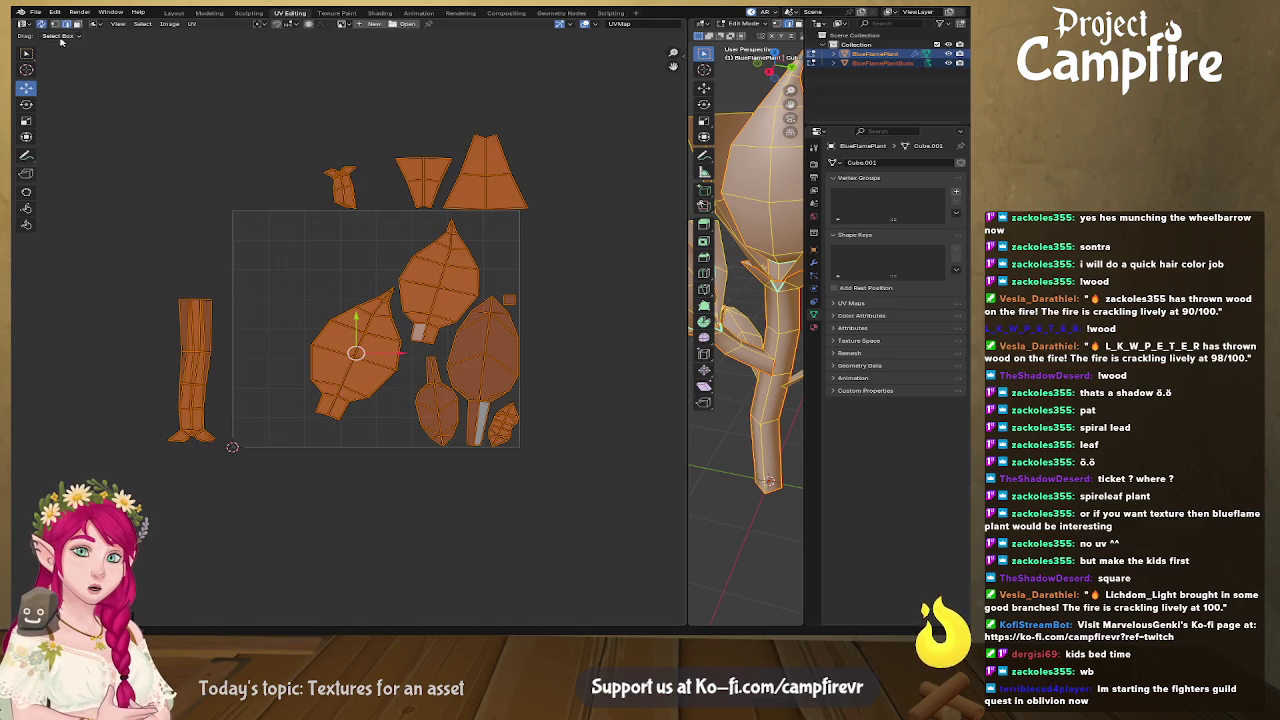
left_click(378, 343)
key("3")
left_click(338, 338)
scroll(631, 313, "down", 2)
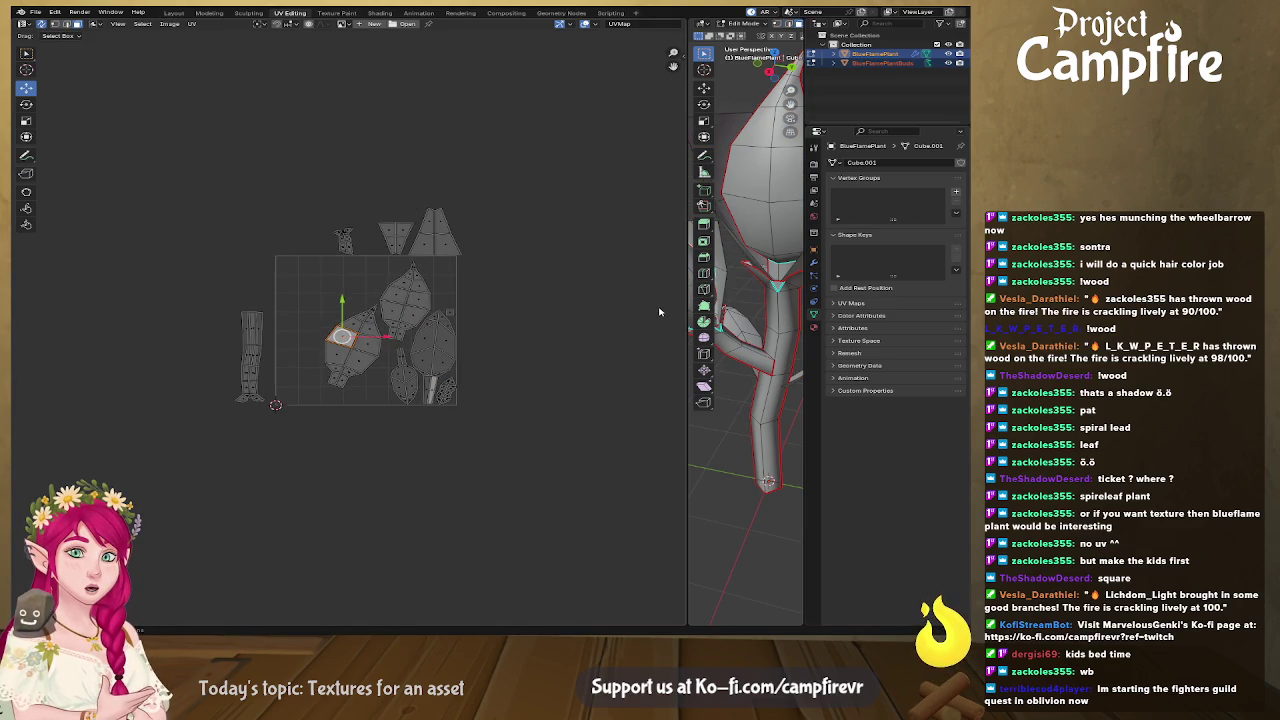
left_click(425, 299)
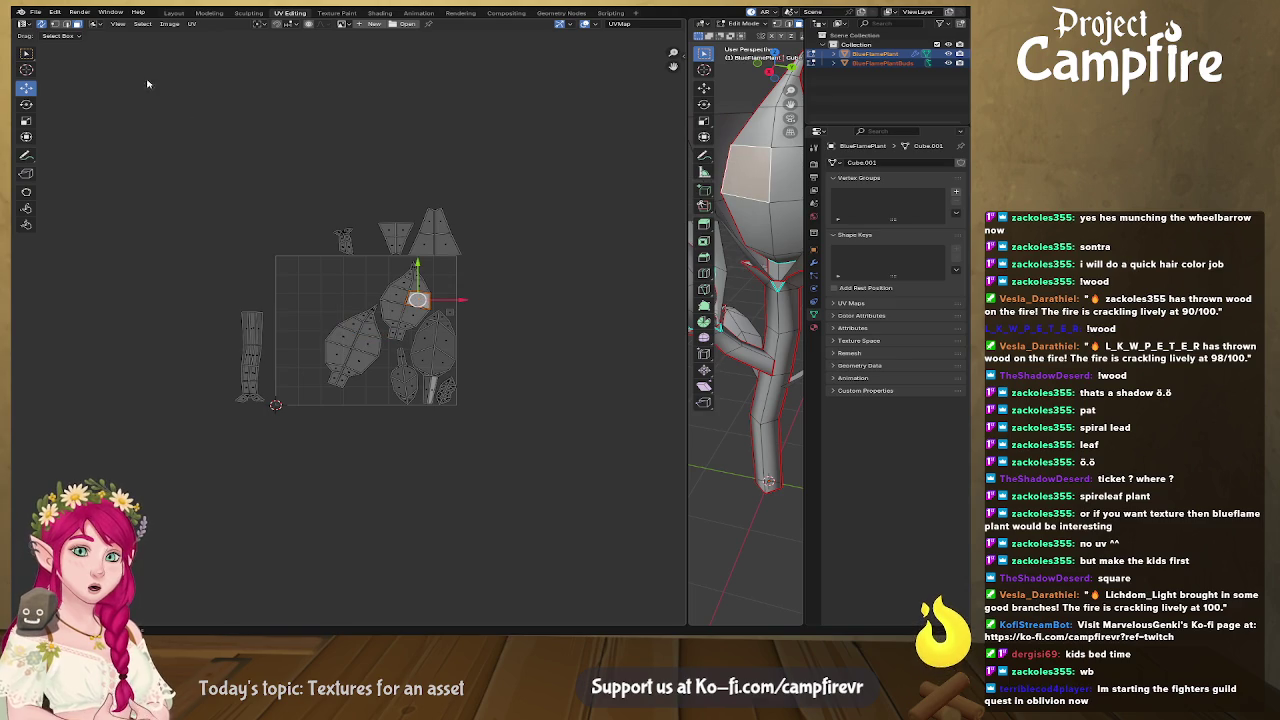
key("shift+h")
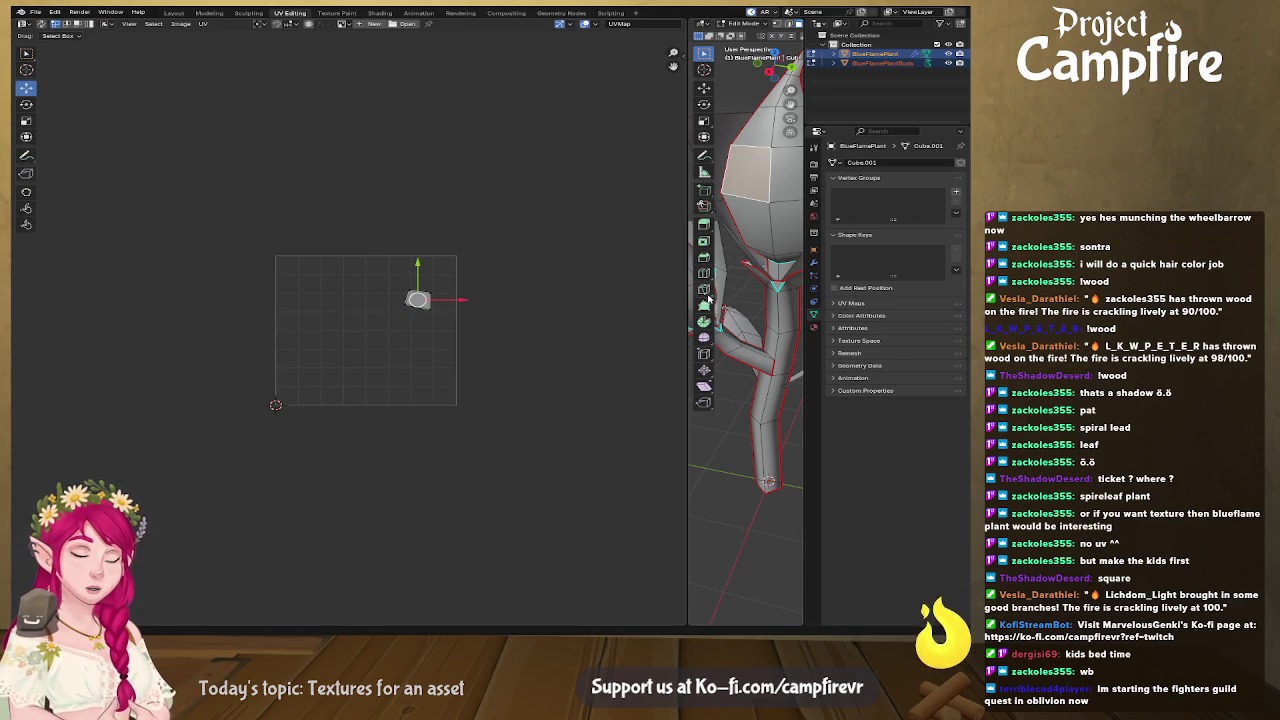
key("a")
scroll(410, 348, "up", 3)
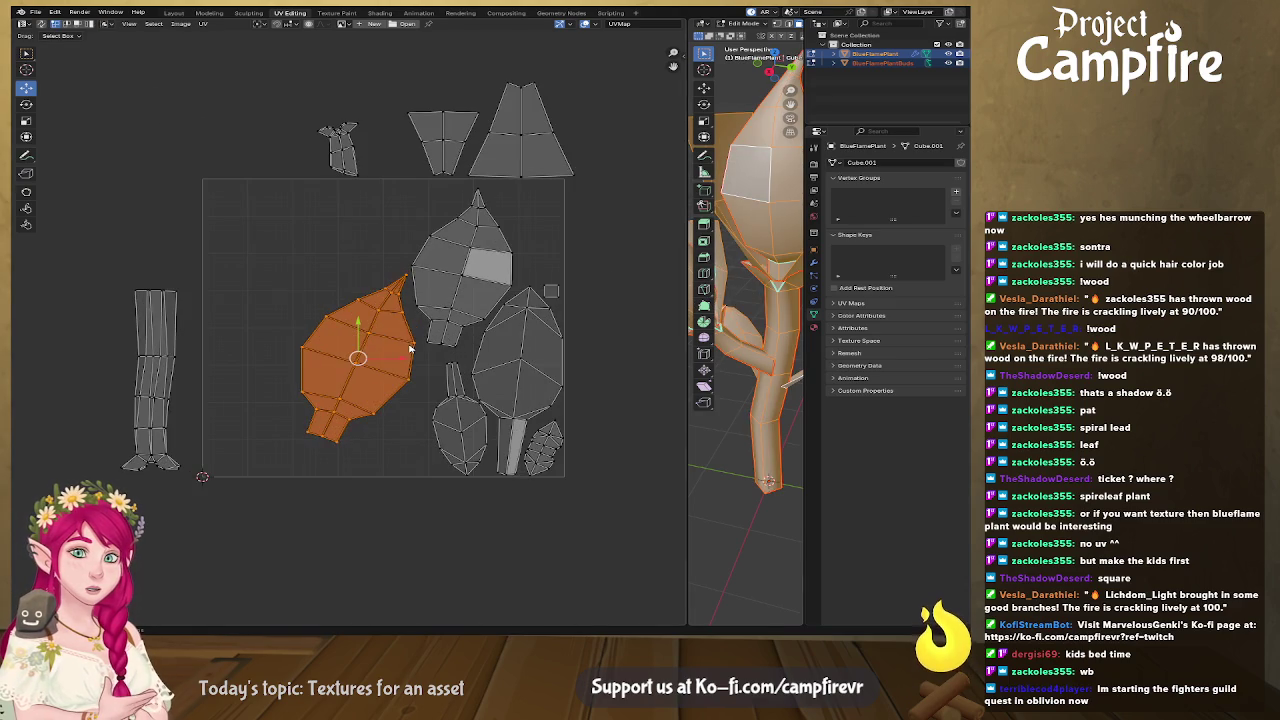
Move the orange leaf island up-left and select the neighbouring upper island.
left_click_drag(357, 357, 277, 267)
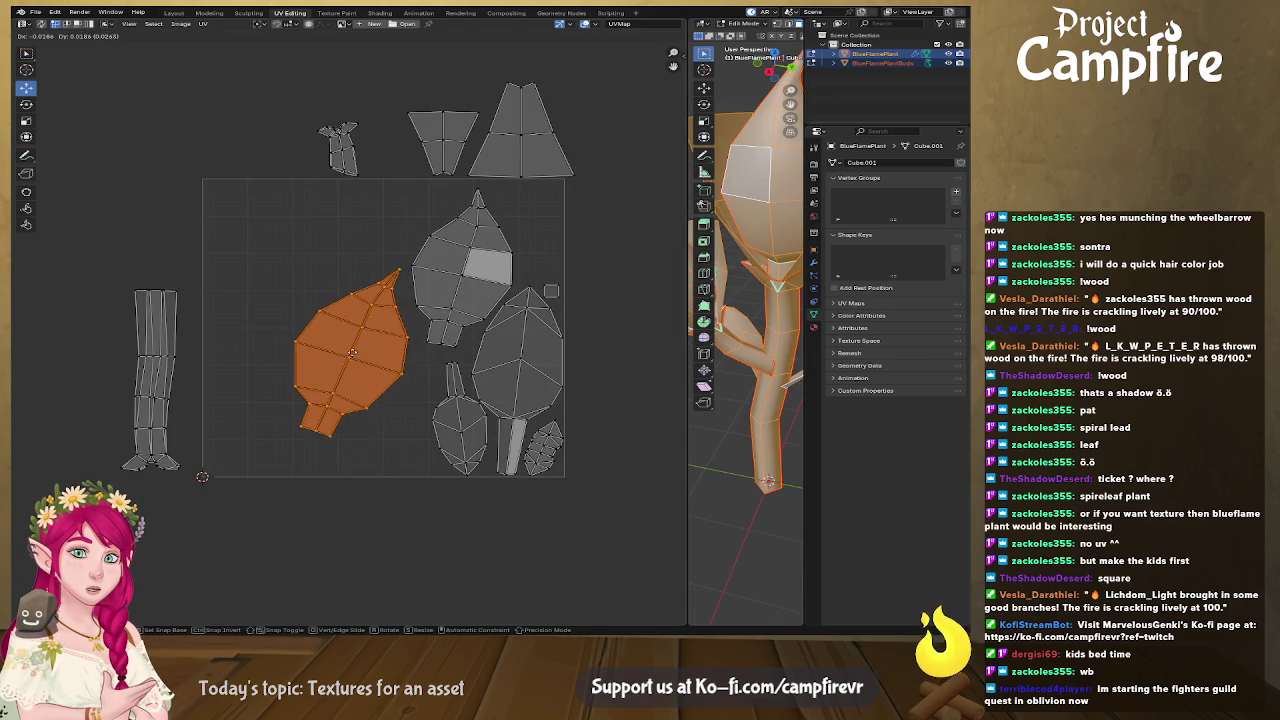
left_click(461, 273)
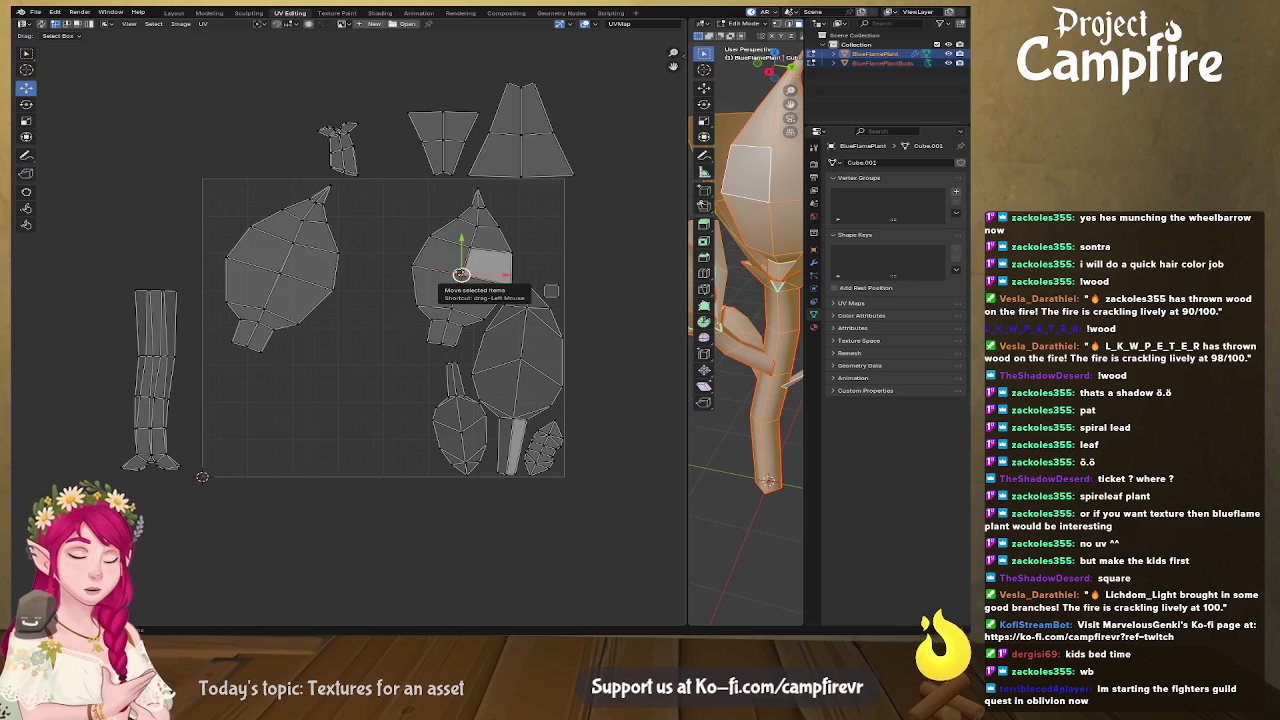
key("l")
key("ctrl+z")
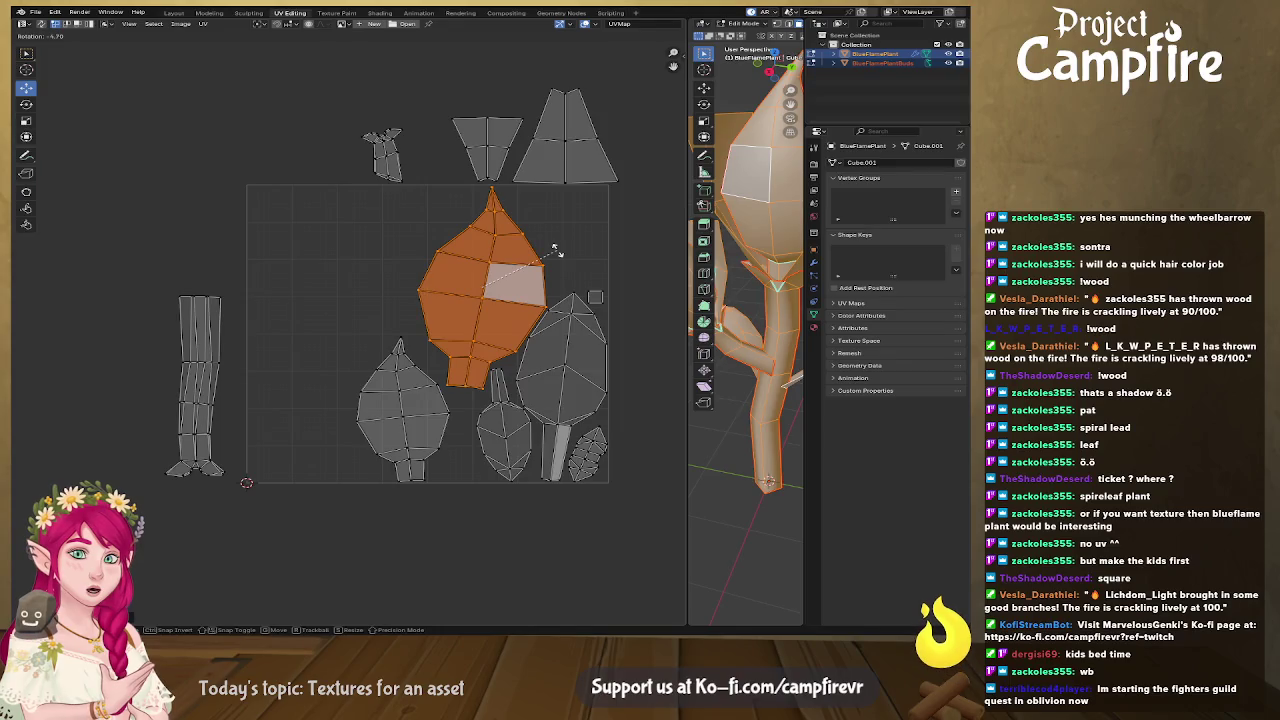
Reposition the lower-middle leaf island and rotate it upright, cancelling an extra rotation.
left_click(406, 447)
key("l")
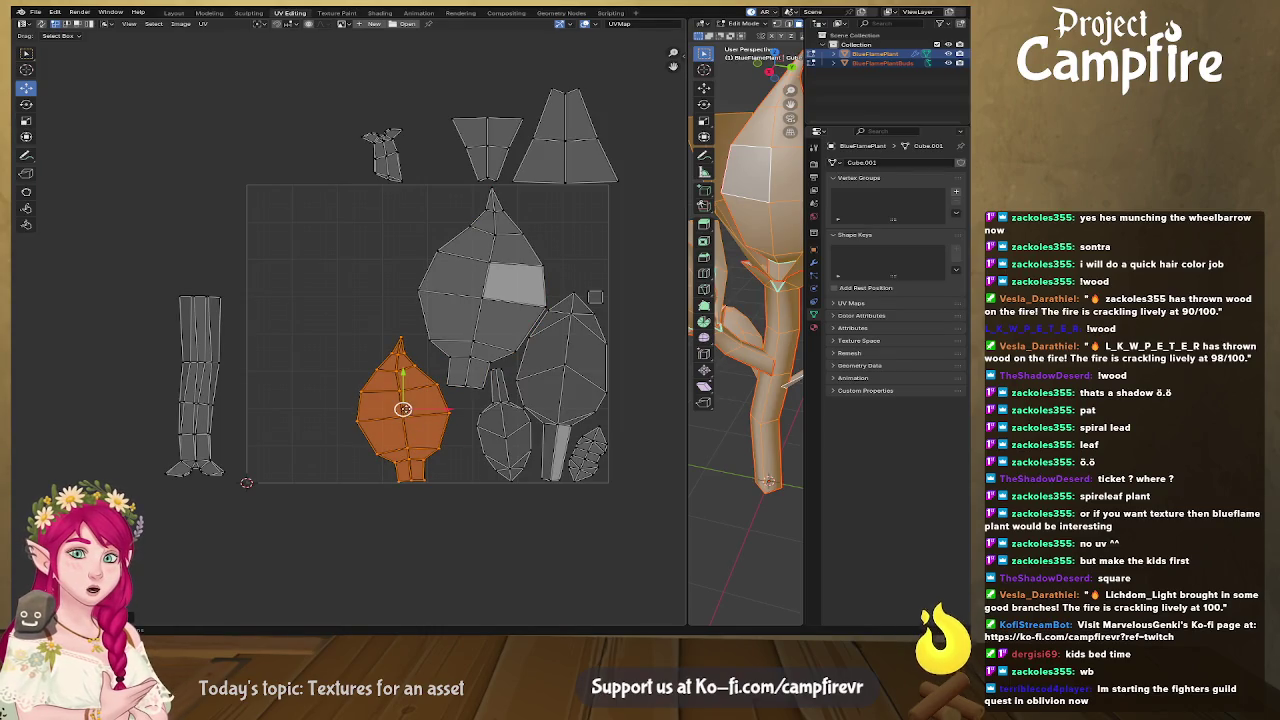
key("g")
left_click(414, 410)
key("r")
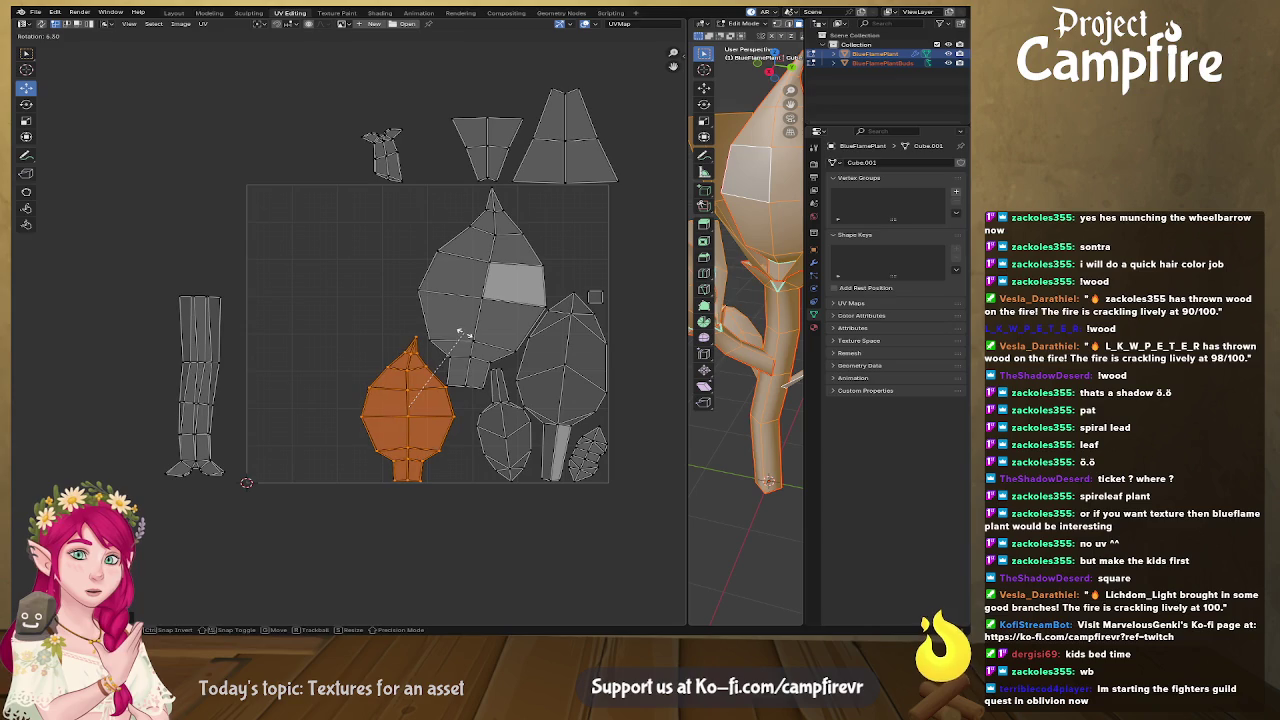
left_click(452, 410)
key("r")
right_click(451, 410)
mouse_move(529, 280)
middle_mouse_down()
mouse_move(522, 305)
mouse_move(505, 262)
middle_mouse_up()
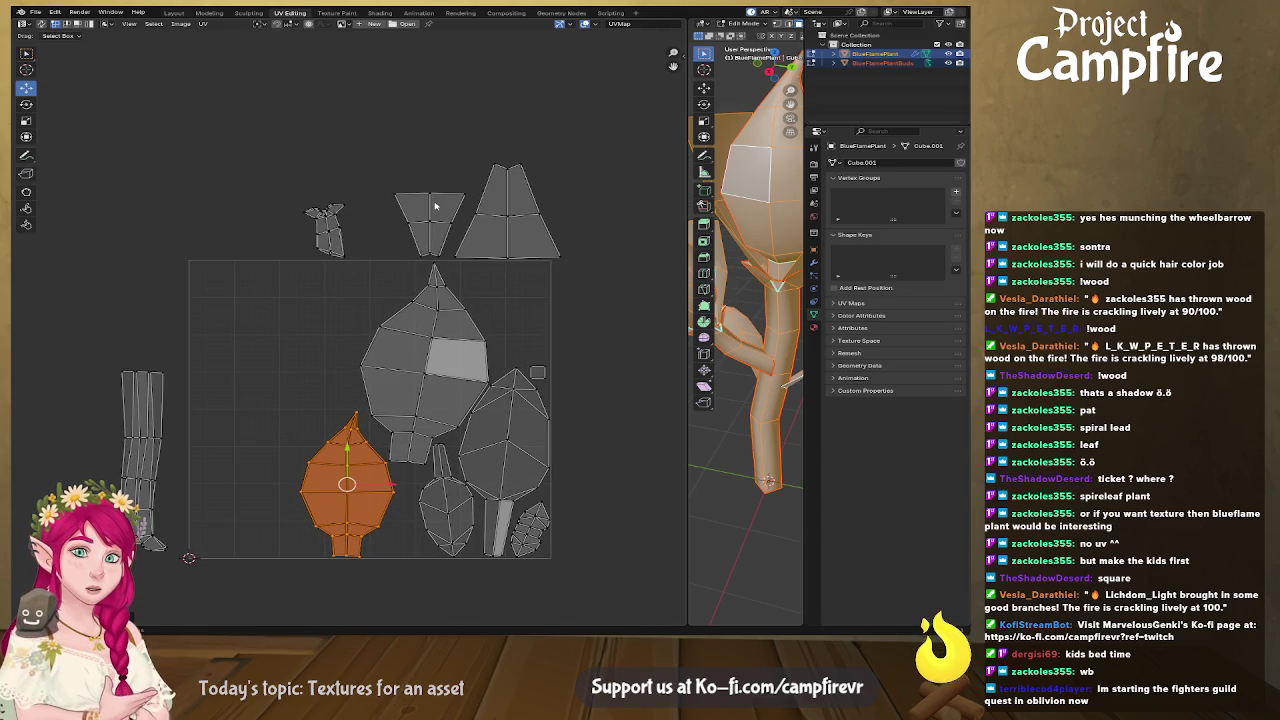
Move the small island from above the layout down, mirror it, and tuck it between the lower leaves.
left_click(331, 250)
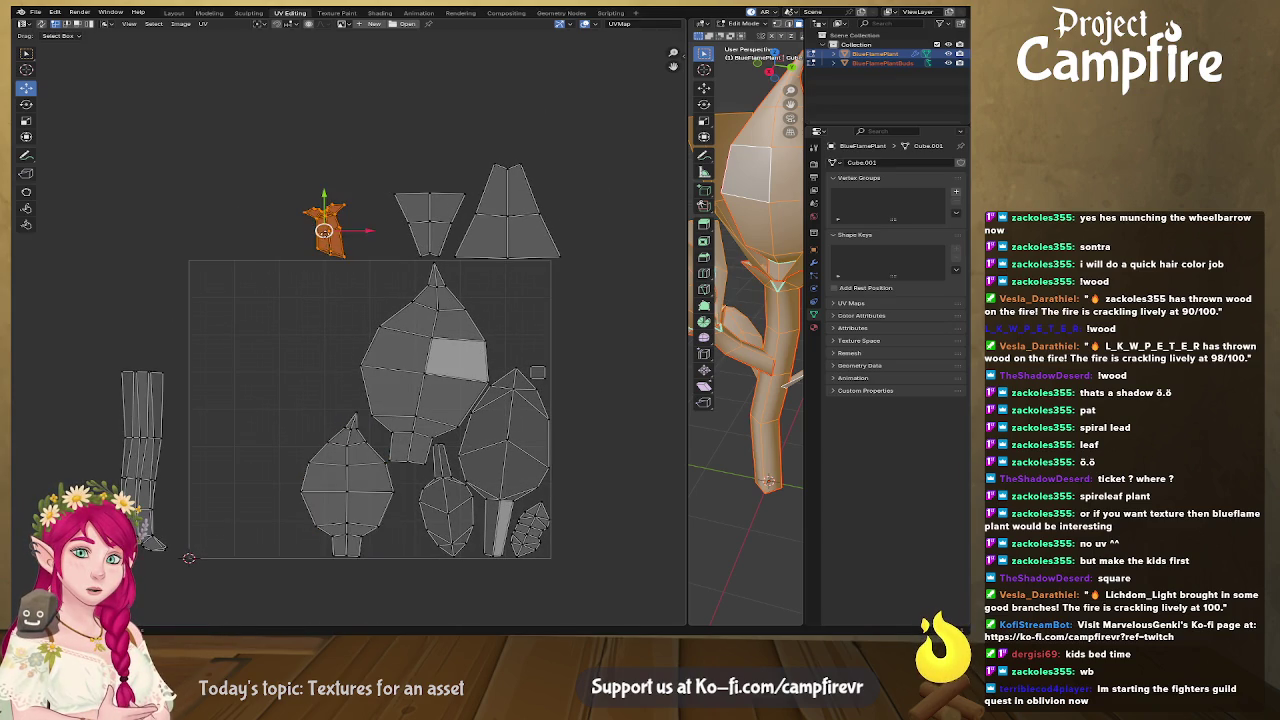
key("g")
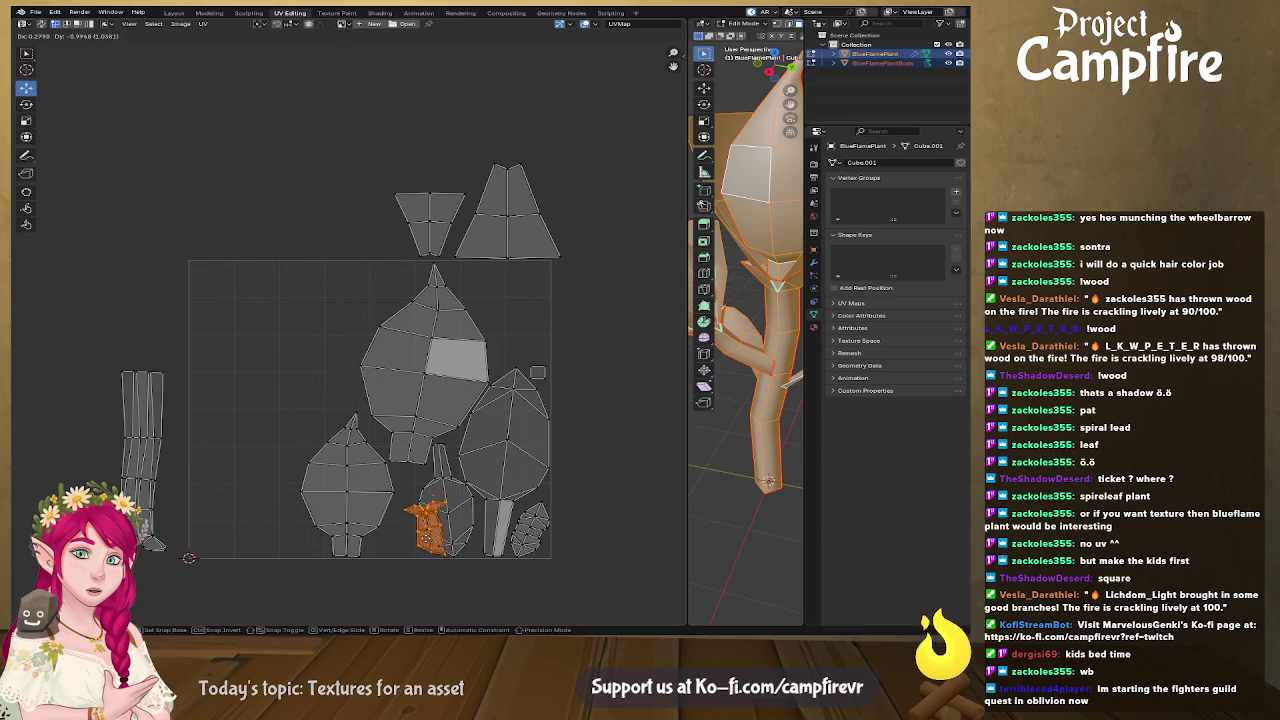
left_click(405, 552)
key("u")
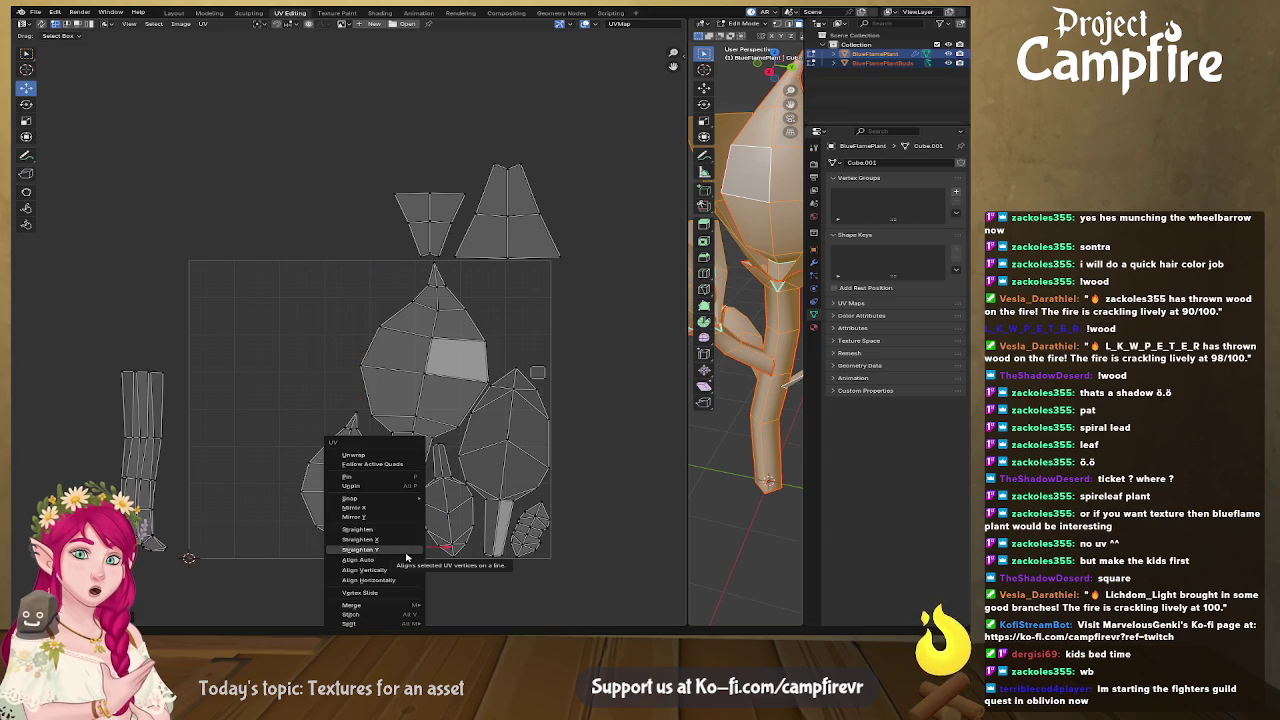
left_click(400, 511)
key("g")
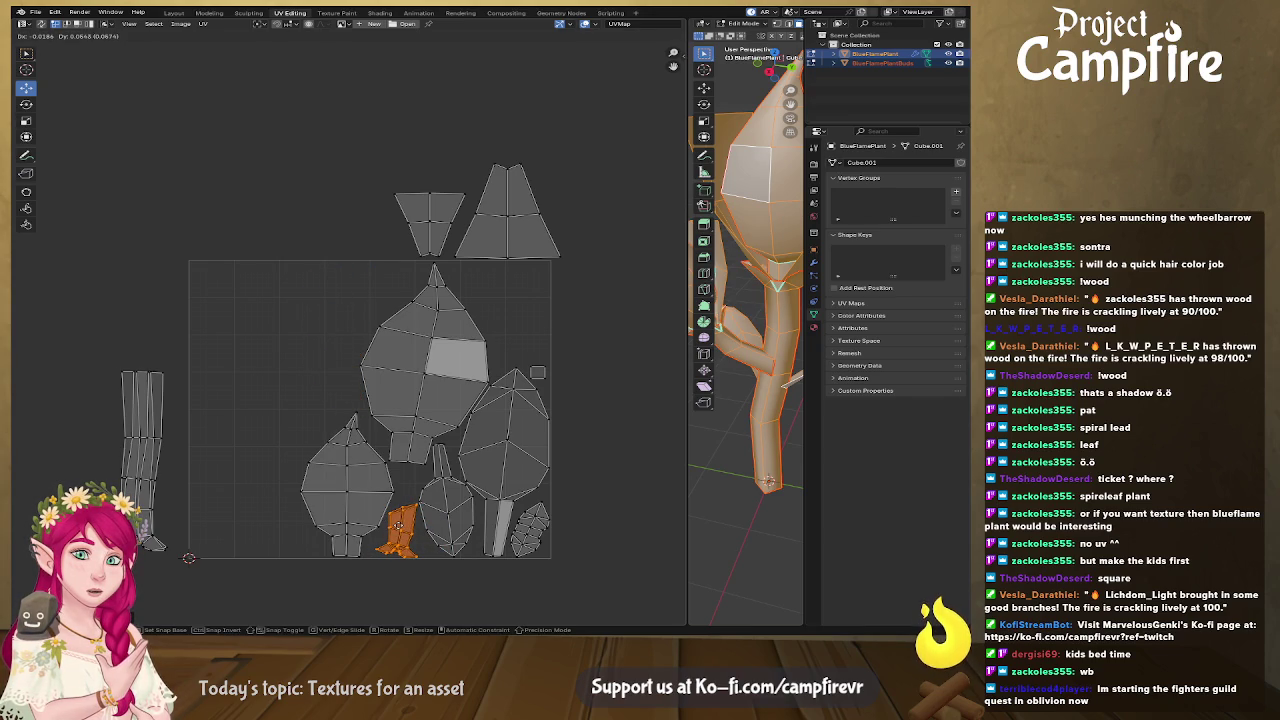
left_click(396, 524)
middle_click_drag(576, 298, 573, 362)
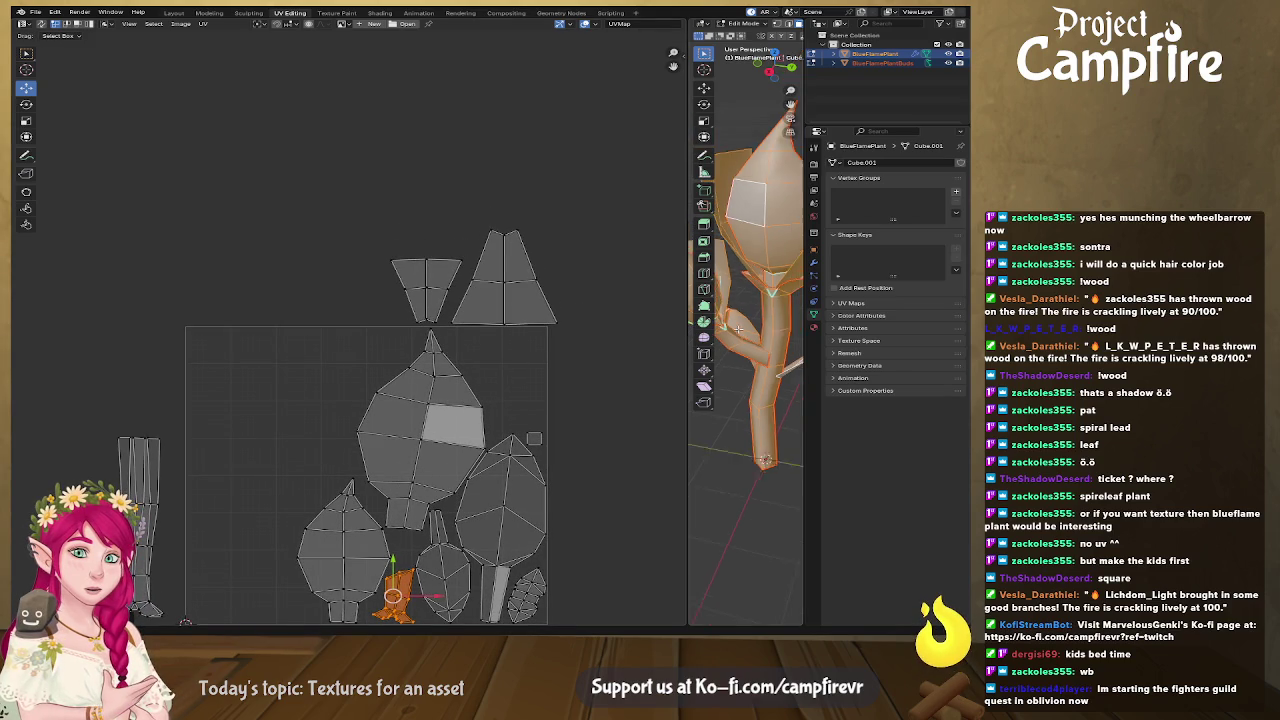
middle_click_drag(750, 300, 759, 313)
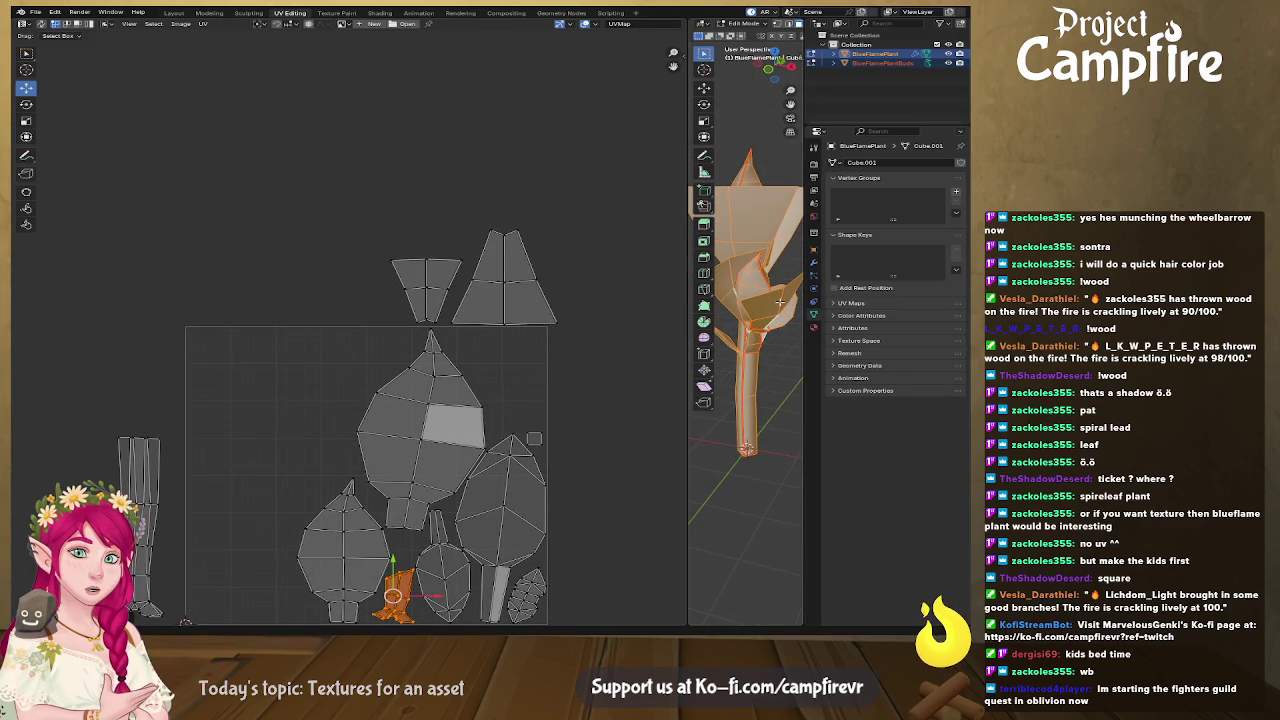
scroll(475, 298, "up", 2)
scroll(515, 301, "down", 2)
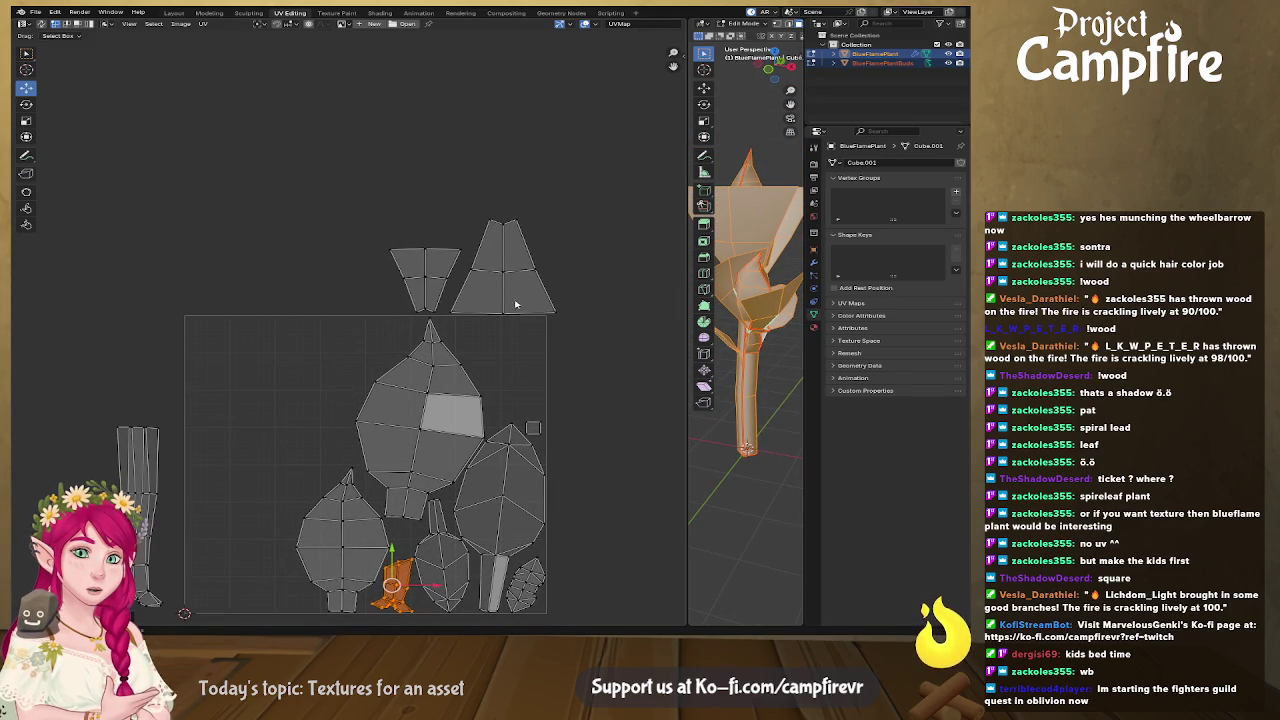
Select the whole left trapezoid island and drag it into the square's top-right corner.
left_click(425, 278)
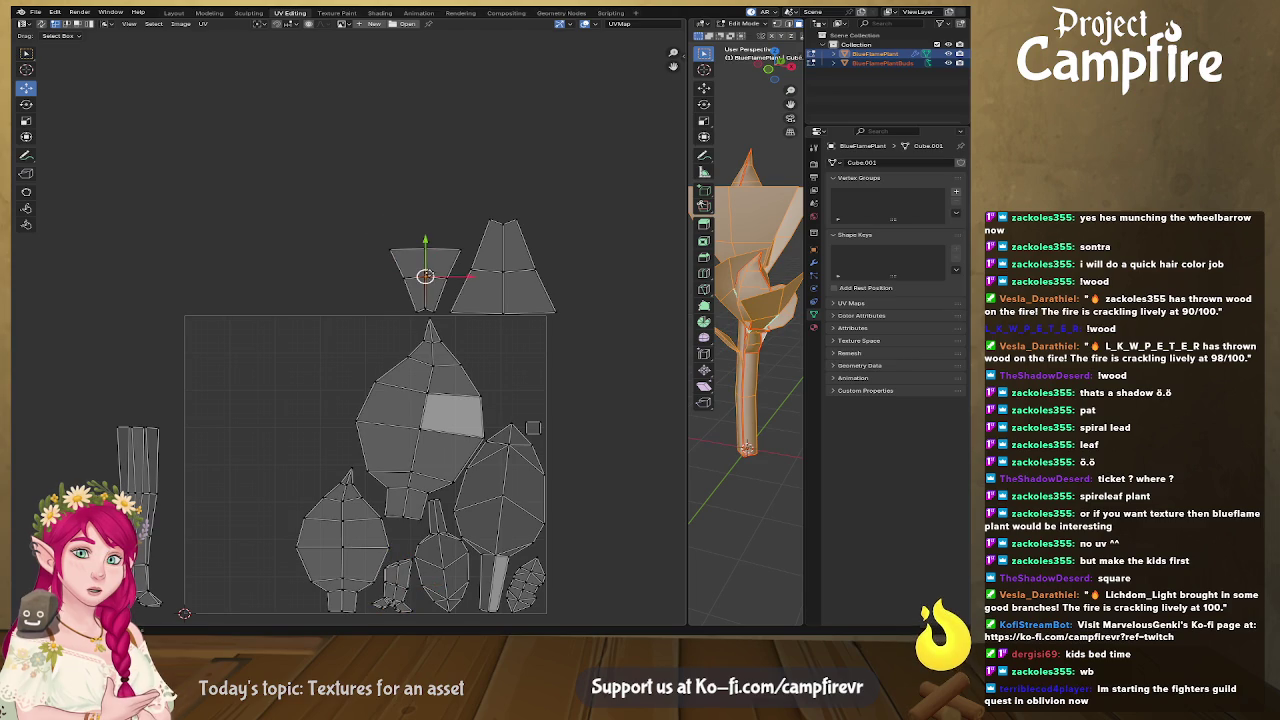
key("l")
key("g")
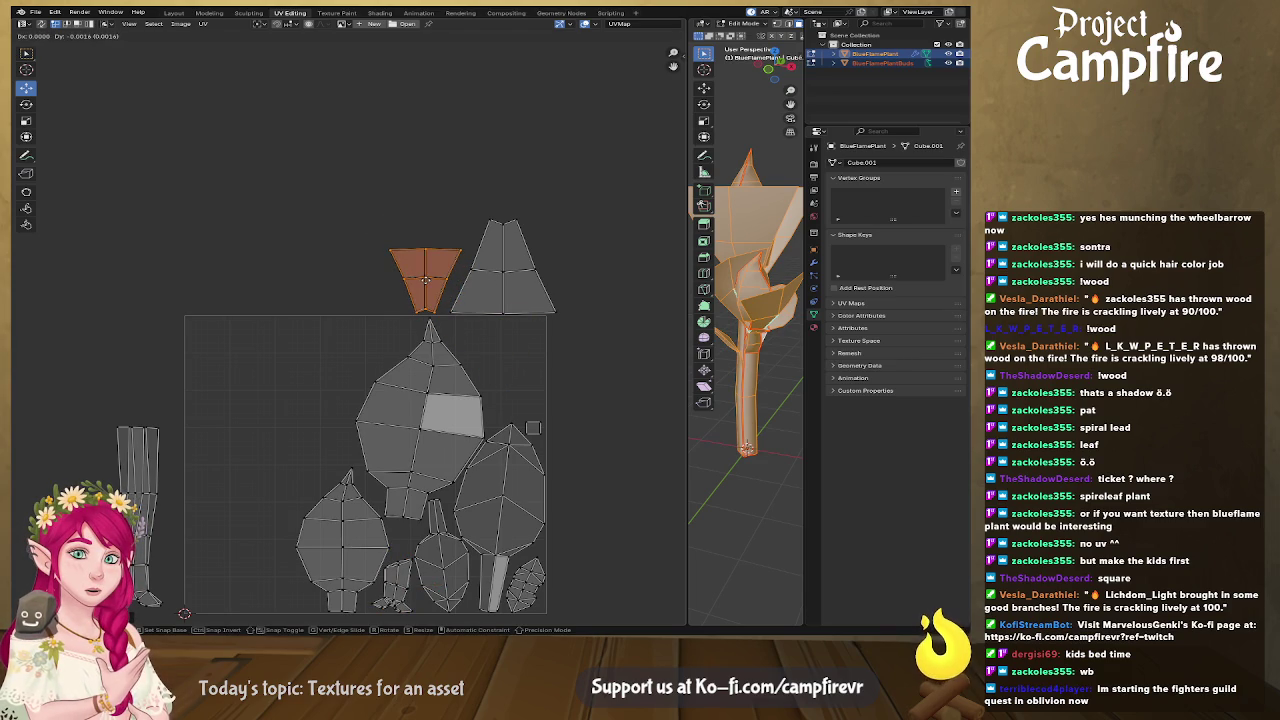
left_click(425, 279)
left_click_drag(425, 280, 501, 361)
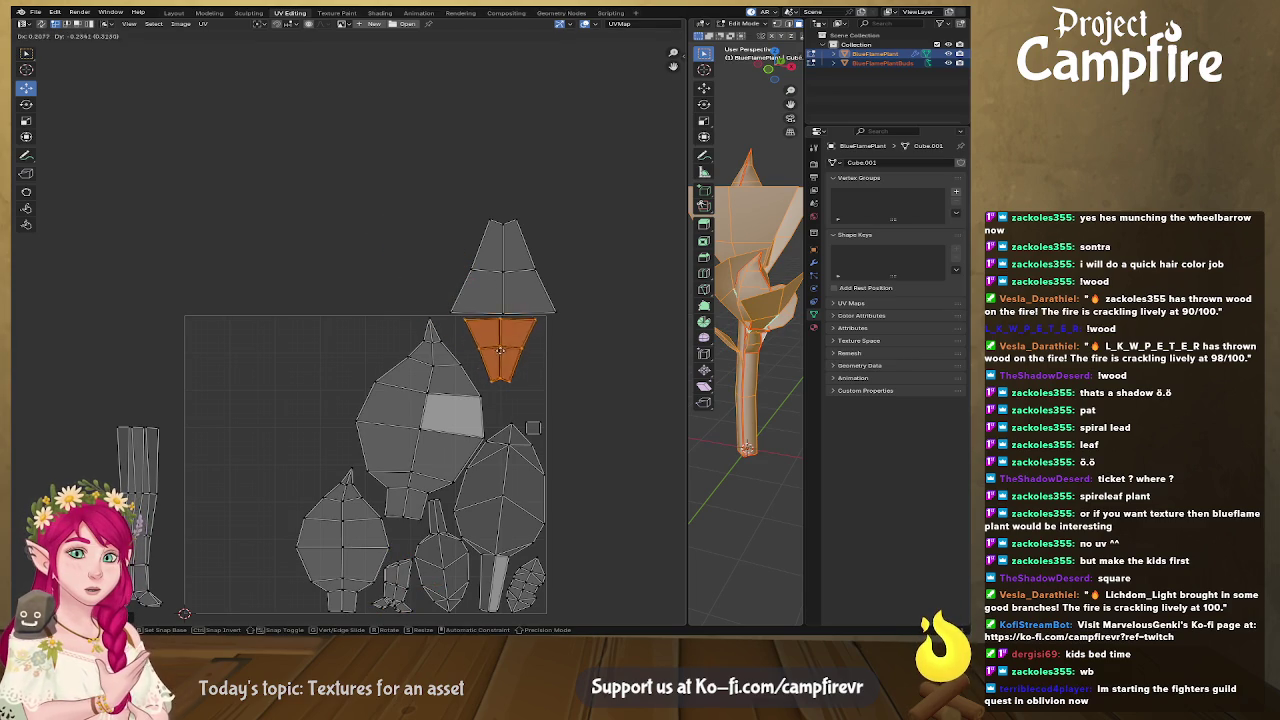
Scale the trapezoid island up slightly and nudge it down and left into position.
key("s")
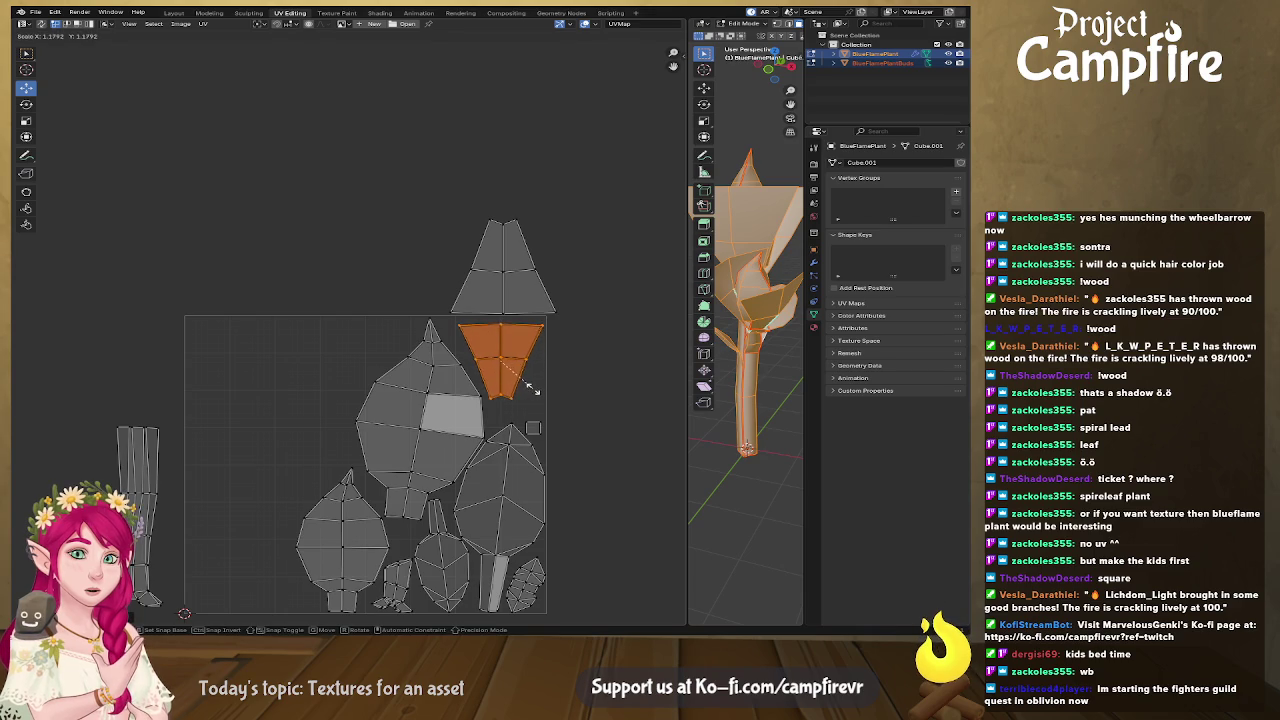
left_click(507, 376)
left_click_drag(500, 361, 500, 365)
key("g")
left_click(594, 309)
middle_click_drag(380, 310, 458, 234)
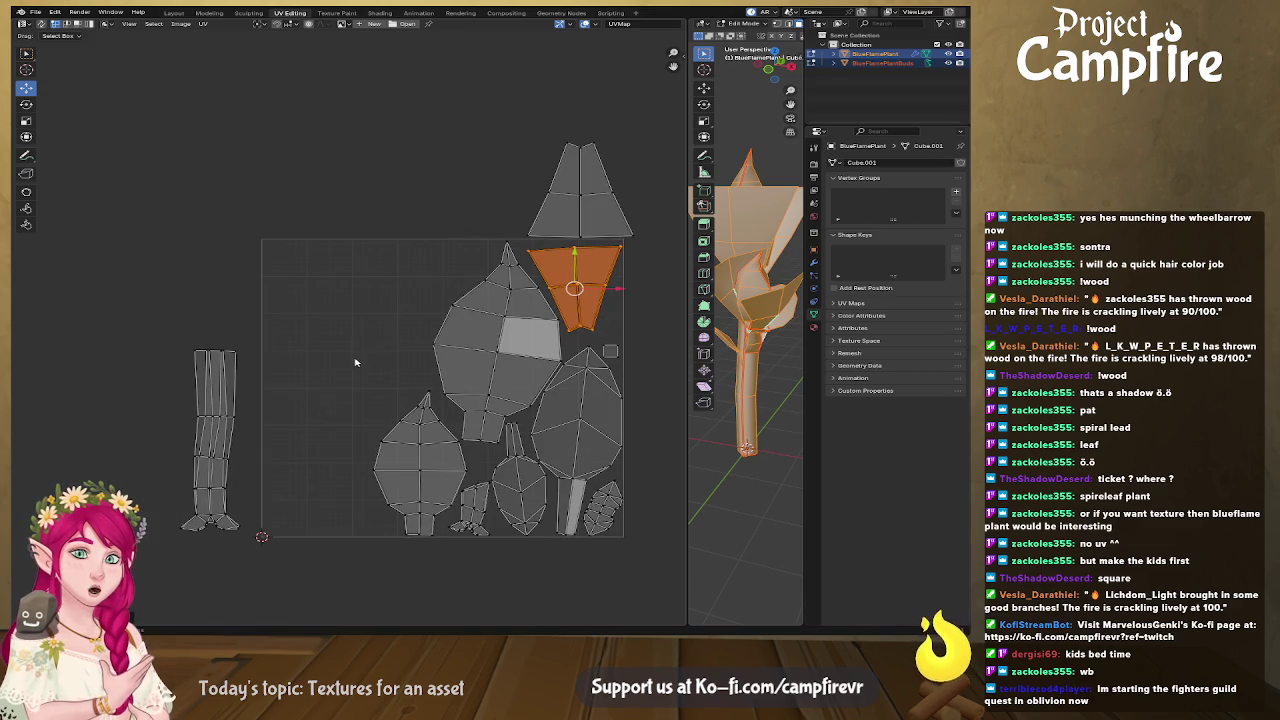
left_click_drag(124, 328, 276, 536)
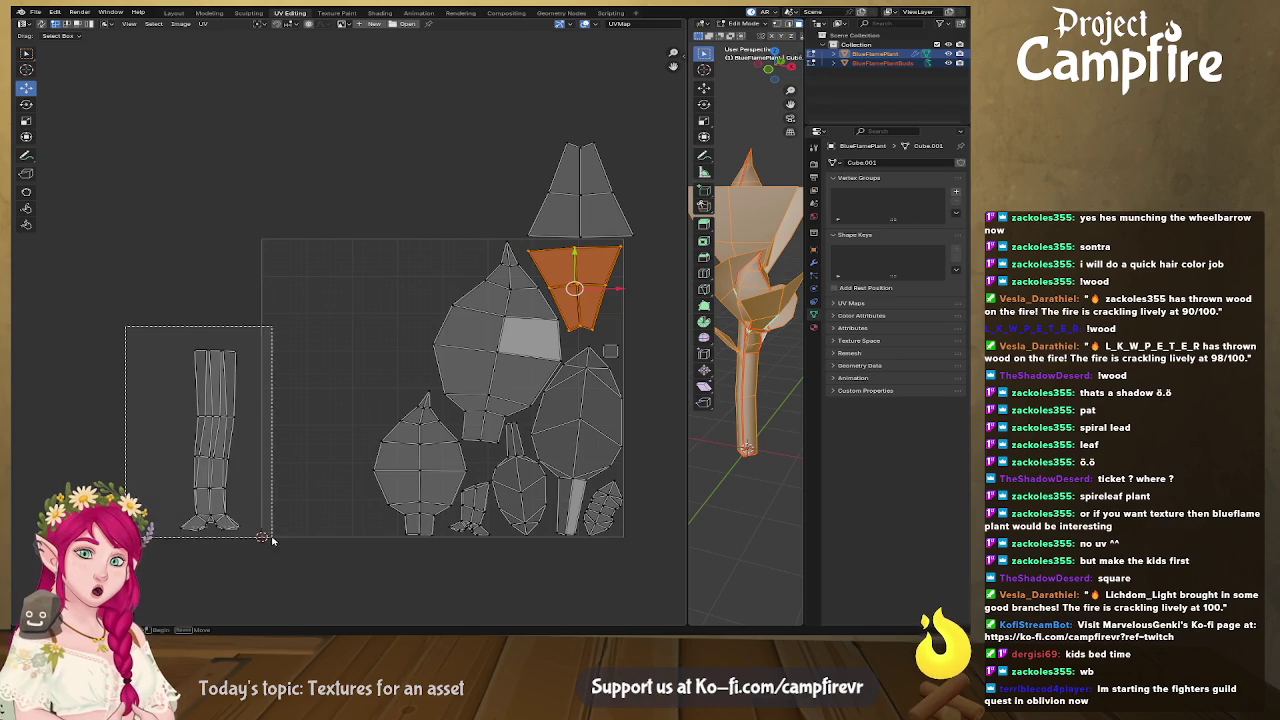
Select the stem island's four left-edge vertices and align them vertically.
middle_click_drag(218, 468, 244, 462)
scroll(244, 462, "up", 3)
scroll(340, 420, "up", 3)
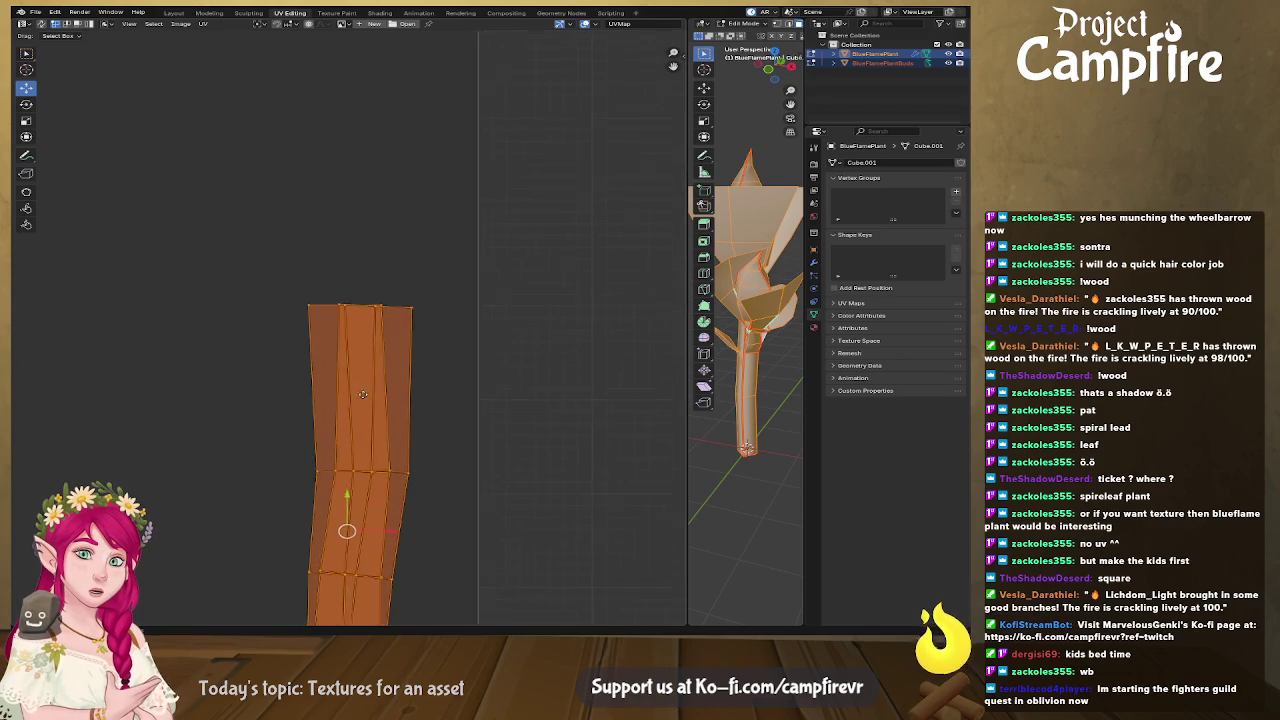
left_click(428, 281)
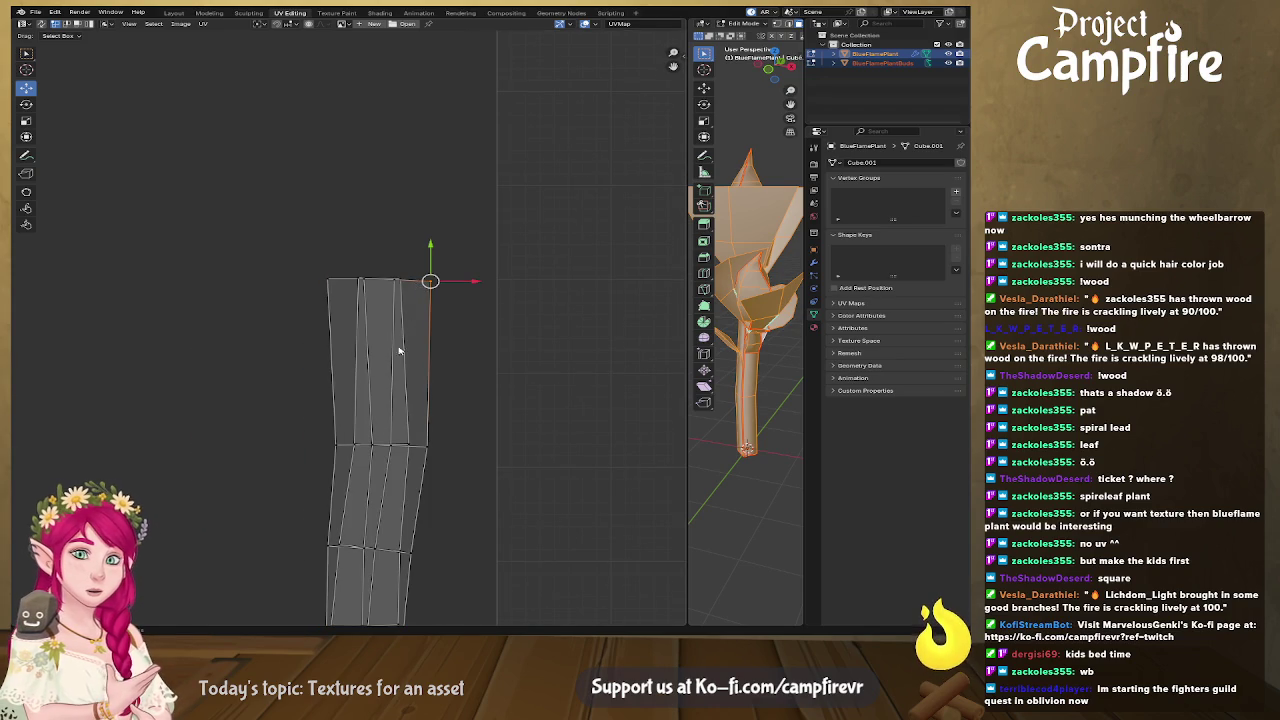
middle_click_drag(353, 515, 378, 352)
left_click(356, 464)
left_click(355, 382, "shift")
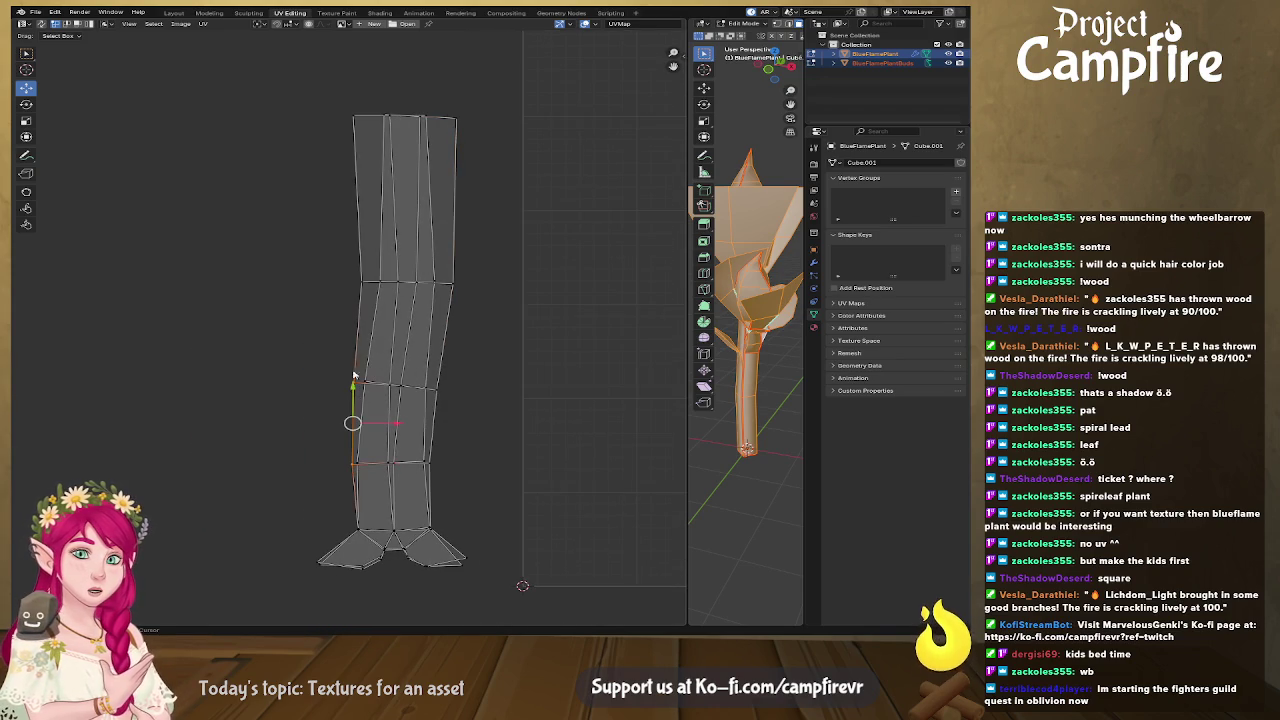
left_click(364, 285, "shift")
left_click(354, 118, "shift")
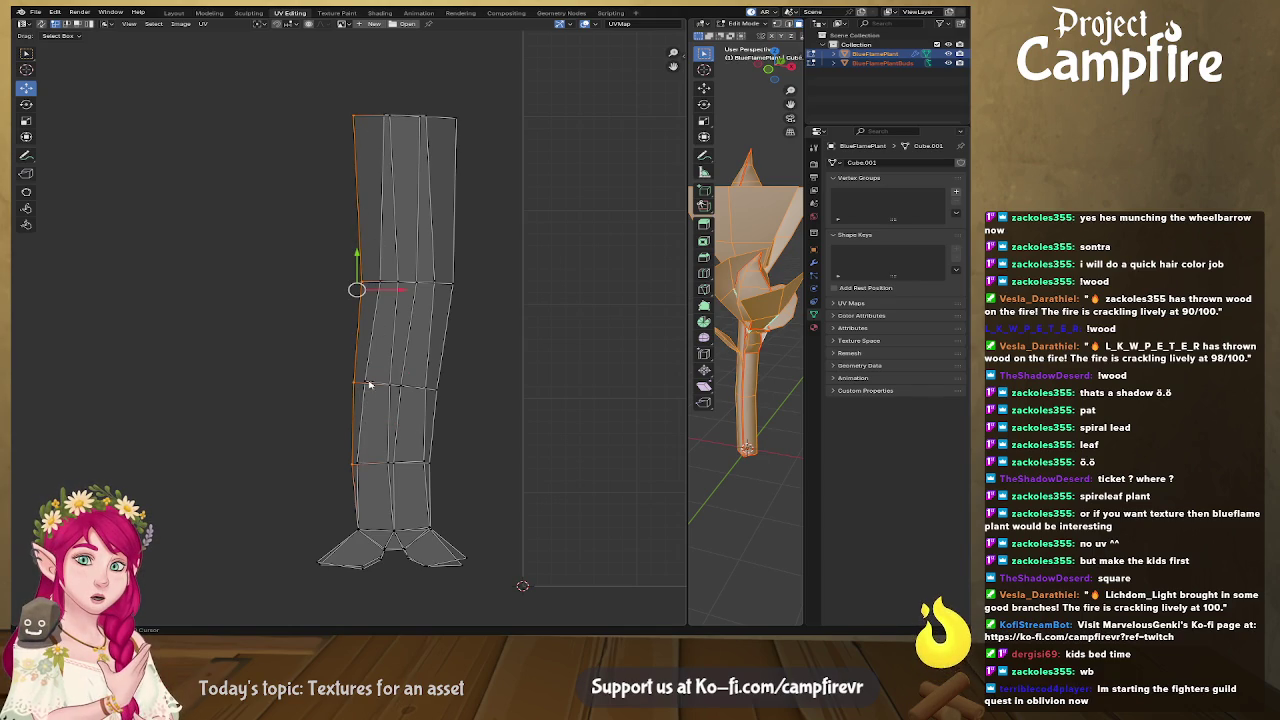
left_click_drag(378, 289, 376, 124)
right_click(376, 124)
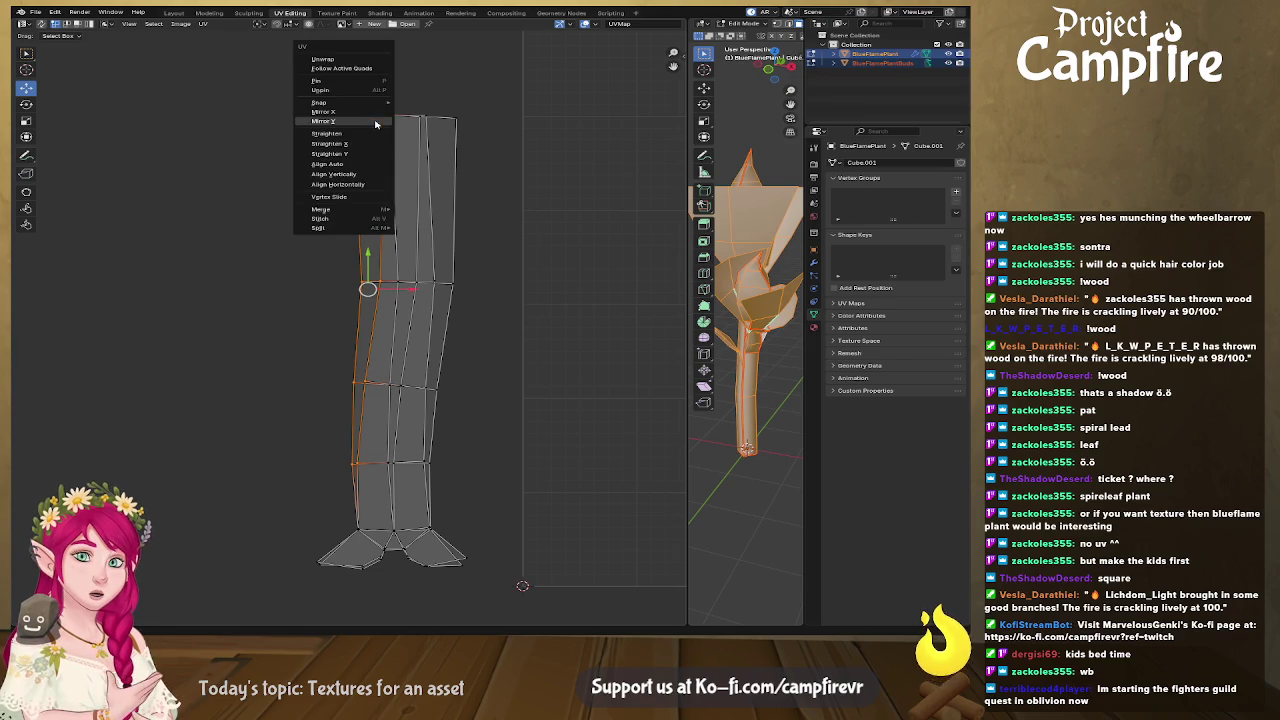
left_click(369, 177)
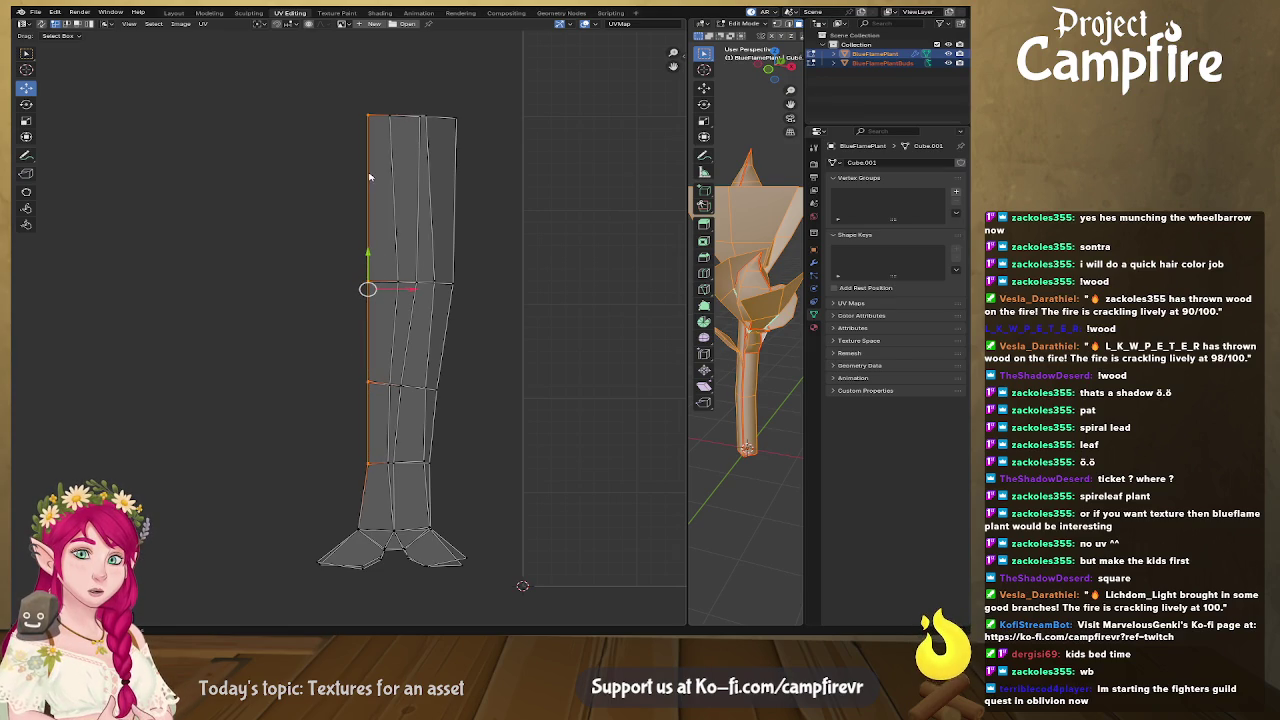
Align the stem's four middle-seam vertices vertically.
left_click(392, 464)
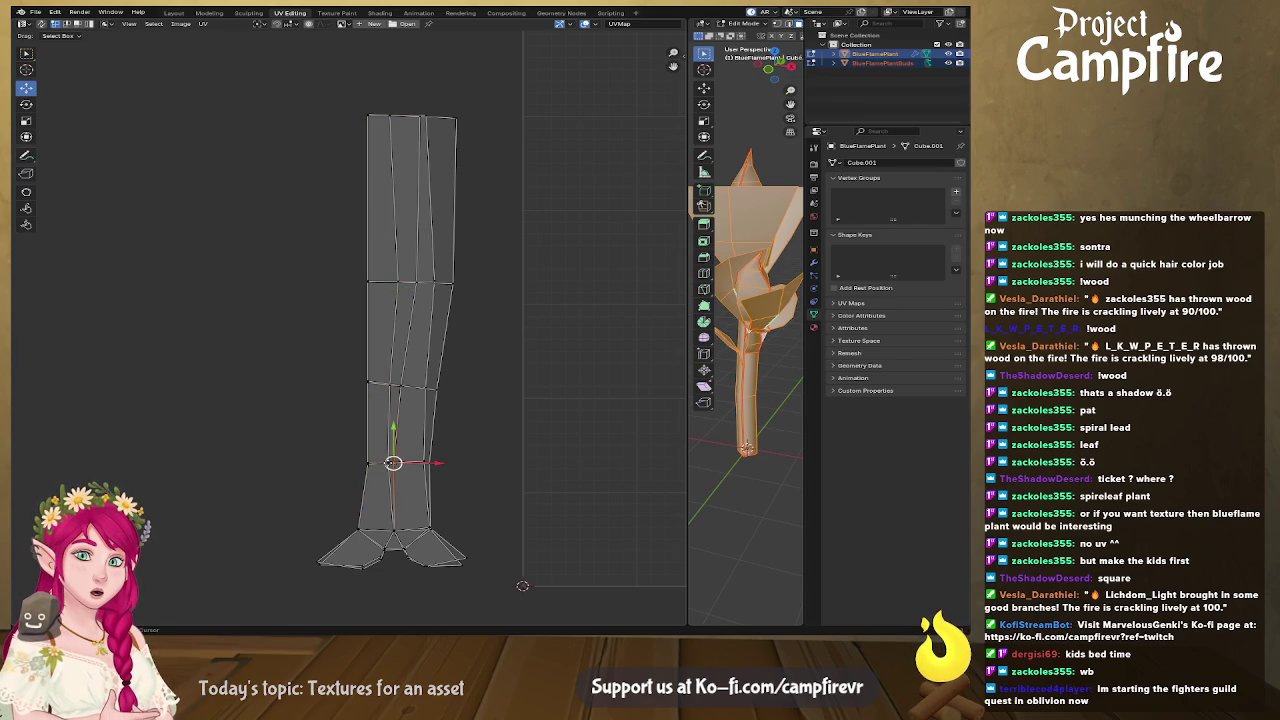
left_click(393, 387, "shift")
left_click(401, 284, "shift")
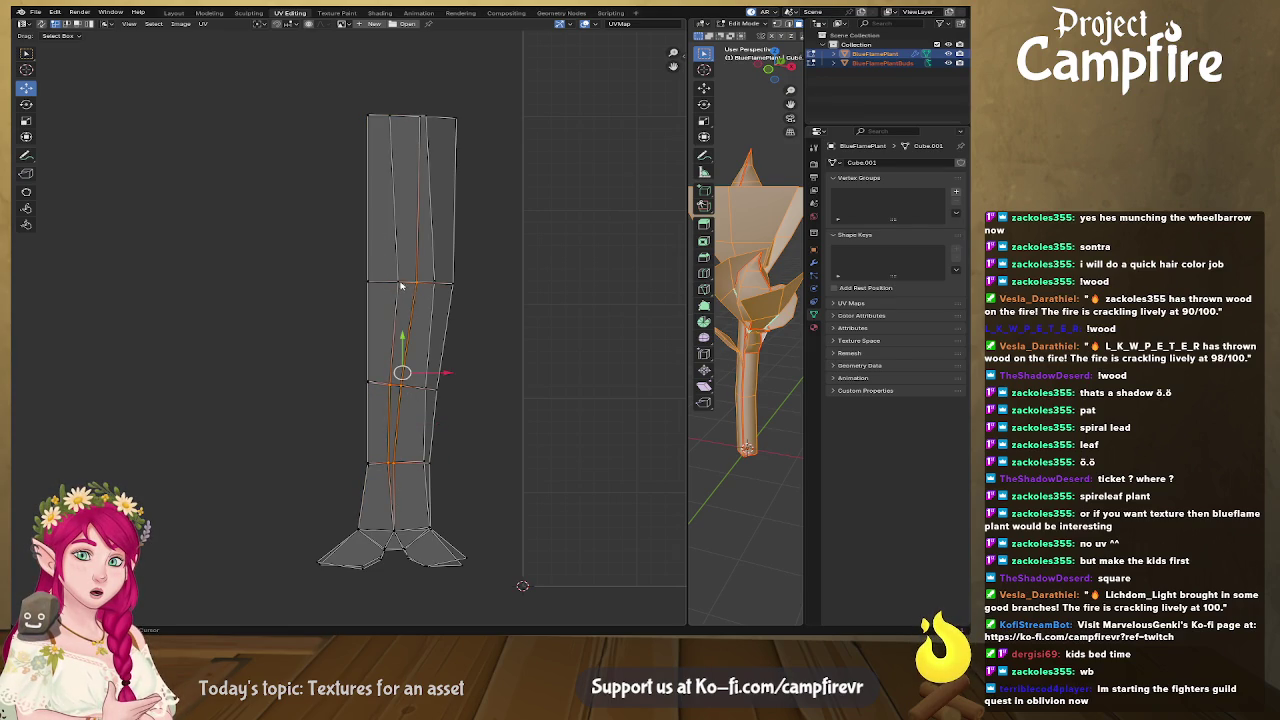
left_click(418, 118, "shift")
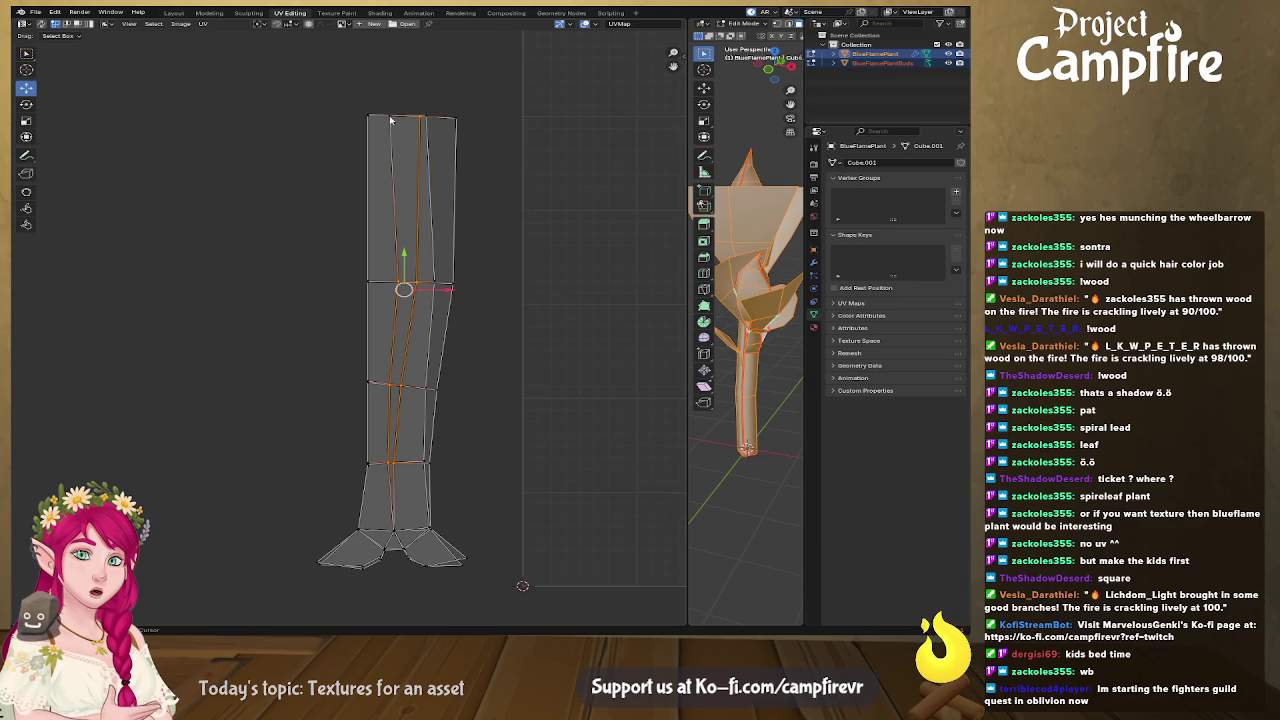
key("u")
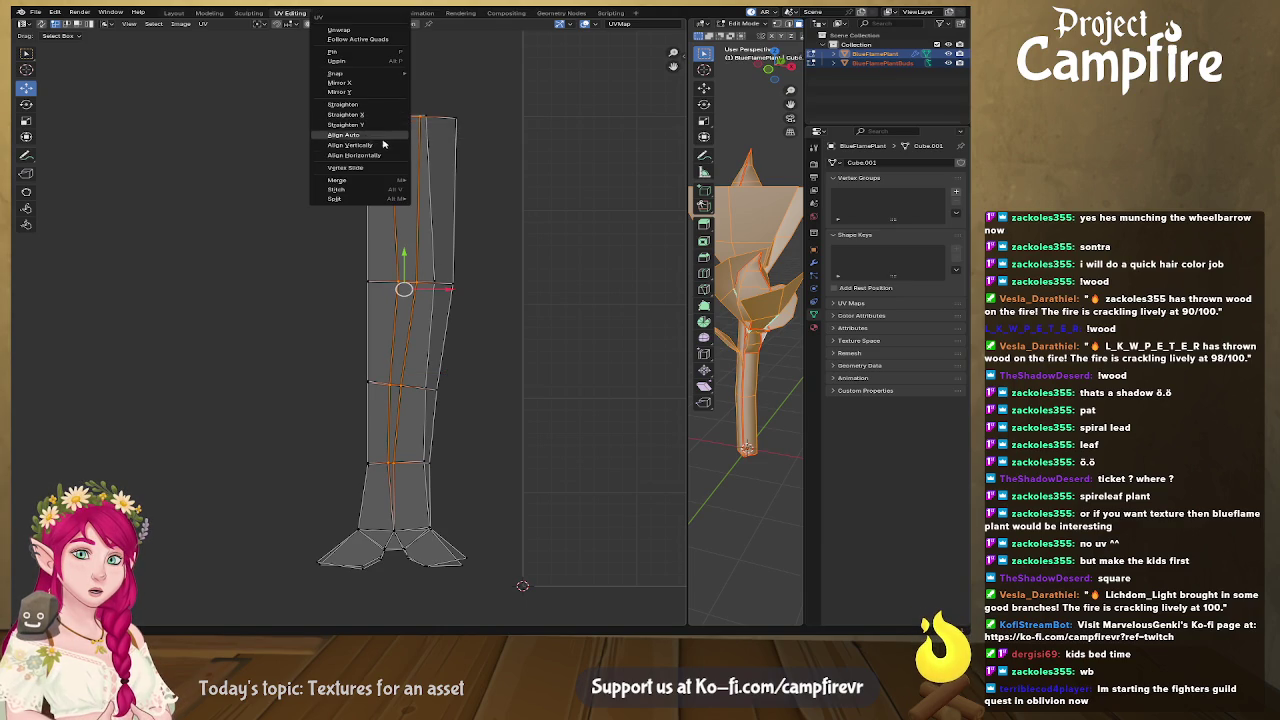
left_click(384, 146)
Align the stem's four right-edge vertices vertically.
left_click(432, 119)
left_click(447, 121)
left_click(451, 288, "shift")
left_click(428, 390, "shift")
left_click(424, 462, "shift")
right_click(426, 464)
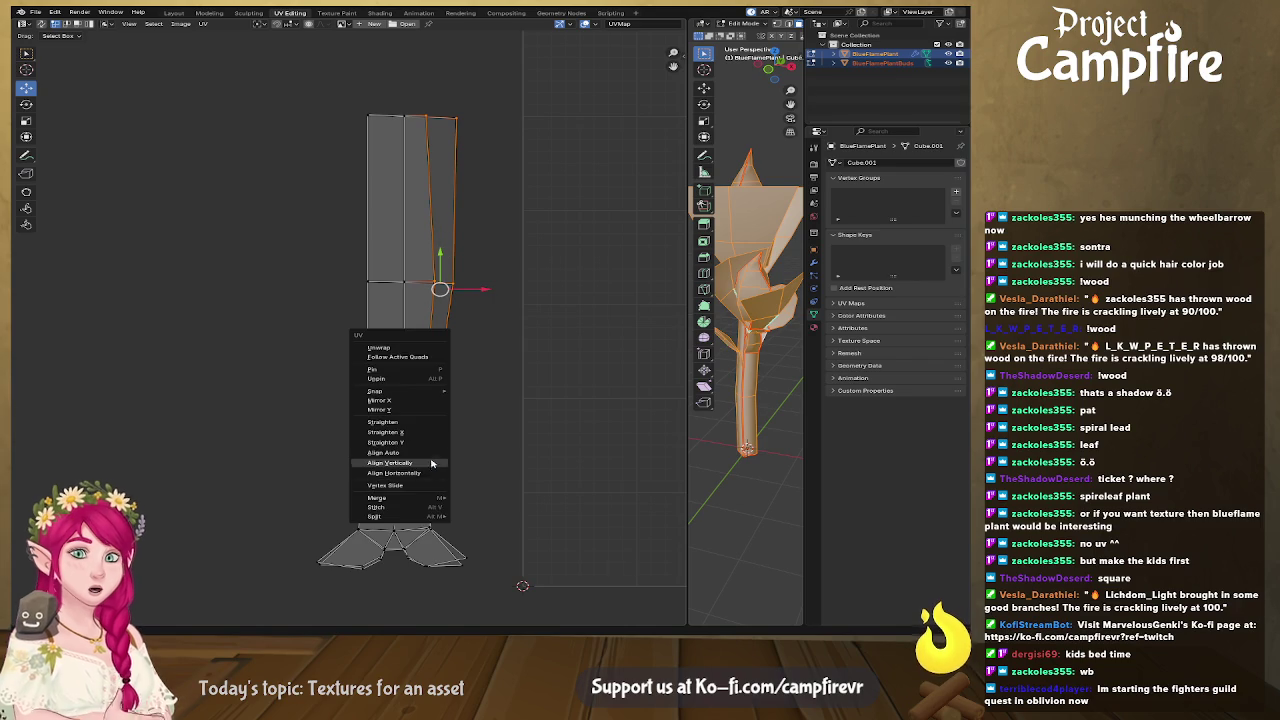
left_click(427, 464)
scroll(423, 430, "down", 2)
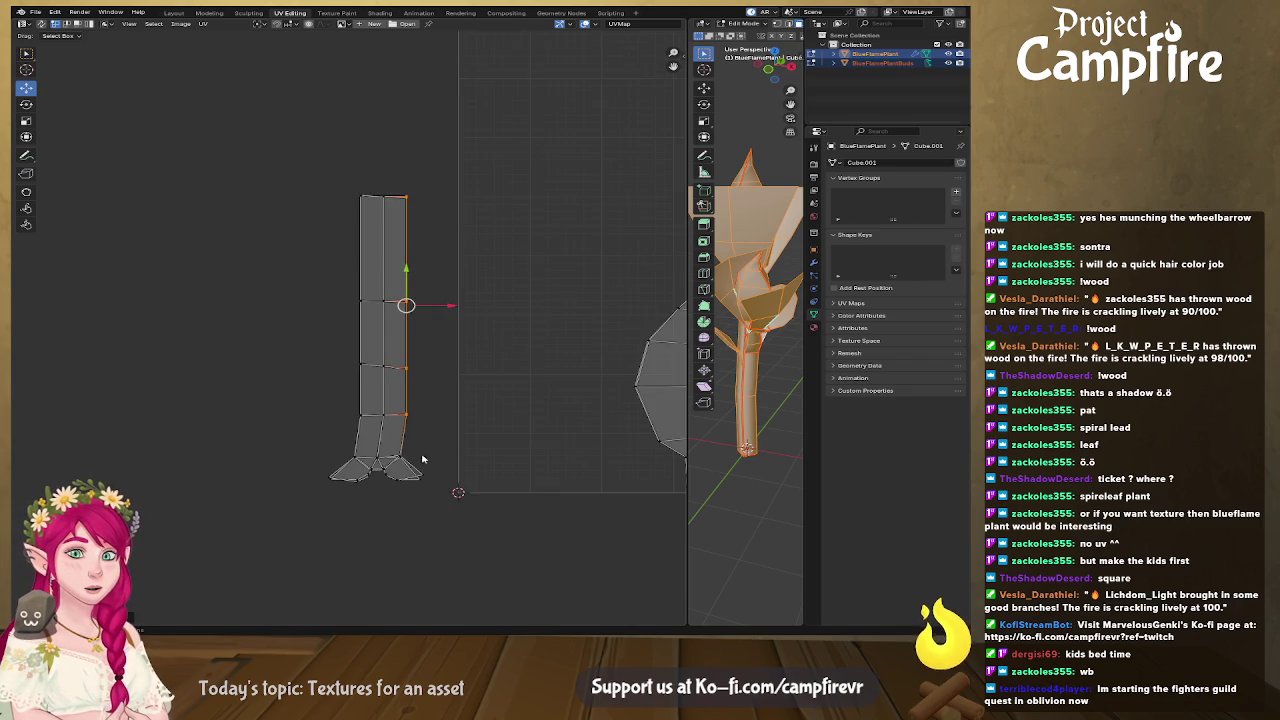
scroll(395, 445, "down", 1)
Move the stem island onto the UV grid and enlarge it about 1.3 times.
left_click_drag(290, 166, 455, 477)
middle_click_drag(455, 477, 379, 534)
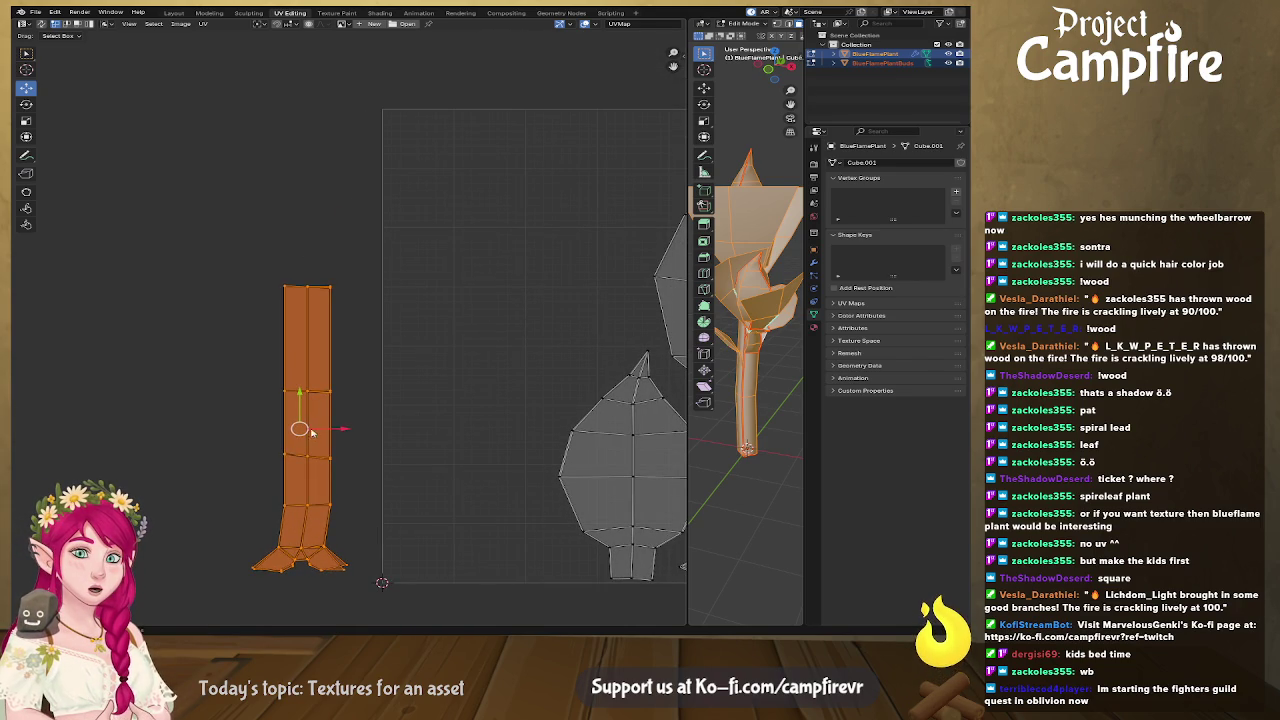
left_click_drag(313, 431, 447, 437)
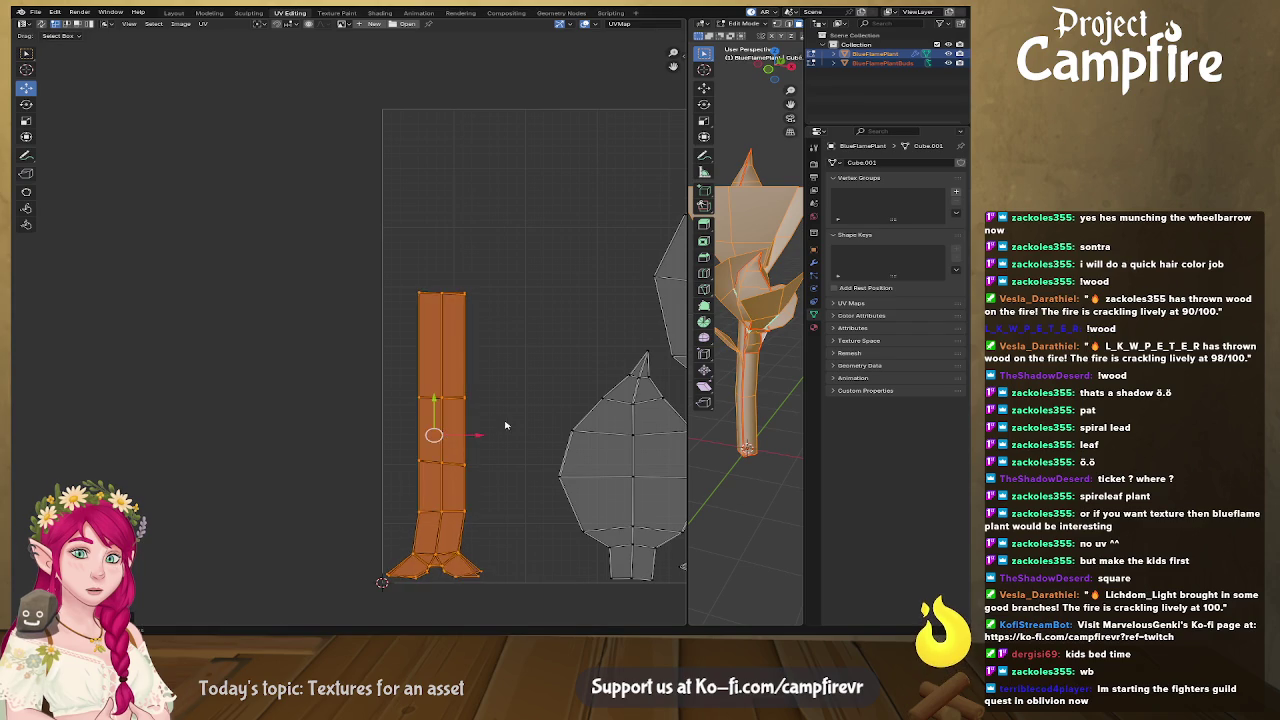
middle_click_drag(505, 425, 406, 411)
scroll(447, 413, "down", 1)
scroll(415, 385, "down", 1)
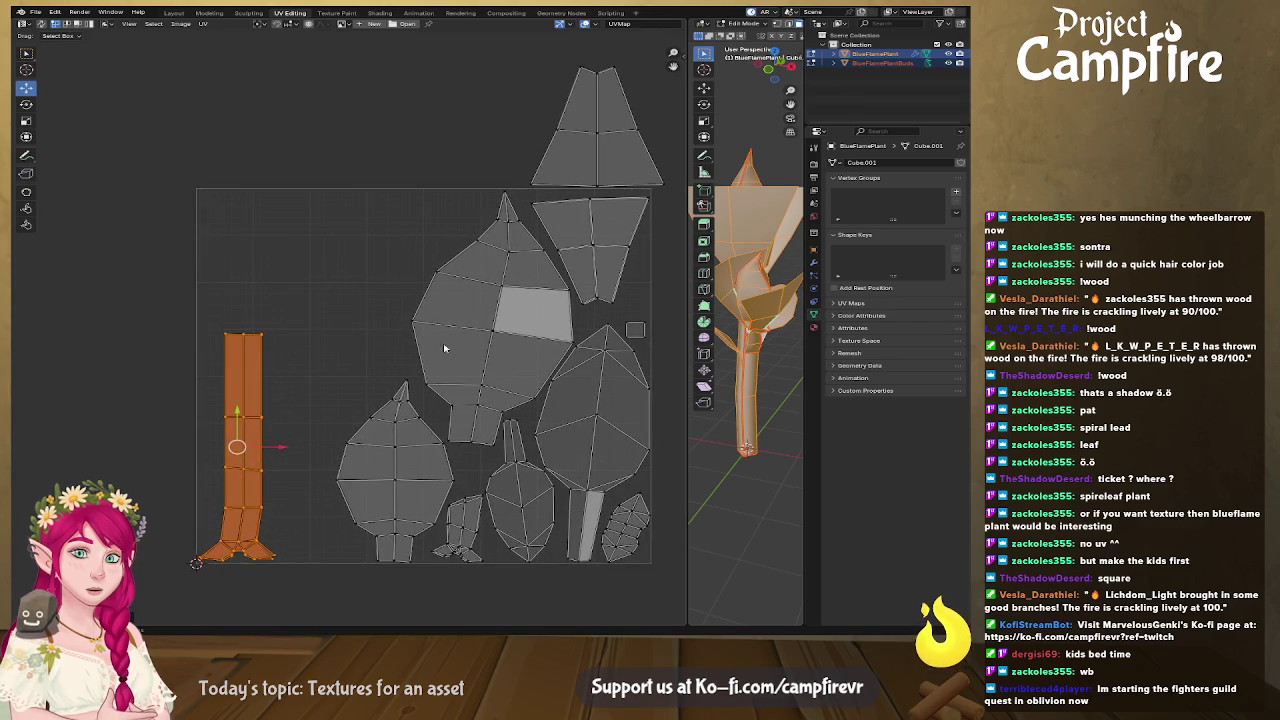
left_click(599, 120)
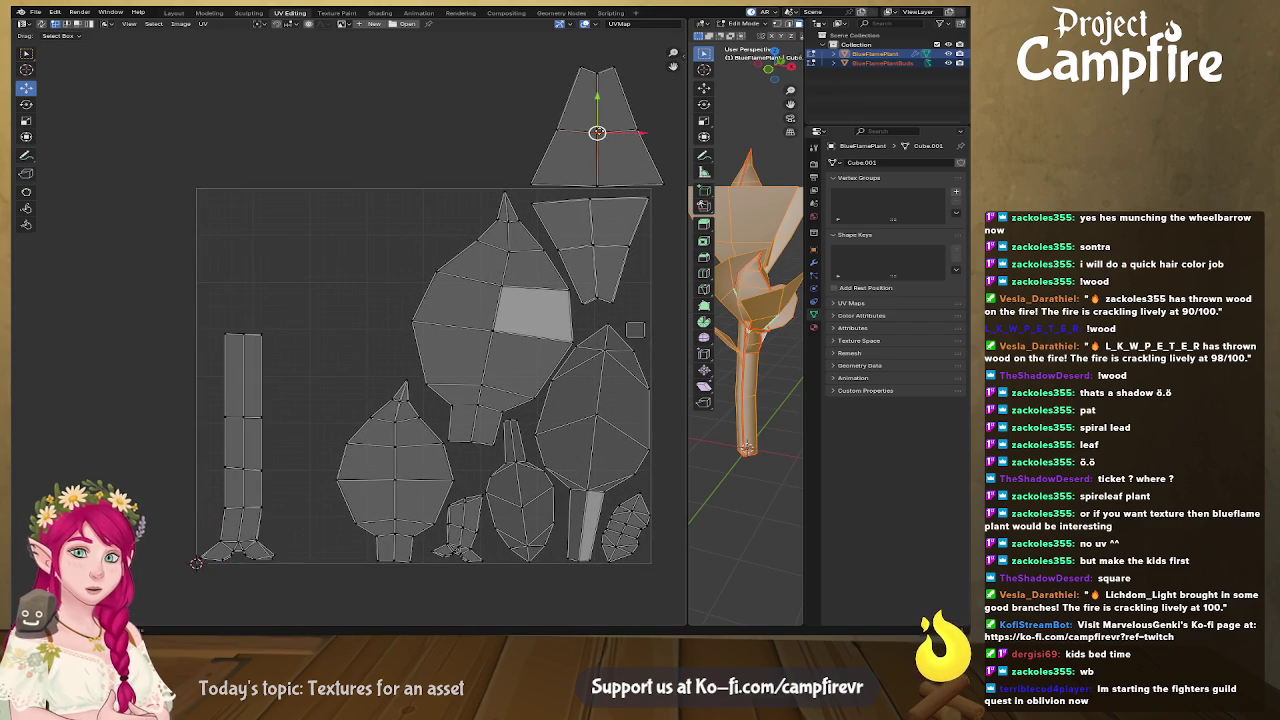
left_click(255, 422)
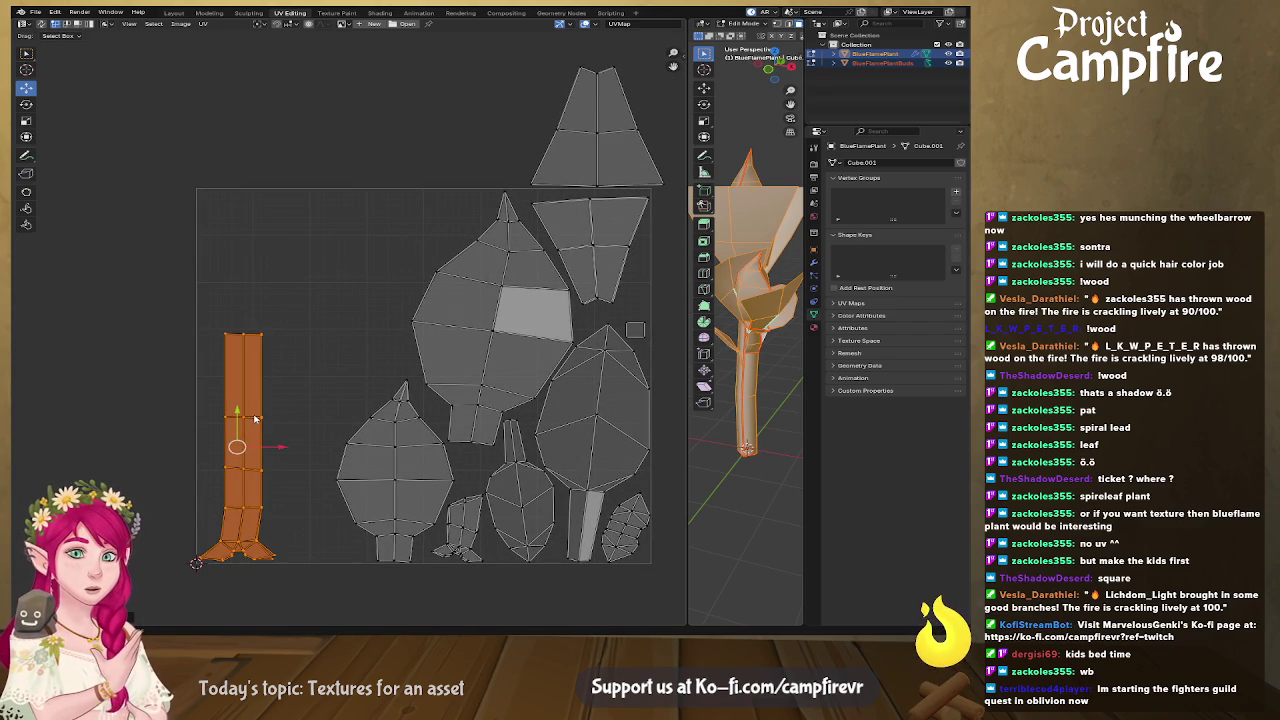
key("s")
left_click(318, 470)
key("g")
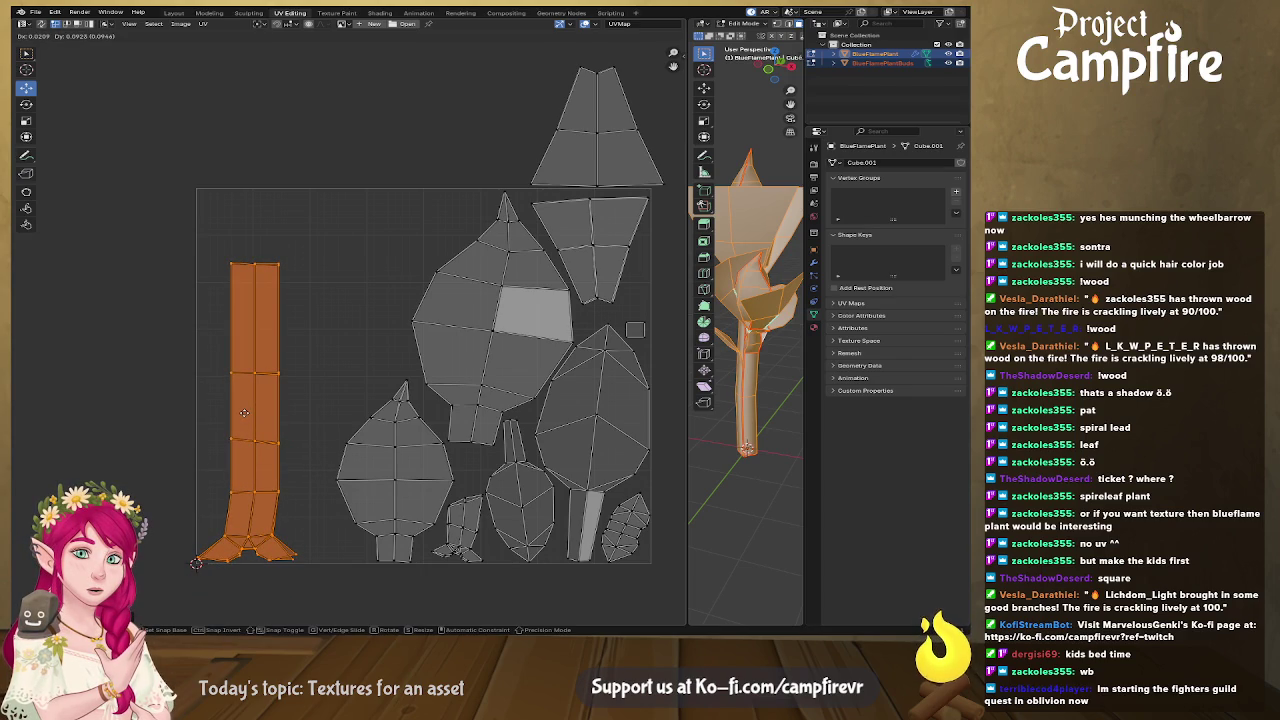
left_click(245, 412)
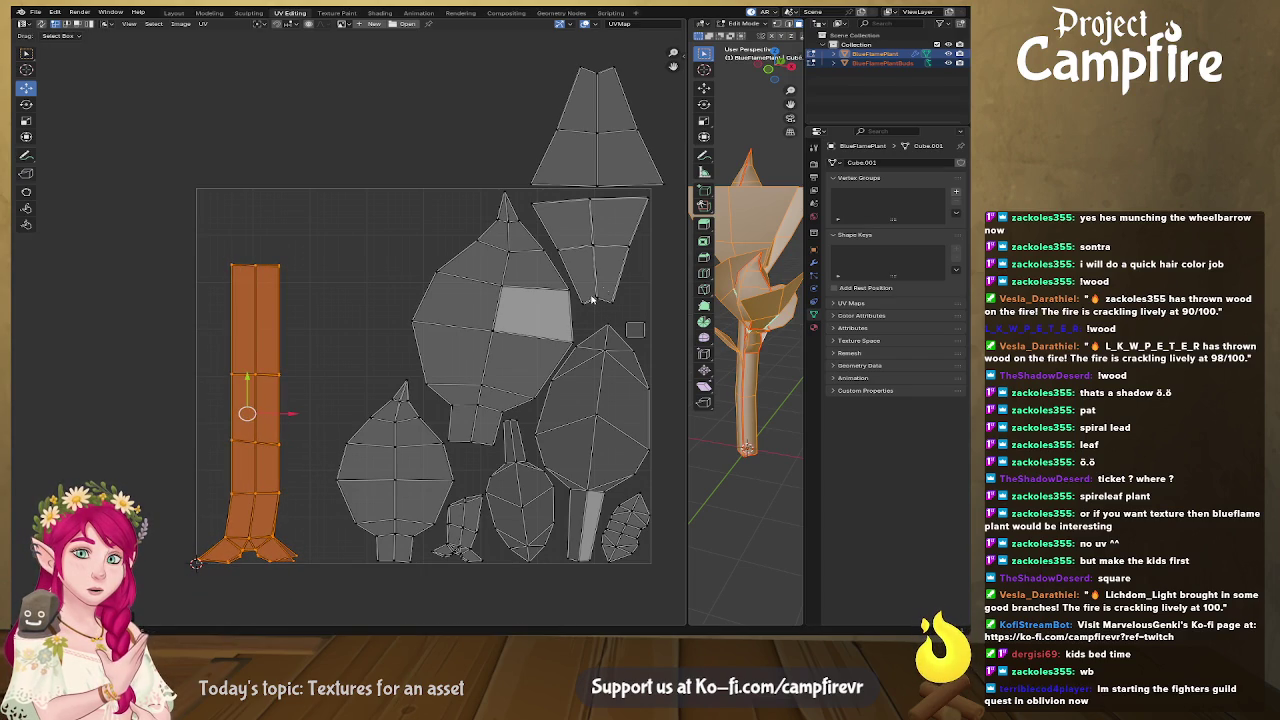
Bring the trapezoid island into the grid left of centre, mirrored on Y and scaled up.
left_click(604, 149)
key("l")
left_click_drag(596, 126, 612, 137)
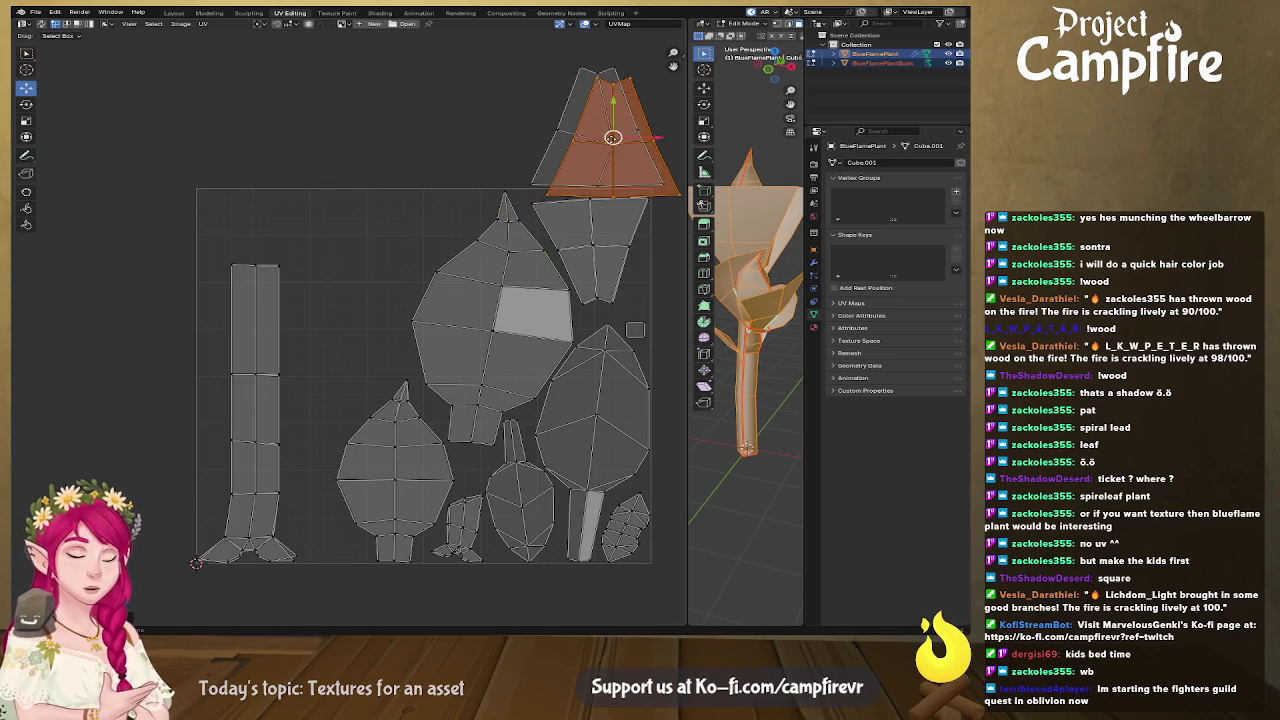
key("ctrl+z")
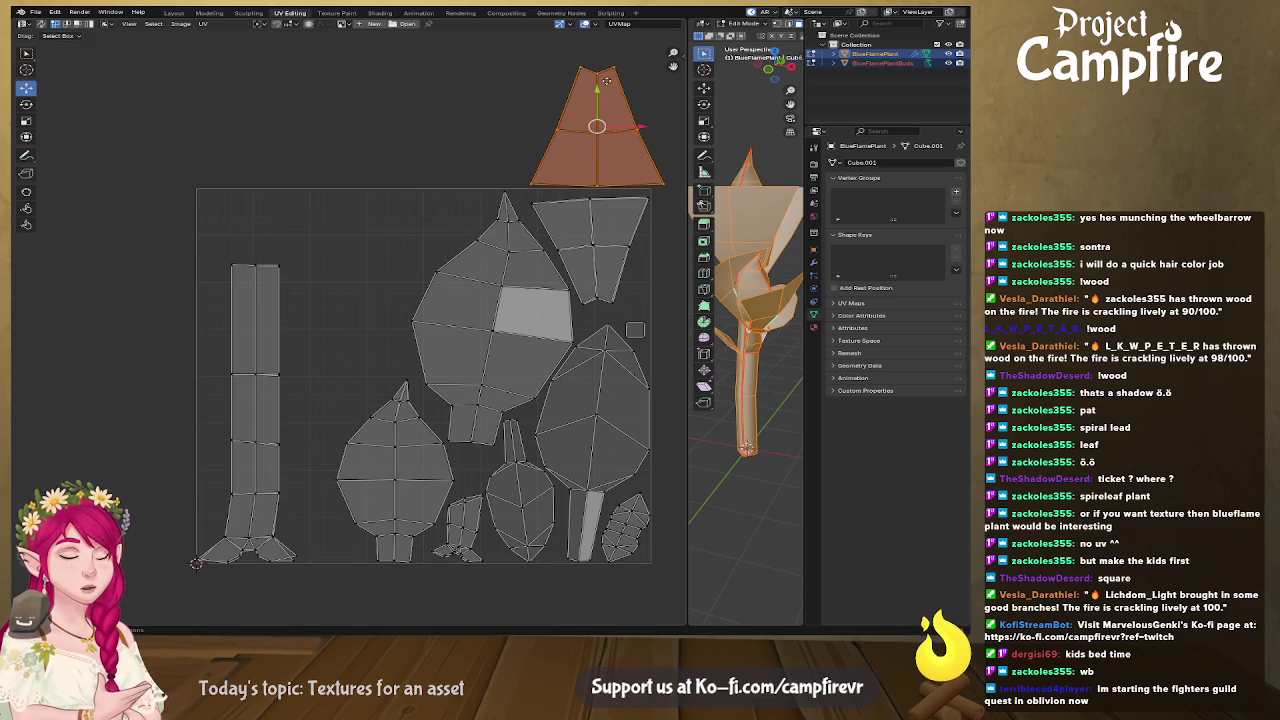
mouse_move(596, 126)
left_mouse_down()
mouse_move(340, 287)
mouse_move(340, 302)
left_mouse_up()
right_click(345, 256)
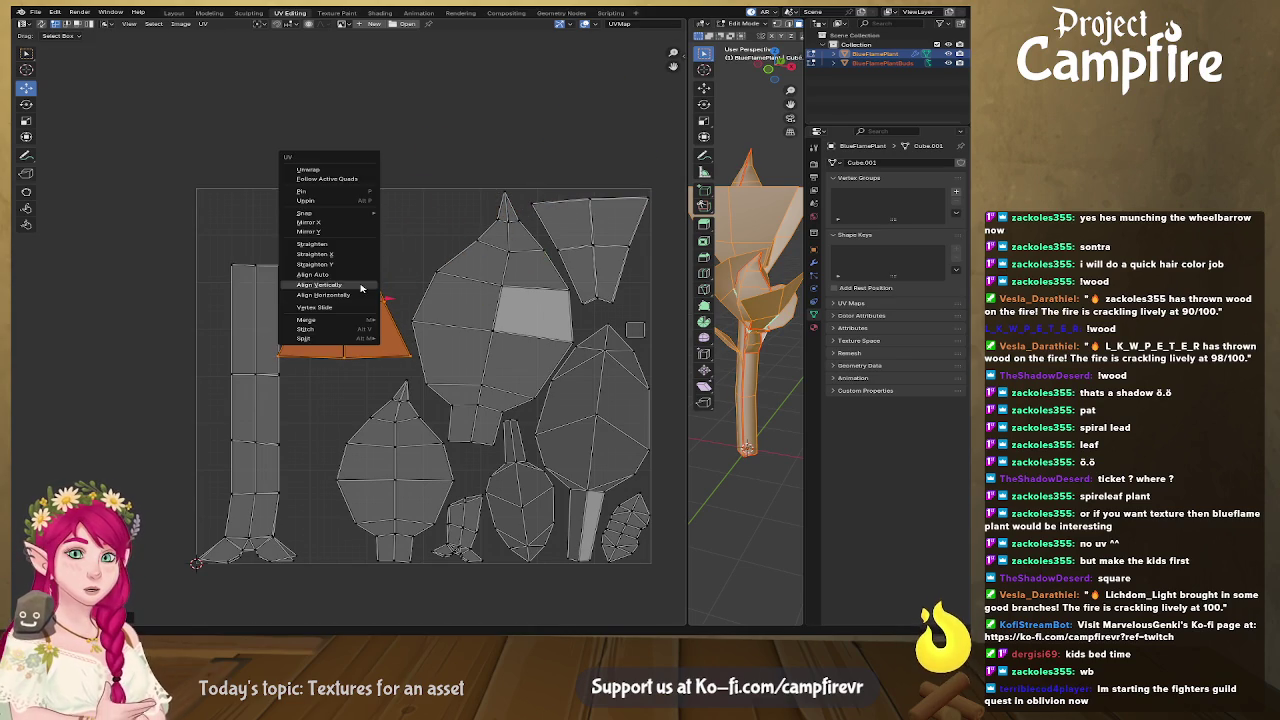
left_click(350, 231)
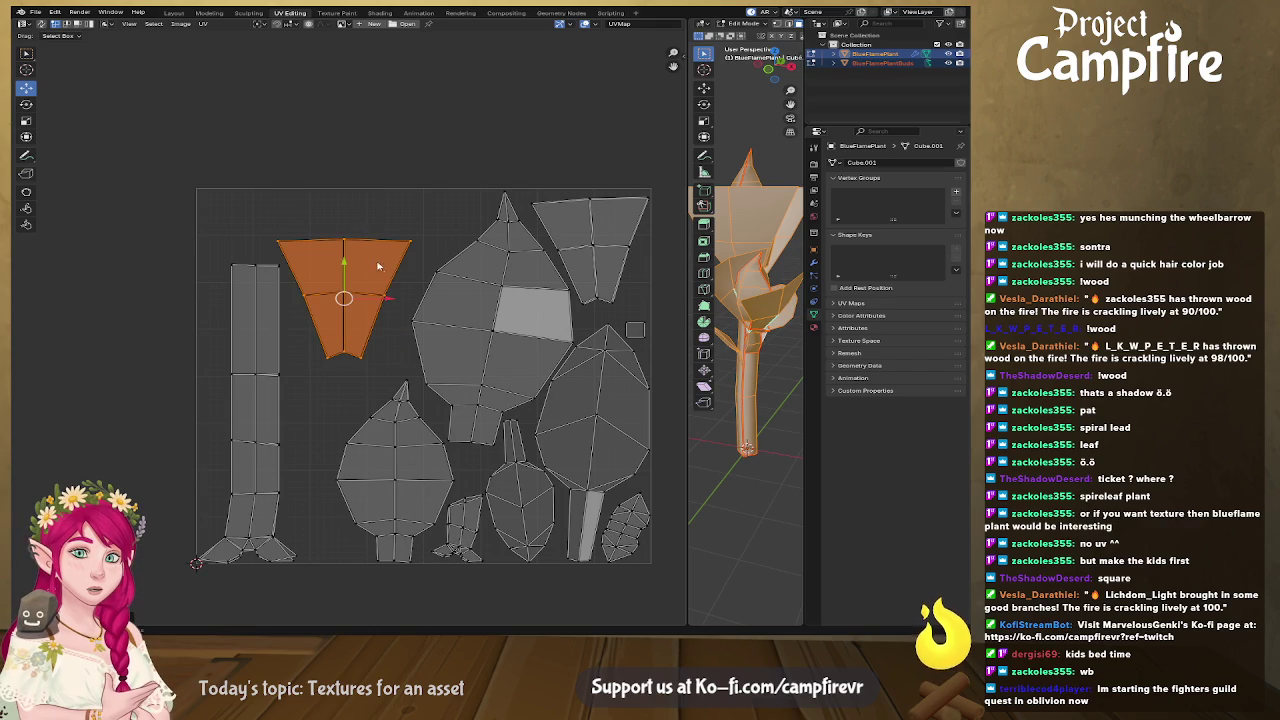
key("s")
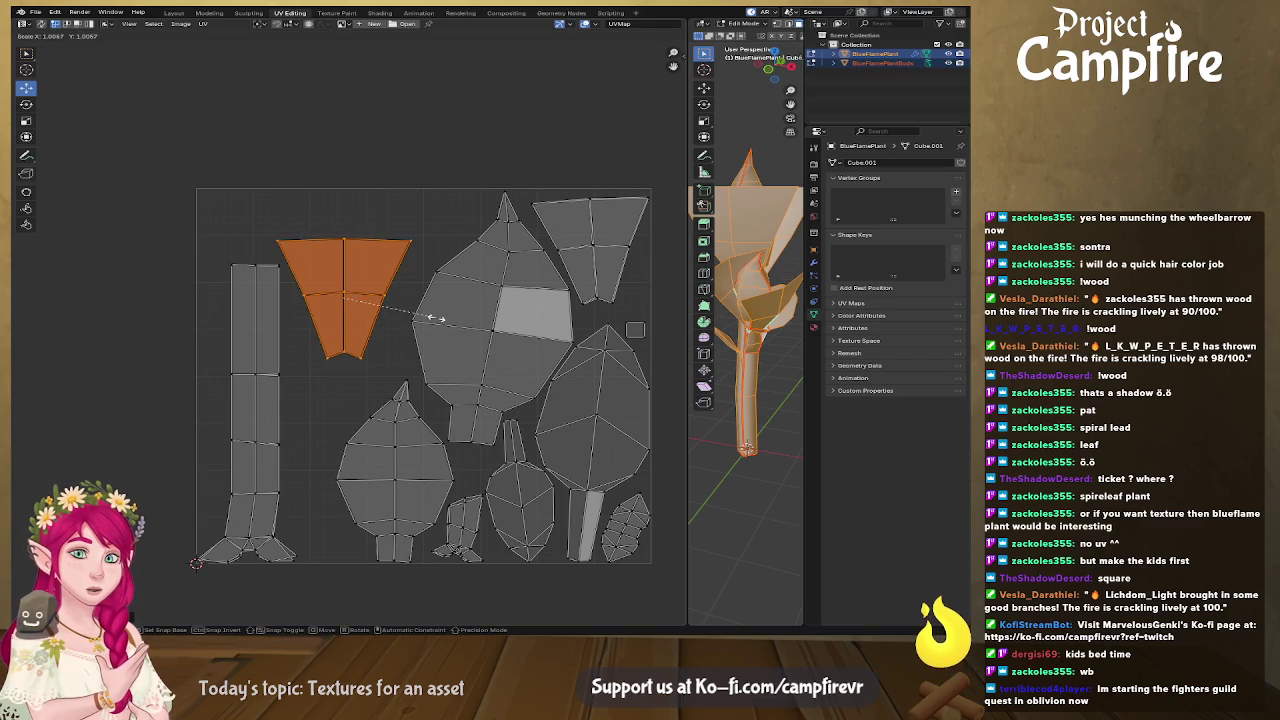
left_click(443, 341)
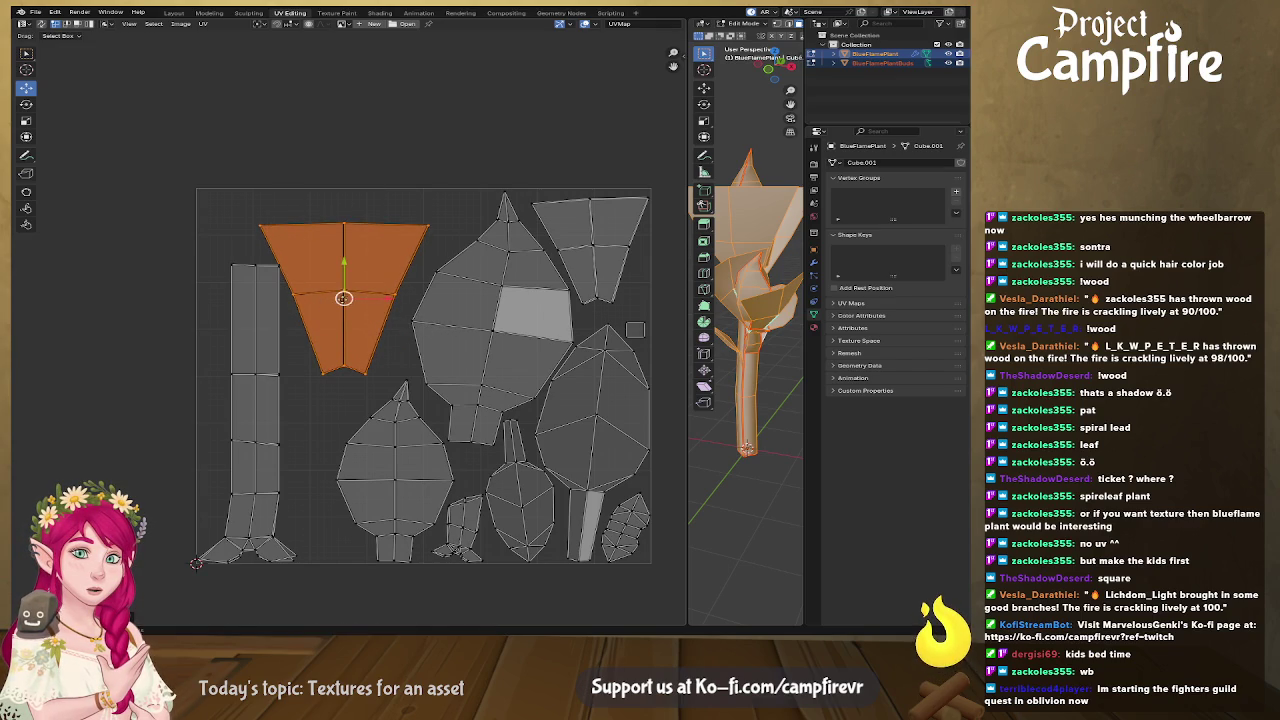
left_click_drag(343, 298, 352, 276)
scroll(446, 346, "down", 5, "shift")
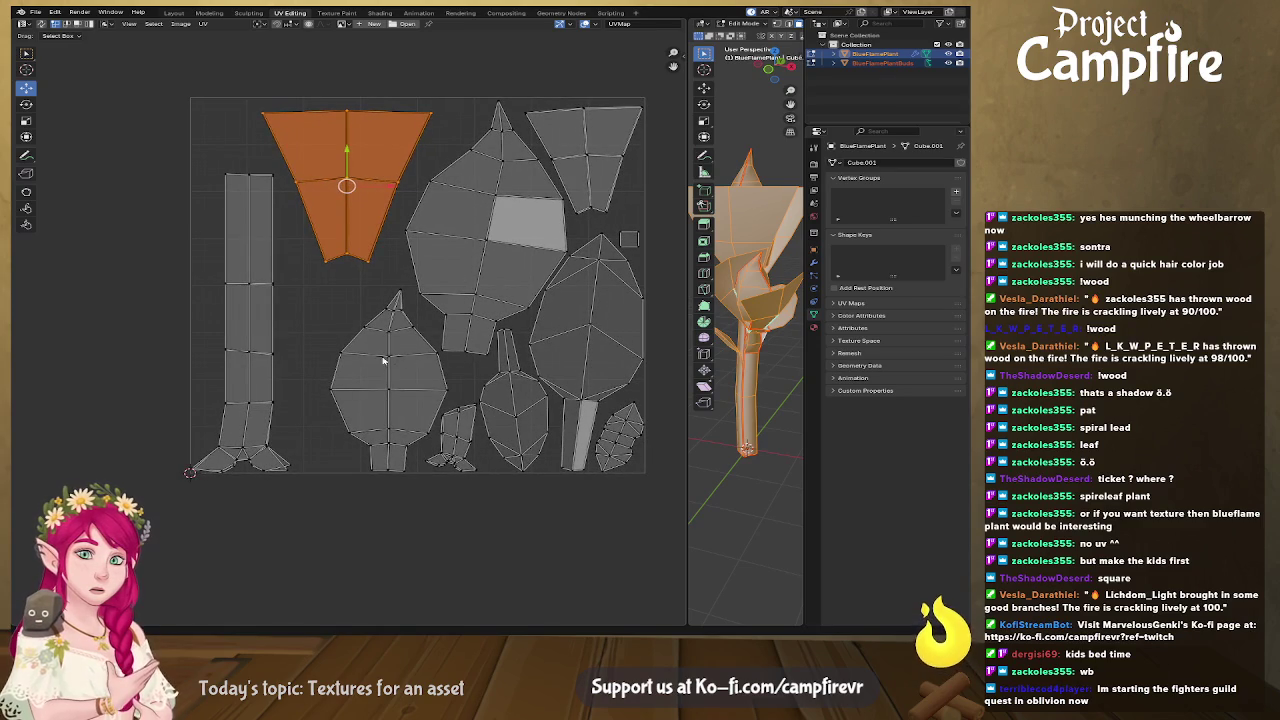
Shift the leaf island left and enlarge it.
left_click(383, 362)
key("l")
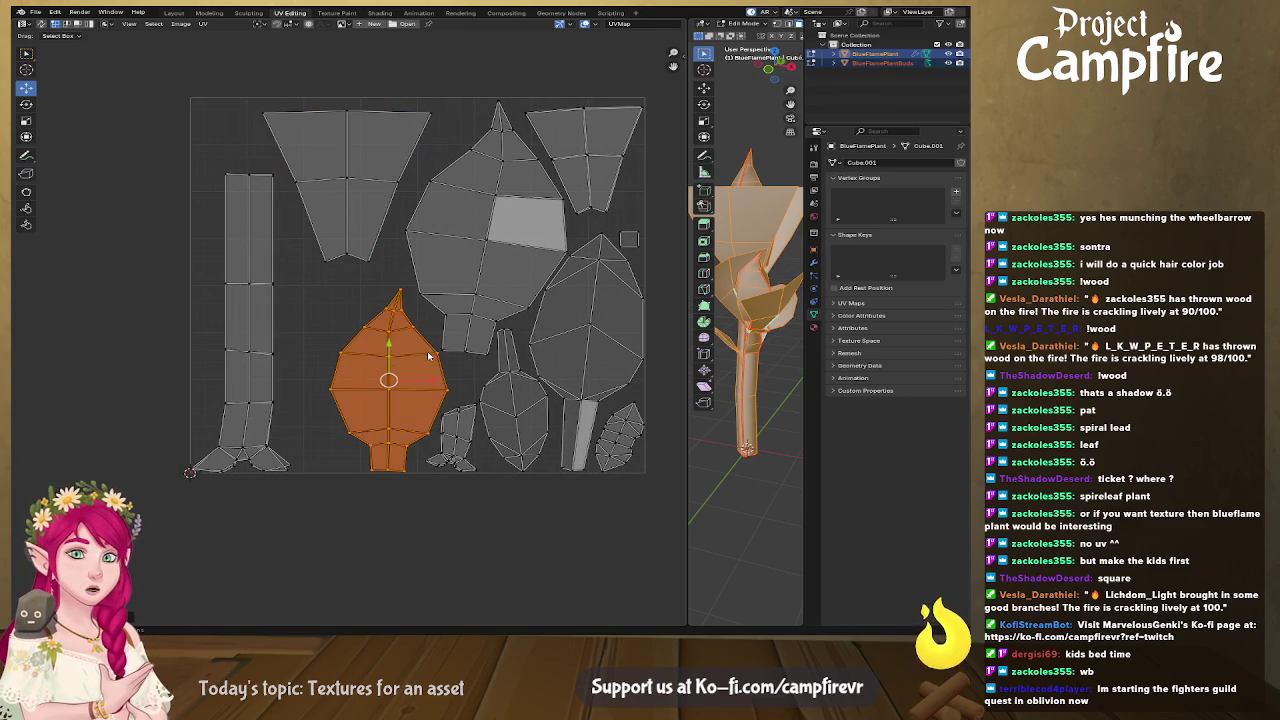
left_click_drag(388, 380, 359, 375)
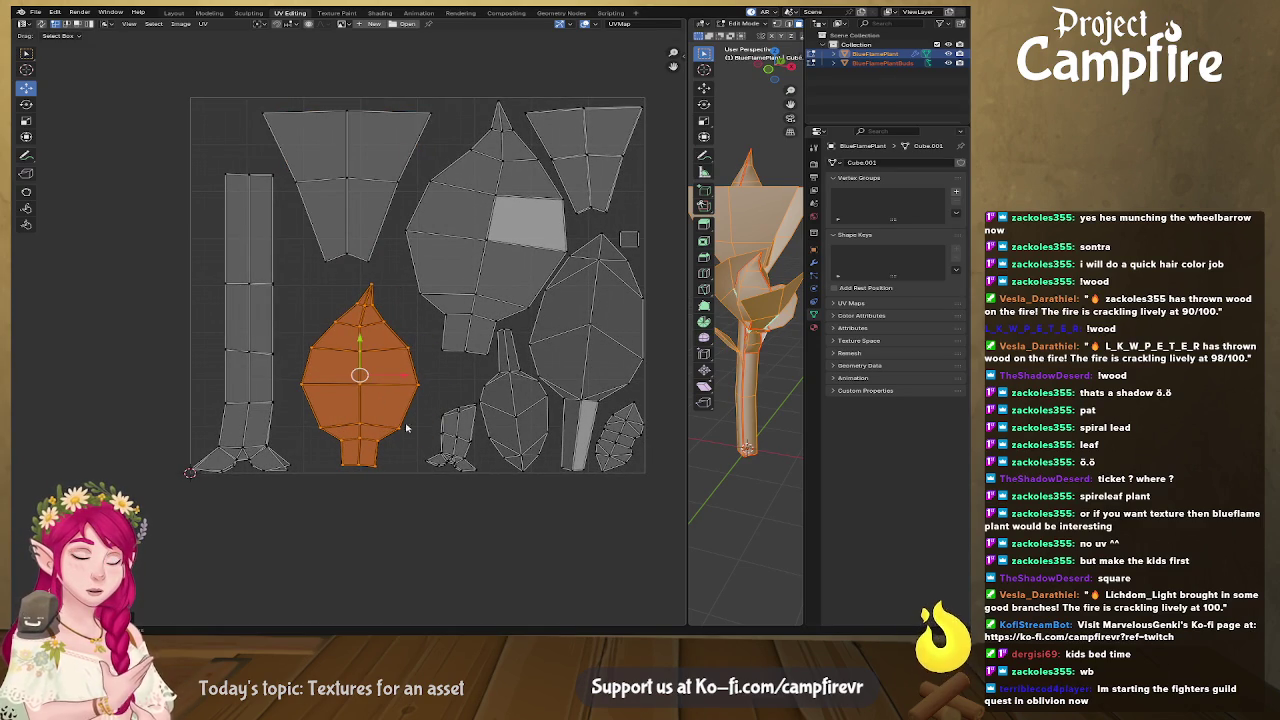
key("s")
left_click(463, 466)
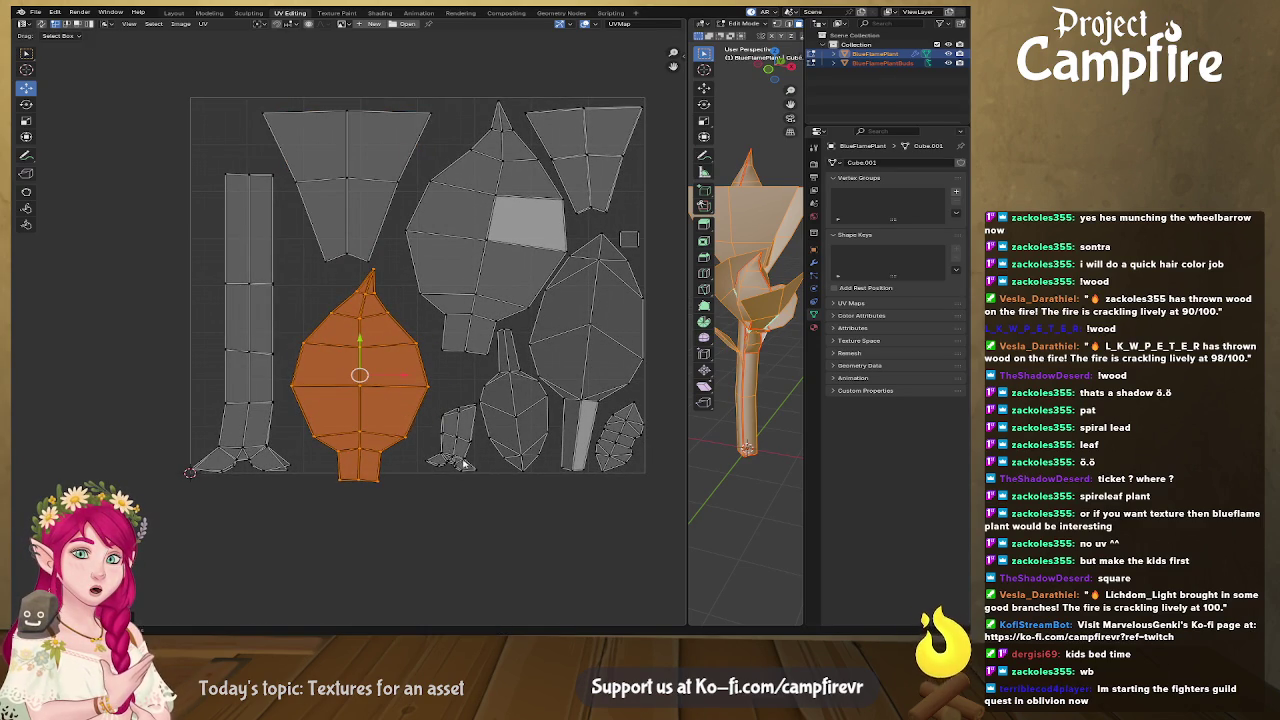
left_click_drag(375, 391, 383, 378)
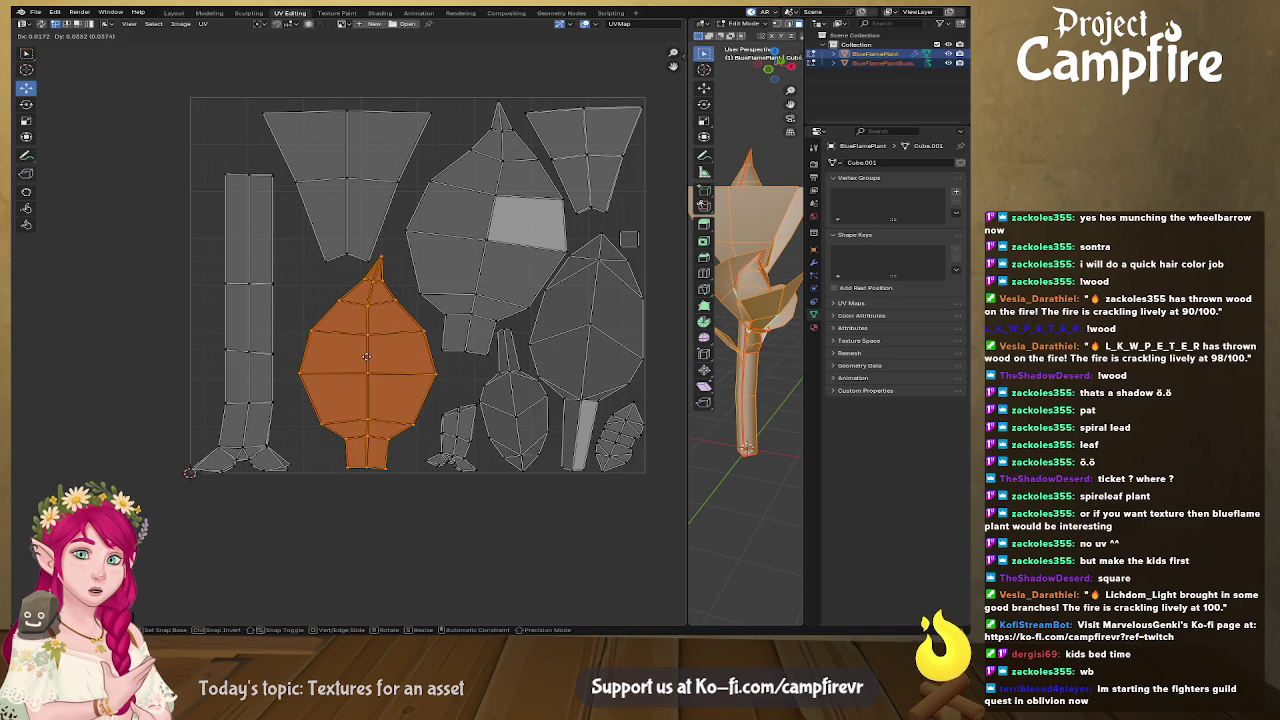
Rotate the small island and place it slightly higher in the gap.
left_click(442, 422)
key("l")
key("r")
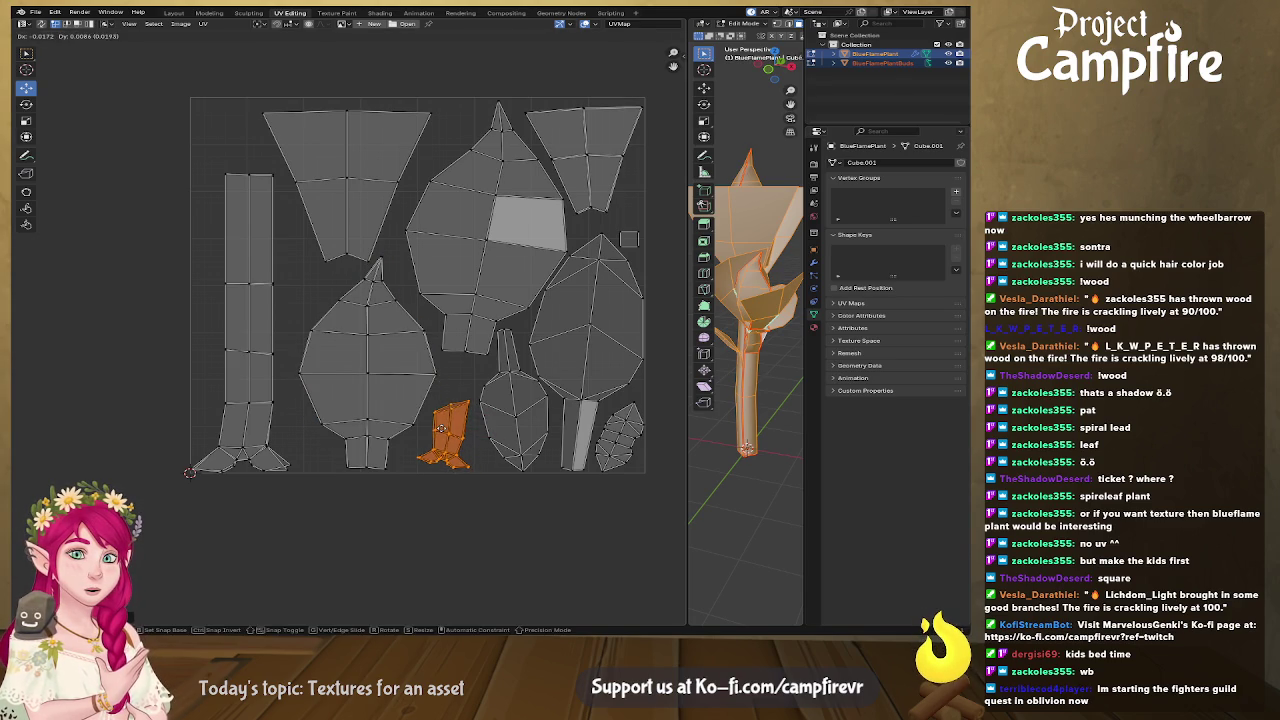
left_click(447, 431)
key("g")
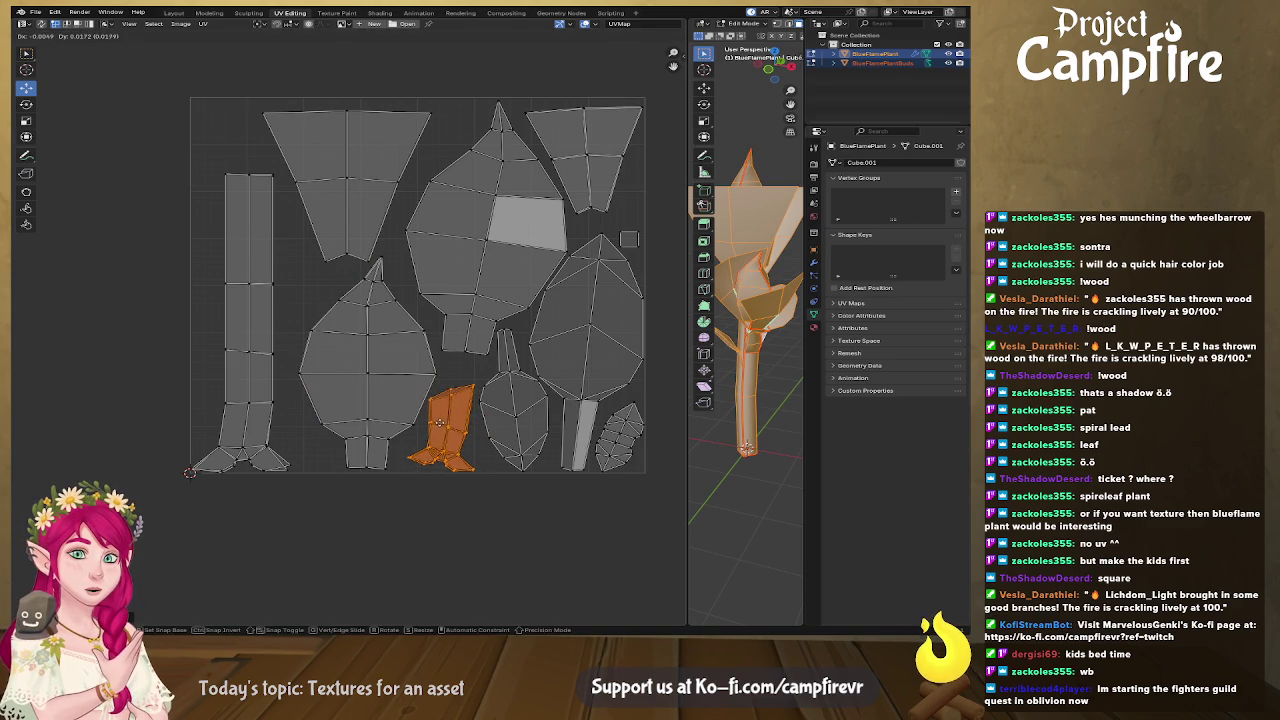
left_click(445, 424)
middle_click_drag(545, 415, 468, 468)
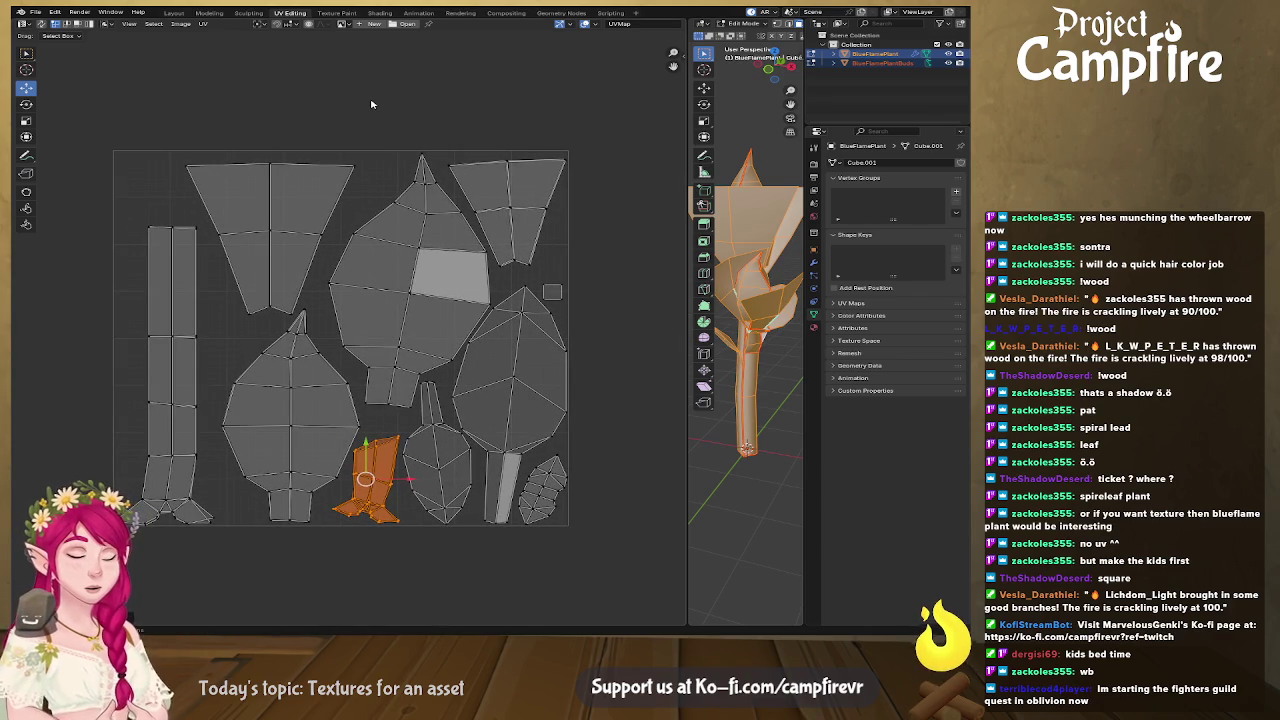
Export the full UV layout as an image and save Blueflame.blend.
key("a")
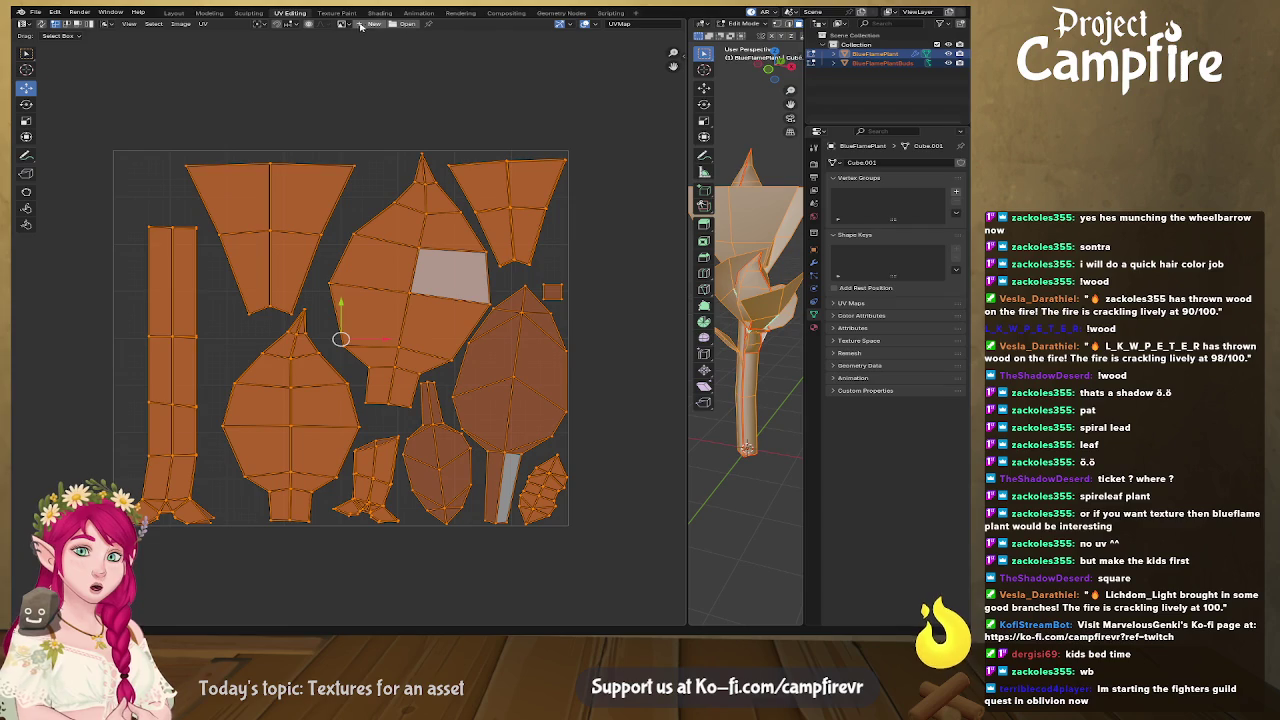
left_click(203, 23)
left_click(253, 311)
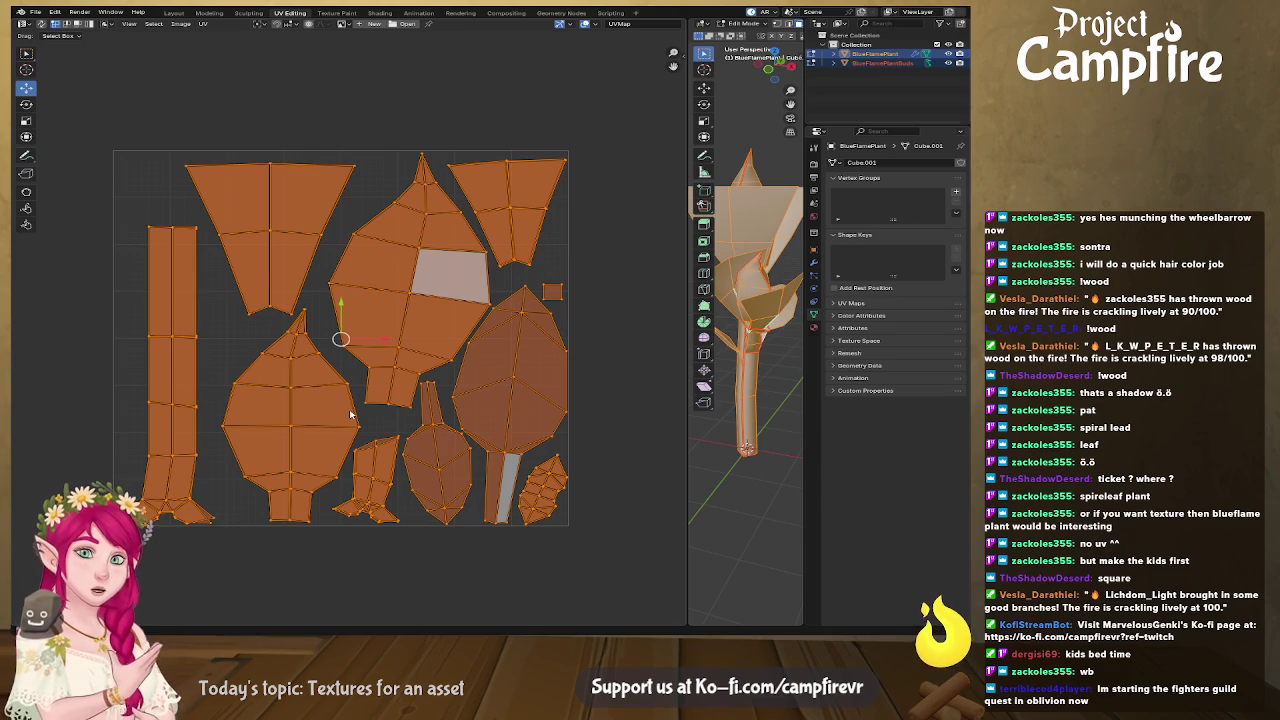
key("ctrl+s")
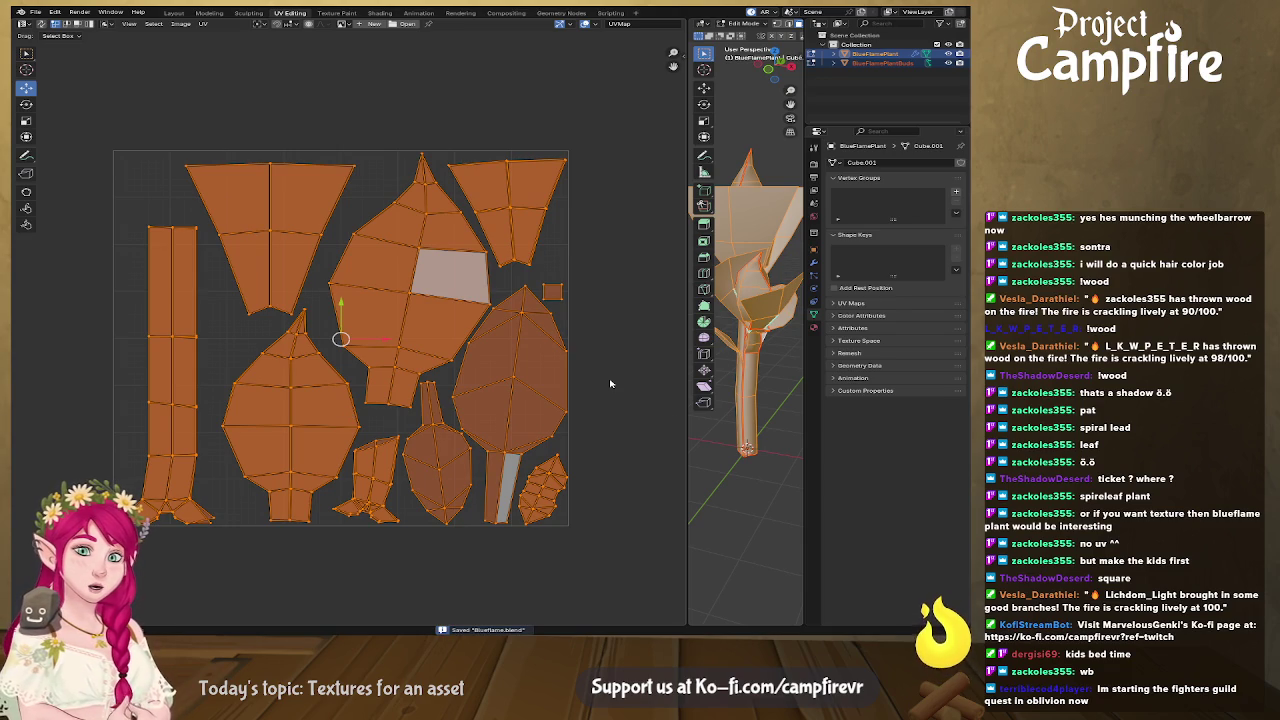
Widen the 3D viewport and return to the Layout workspace with the plant close in view.
middle_click_drag(630, 375, 557, 363)
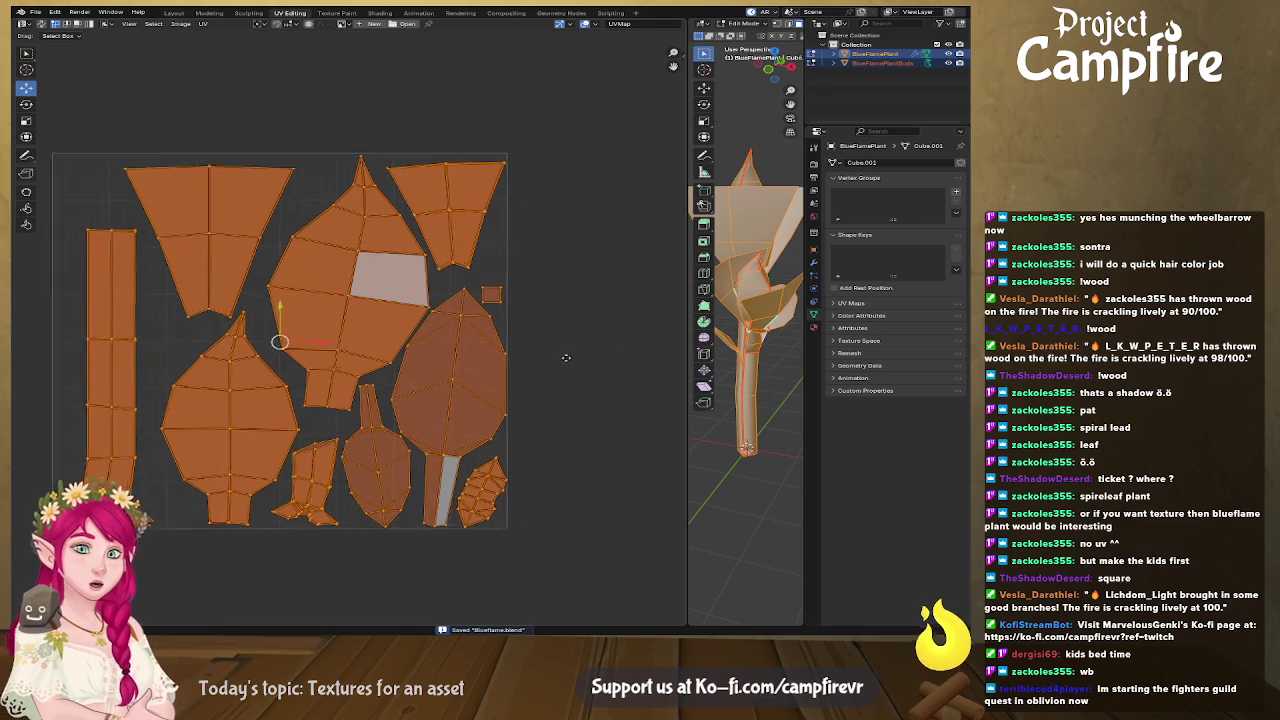
left_click_drag(688, 378, 474, 378)
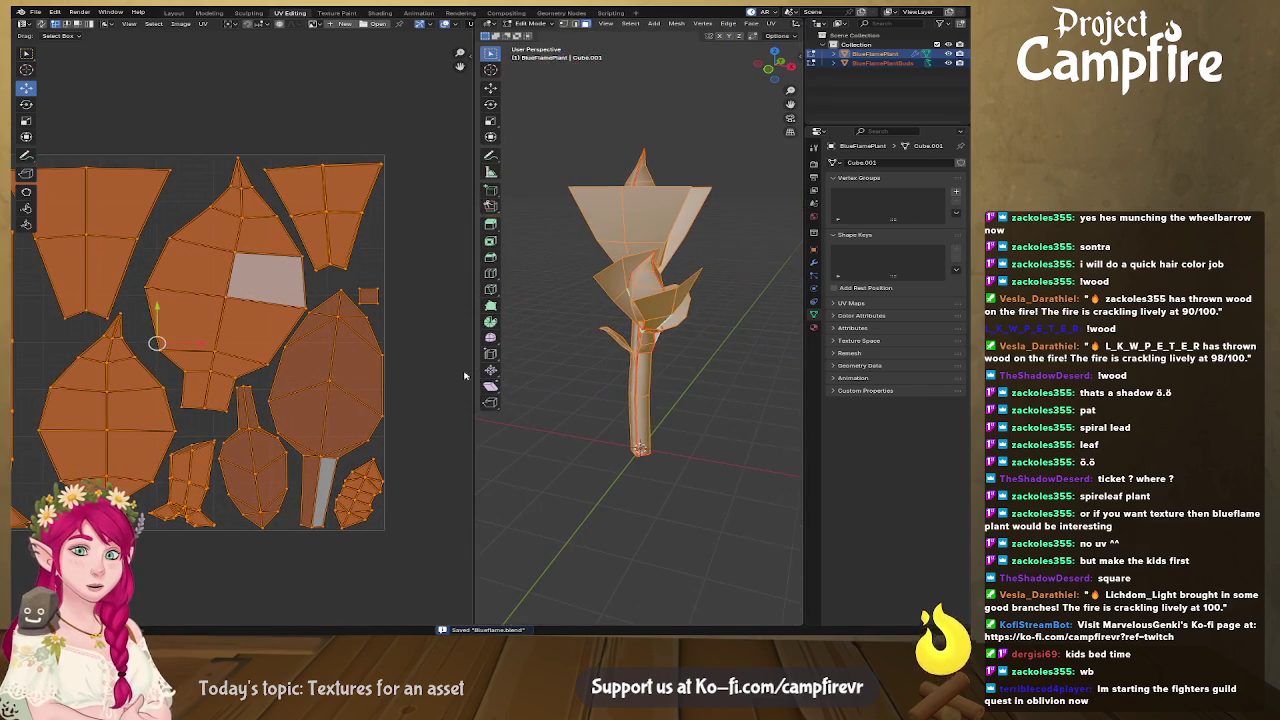
left_click(173, 13)
middle_click_drag(486, 370, 668, 422)
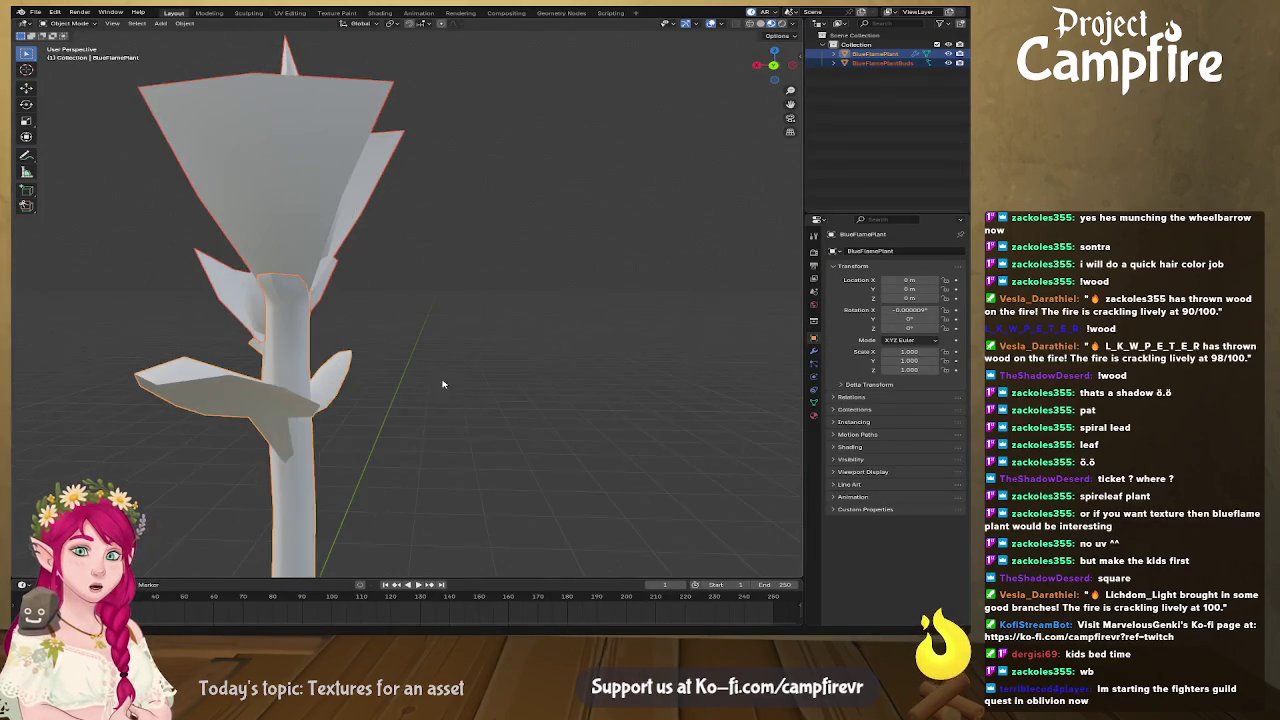
Add a new Material.001 to the plant, save the file, and switch to Affinity.
left_click(814, 415)
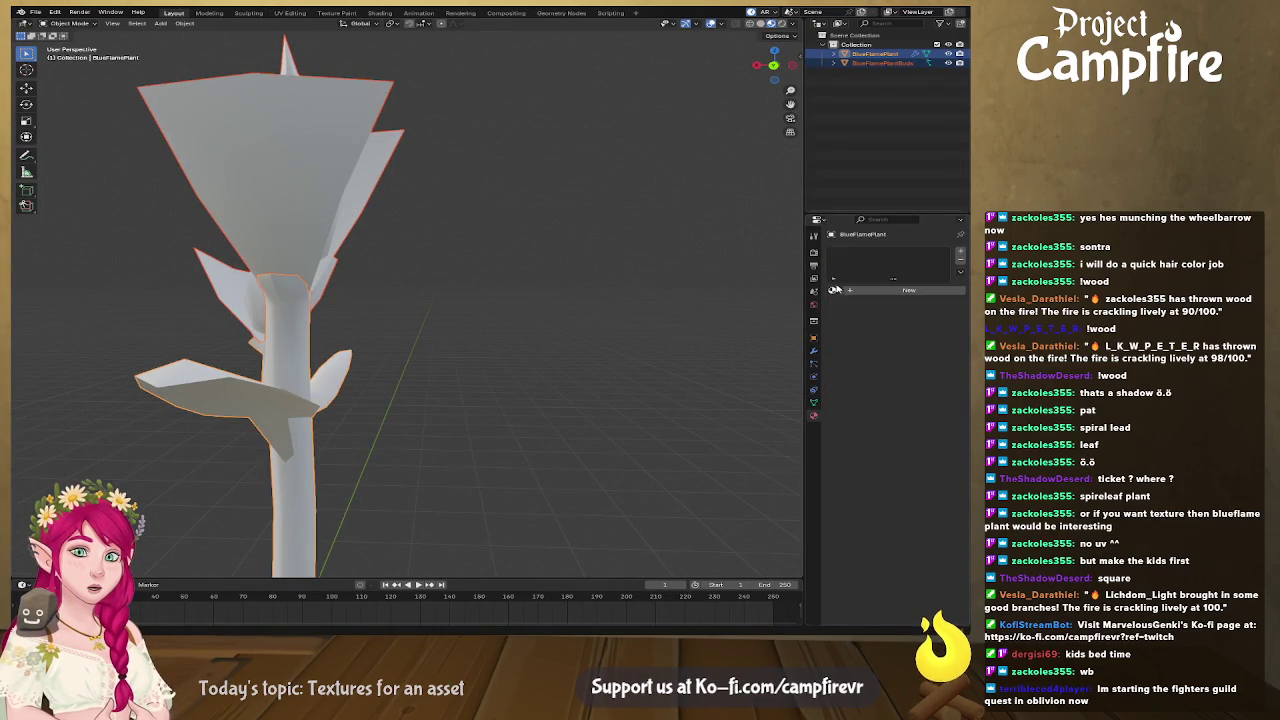
left_click(833, 291)
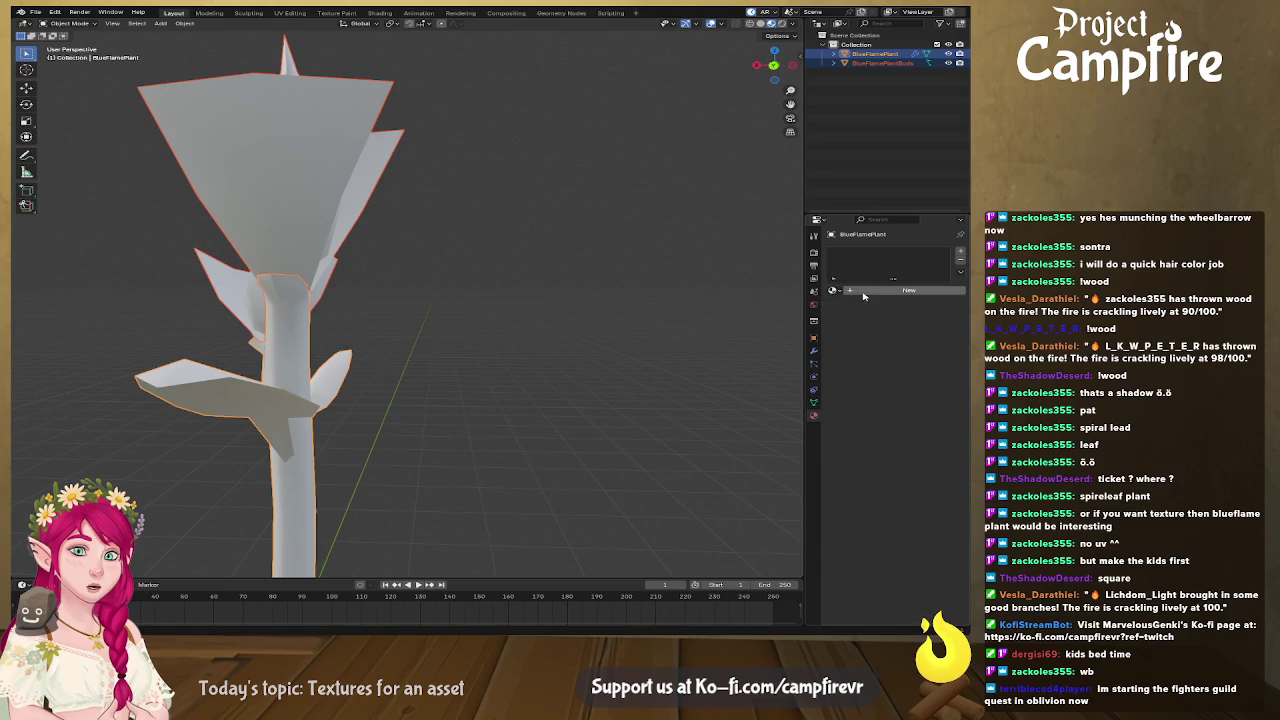
left_click(854, 293)
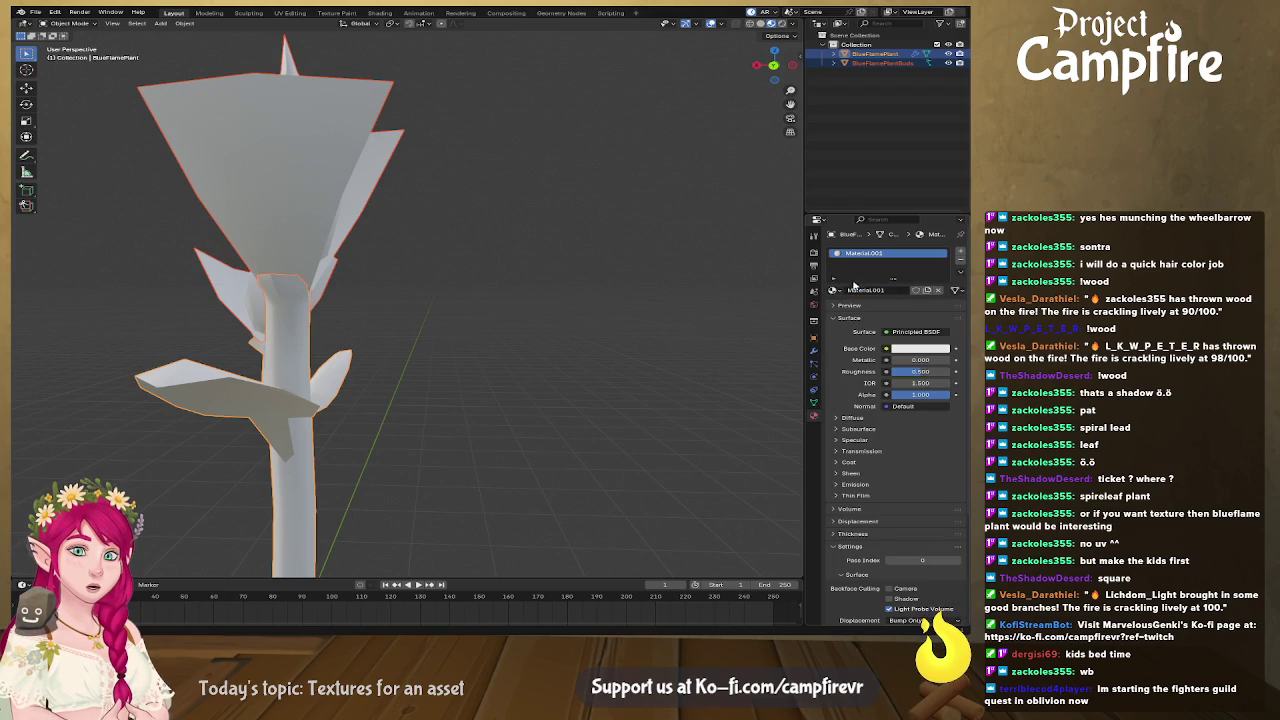
mouse_move(545, 402)
middle_mouse_down()
mouse_move(492, 406)
mouse_move(540, 380)
middle_mouse_up()
scroll(492, 406, "down", 3)
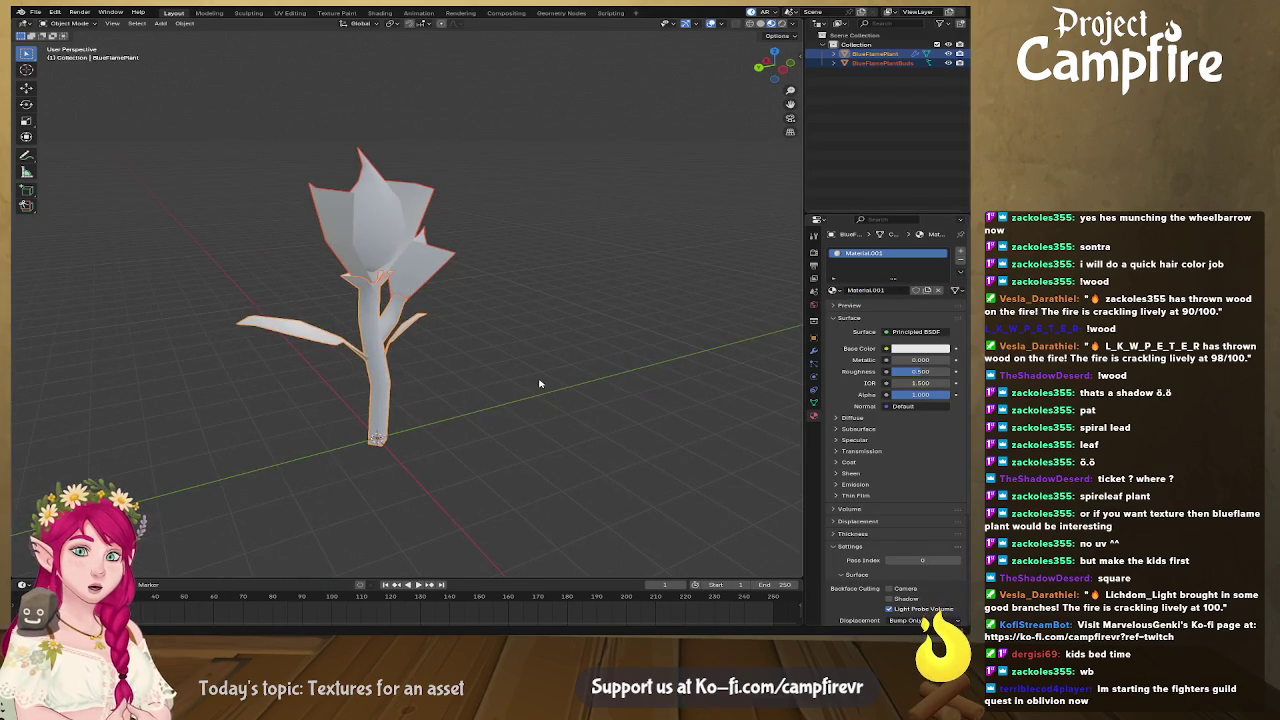
key("ctrl+s")
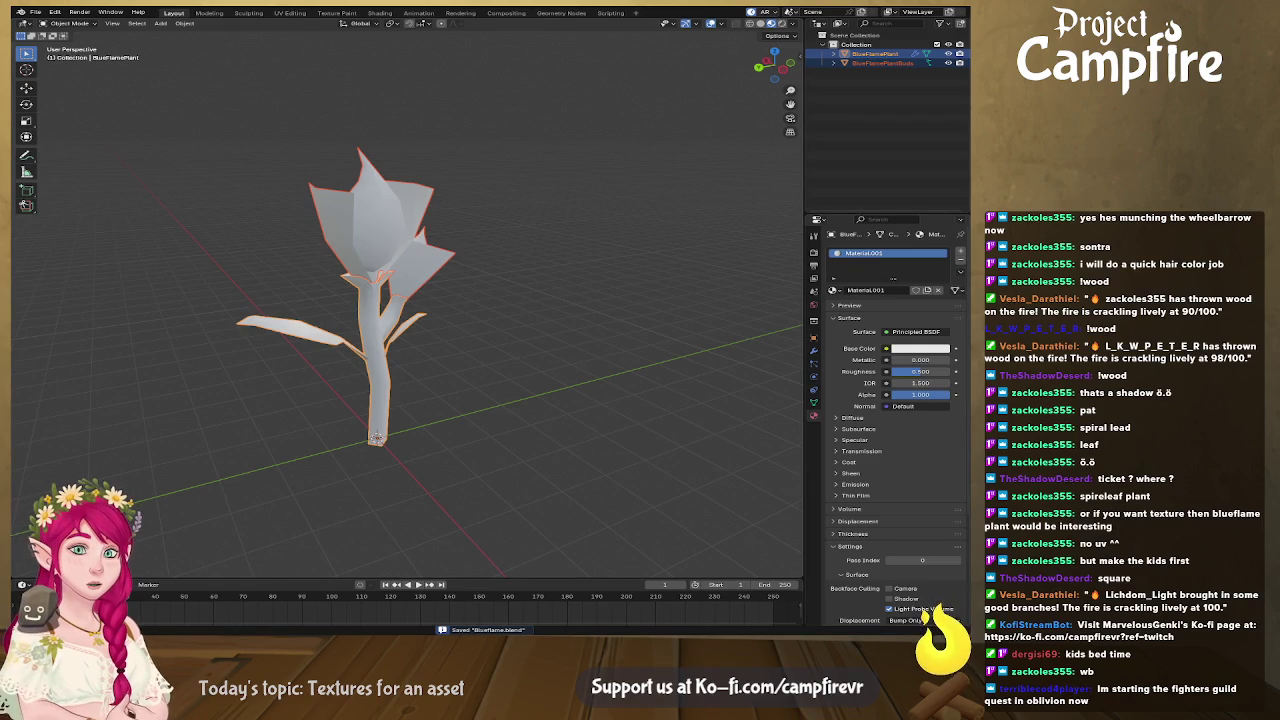
key("alt+Tab")
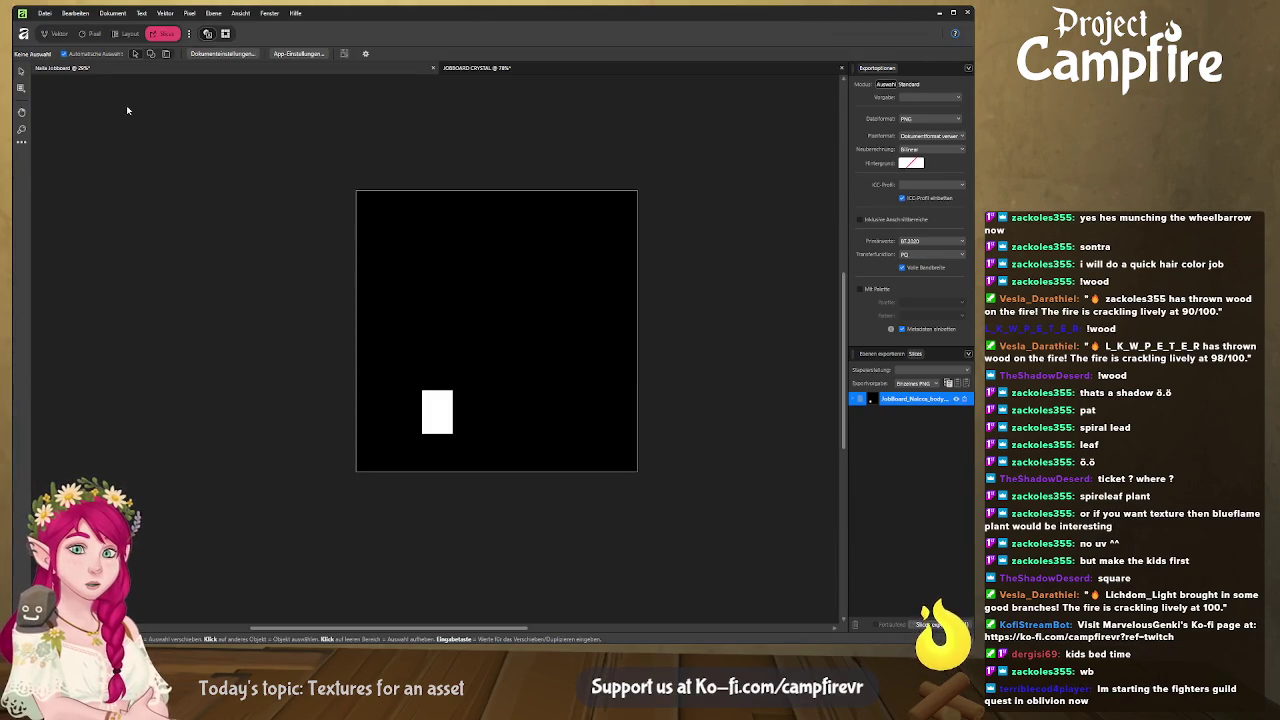
Close the two JOBBOARD CRYSTAL documents in Affinity.
left_click(566, 77)
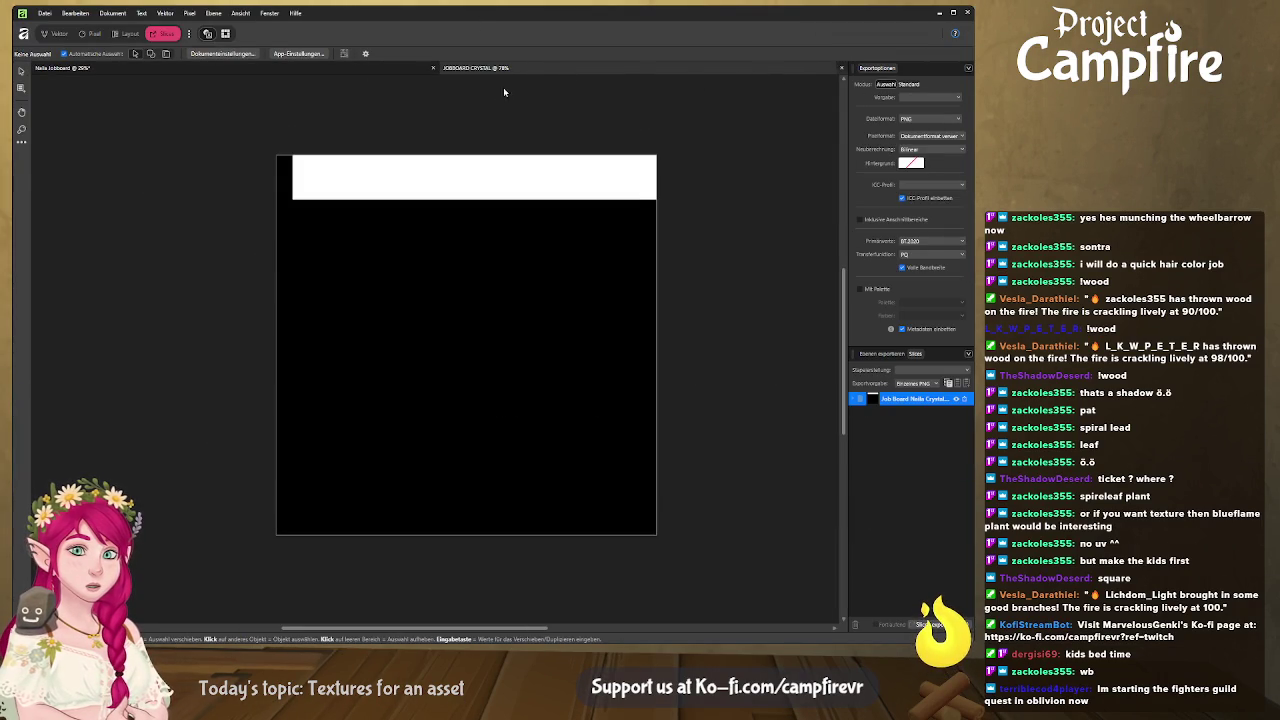
key("ctrl+w")
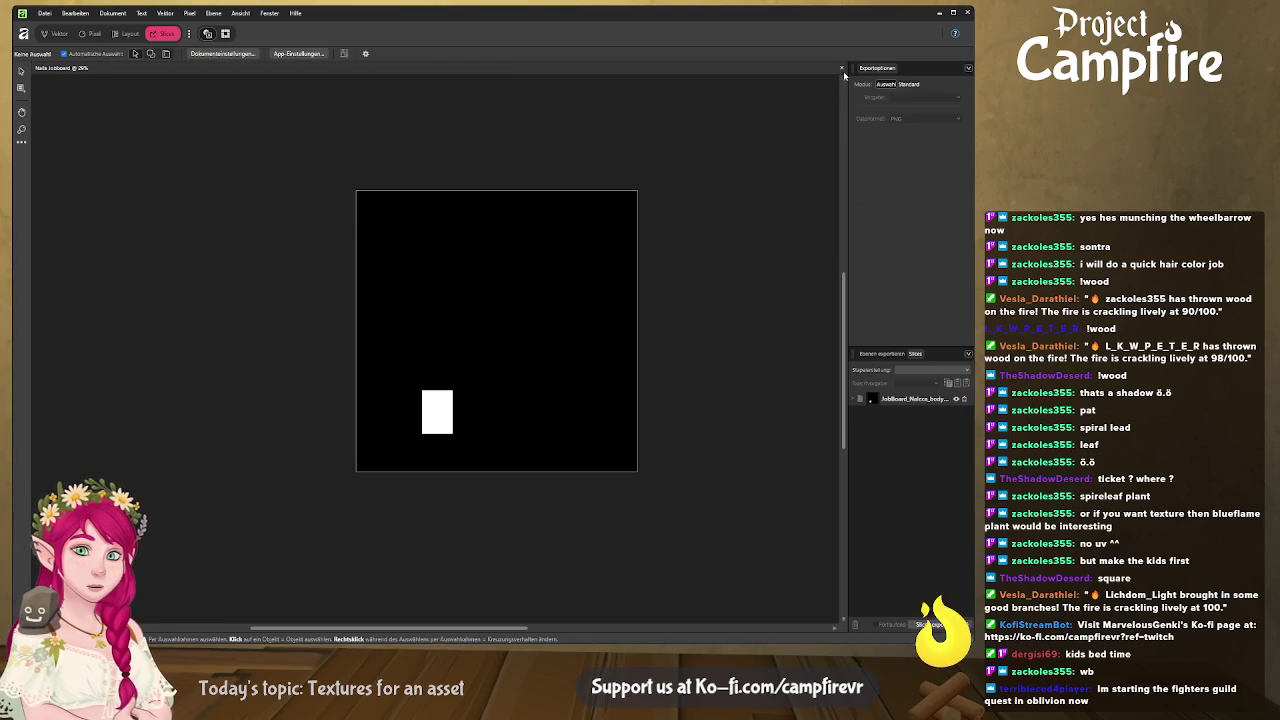
left_click(842, 68)
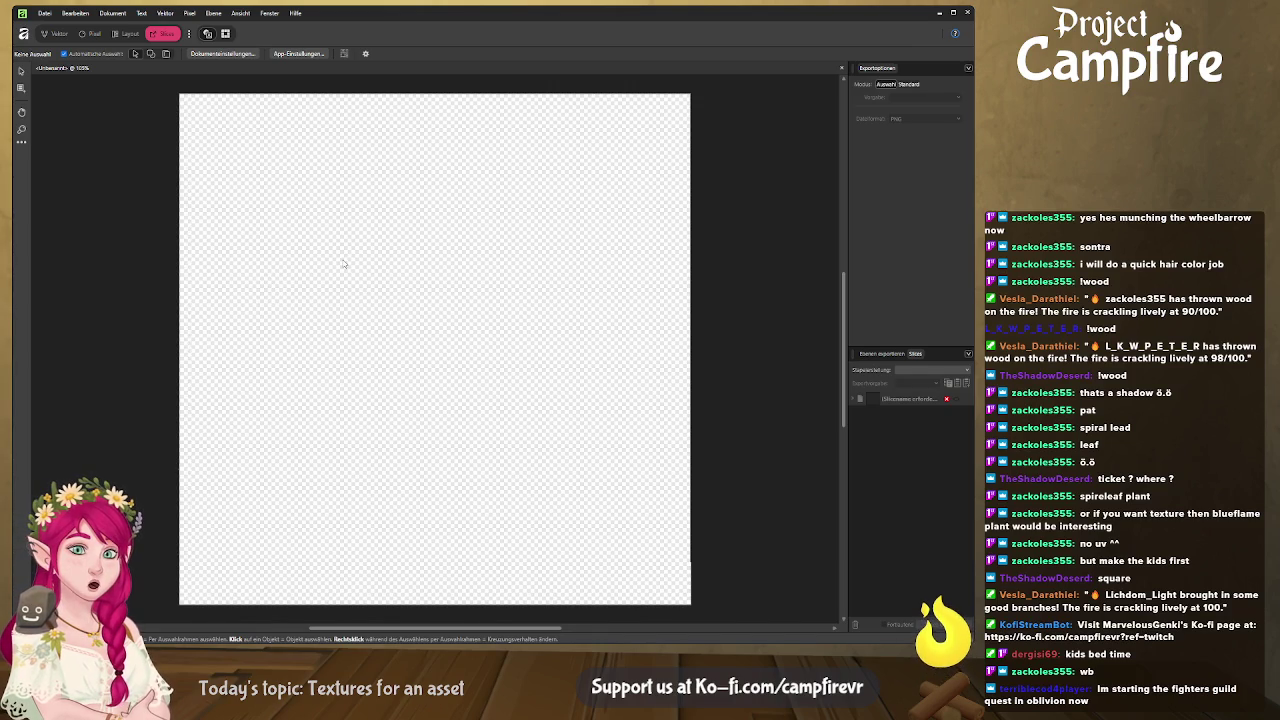
Switch to the Designer persona and briefly check the plant model in Blender.
left_click(60, 34)
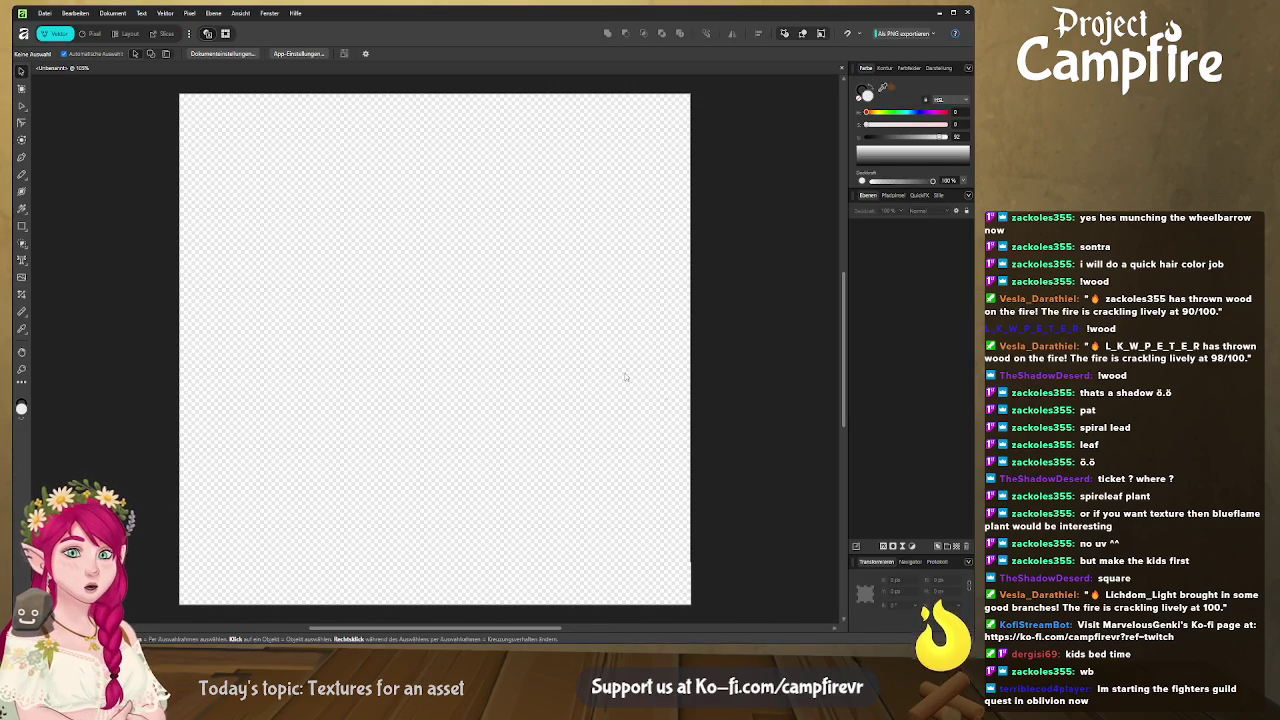
key("alt")
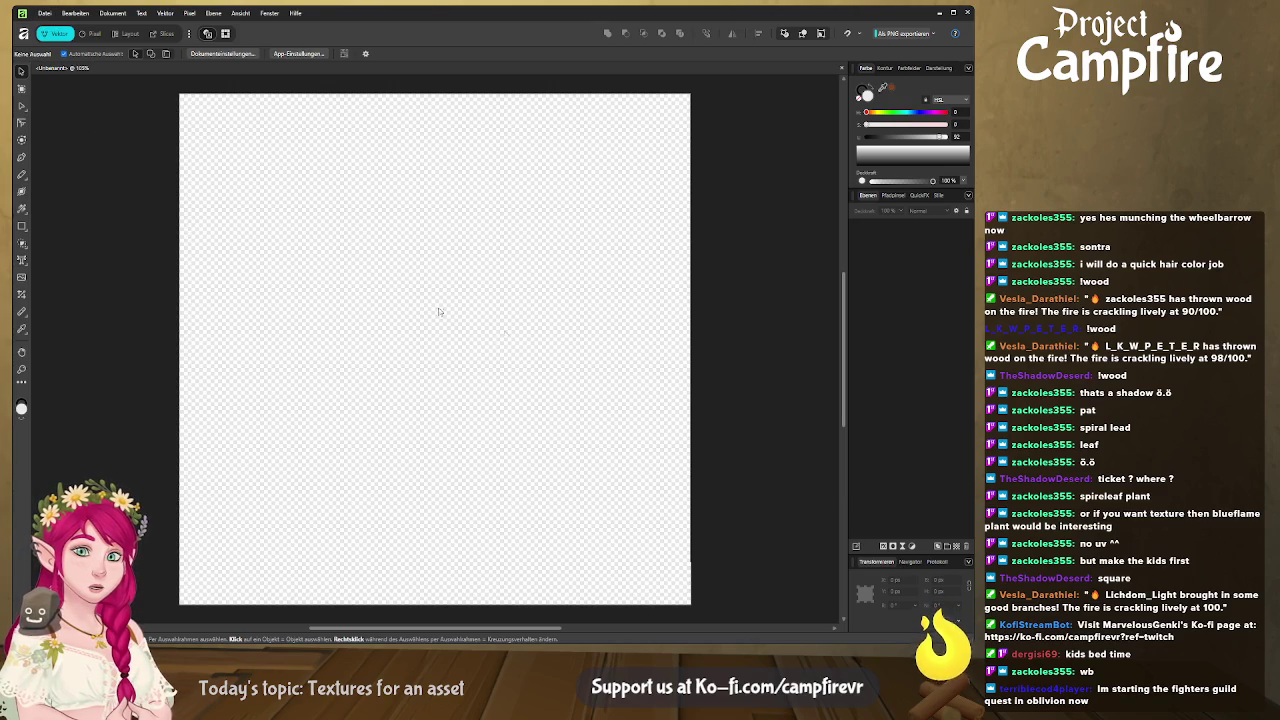
key("alt+Tab")
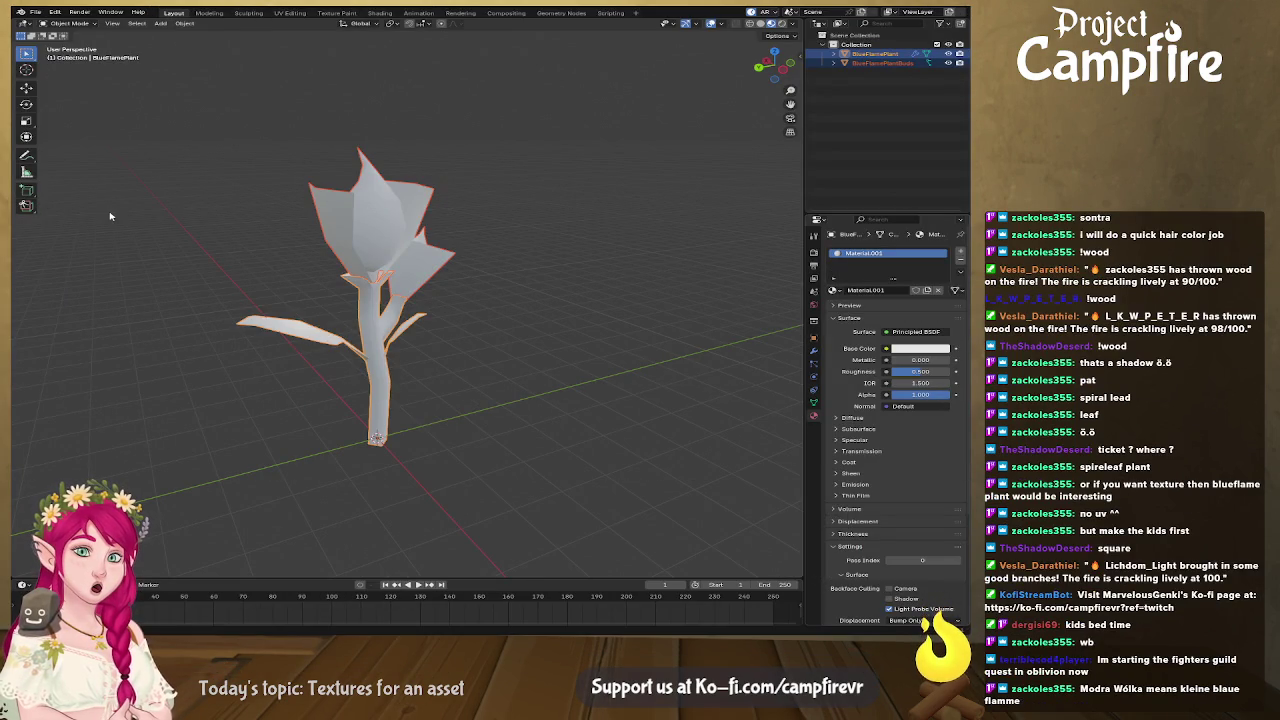
key("alt+Tab")
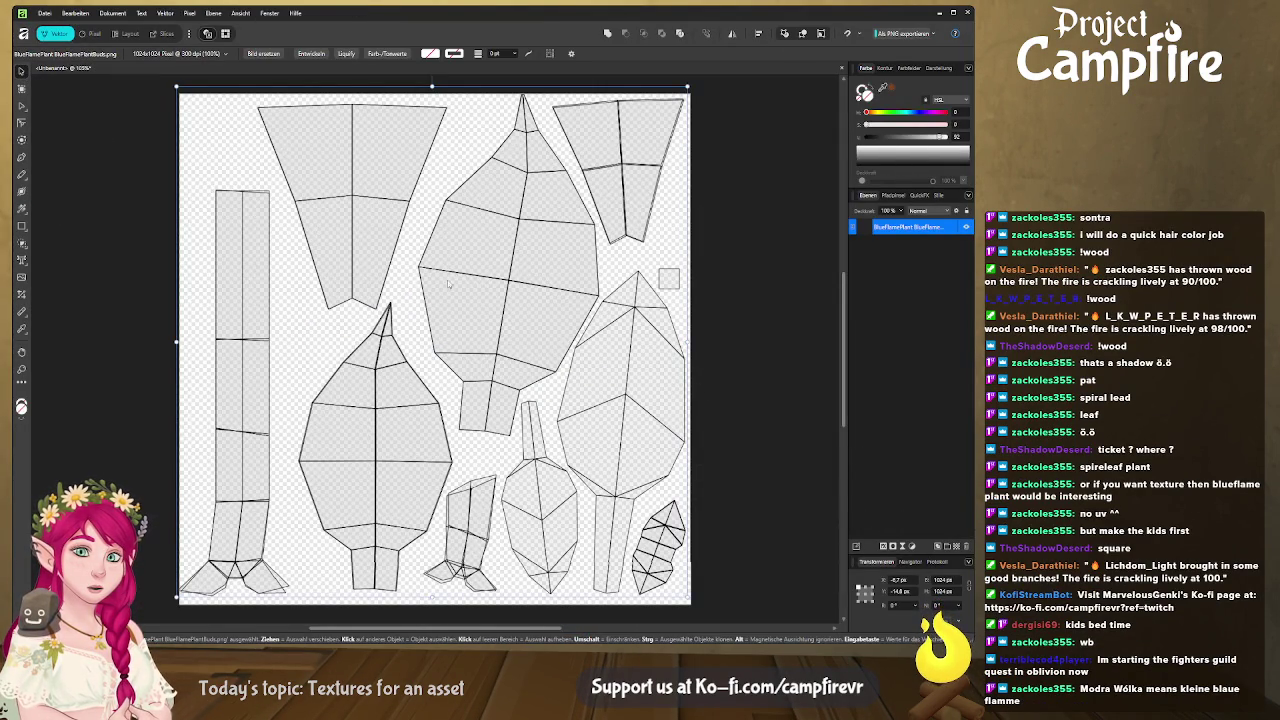
Nudge the UV layout image slightly down on the canvas, then briefly view the Blender plant.
left_click_drag(654, 175, 655, 185)
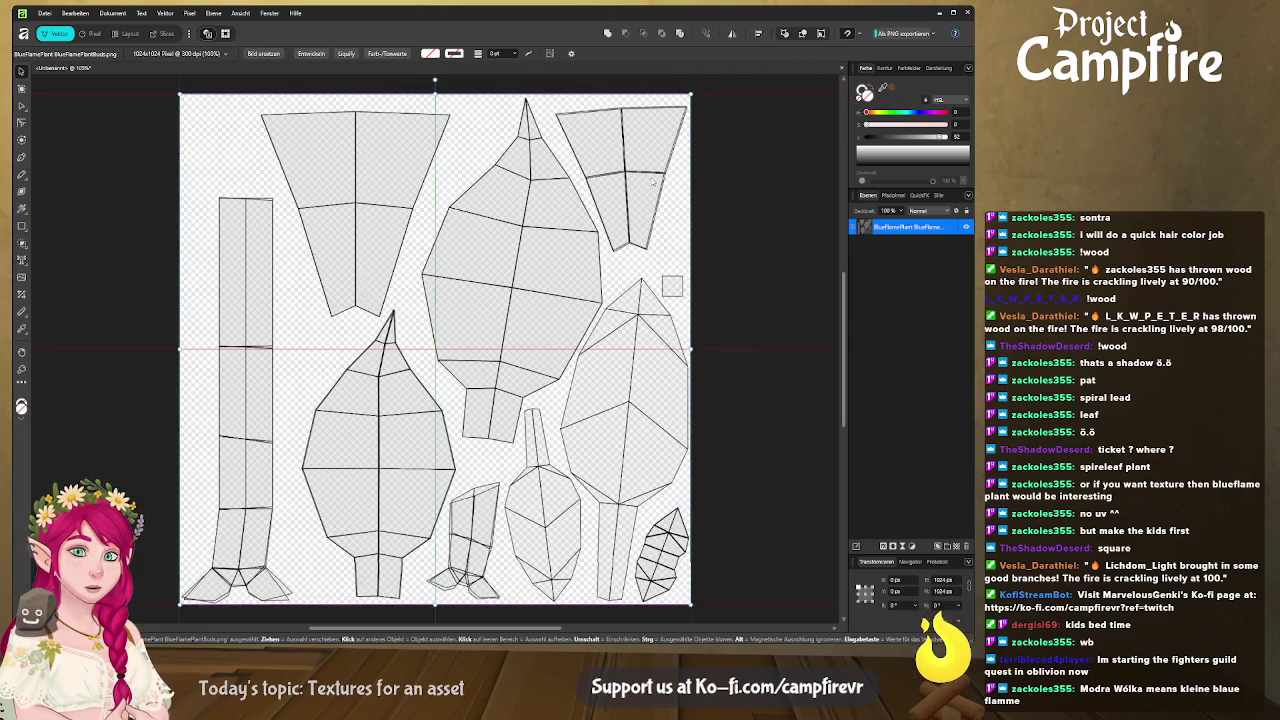
scroll(655, 185, "down", 2)
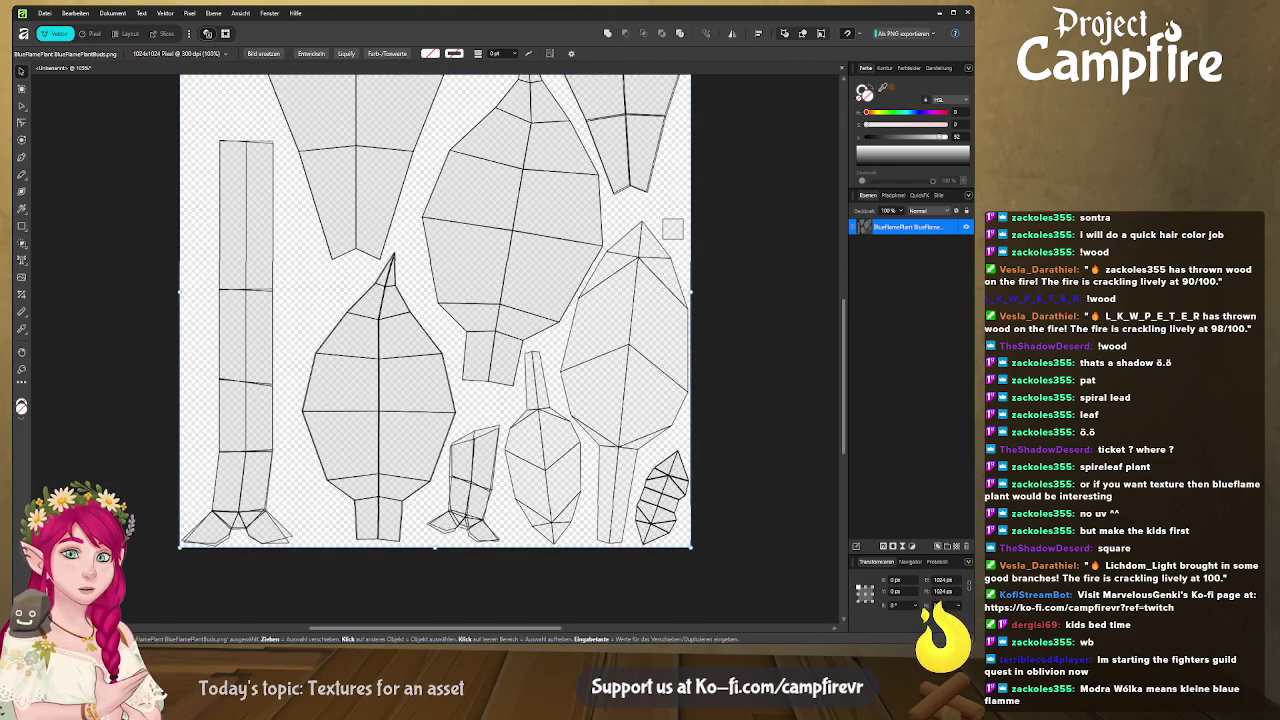
key("alt+Tab")
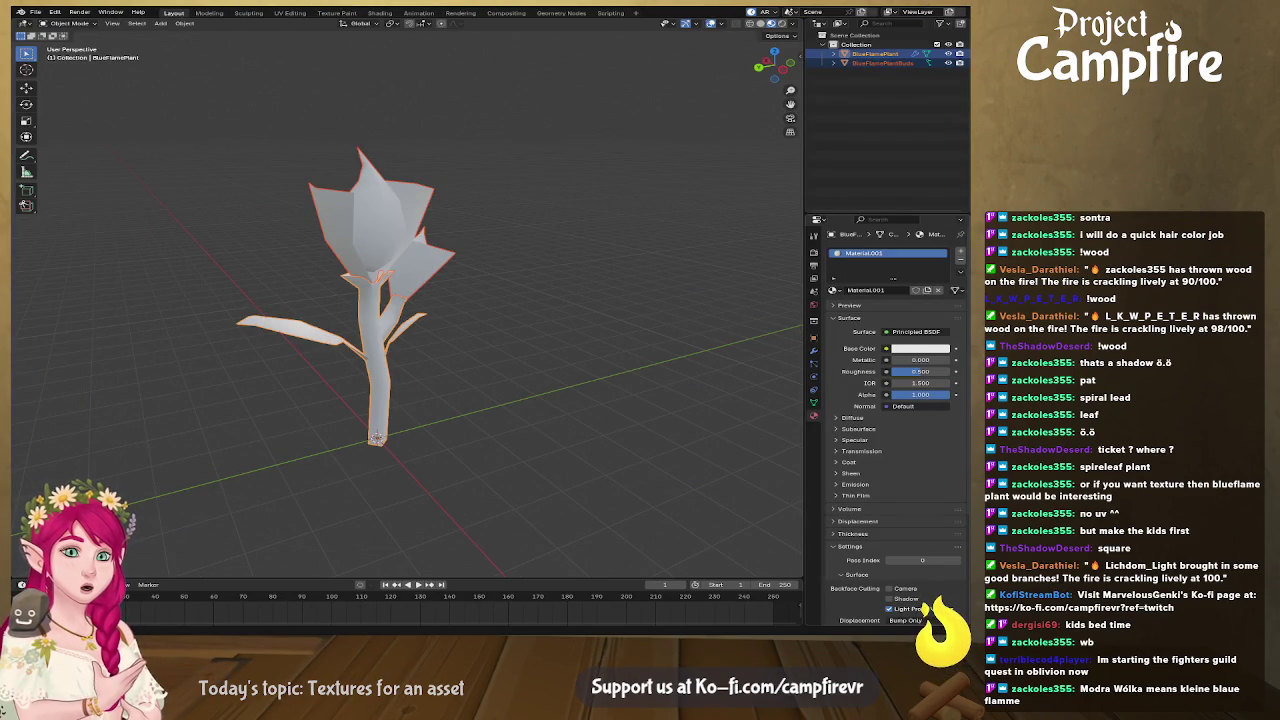
key("alt+Tab")
Paste the blue-flame plant reference picture and raise it over the layout's upper right.
key("ctrl+v")
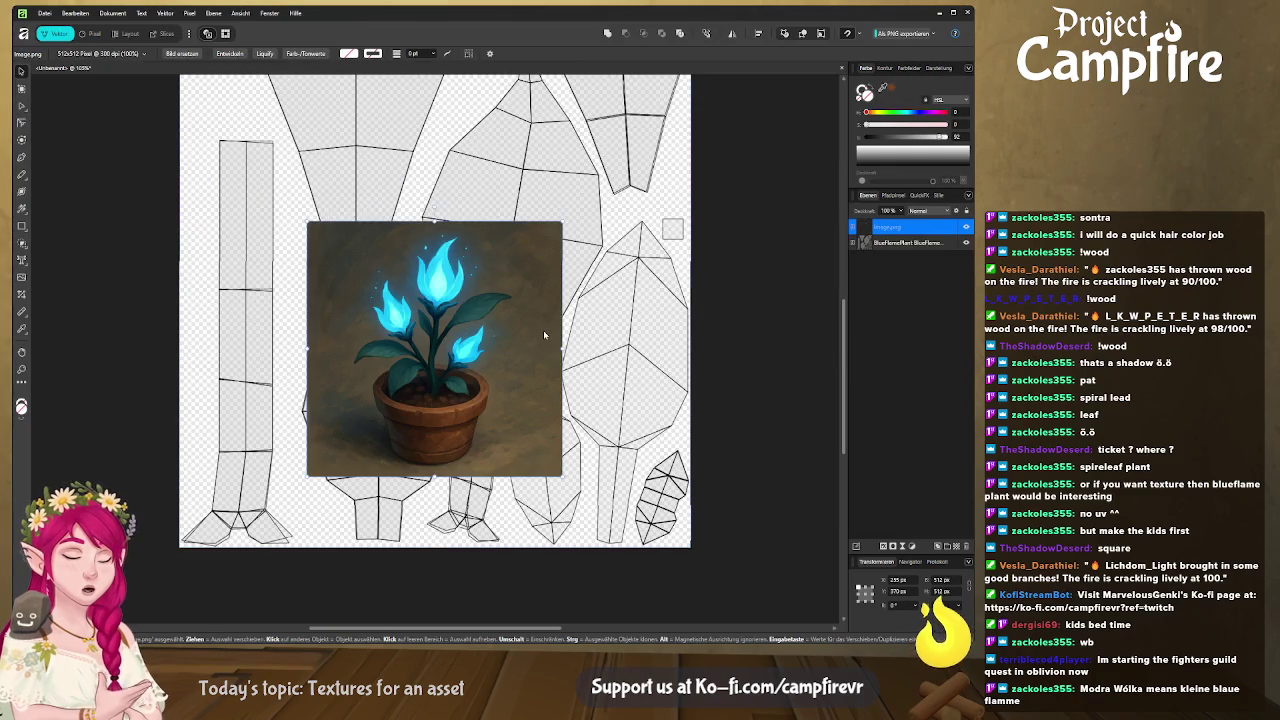
scroll(552, 341, "down", 2, "ctrl")
scroll(535, 332, "down", 1, "ctrl")
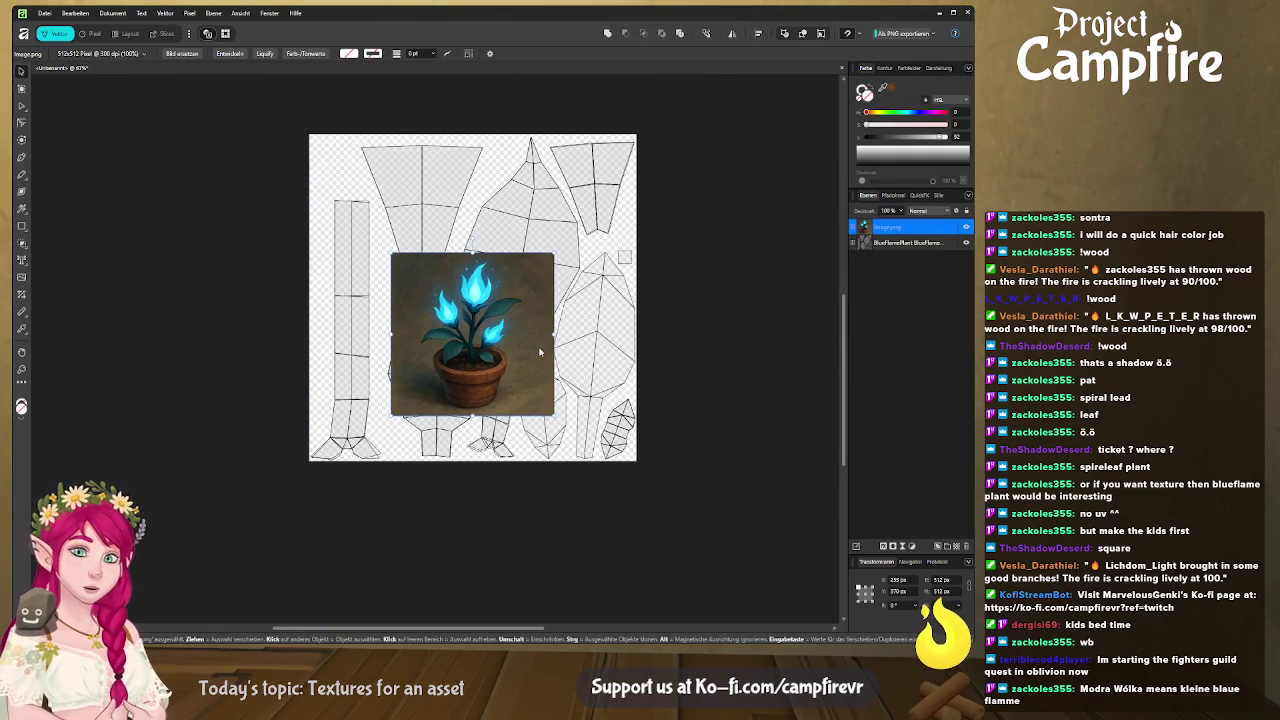
mouse_move(481, 348)
left_mouse_down()
mouse_move(528, 298)
mouse_move(524, 274)
left_mouse_up()
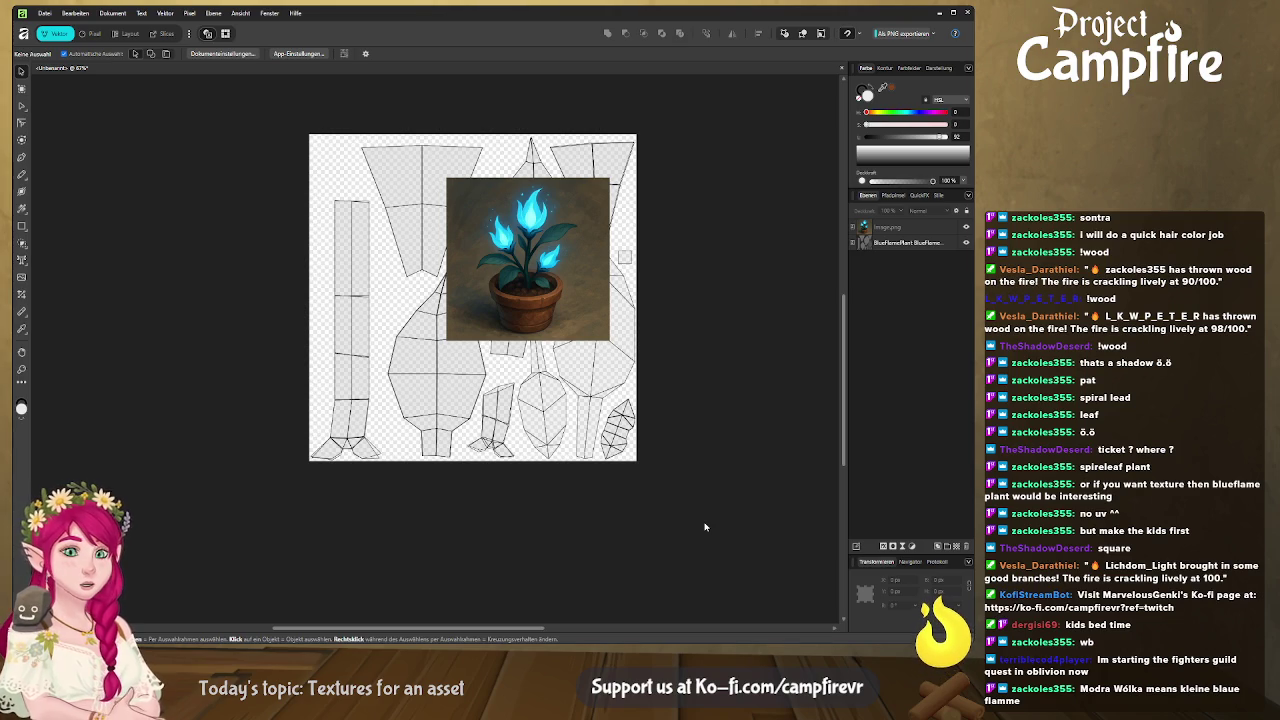
left_click(551, 280)
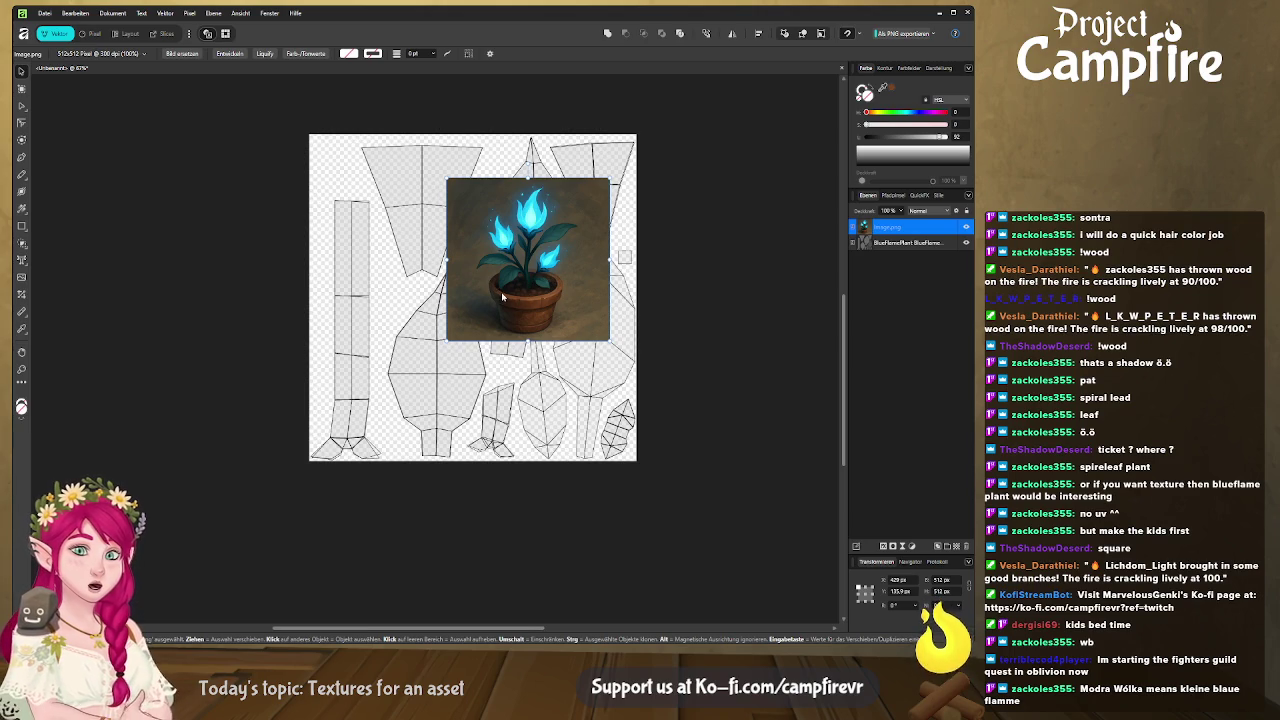
left_click(21, 157)
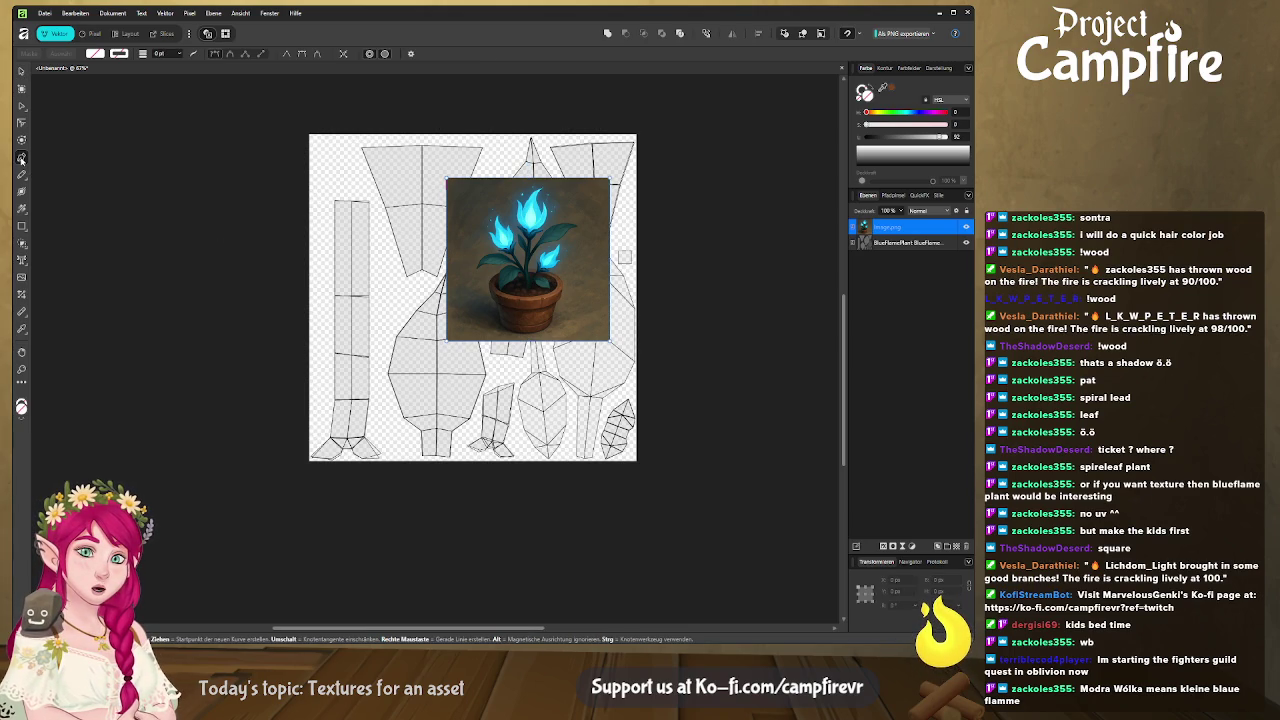
Trace the long left strip island as a closed Pen path.
left_click(331, 197)
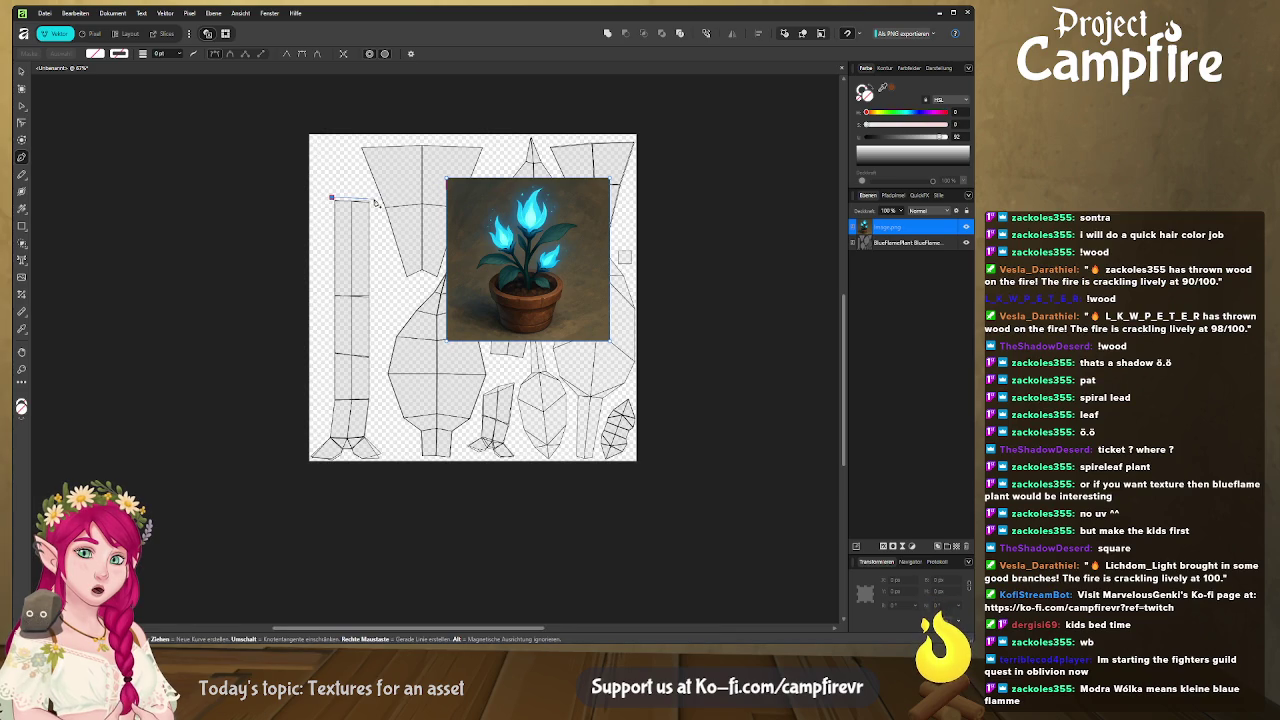
left_click(373, 199)
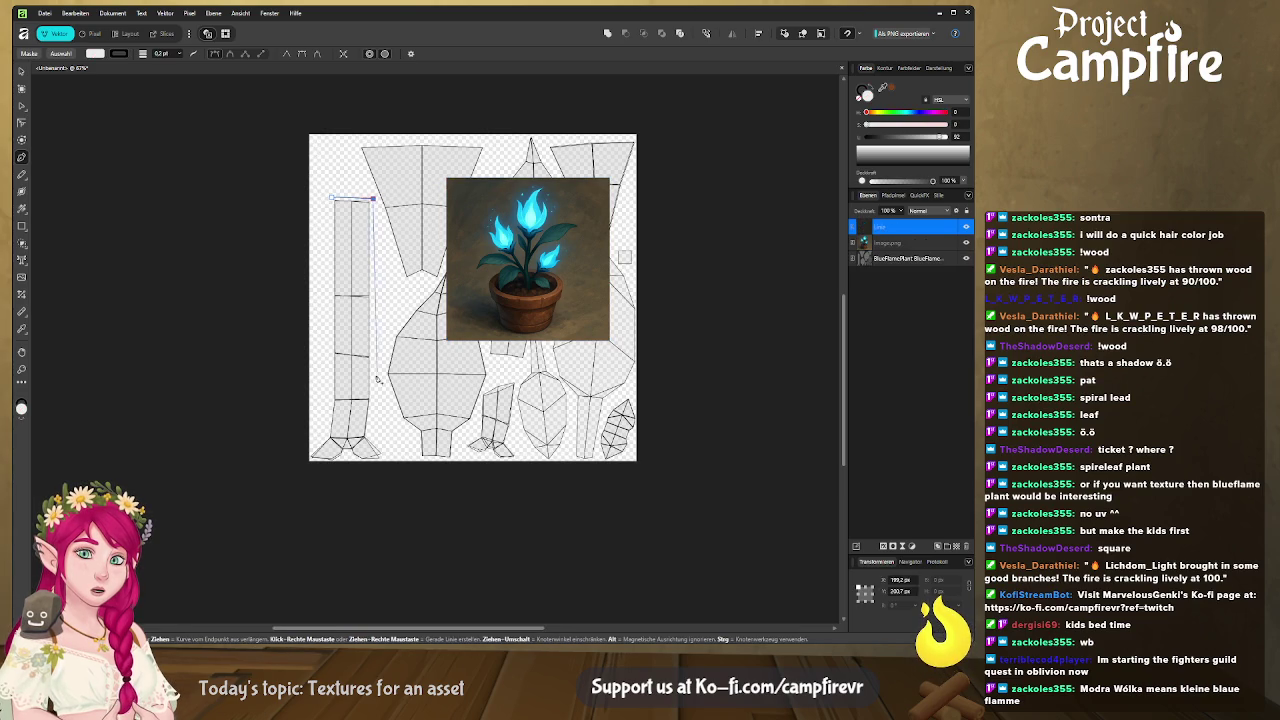
left_click(372, 434)
left_click(397, 461)
left_click(355, 487)
left_click(299, 461)
left_click(320, 436)
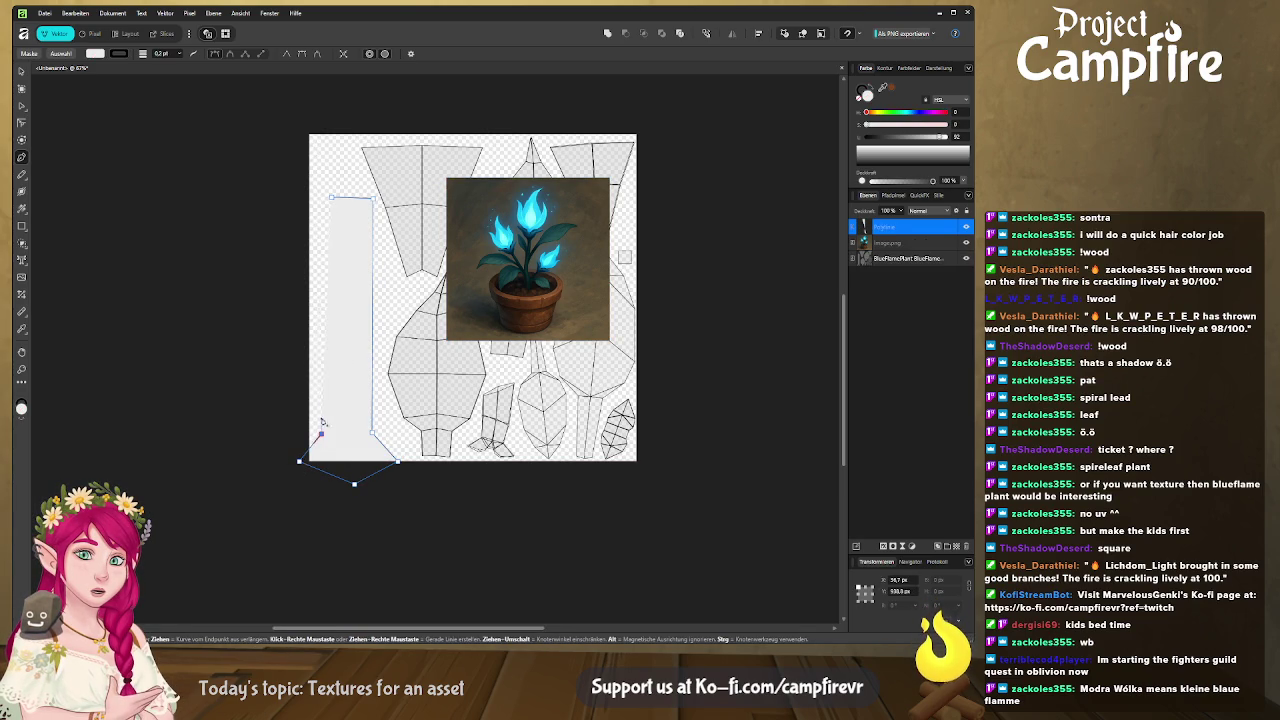
left_click(332, 199)
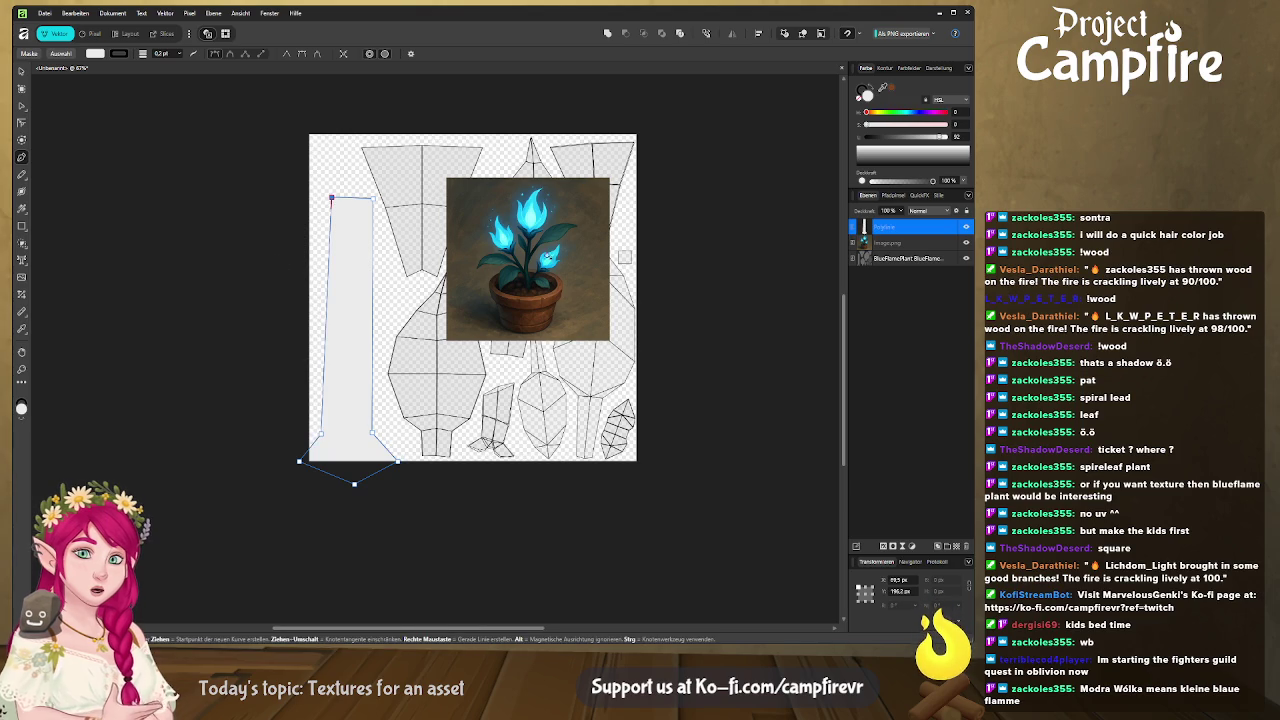
Fill the strip with dark teal sampled from the leaves and hide the reference picture.
left_click(21, 72)
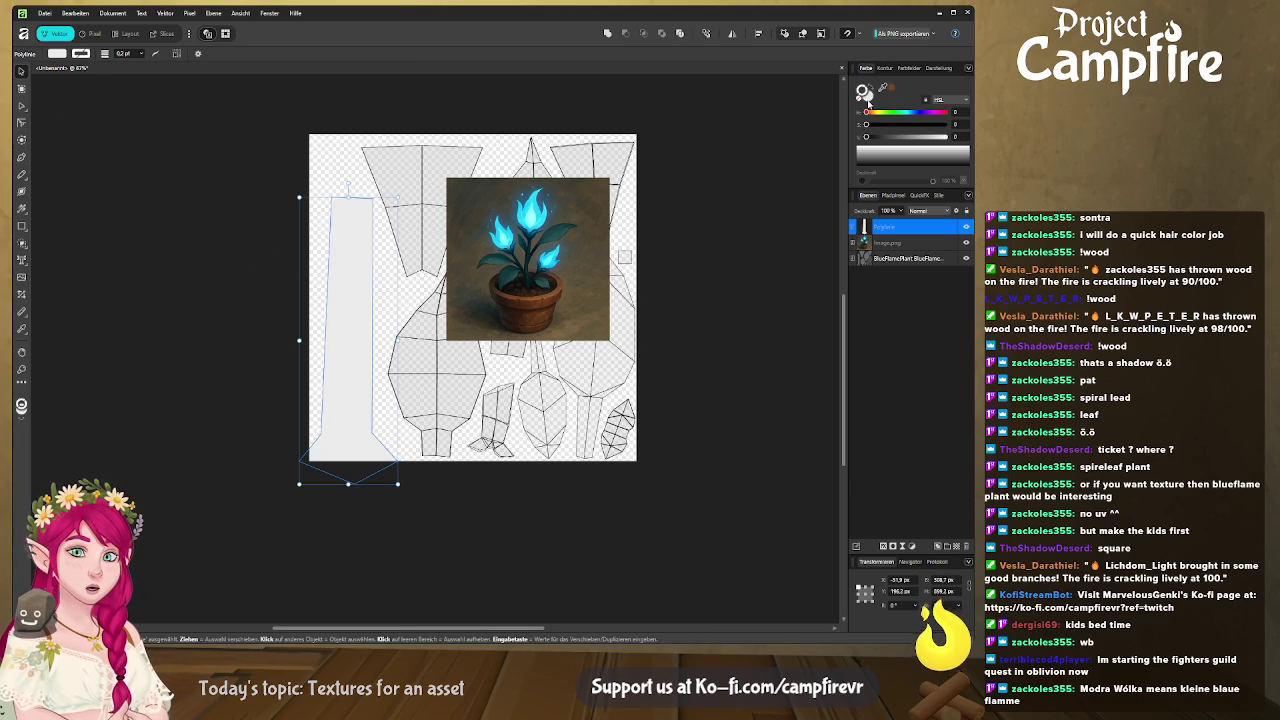
left_click_drag(884, 90, 512, 277)
middle_click_drag(467, 366, 427, 442)
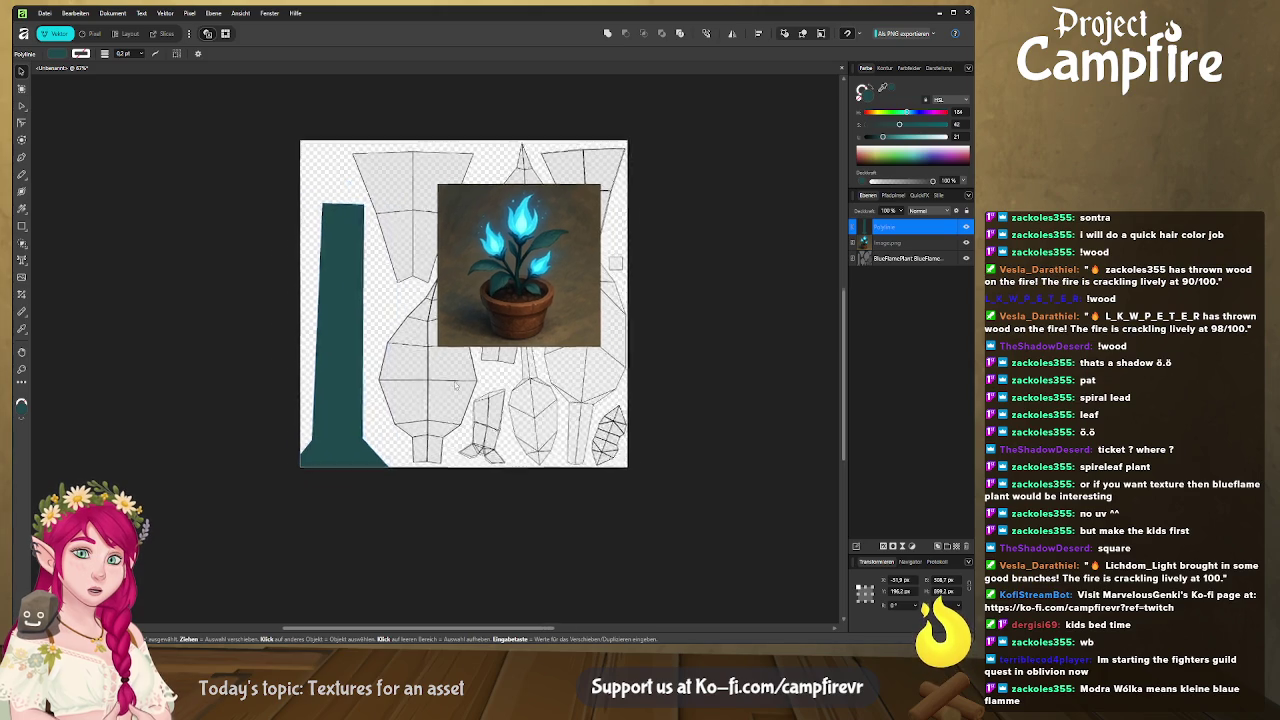
left_click(312, 320)
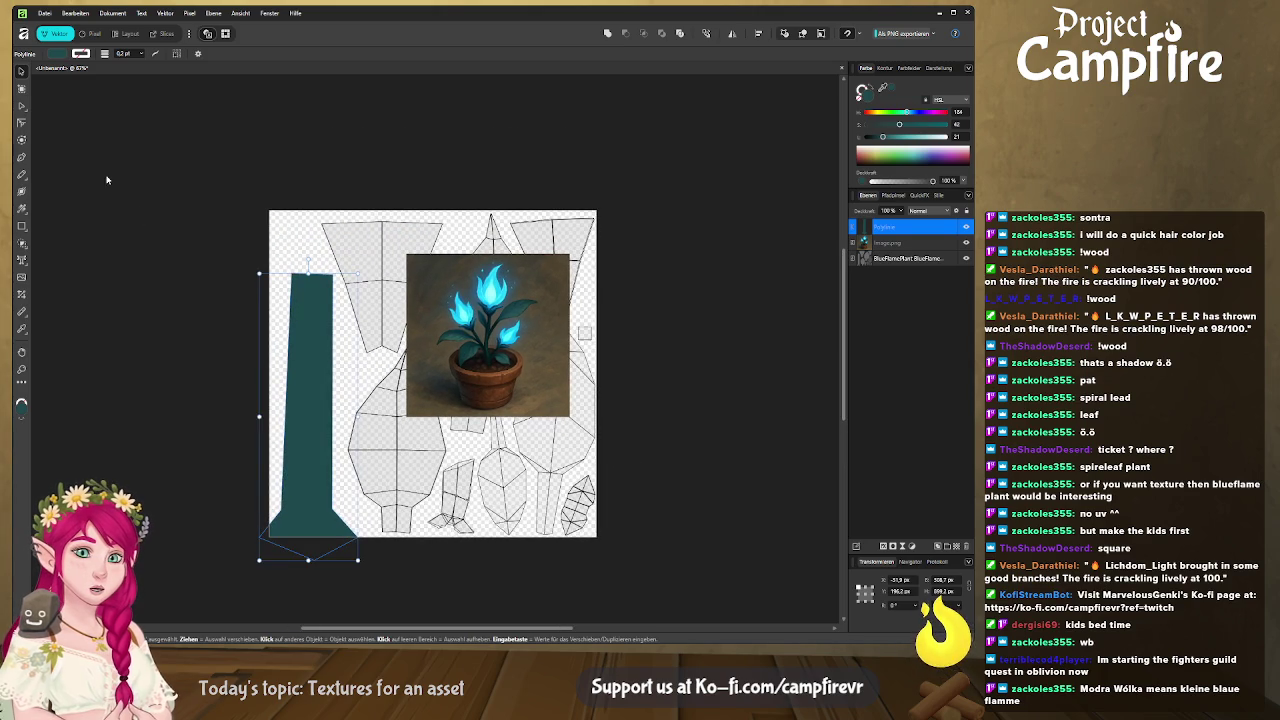
left_click(21, 157)
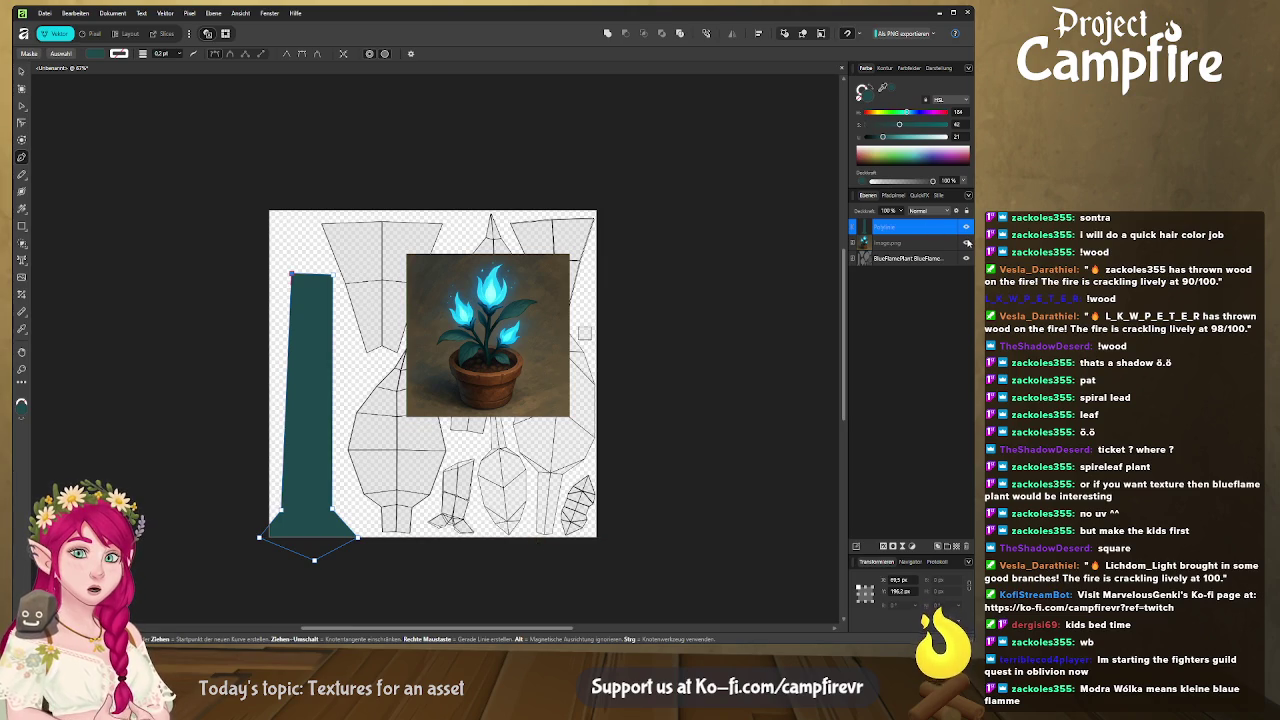
left_click(966, 243)
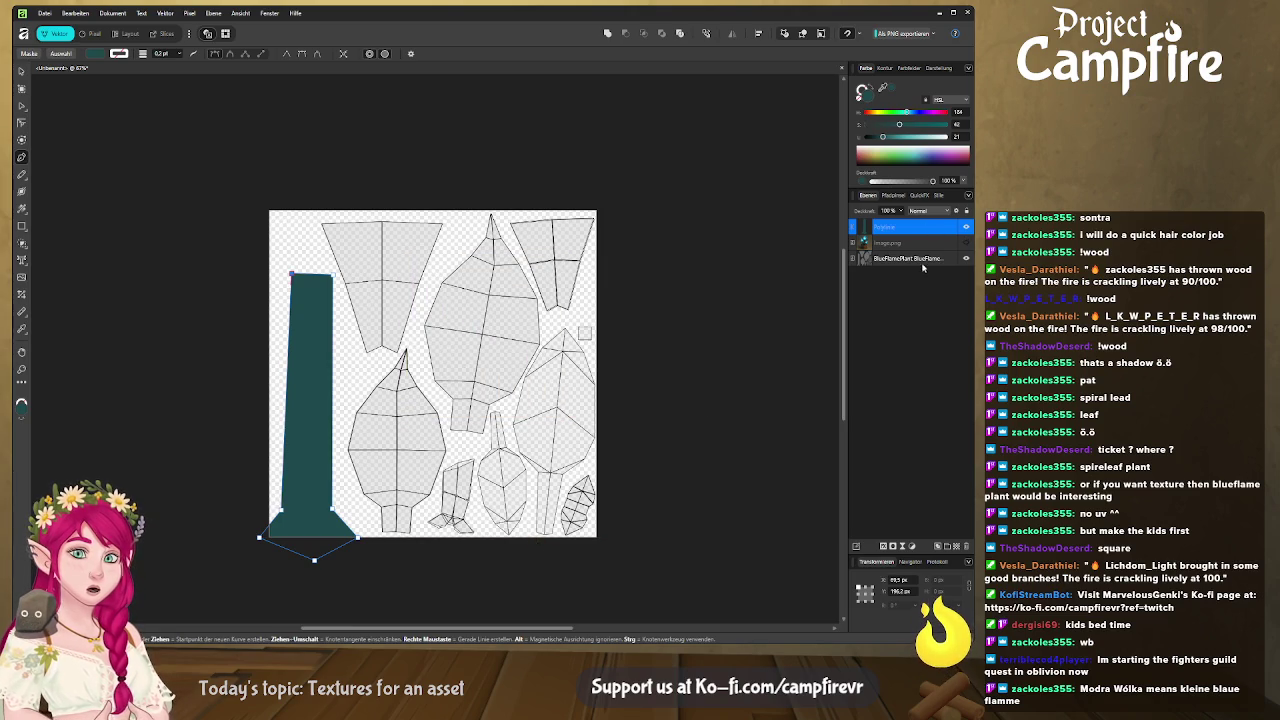
Trace the small bottom-centre island as a closed teal shape.
left_click(486, 538)
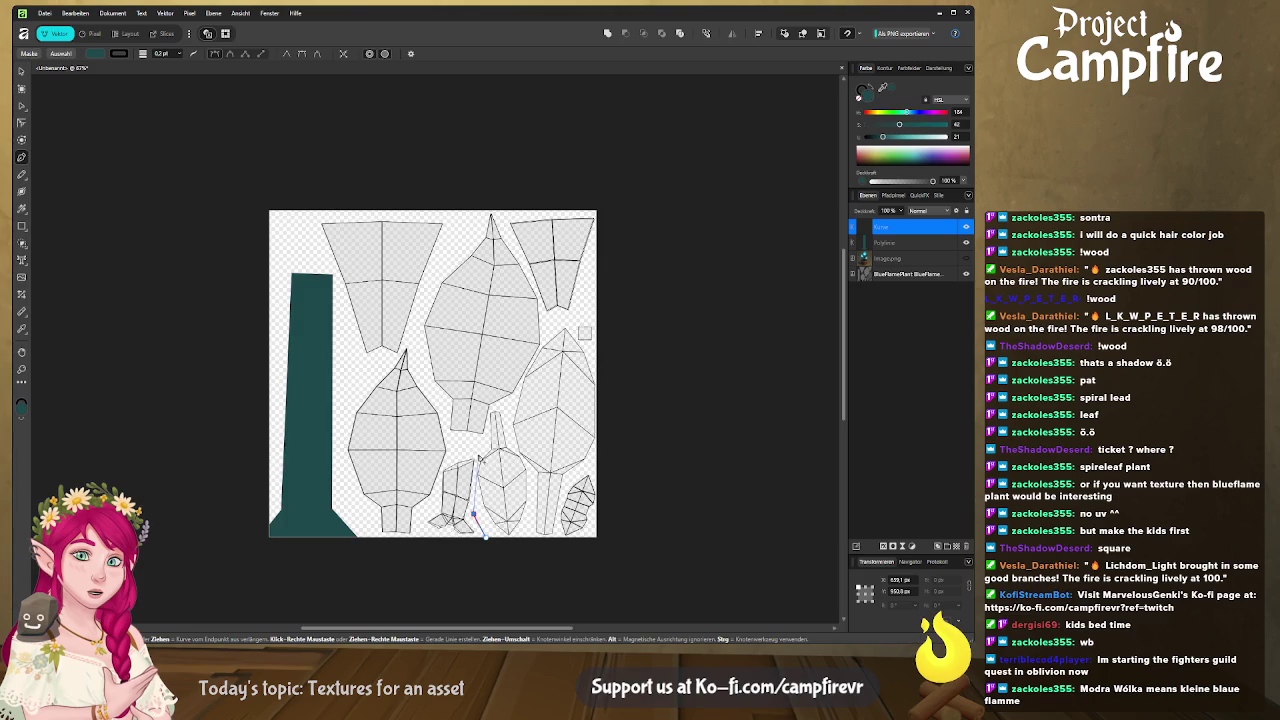
left_click(442, 468)
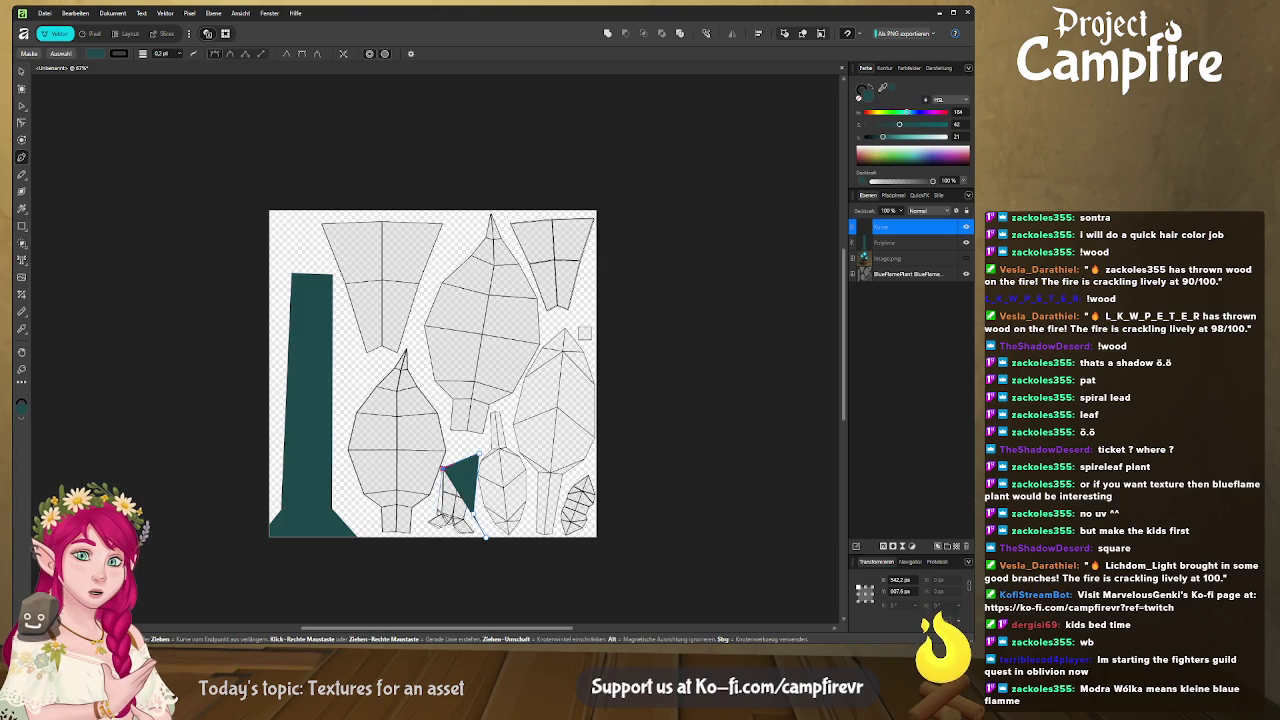
left_click(438, 507)
left_click(424, 522)
left_click(459, 560)
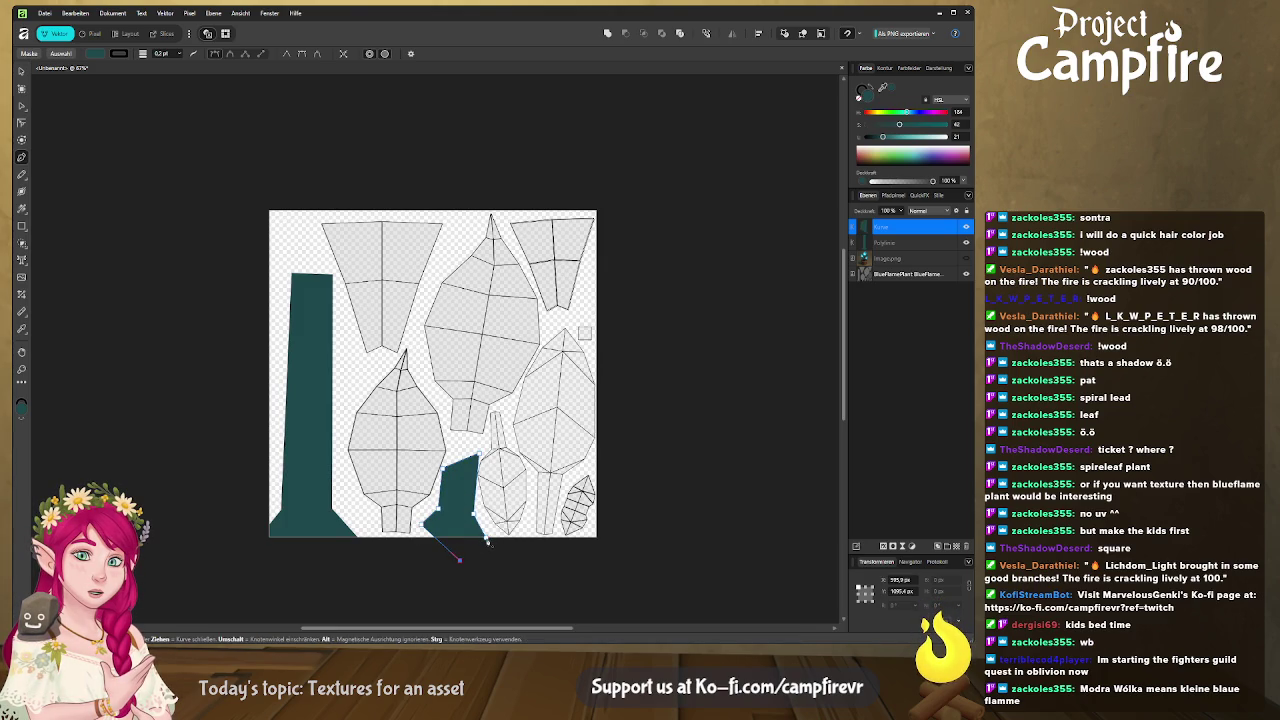
left_click(487, 539)
key("ctrl+d")
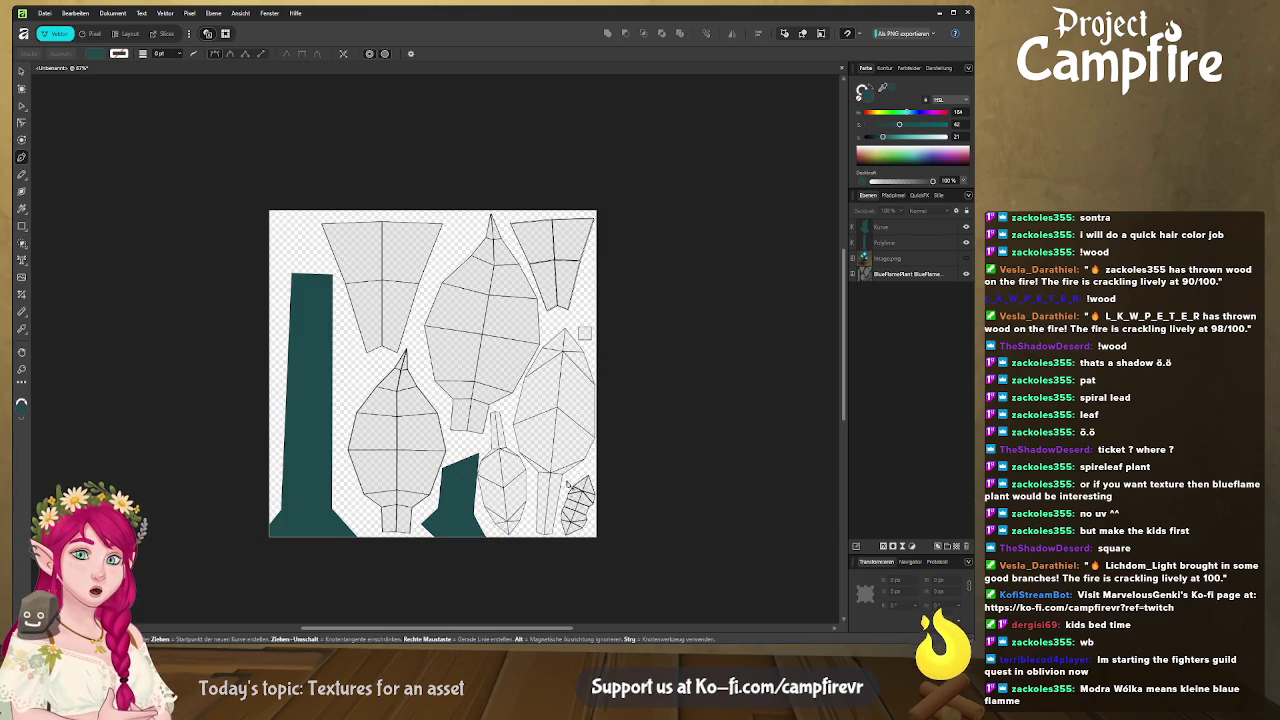
Trace the bottom-right island as another teal shape.
left_click(586, 467)
left_click(564, 540)
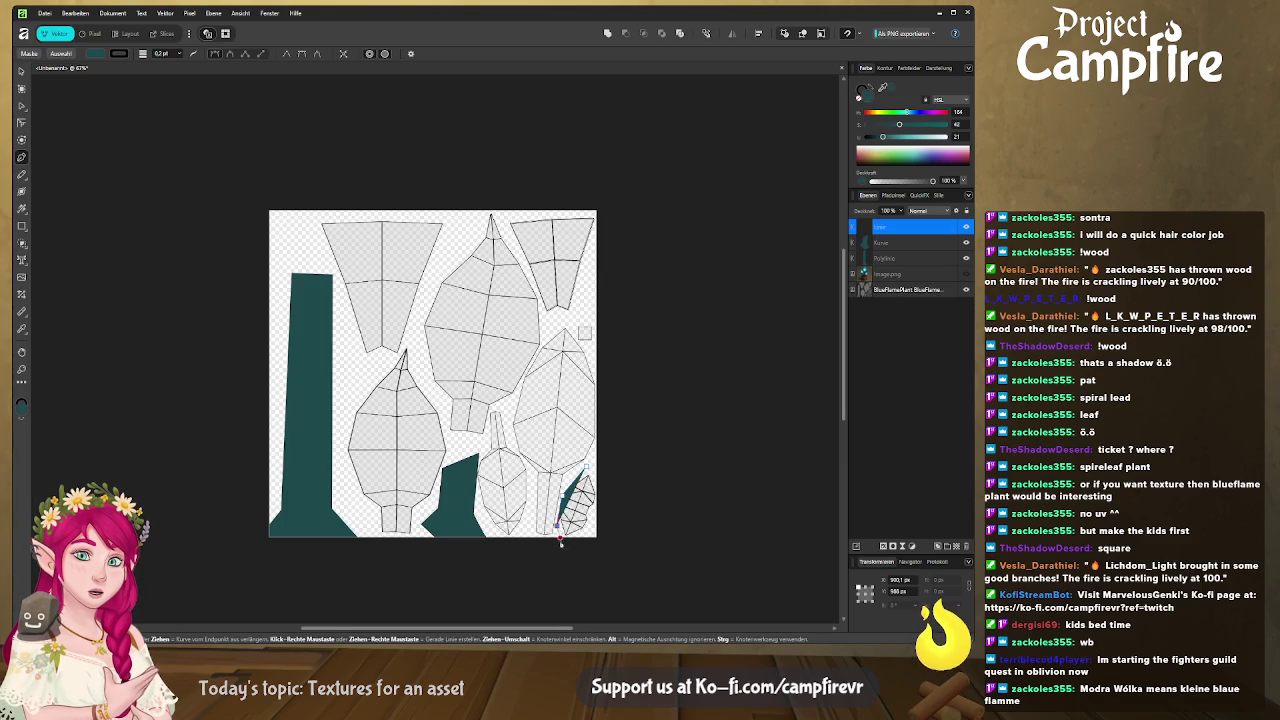
left_click(596, 532)
left_click(602, 485)
left_click(587, 468)
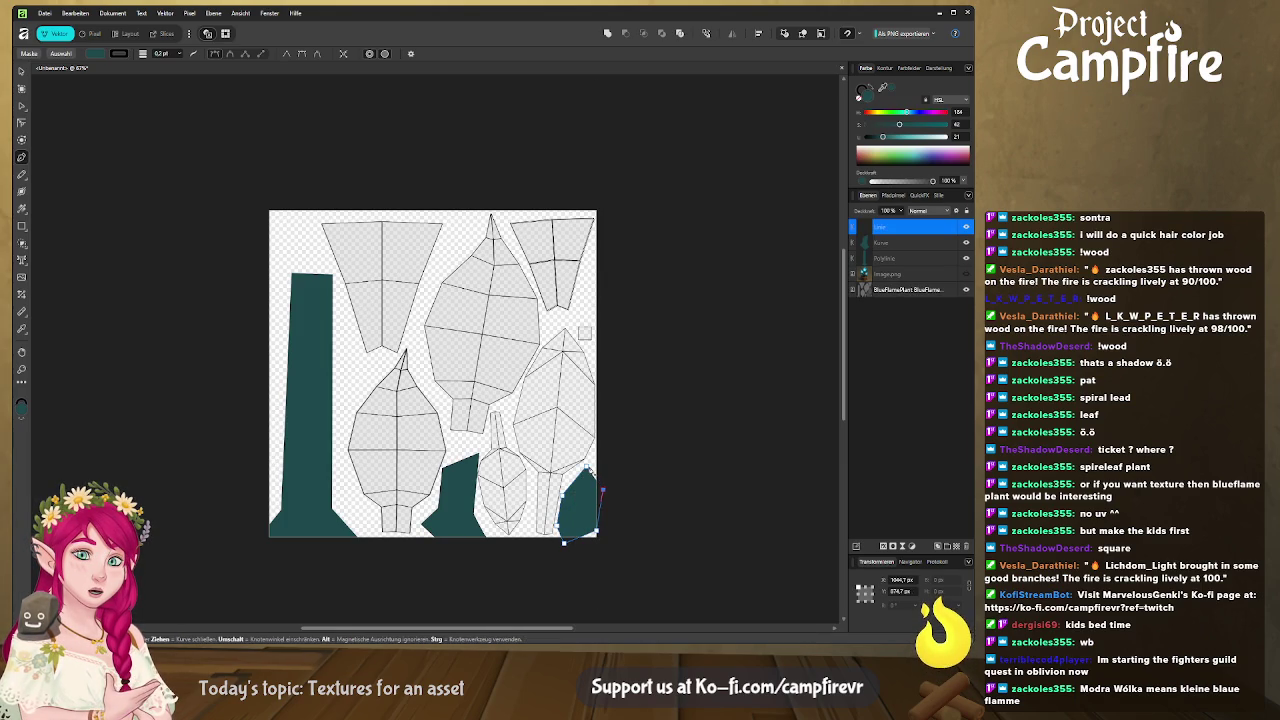
key("Escape")
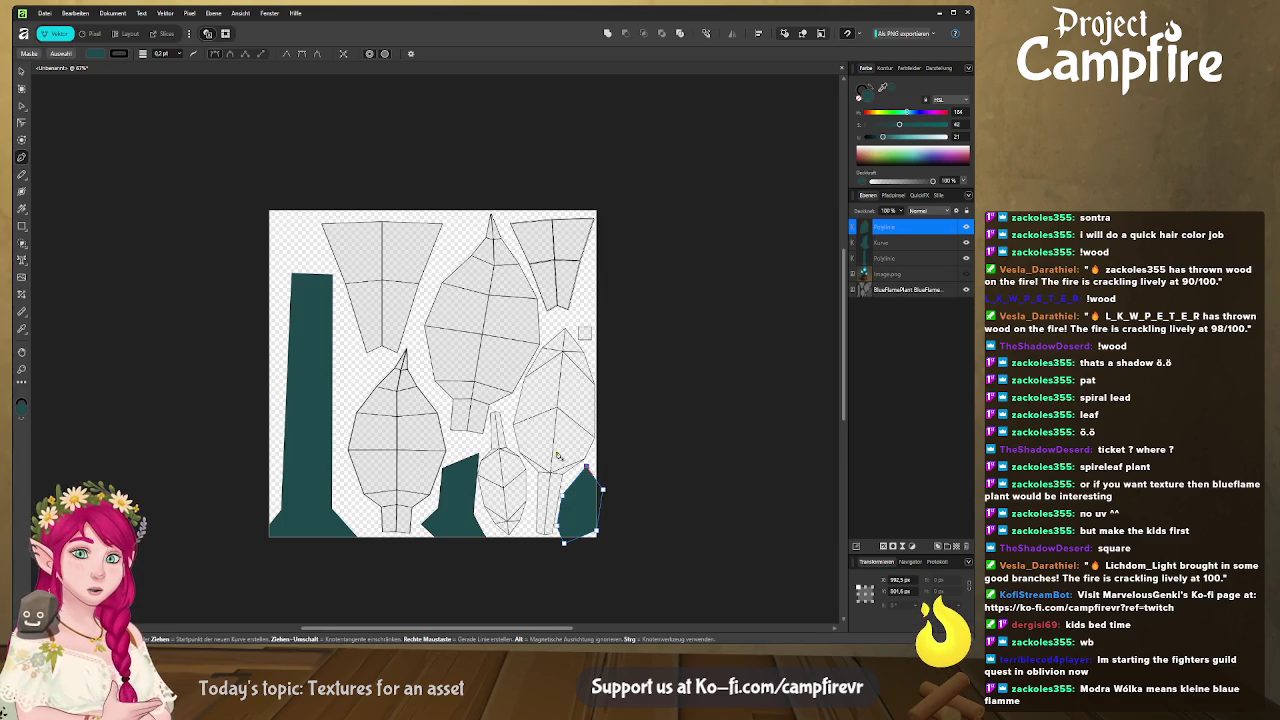
key("ctrl+d")
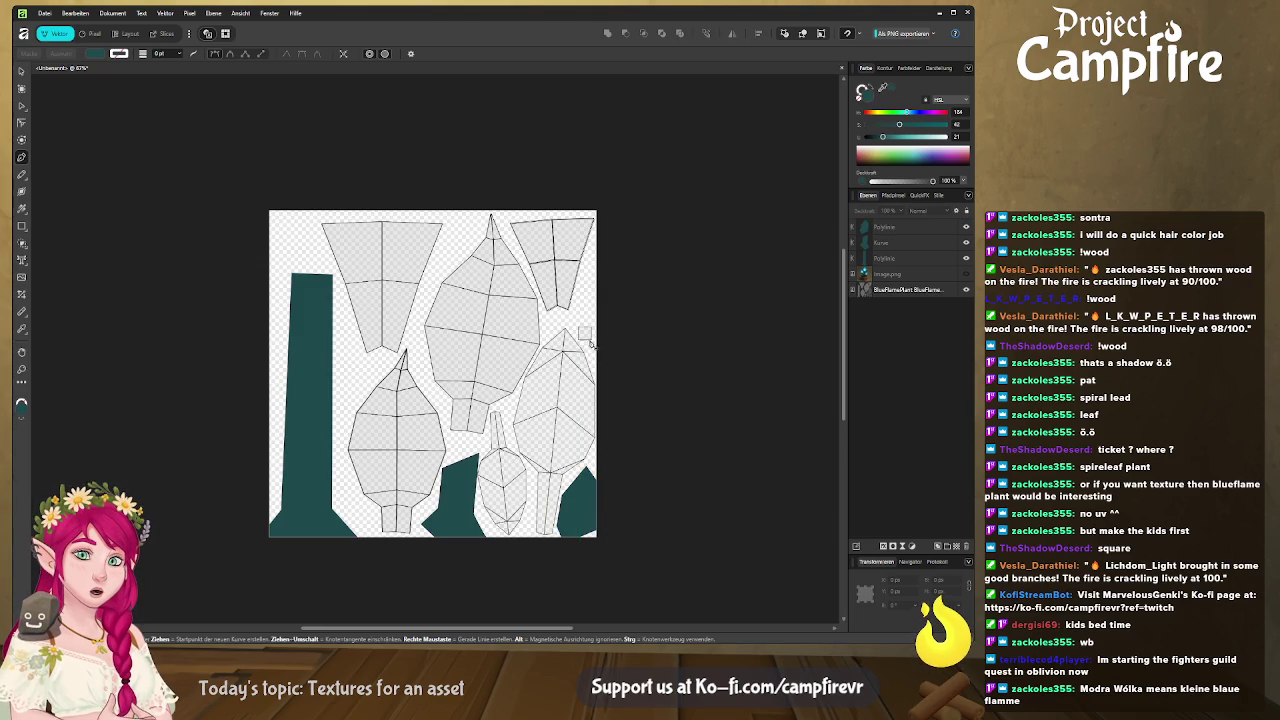
scroll(582, 347, "up", 3, "ctrl")
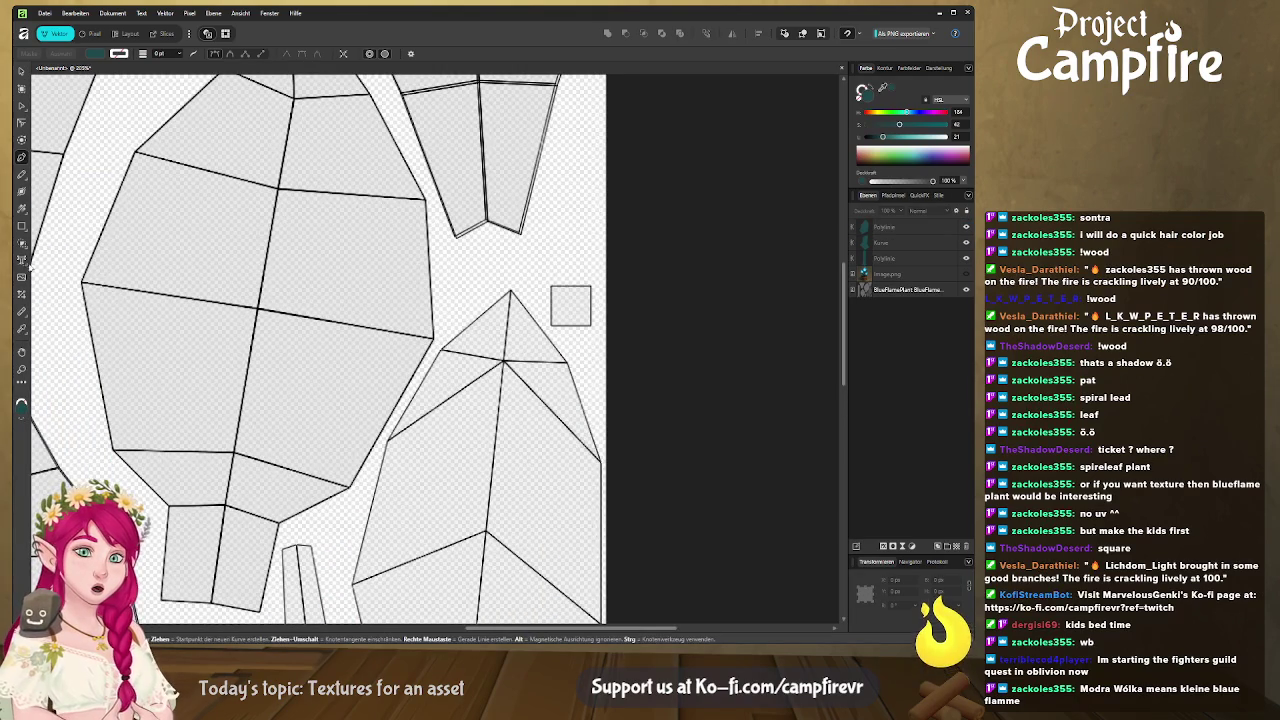
Draw a teal rectangle beside the small square.
left_click(21, 226)
left_click_drag(546, 279, 622, 330)
middle_click_drag(481, 307, 583, 324)
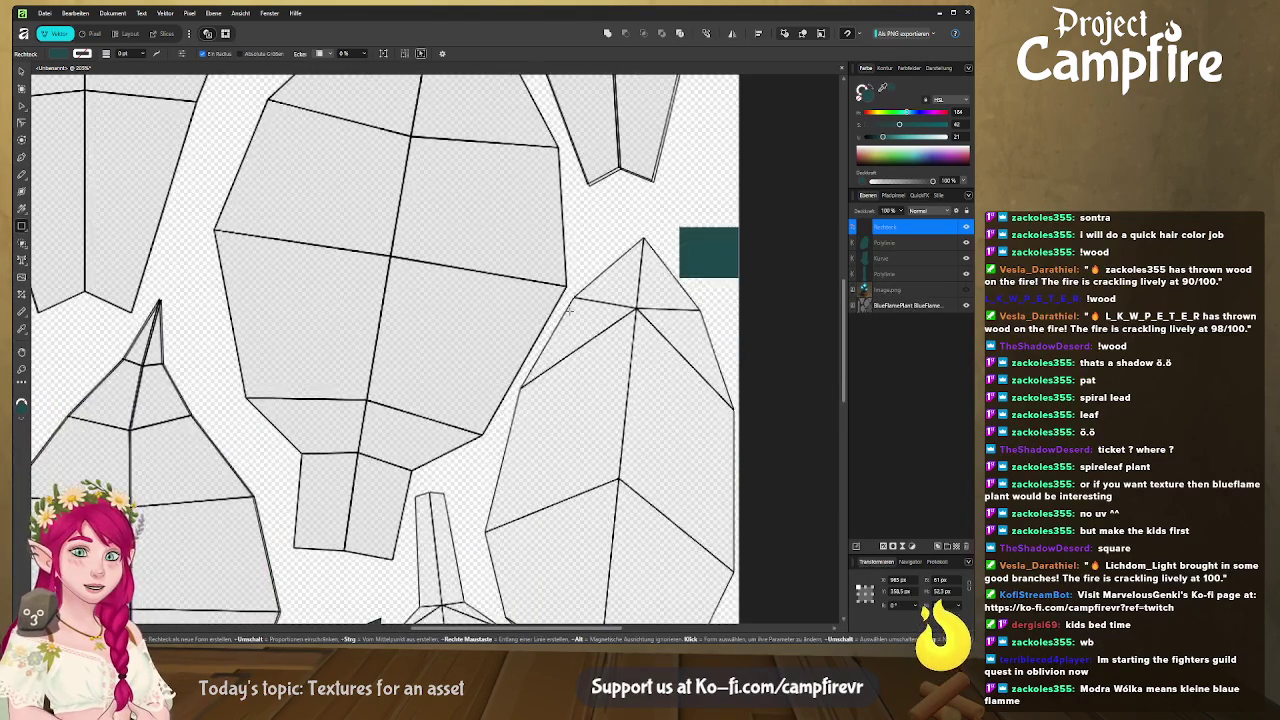
scroll(583, 322, "down", 5, "ctrl")
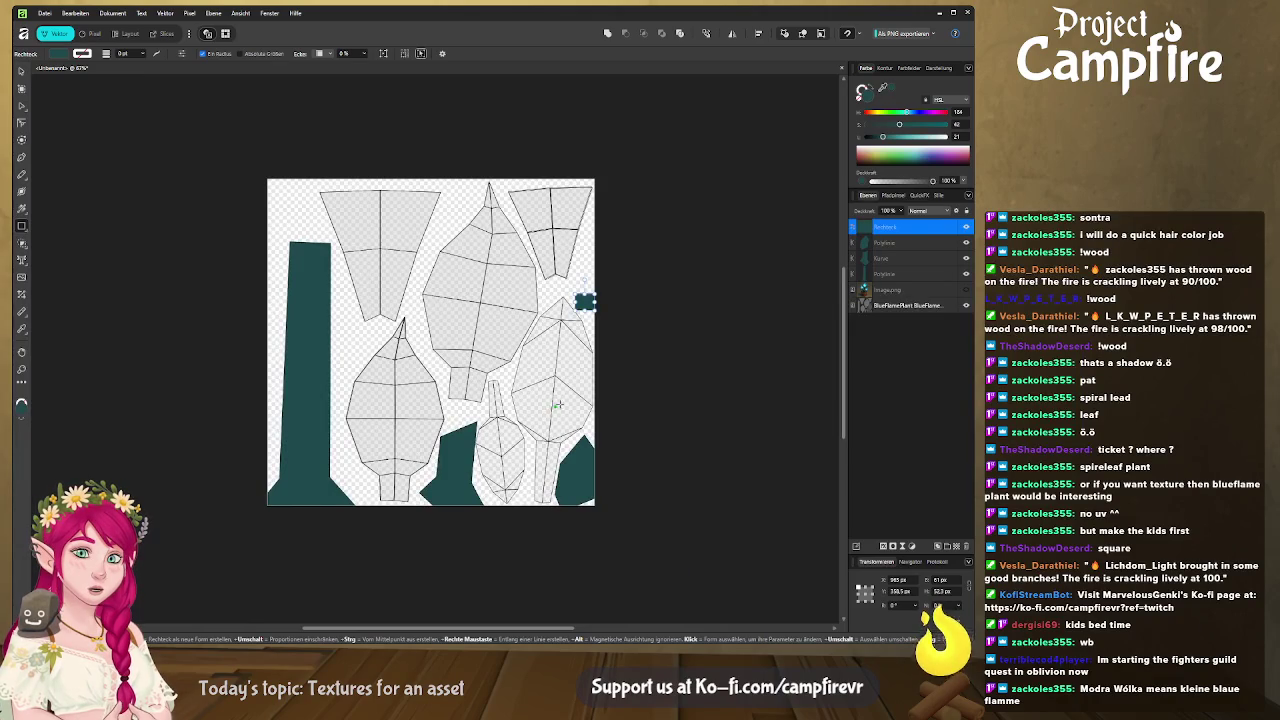
middle_click_drag(577, 372, 495, 355)
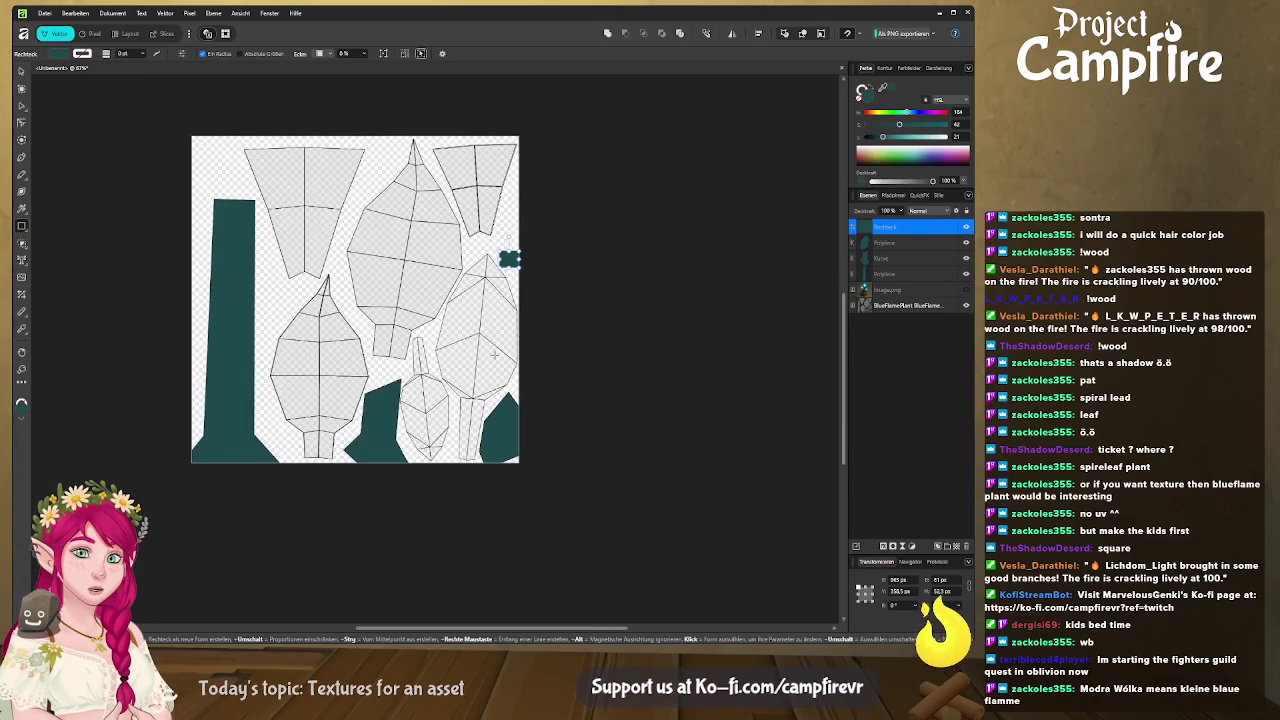
Outline the bottle-shaped island's bottom and right side up to its shoulder.
left_click(22, 158)
scroll(437, 494, "up", 2, "ctrl")
scroll(437, 494, "up", 1, "ctrl")
scroll(437, 494, "up", 2, "ctrl")
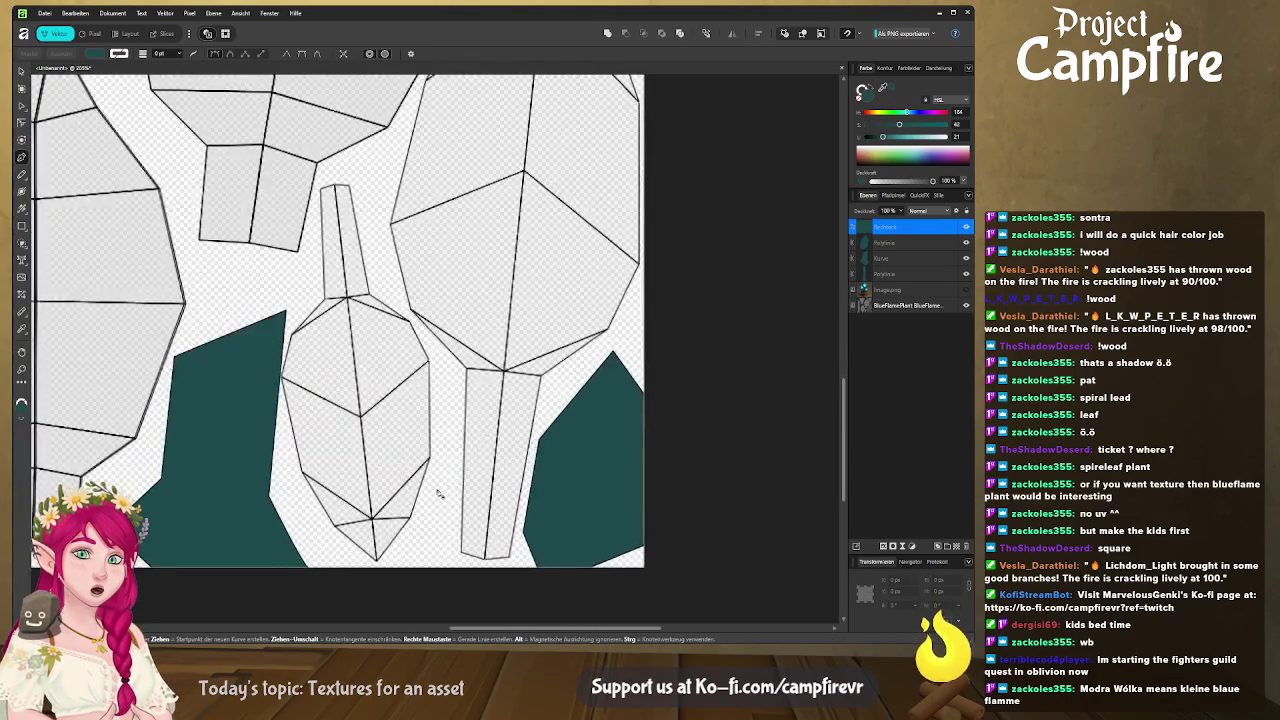
middle_click_drag(437, 494, 511, 477)
left_click(459, 549)
left_click(507, 480)
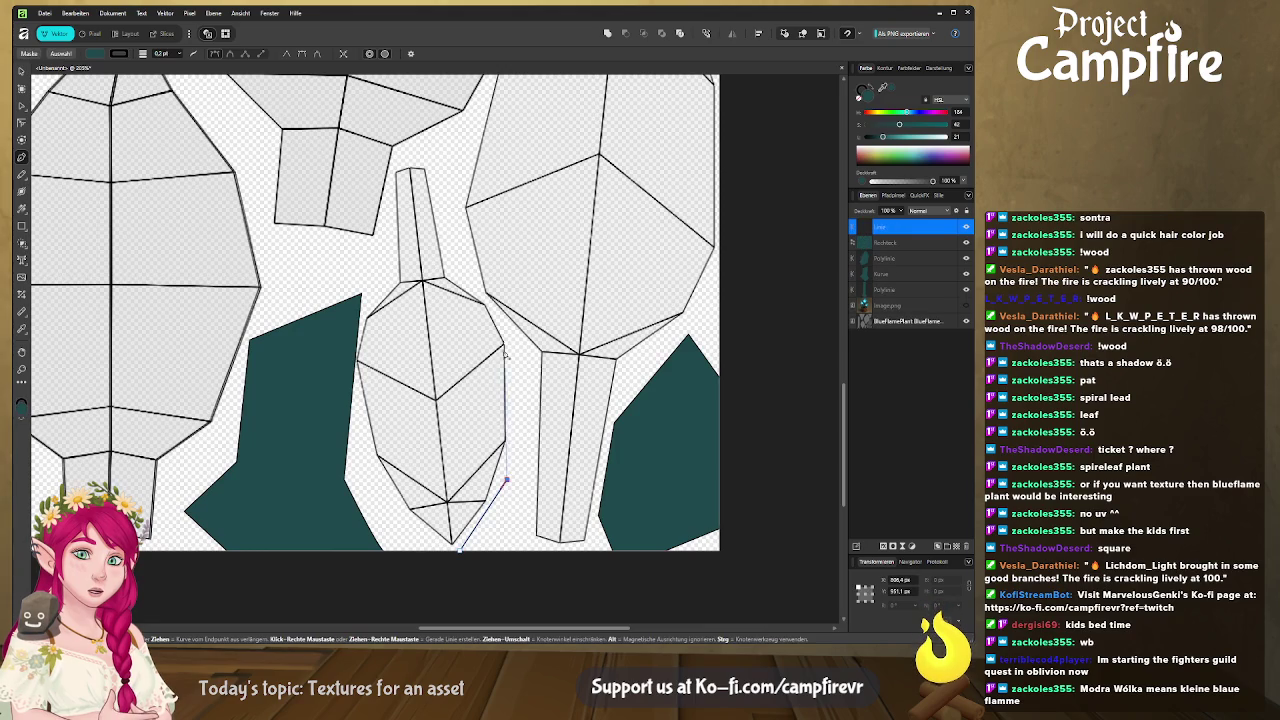
left_click(510, 334)
left_click(486, 298)
left_click(451, 273)
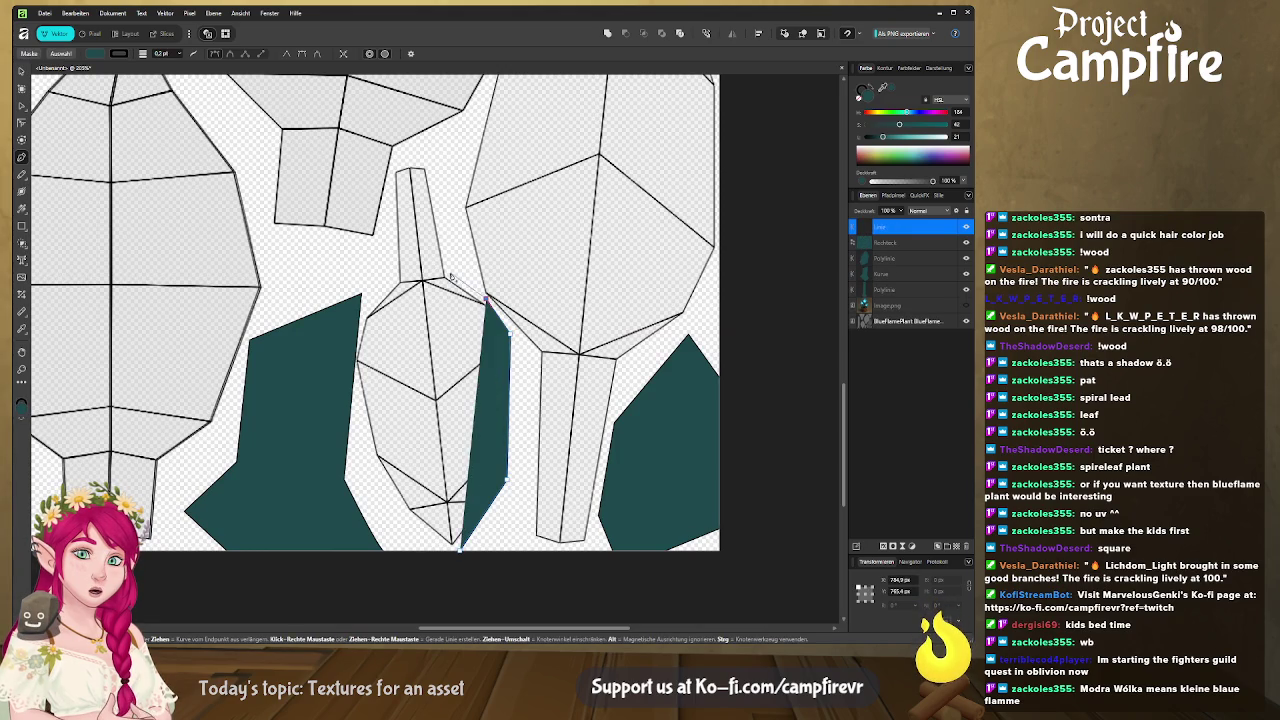
Continue the bottle outline around the neck and down the left side, closing it.
left_click(428, 167)
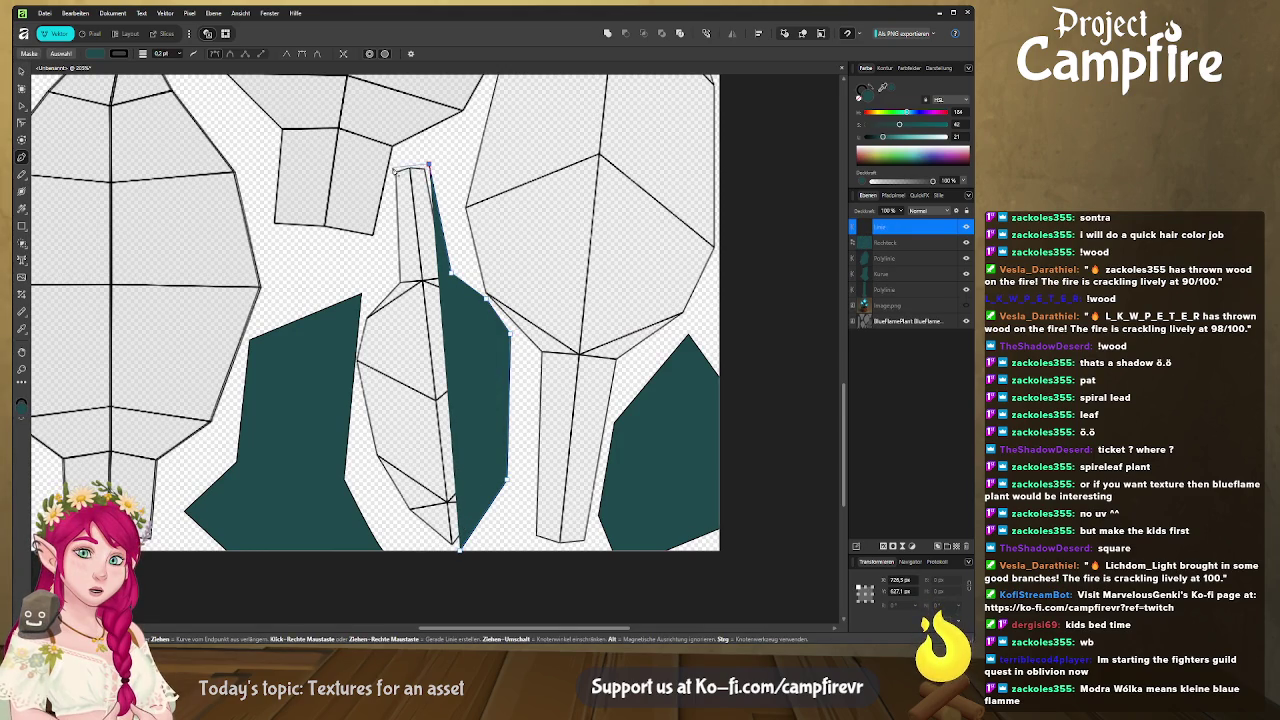
left_click(395, 167)
left_click(395, 283)
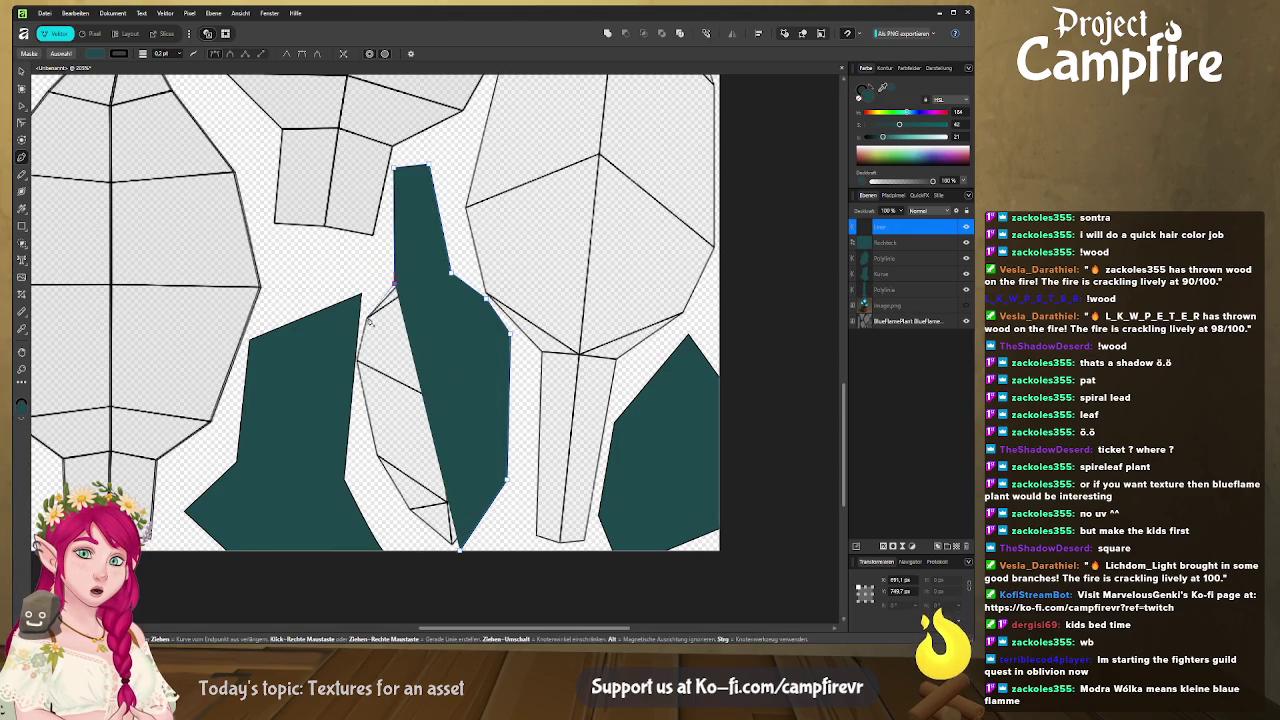
left_click(365, 316)
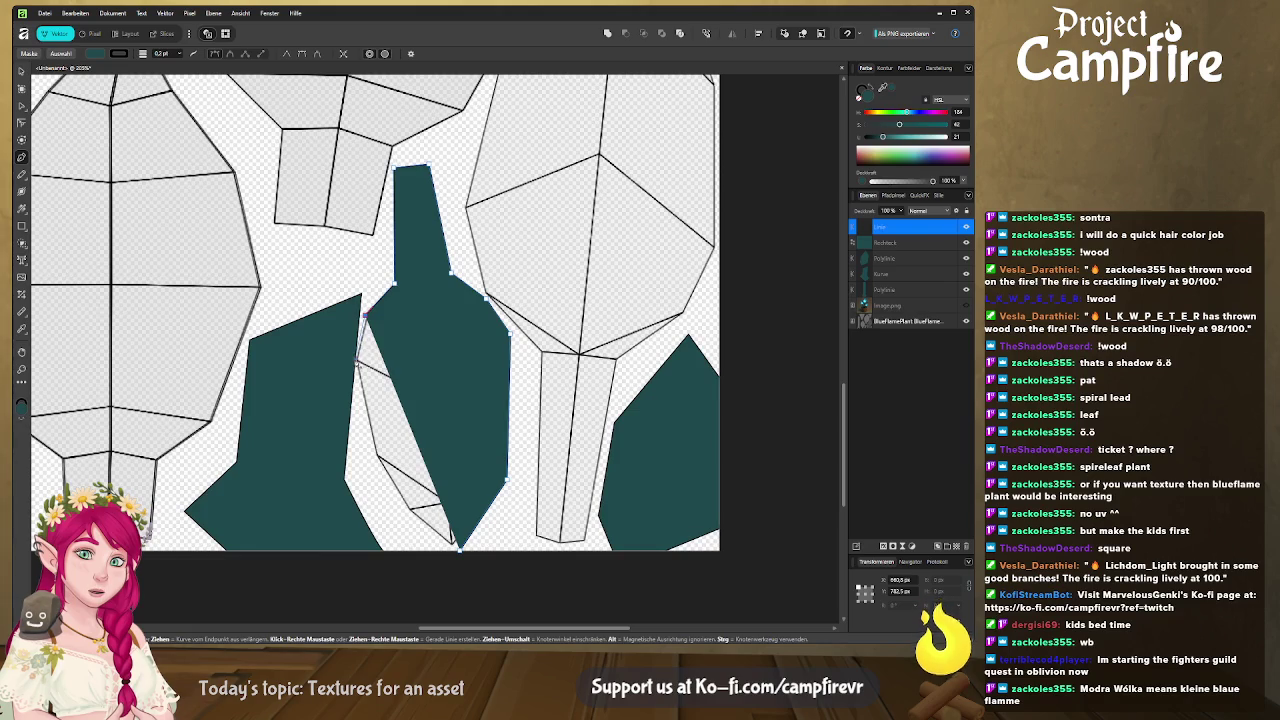
left_click(355, 358)
left_click(373, 463)
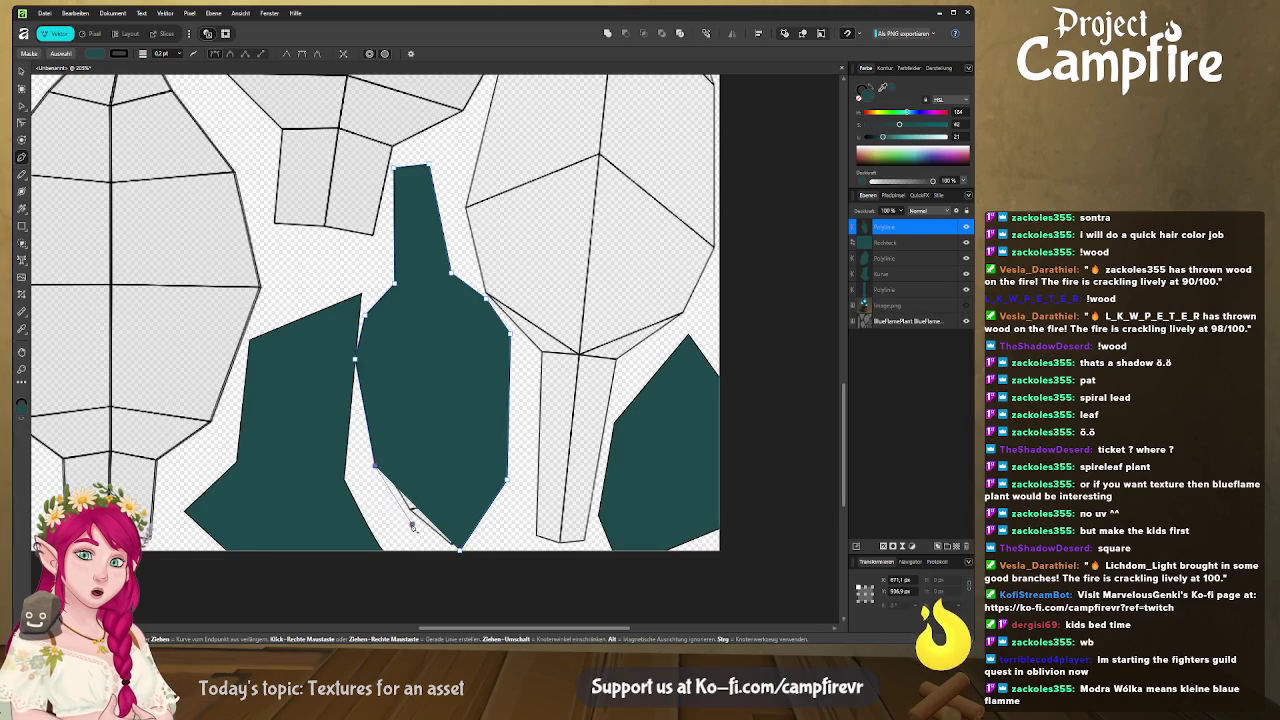
left_click(411, 524)
left_click(458, 550)
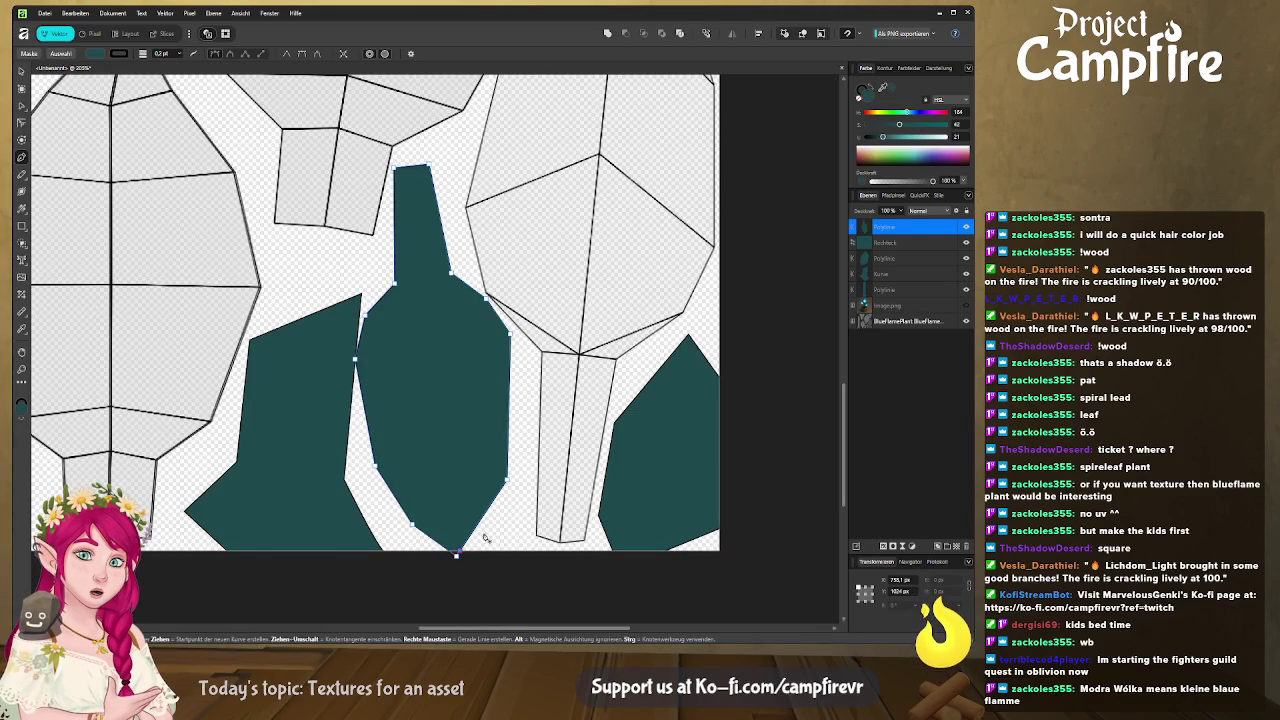
key("Escape")
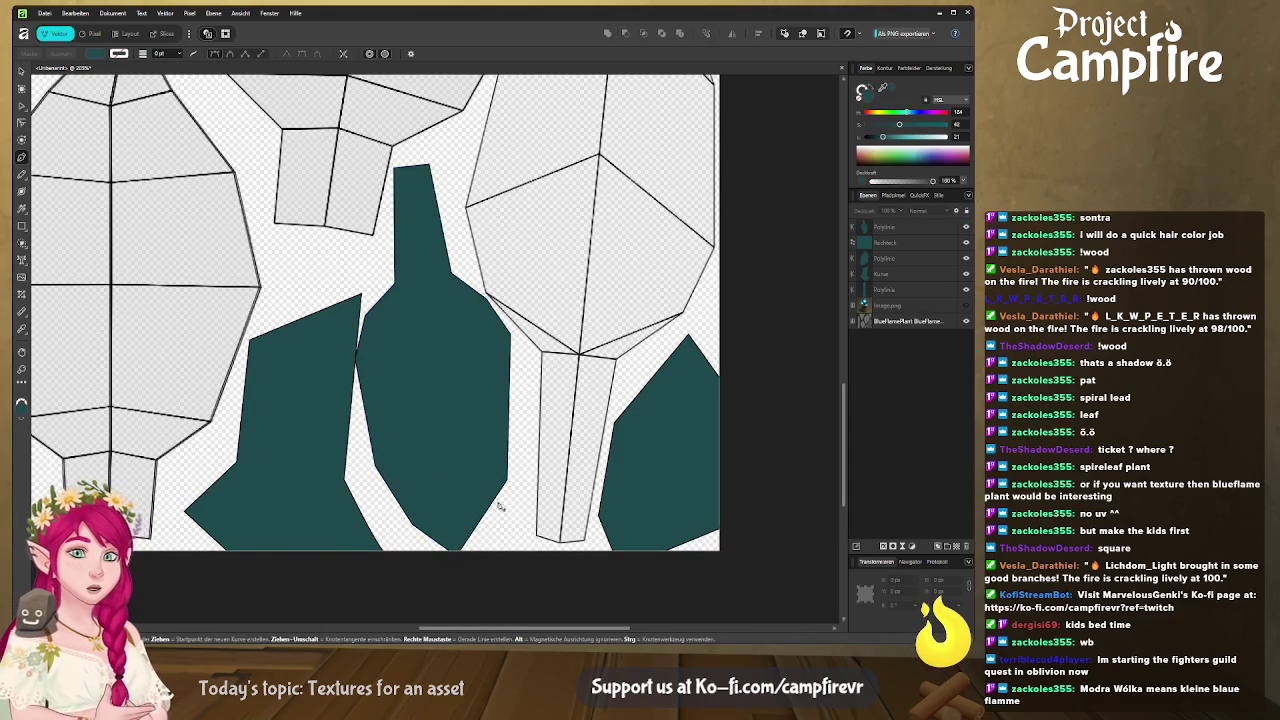
Outline the narrow stem strip and the large leaf's right edge.
middle_click_drag(486, 523, 450, 493)
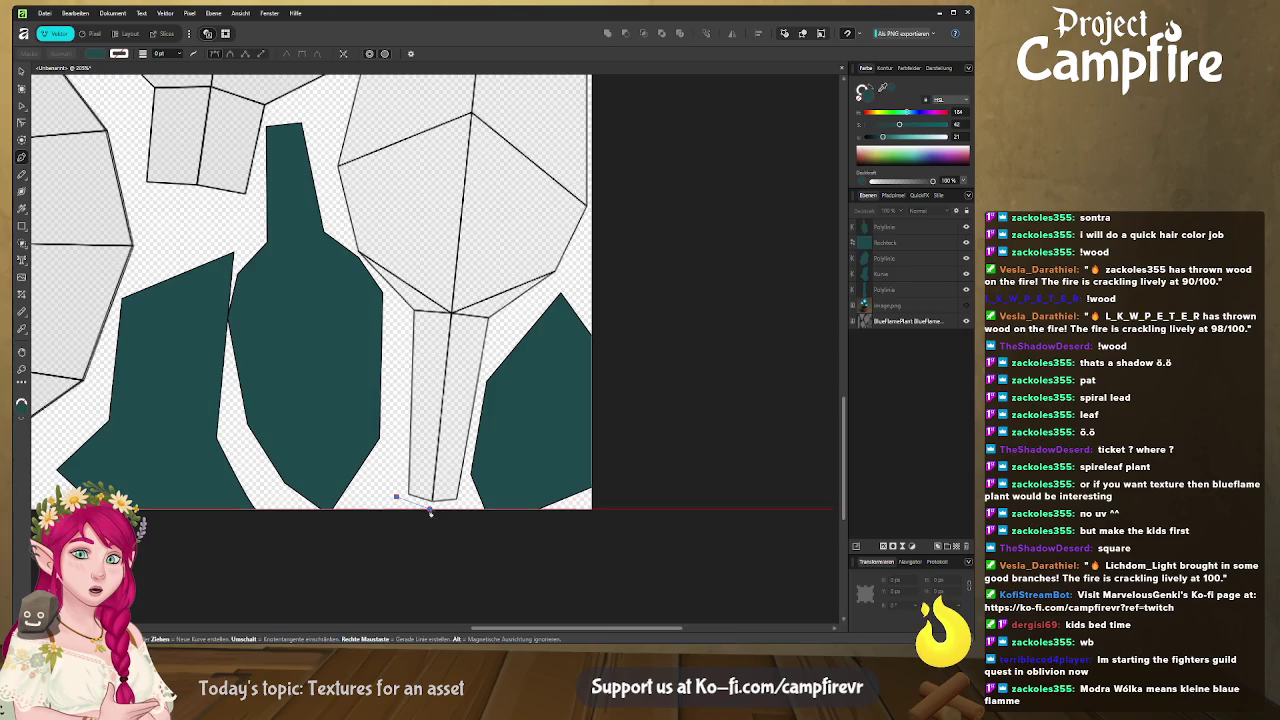
left_click_drag(430, 504, 463, 509)
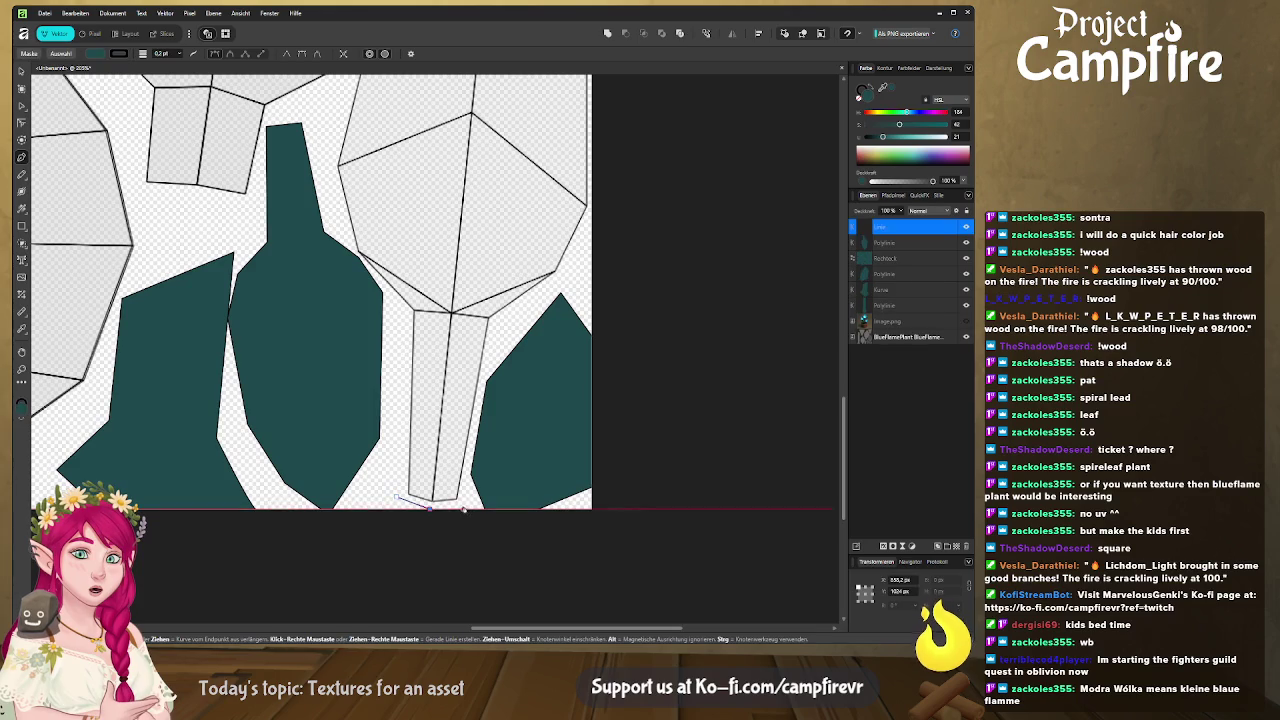
left_click(492, 318)
left_click(559, 278)
middle_click_drag(560, 278, 403, 461)
left_click(440, 383)
left_click(433, 222)
middle_click_drag(433, 222, 540, 409)
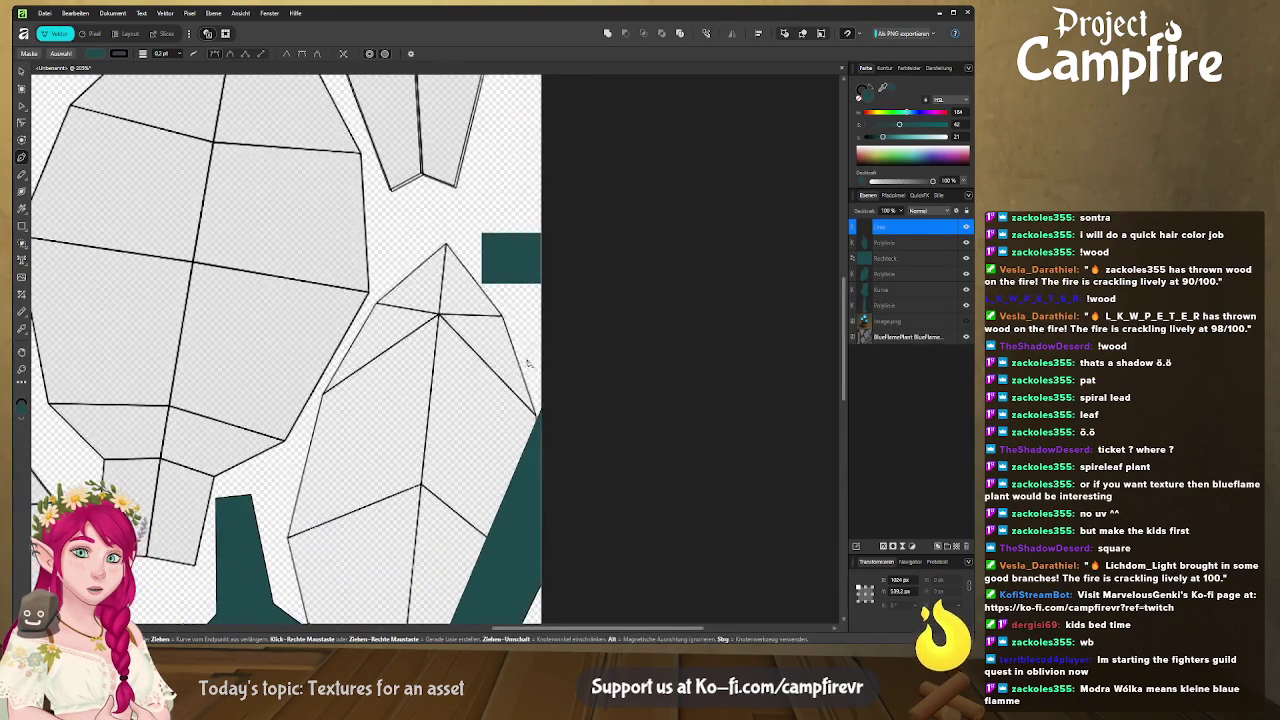
Trace the leaf's tip and left edge, close the shape, and snap a left-edge node to the island.
left_click(504, 312)
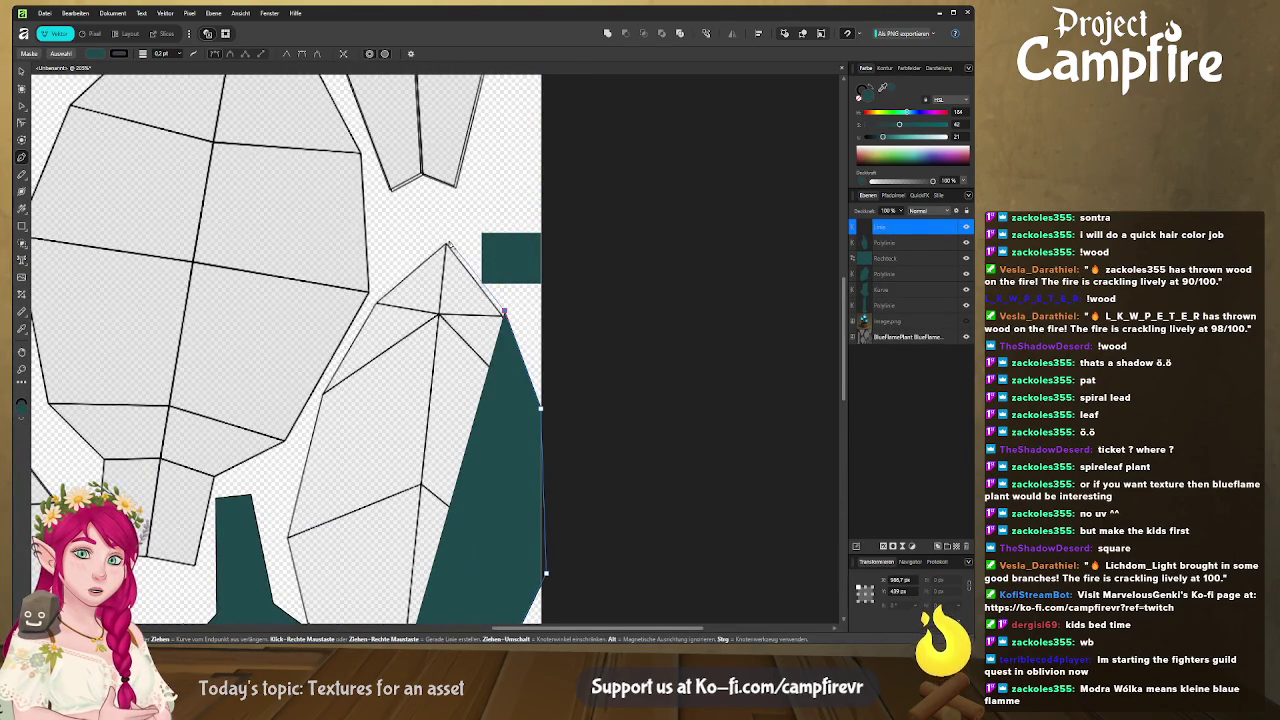
left_click(447, 243)
left_click(374, 297)
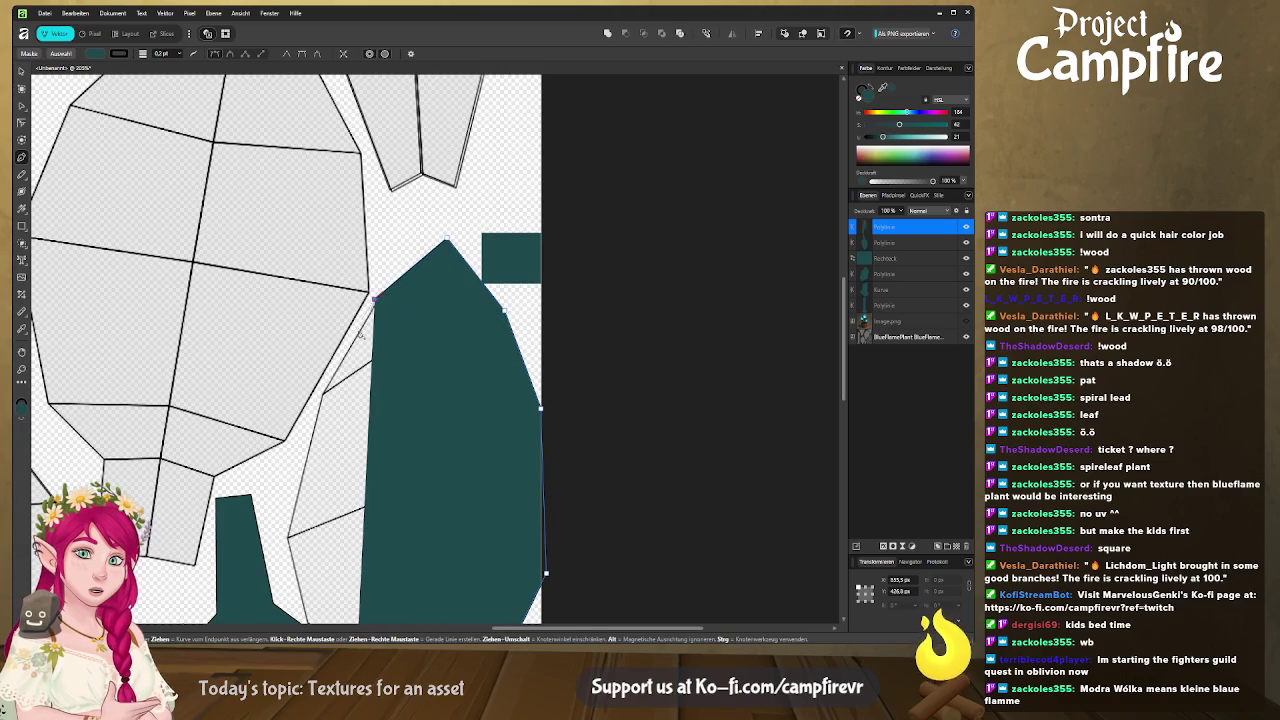
left_click(290, 534)
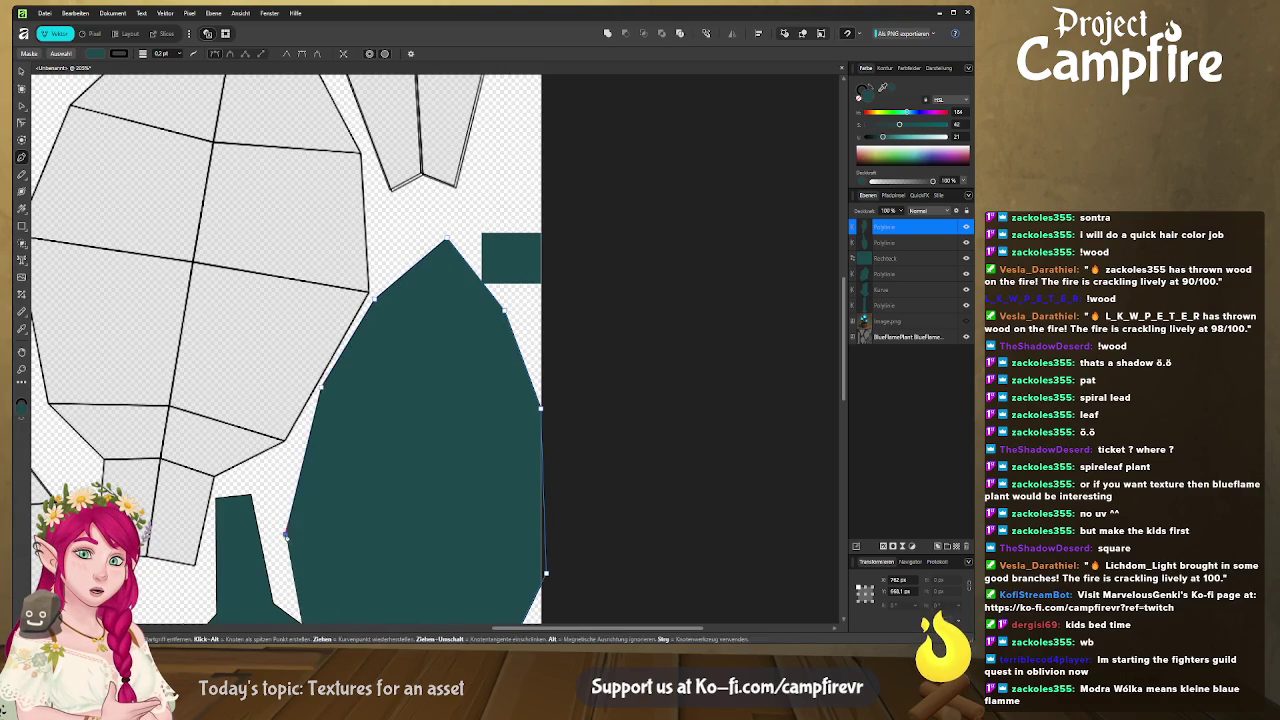
scroll(300, 480, "down", 4)
left_click(332, 446)
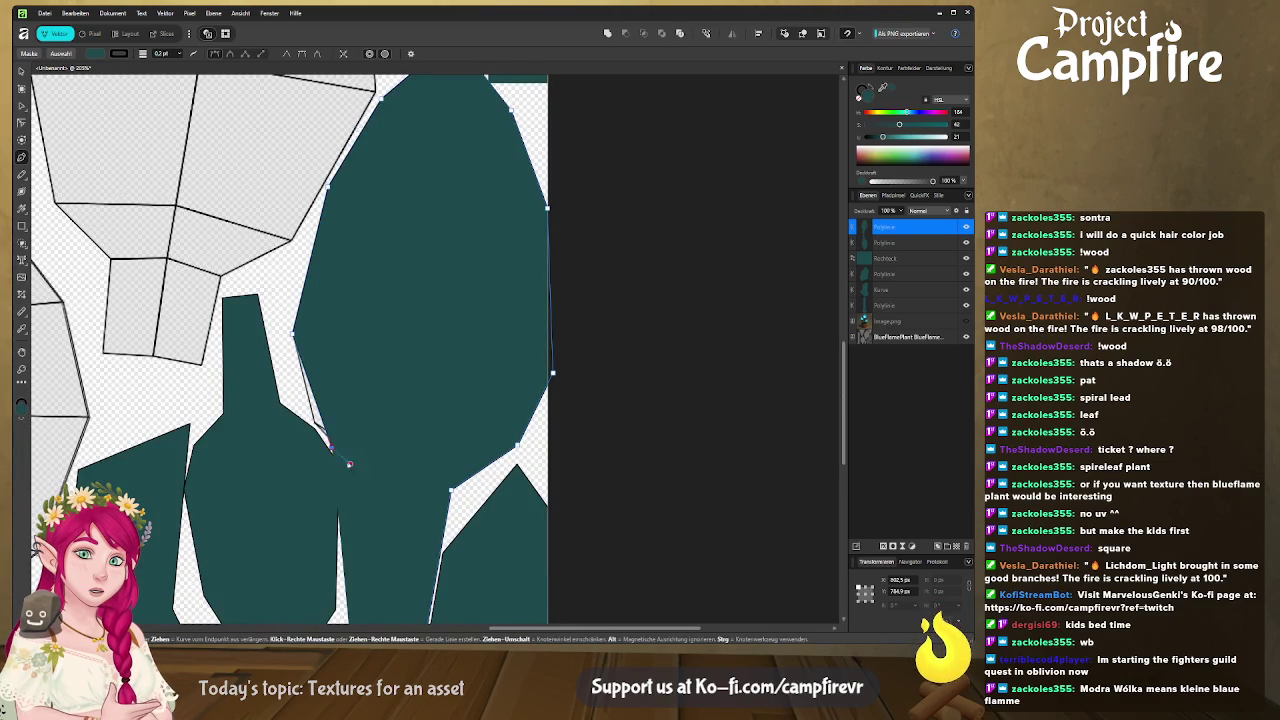
scroll(365, 528, "down", 3)
left_click(378, 325)
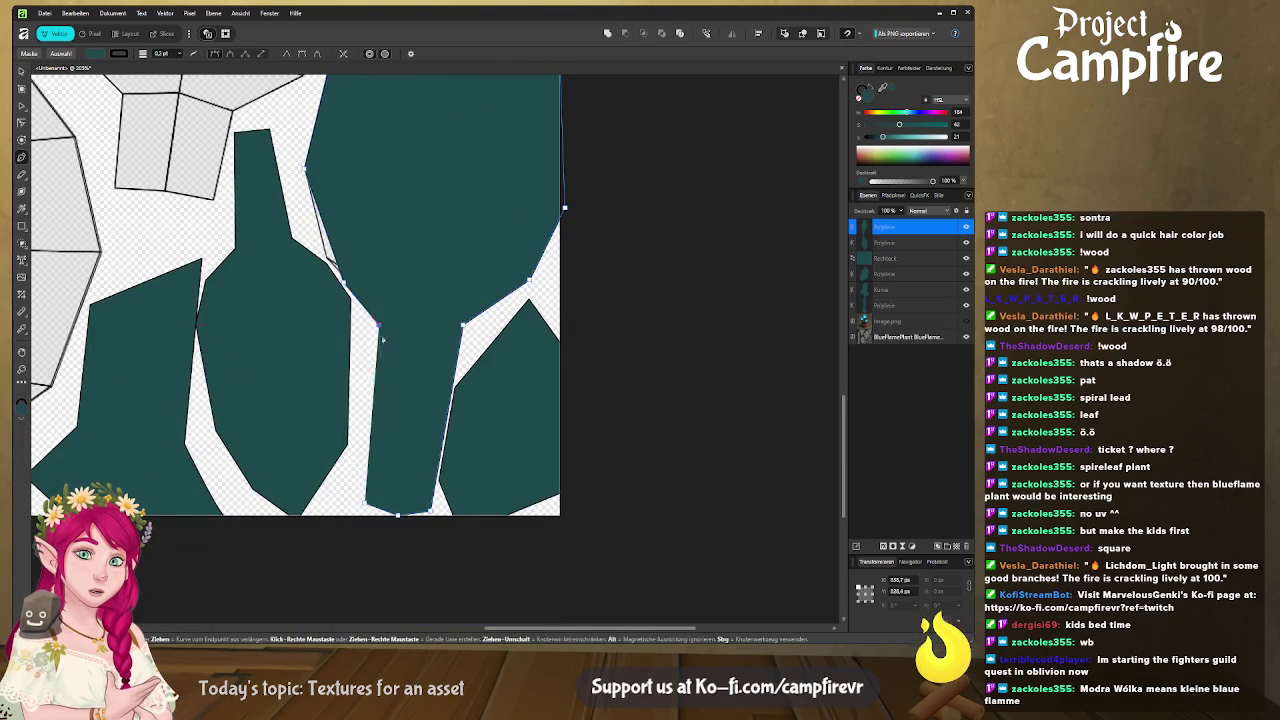
left_click(365, 505)
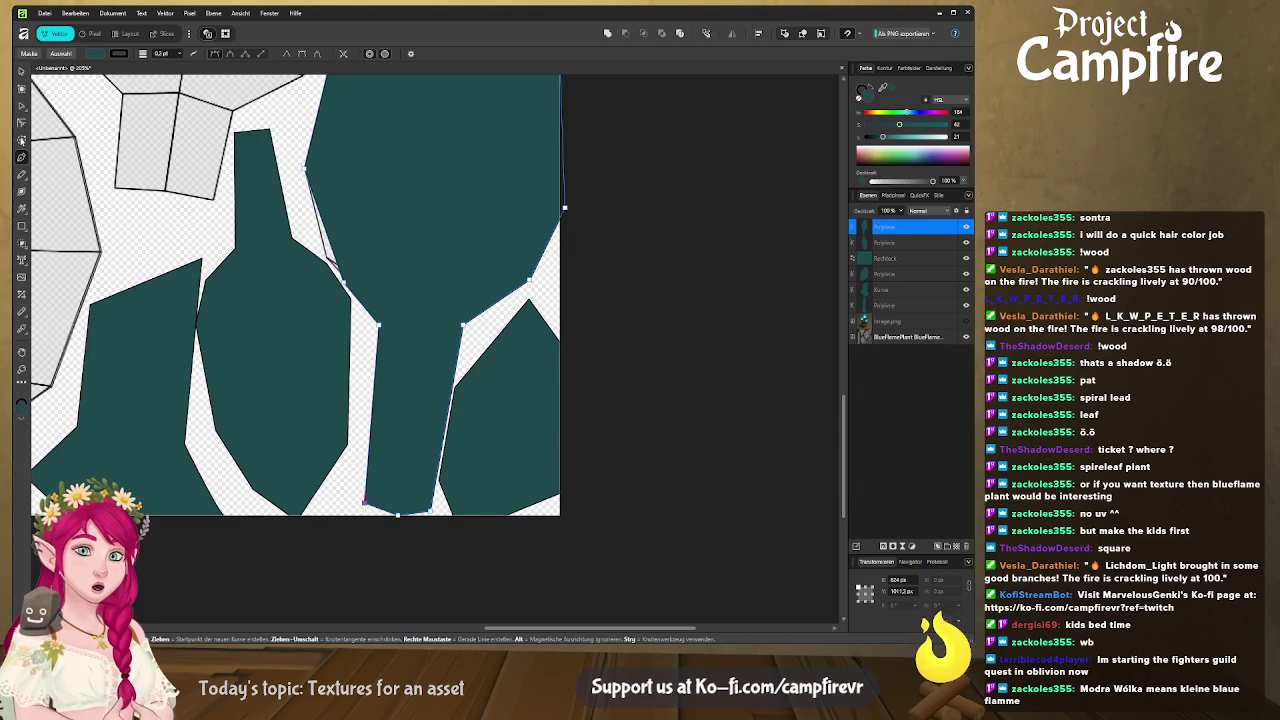
left_click(22, 104)
left_click_drag(330, 262, 318, 258)
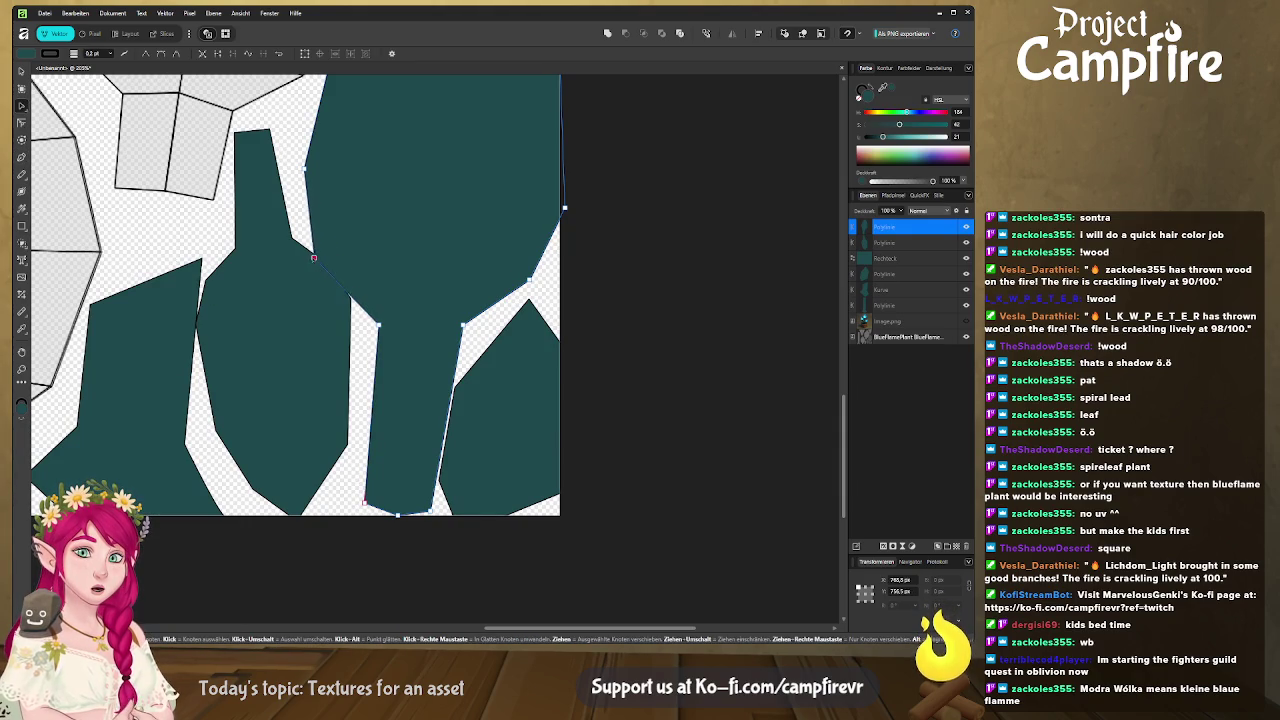
scroll(330, 480, "up", 2, "ctrl")
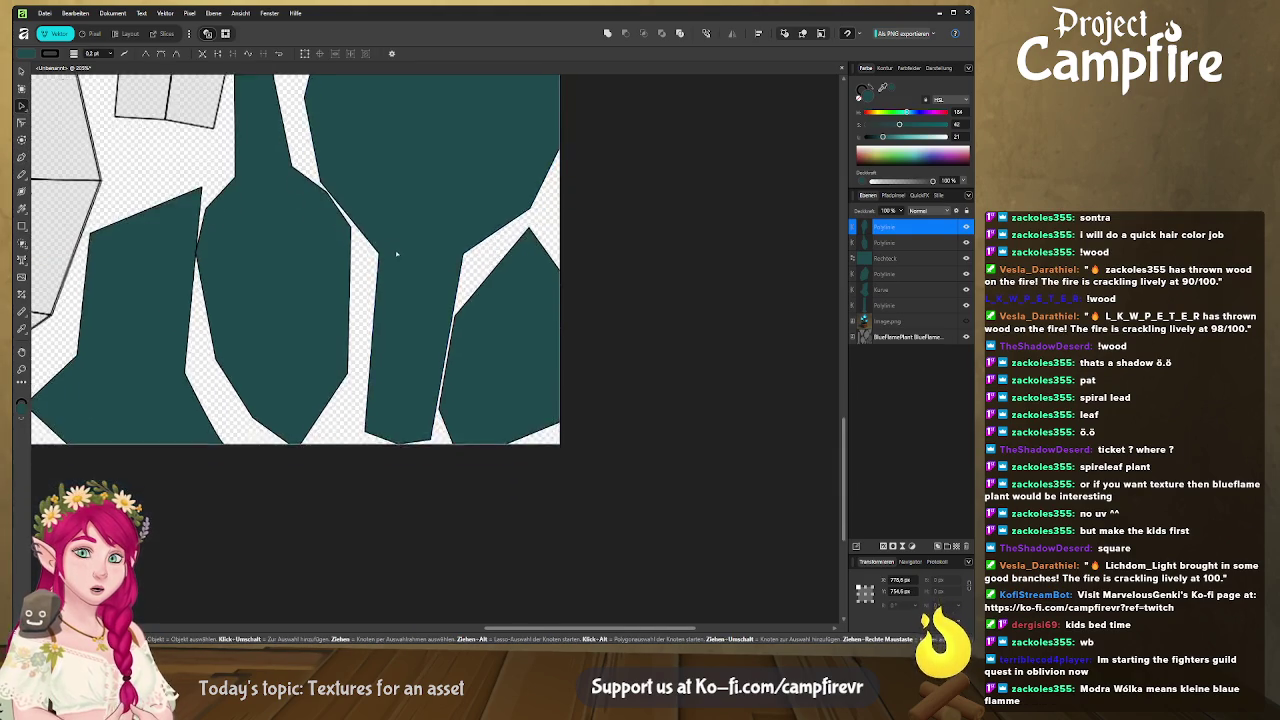
scroll(330, 507, "down", 2, "ctrl")
left_click(296, 326)
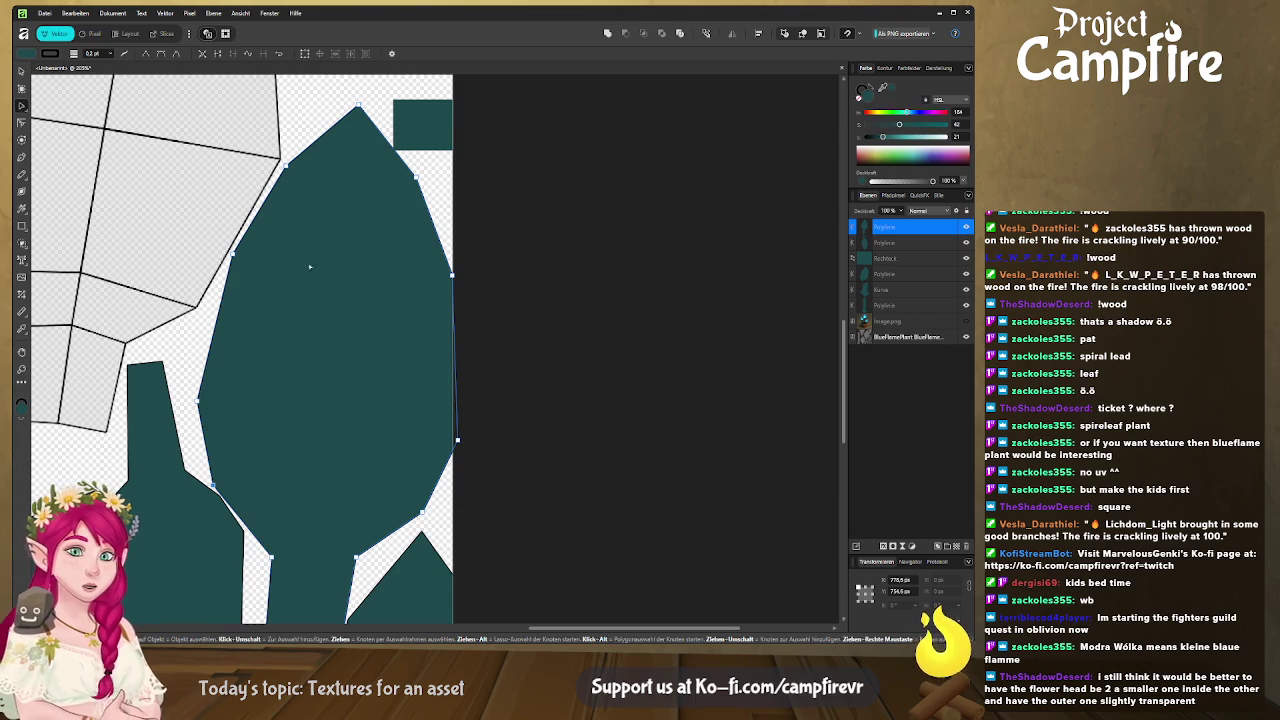
scroll(434, 366, "down", 4, "ctrl")
left_click(533, 385)
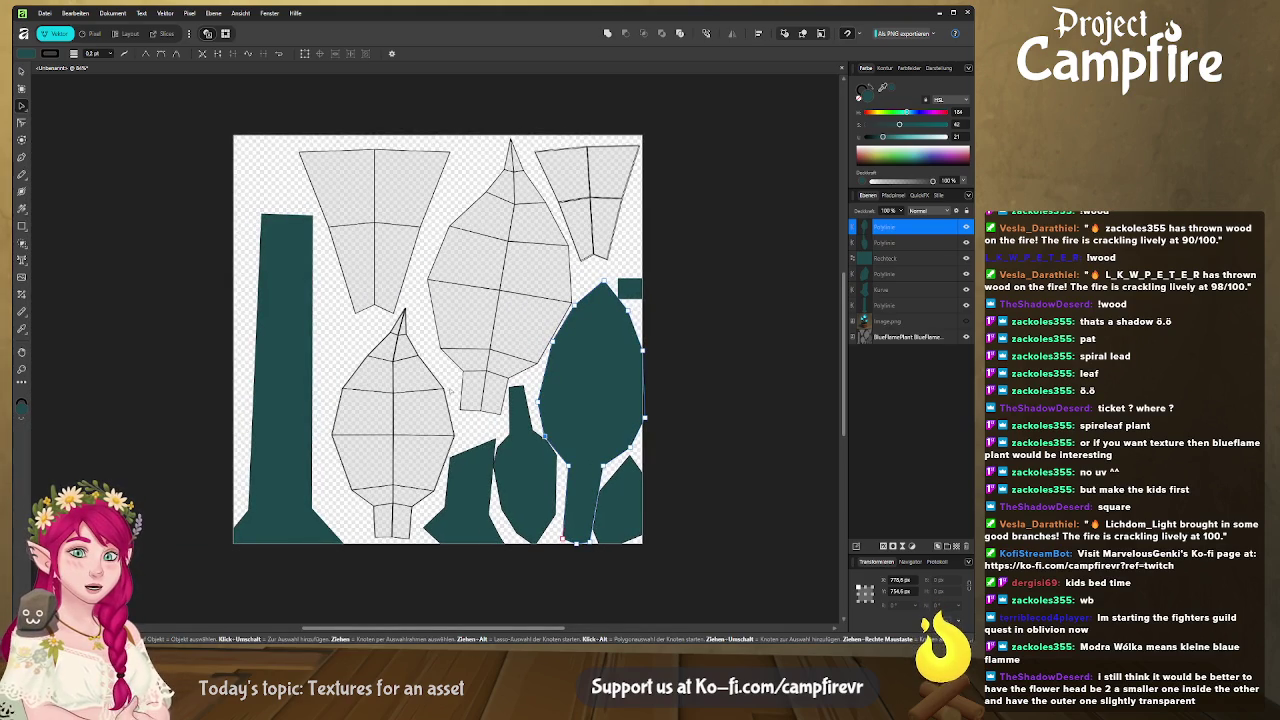
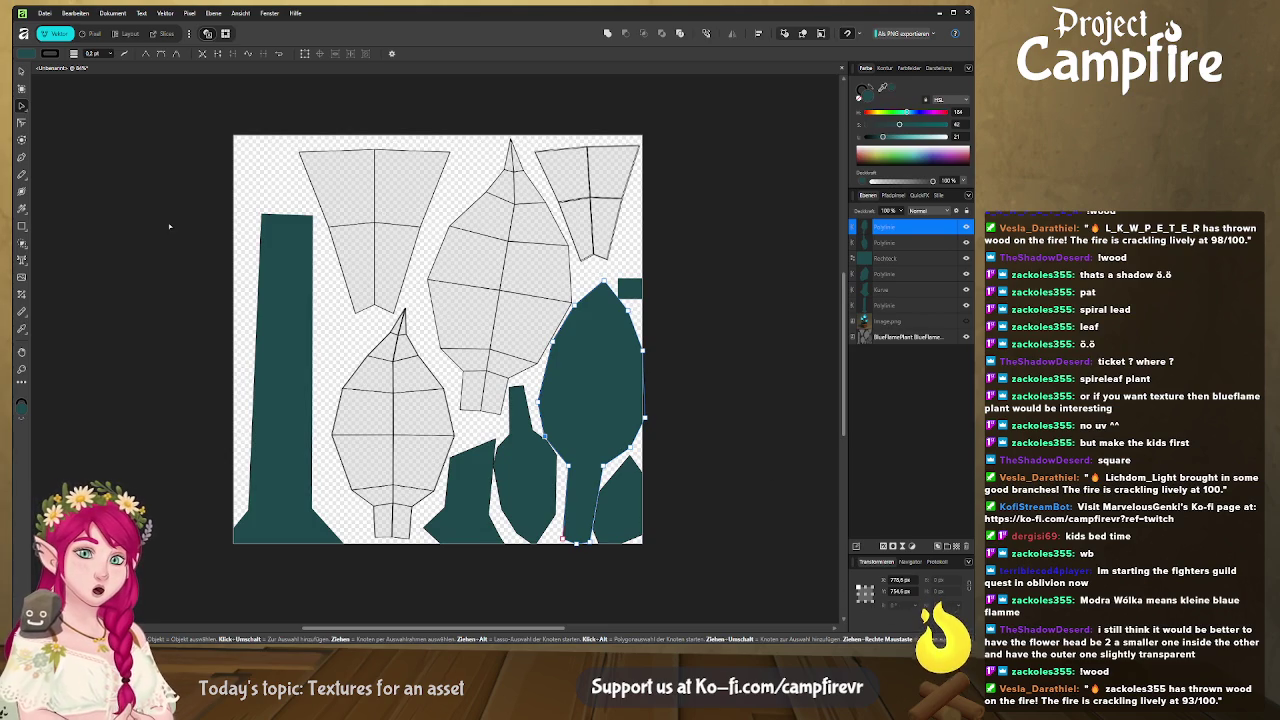
Draw a teal diamond-shaped leaf with the Pen tool inside the upper-left leaf island.
left_click(20, 158)
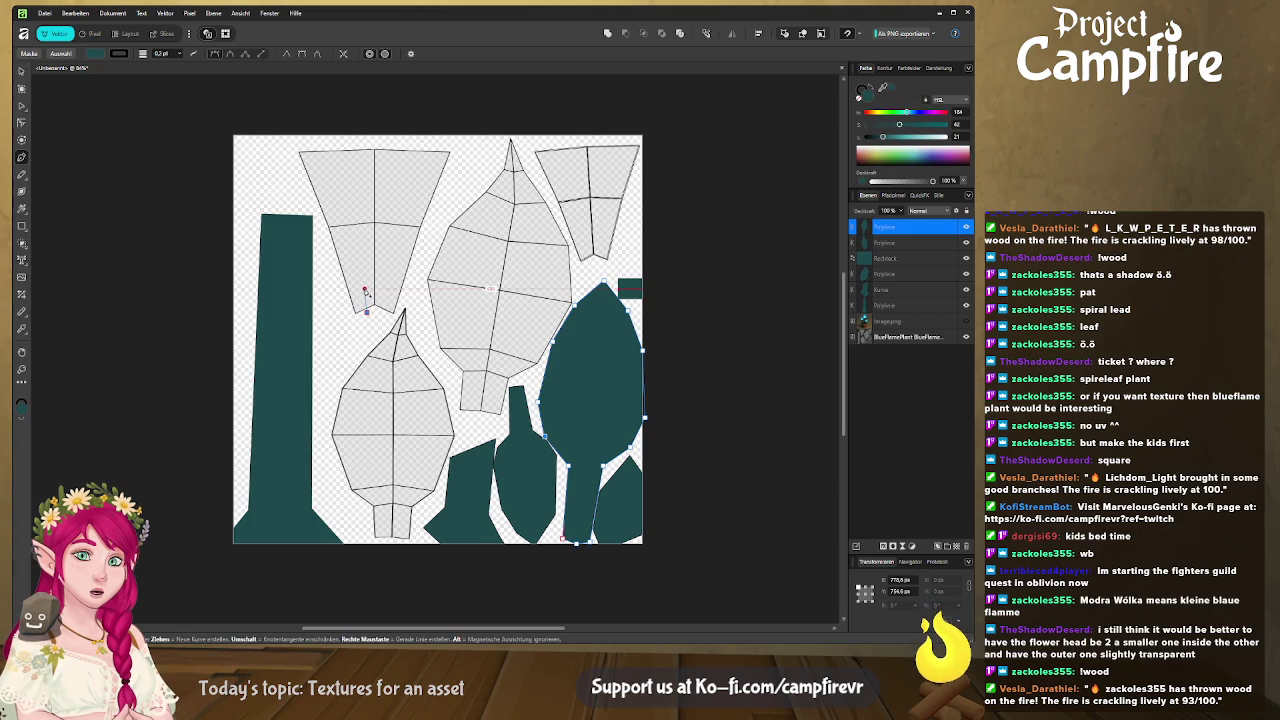
left_click(366, 291)
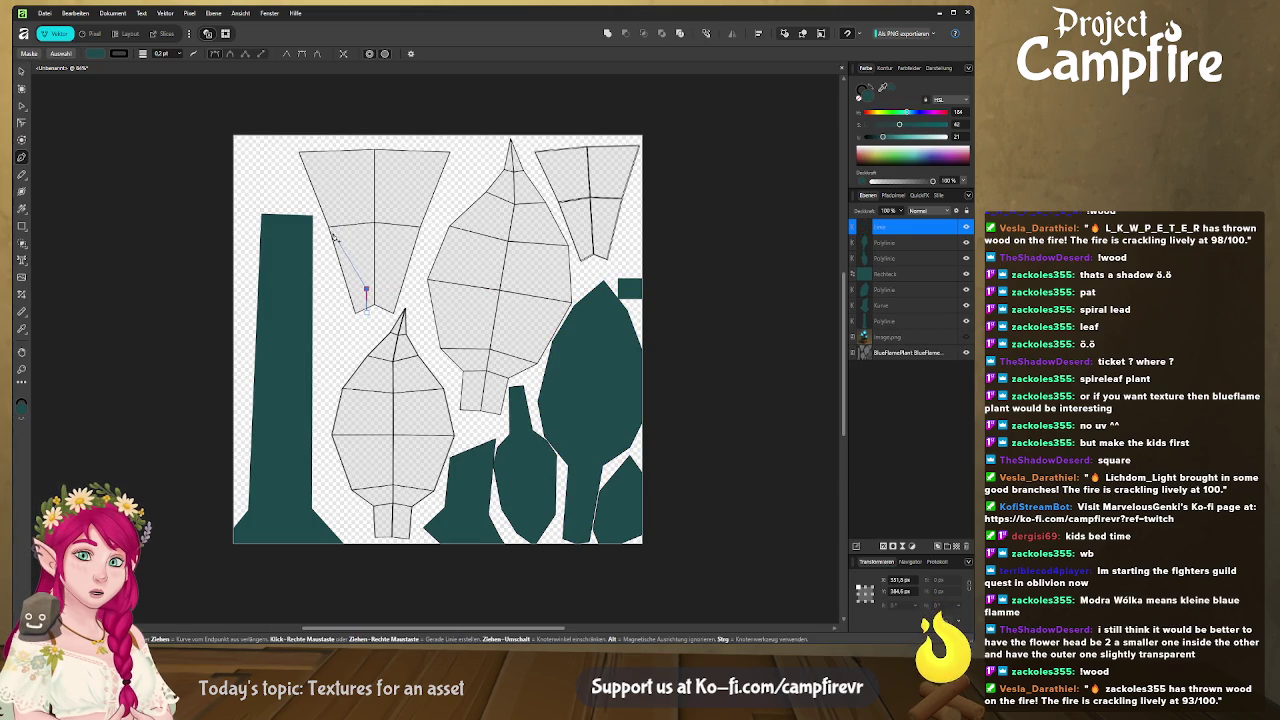
left_click(335, 242)
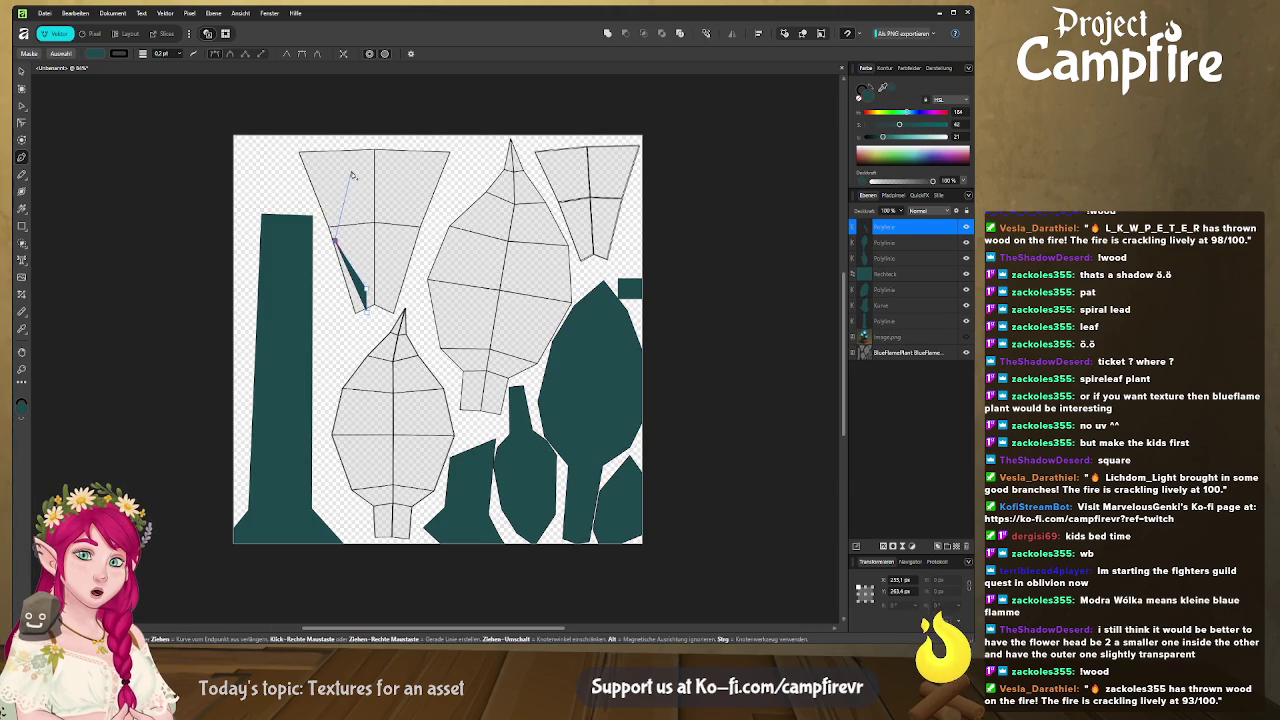
left_click(340, 187)
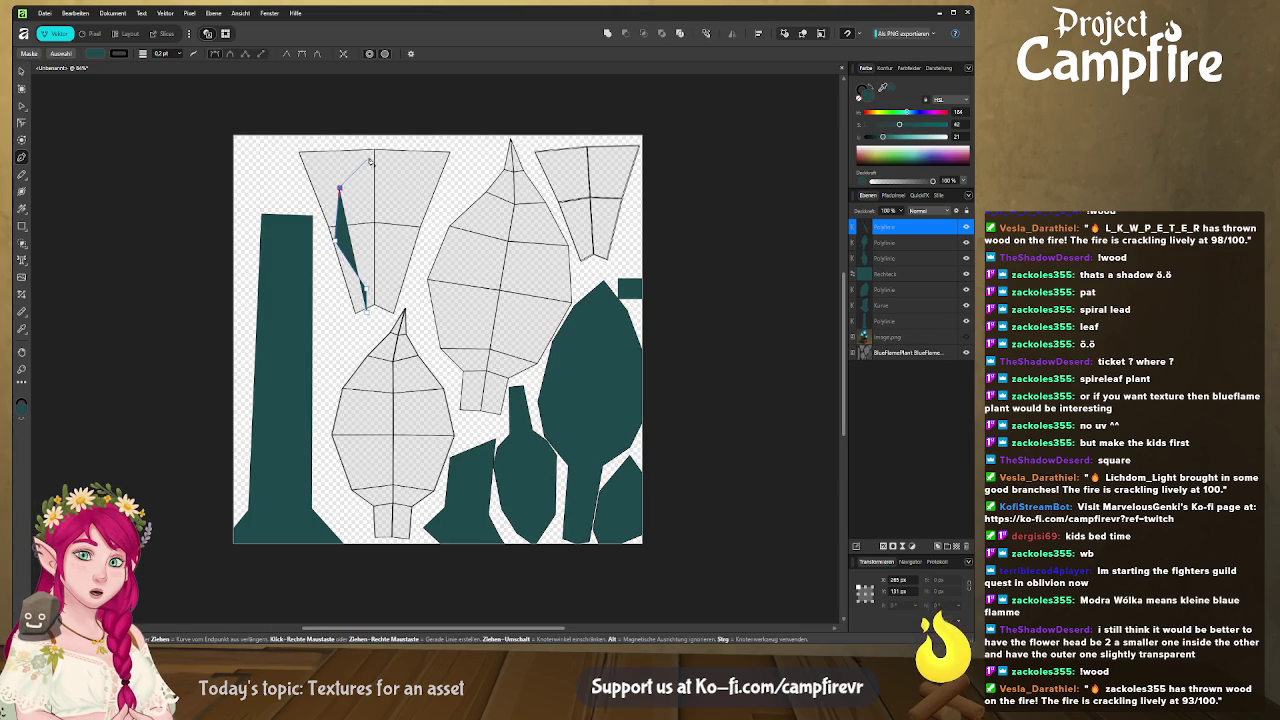
left_click(375, 153)
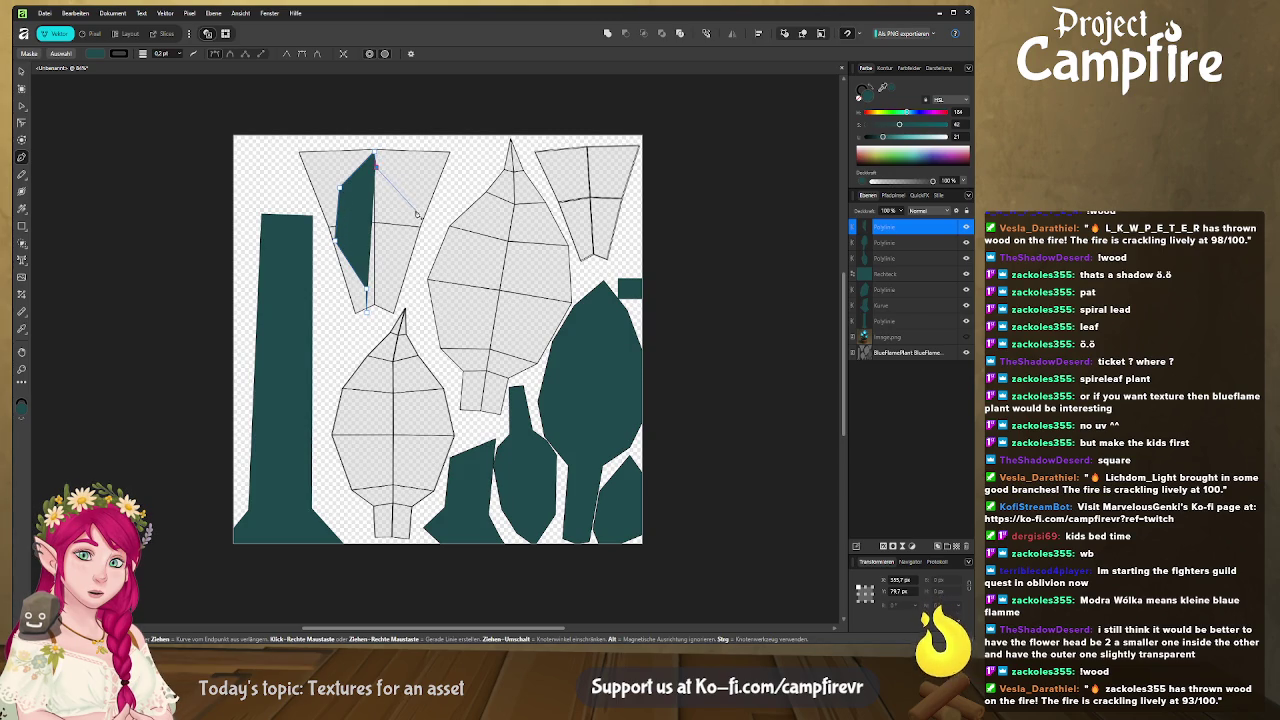
left_click(418, 216)
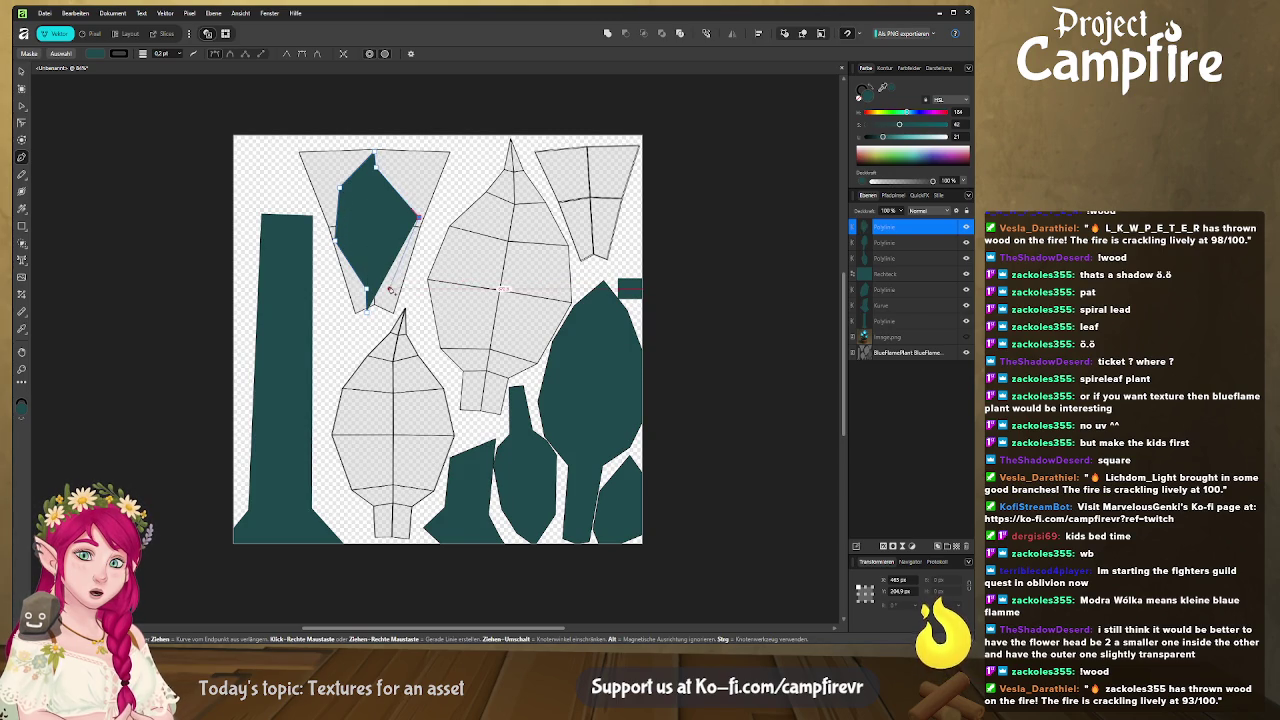
left_click(378, 310)
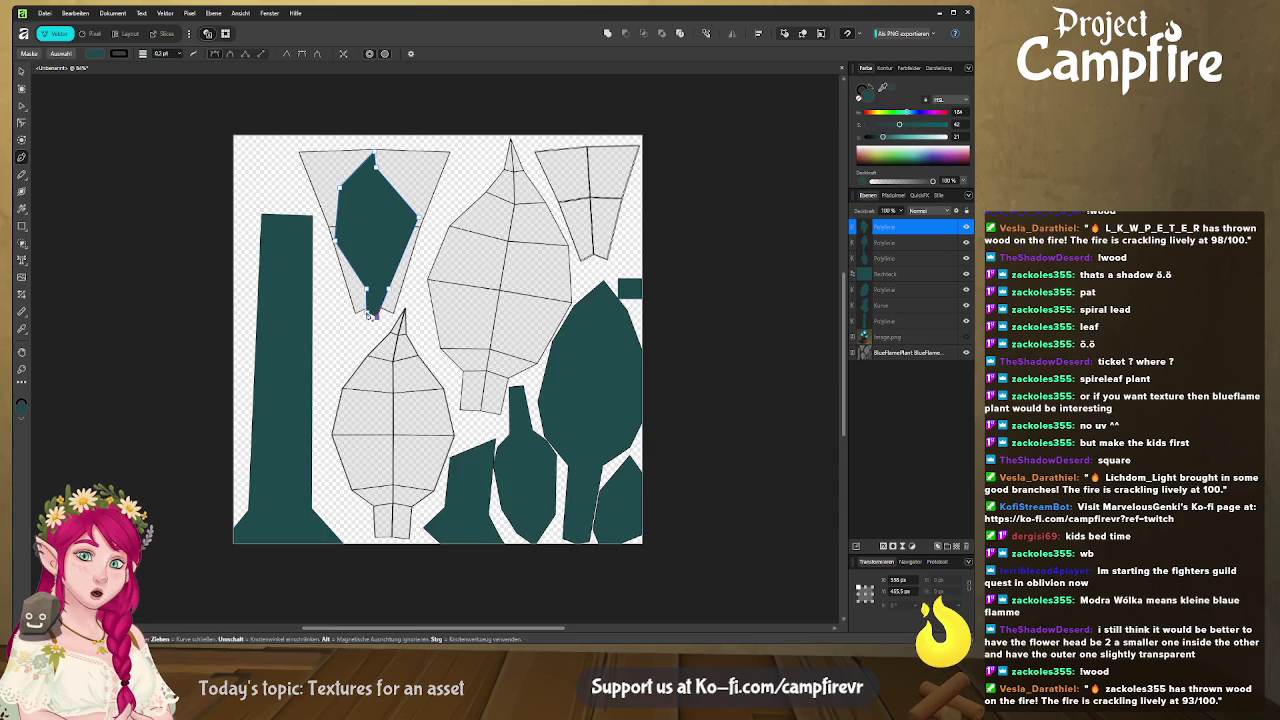
scroll(378, 305, "up", 1, "ctrl")
Remove the outline from the new leaf shape.
scroll(360, 280, "up", 2, "ctrl")
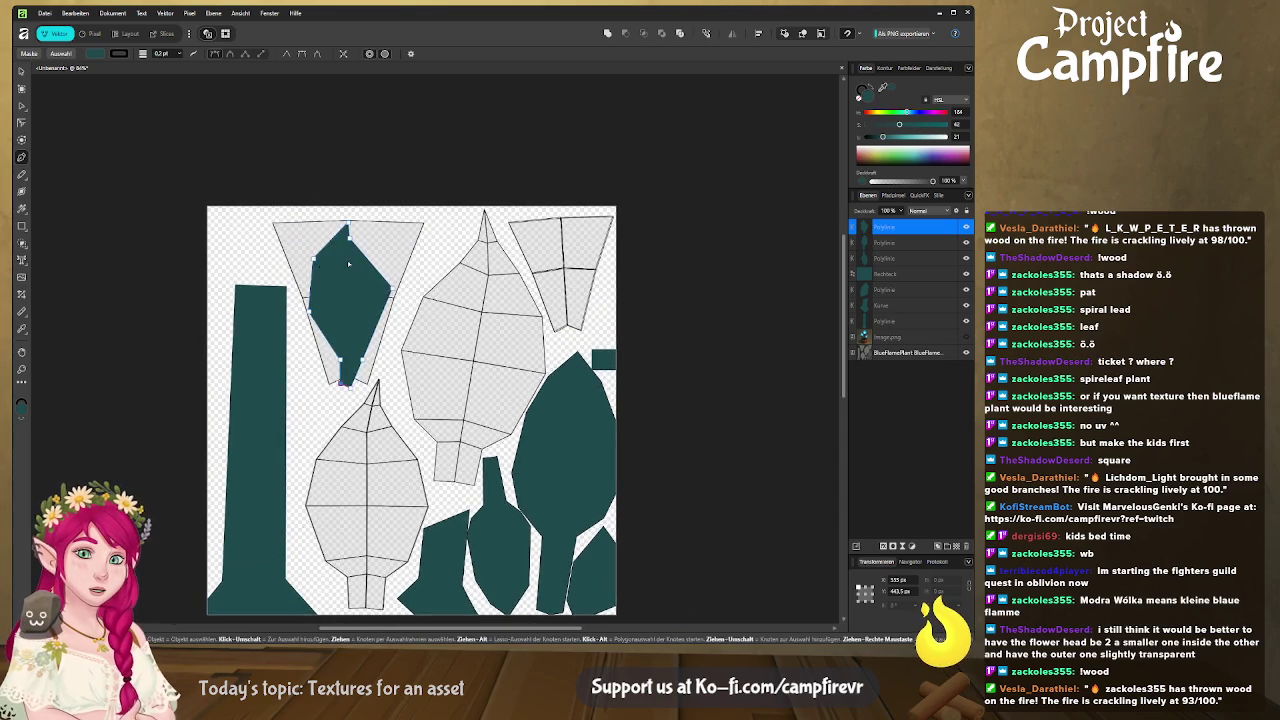
scroll(347, 260, "up", 2, "ctrl")
left_click(861, 93)
left_click(859, 99)
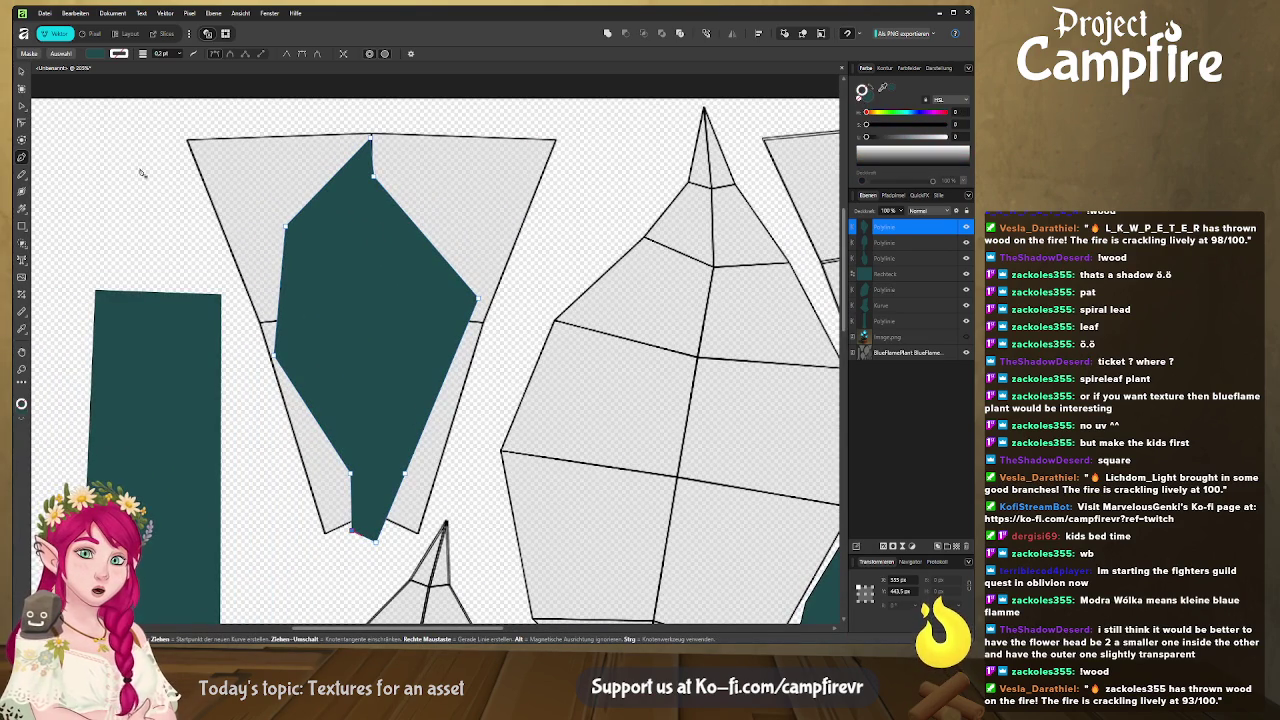
Fill the leaf with cyan sampled from the flame in image.png, then hide image.png.
scroll(806, 237, "down", 2, "ctrl")
scroll(806, 237, "down", 2, "ctrl")
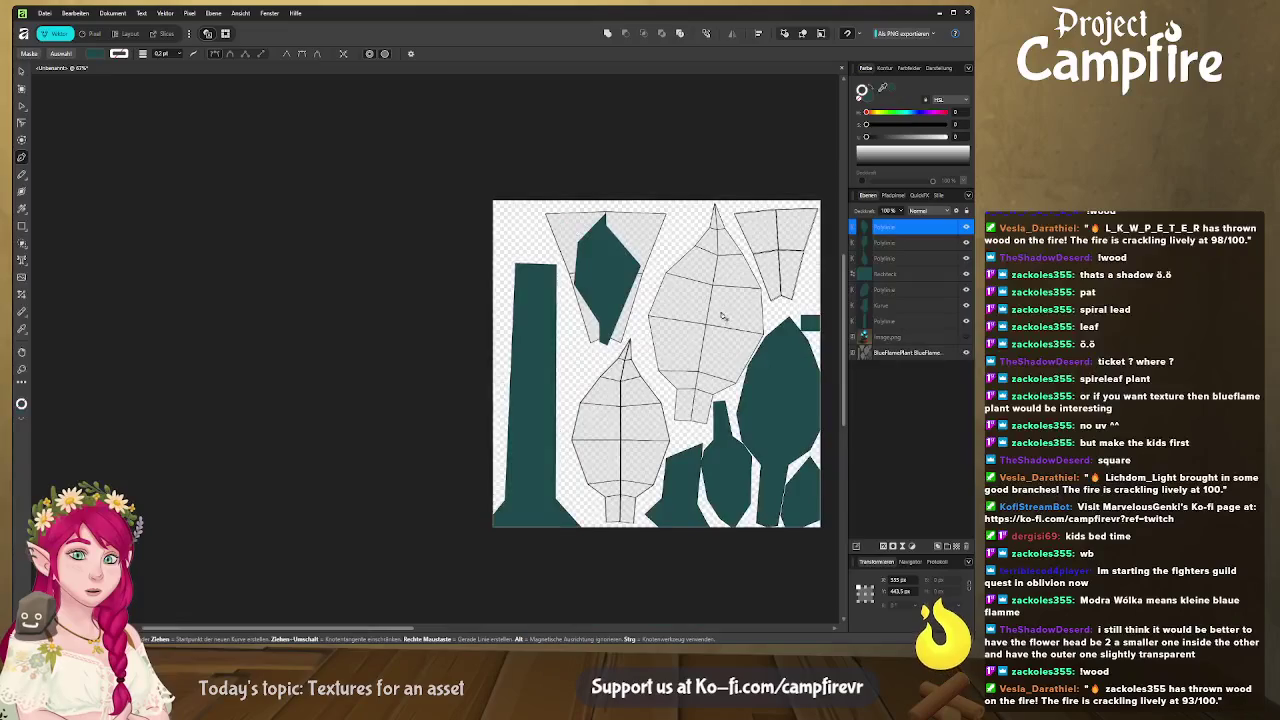
scroll(806, 237, "down", 2, "ctrl")
left_click(966, 337)
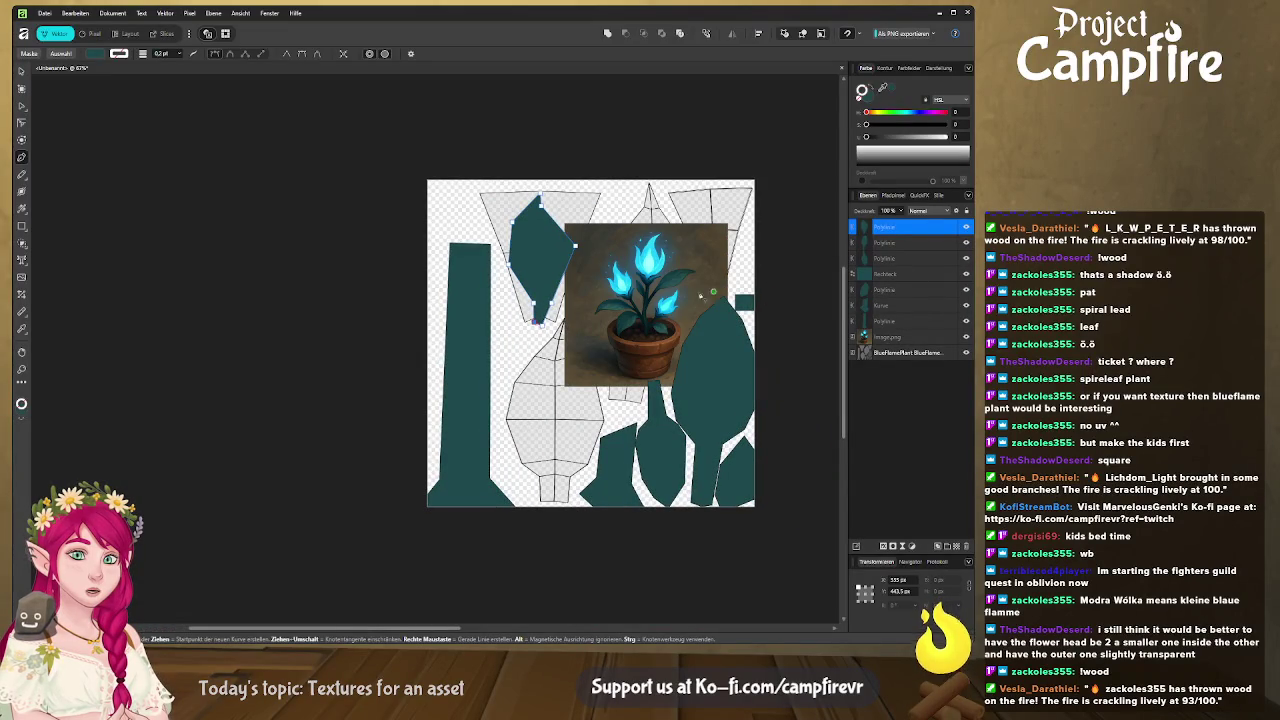
left_click(869, 98)
left_click(884, 89)
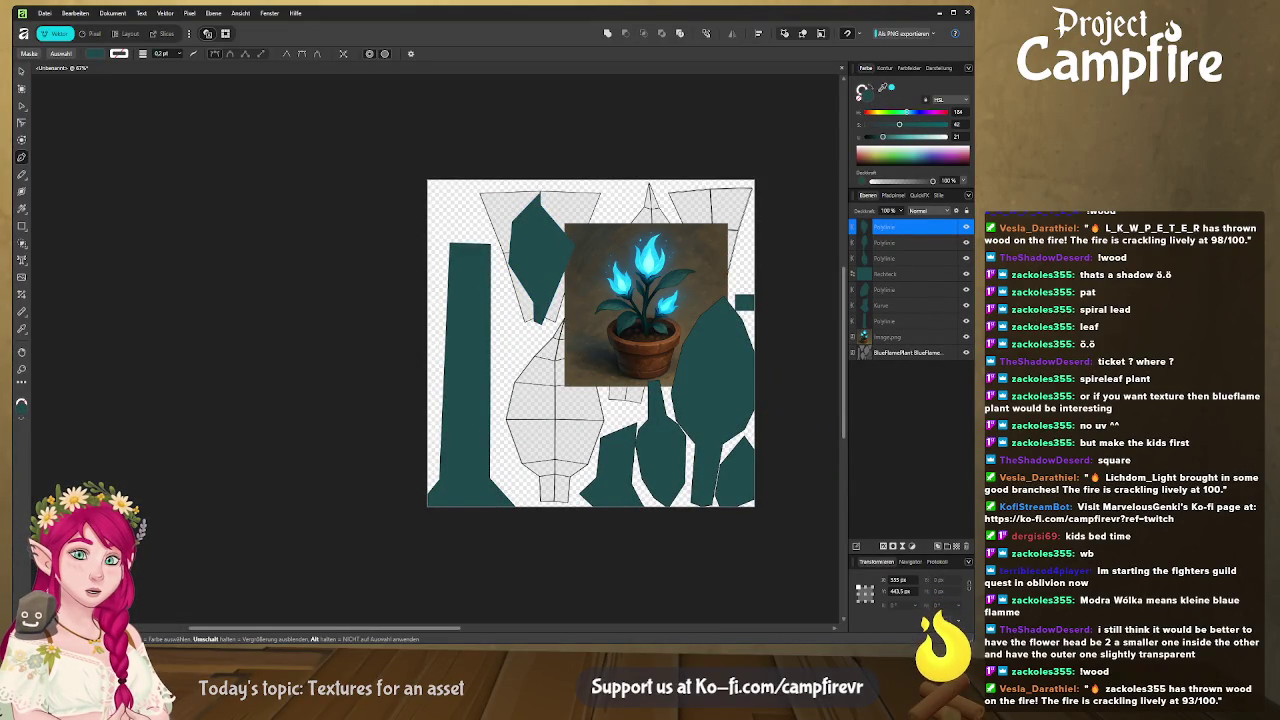
left_click(661, 233)
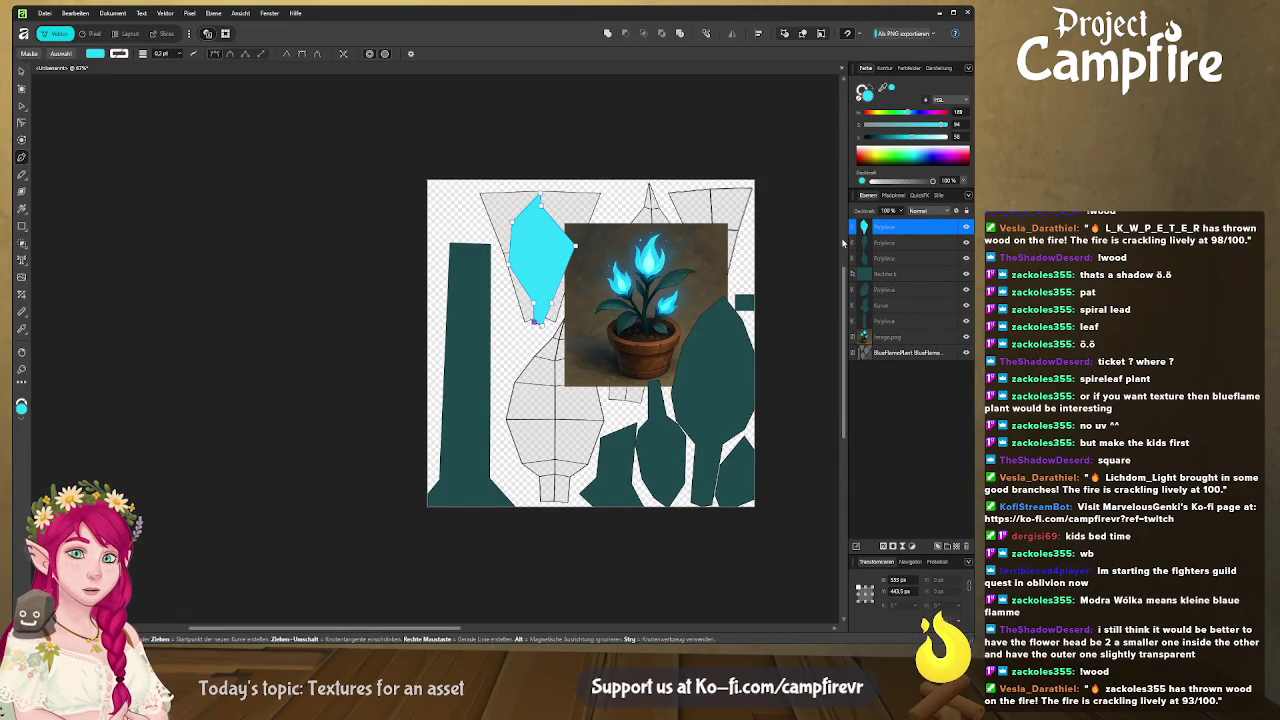
left_click(966, 336)
Zoom in on the cyan leaf and switch to the Corner tool.
scroll(559, 236, "up", 2, "ctrl")
scroll(559, 236, "up", 2, "ctrl")
scroll(549, 383, "up", 1)
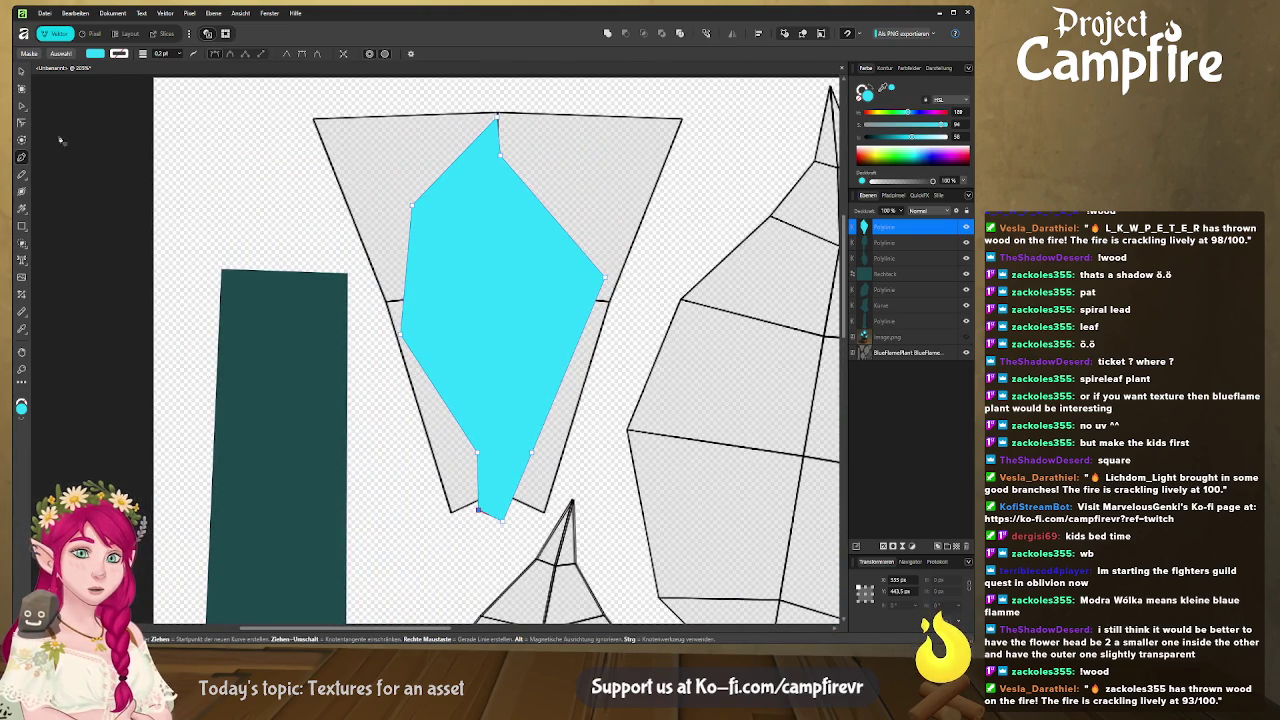
left_click(21, 105)
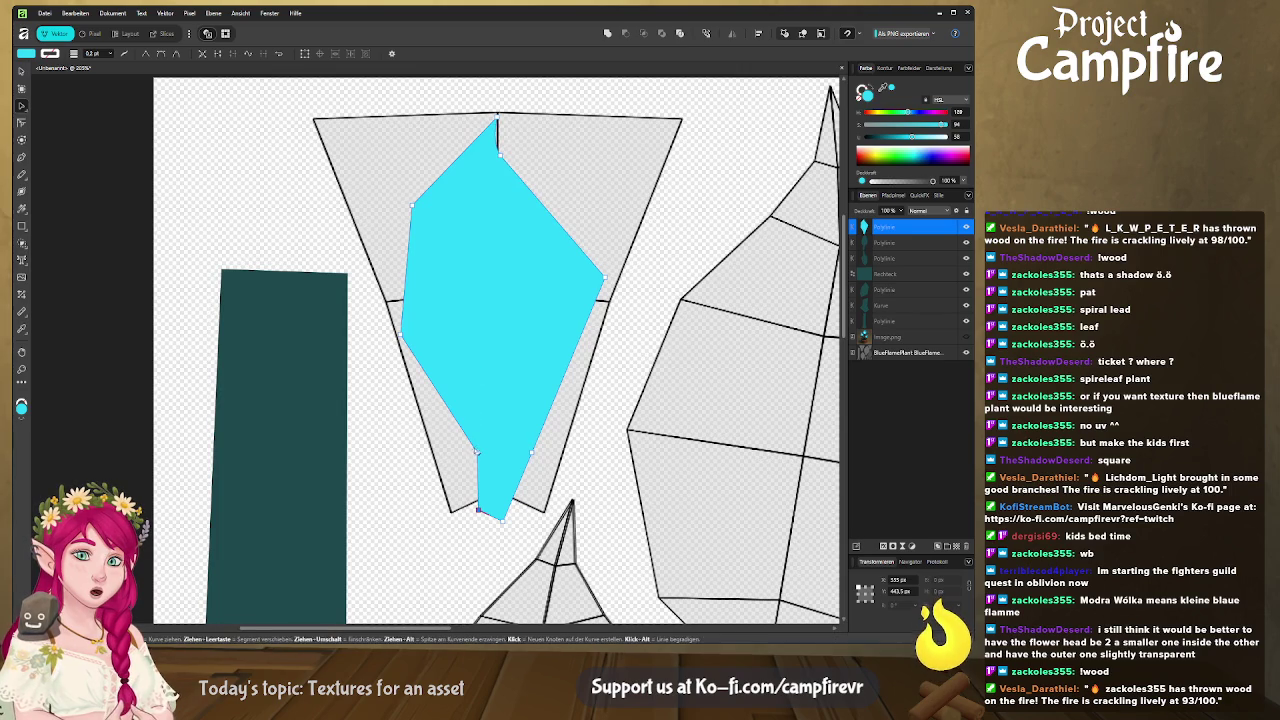
left_click(22, 123)
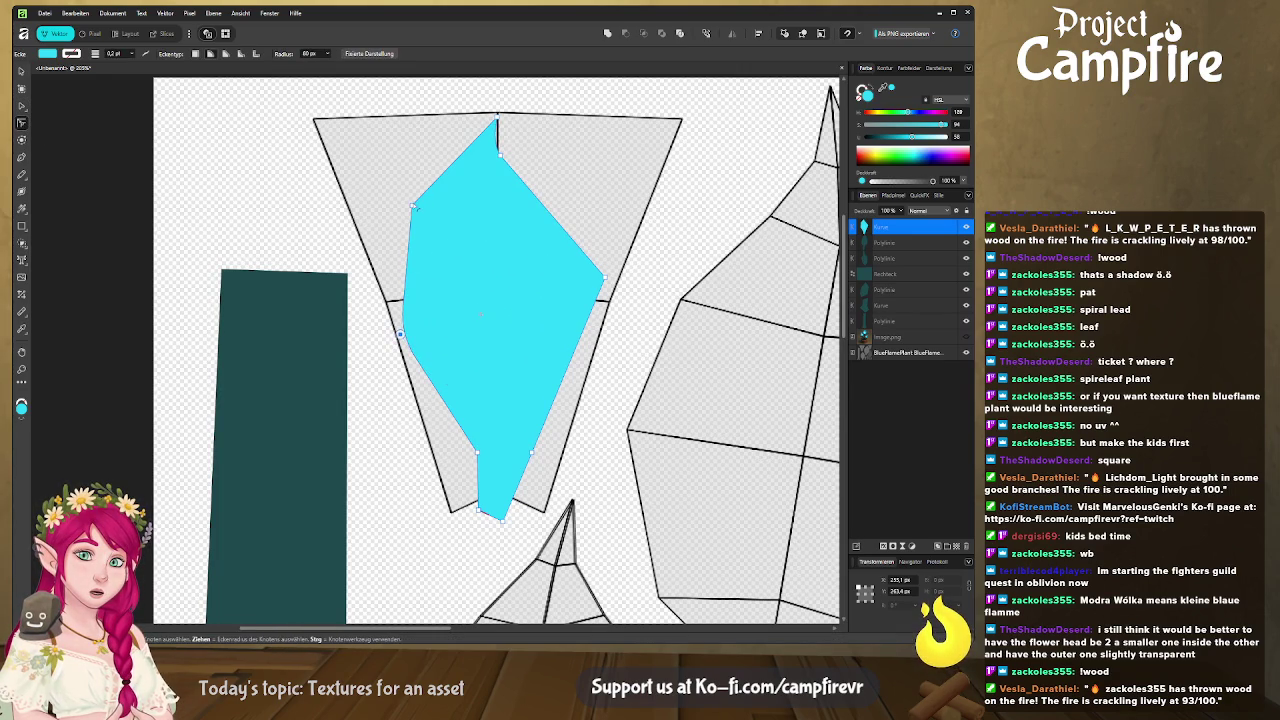
Round the cyan leaf's left corner and strongly round its right corner.
left_click_drag(411, 206, 491, 241)
left_click(499, 153)
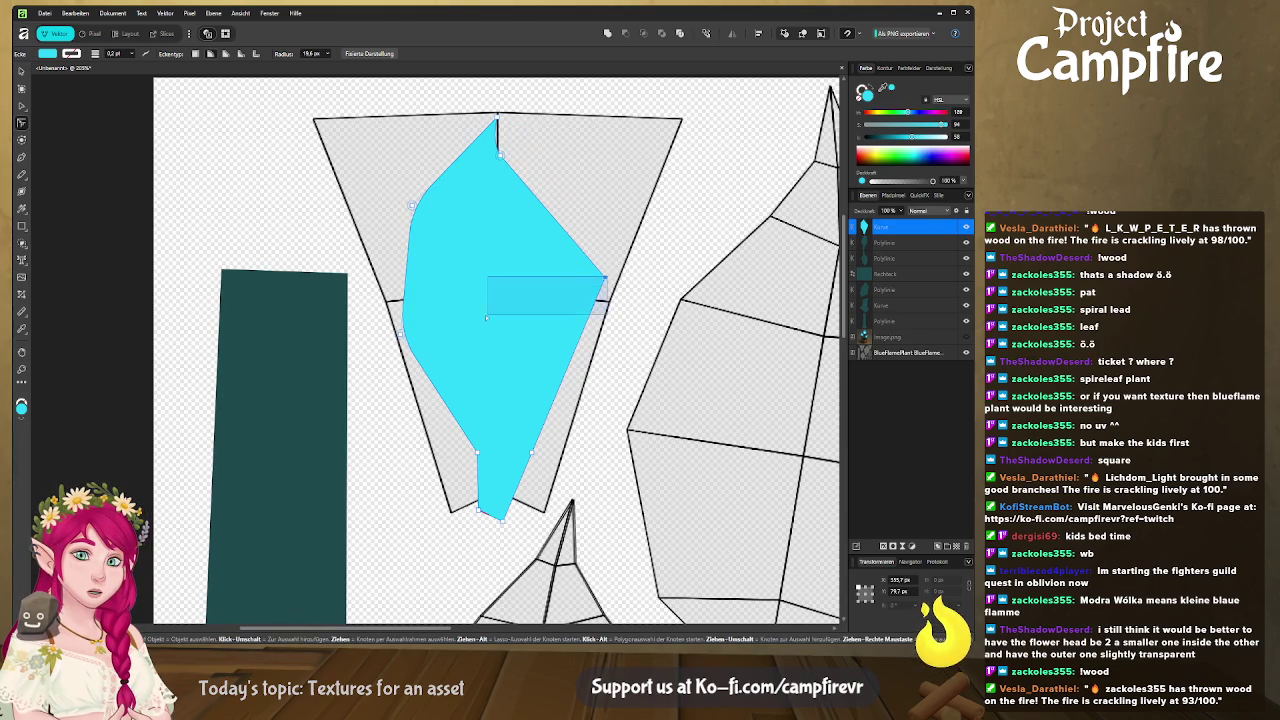
mouse_move(604, 277)
left_mouse_down()
mouse_move(479, 330)
mouse_move(518, 347)
left_mouse_up()
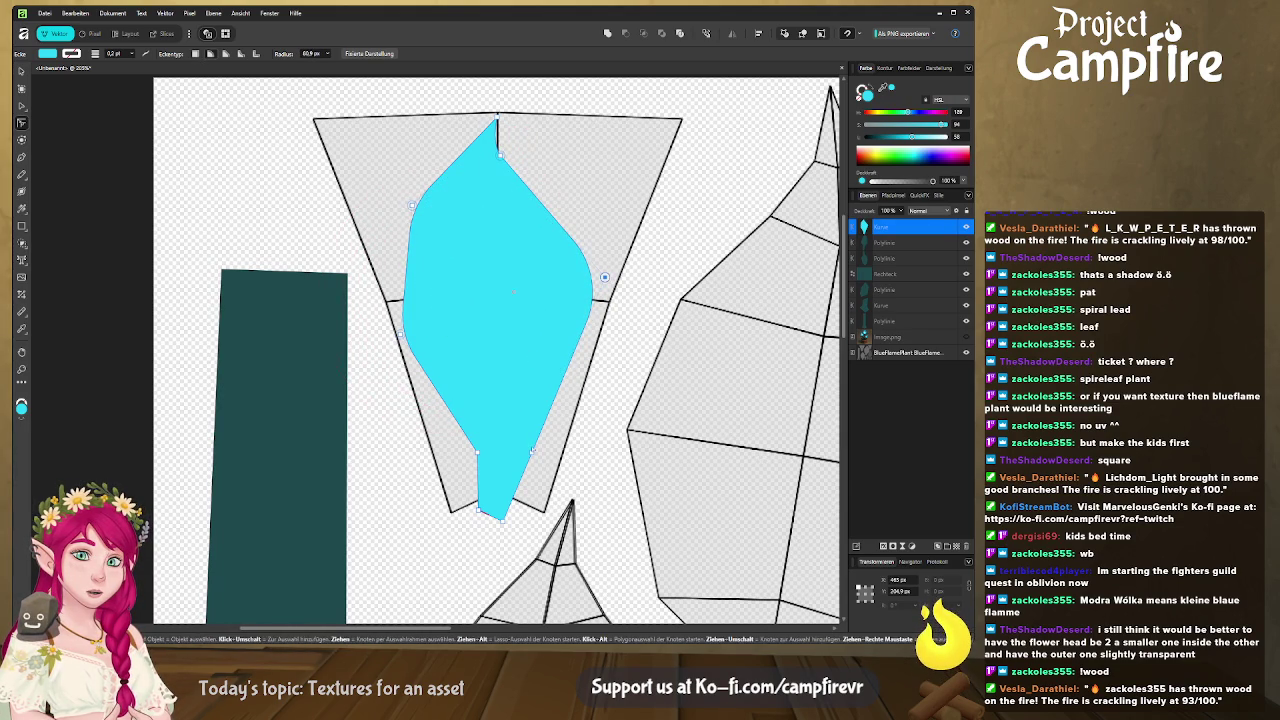
left_click(477, 453)
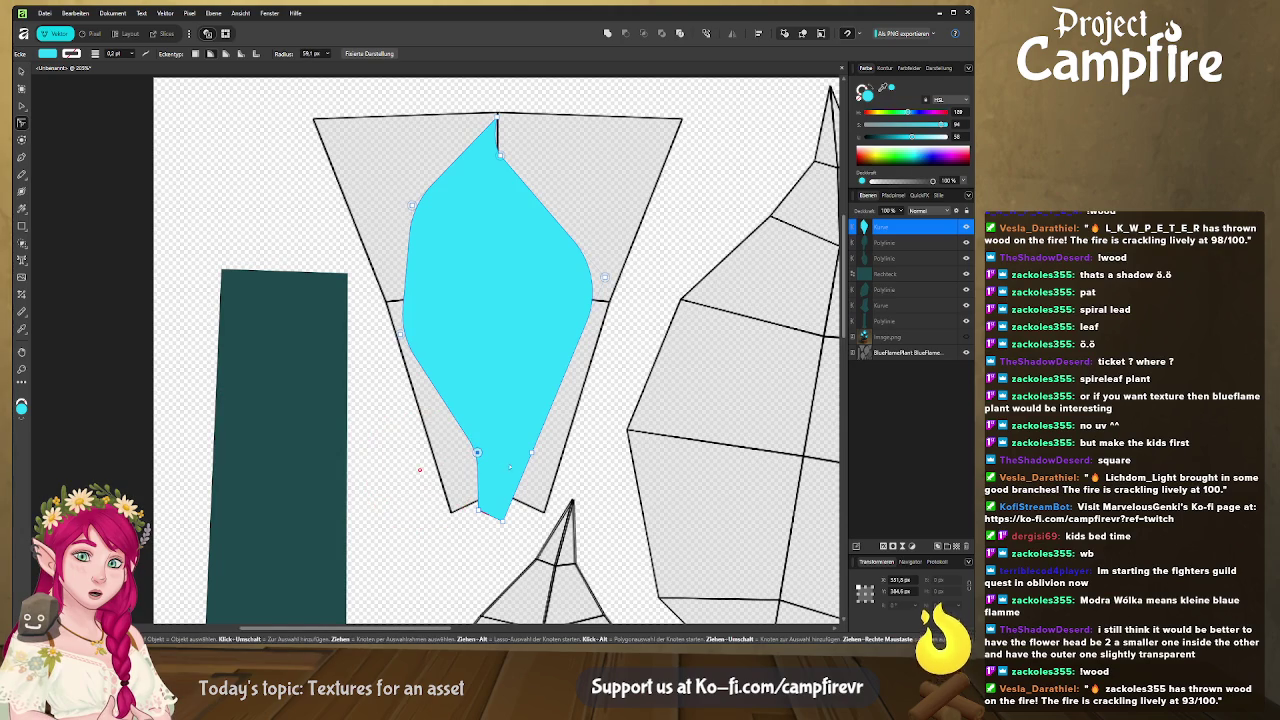
left_click(531, 453)
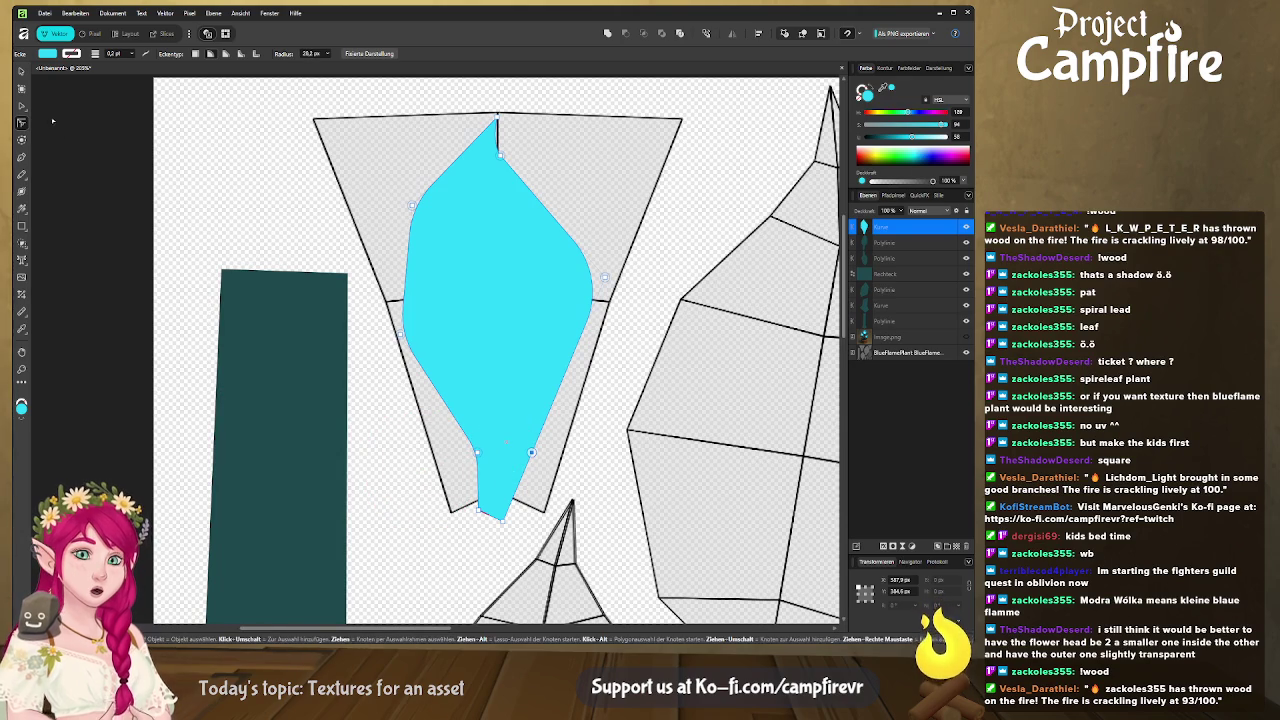
left_click(22, 104)
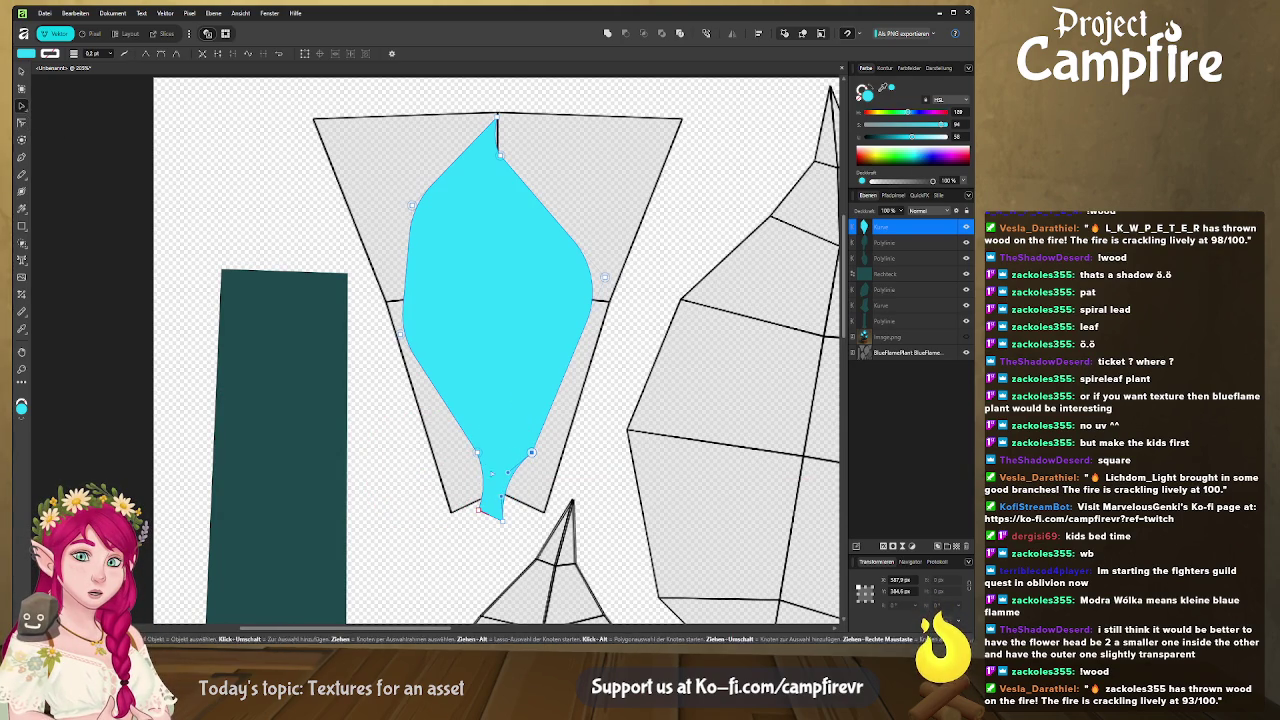
Reshape the leaf's right, top and upper-left curves by dragging nodes outward.
mouse_move(564, 393)
left_mouse_down()
mouse_move(594, 340)
mouse_move(592, 354)
left_mouse_up()
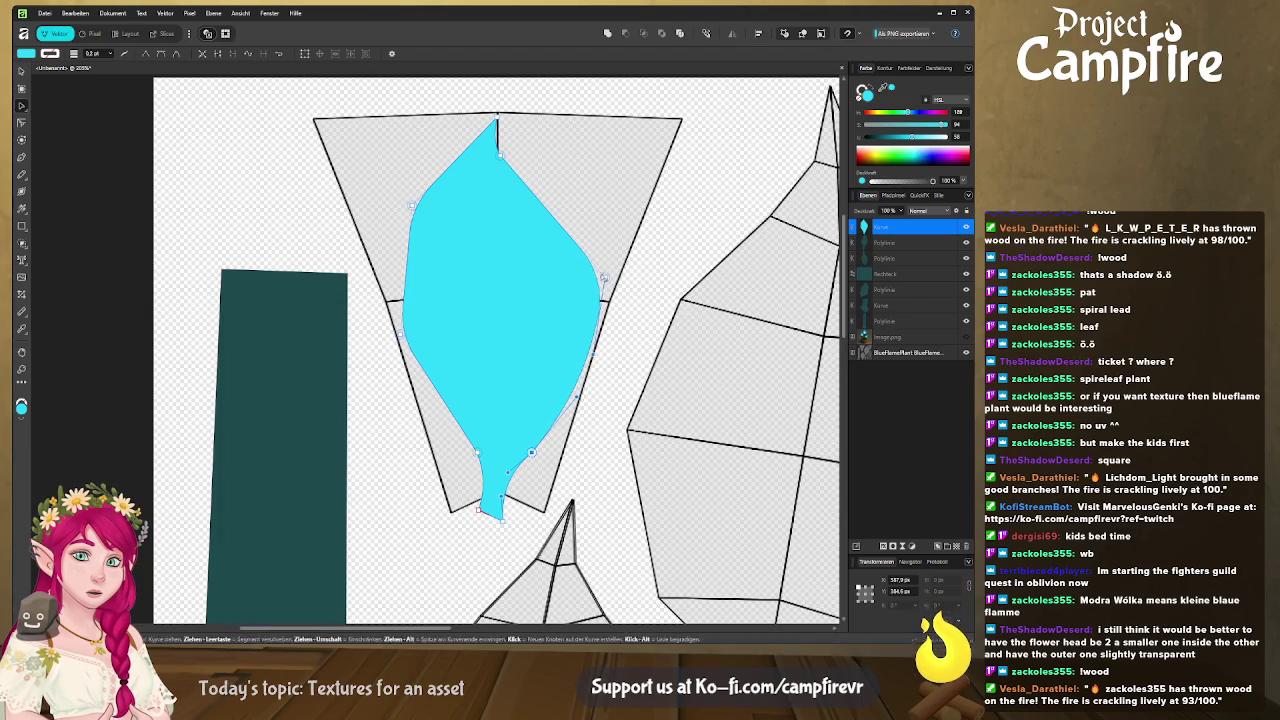
left_click_drag(603, 278, 594, 273)
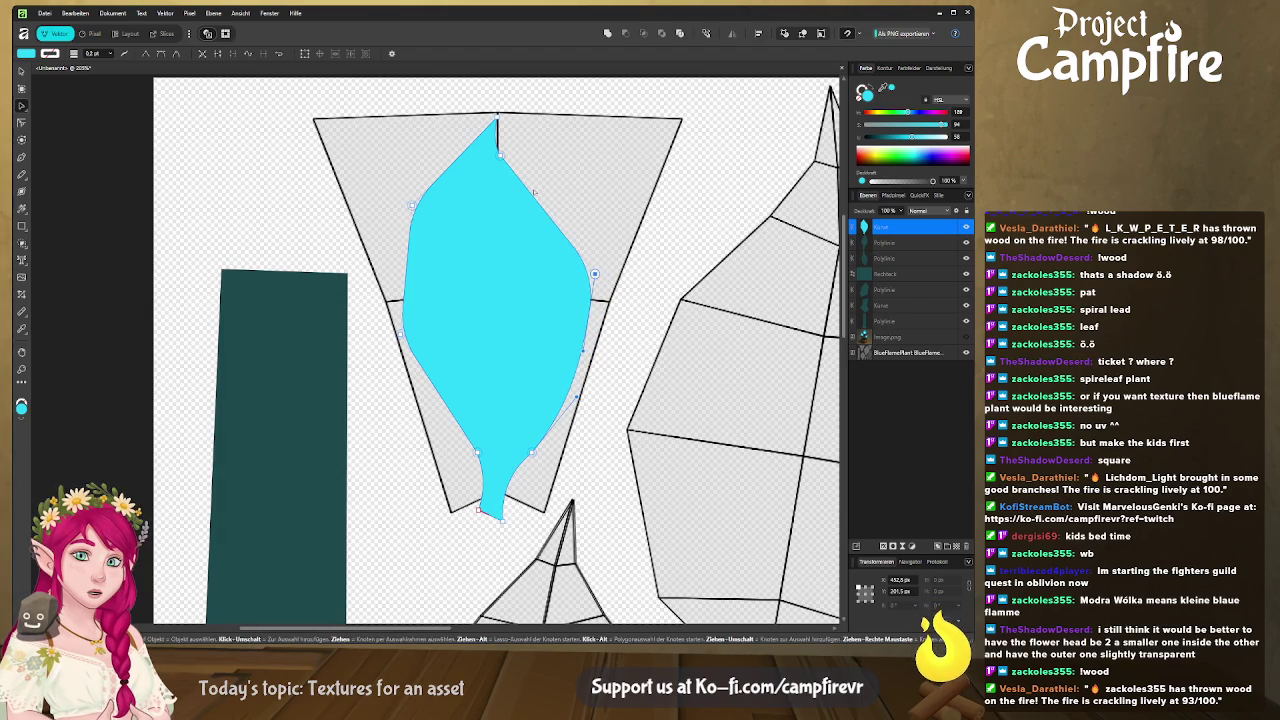
left_click_drag(535, 197, 515, 197)
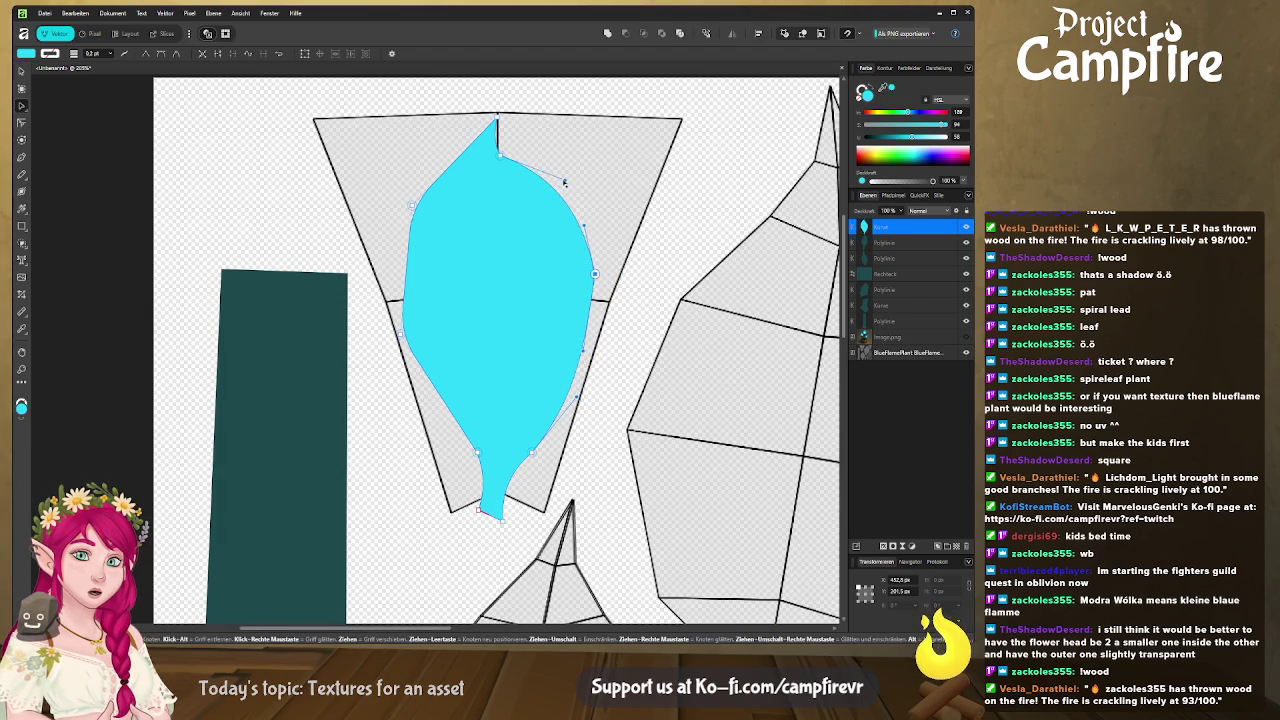
left_click(499, 154)
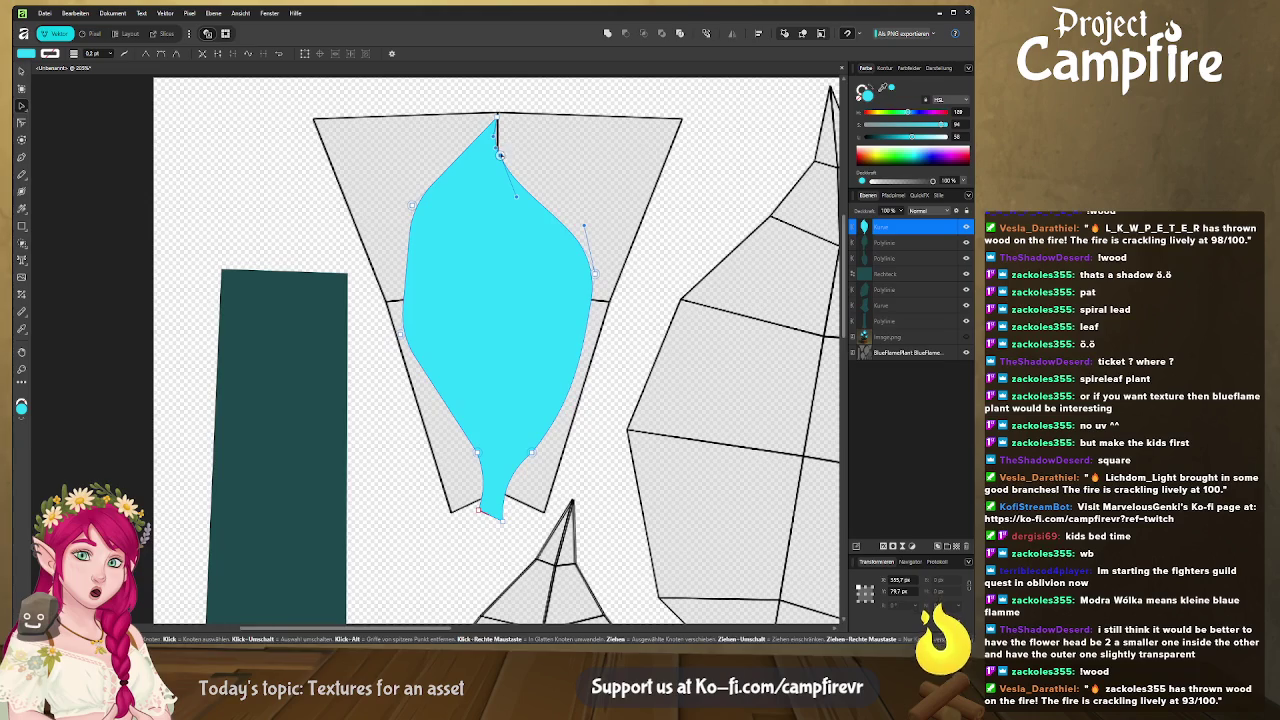
left_click_drag(499, 155, 494, 155)
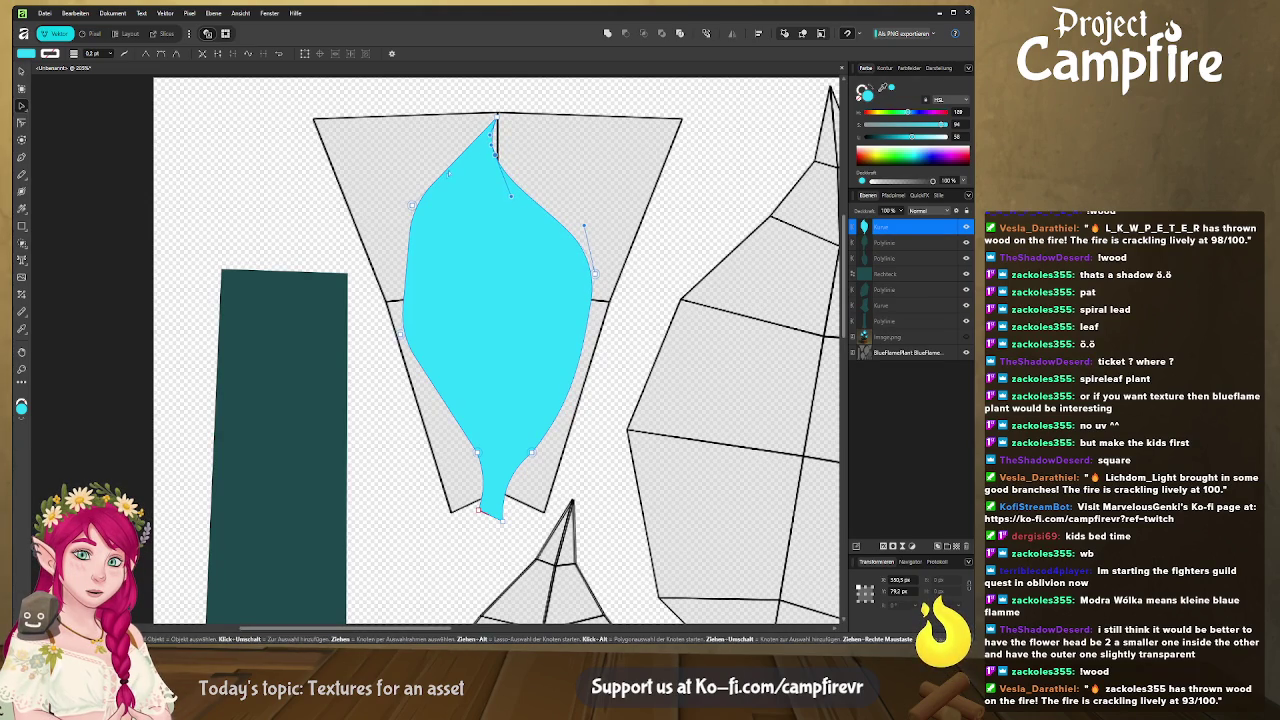
left_click_drag(457, 164, 447, 152)
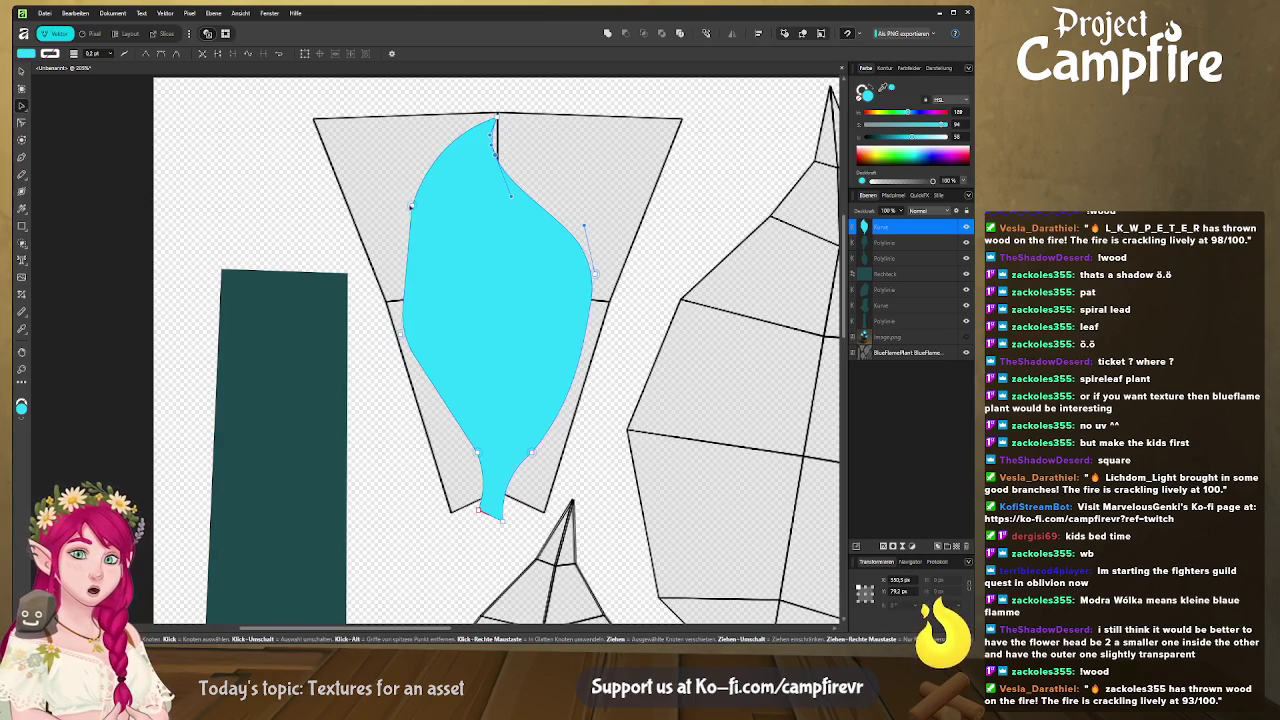
left_click_drag(405, 208, 391, 208)
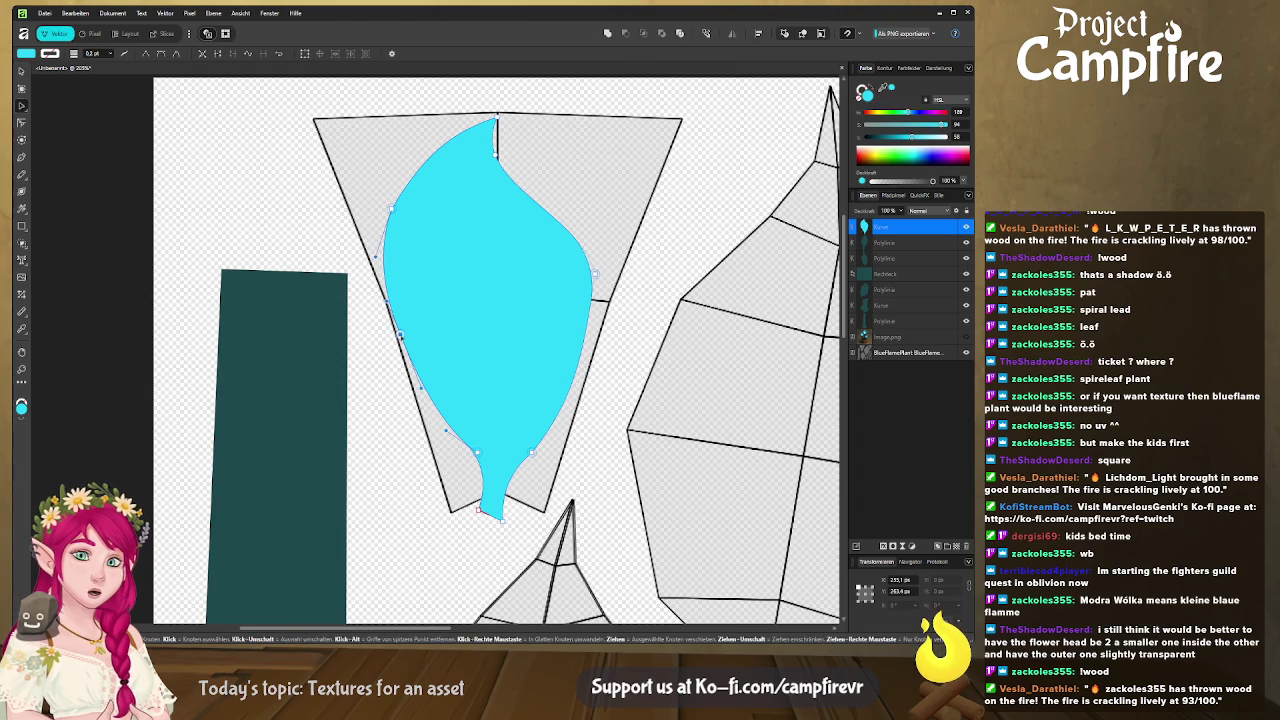
Delete extra lower-left points and pull the bottom node down-left into a thin stem.
key("Delete")
left_click_drag(414, 354, 409, 352)
left_click(477, 452)
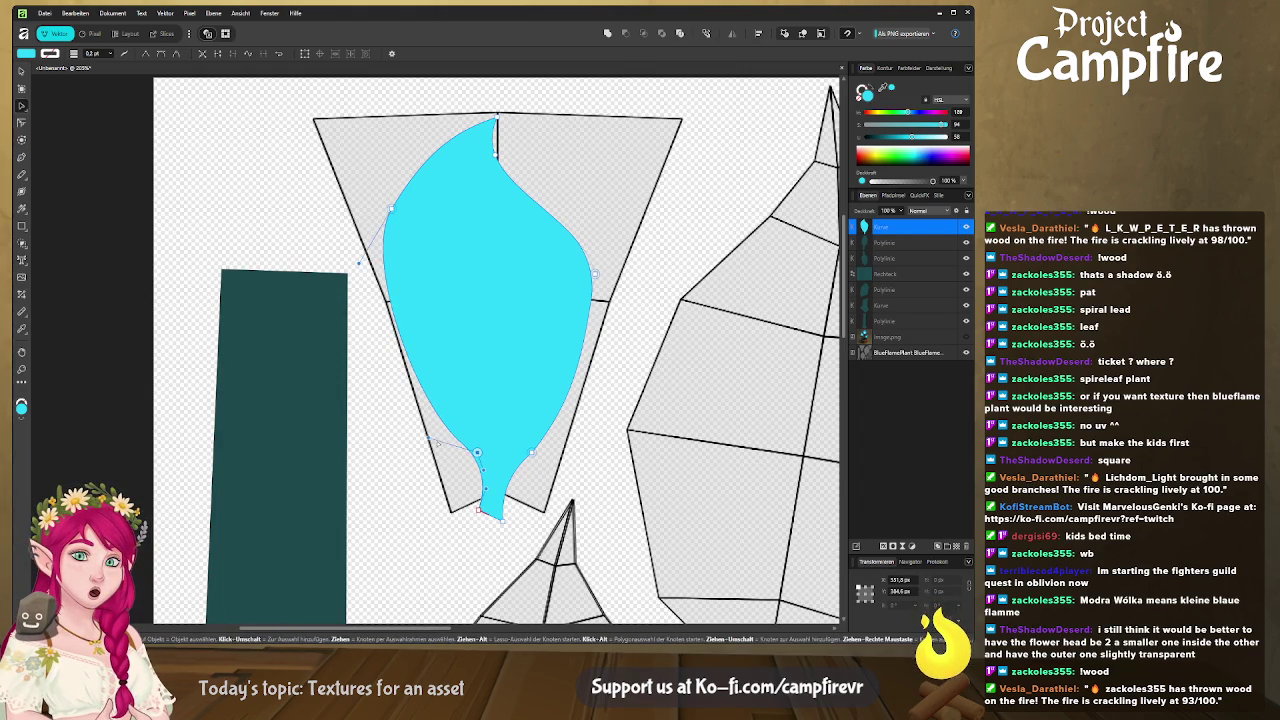
left_click_drag(440, 443, 411, 401)
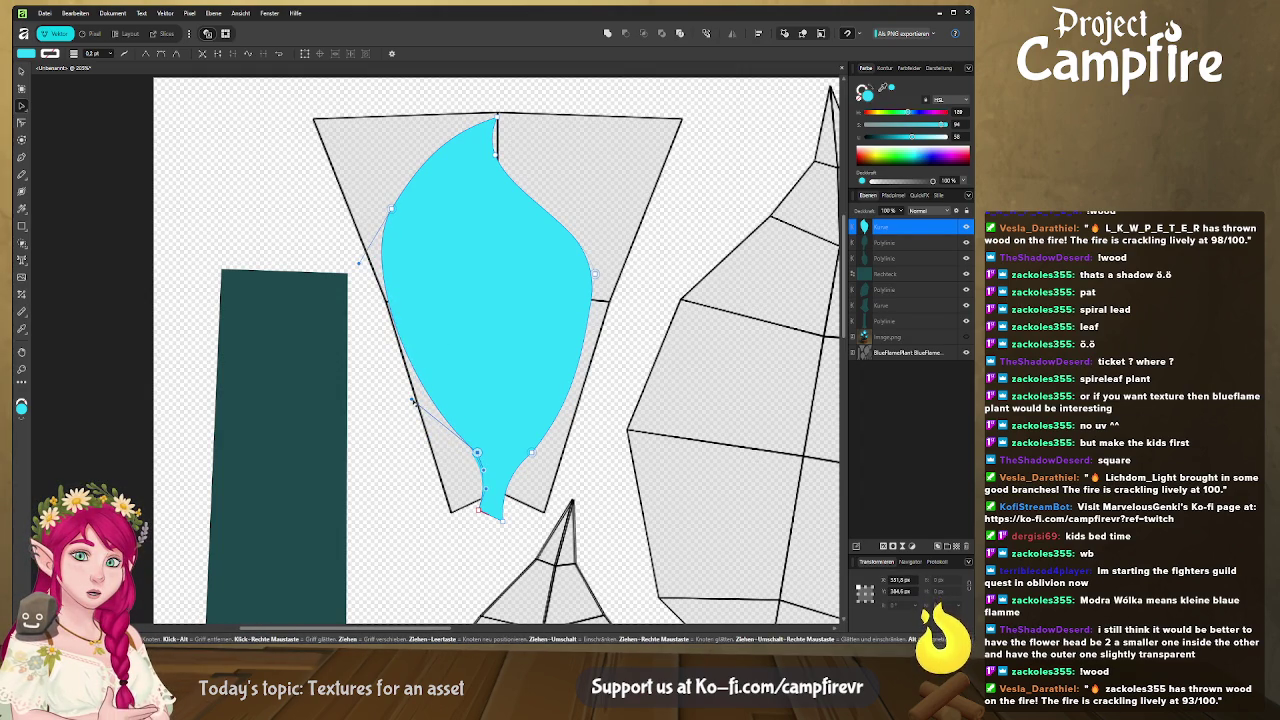
left_click_drag(477, 452, 458, 528)
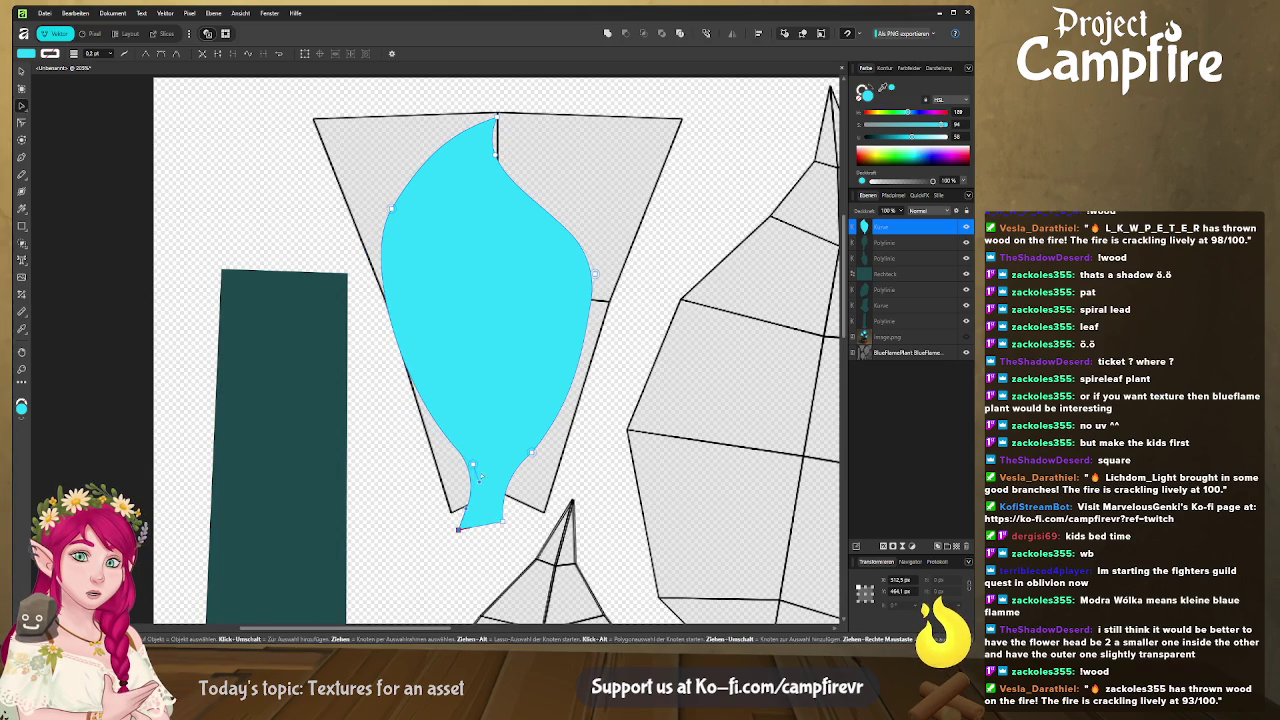
Narrow the leaf's lower sides and move its bottom node further down-left.
left_click_drag(480, 480, 415, 425)
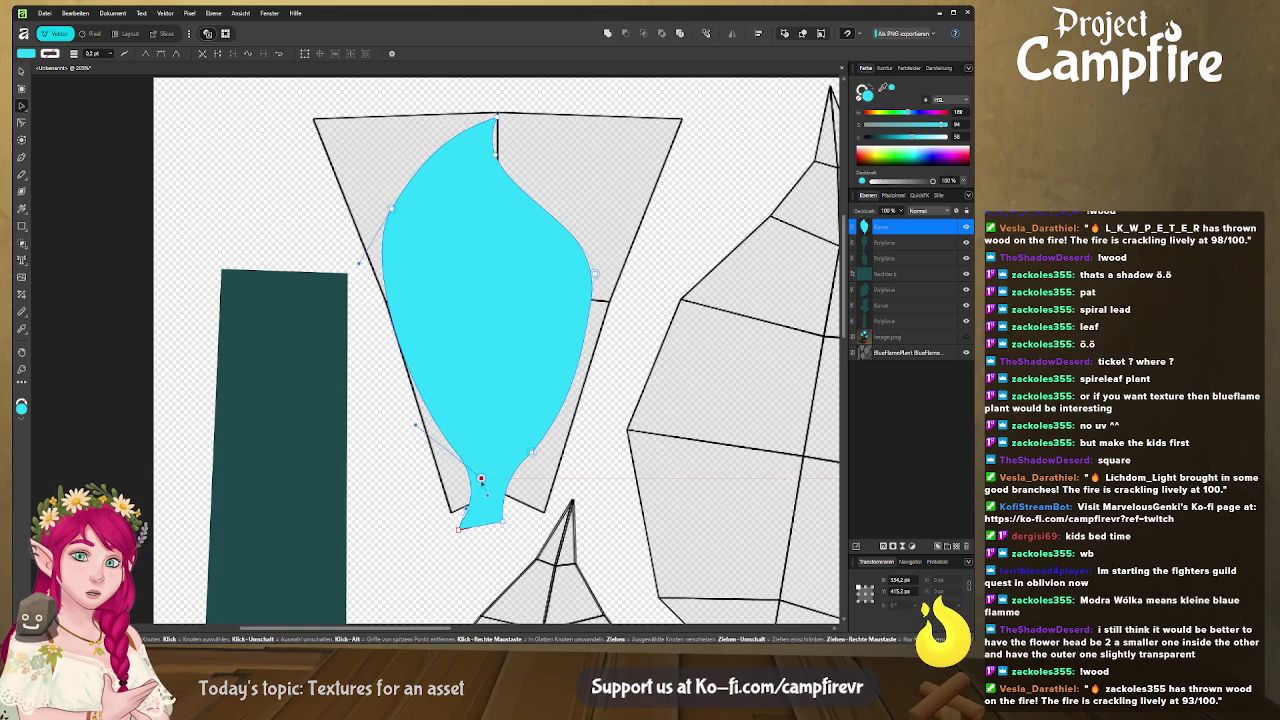
left_click_drag(531, 470, 575, 410)
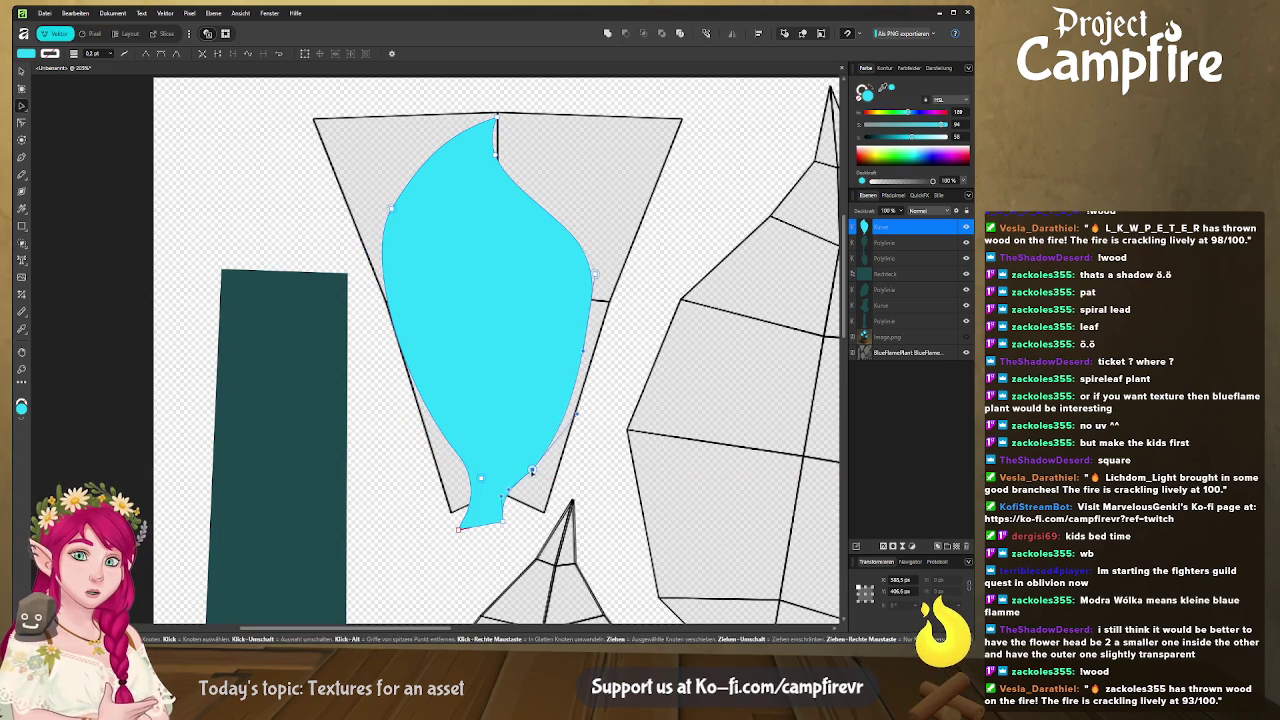
left_click_drag(594, 334, 606, 328)
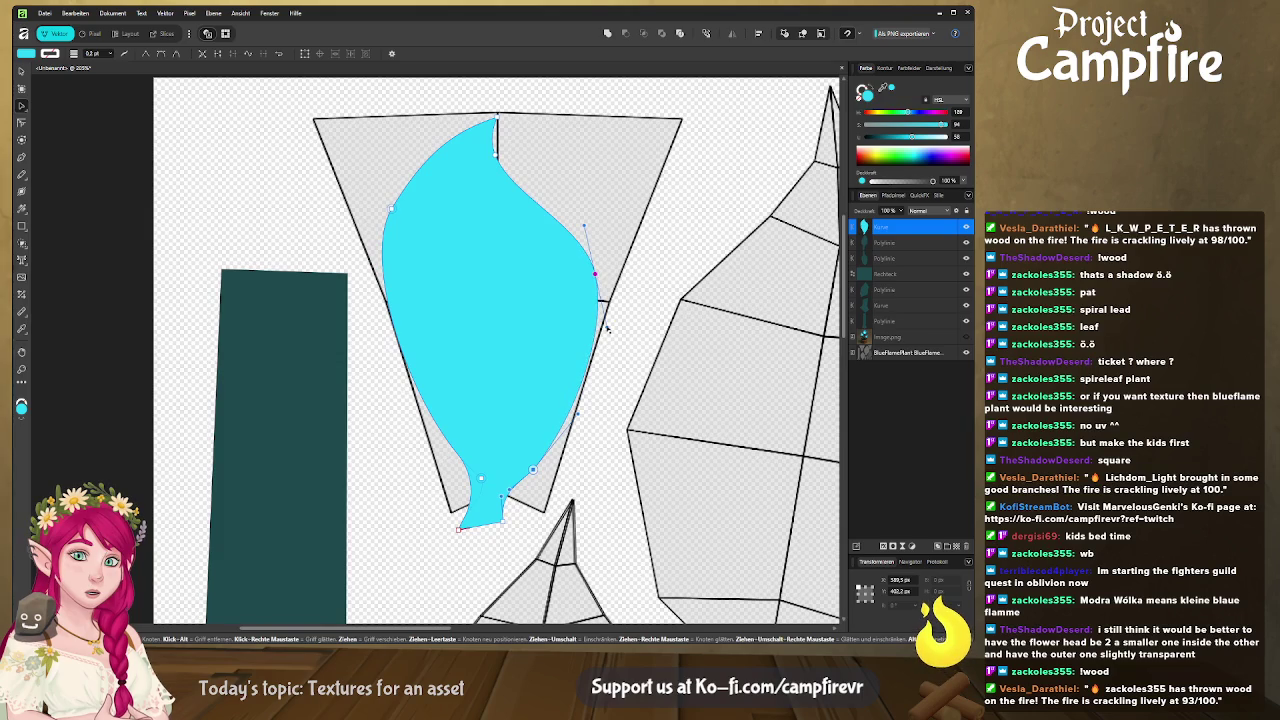
left_click(476, 246)
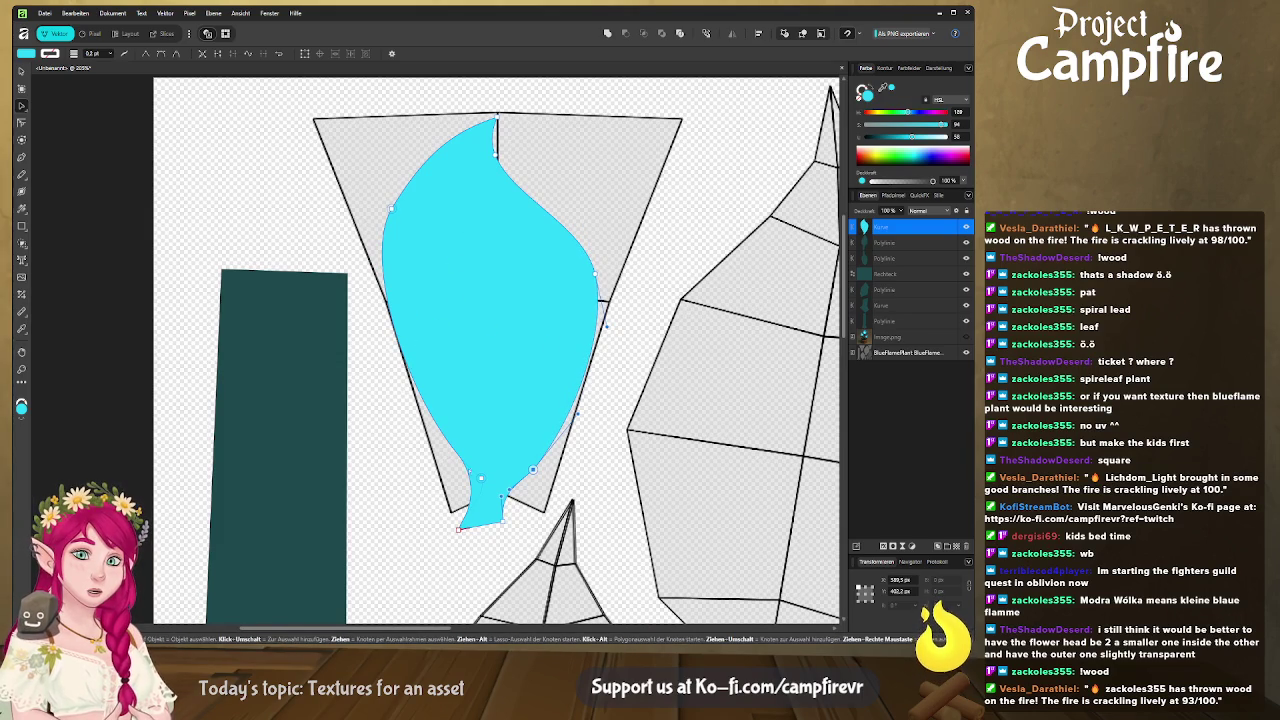
left_click_drag(481, 478, 471, 485)
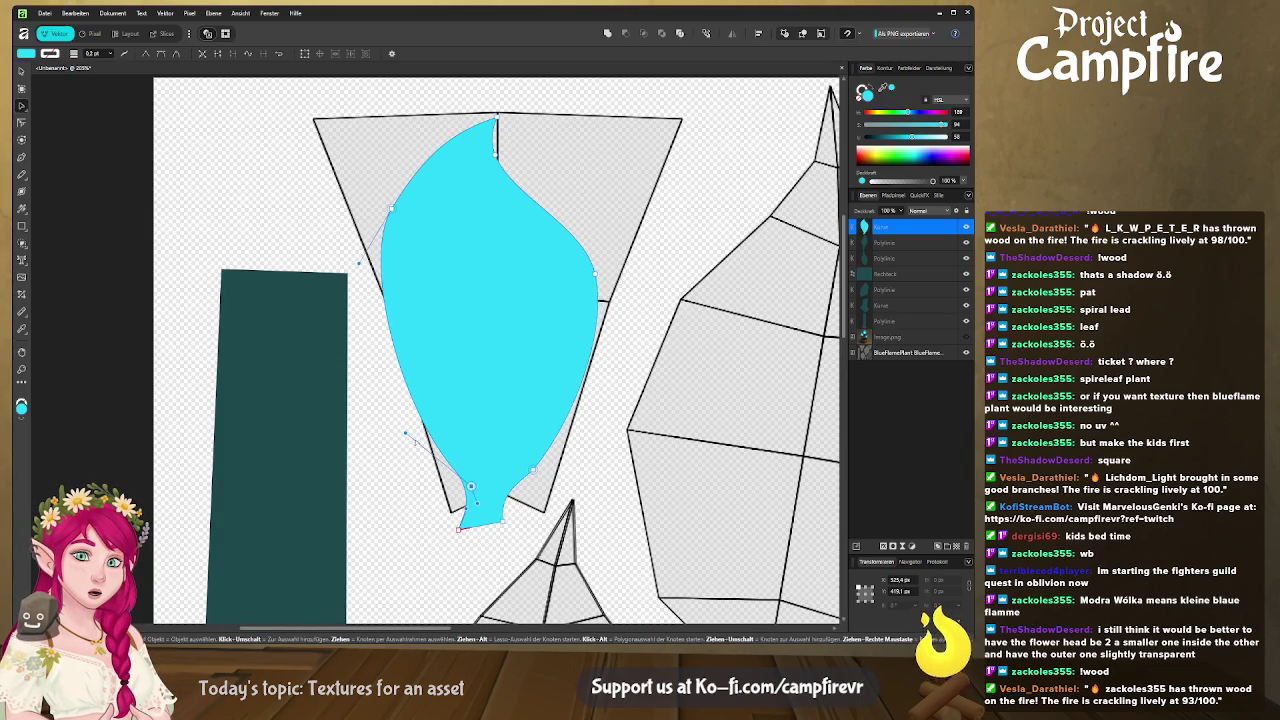
left_click_drag(405, 433, 435, 420)
mouse_move(471, 487)
left_mouse_down()
mouse_move(455, 506)
mouse_move(440, 381)
left_mouse_up()
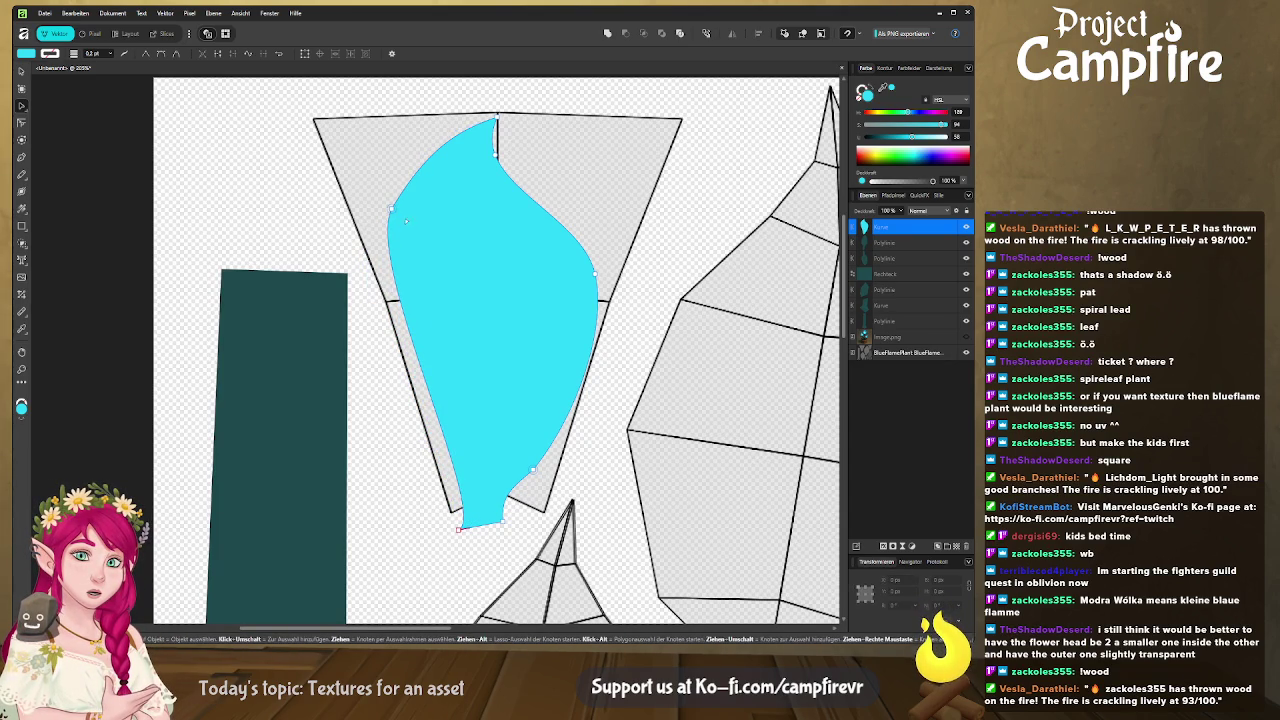
Reshape the leaf's left edge and widen its base to the right.
left_click_drag(393, 210, 366, 348)
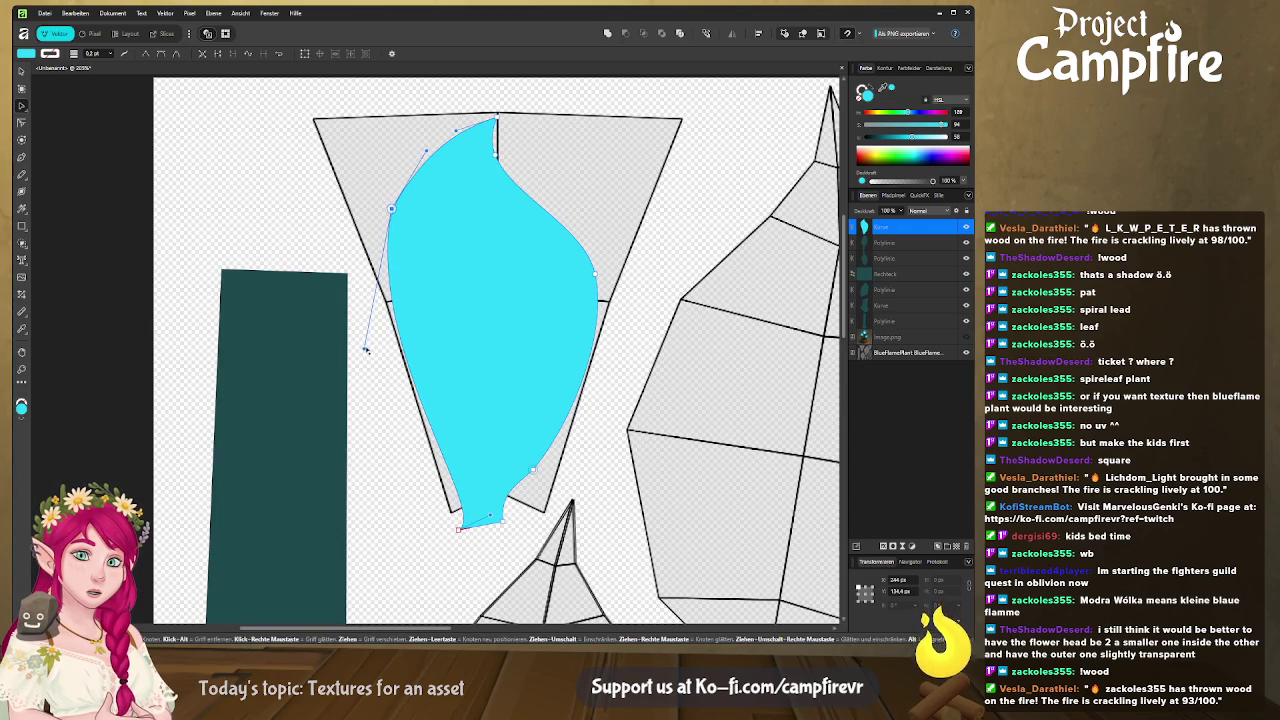
mouse_move(428, 450)
left_mouse_down()
mouse_move(480, 455)
mouse_move(470, 465)
left_mouse_up()
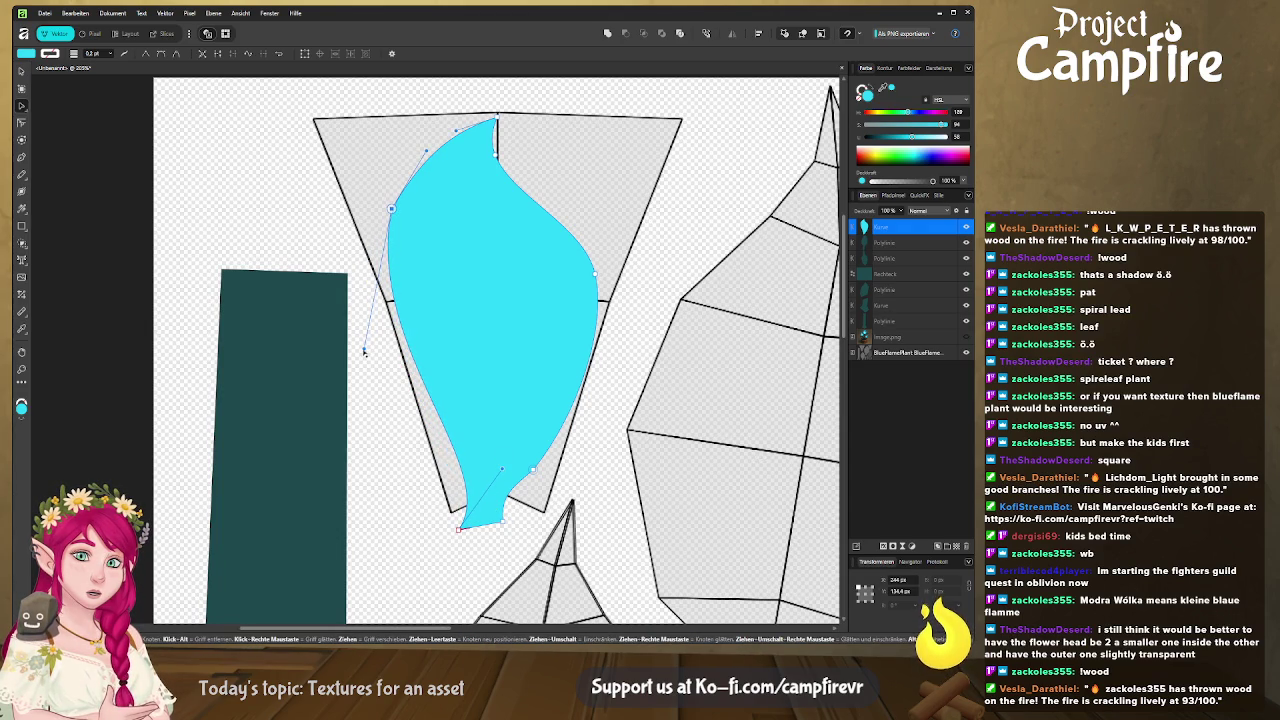
left_click_drag(364, 351, 379, 446)
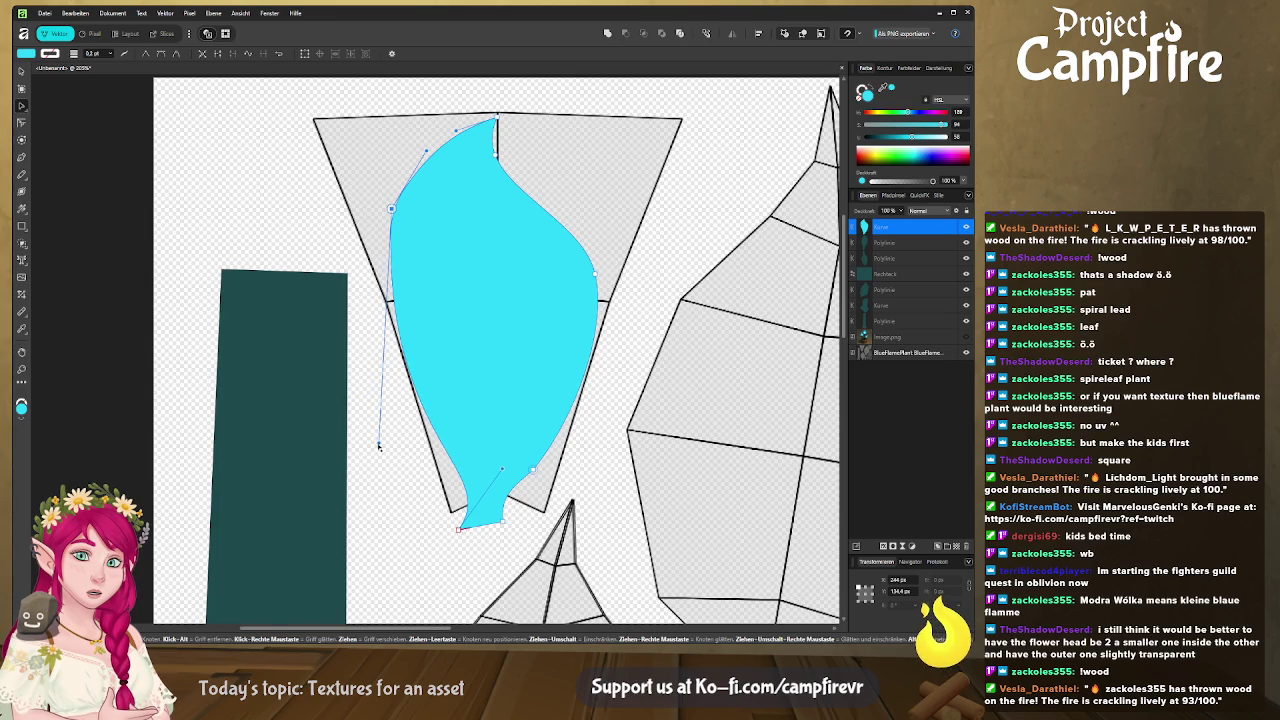
left_click(447, 388)
scroll(460, 396, "down", 3, "ctrl")
scroll(479, 374, "up", 3, "ctrl")
left_click(479, 374)
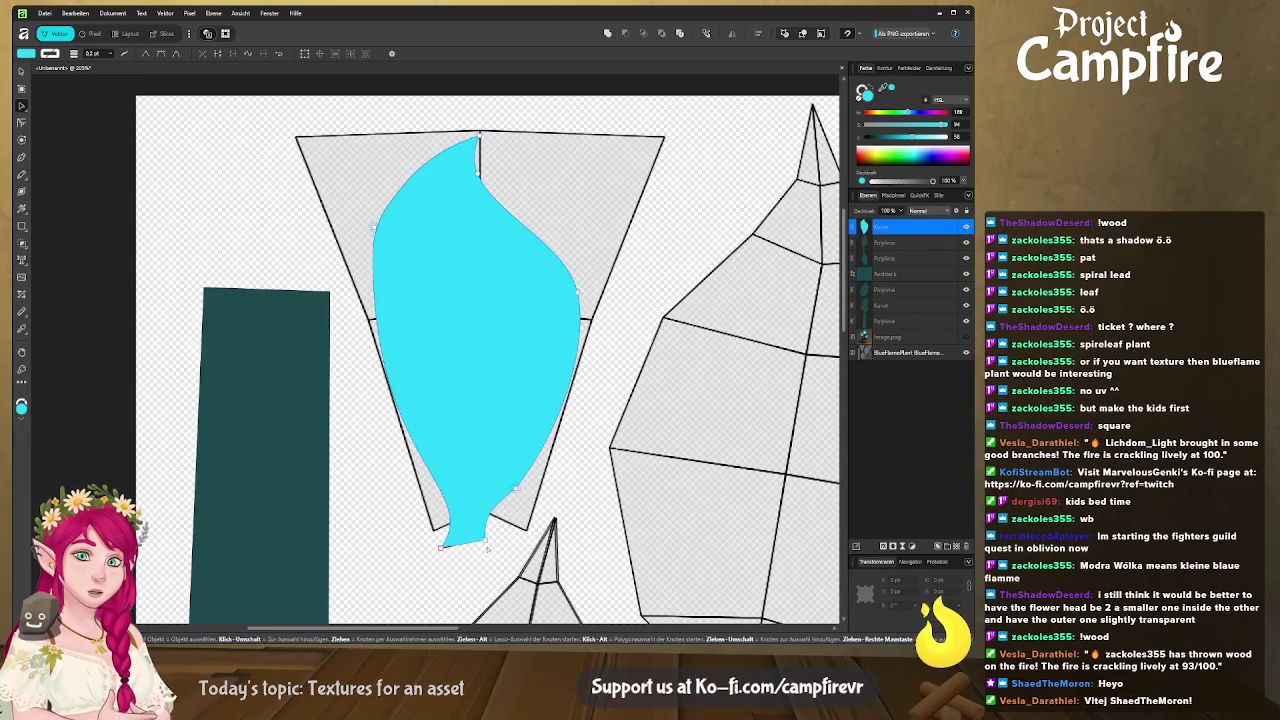
left_click_drag(487, 543, 509, 553)
left_click(499, 511)
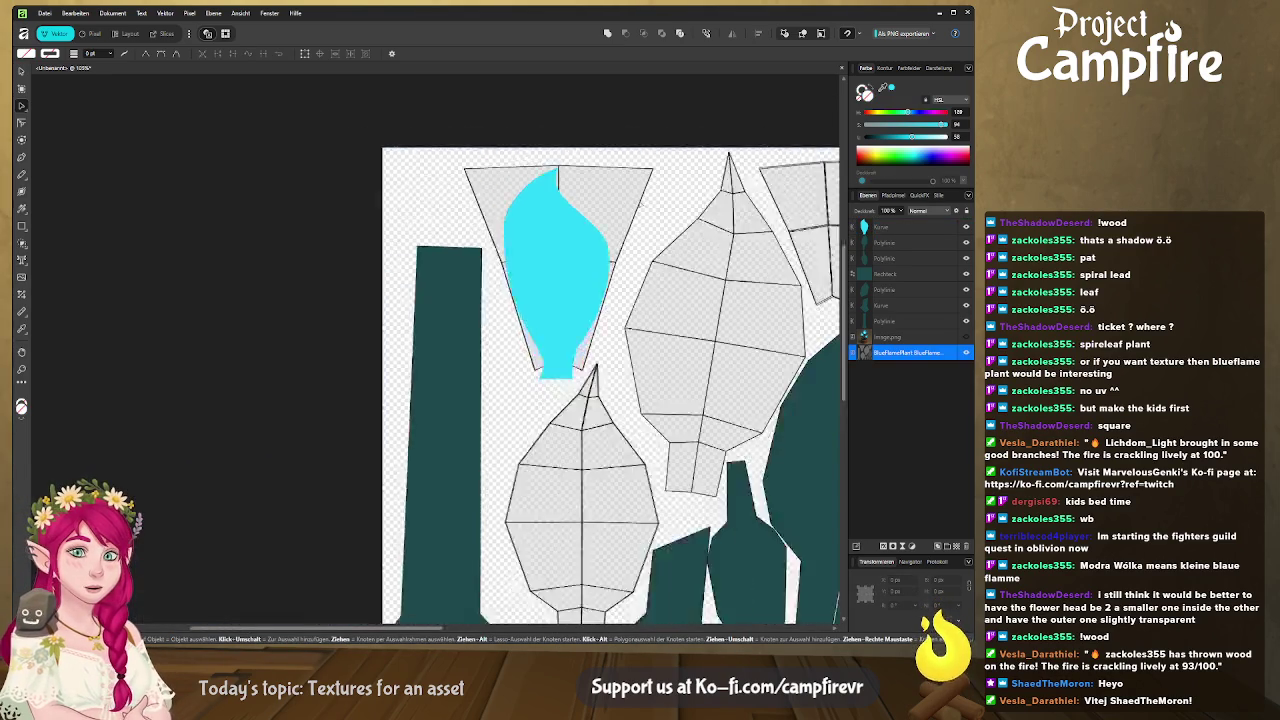
Pan the texture into view and select the leaf's upper-right edge nodes.
scroll(516, 234, "down", 5, "ctrl")
middle_click_drag(517, 232, 316, 270)
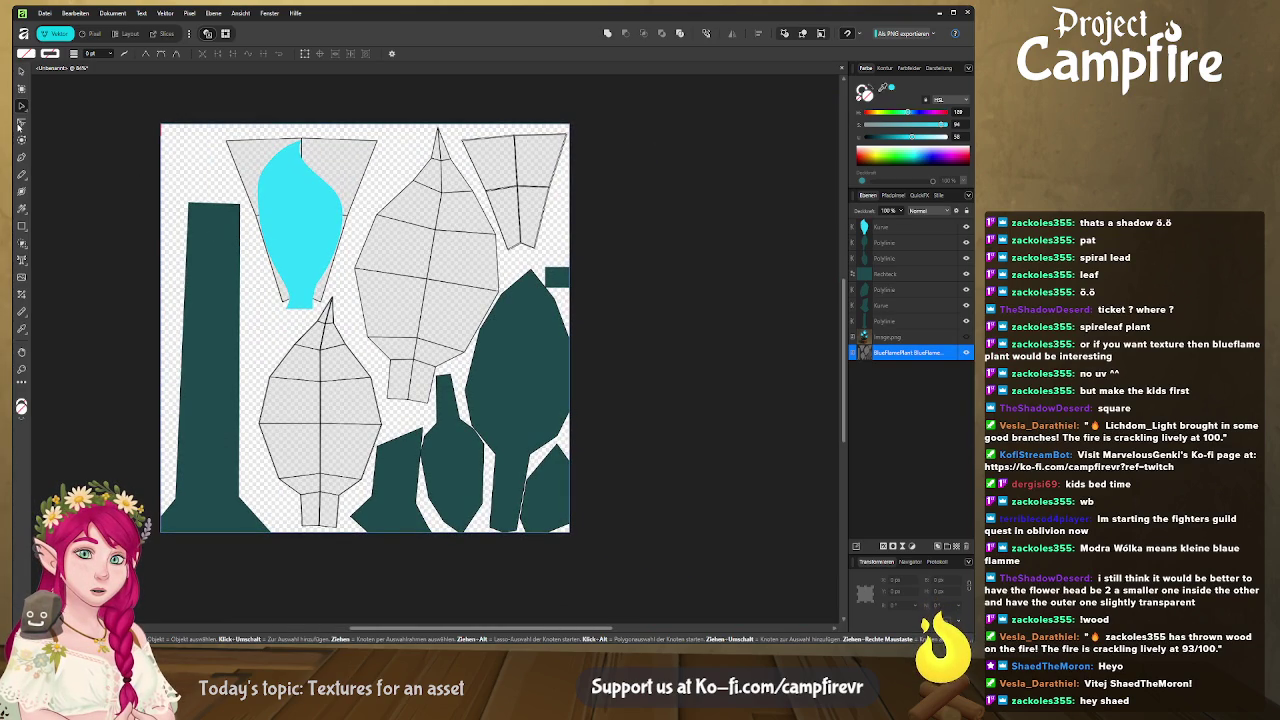
left_click(305, 167)
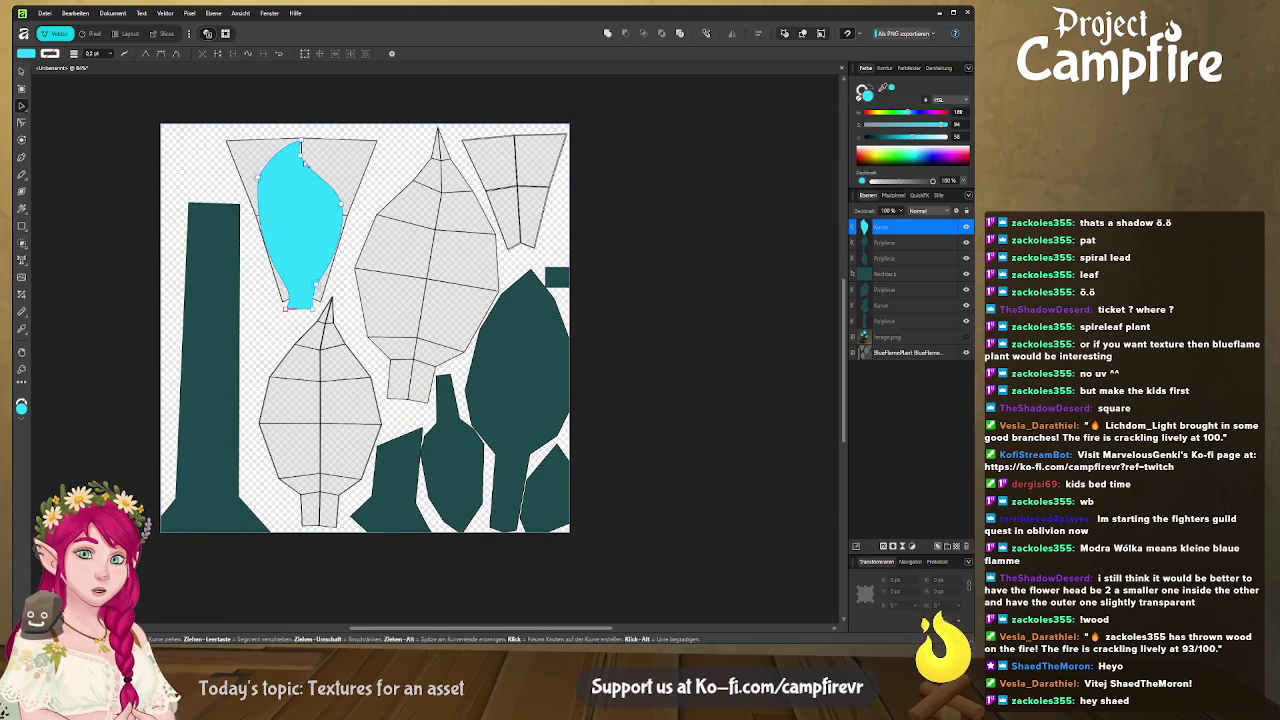
left_click_drag(300, 148, 345, 200)
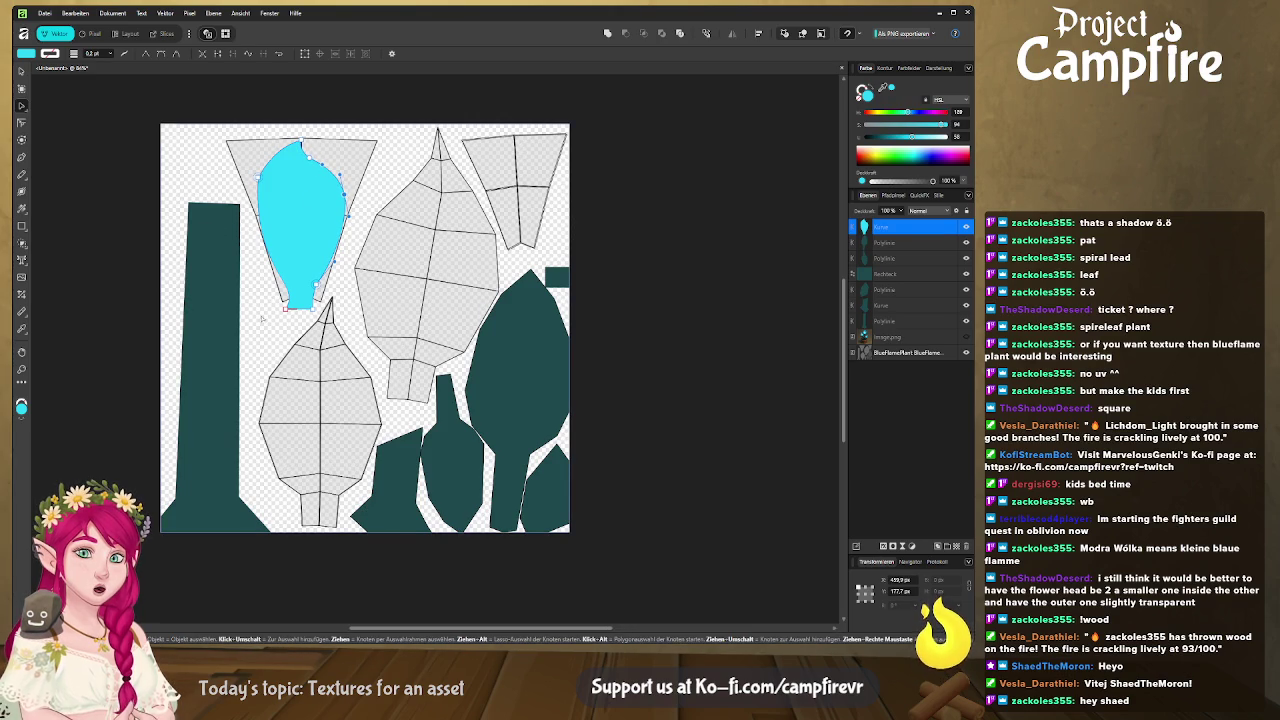
left_click(262, 318)
middle_click_drag(235, 274, 197, 255)
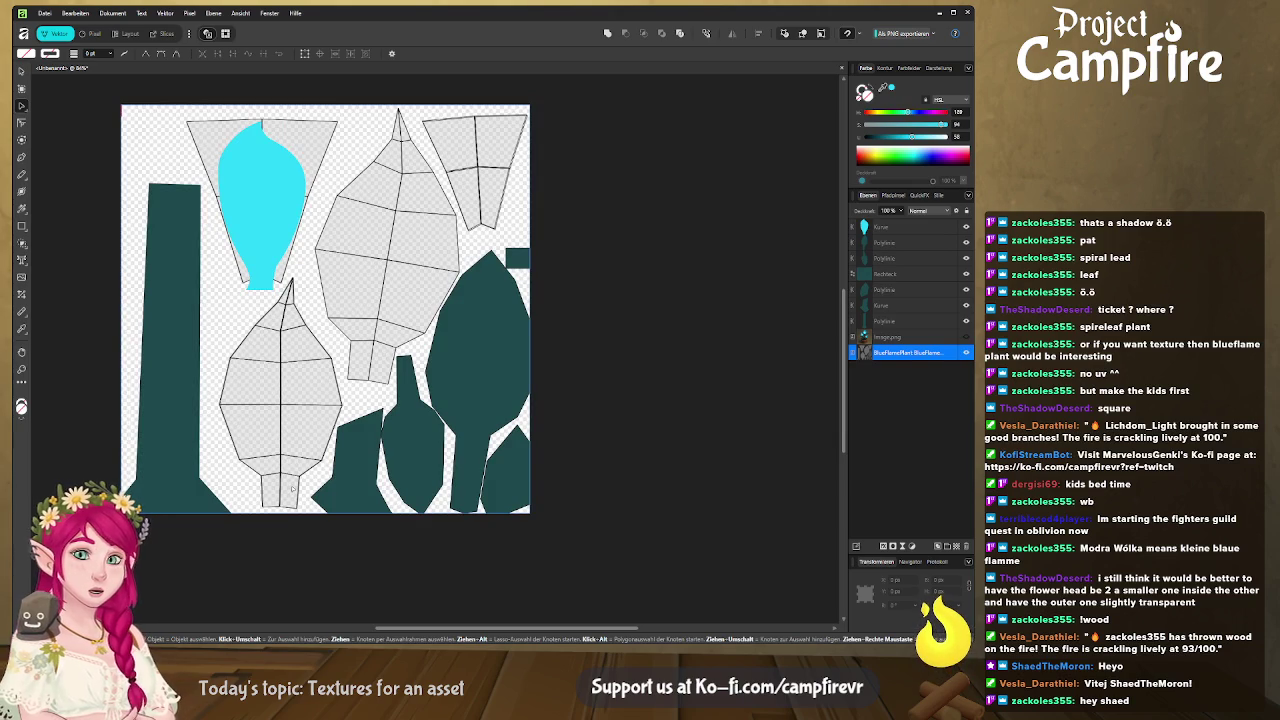
Draw a closed cyan shape with the Pen tool around the lower-left leaf island.
left_click(21, 157)
left_click(295, 270)
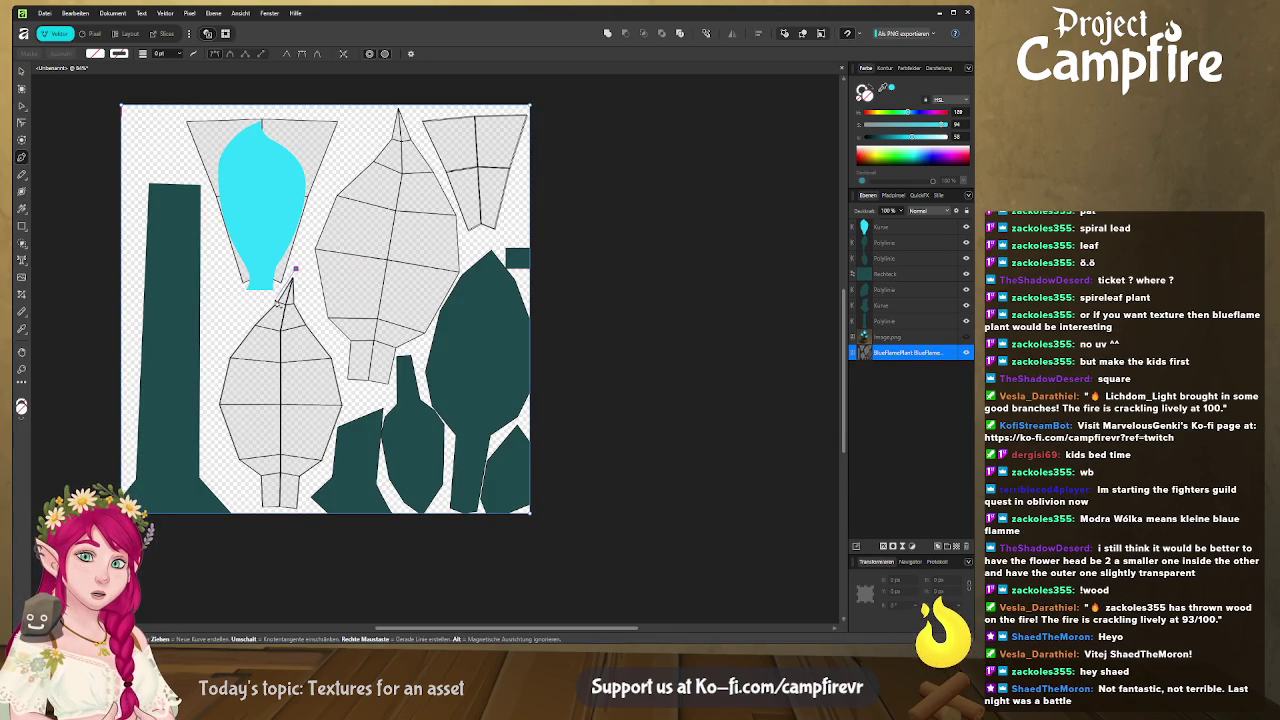
left_click(275, 301)
left_click(229, 355)
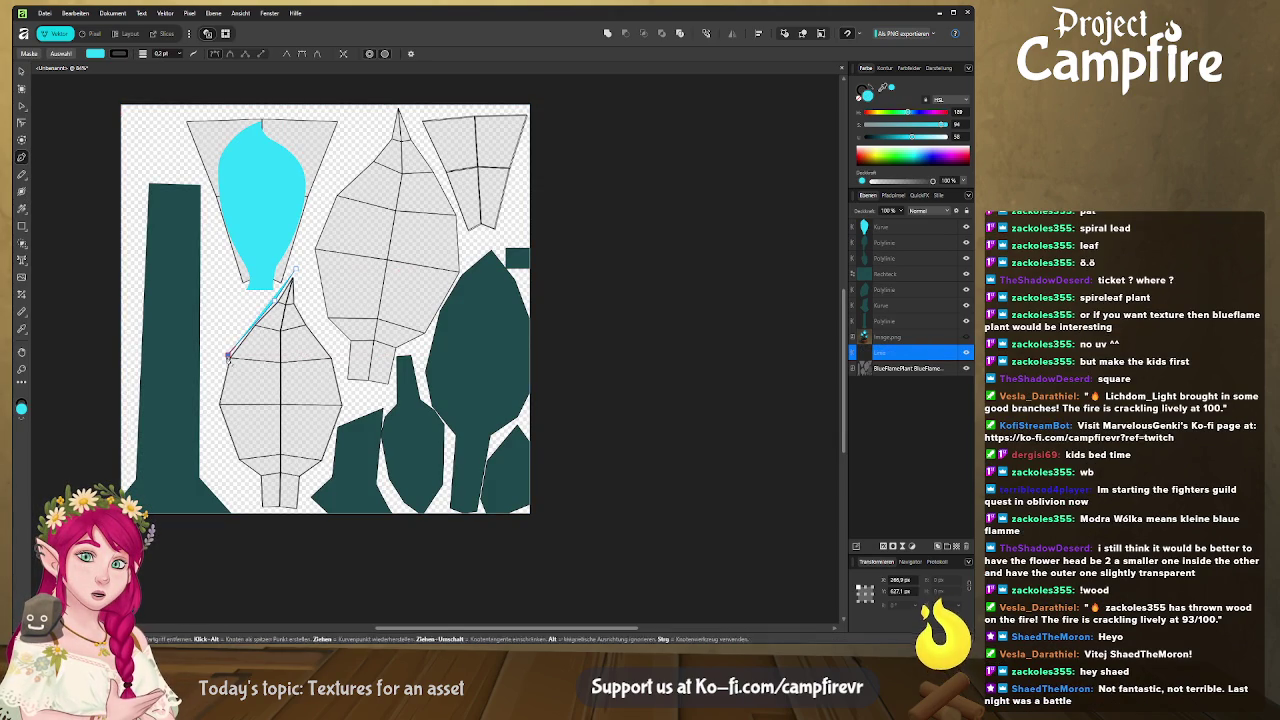
left_click(214, 403)
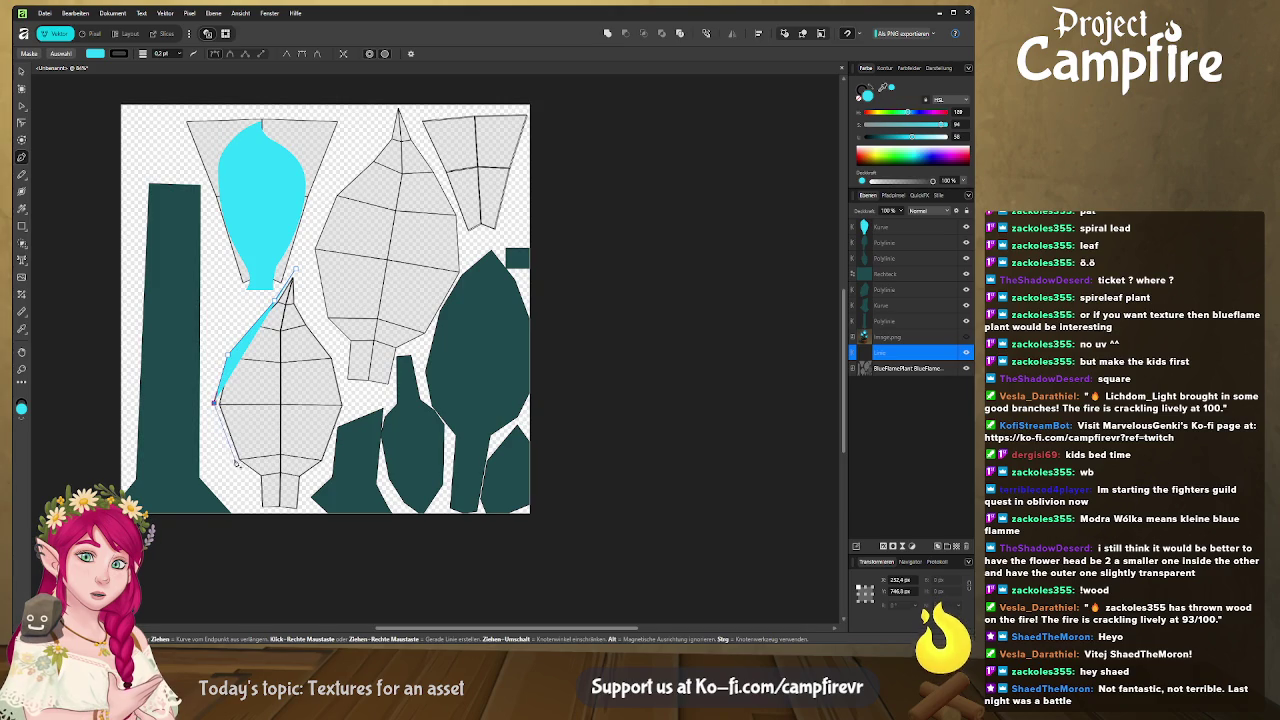
left_click(236, 461)
left_click(253, 476)
left_click(257, 515)
left_click(298, 515)
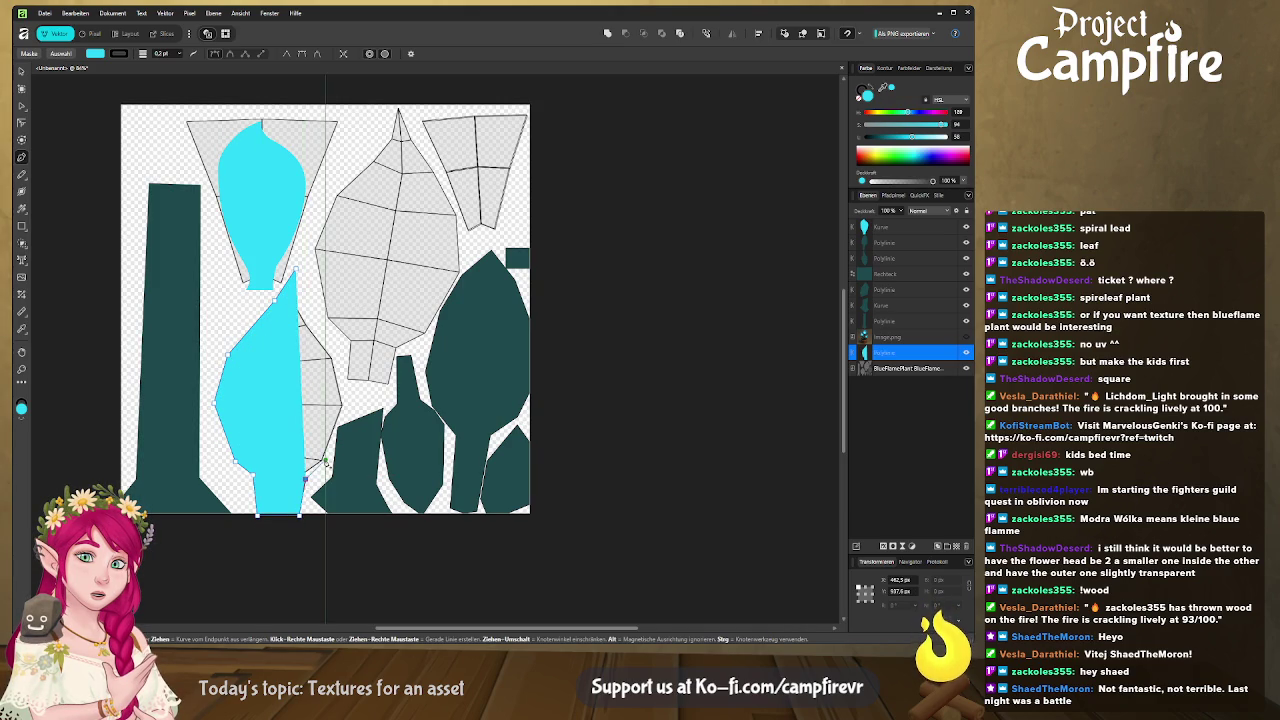
left_click(325, 459)
left_click(346, 408)
left_click(336, 356)
left_click(296, 270)
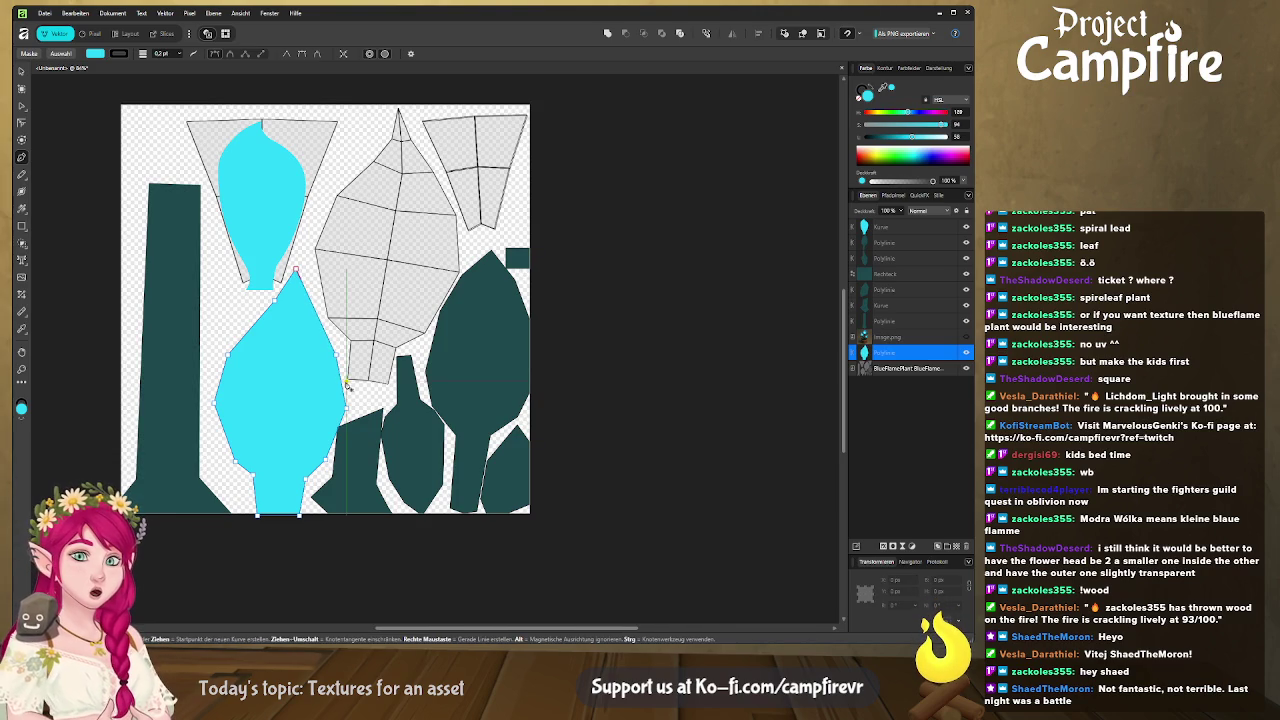
Draw a large closed cyan shape covering the central leaf island.
left_click(391, 393)
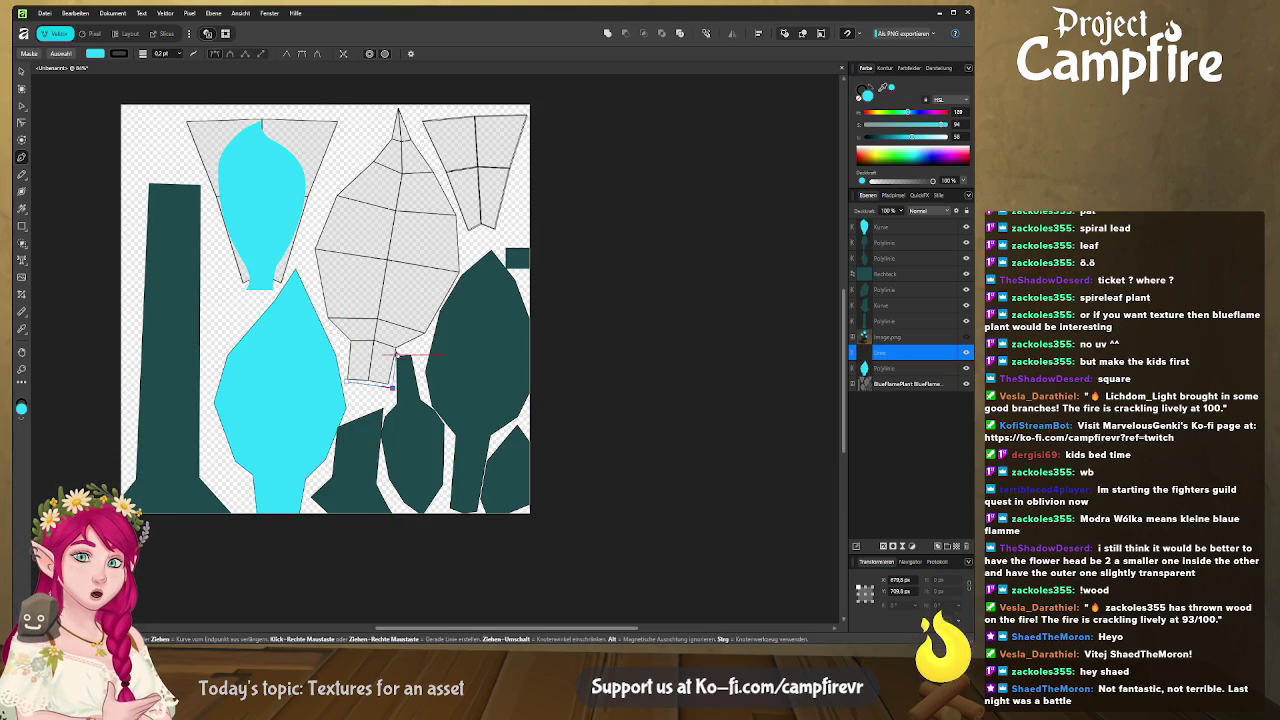
left_click(397, 349)
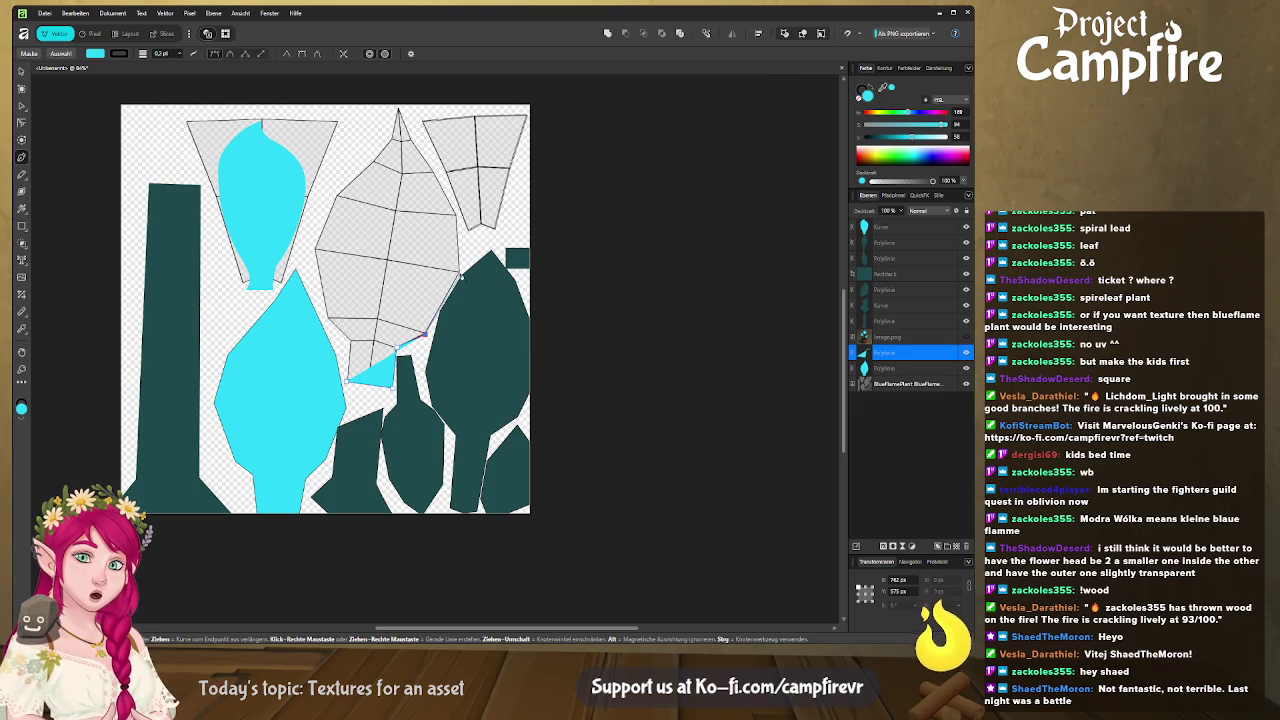
left_click(461, 271)
left_click(459, 213)
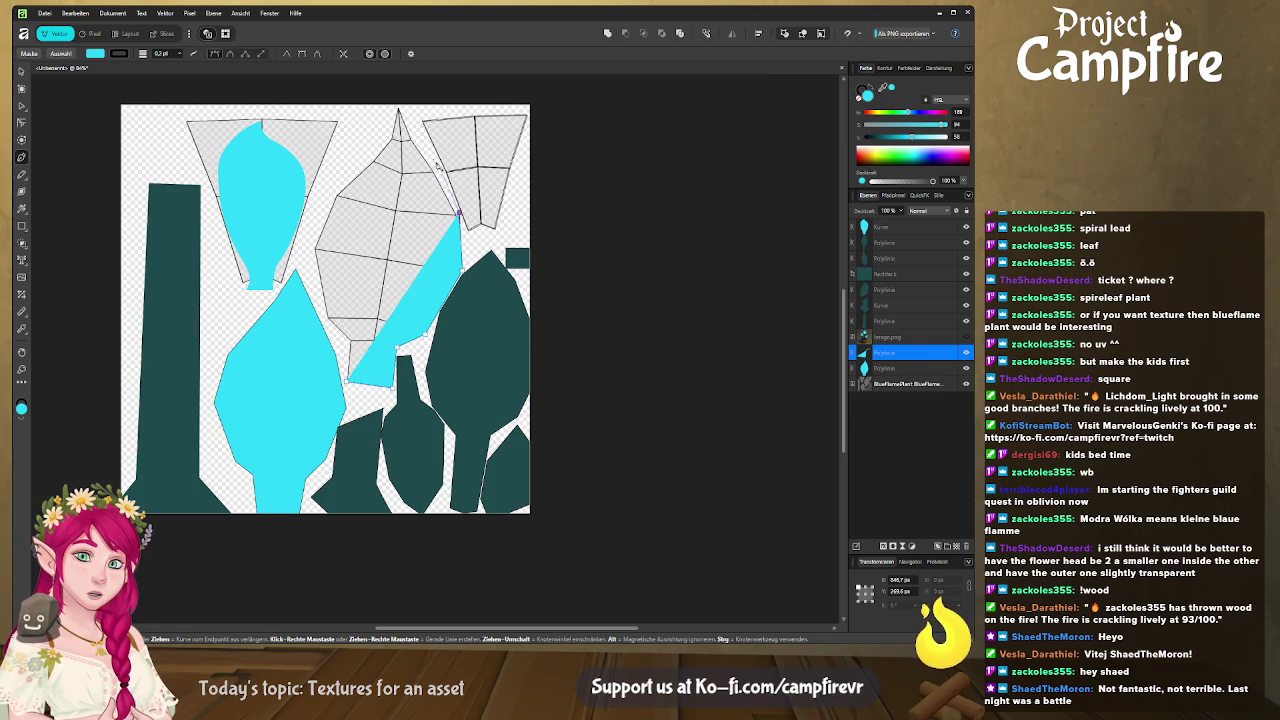
left_click(400, 103)
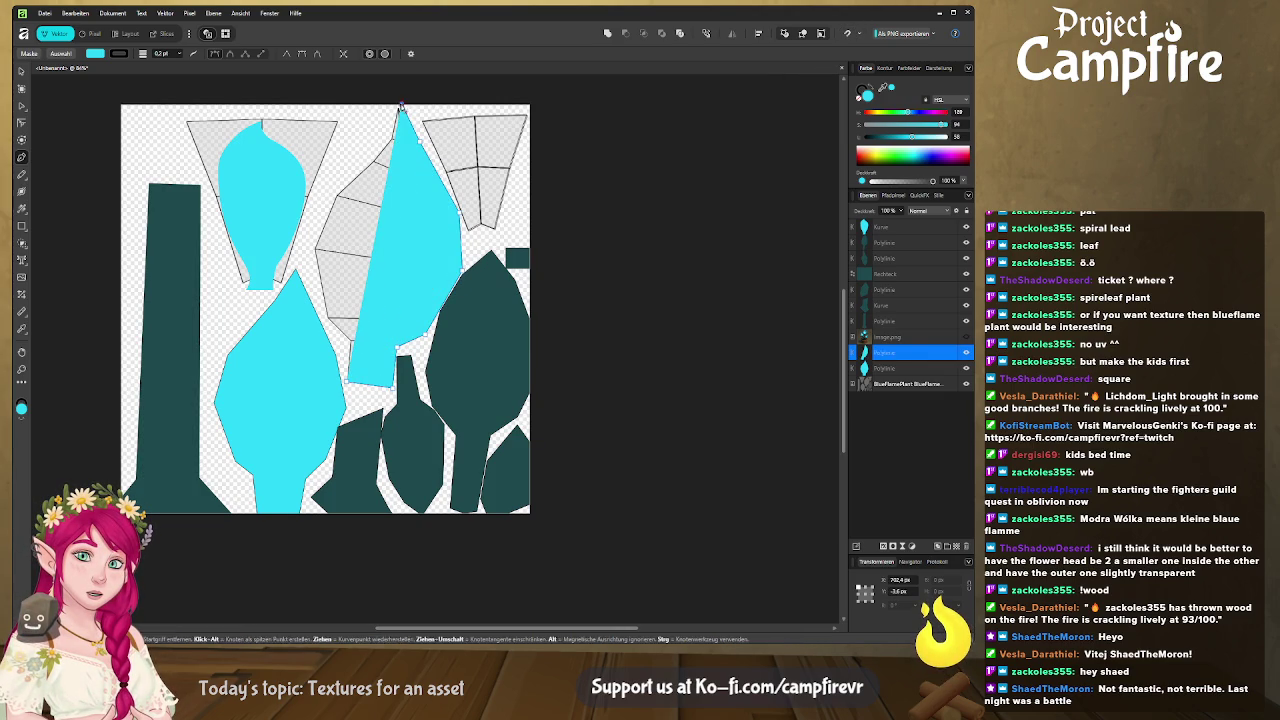
left_click(387, 135)
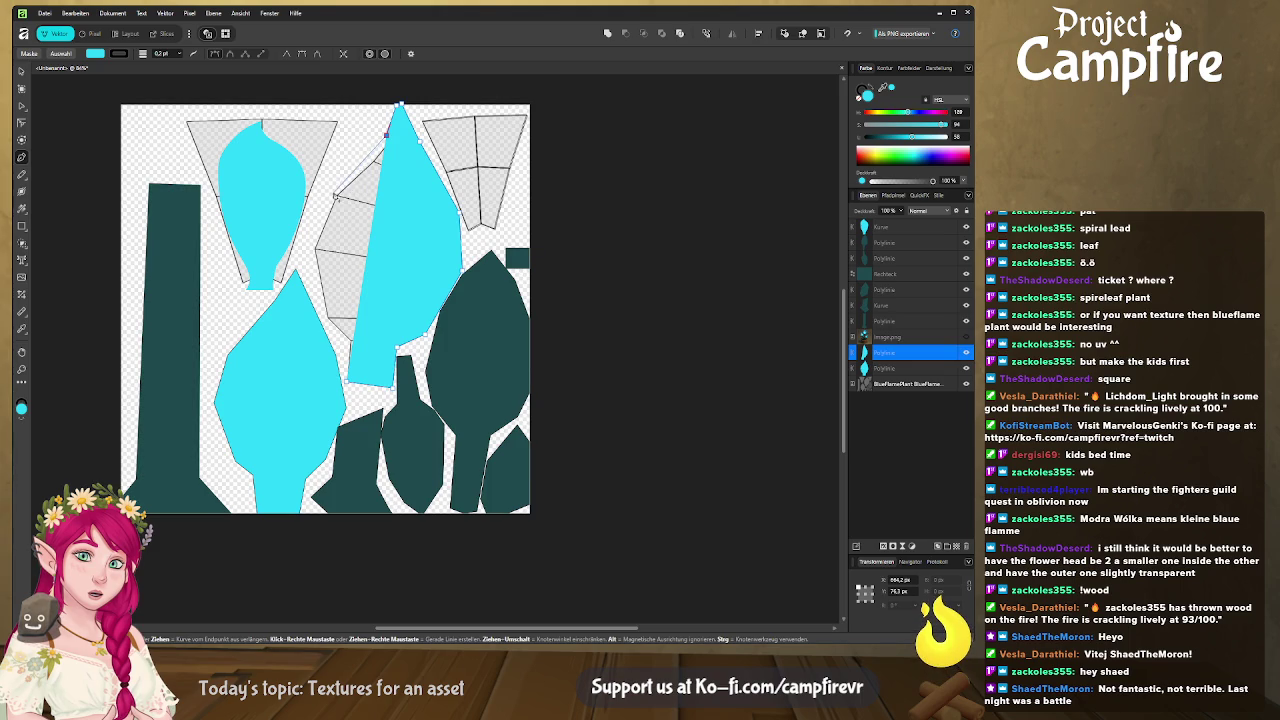
left_click(333, 192)
left_click(311, 246)
left_click(323, 318)
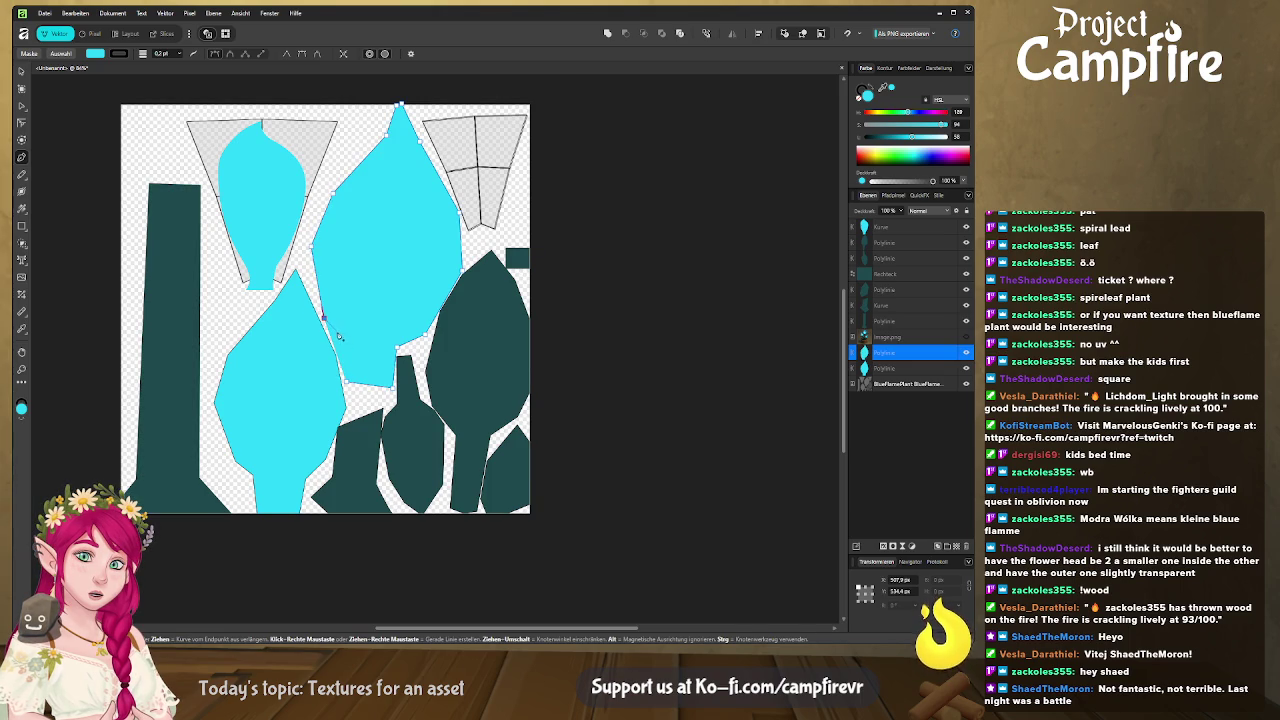
left_click(345, 383)
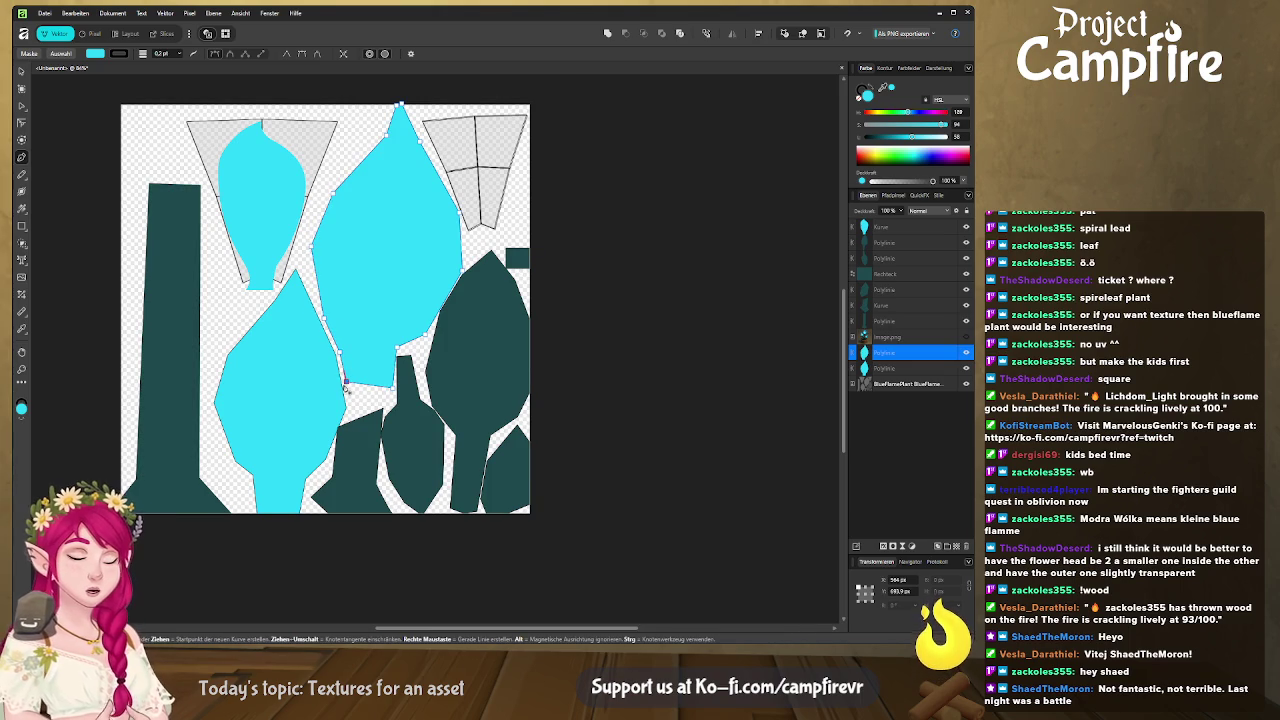
key("Escape")
scroll(469, 268, "up", 1)
Zoom in and draw a four-point cyan diamond inside the upper-right grey wedge.
scroll(467, 271, "up", 2, "ctrl")
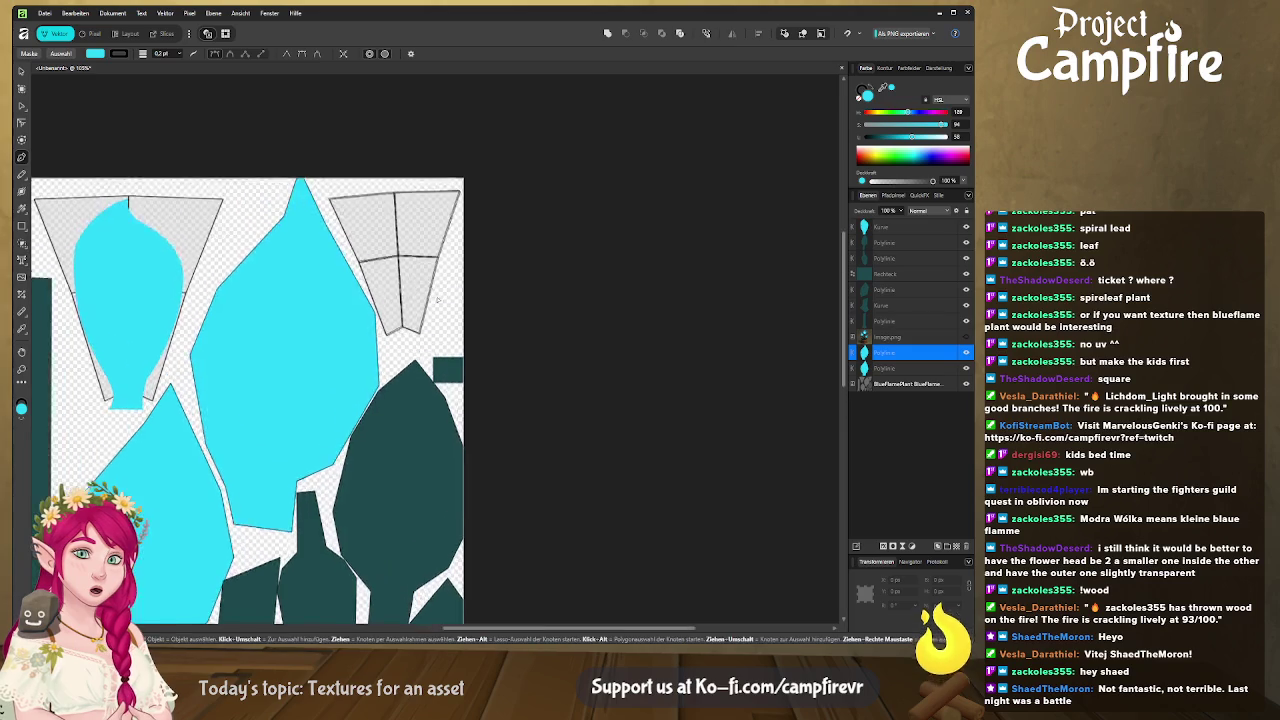
key("a")
scroll(424, 284, "up", 2, "ctrl")
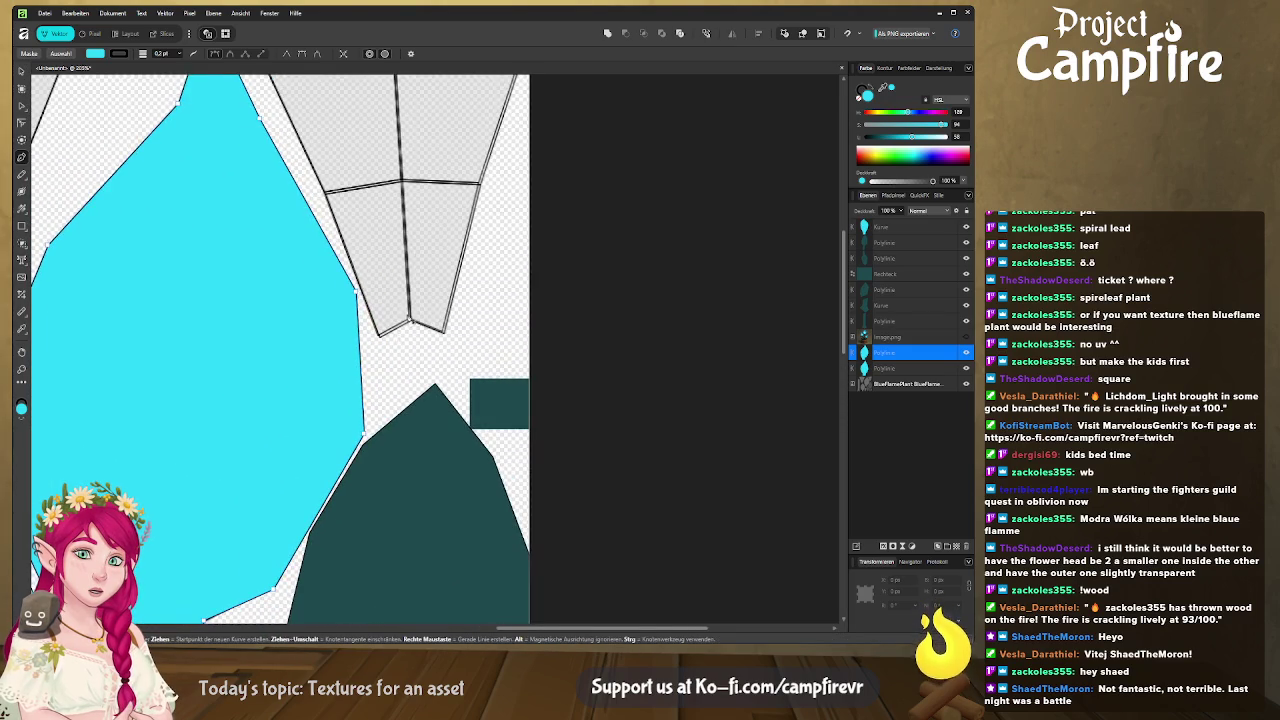
left_click(417, 406)
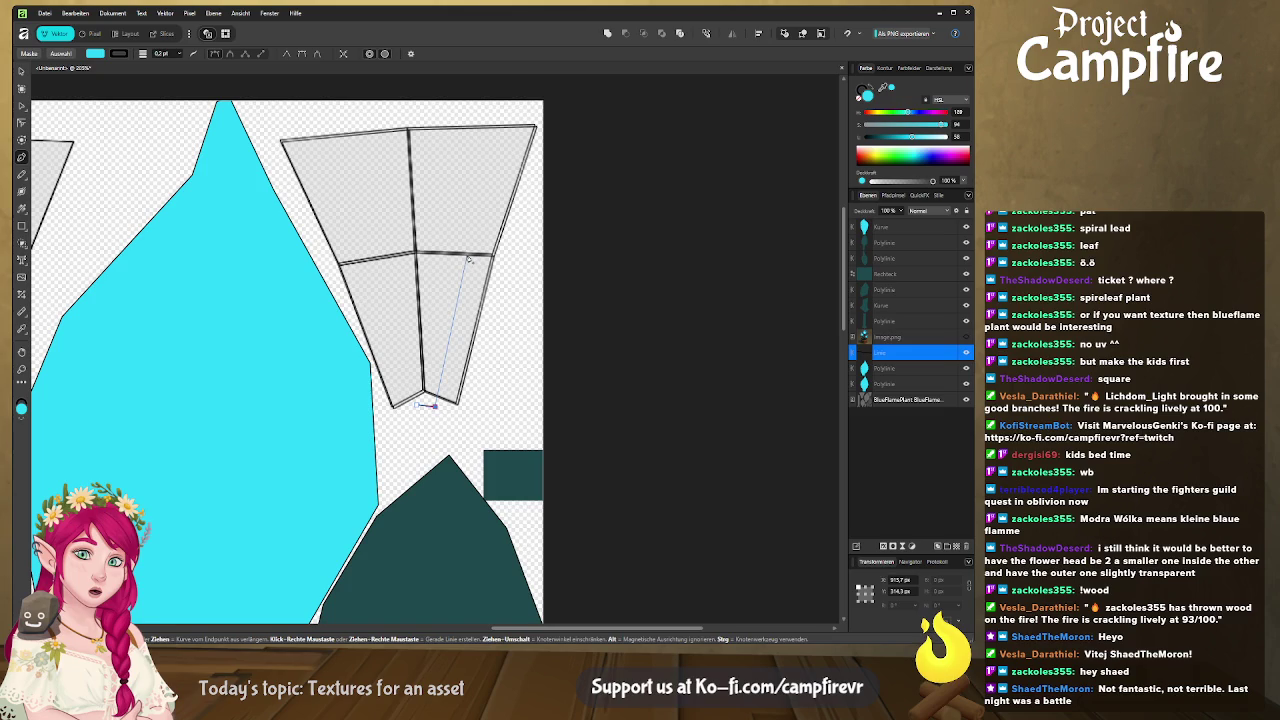
left_click(473, 250)
left_click(409, 131)
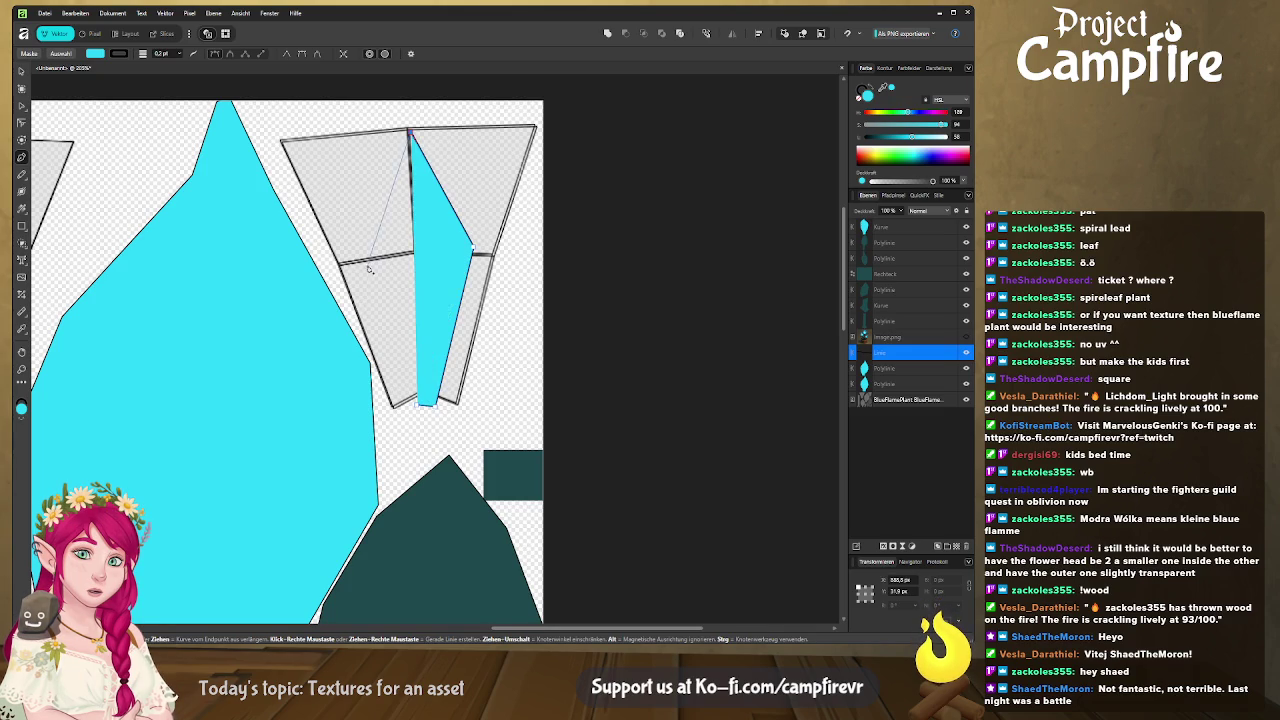
left_click(362, 263)
left_click(424, 404)
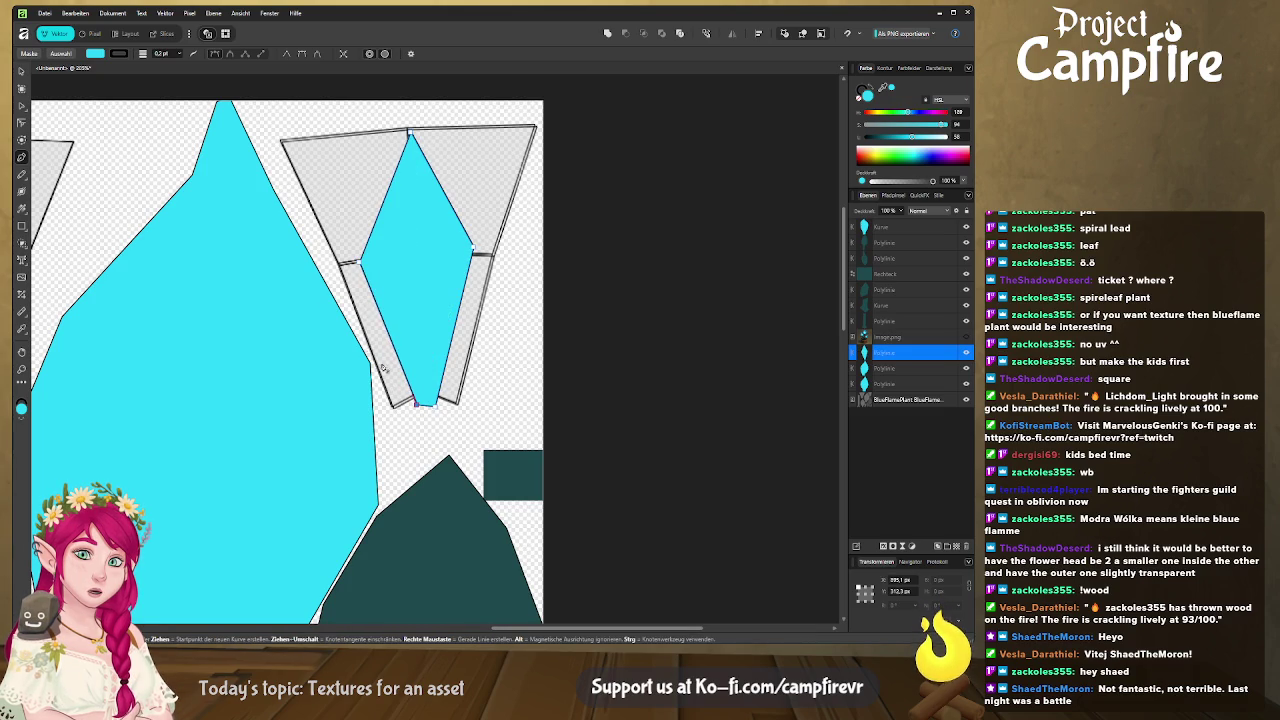
key("v")
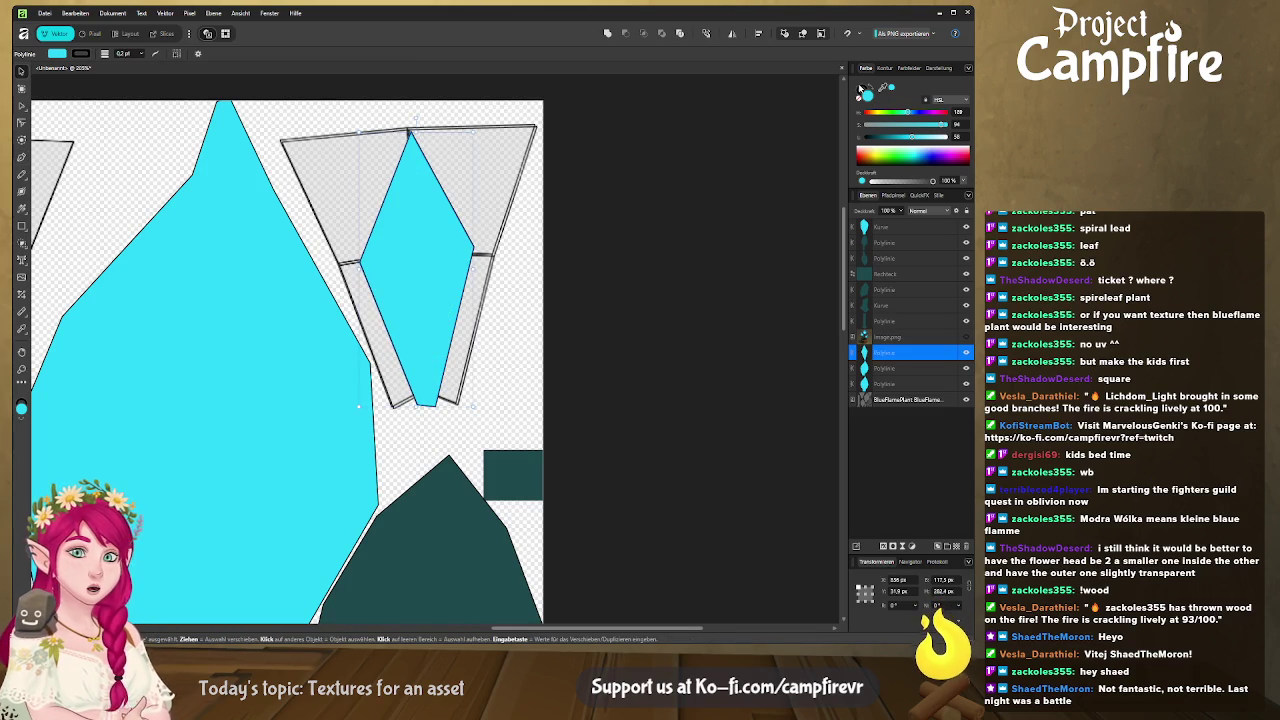
key("x")
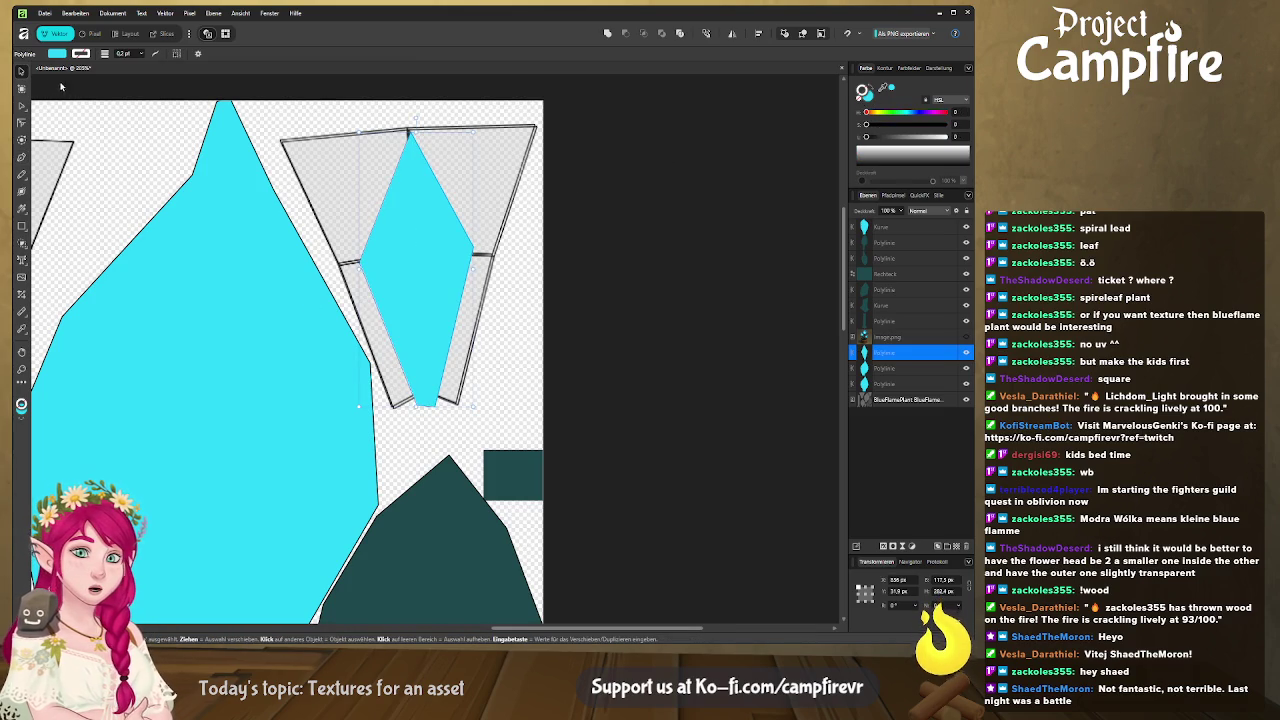
key("a")
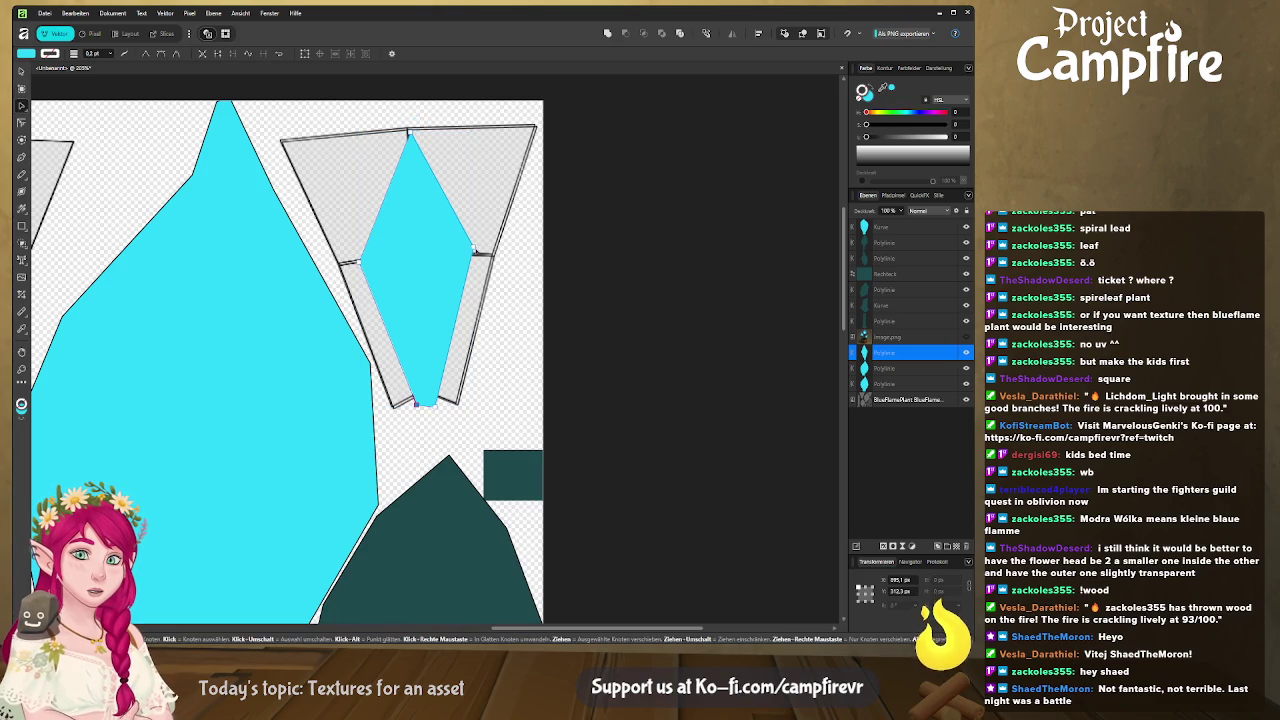
left_click(472, 247)
Bow the diamond's sides outward and extend its bottom tip into a rounded, pointed leaf.
left_click_drag(430, 172, 493, 150)
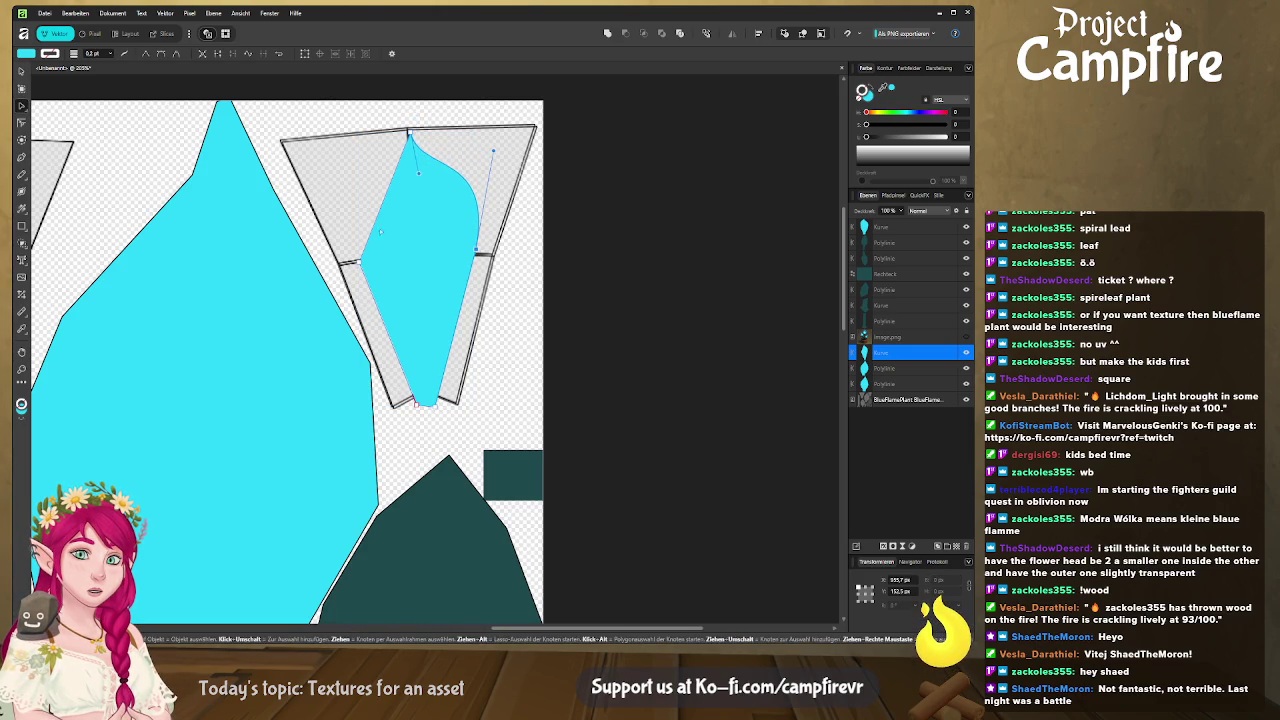
left_click_drag(369, 233, 350, 224)
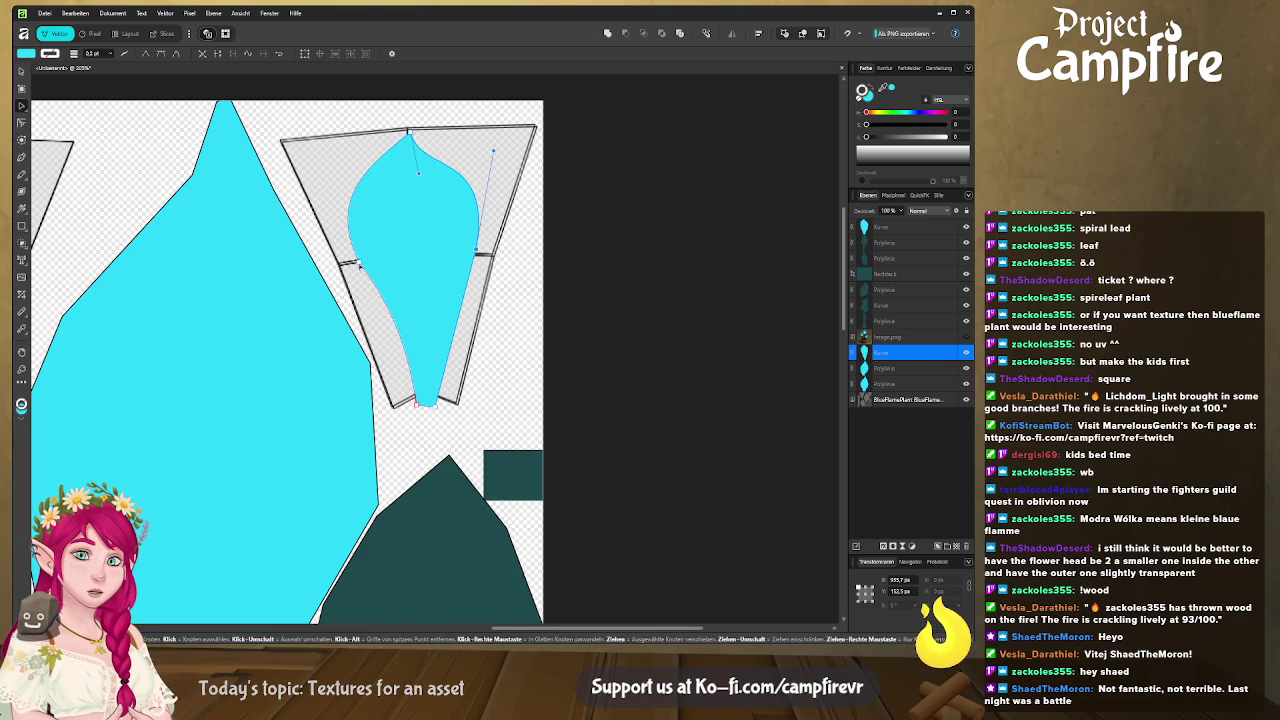
left_click(389, 316)
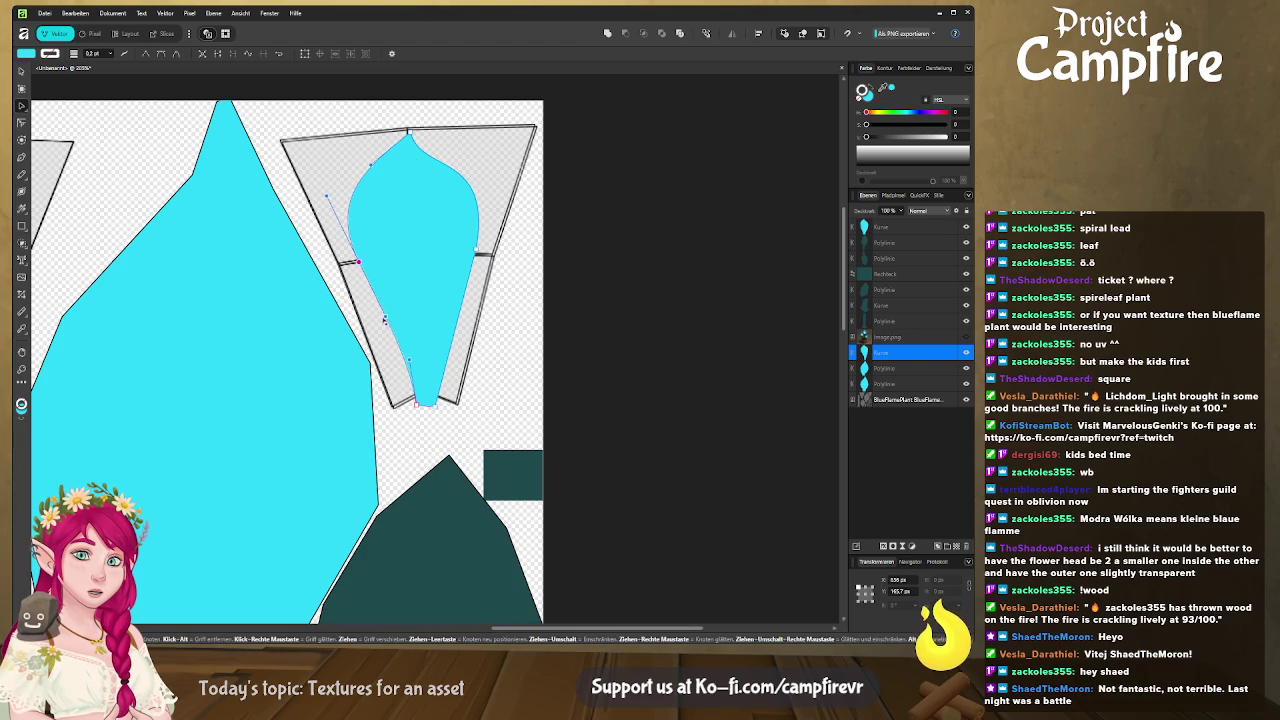
mouse_move(381, 319)
left_mouse_down()
mouse_move(395, 376)
mouse_move(453, 412)
left_mouse_up()
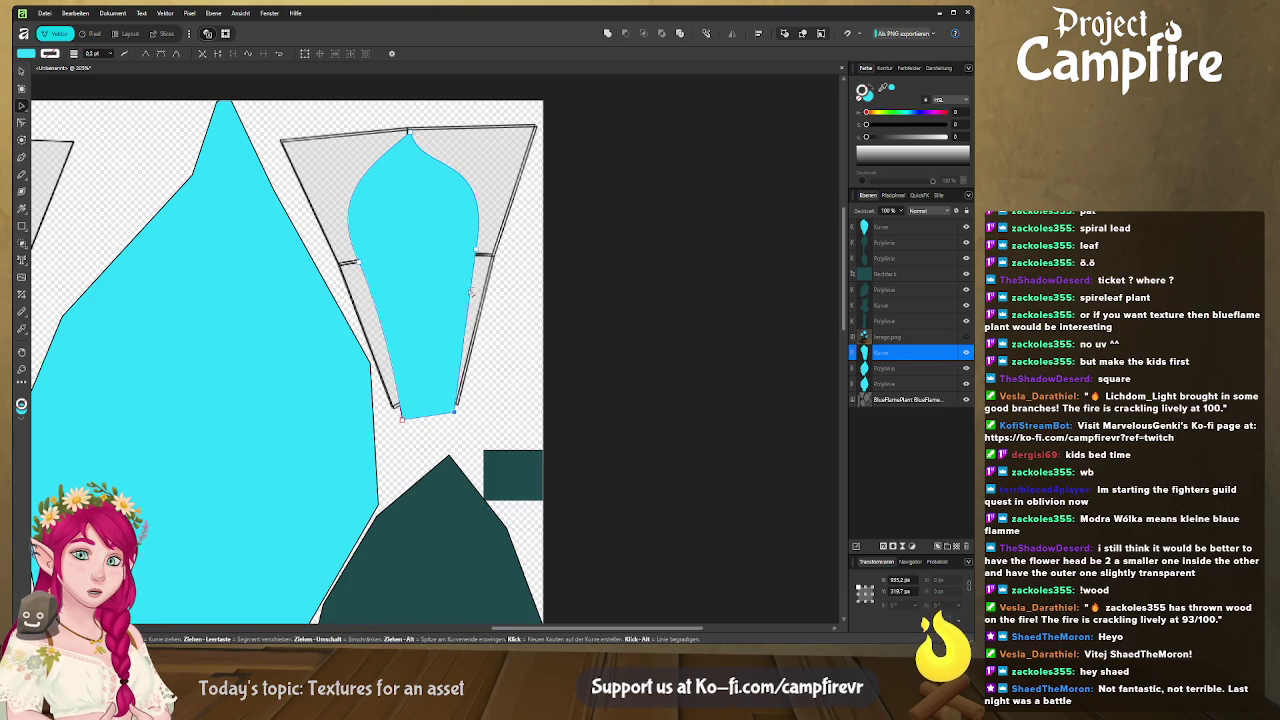
left_click_drag(468, 292, 492, 222)
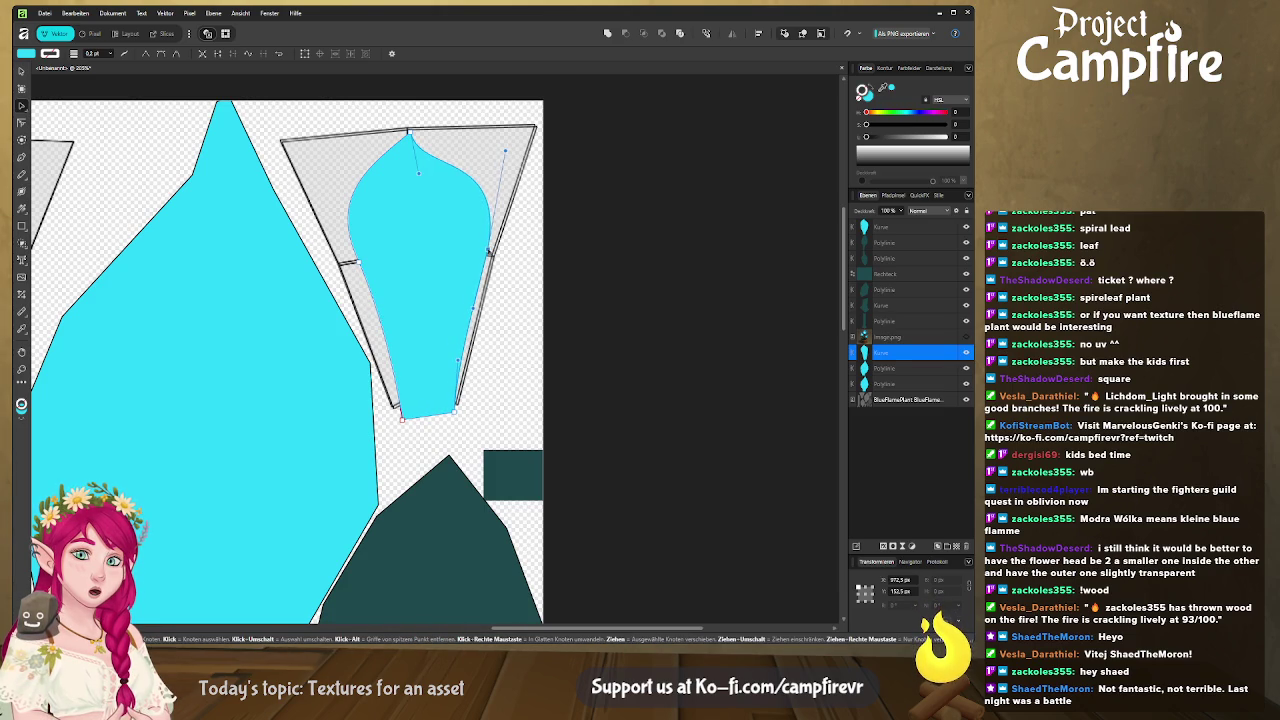
left_click_drag(349, 245, 336, 242)
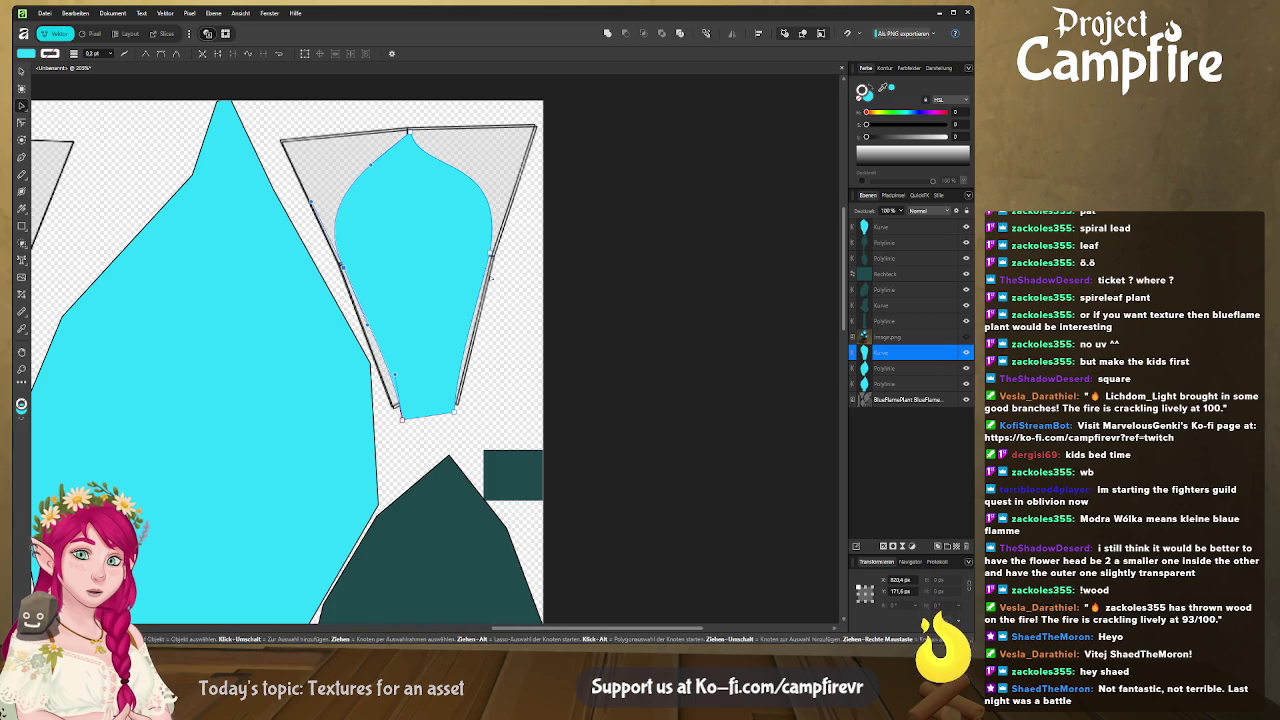
left_click(908, 399)
scroll(474, 323, "down", 5, "ctrl")
scroll(474, 323, "down", 2, "ctrl")
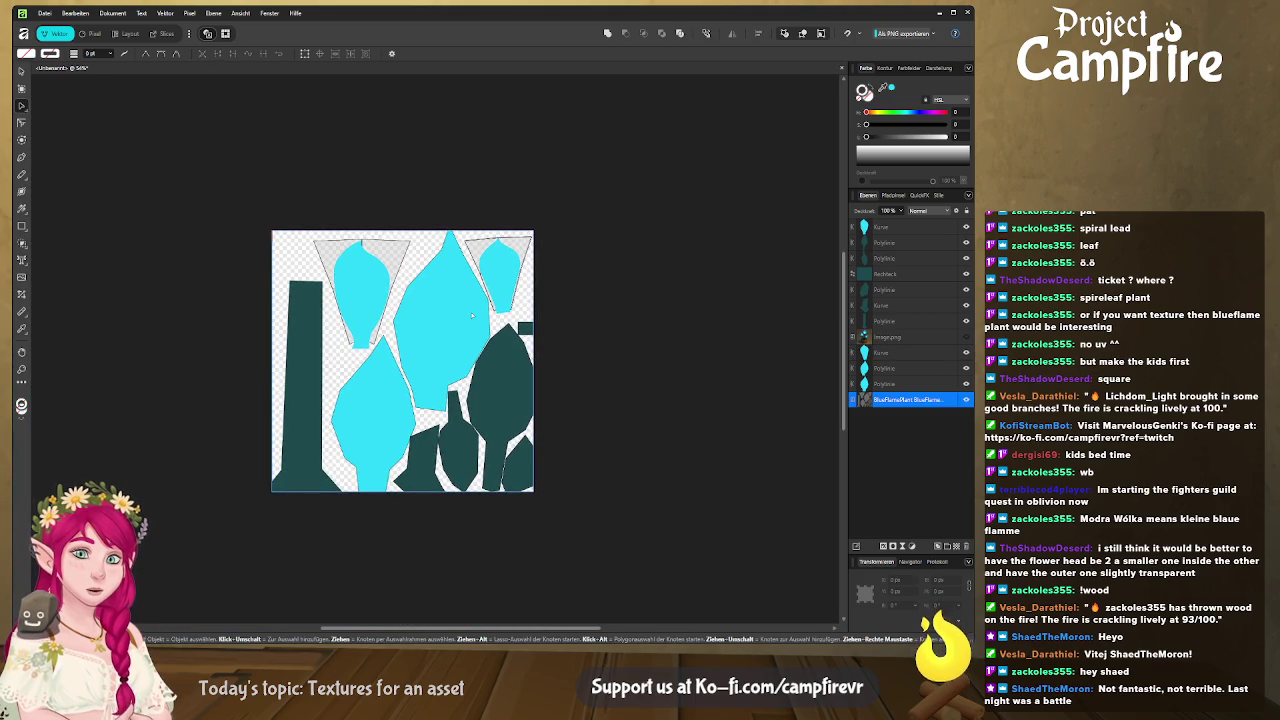
Hide the grey BlueFlamePlant UV layout image, leaving only the painted shapes, then switch to Blender.
left_click(472, 318)
left_click(354, 400, "shift")
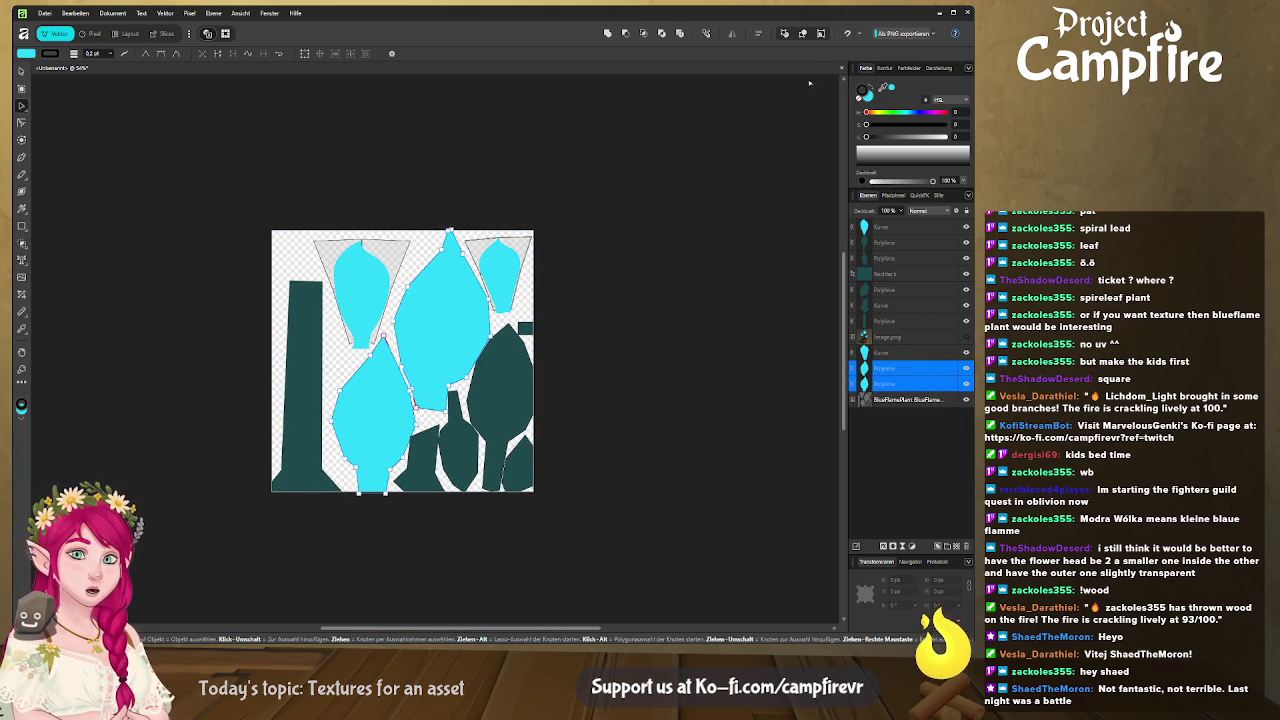
left_click(618, 329)
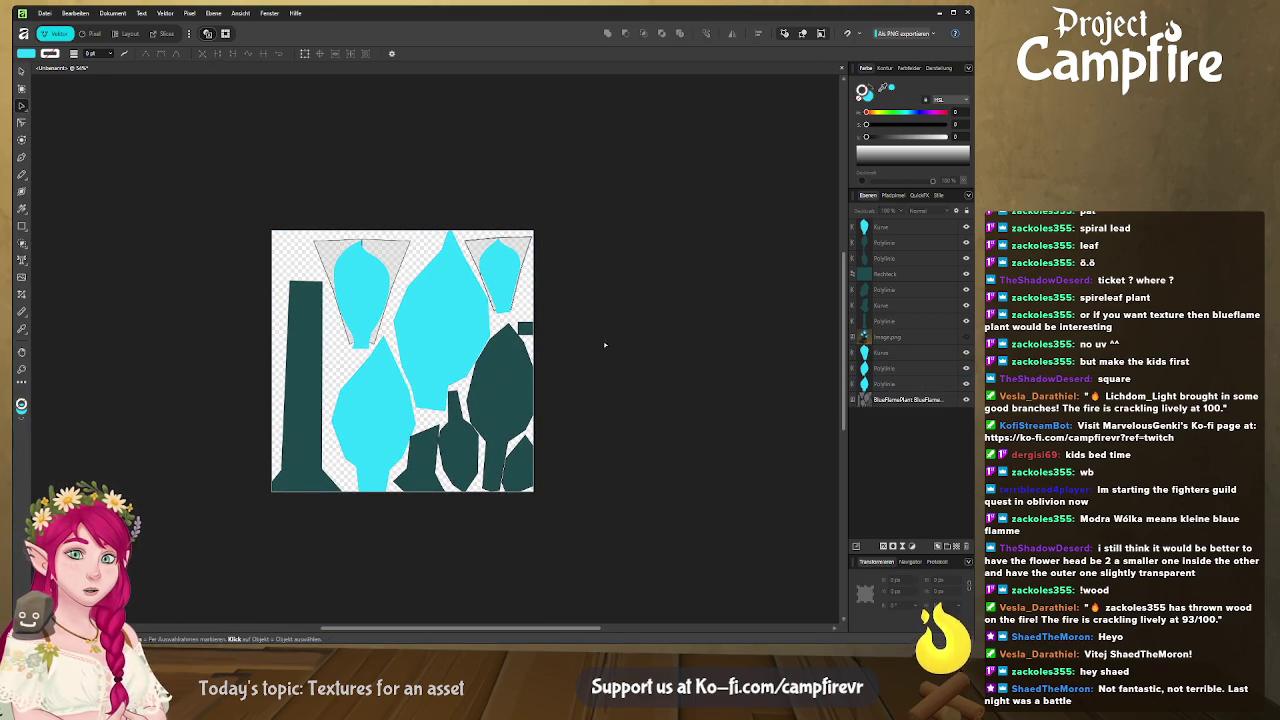
left_click(966, 400)
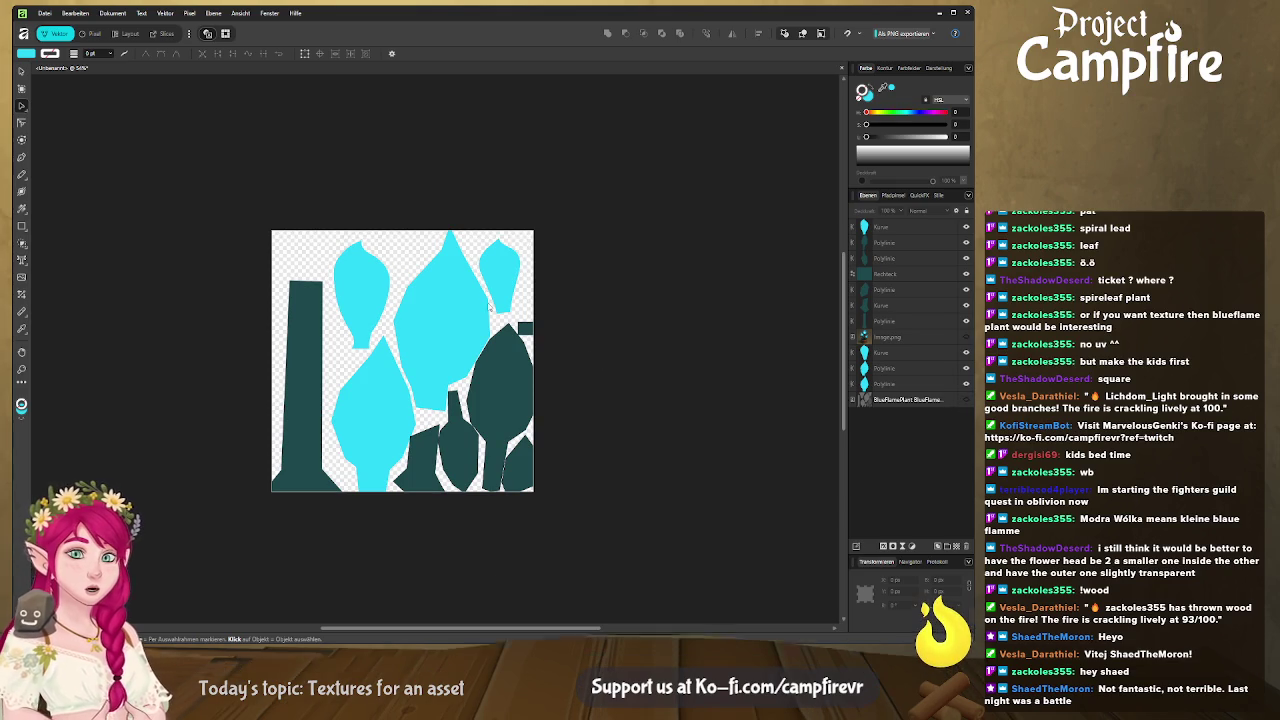
key("alt+Tab")
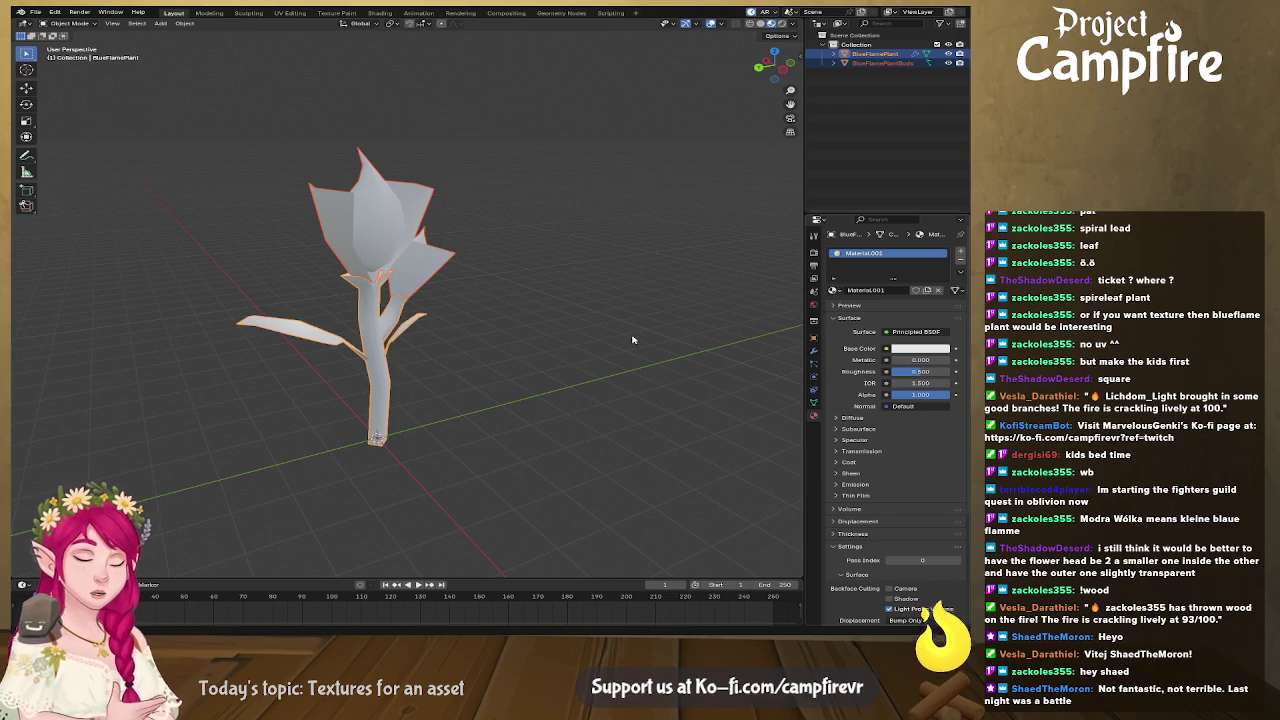
Rename the texture's export slice to Blueflameleaf and return to Blender.
key("alt+Tab")
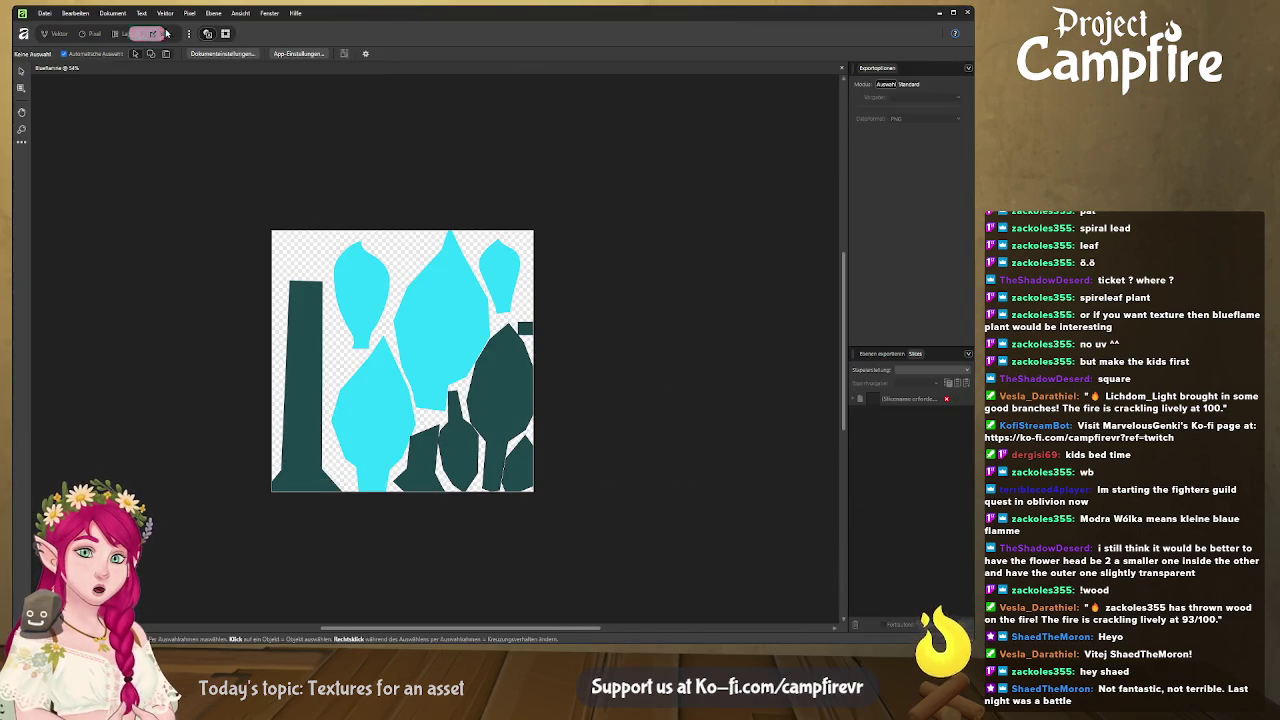
double_click(908, 398)
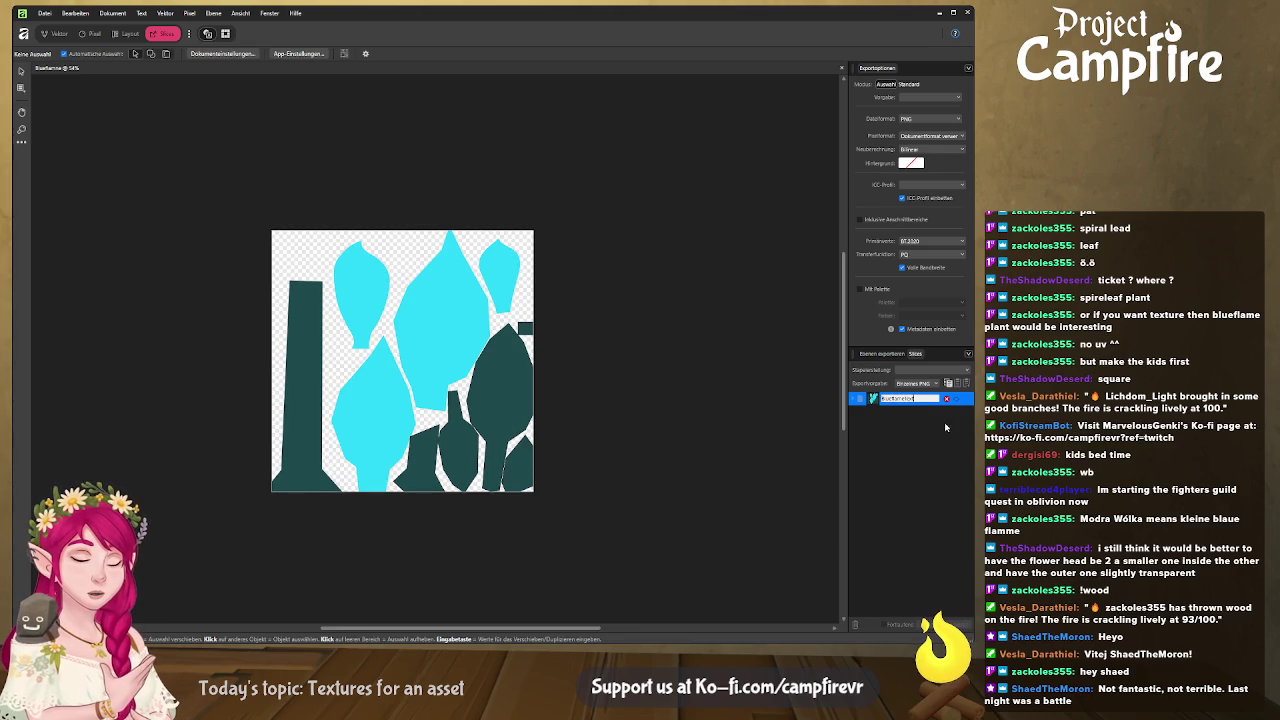
key("Return")
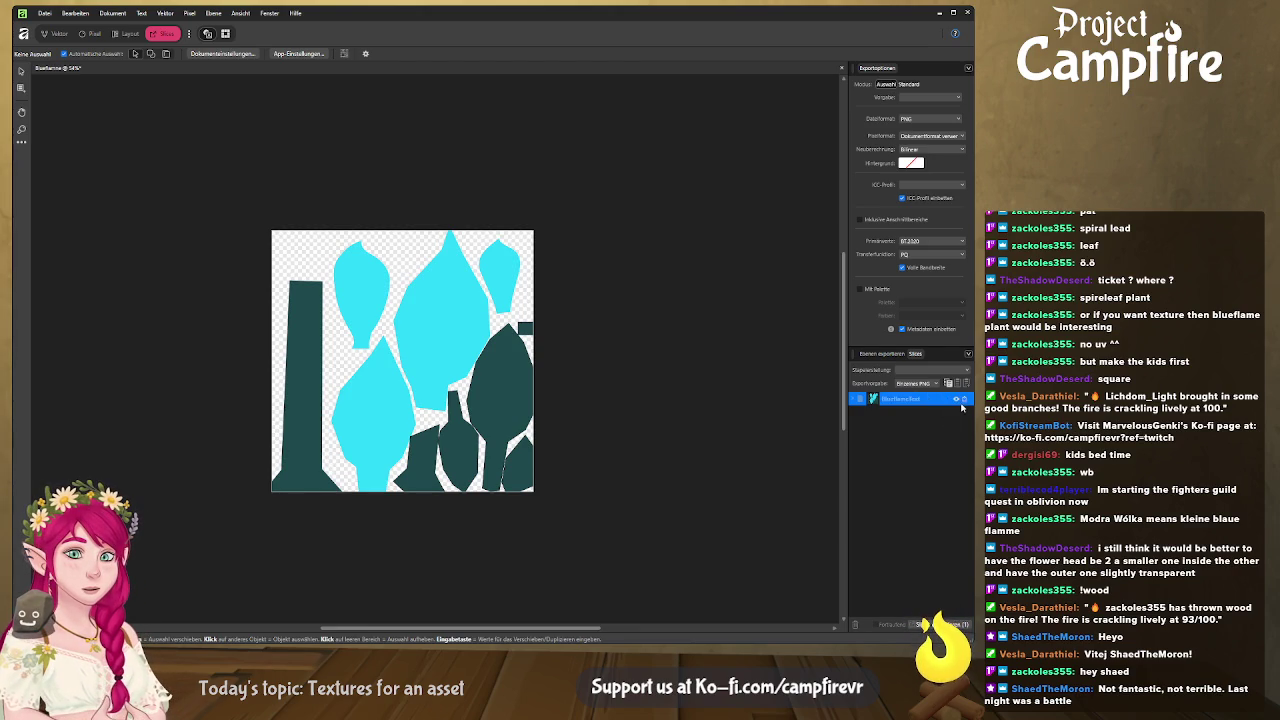
key("alt+Tab")
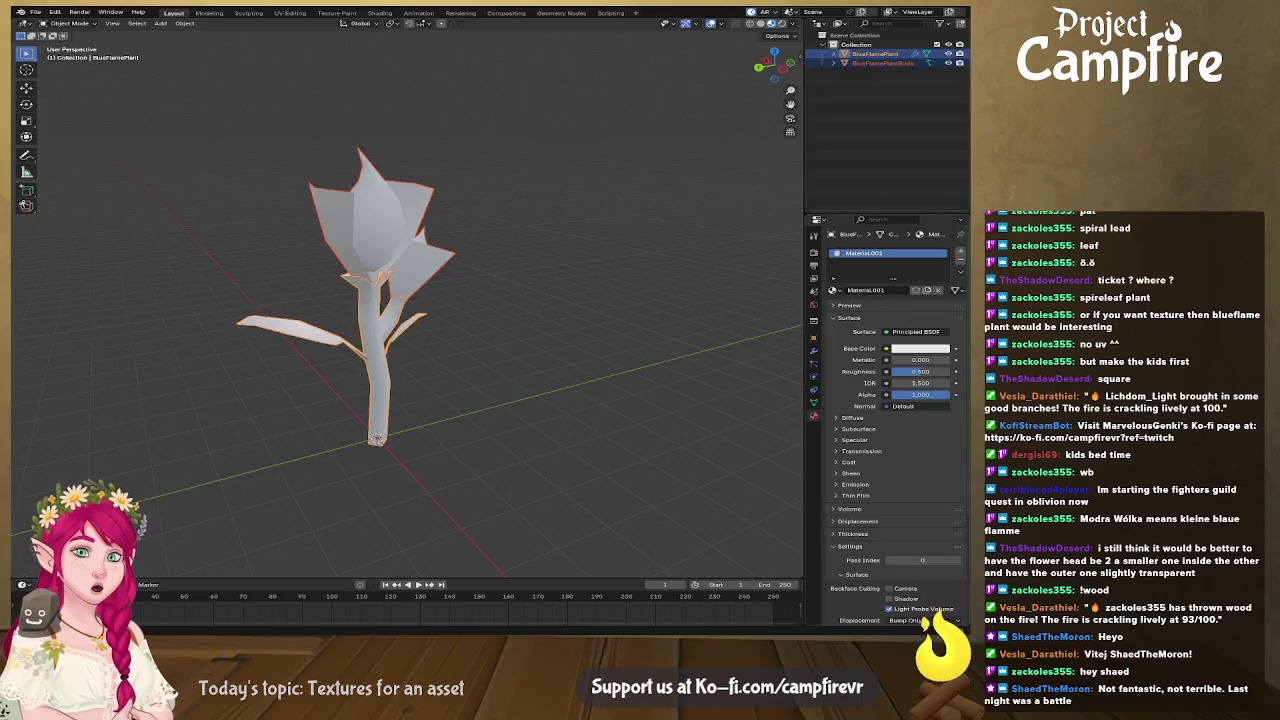
key("alt+Tab")
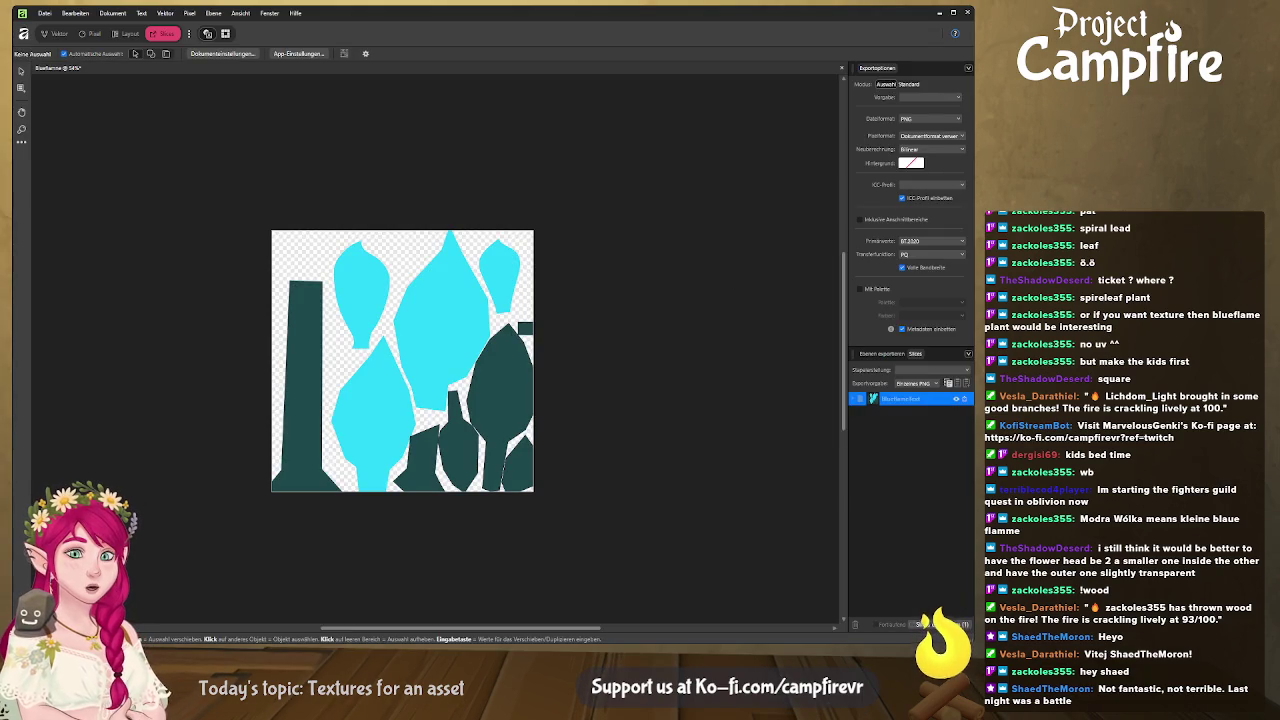
key("alt+Tab")
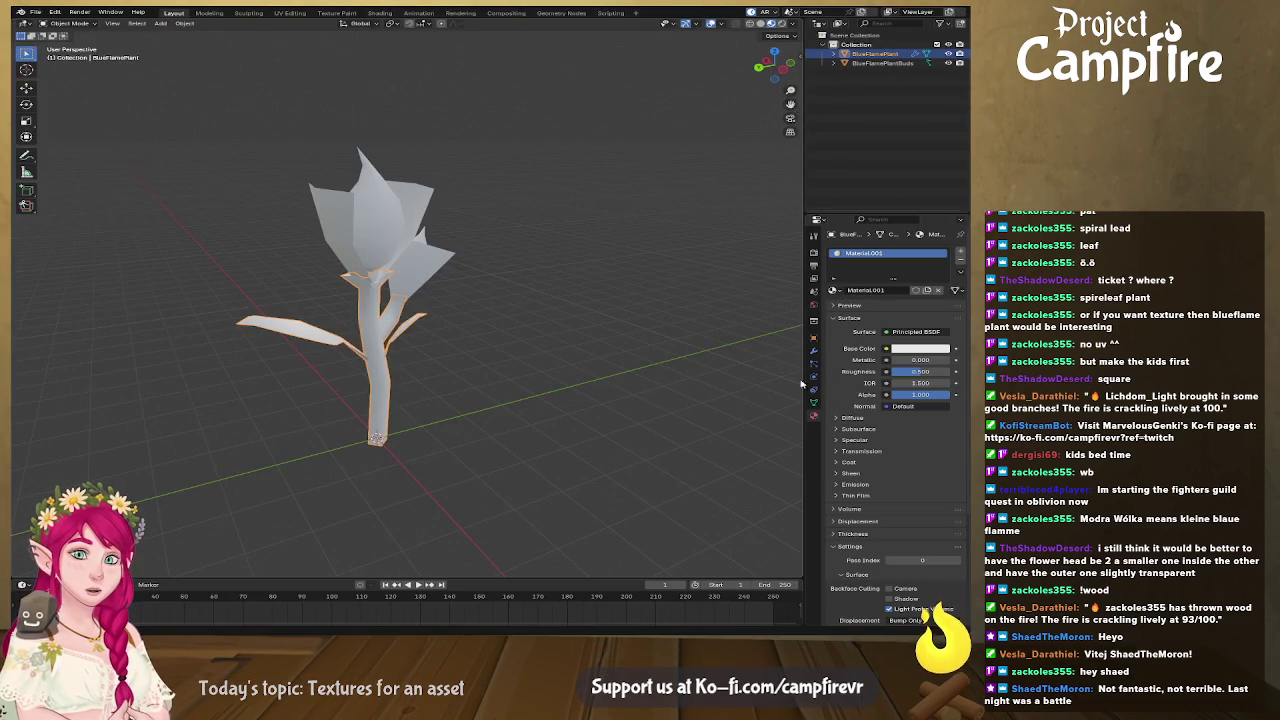
Assign the stem's Material.001 to the flower head.
left_click(396, 242)
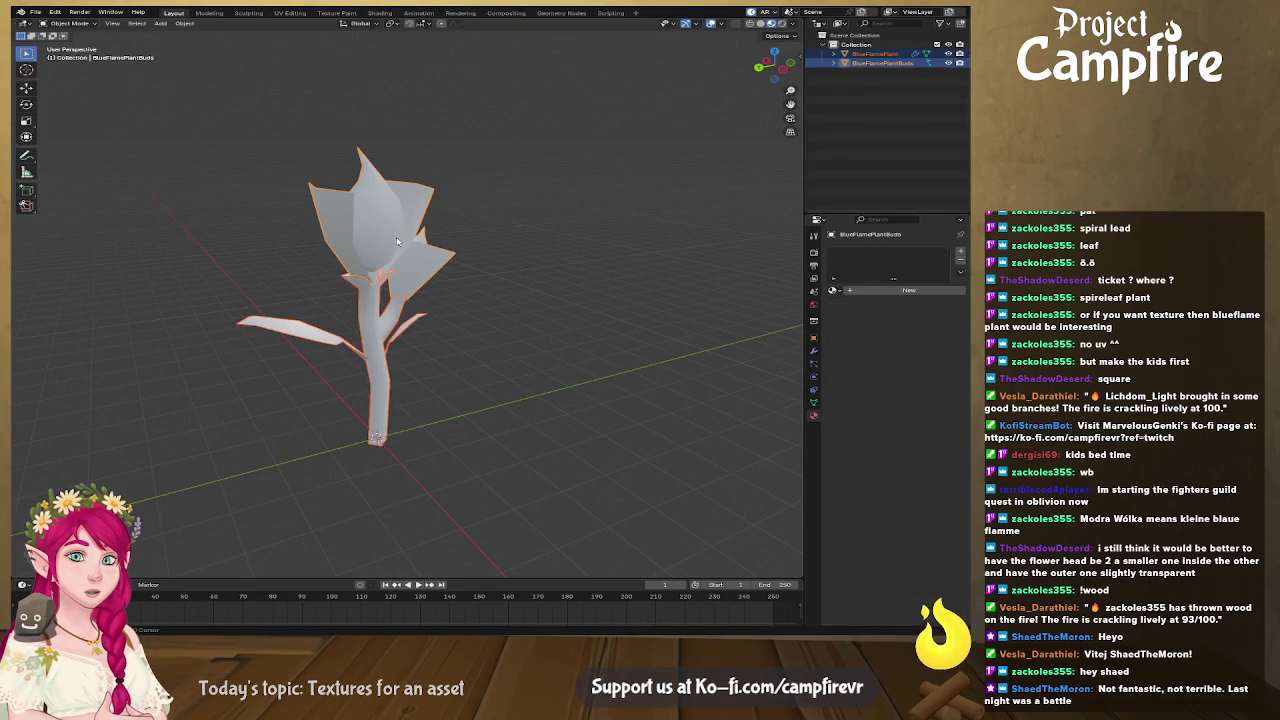
left_click(833, 291)
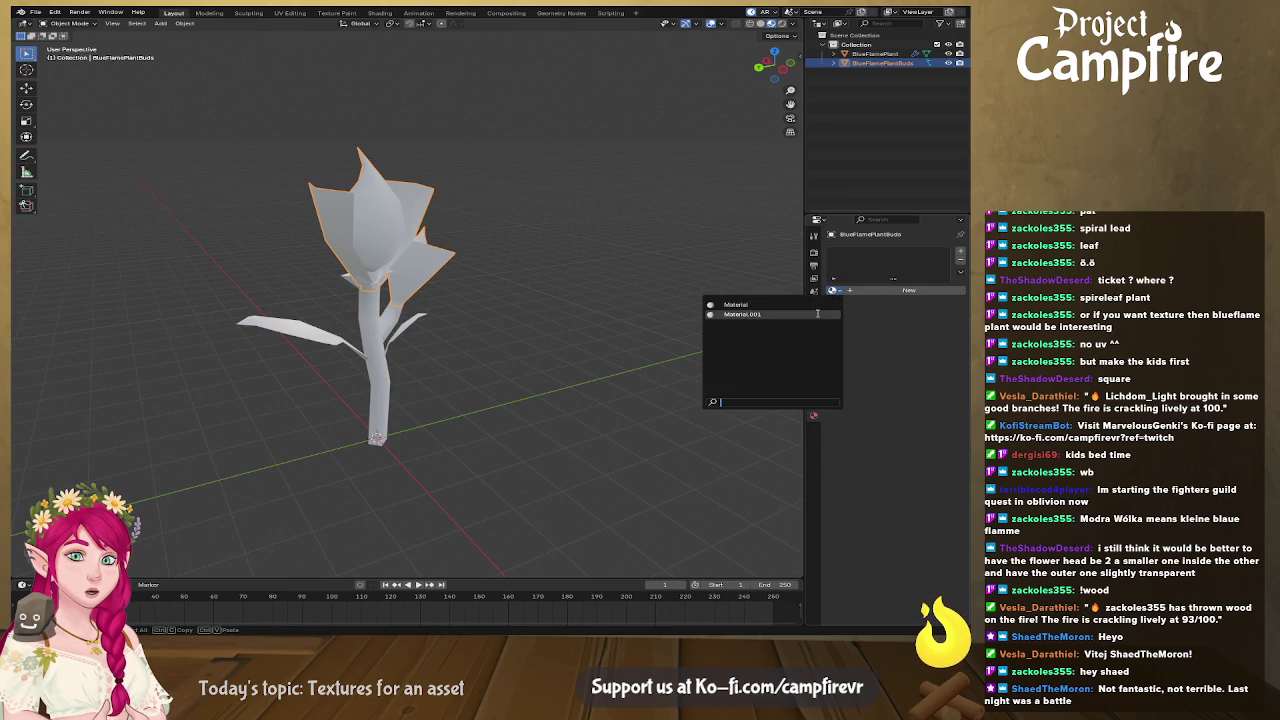
left_click(381, 337)
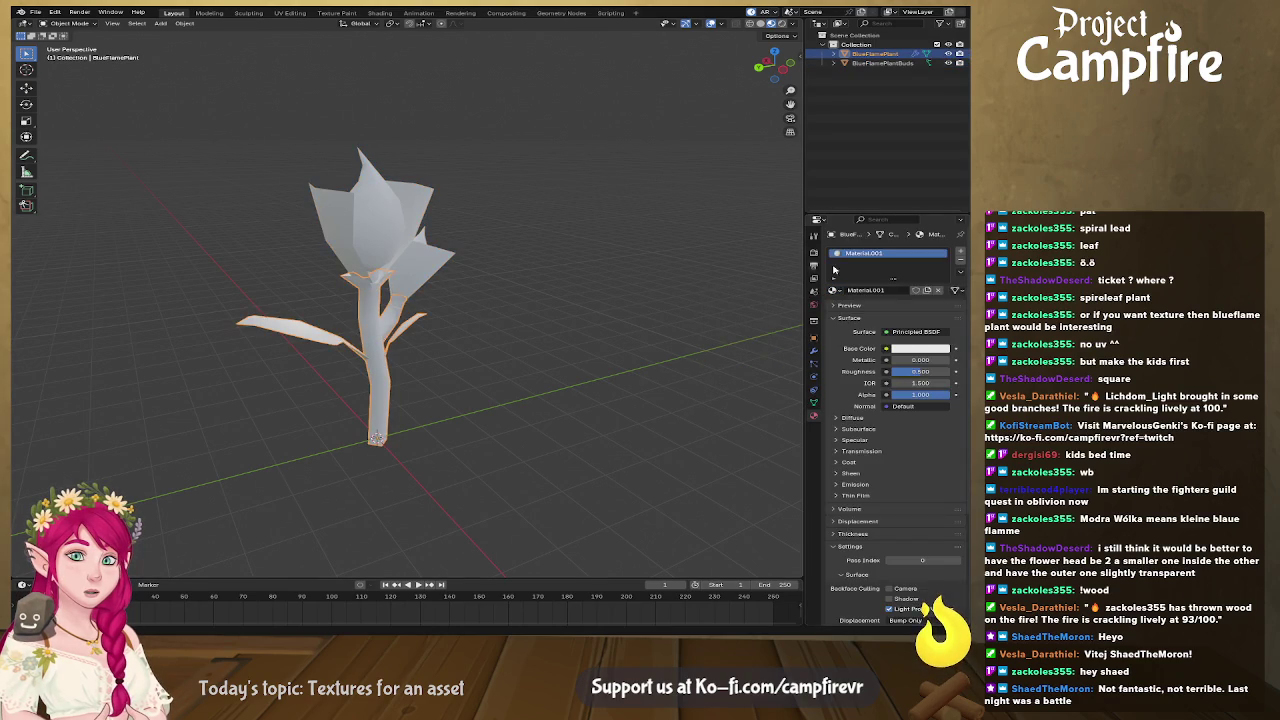
left_click(381, 247)
left_click(840, 291)
left_click(811, 323)
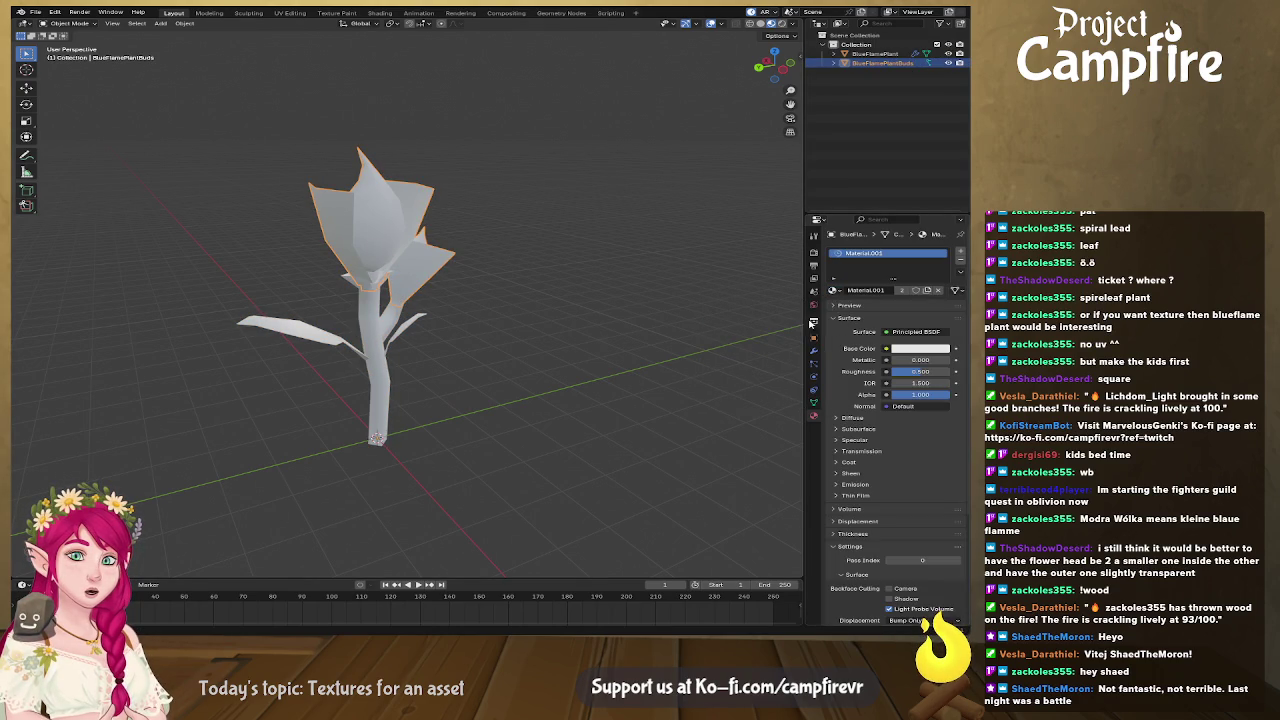
Drive the material's Base Color with an Image Texture and enlarge the timeline area.
left_click(886, 349)
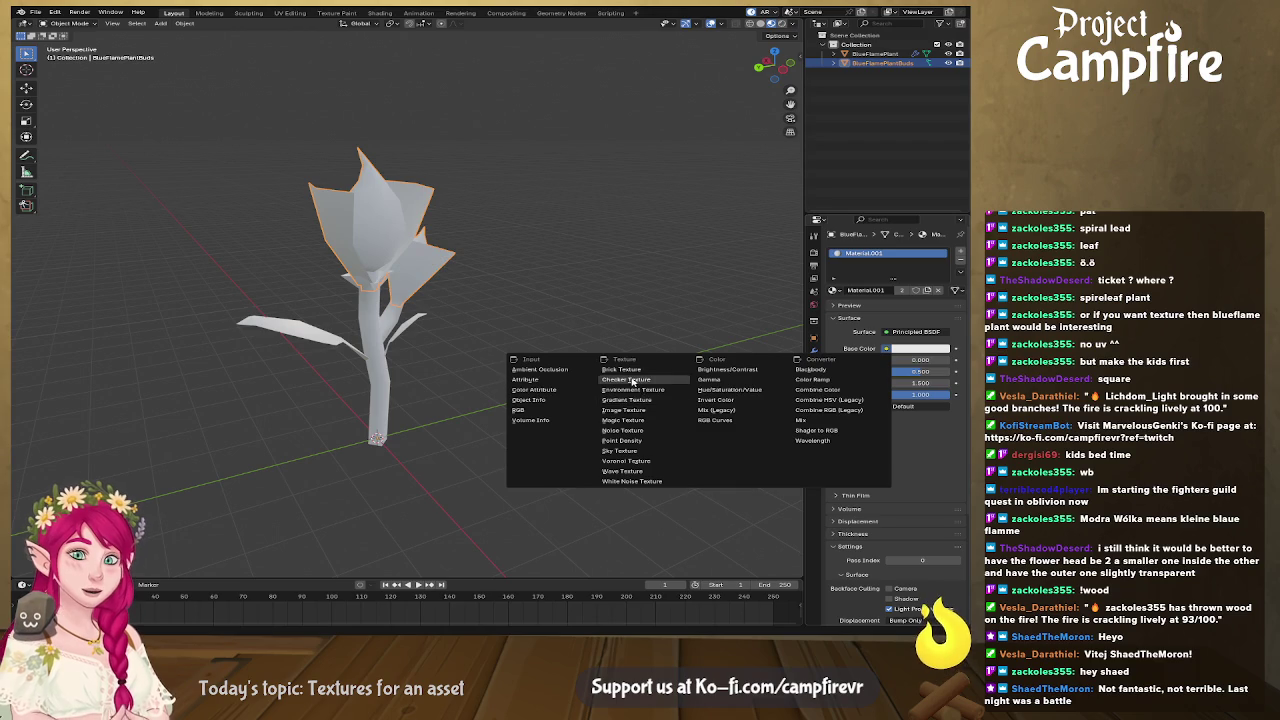
left_click(624, 409)
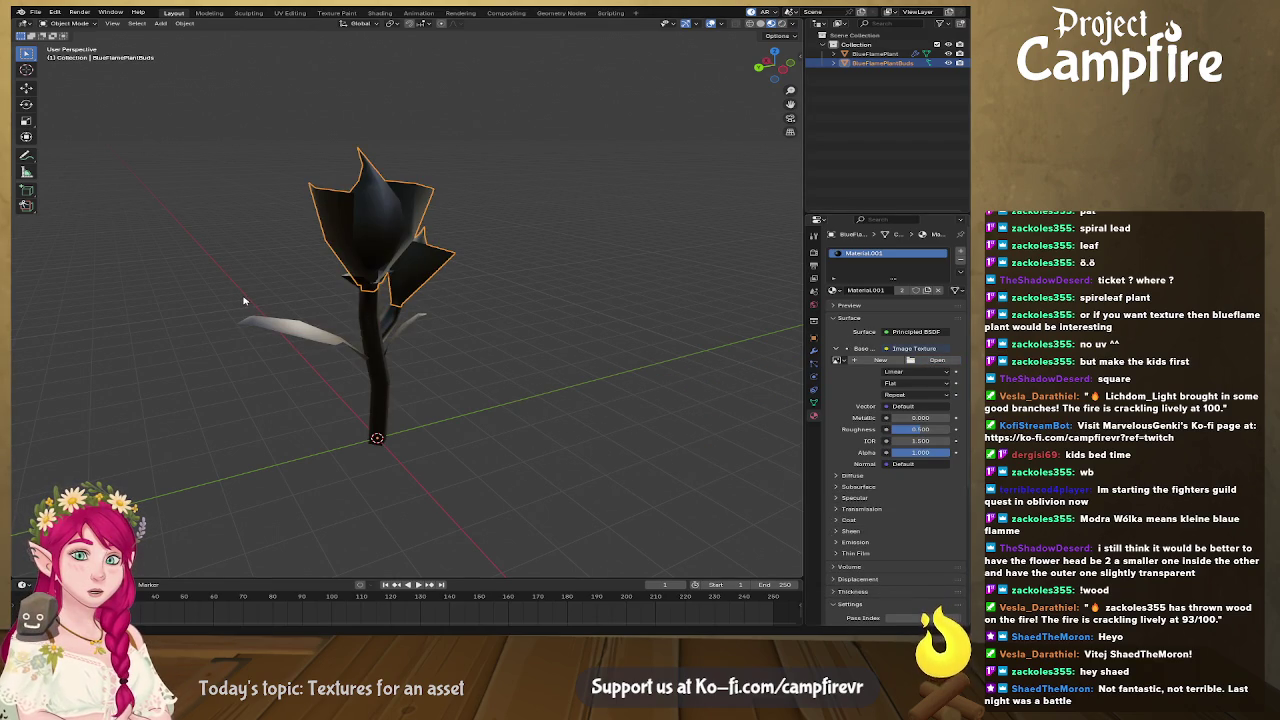
mouse_move(653, 400)
middle_mouse_down()
mouse_move(352, 363)
mouse_move(486, 370)
mouse_move(585, 407)
middle_mouse_up()
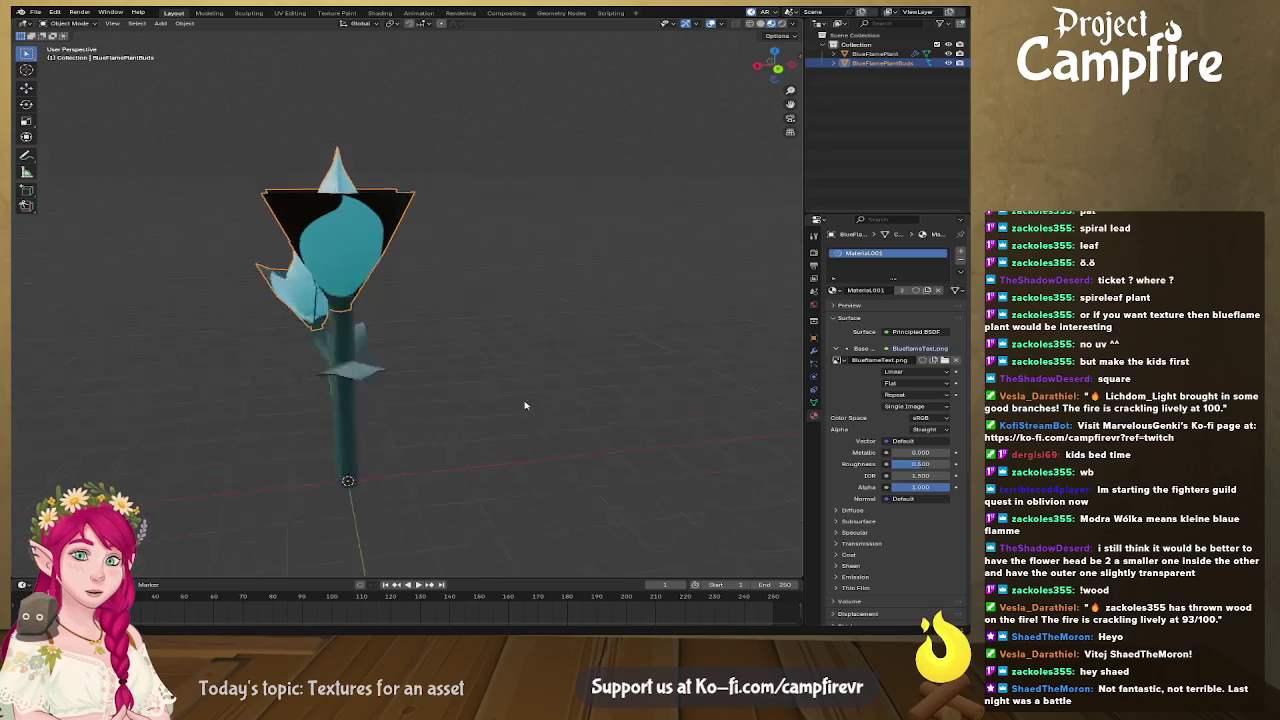
scroll(482, 549, "down", 3)
left_click_drag(481, 577, 470, 320)
left_click(22, 325)
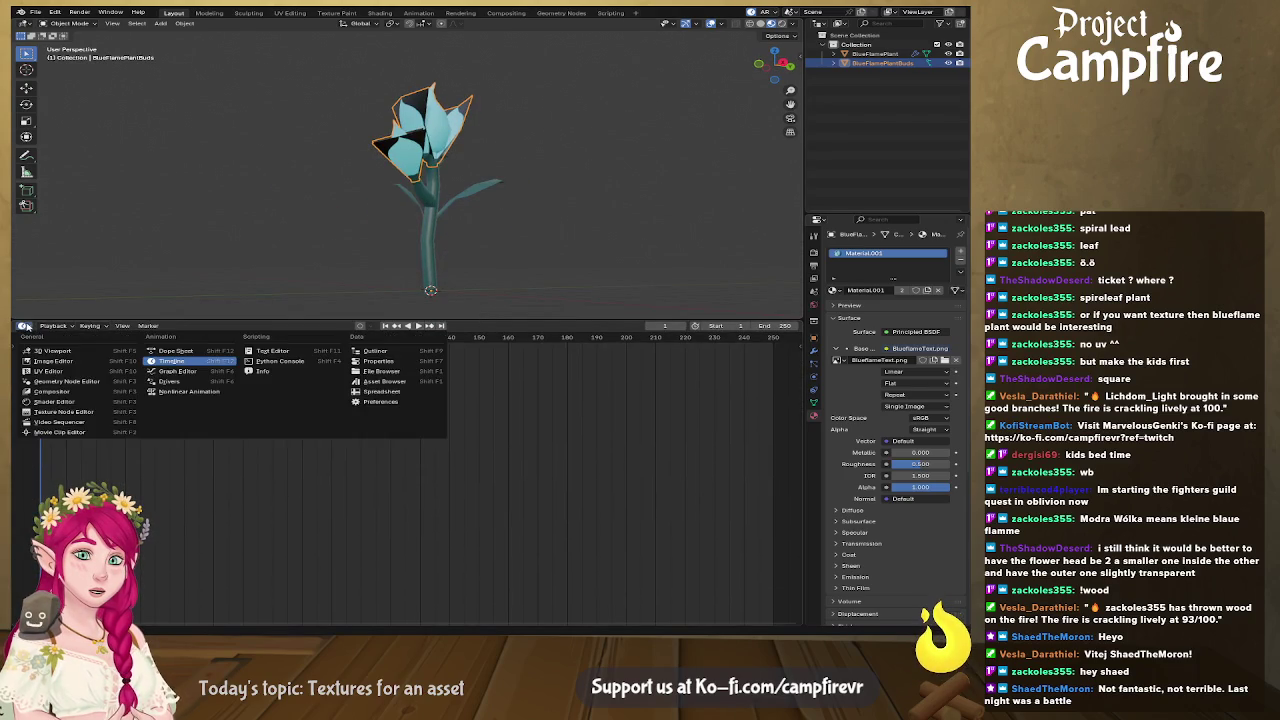
Show the Shader Editor and link Image Texture Alpha to Principled BSDF Alpha.
left_click(55, 401)
scroll(400, 470, "up", 3)
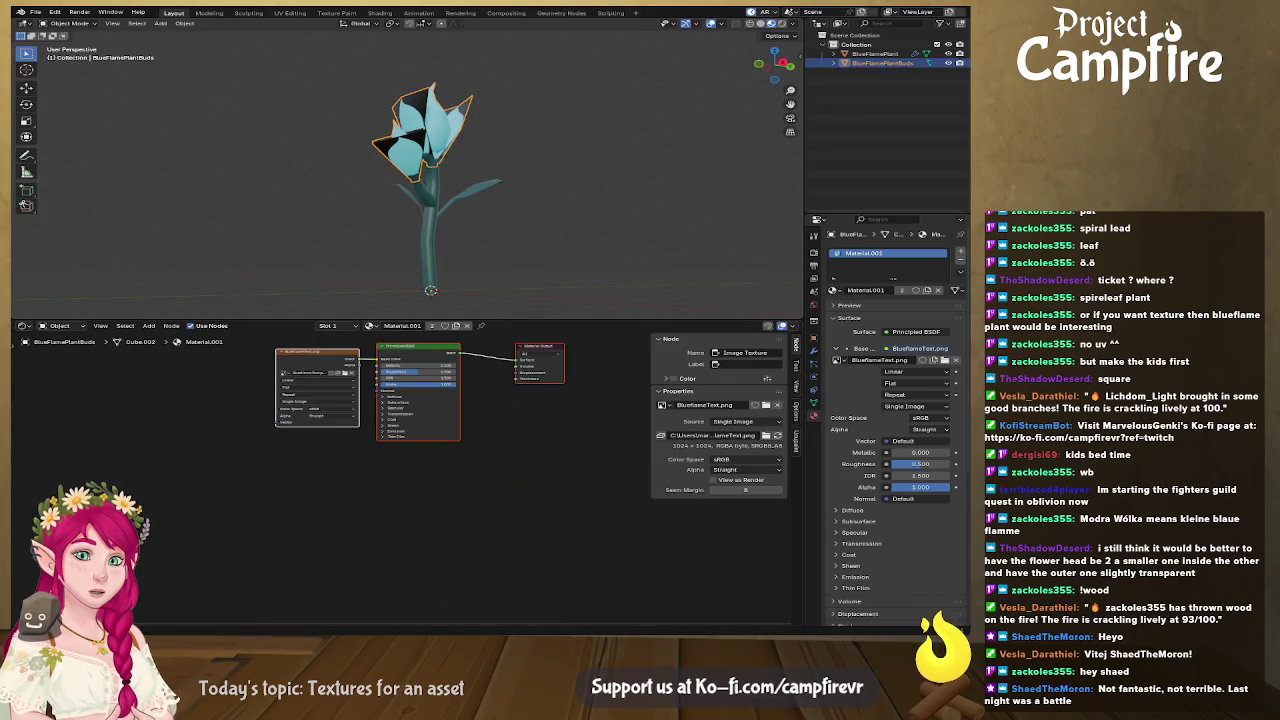
scroll(445, 451, "up", 3)
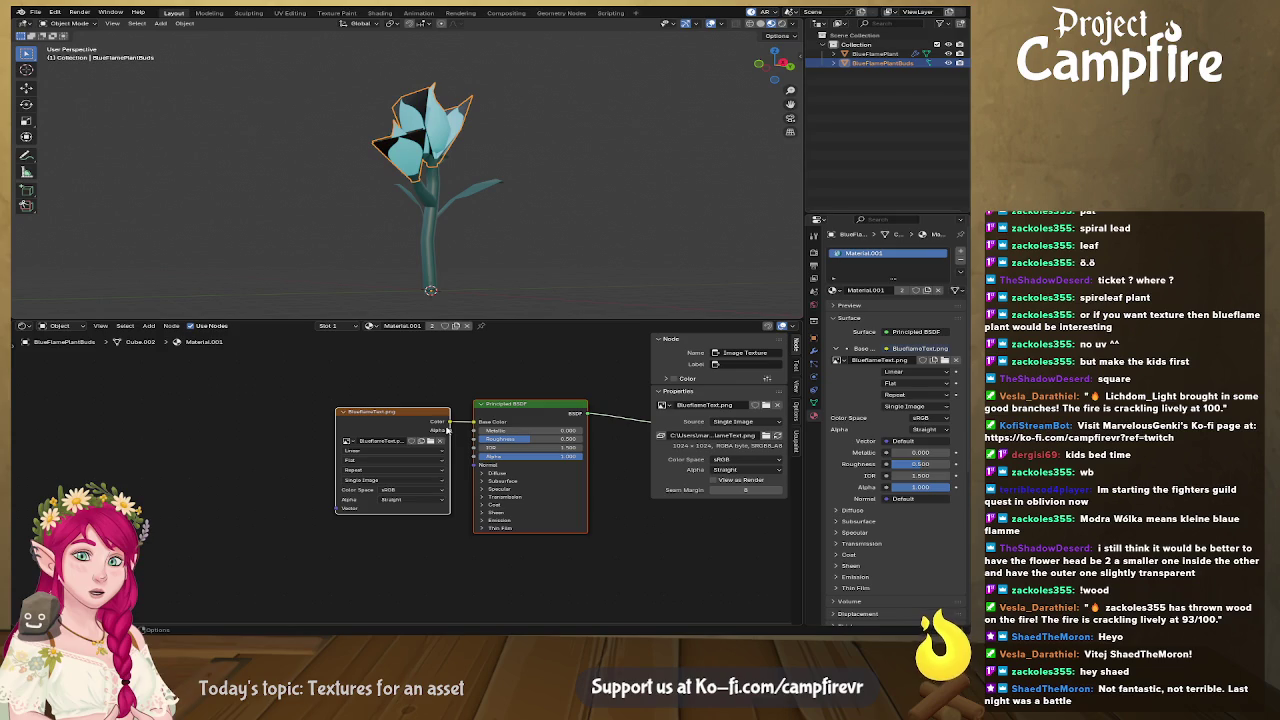
left_click_drag(448, 430, 477, 456)
Raise the material Roughness to 1.000.
mouse_move(365, 195)
middle_mouse_down()
mouse_move(500, 221)
mouse_move(456, 233)
mouse_move(470, 260)
middle_mouse_up()
scroll(456, 233, "up", 4)
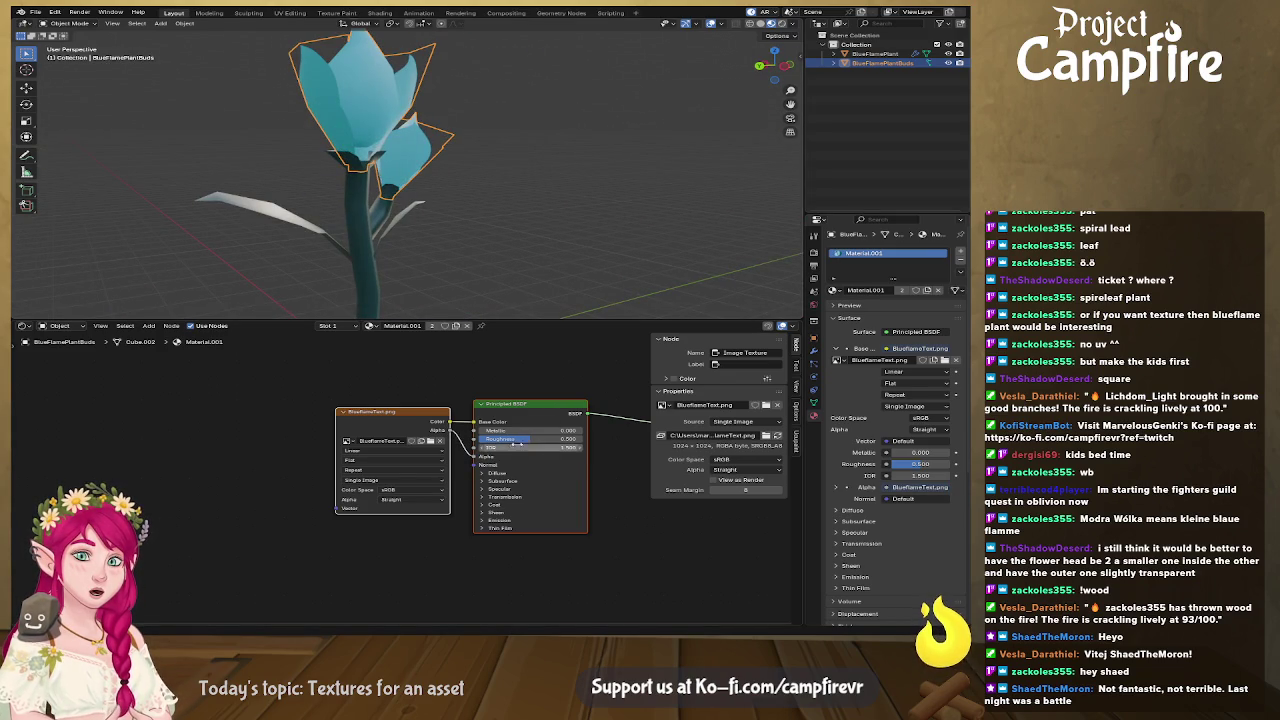
left_click_drag(518, 446, 580, 440)
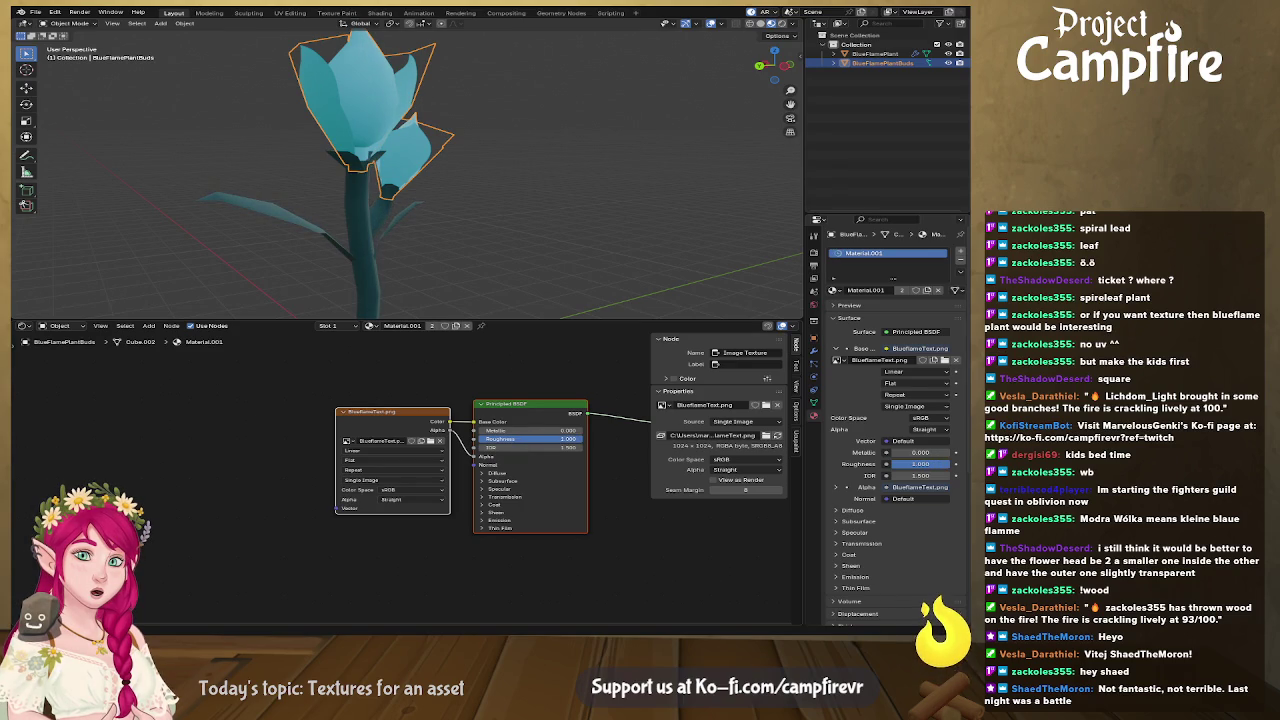
Orbit around the flower to inspect its petal shading, then go to the UV Editing workspace.
middle_click_drag(337, 215, 607, 221)
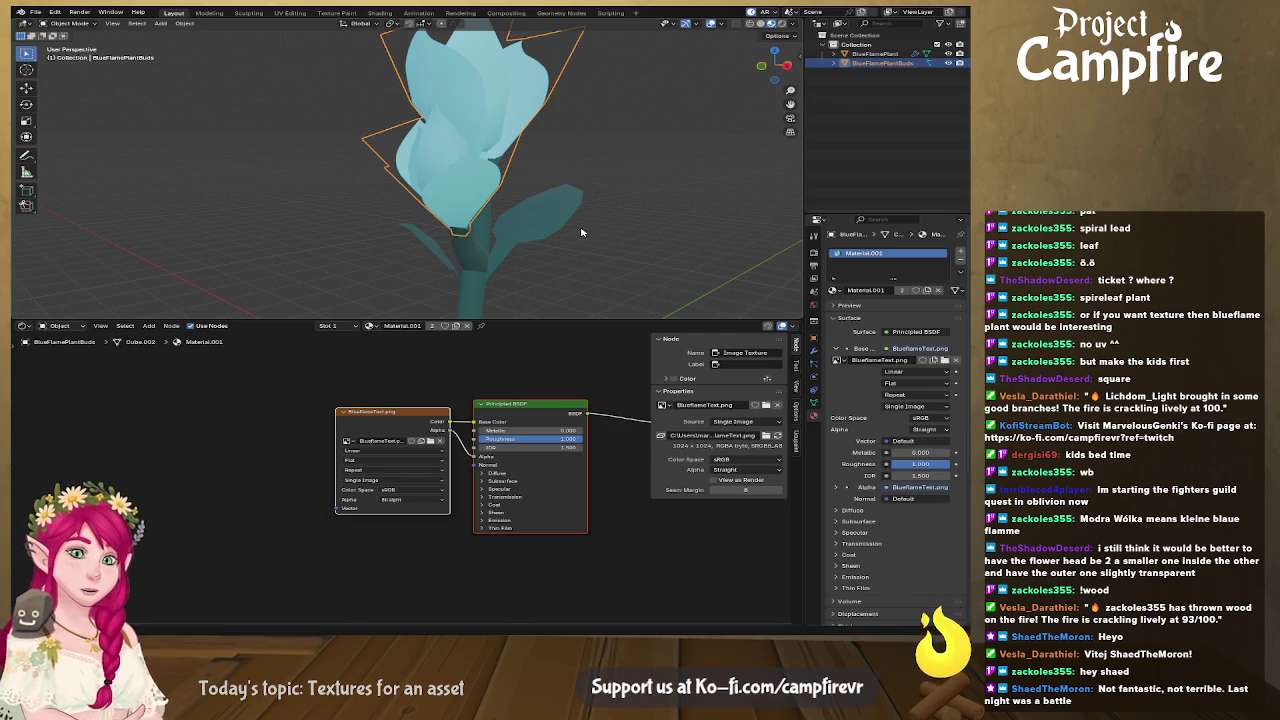
mouse_move(531, 263)
middle_mouse_down()
mouse_move(548, 209)
mouse_move(359, 192)
mouse_move(371, 190)
mouse_move(380, 198)
mouse_move(240, 222)
mouse_move(251, 206)
mouse_move(400, 211)
mouse_move(457, 251)
middle_mouse_up()
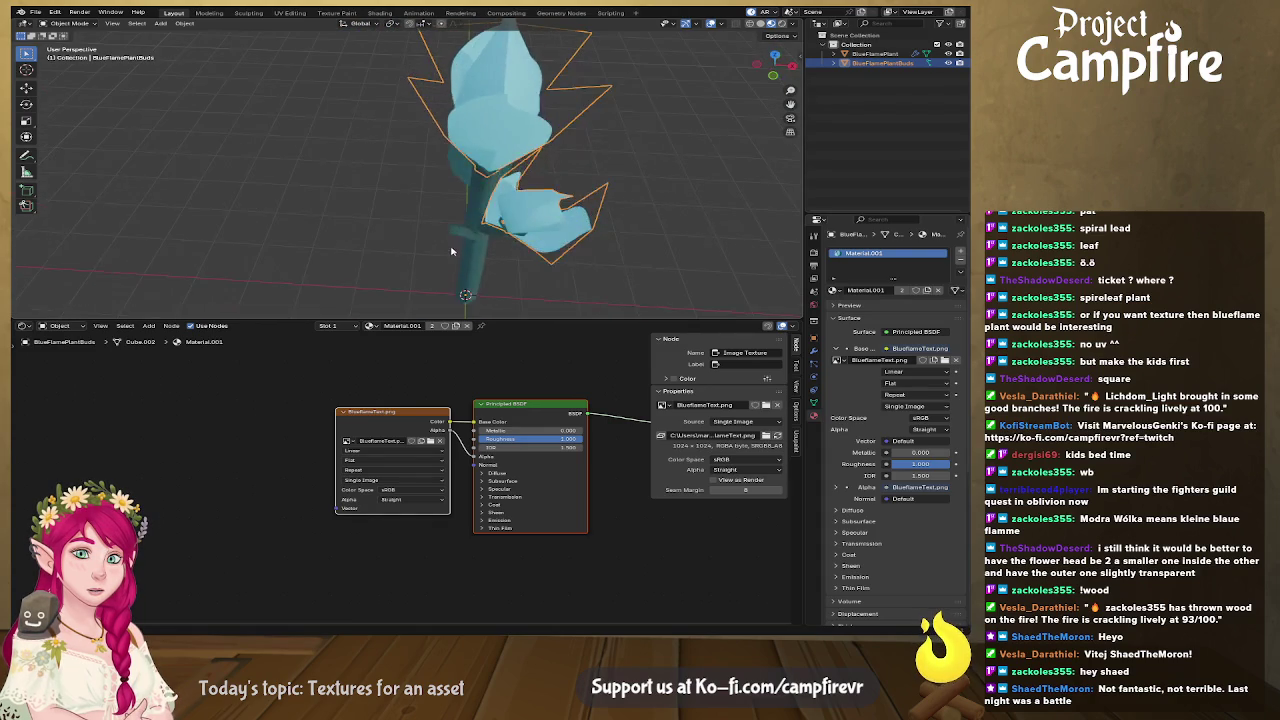
mouse_move(534, 131)
middle_mouse_down()
mouse_move(422, 126)
mouse_move(562, 160)
mouse_move(473, 144)
middle_mouse_up()
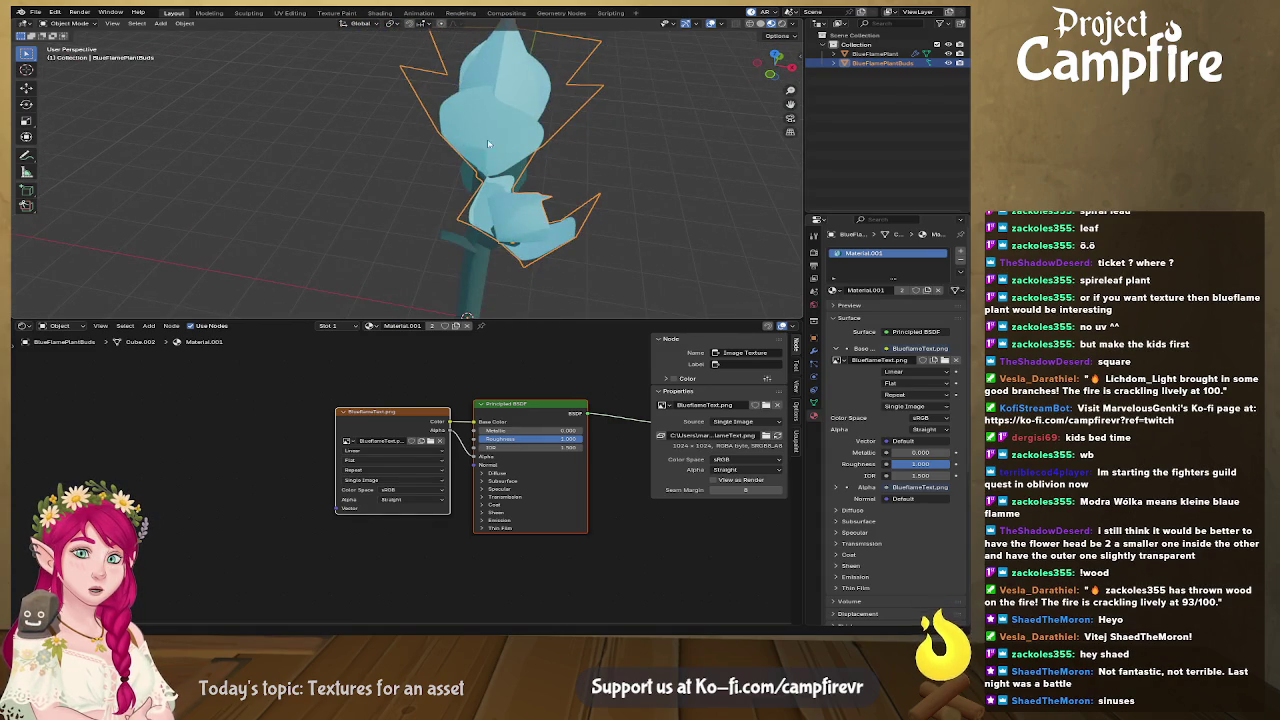
mouse_move(543, 168)
middle_mouse_down()
mouse_move(489, 113)
mouse_move(313, 163)
mouse_move(426, 212)
middle_mouse_up()
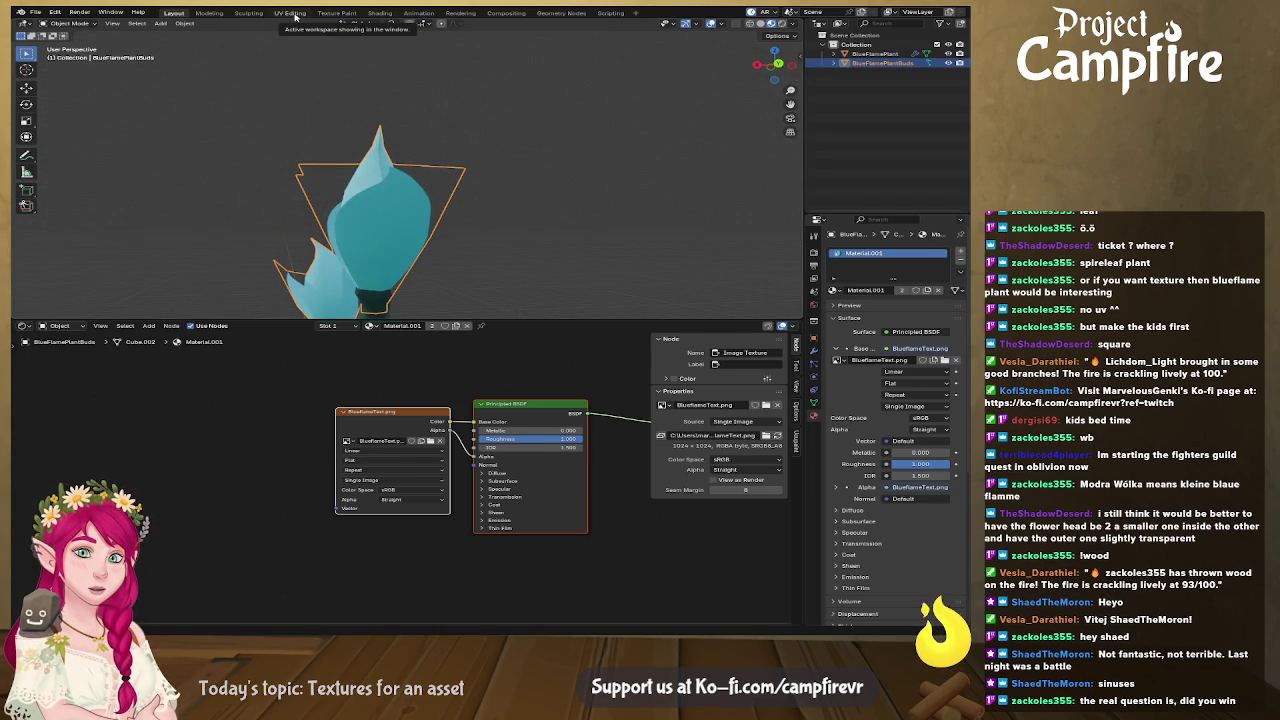
left_click(291, 13)
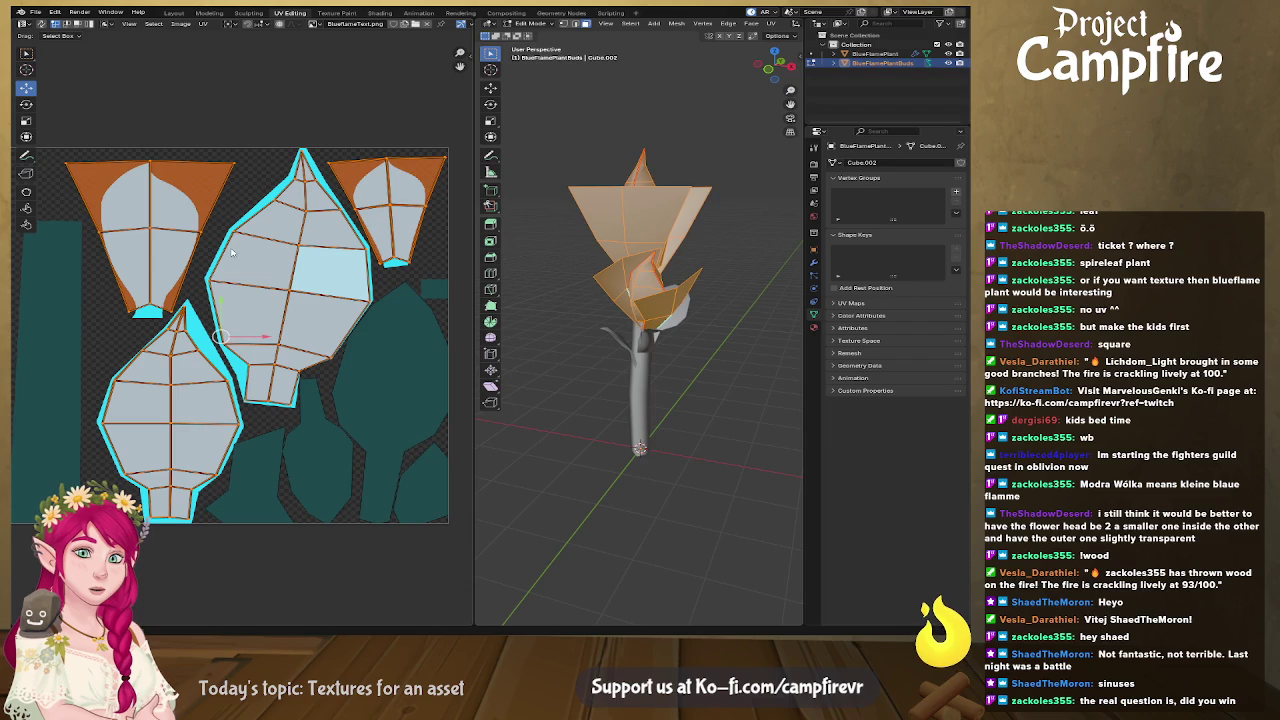
key("a")
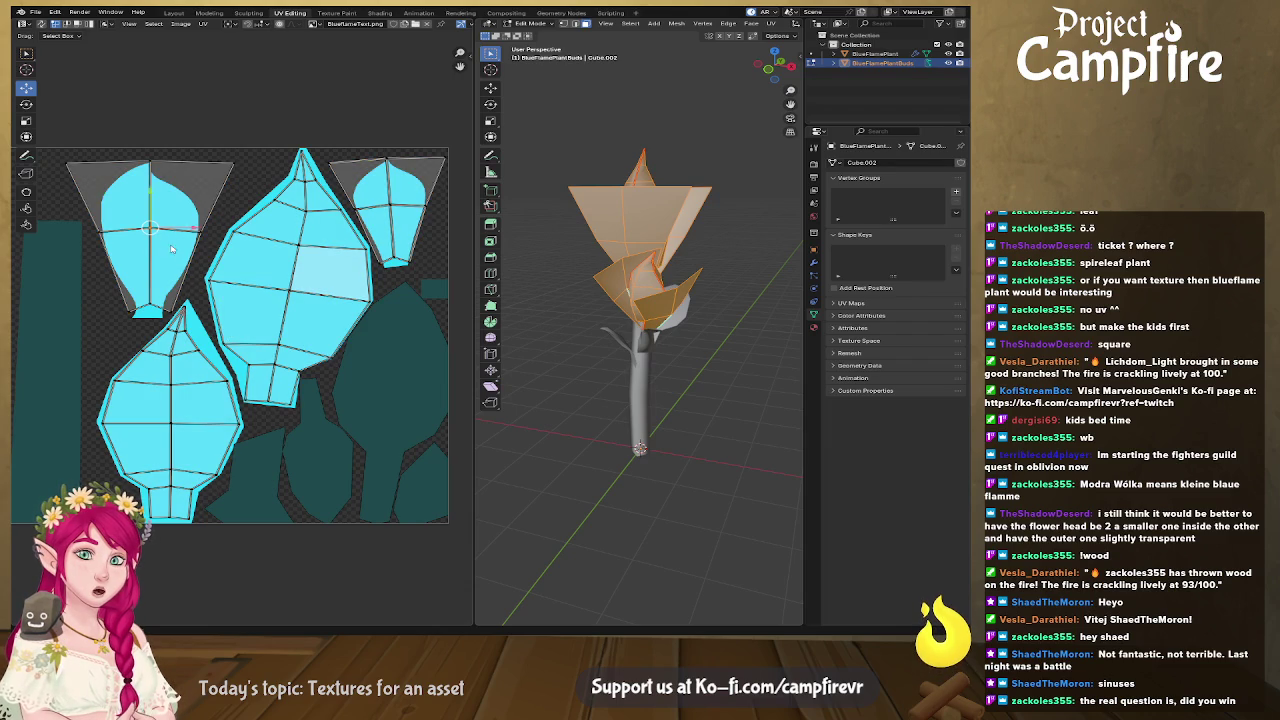
left_click(224, 150)
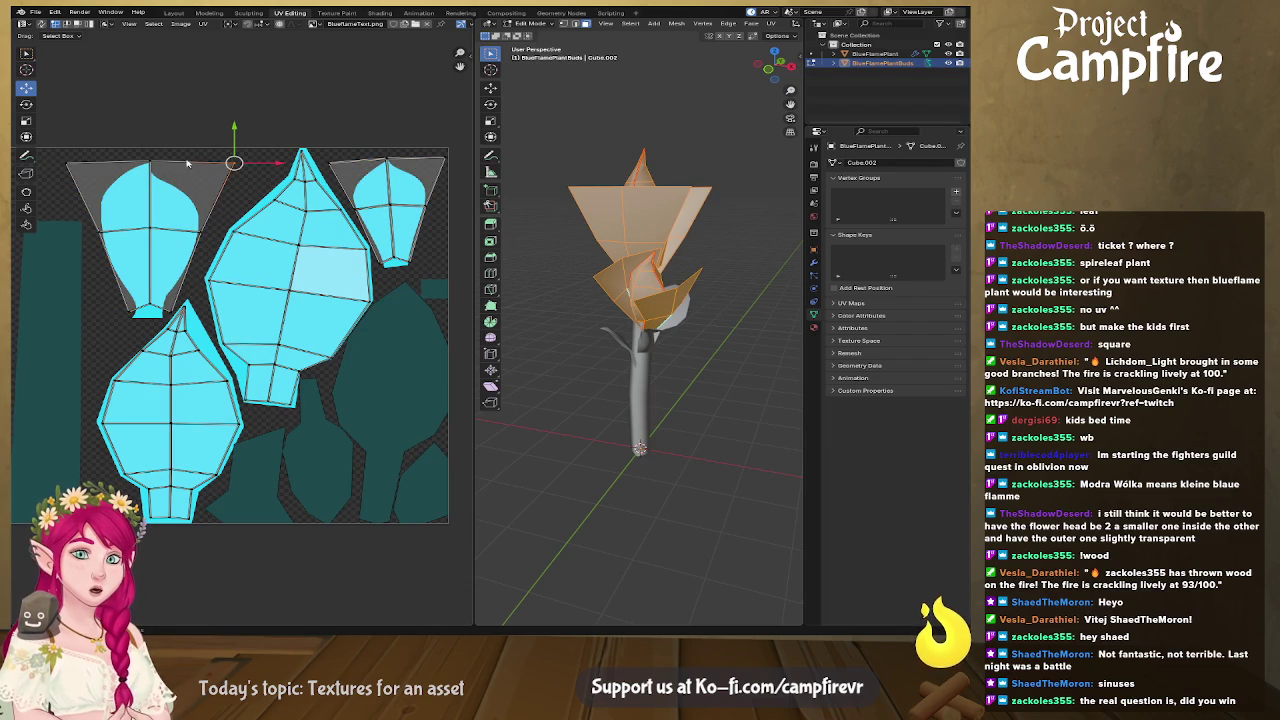
left_click(169, 115)
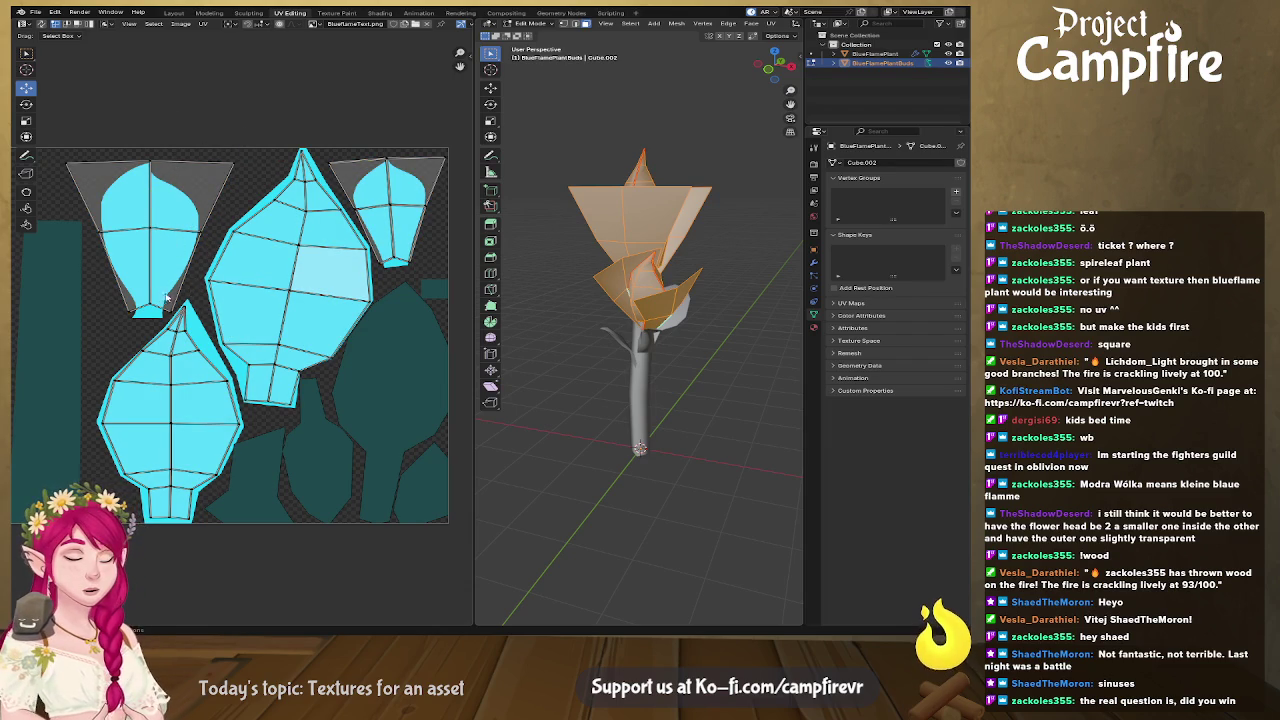
left_click(140, 253)
right_click(140, 250)
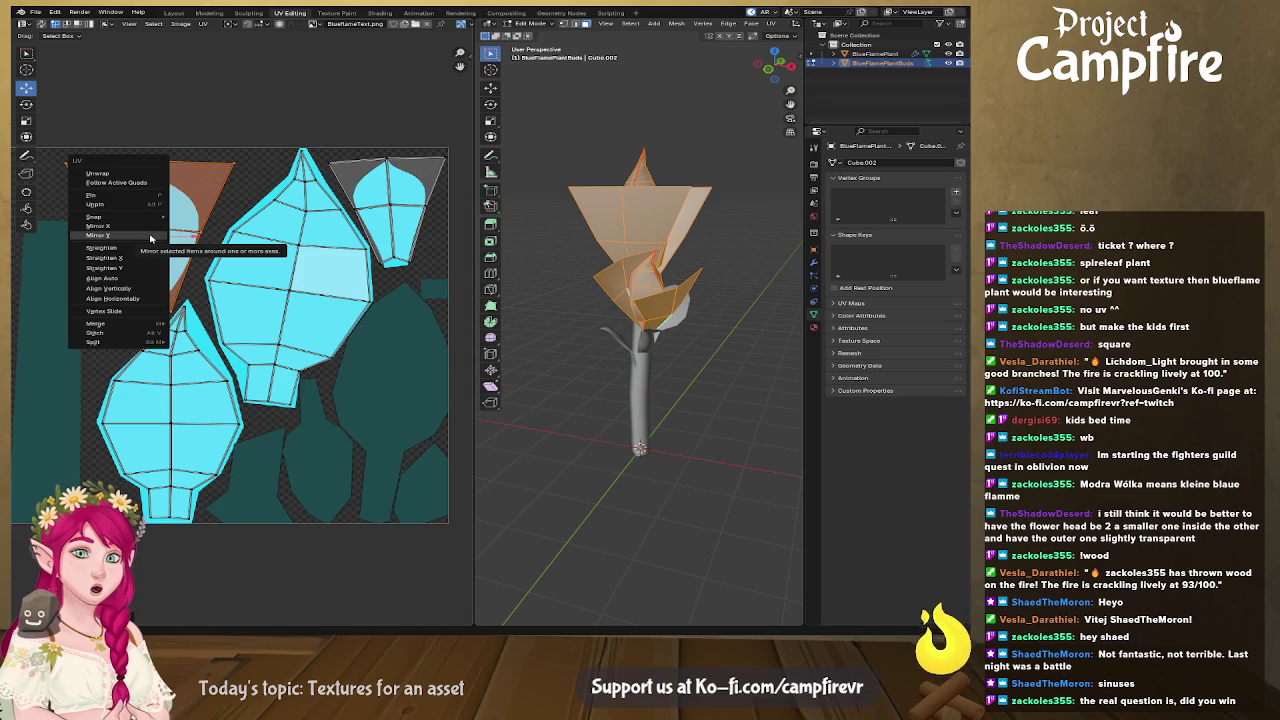
left_click(150, 233)
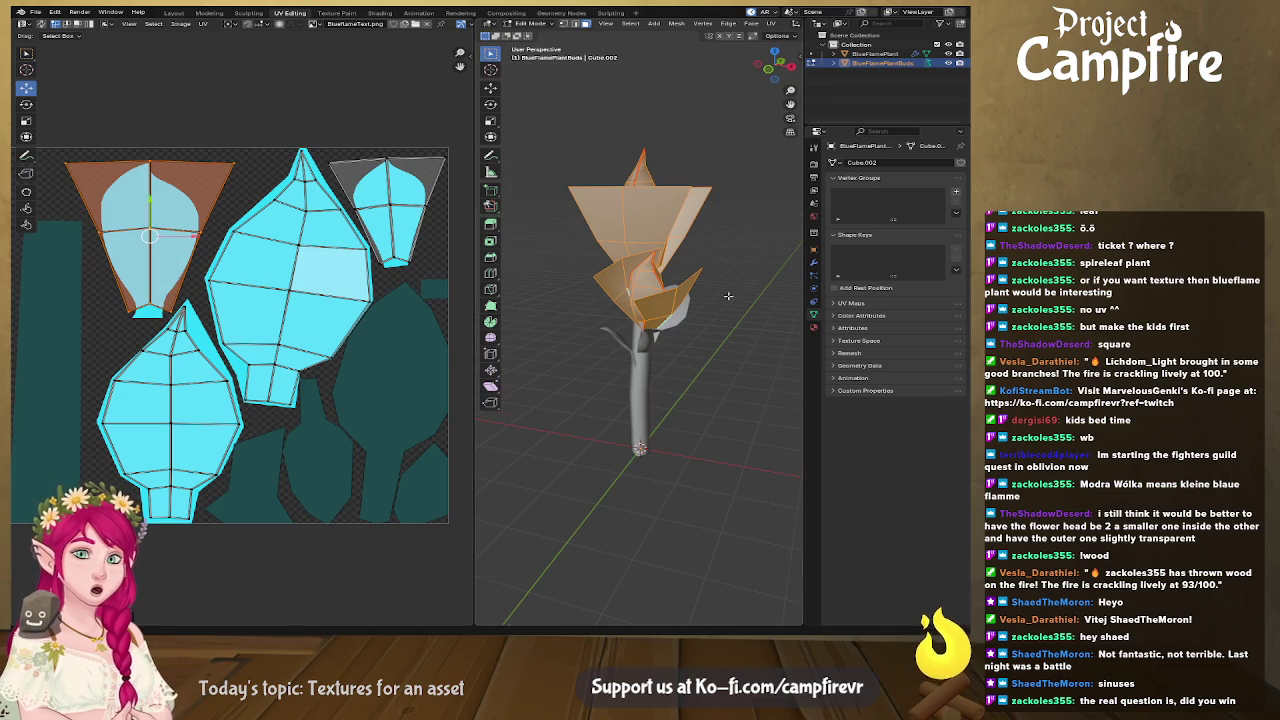
middle_click_drag(708, 291, 660, 270)
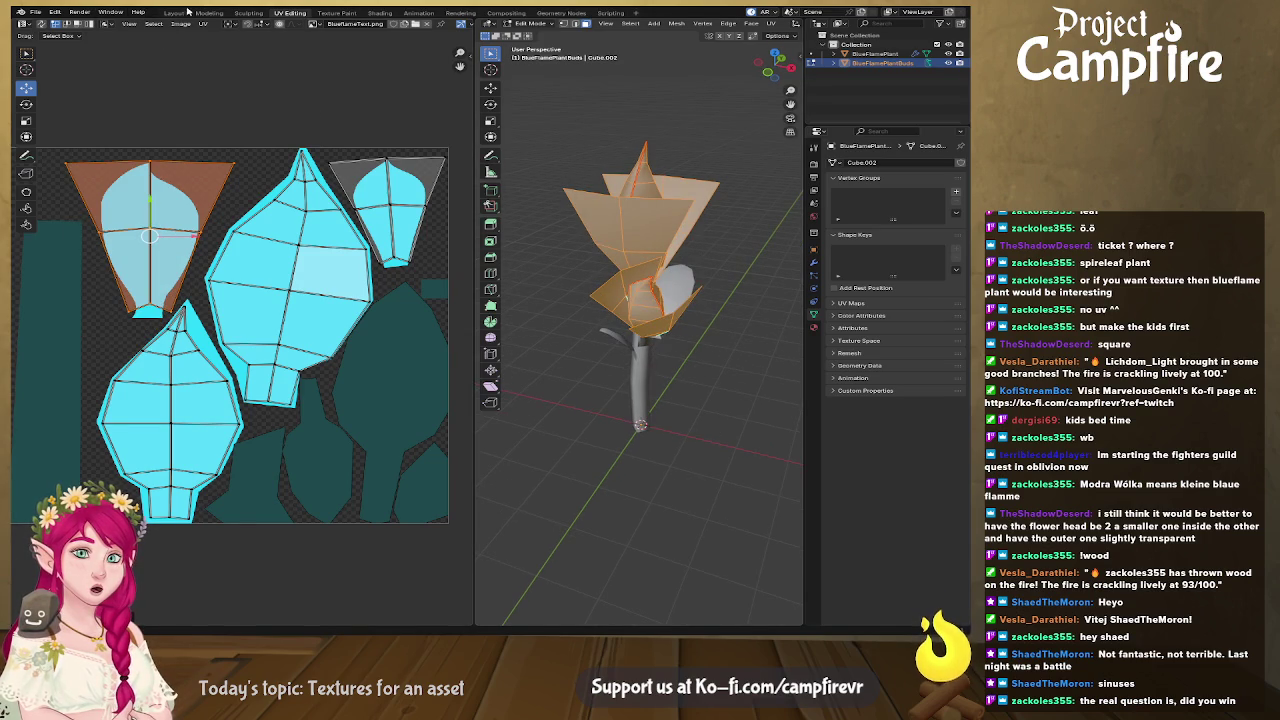
left_click(176, 12)
middle_click_drag(460, 230, 404, 268)
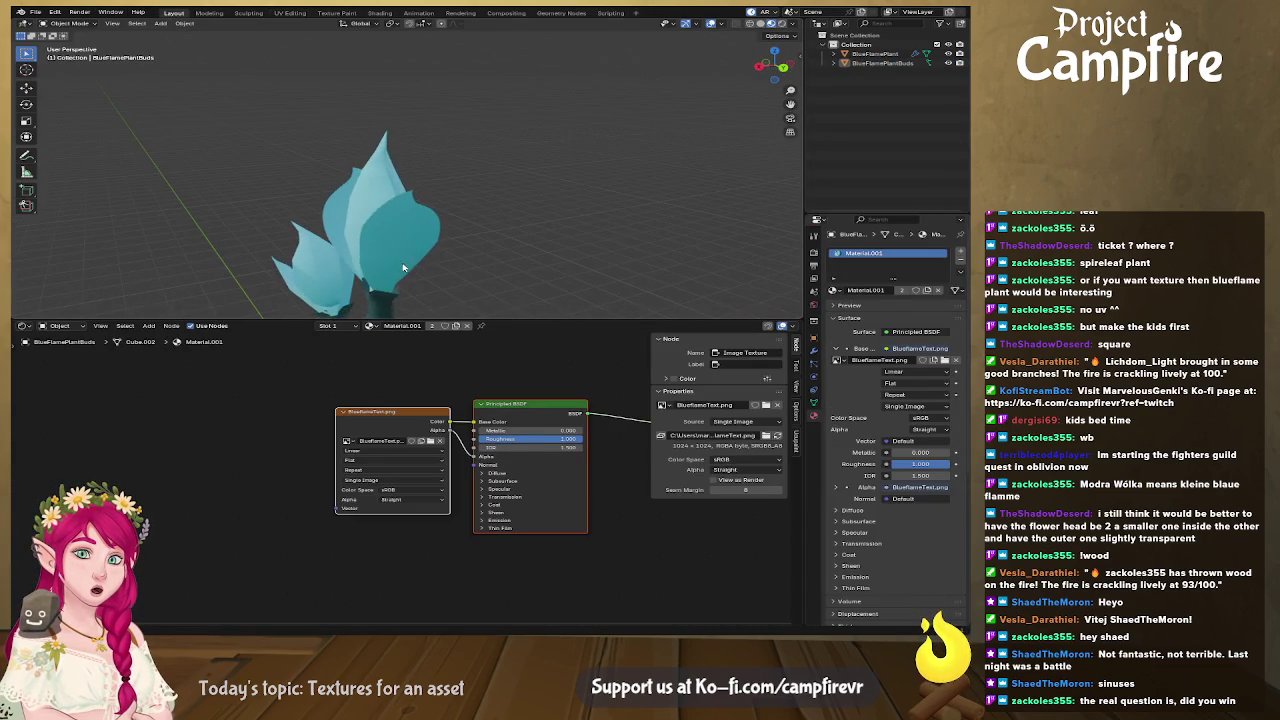
Review the stem, leaves and top of the flower, then save Blueflame.blend.
mouse_move(370, 203)
middle_mouse_down()
mouse_move(197, 194)
mouse_move(553, 226)
mouse_move(480, 237)
mouse_move(462, 160)
mouse_move(495, 266)
mouse_move(478, 236)
mouse_move(420, 223)
mouse_move(350, 142)
middle_mouse_up()
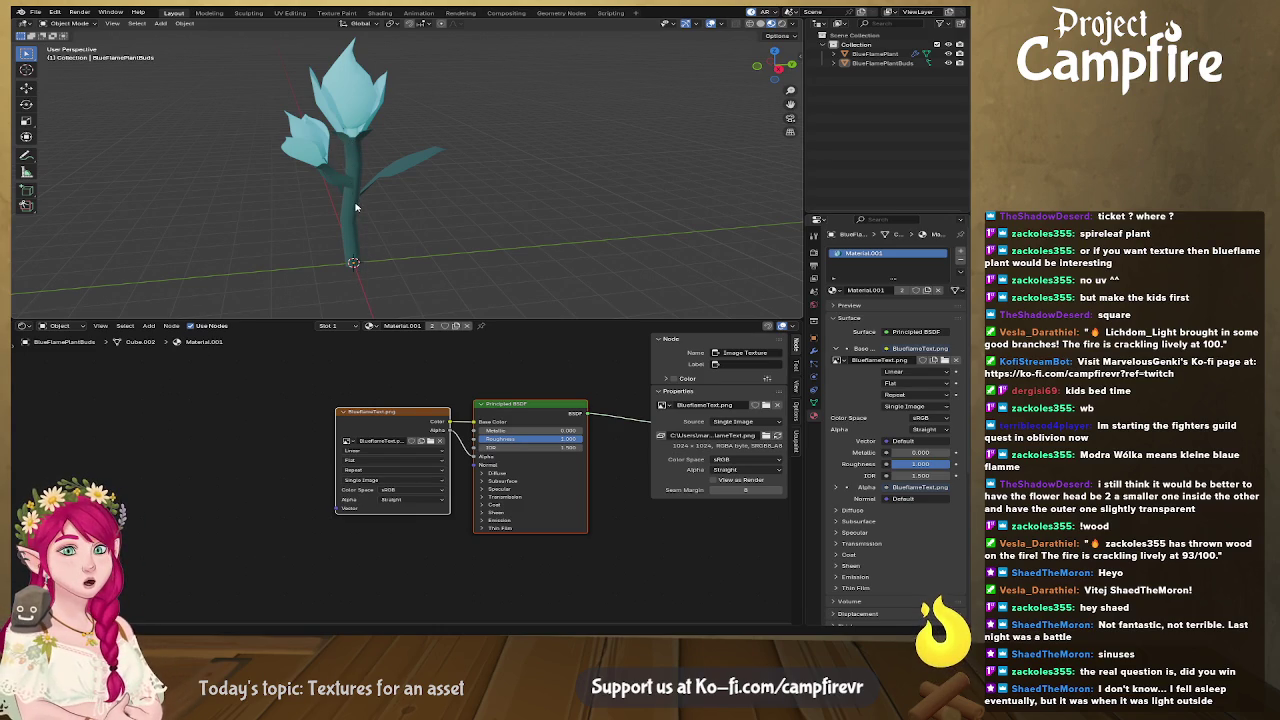
middle_click_drag(363, 233, 455, 208)
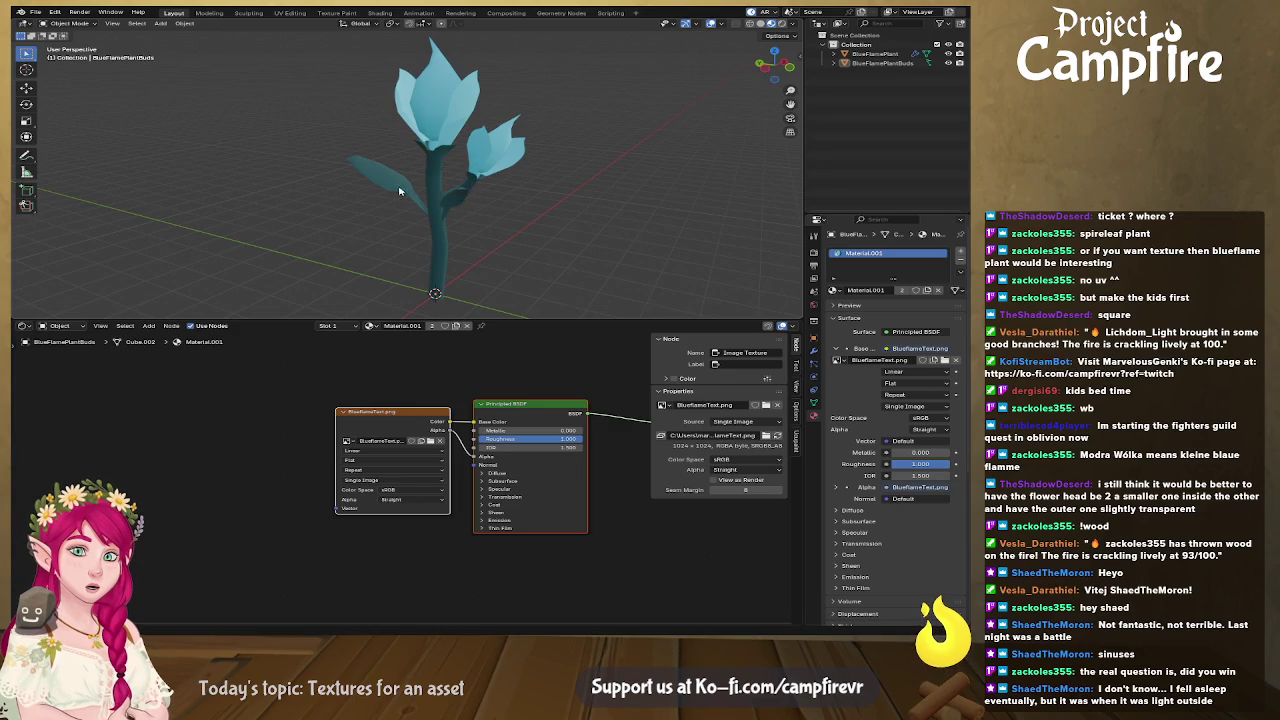
mouse_move(352, 165)
middle_mouse_down()
mouse_move(480, 202)
mouse_move(391, 173)
mouse_move(474, 197)
mouse_move(531, 189)
mouse_move(452, 143)
middle_mouse_up()
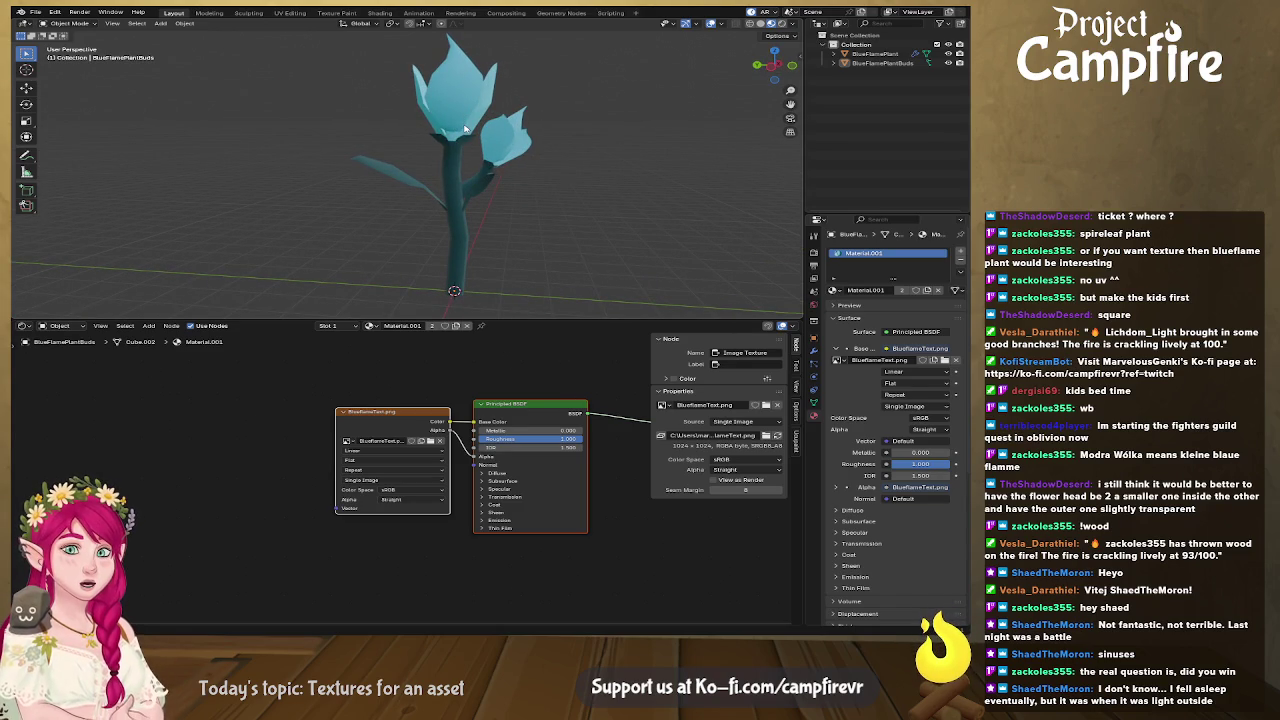
left_click(38, 14)
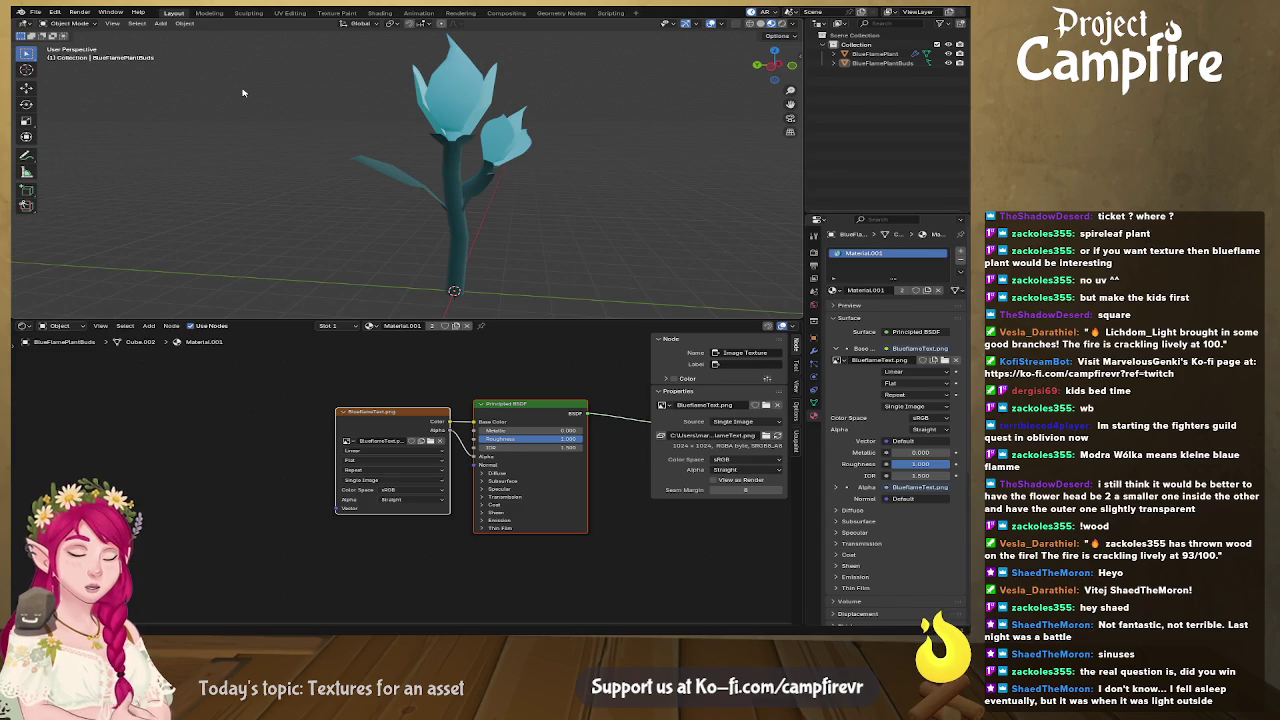
key("ctrl+s")
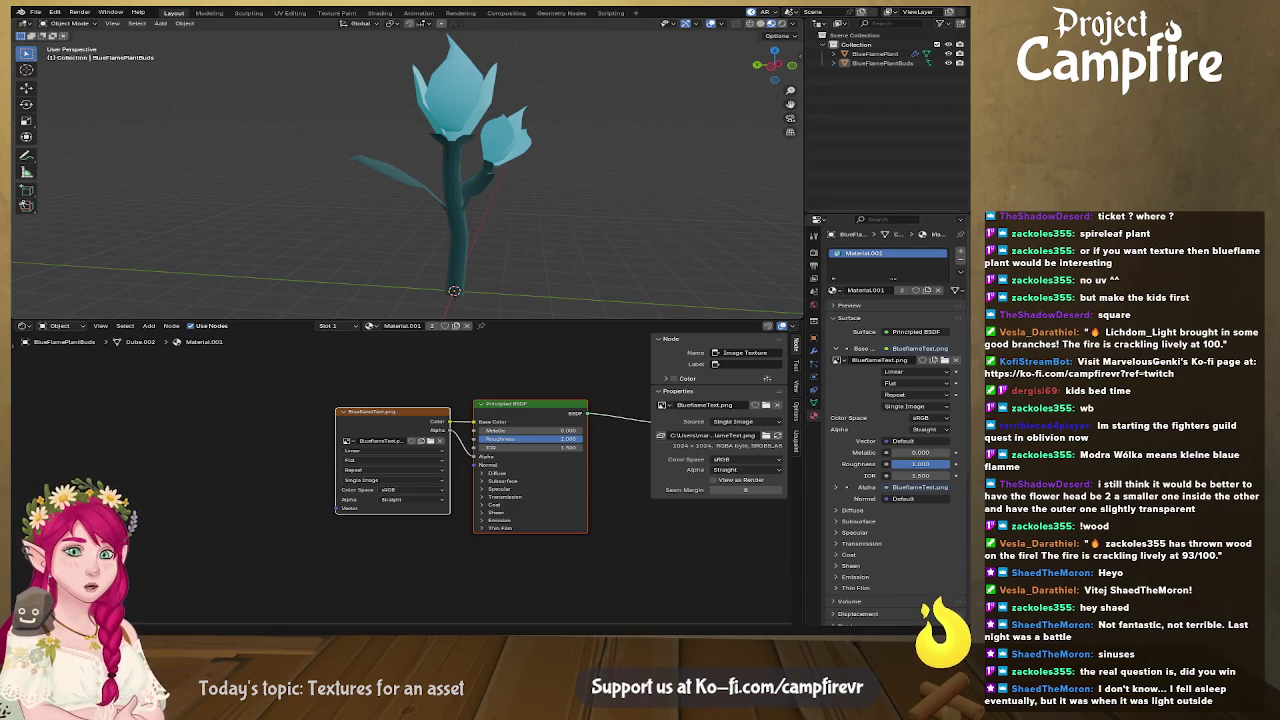
key("alt+Tab")
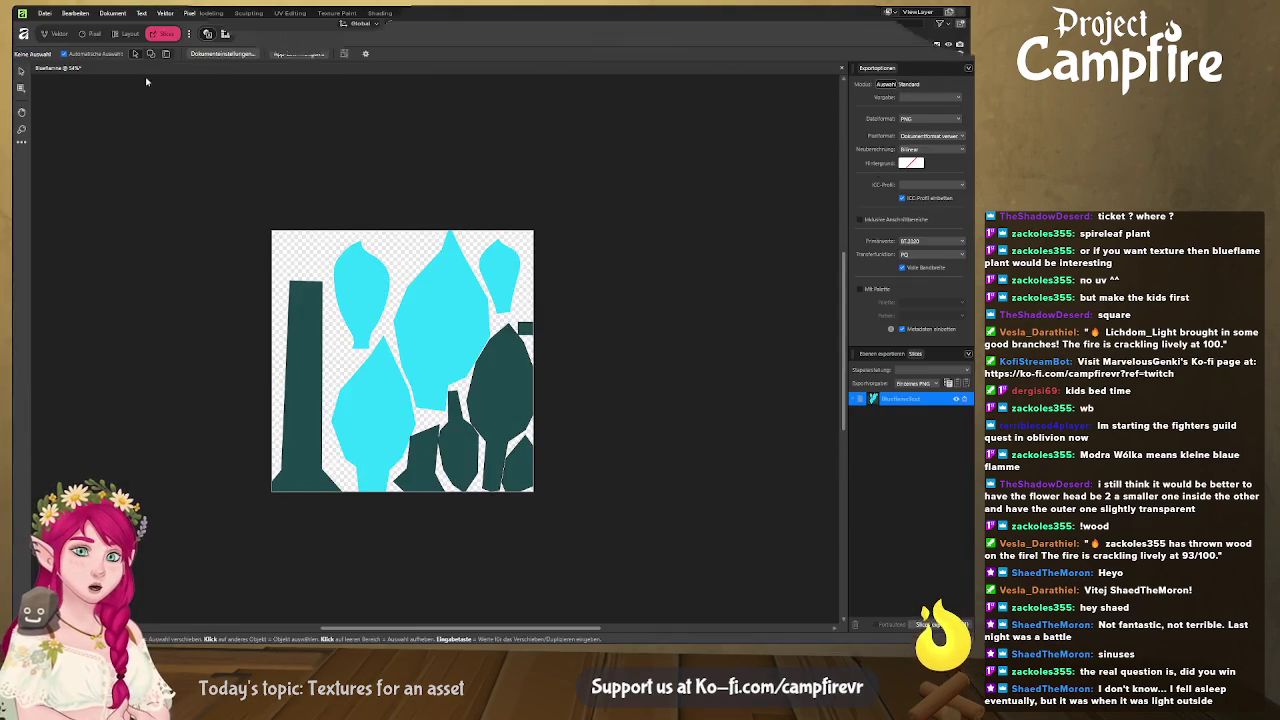
Bring the tall dark stem shape into view in the vector workspace and select it.
left_click(58, 34)
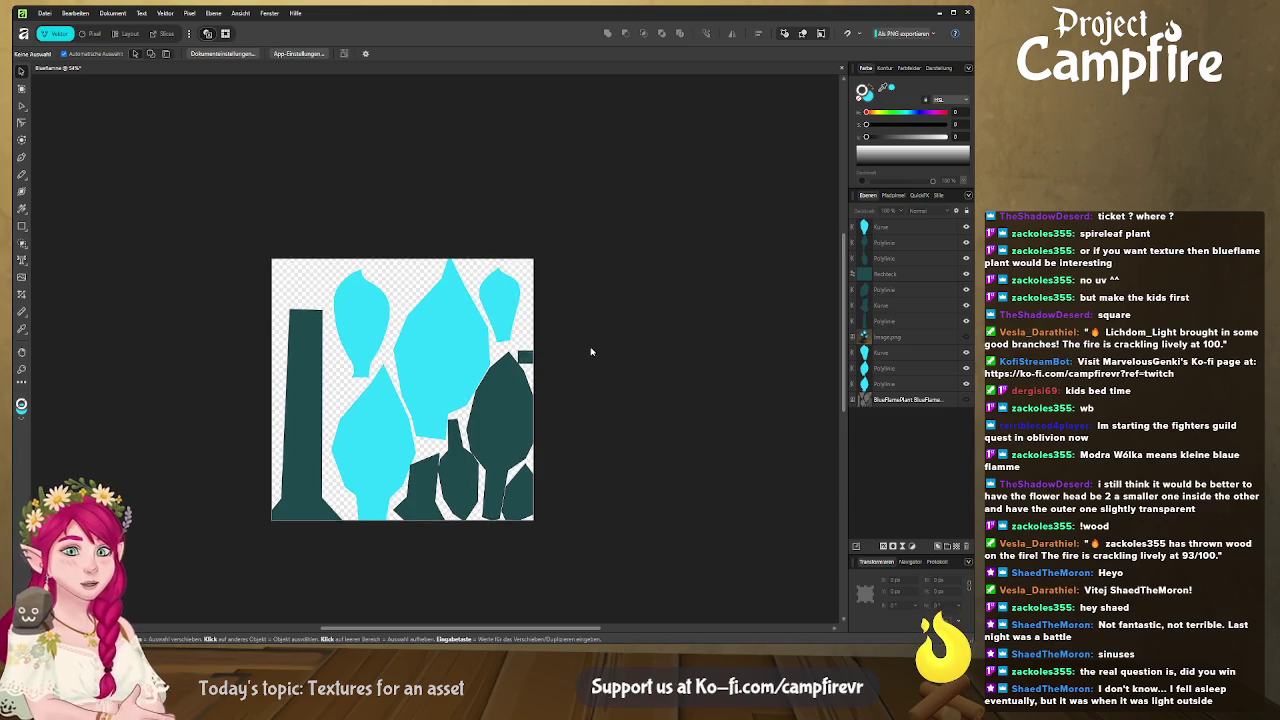
scroll(591, 351, "up", 1)
scroll(591, 351, "up", 3, "ctrl")
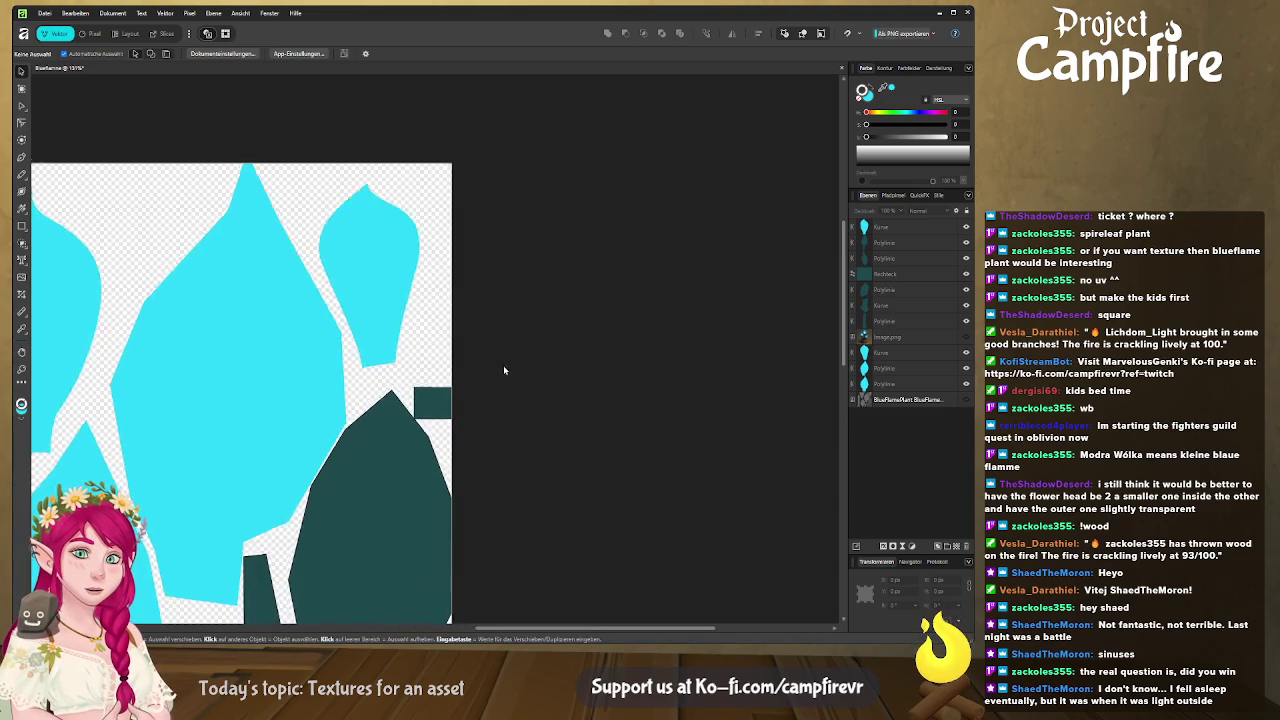
middle_click_drag(504, 372, 709, 369)
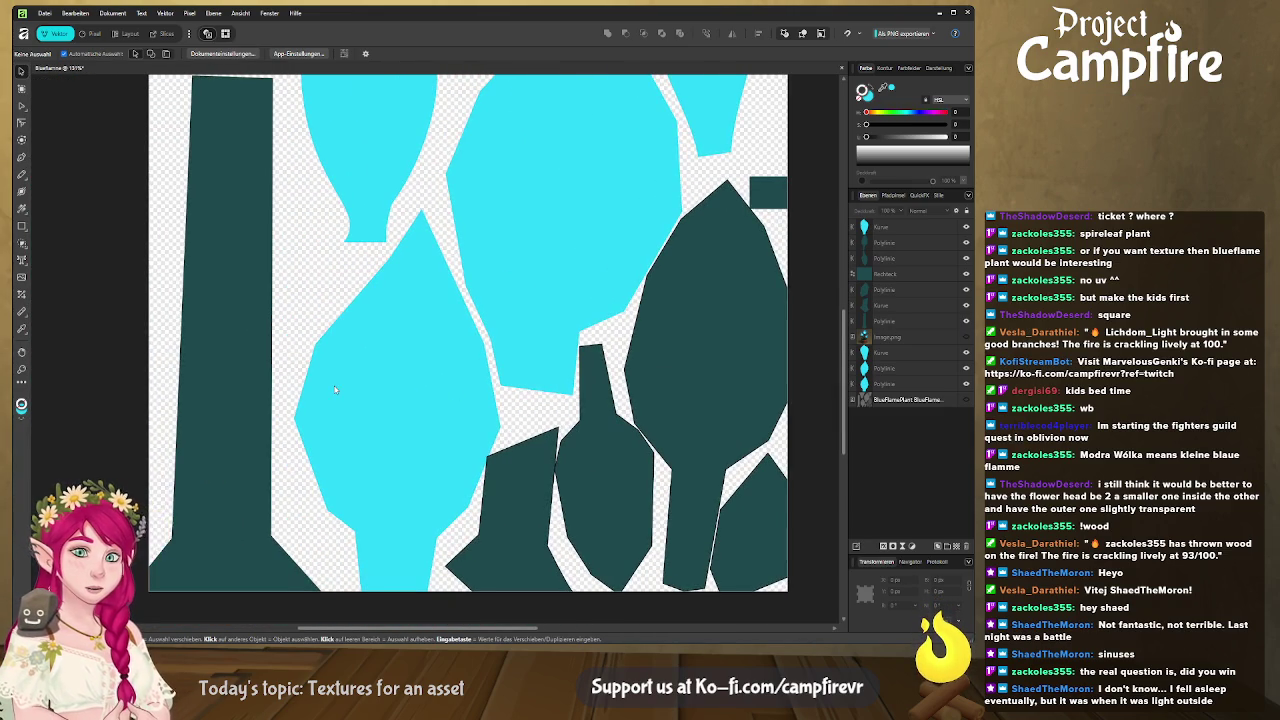
middle_click_drag(335, 390, 368, 415)
left_click(259, 295)
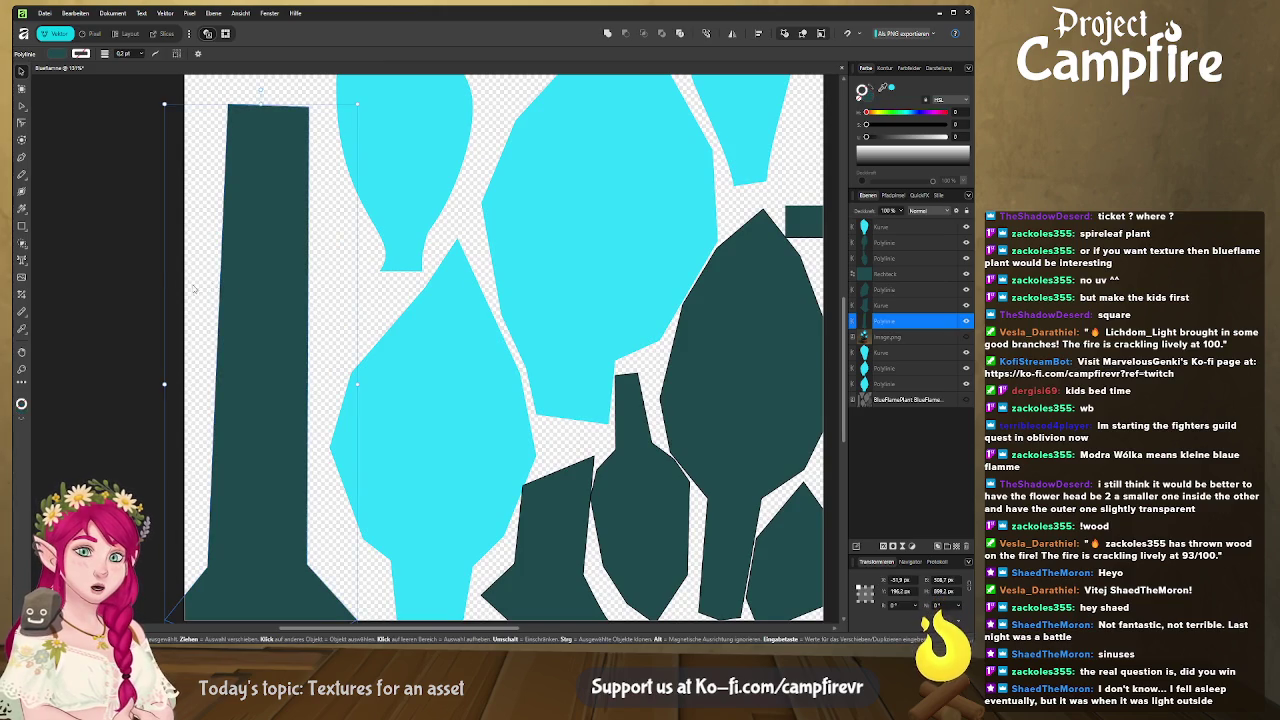
Fill the stem with a linear gradient from light at top to dark at bottom.
left_click(21, 207)
left_click_drag(263, 147, 295, 105)
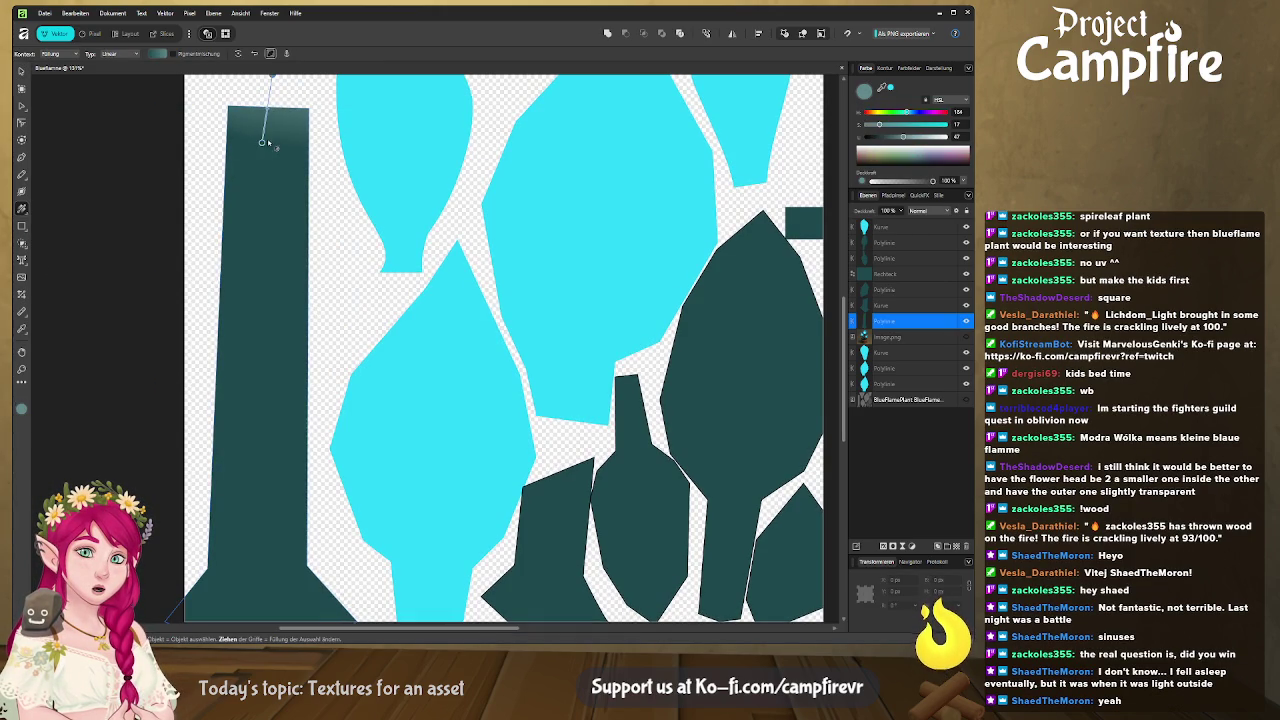
left_click_drag(270, 75, 255, 480)
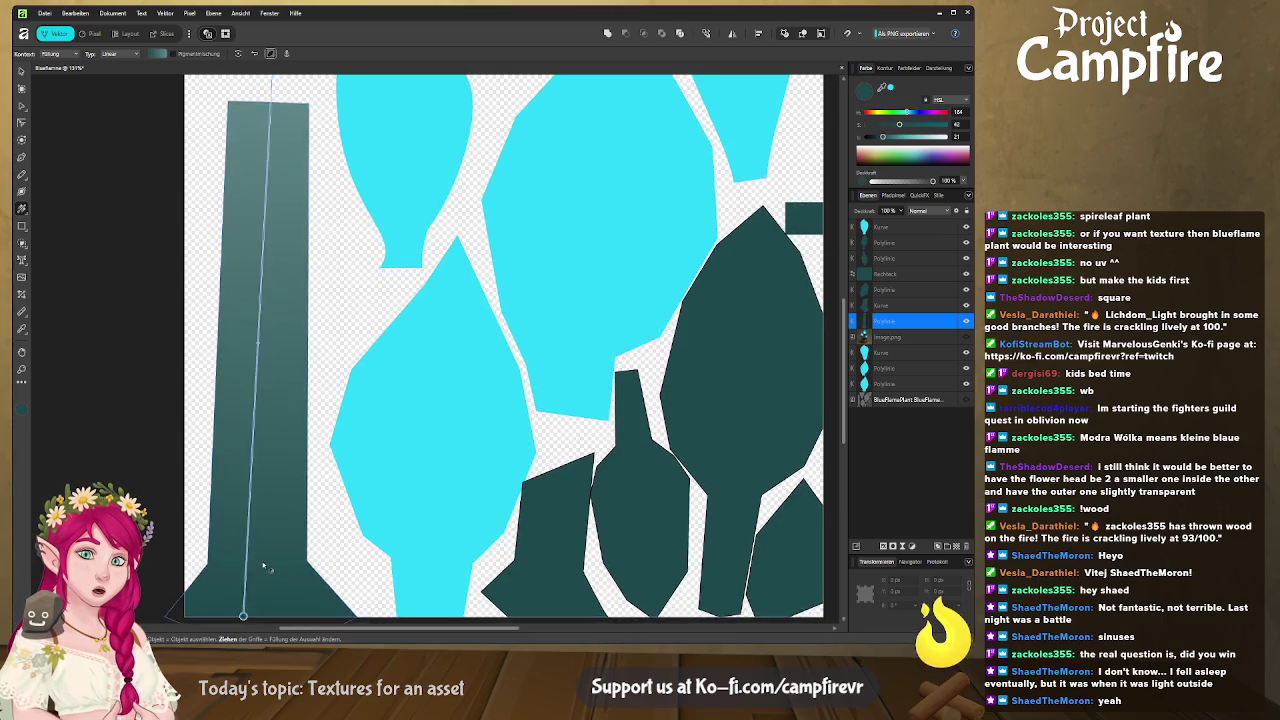
scroll(262, 400, "up", 3)
scroll(262, 358, "down", 3)
scroll(262, 358, "down", 2)
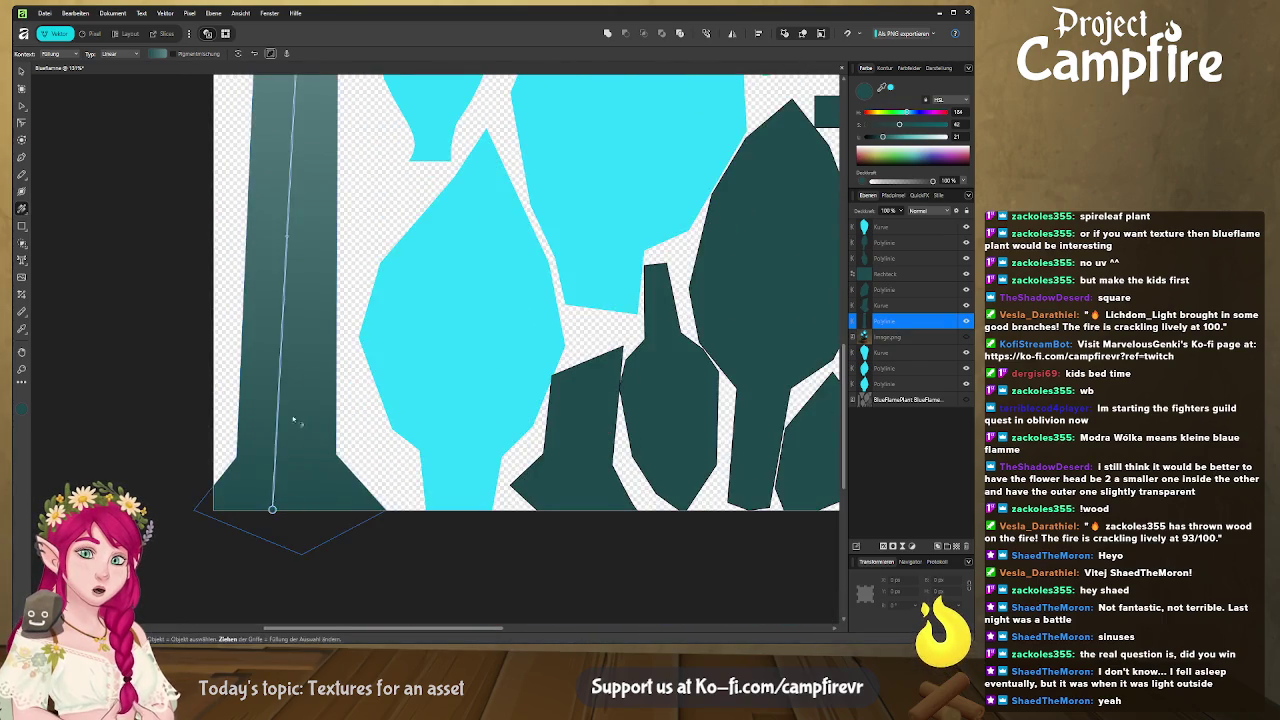
scroll(275, 300, "up", 5)
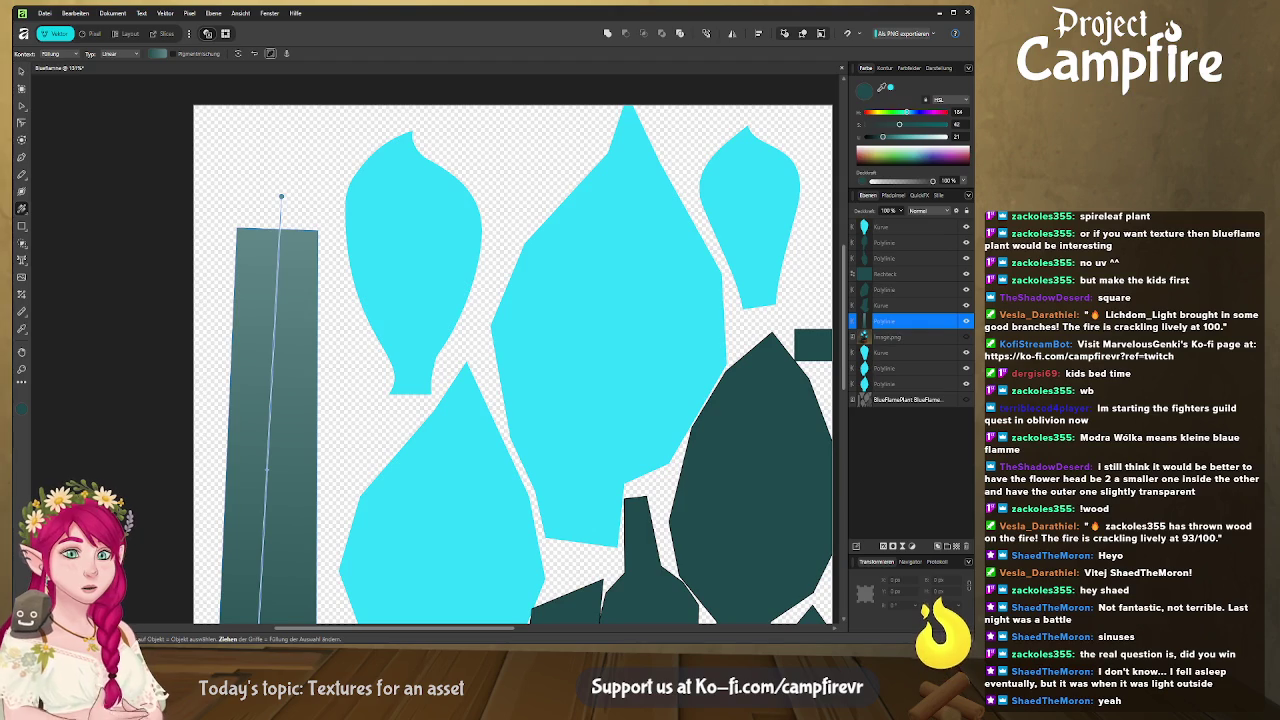
key("alt+Tab")
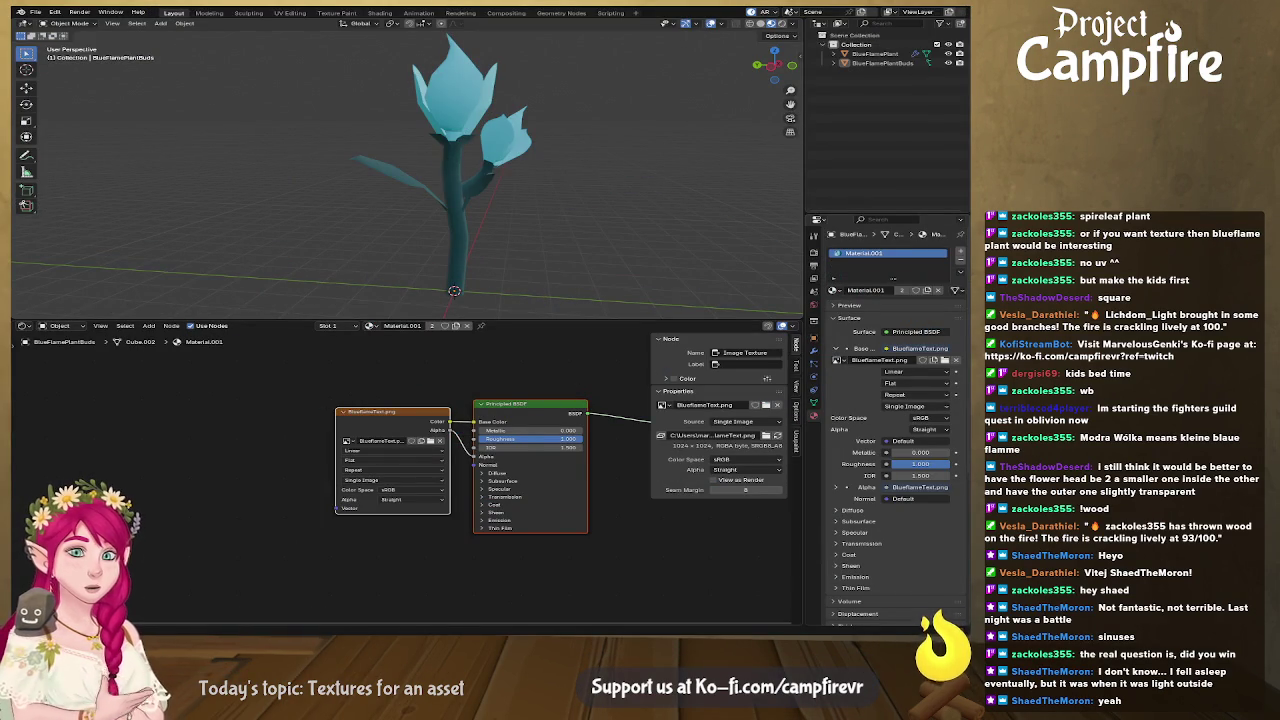
Switch from Blender back to the Affinity texture canvas.
key("alt+Tab")
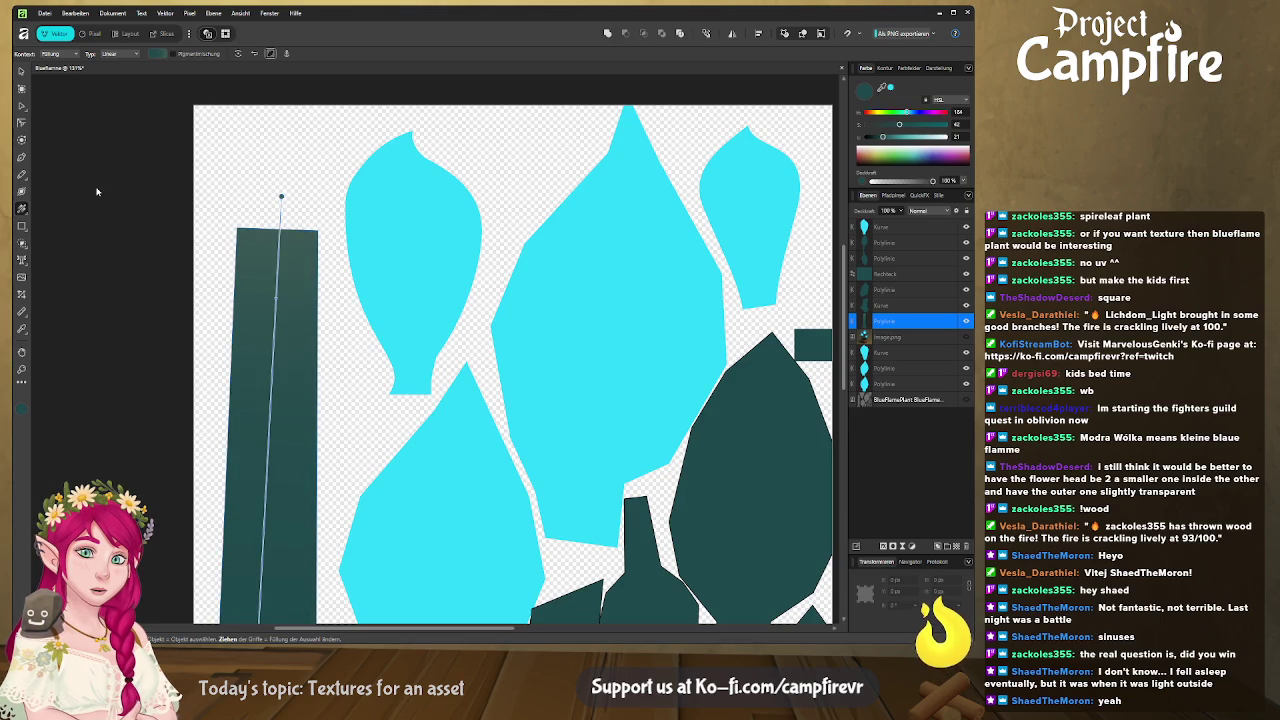
Zoom out to fit the artboard and show the Swatches panel.
scroll(253, 212, "down", 2)
scroll(247, 247, "down", 2)
scroll(247, 247, "up", 1)
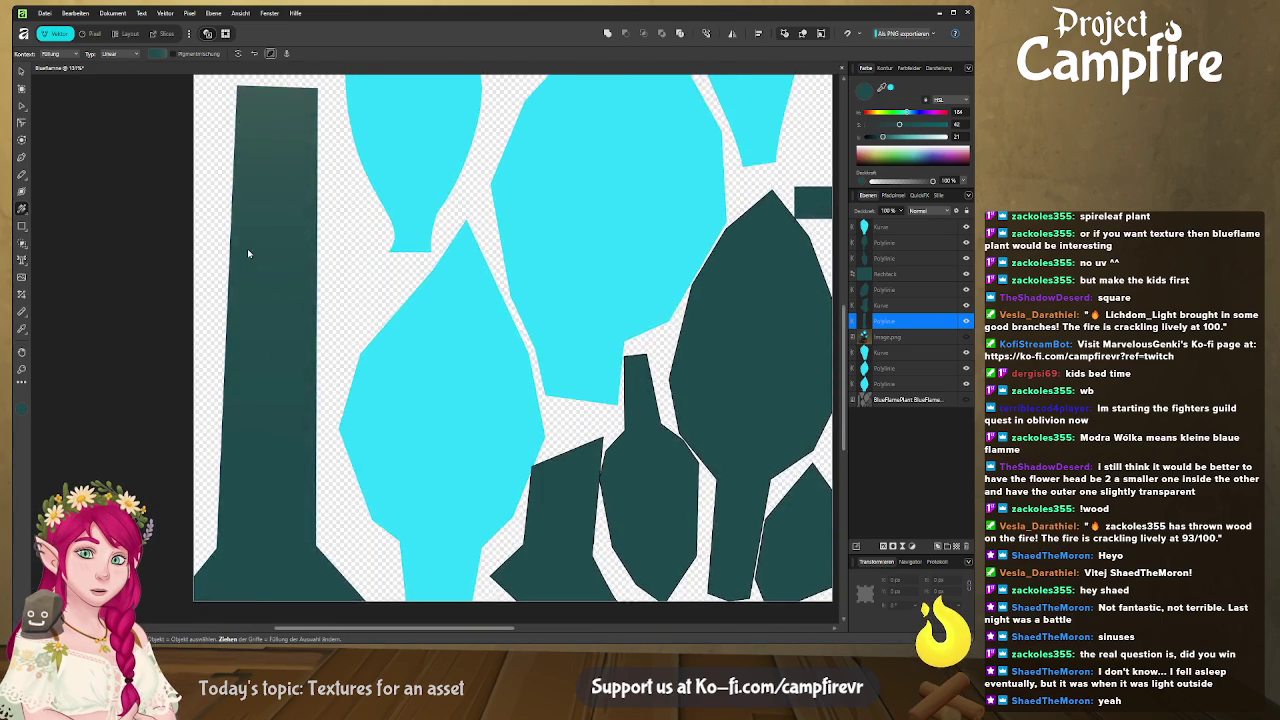
scroll(250, 248, "up", 2)
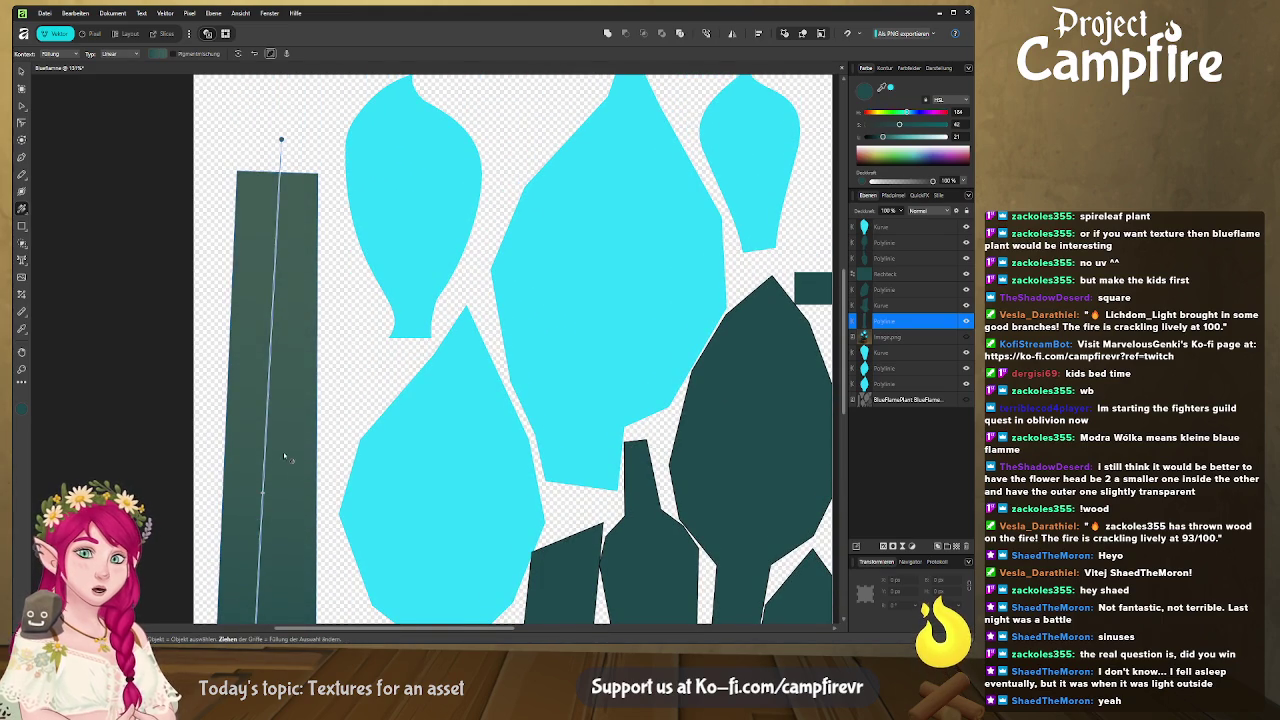
scroll(283, 440, "down", 2)
scroll(282, 408, "down", 3, "ctrl")
scroll(276, 400, "down", 1, "ctrl")
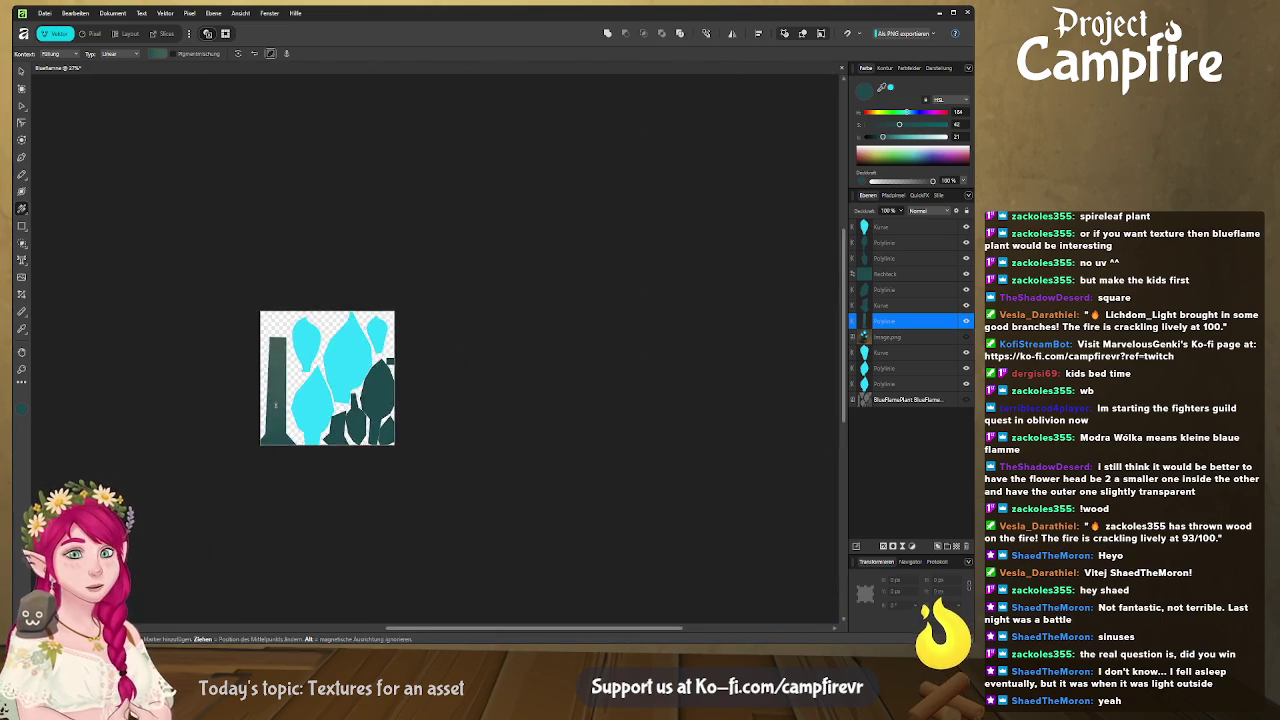
scroll(276, 405, "up", 2, "ctrl")
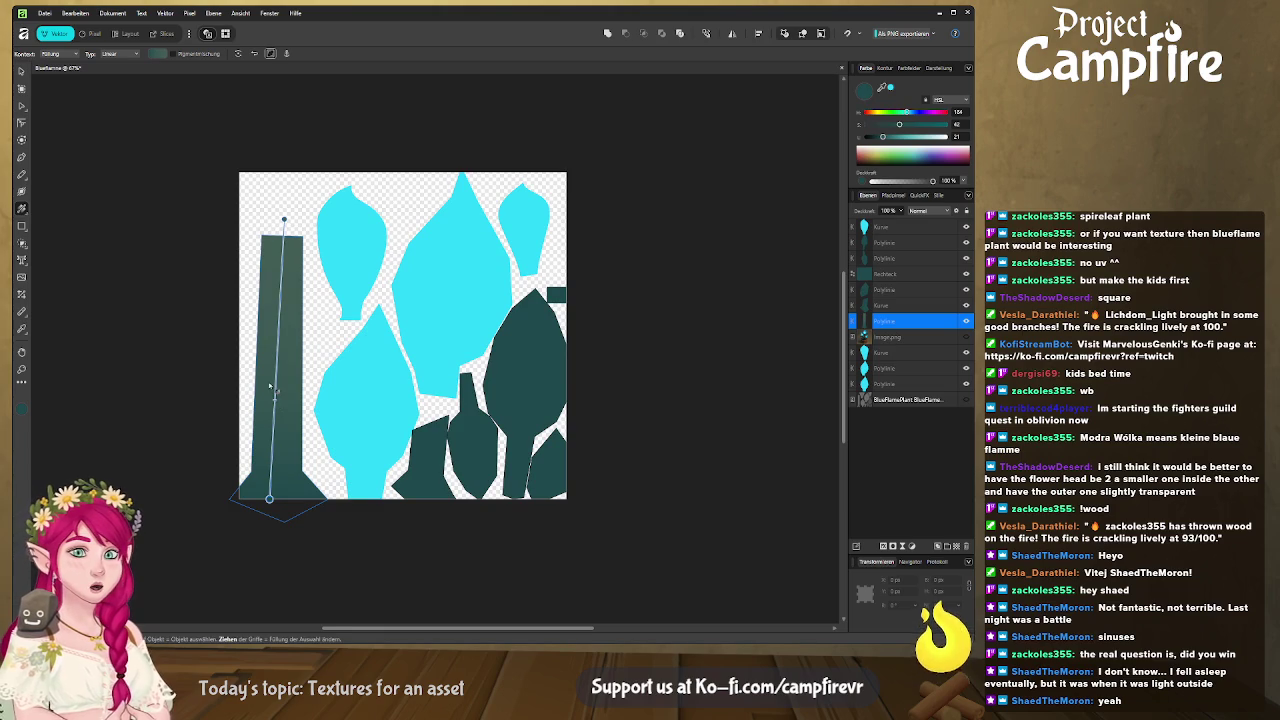
scroll(276, 390, "up", 1, "ctrl")
scroll(278, 372, "down", 1, "ctrl")
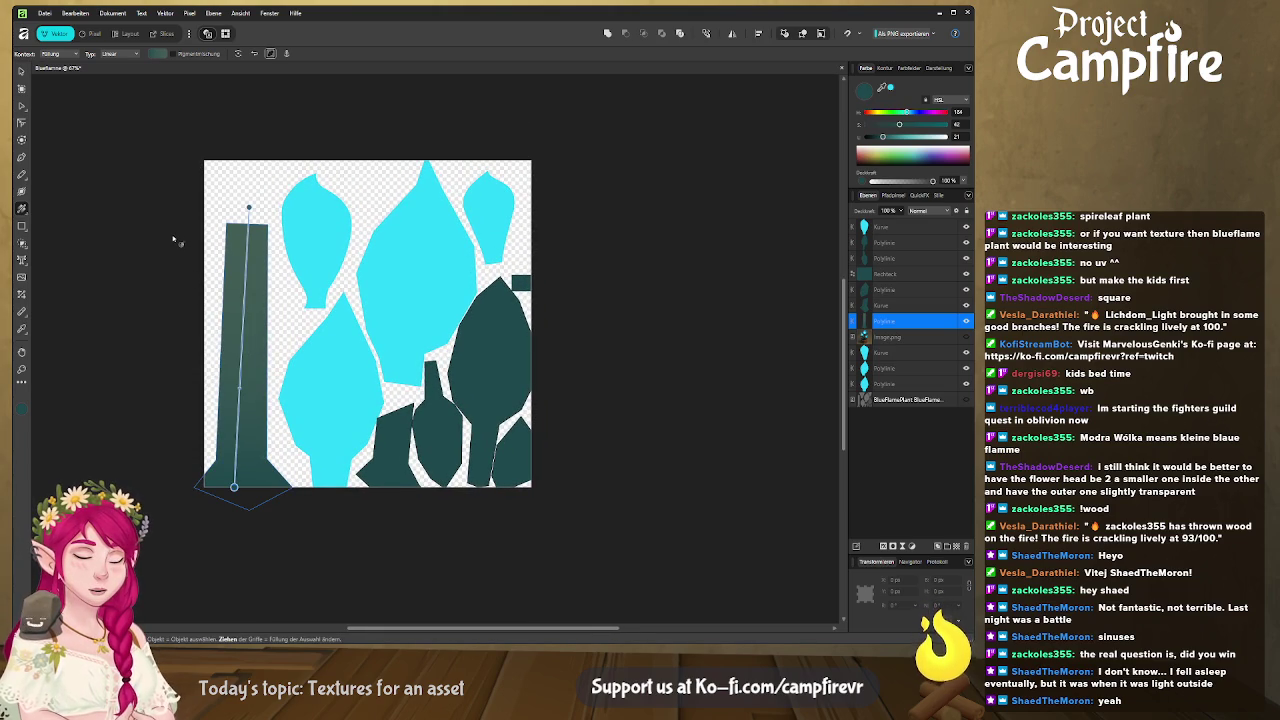
scroll(240, 300, "down", 2)
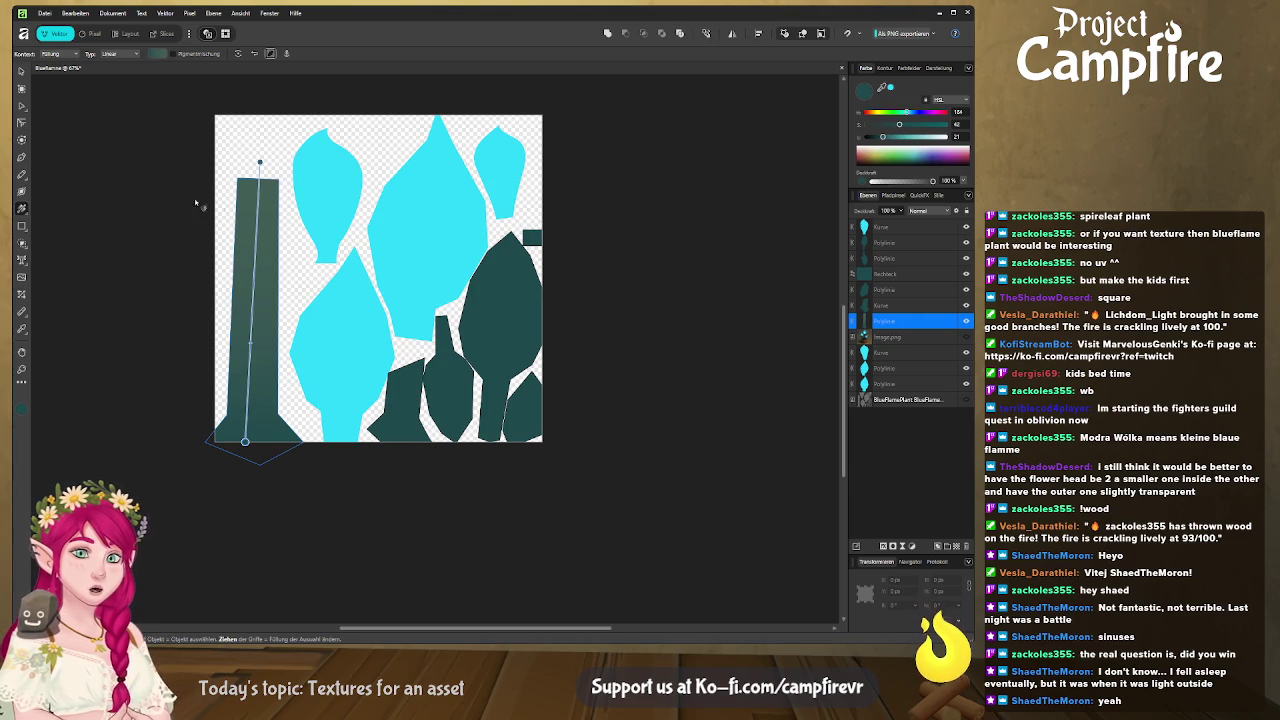
left_click(886, 68)
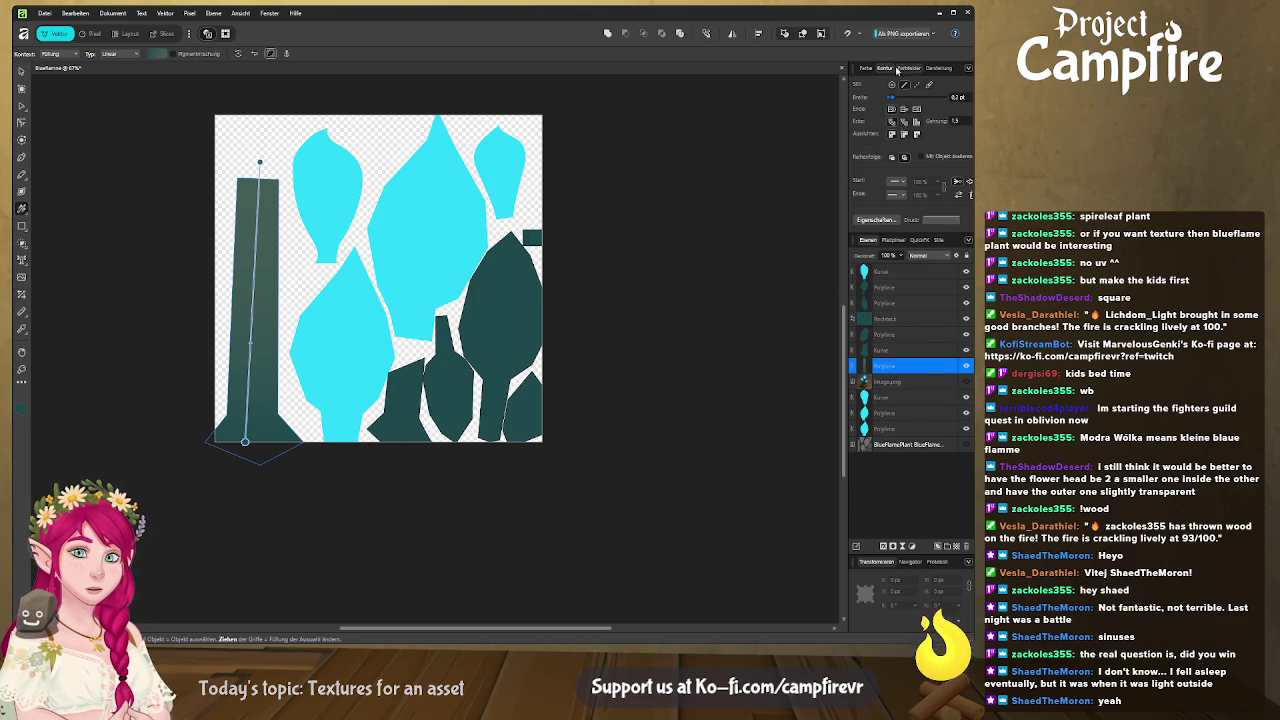
left_click(908, 68)
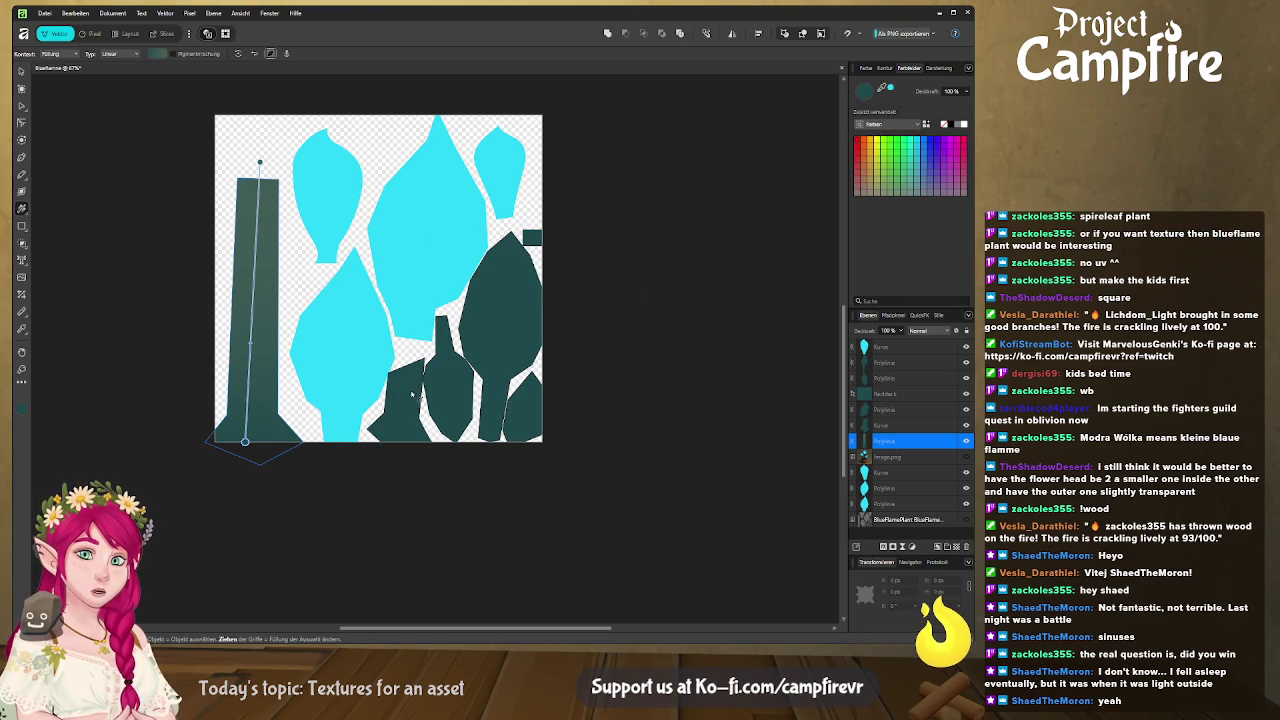
Redraw the stem's gradient from its bottom edge to just above its top.
left_click_drag(411, 369, 403, 427)
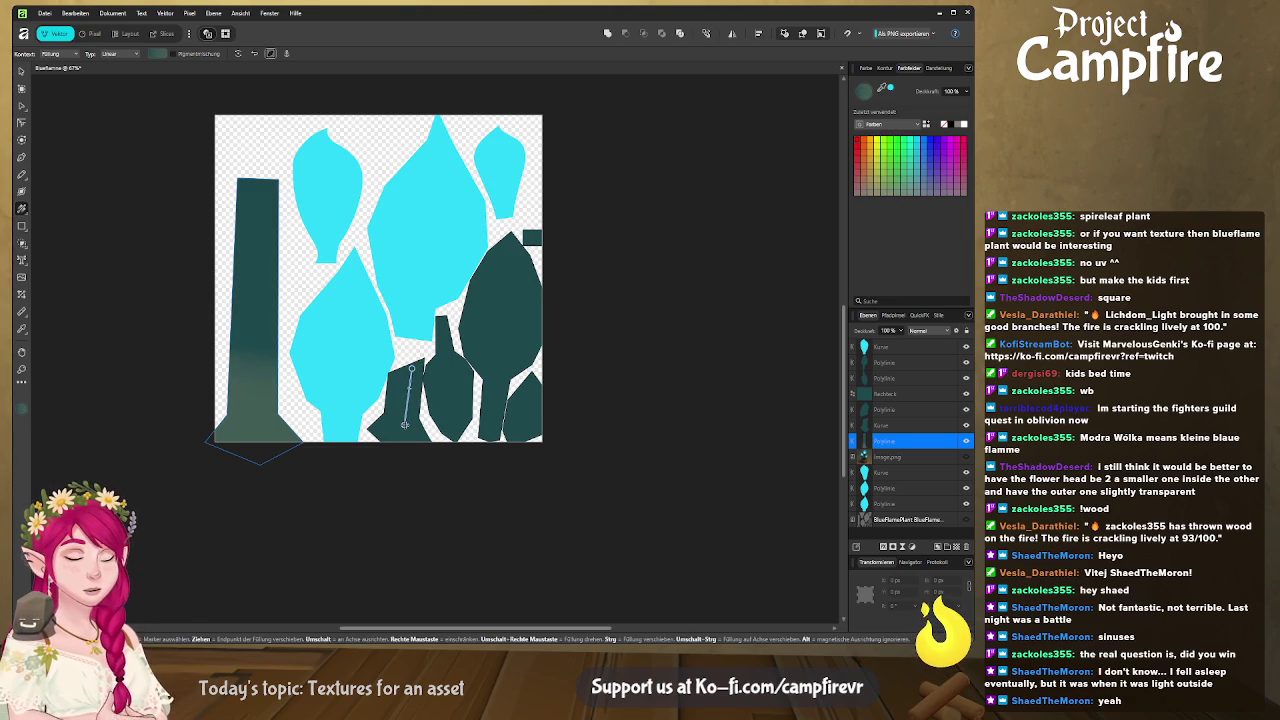
left_click_drag(244, 442, 259, 162)
left_click(21, 70)
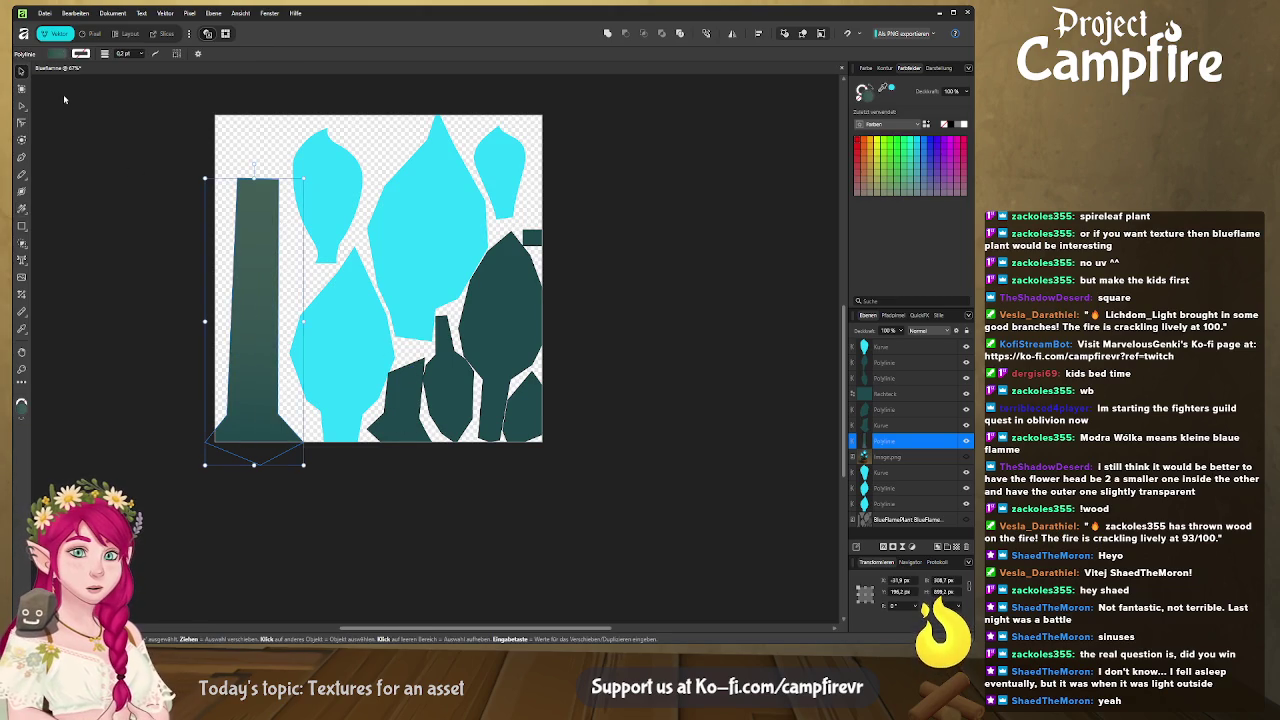
Apply a vertical linear gradient to the small dark bottle shape.
left_click(410, 425)
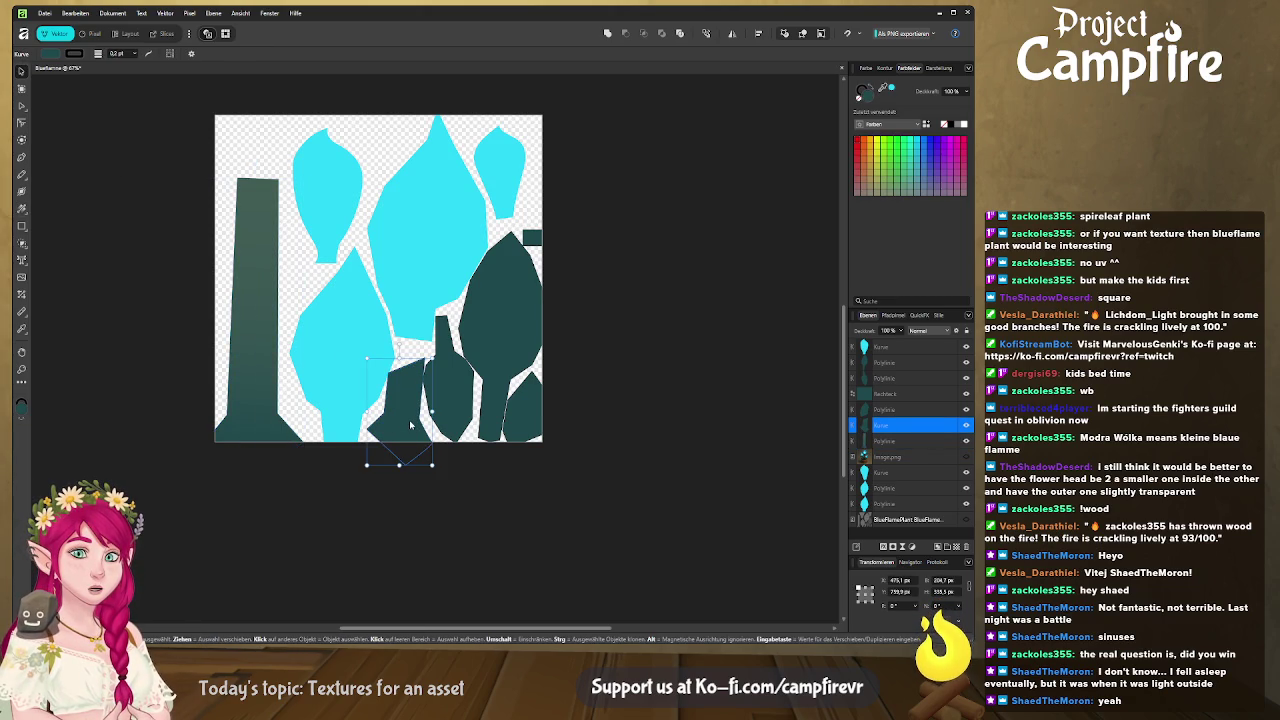
left_click(22, 211)
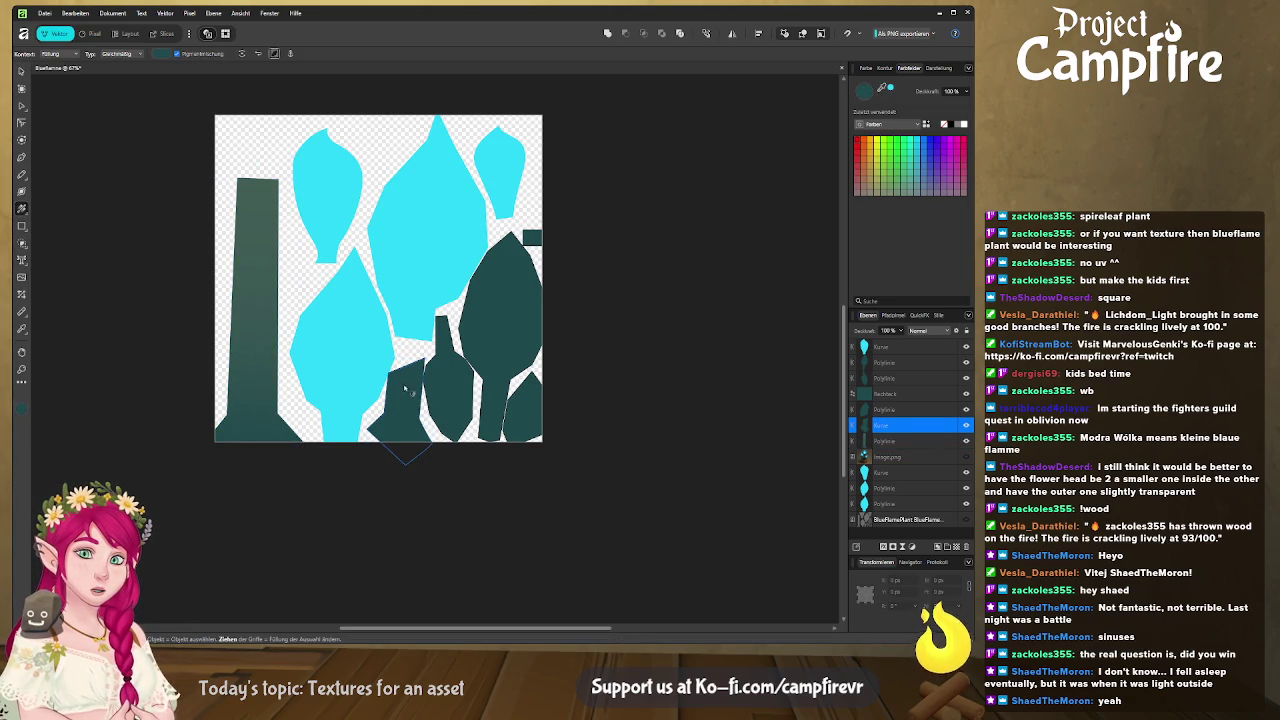
left_click_drag(407, 379, 413, 325)
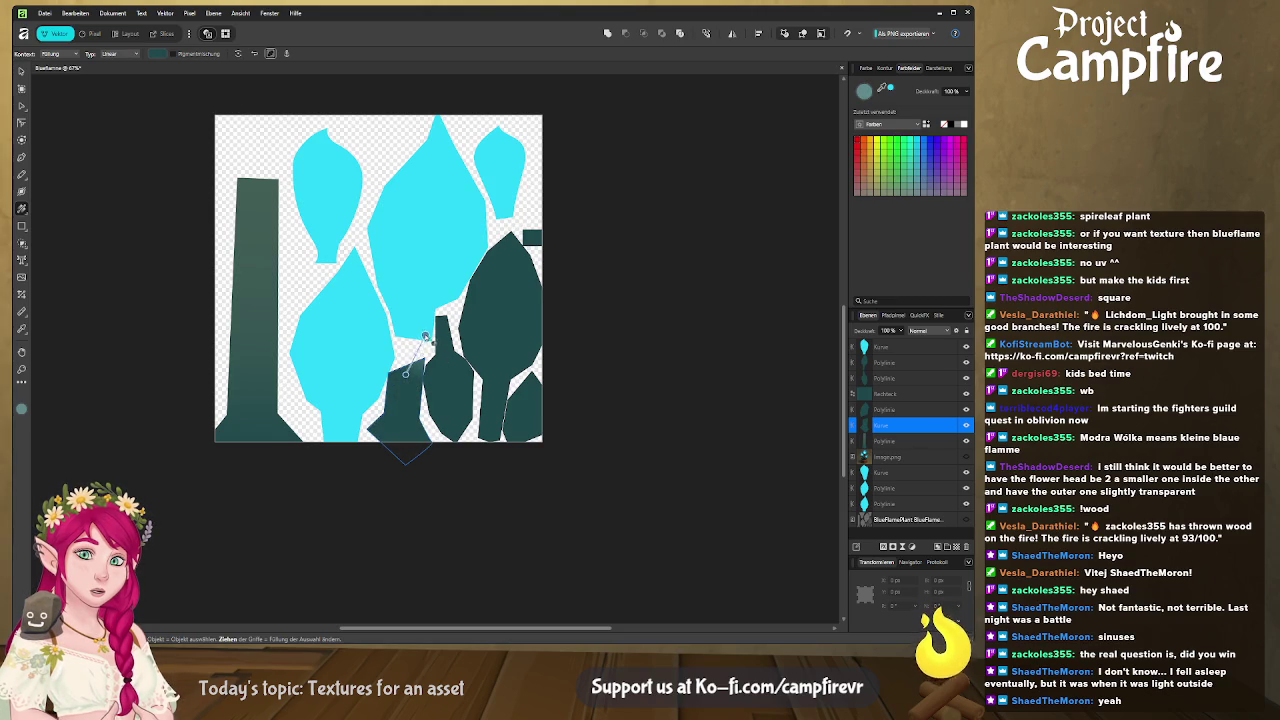
left_click_drag(405, 372, 401, 433)
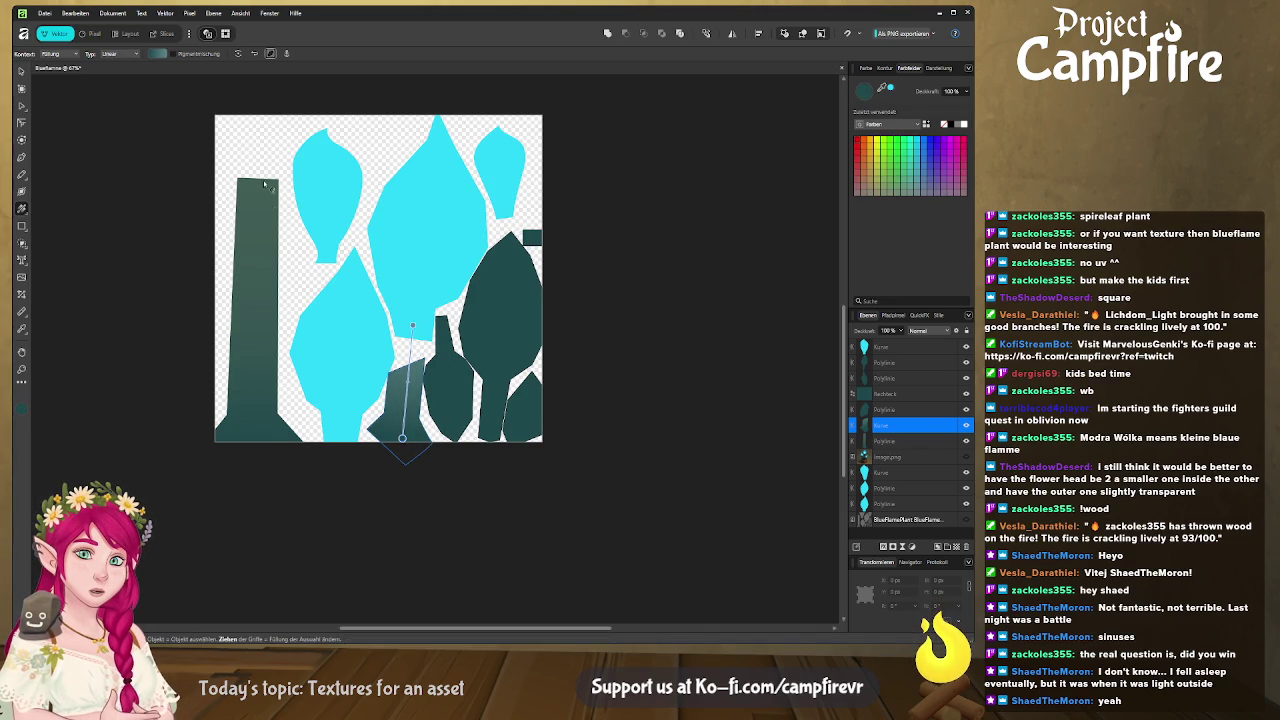
Sample a darker colour for the bottle gradient's upper stop and shorten it, then show Export slices.
left_click(412, 326)
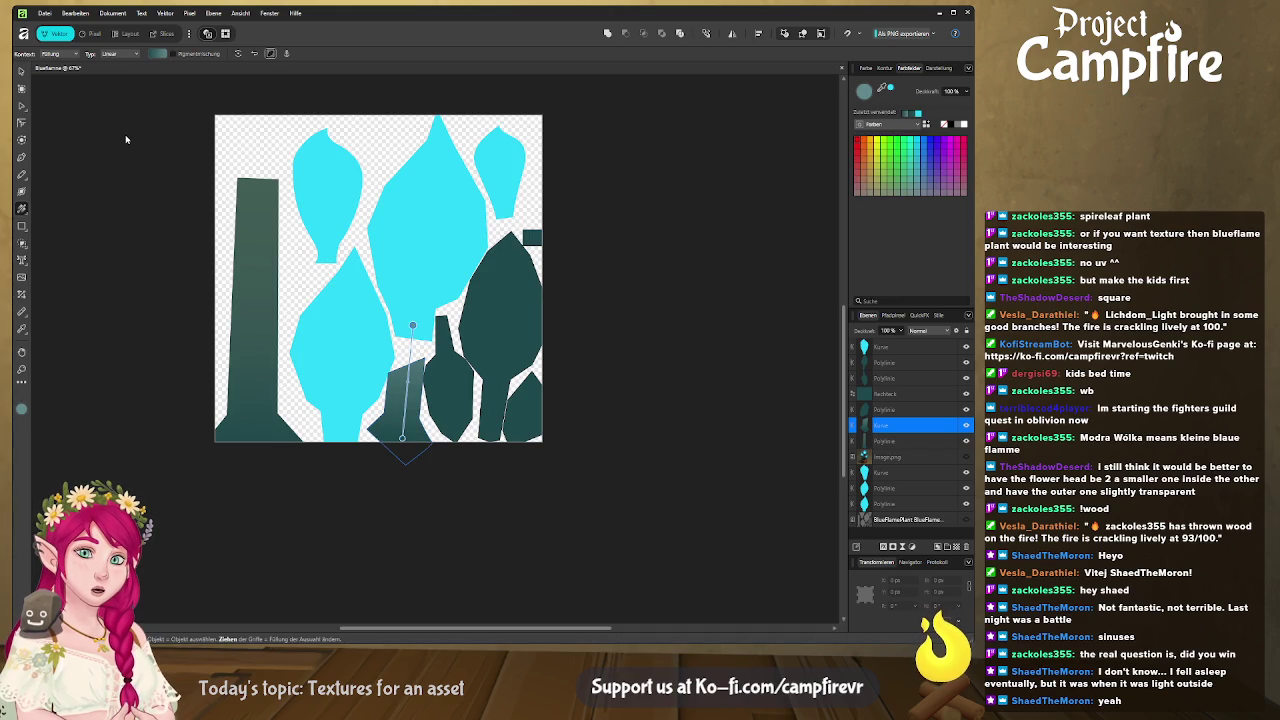
key("i")
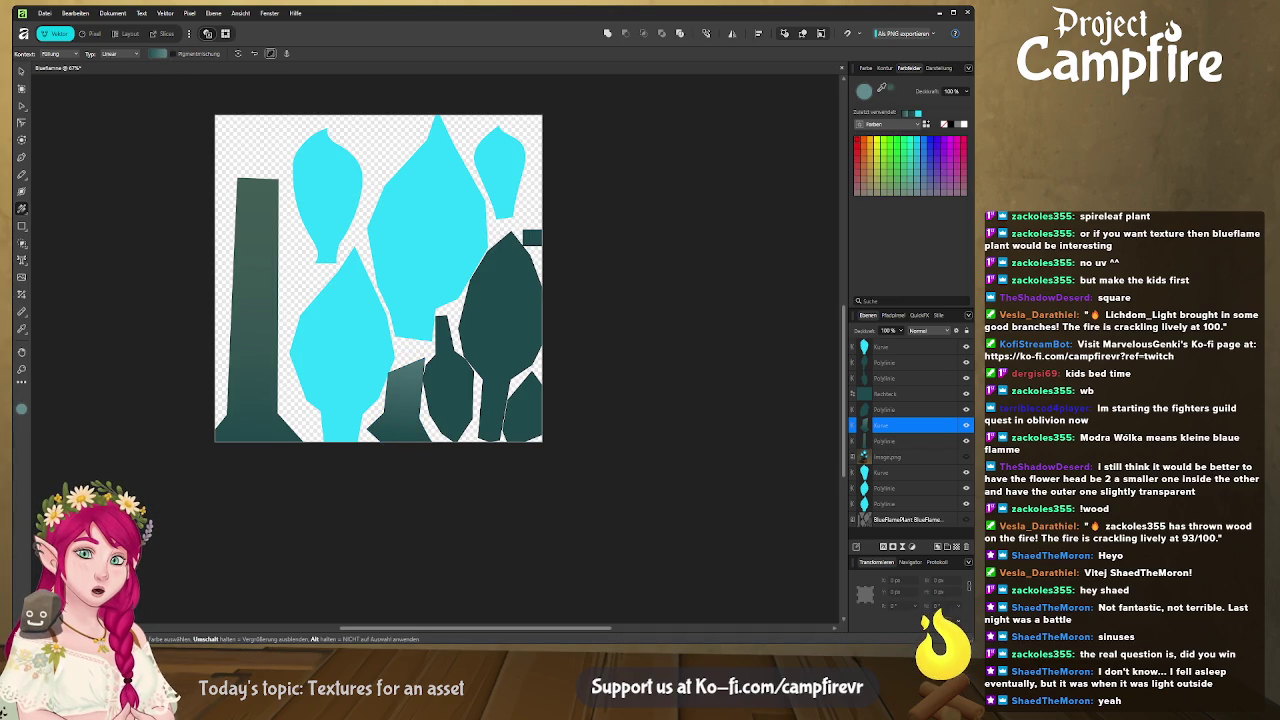
left_click(261, 324)
key("g")
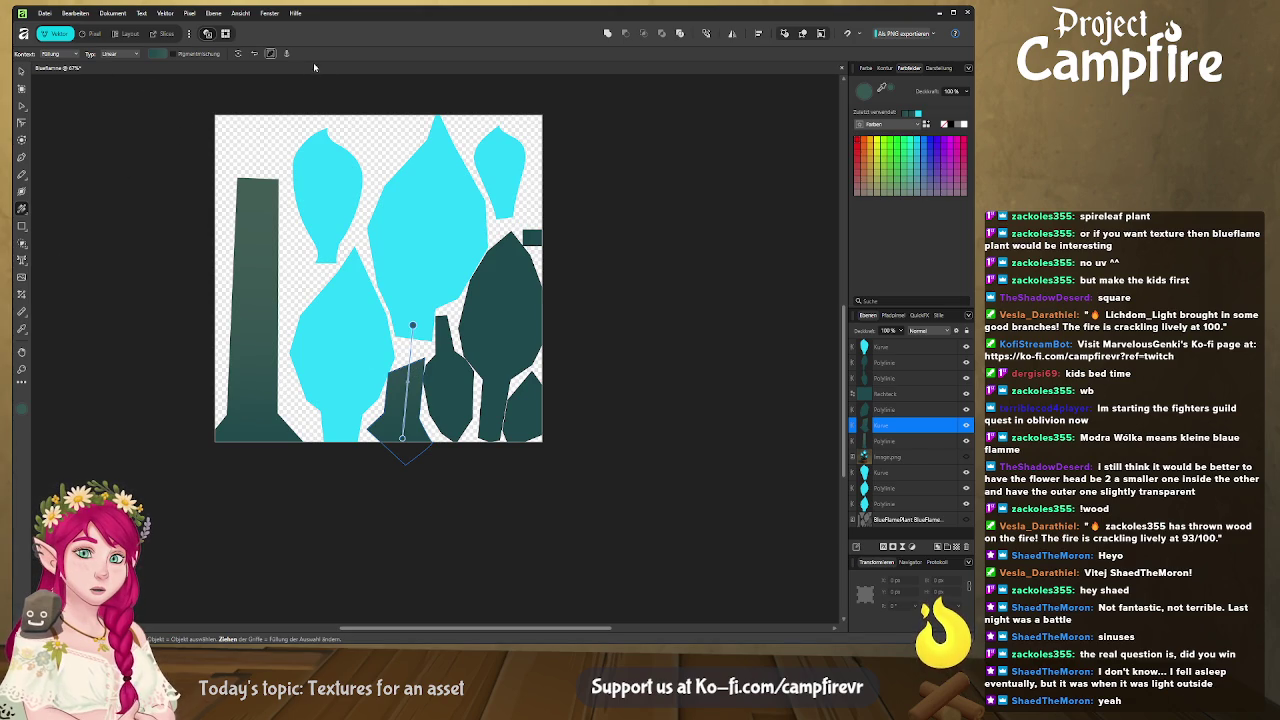
left_click_drag(412, 325, 402, 368)
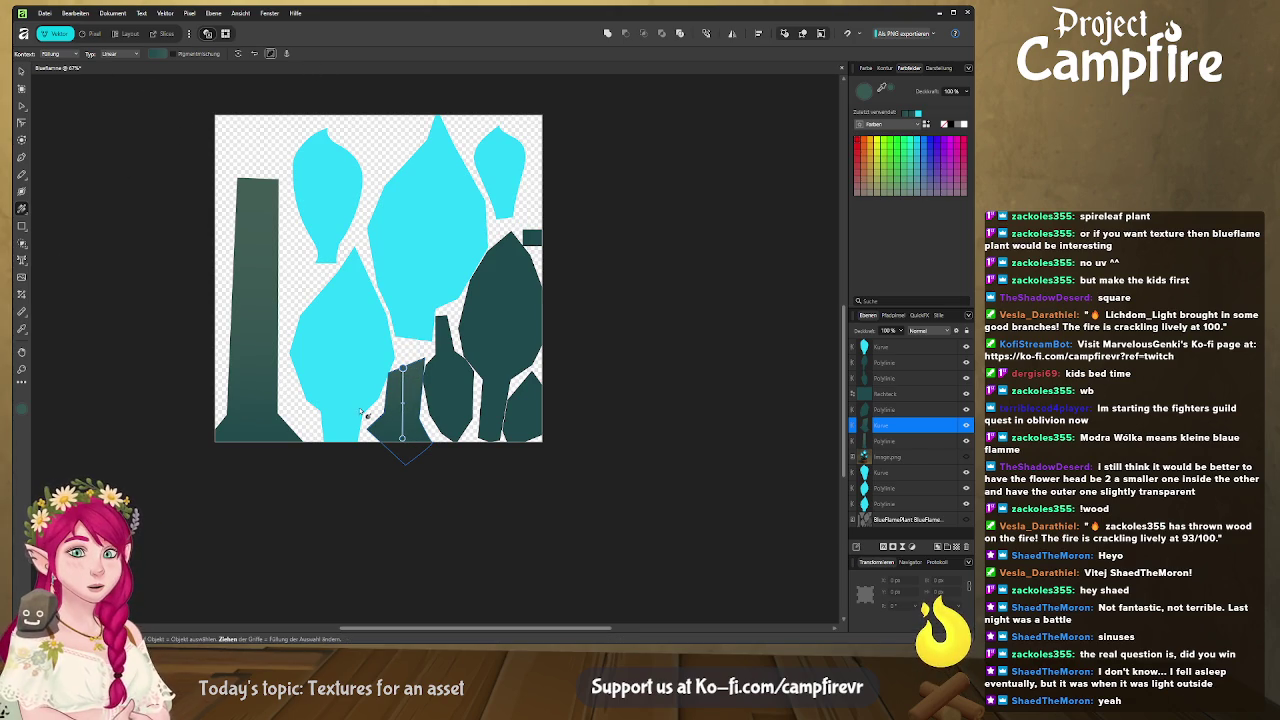
left_click(122, 254)
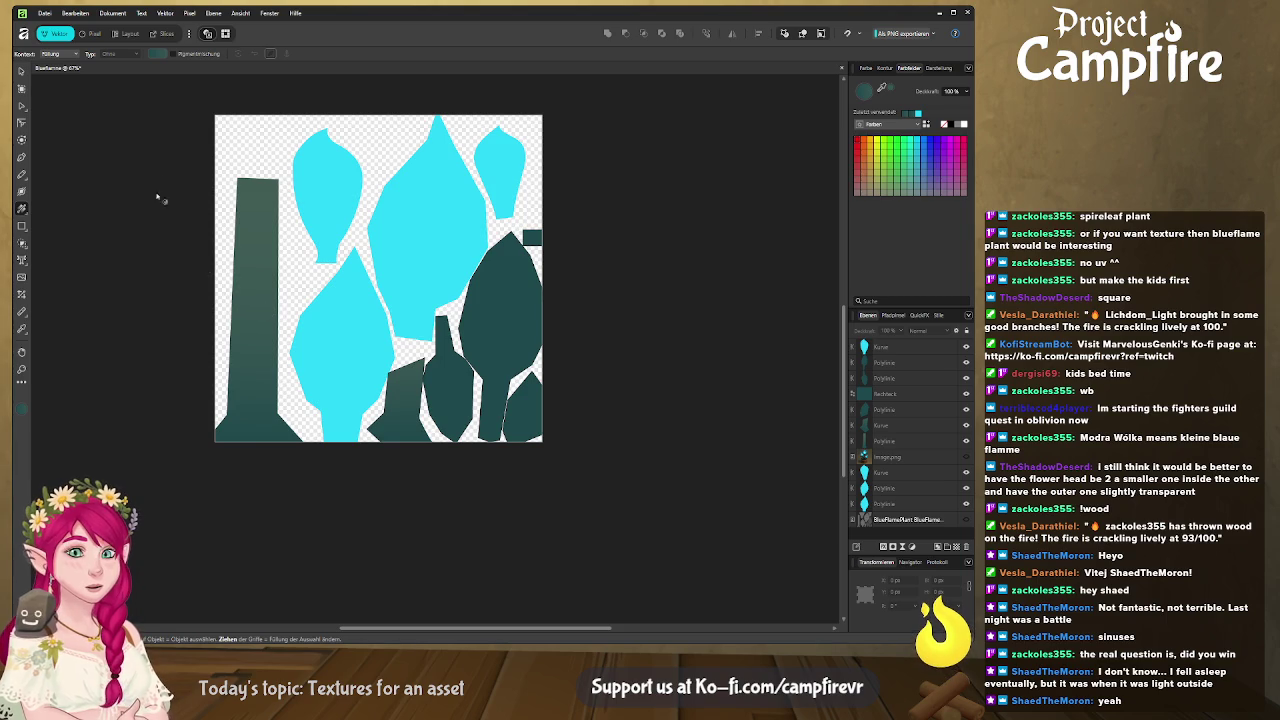
left_click(163, 33)
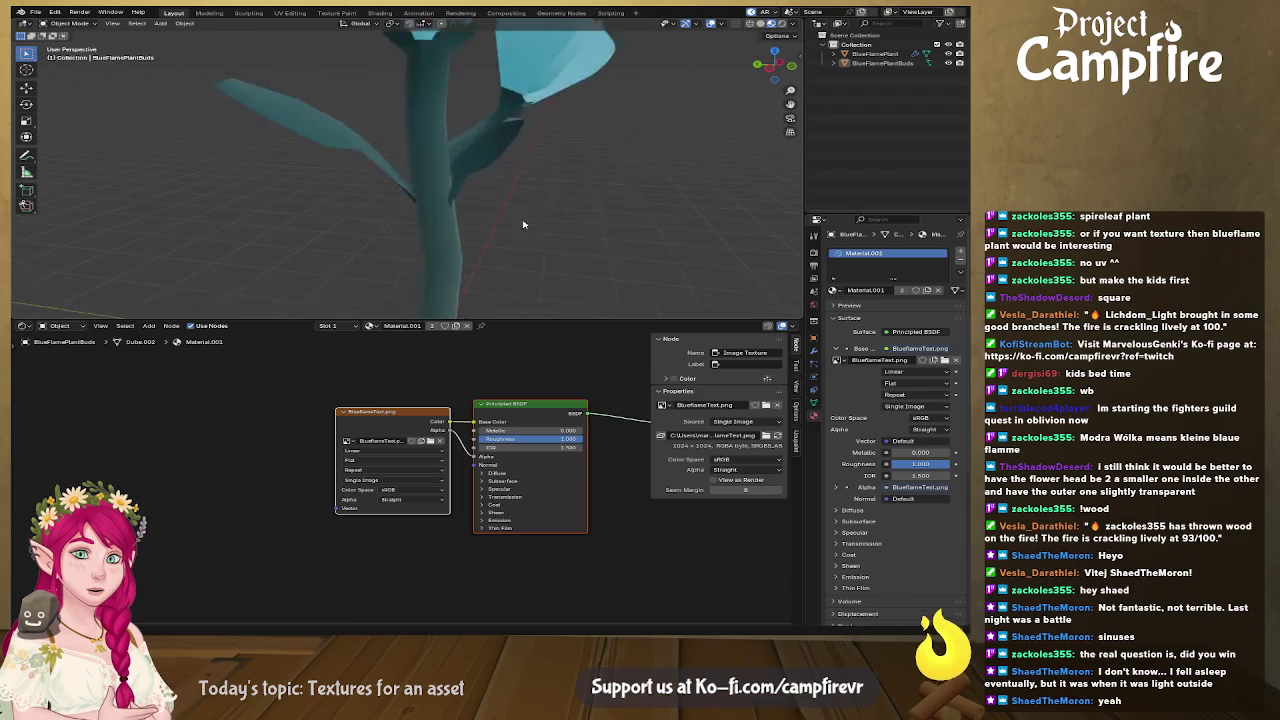
Orbit the viewport to view the plant's stem from higher up.
mouse_move(522, 224)
middle_mouse_down()
mouse_move(564, 185)
mouse_move(442, 105)
mouse_move(459, 242)
mouse_move(311, 201)
mouse_move(366, 217)
mouse_move(366, 163)
mouse_move(342, 178)
mouse_move(463, 186)
mouse_move(175, 184)
mouse_move(537, 200)
mouse_move(439, 203)
mouse_move(460, 223)
mouse_move(540, 237)
mouse_move(591, 267)
middle_mouse_up()
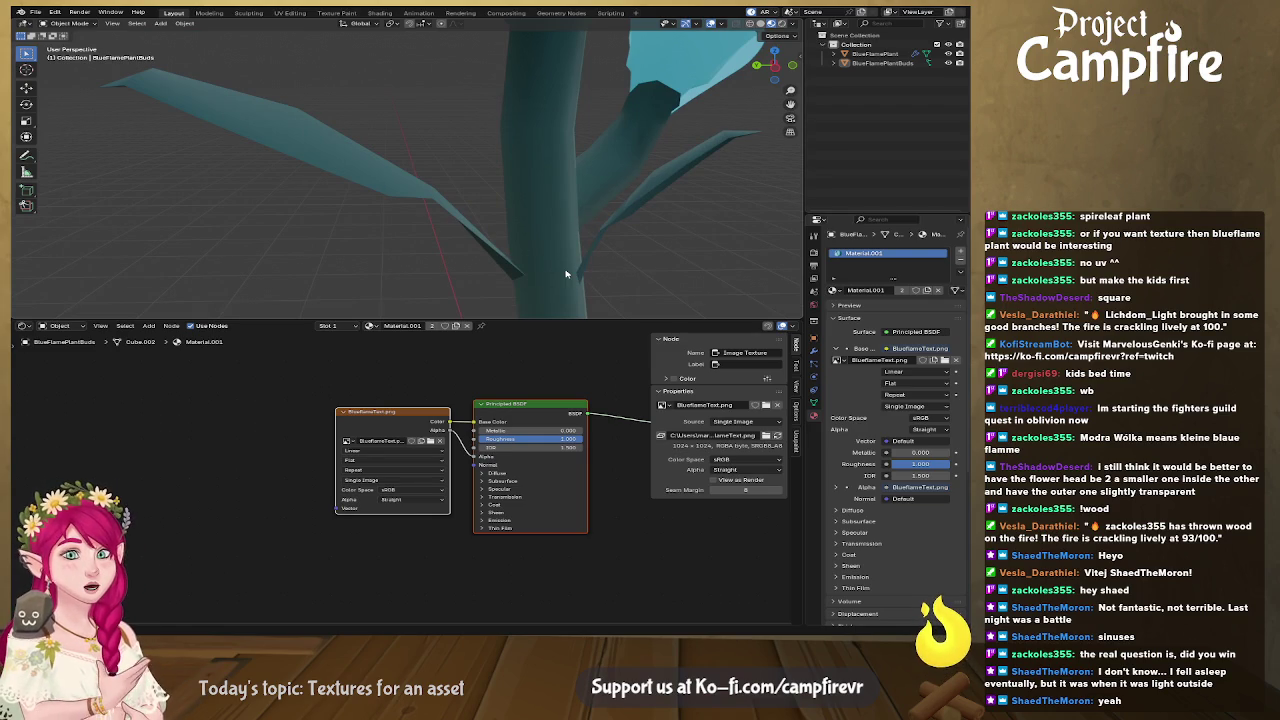
Orbit and zoom out to review the leaves and whole plant, then return to Affinity.
middle_click_drag(551, 260, 520, 270)
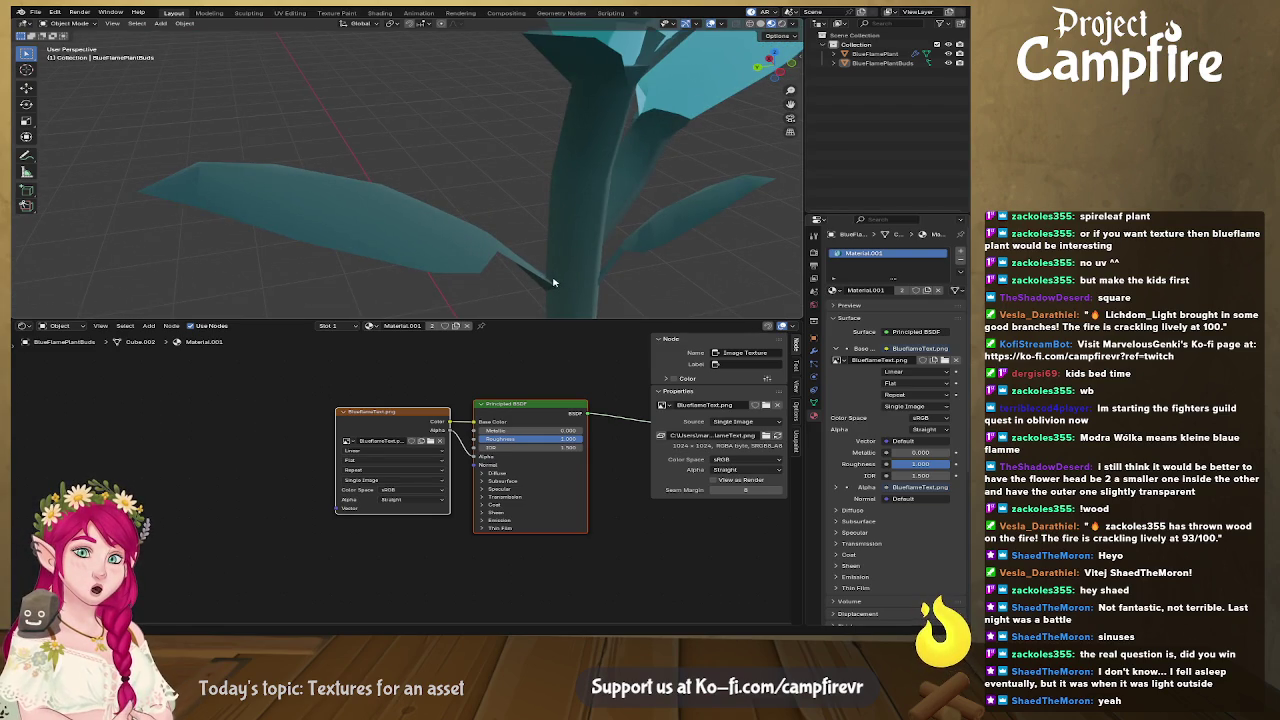
scroll(197, 198, "down", 5)
middle_click_drag(197, 198, 498, 207)
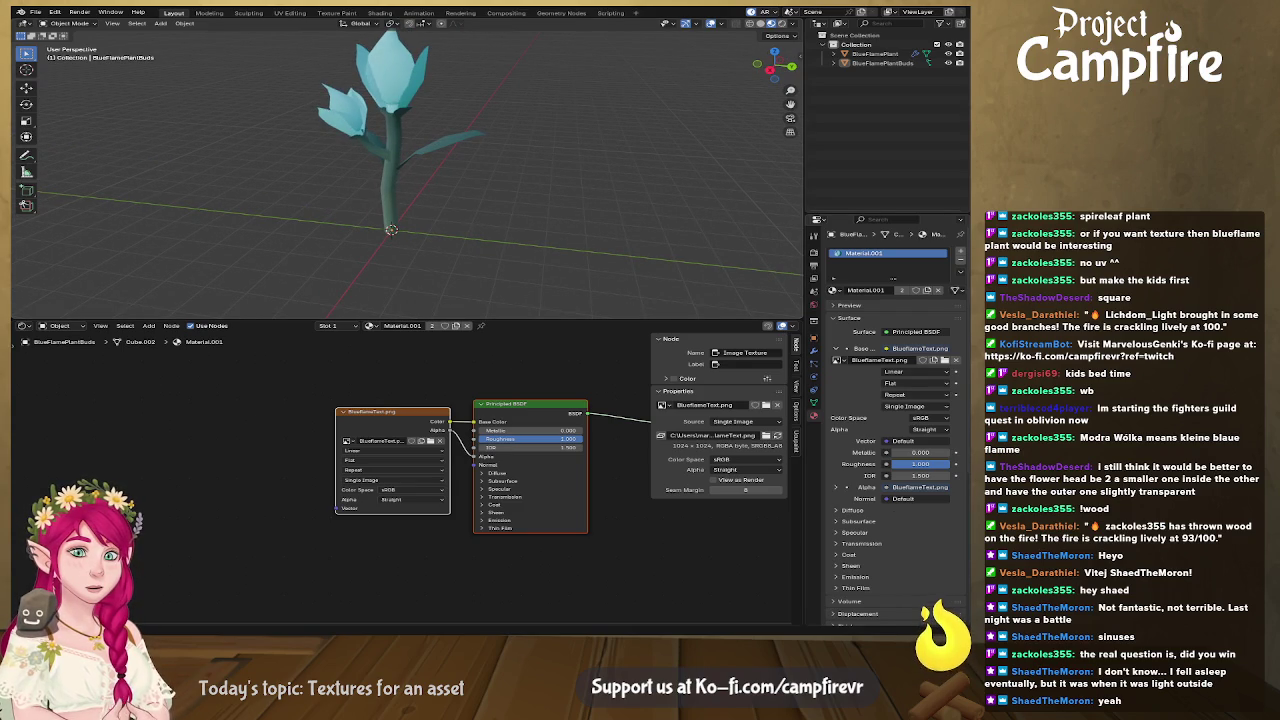
key("alt+Tab")
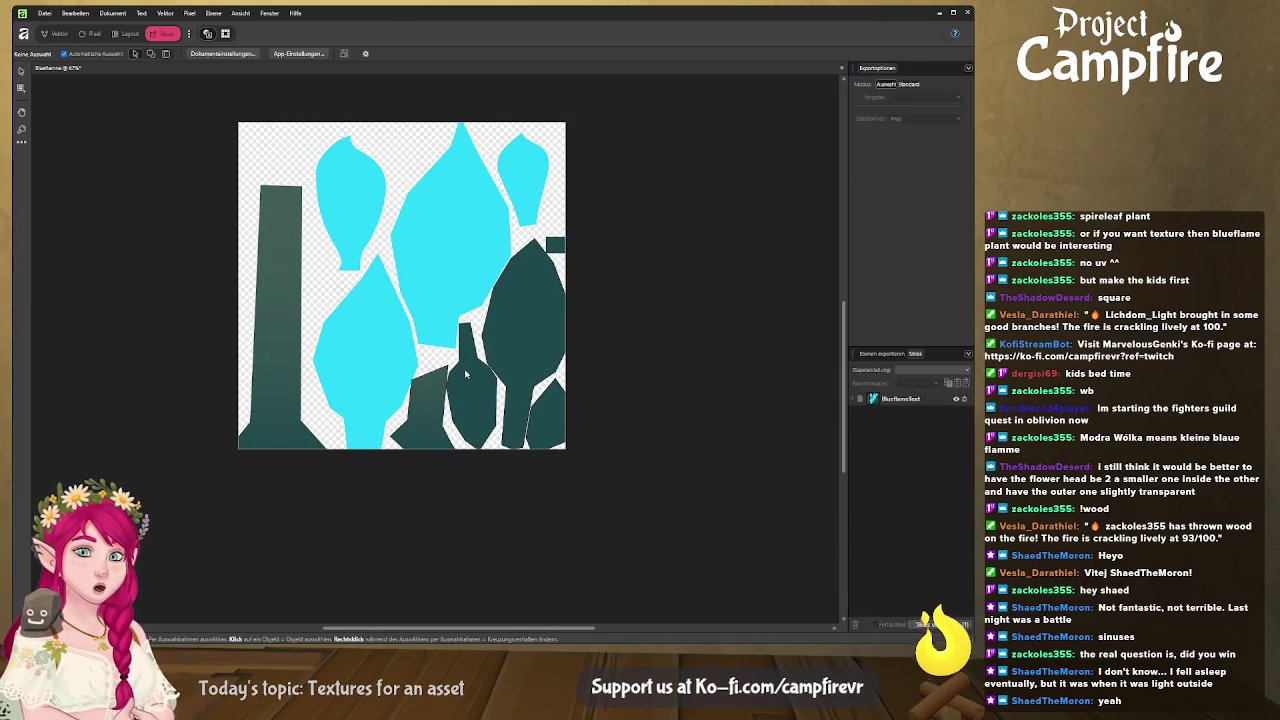
Give the dark bottle shape a near-vertical bottom-to-top gradient fill.
left_click(465, 373)
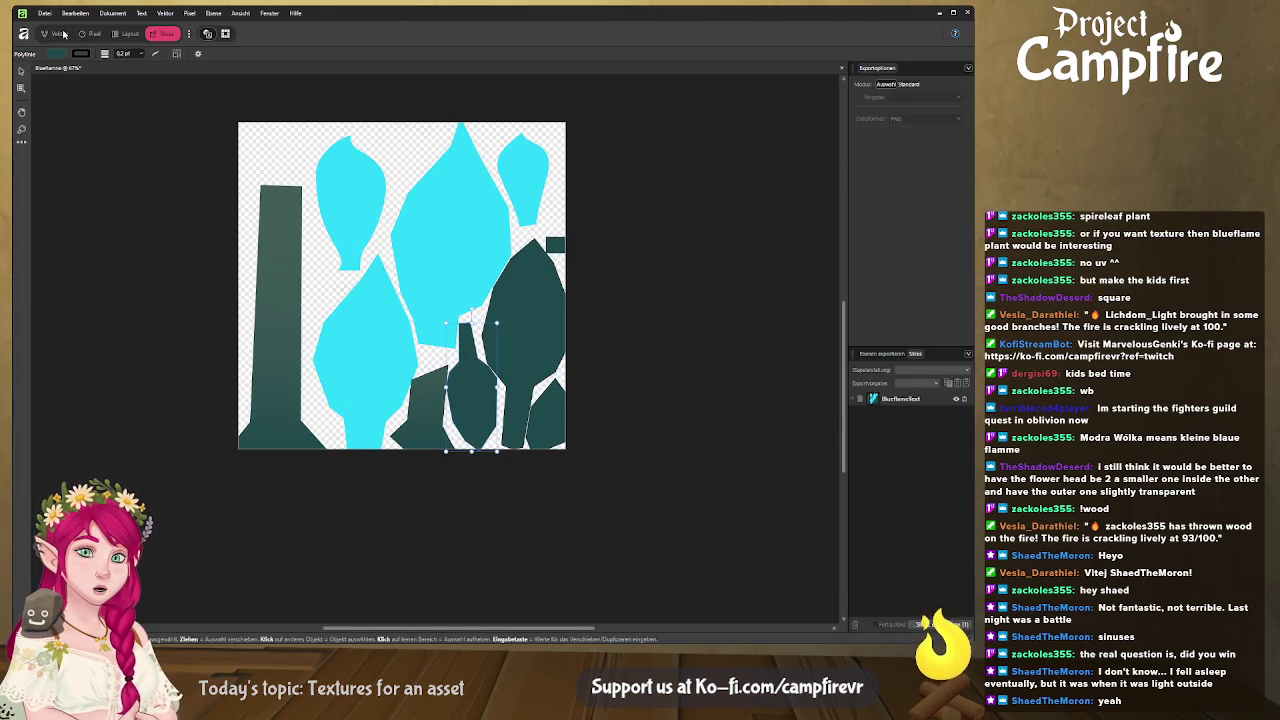
left_click(63, 34)
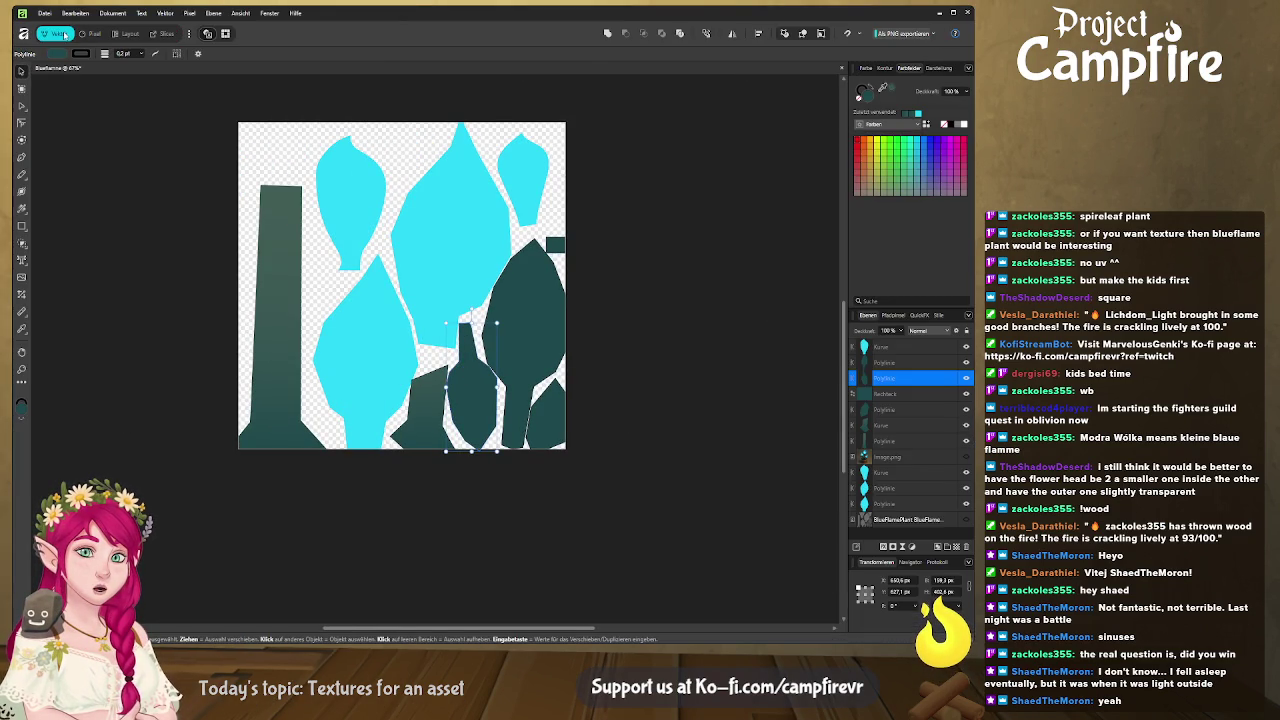
left_click(21, 208)
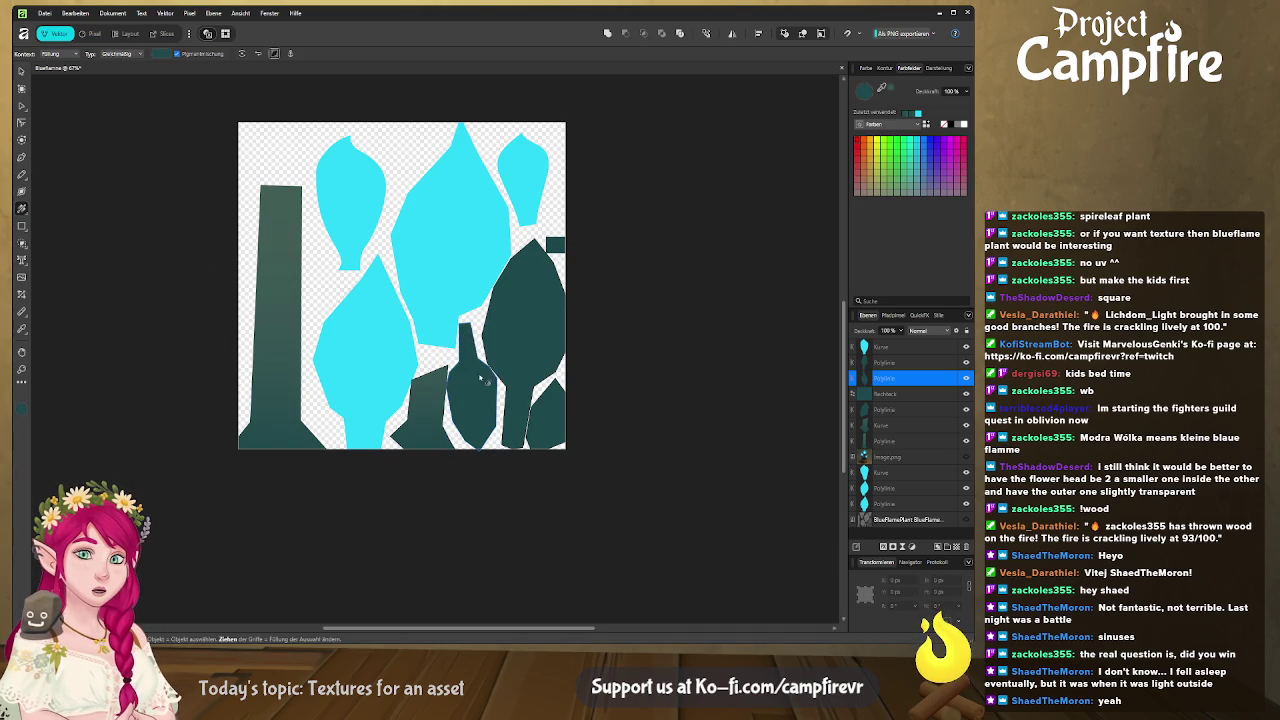
left_click_drag(483, 418, 466, 326)
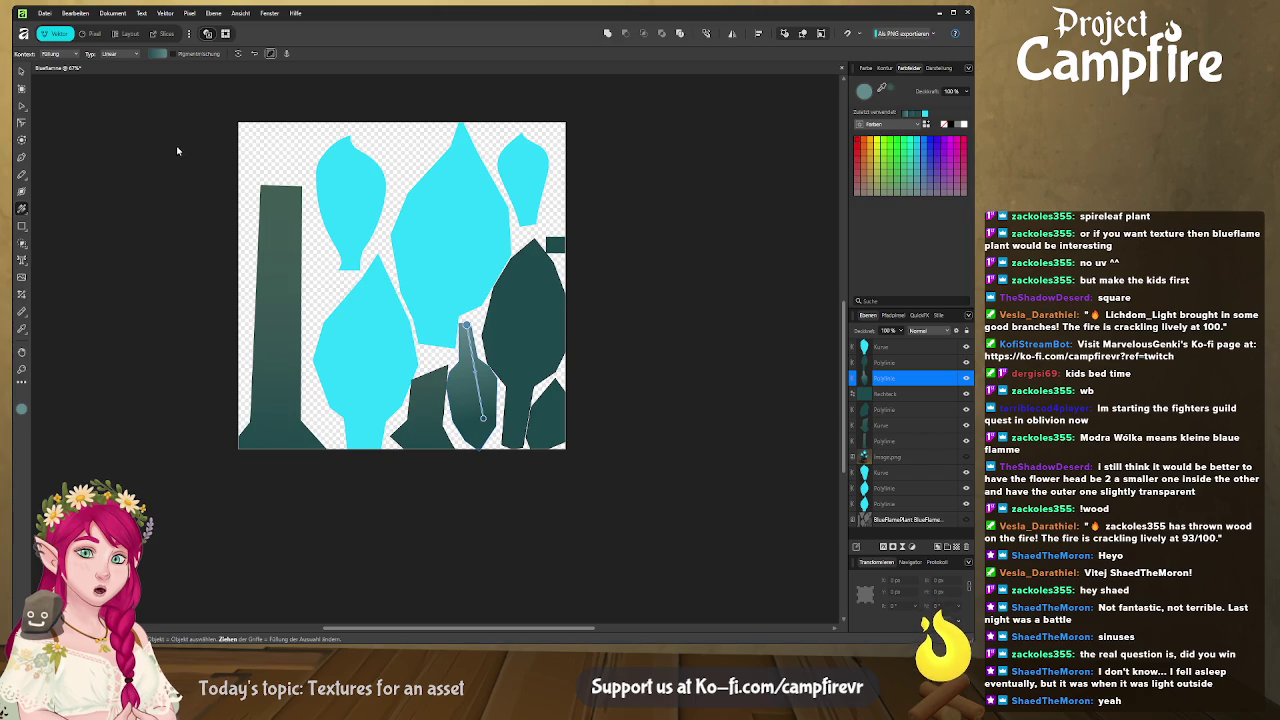
key("i")
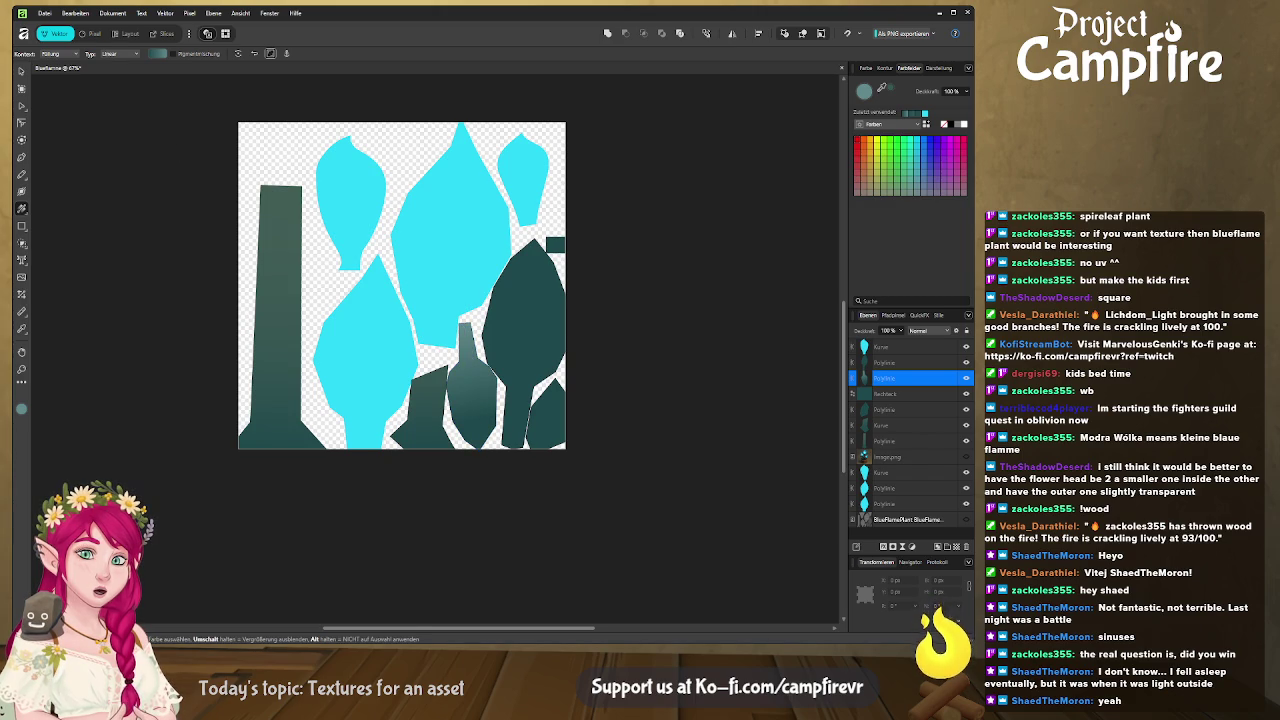
key("g")
left_click_drag(483, 419, 472, 406)
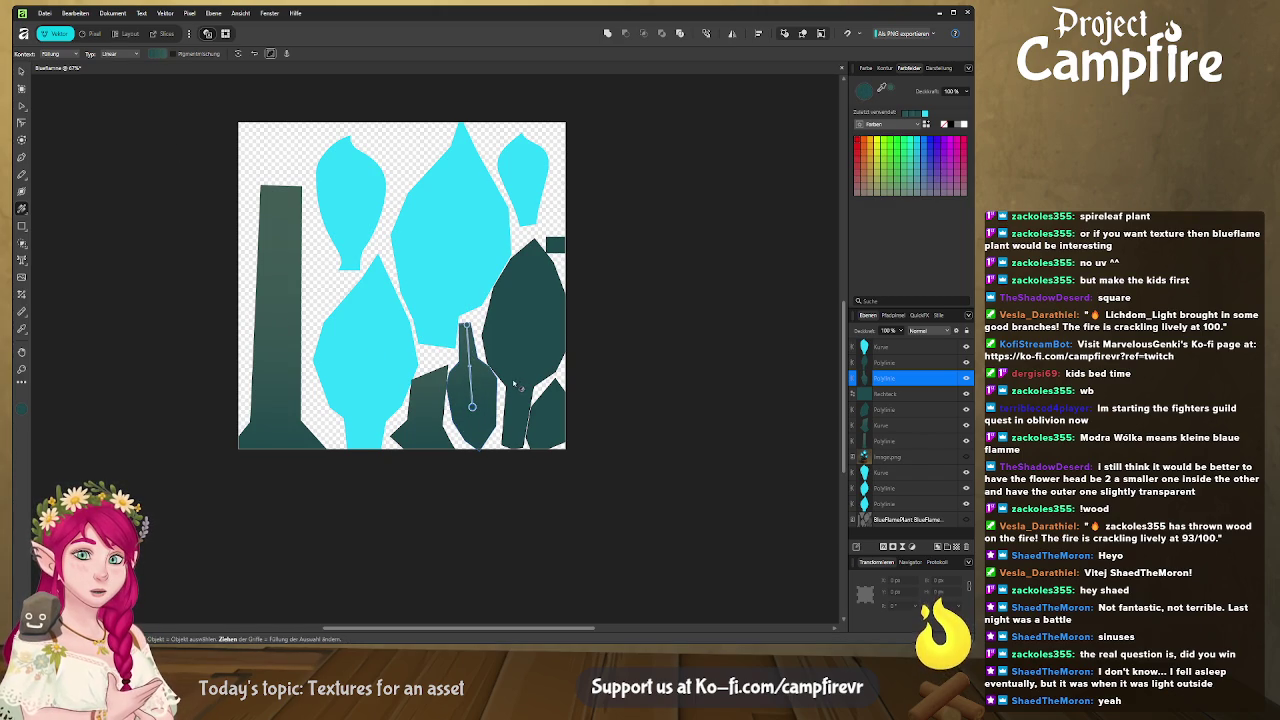
Apply a vertical gradient along the tall dark leaf beside it.
left_click(550, 369)
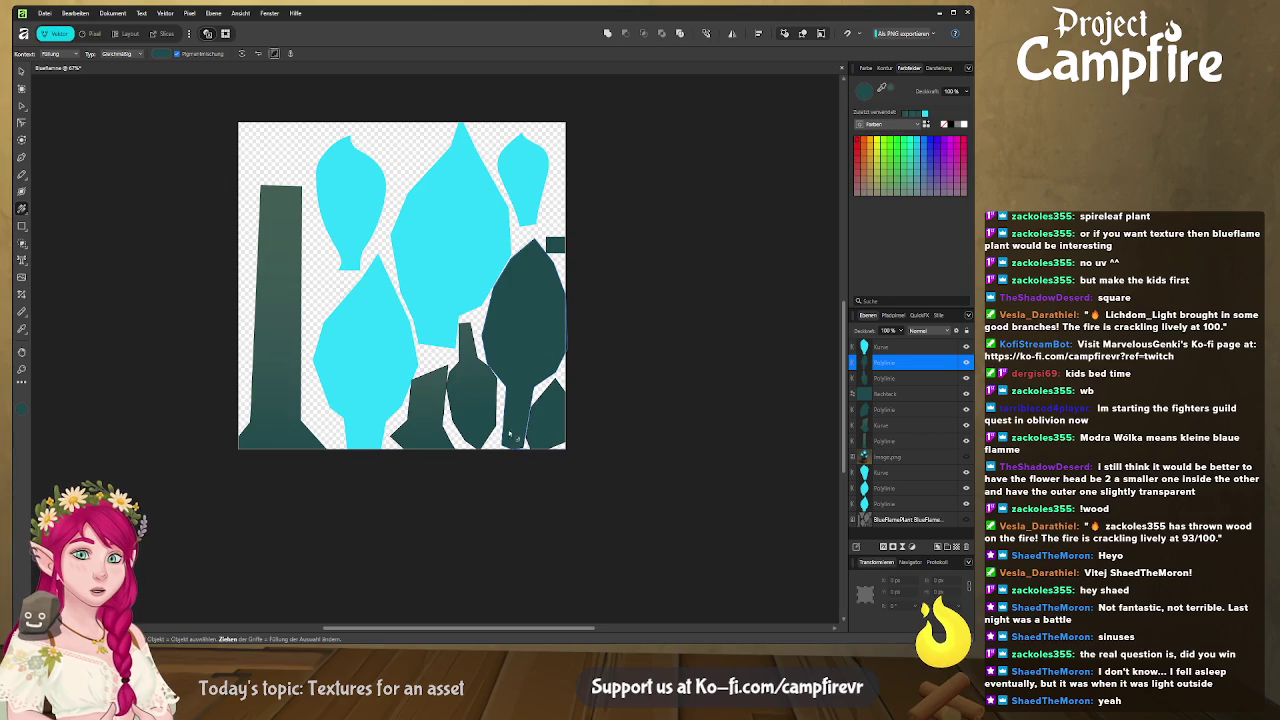
left_click_drag(534, 308, 514, 446)
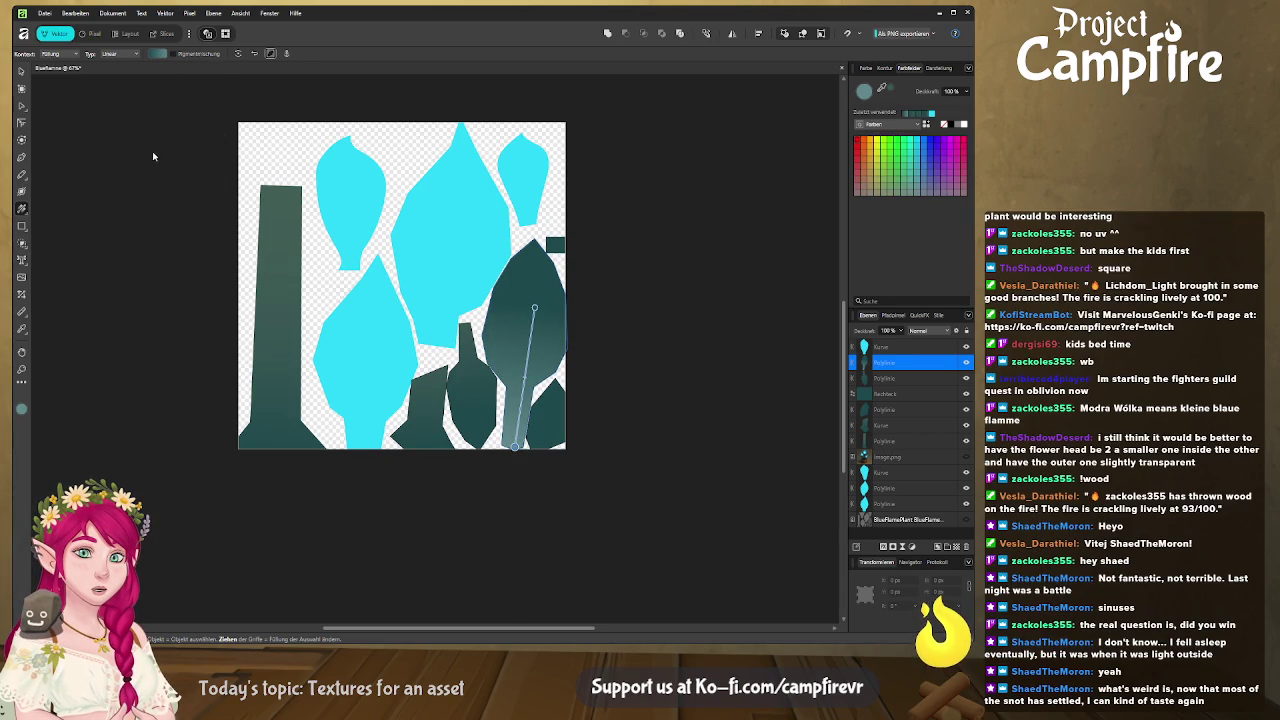
key("i")
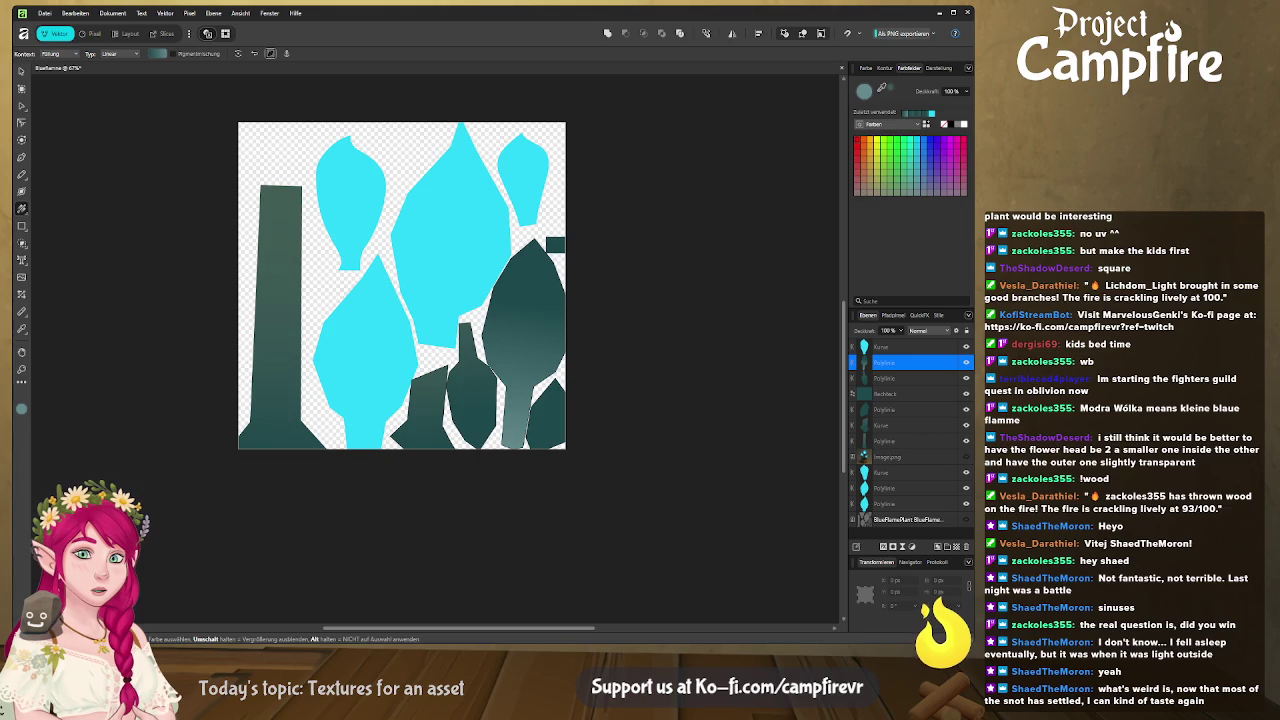
key("g")
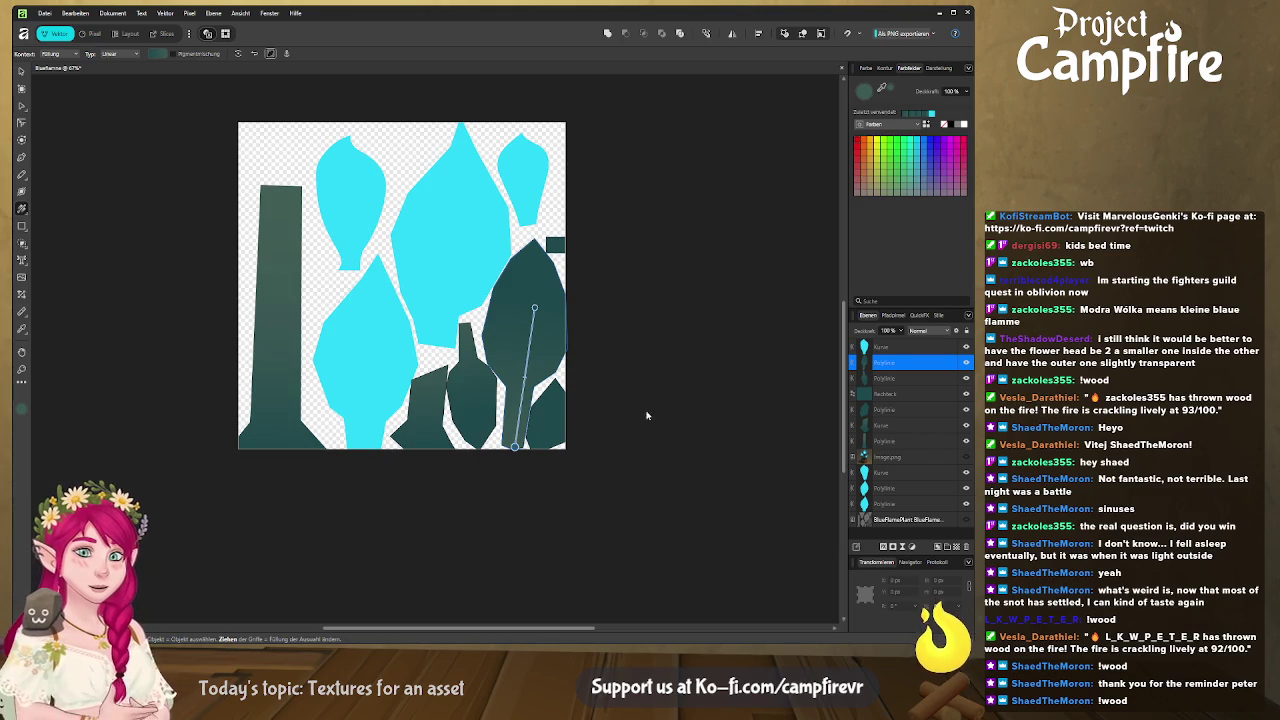
Give the small bottom-right dark shape a radial fill glowing with cyan sampled from the canvas.
left_click(629, 376)
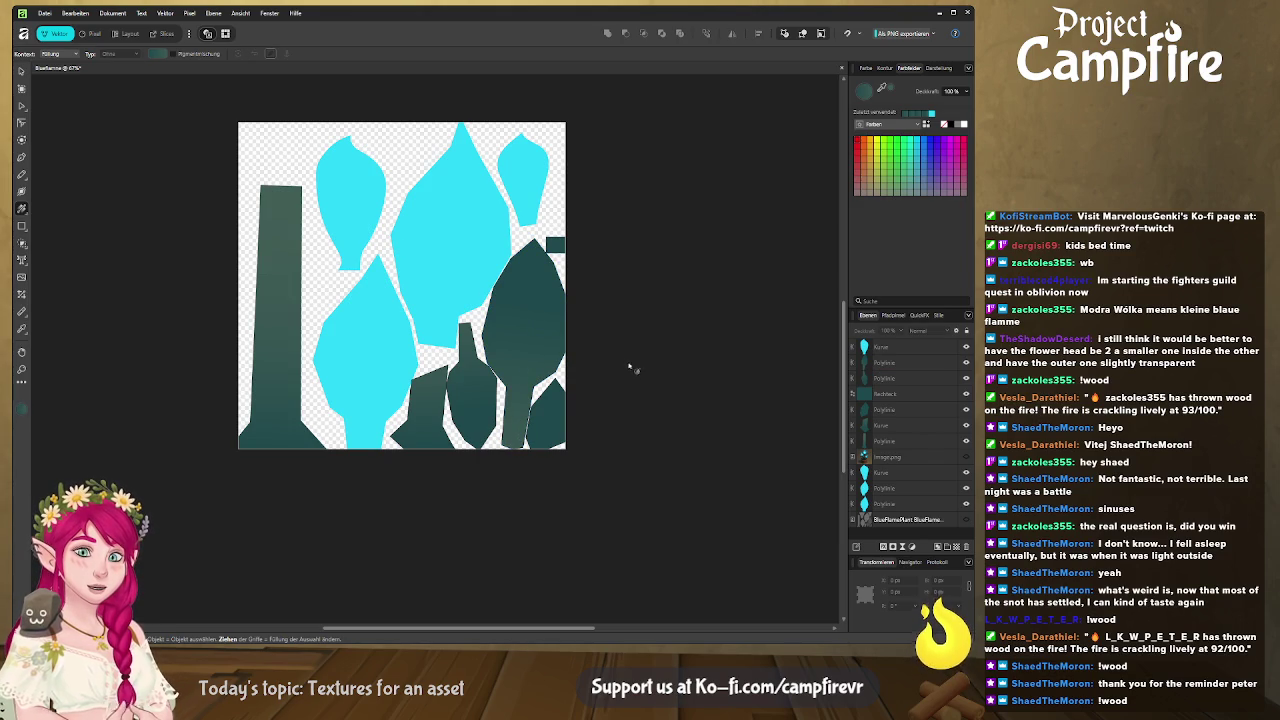
mouse_move(614, 360)
middle_mouse_down()
mouse_move(600, 357)
mouse_move(688, 378)
mouse_move(689, 447)
mouse_move(621, 374)
mouse_move(575, 357)
middle_mouse_up()
left_click(507, 383)
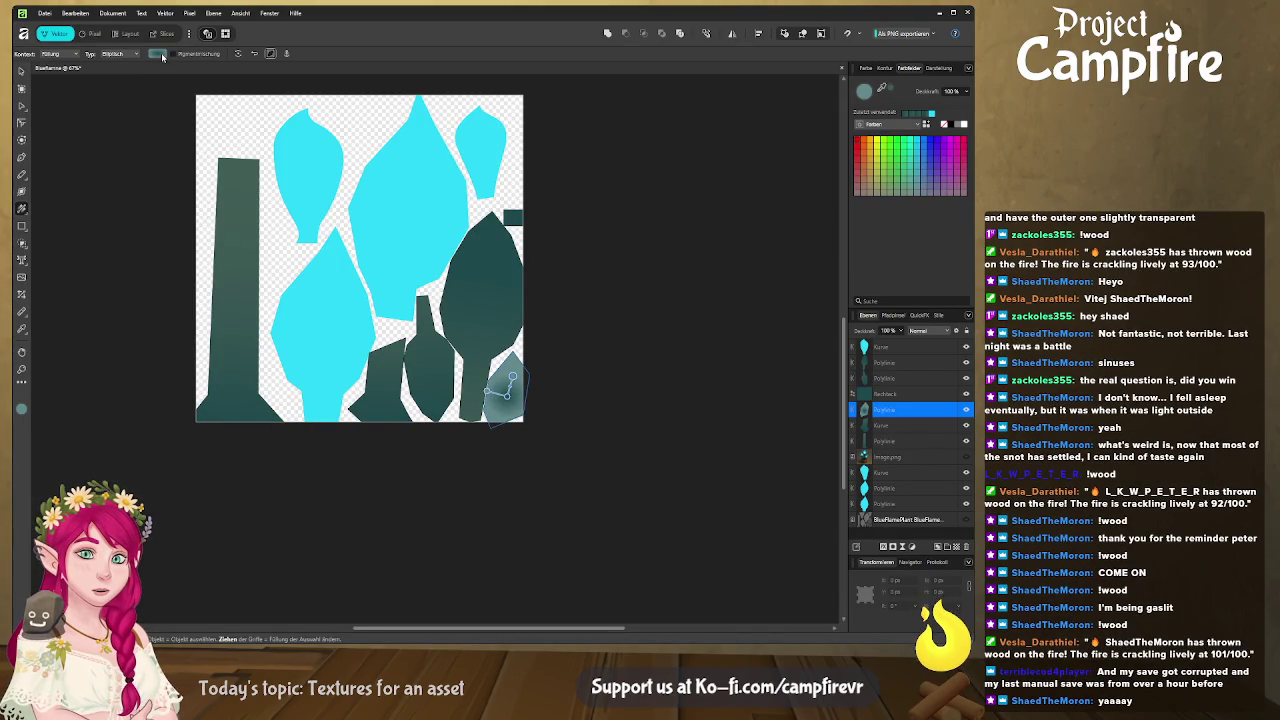
left_click(237, 54)
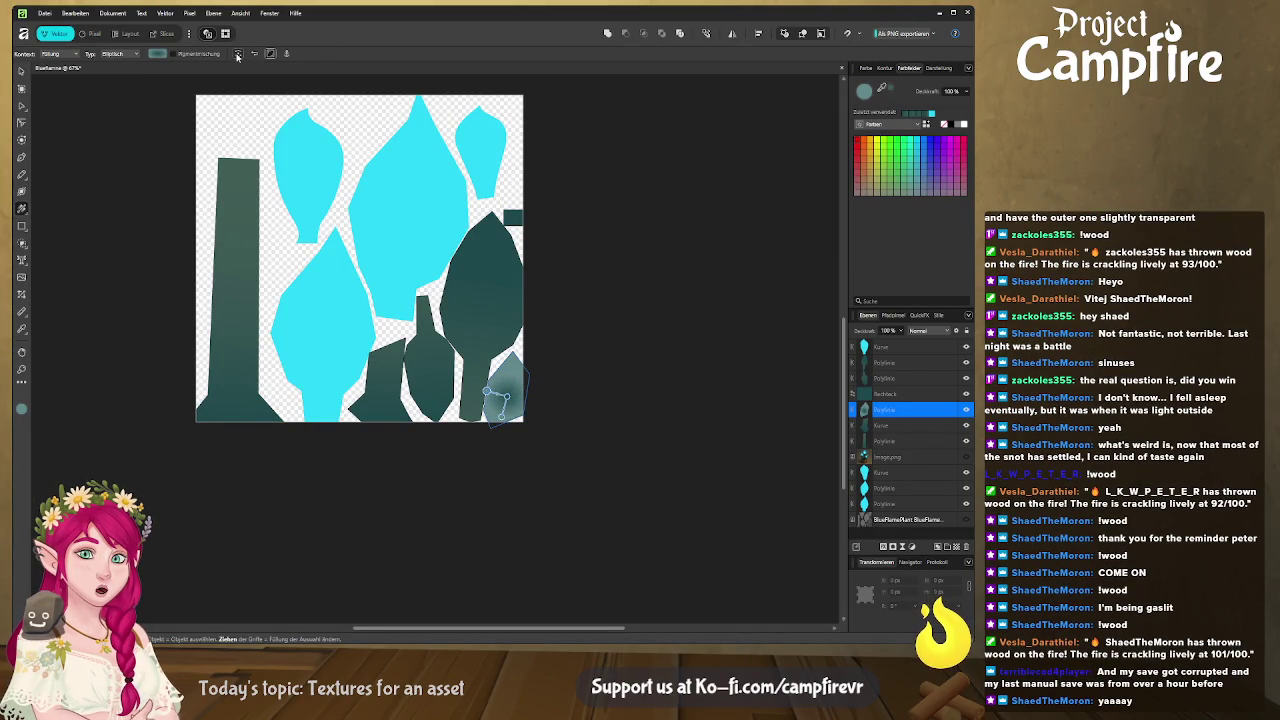
left_click(251, 55)
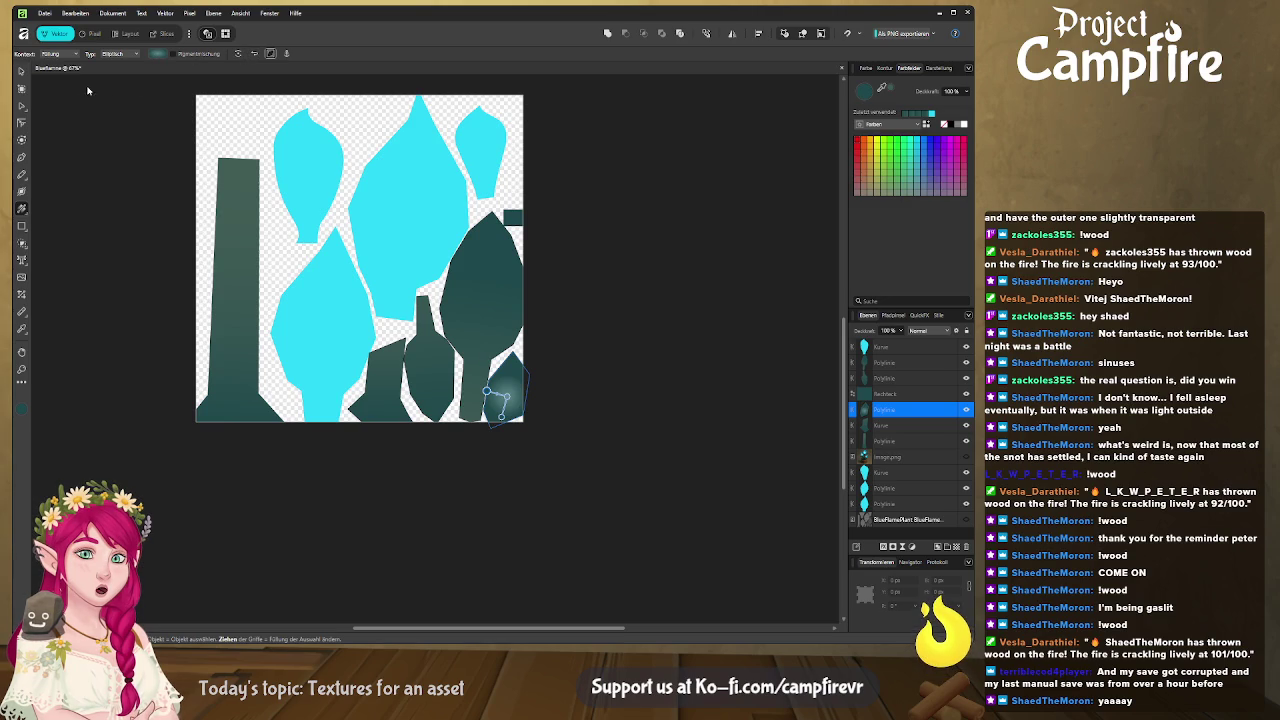
left_click(882, 87)
left_click(305, 177)
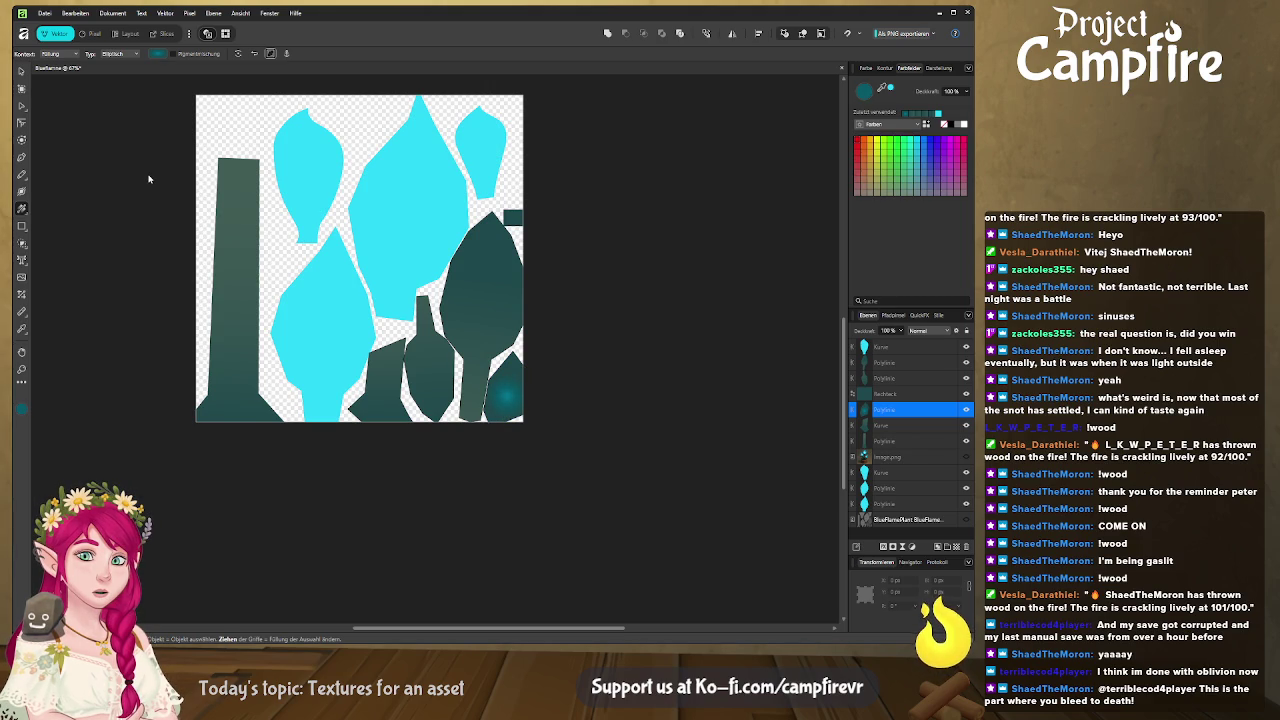
left_click(90, 382)
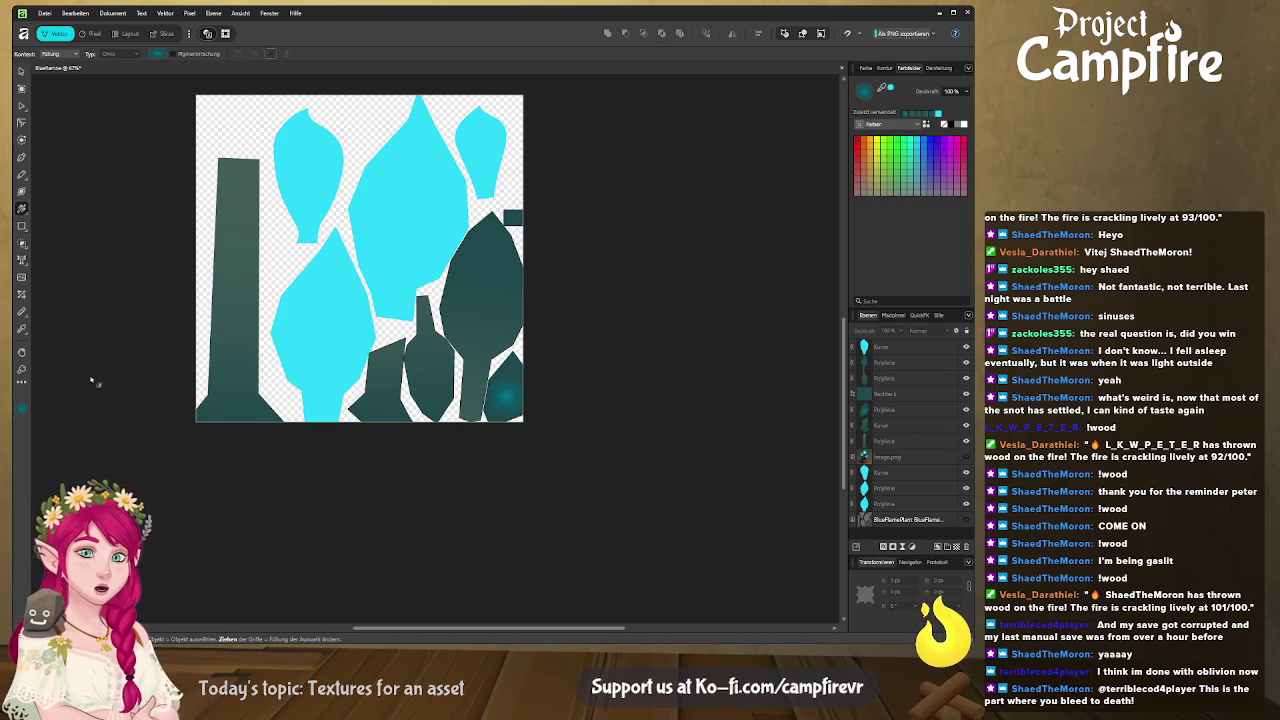
middle_click_drag(228, 401, 243, 406)
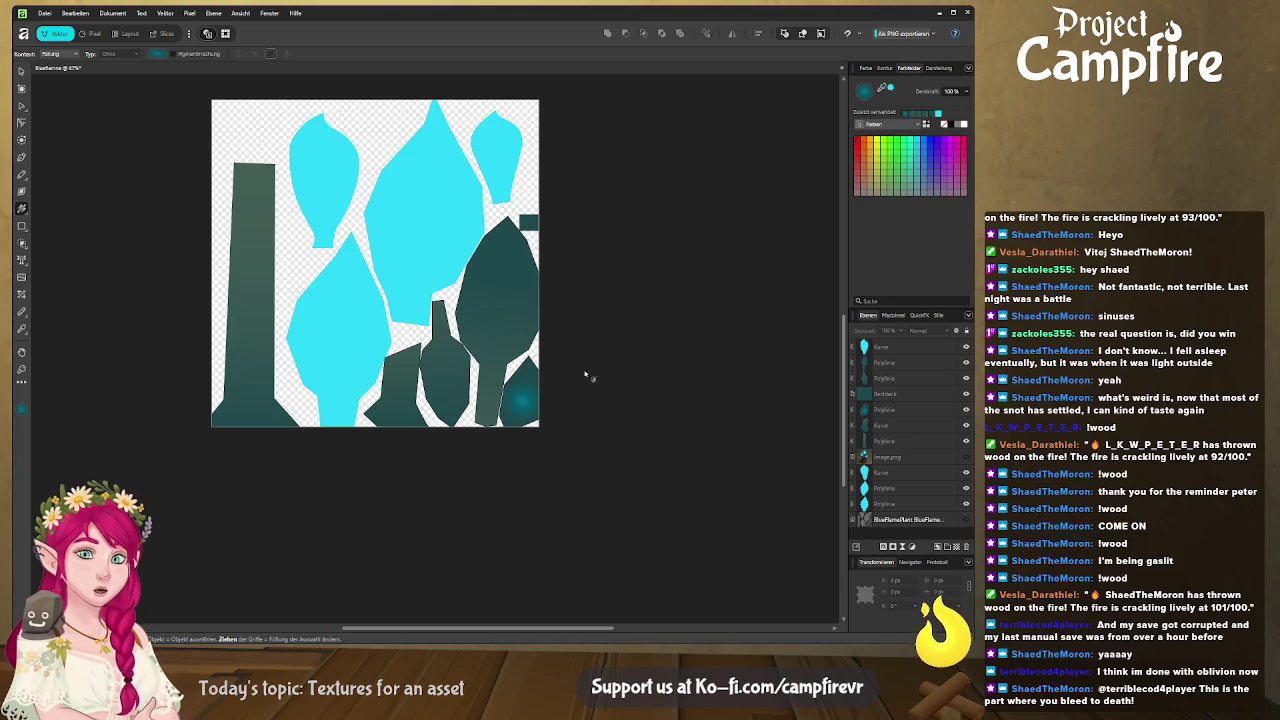
mouse_move(588, 375)
middle_mouse_down()
mouse_move(522, 386)
mouse_move(570, 410)
middle_mouse_up()
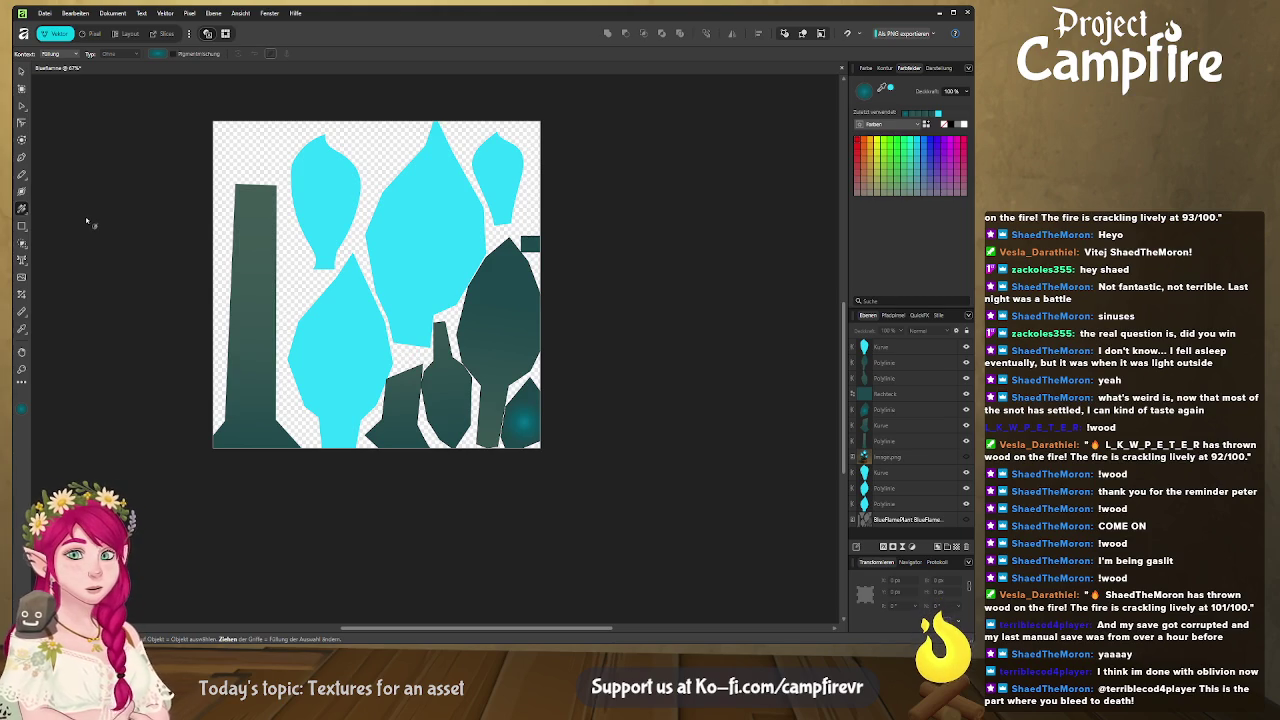
Draw a tall ellipse inside the central flame shape.
left_click(22, 159)
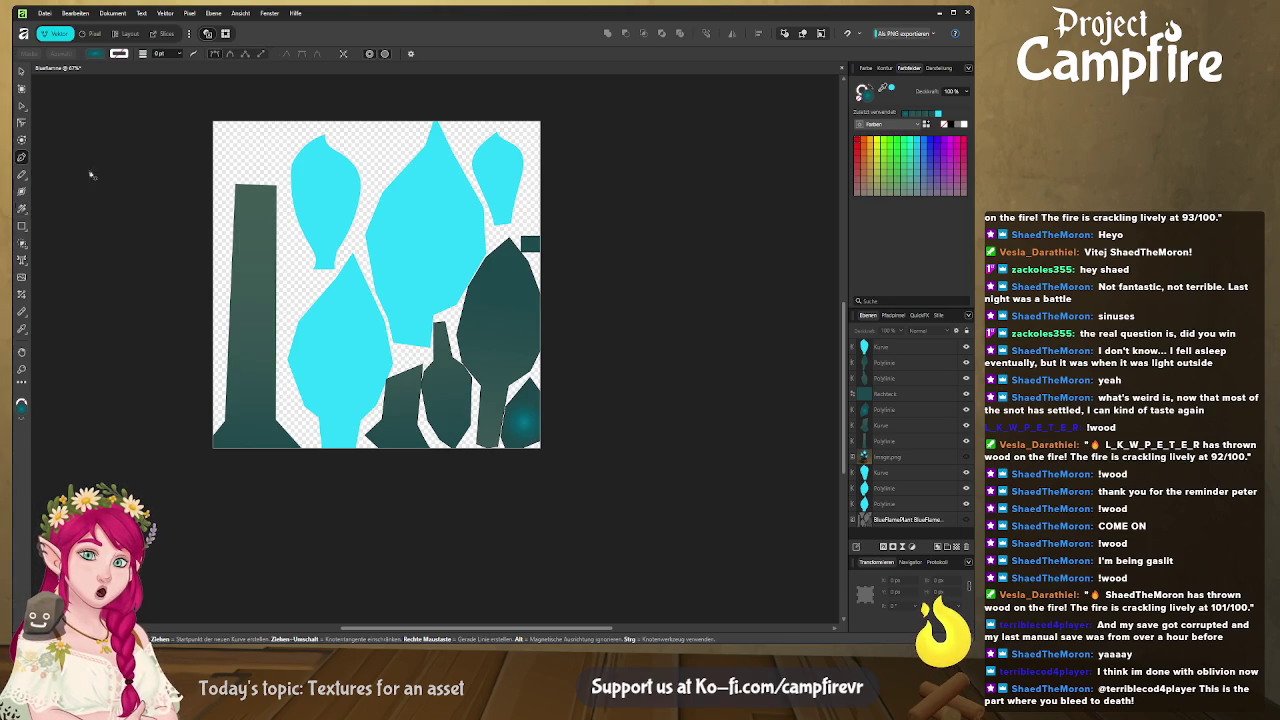
left_click(431, 166)
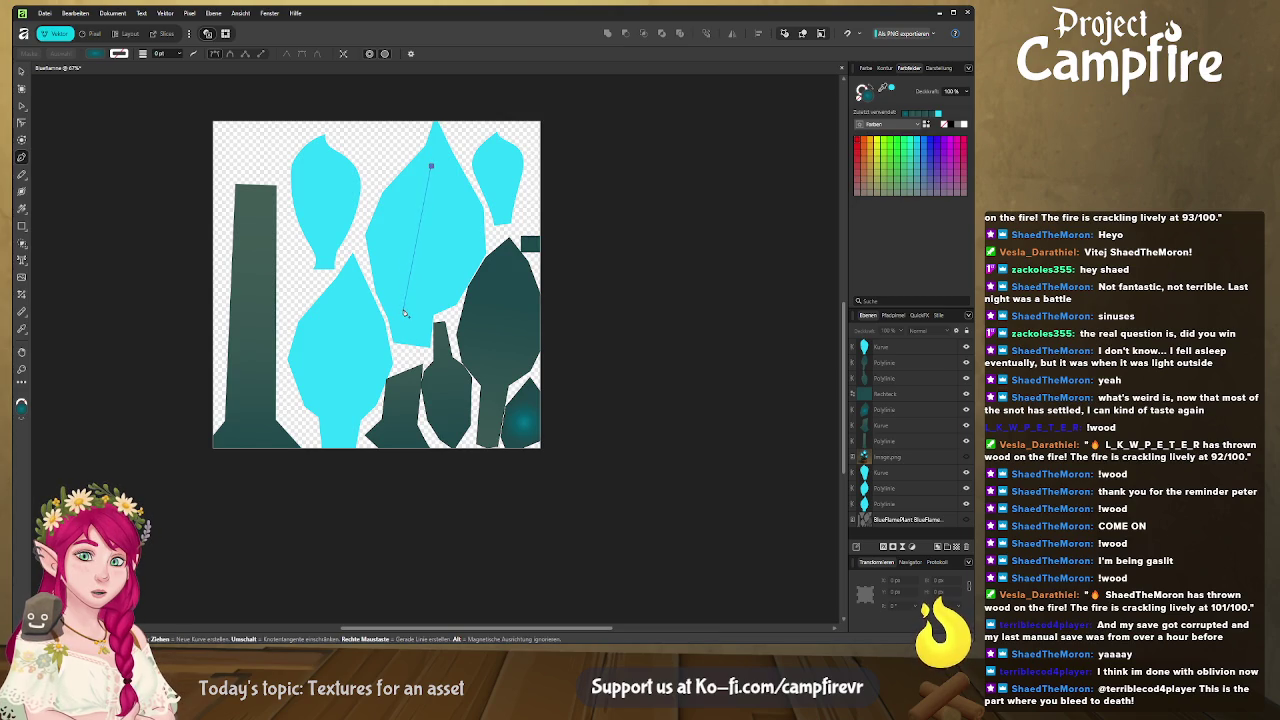
key("Escape")
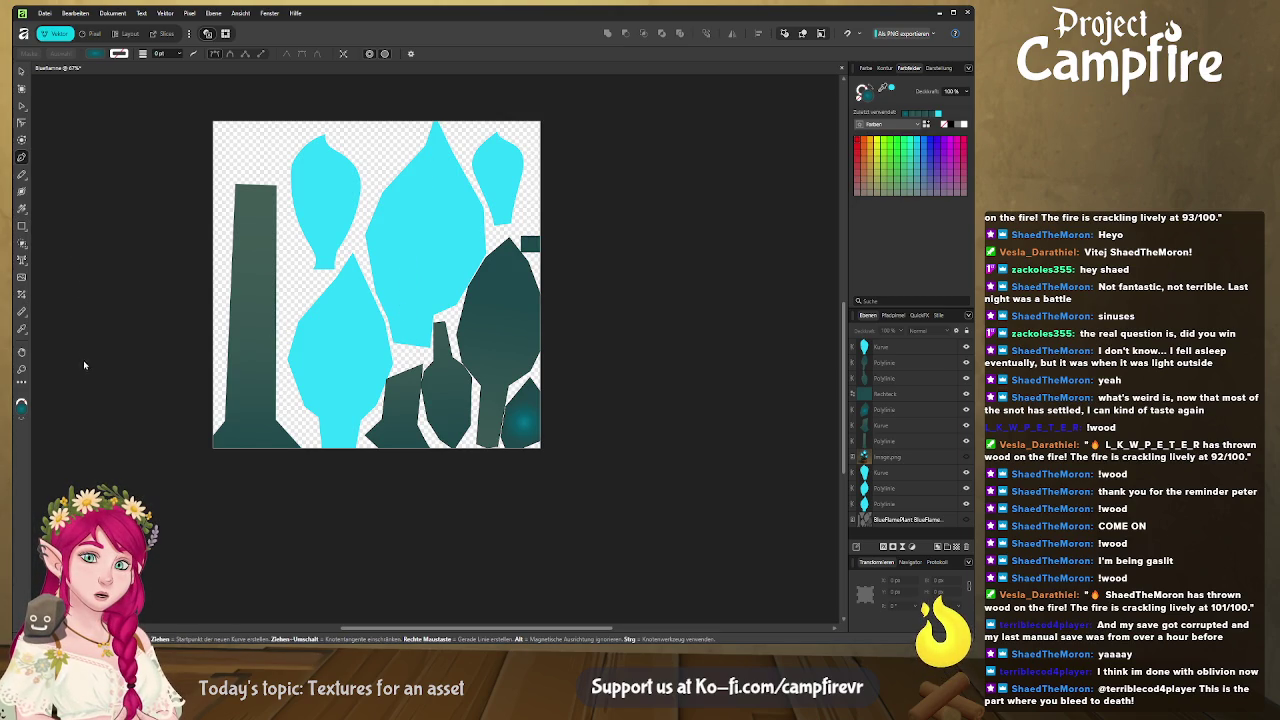
key("e")
left_click_drag(394, 186, 440, 354)
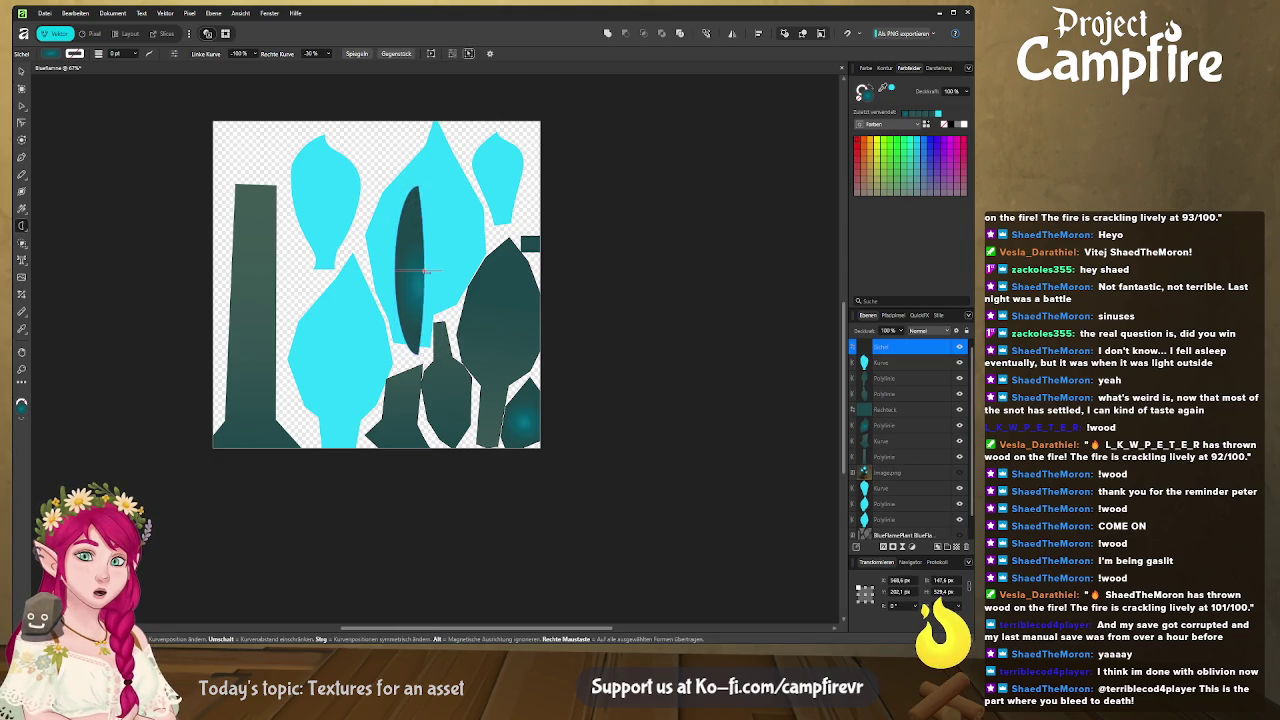
left_click_drag(434, 270, 441, 270)
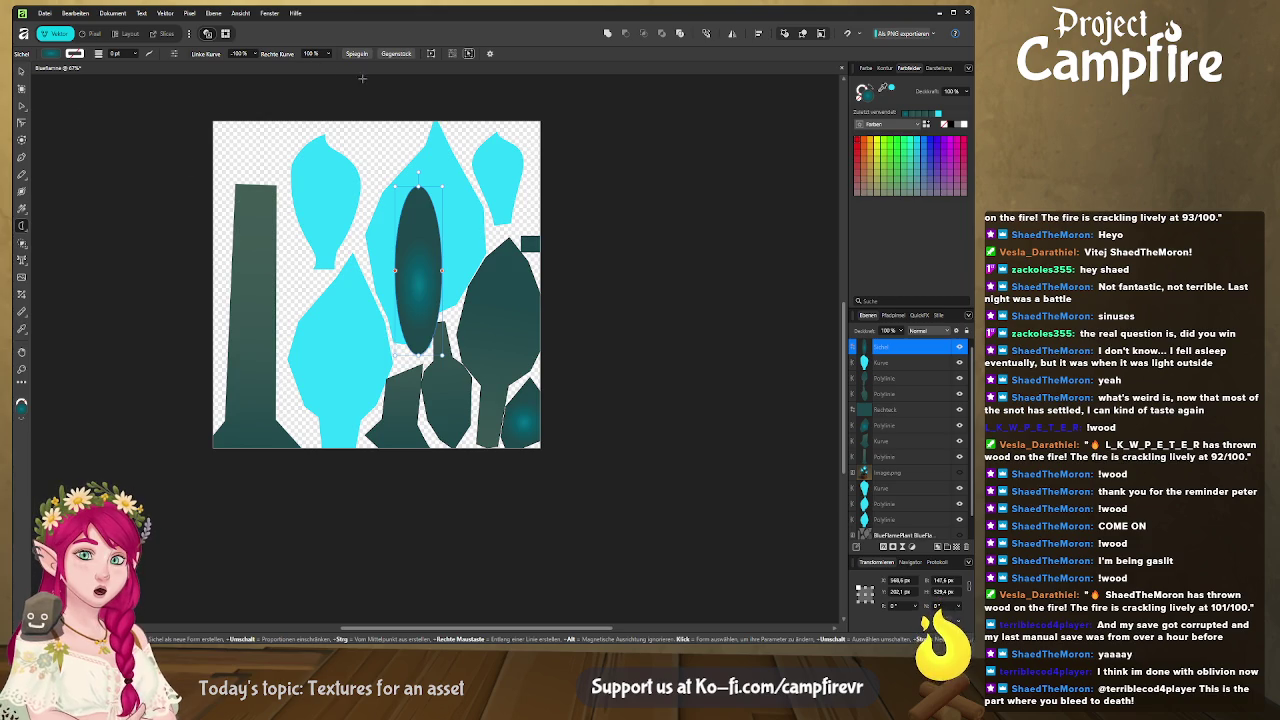
Convert the ellipse to curves and give it a flat pale cyan fill instead of a gradient.
left_click(433, 54)
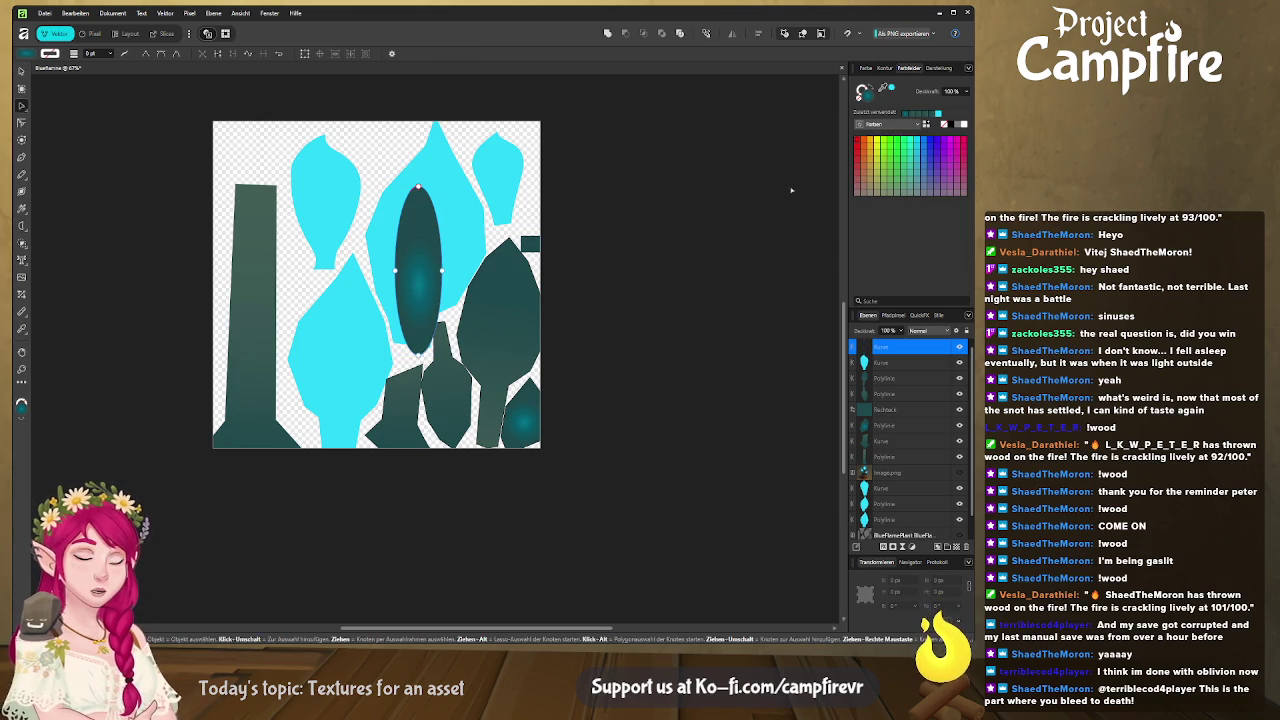
left_click(886, 90)
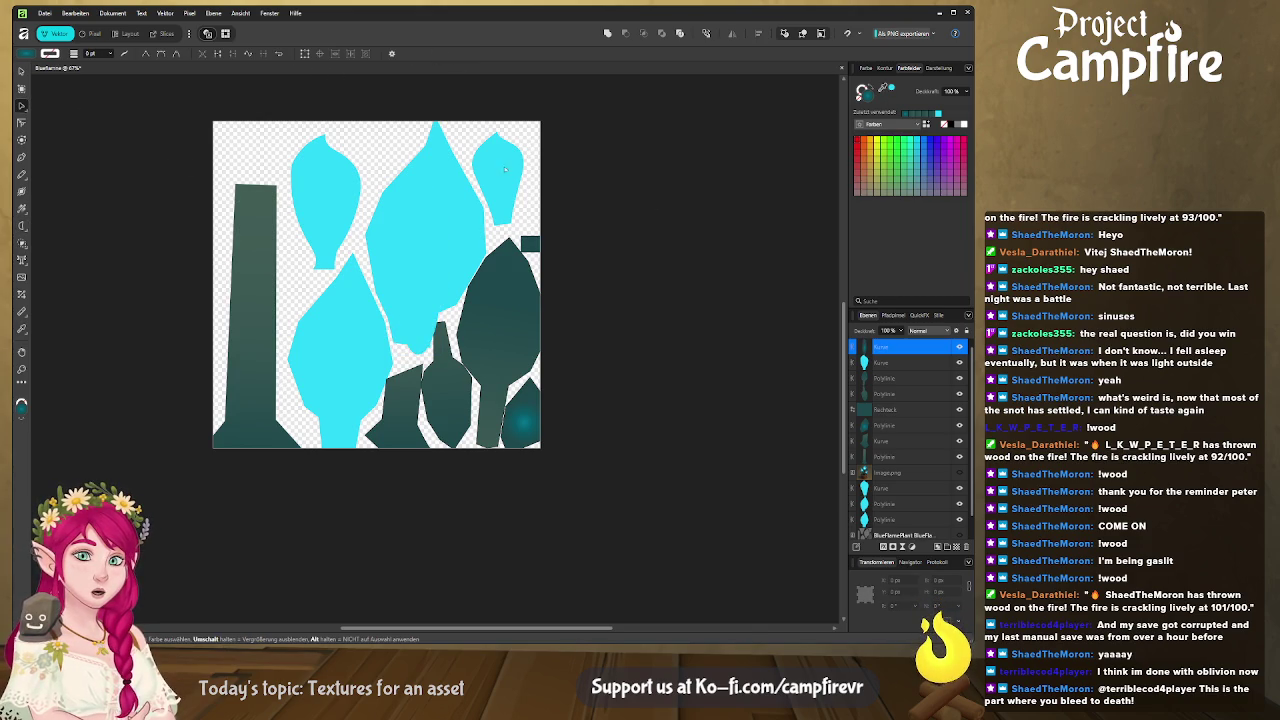
left_click(866, 67)
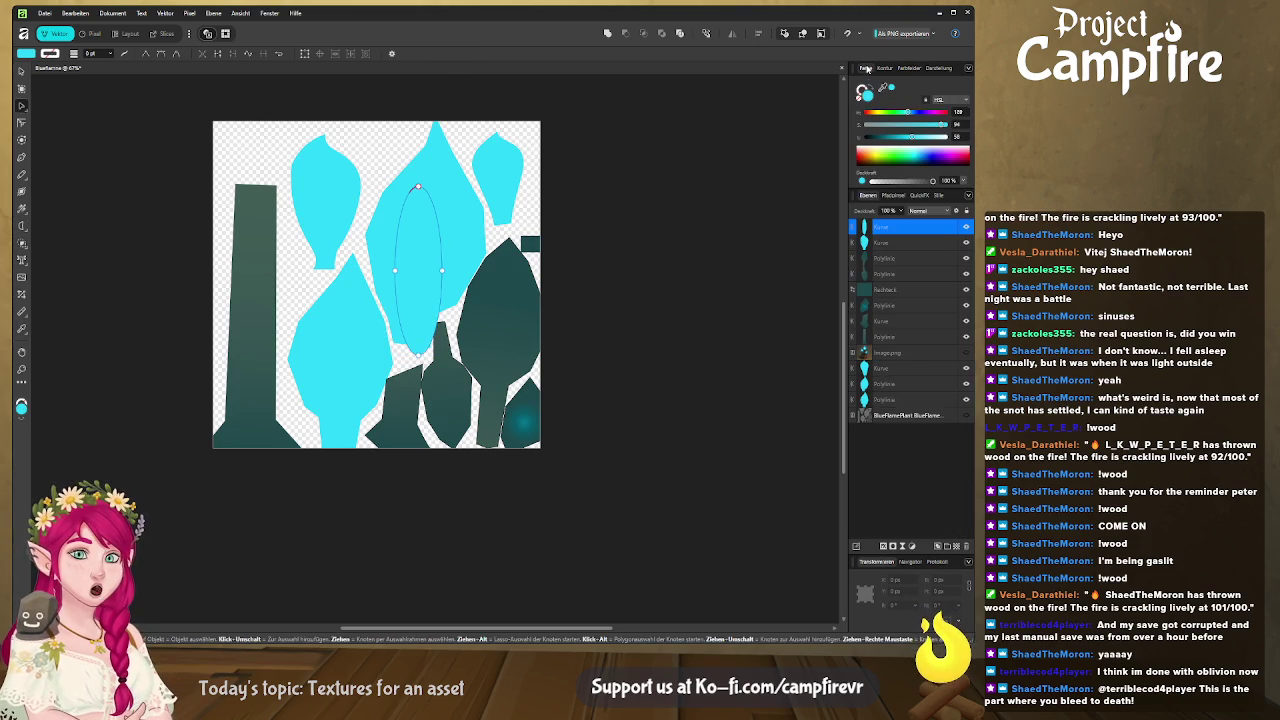
left_click(913, 138)
mouse_move(913, 140)
left_mouse_down()
mouse_move(948, 133)
mouse_move(931, 140)
left_mouse_up()
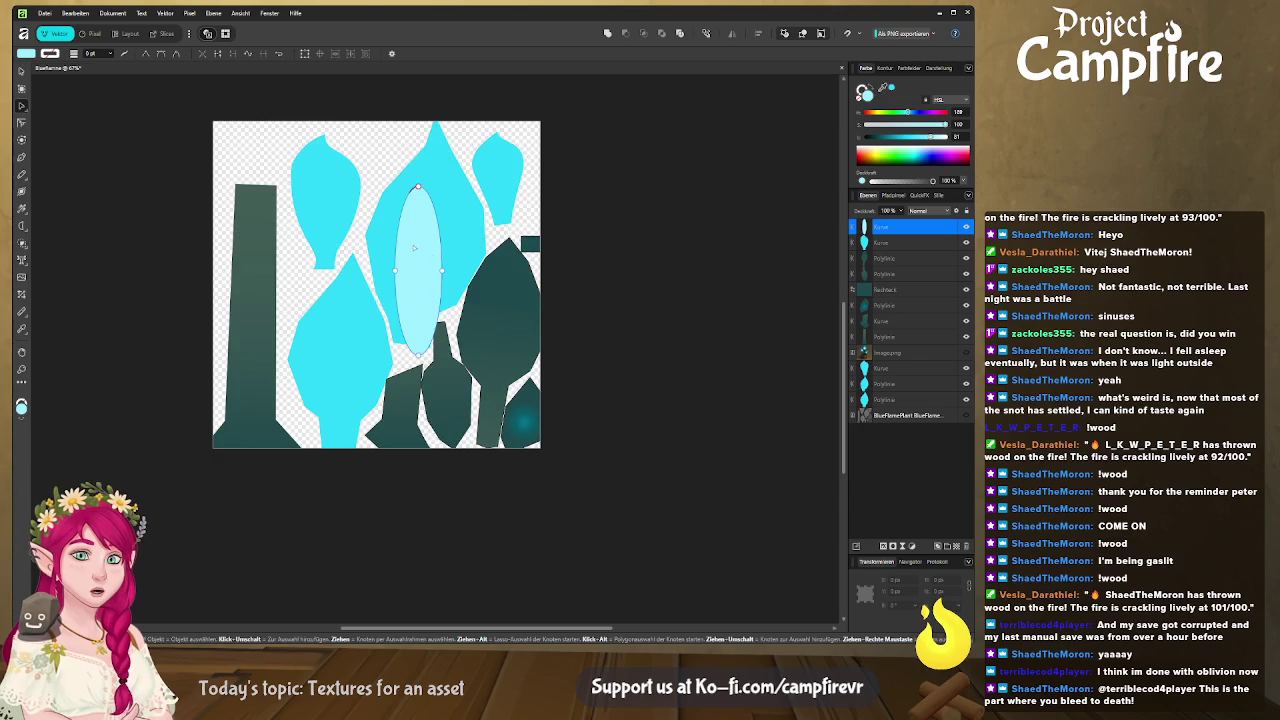
middle_click_drag(413, 248, 446, 266)
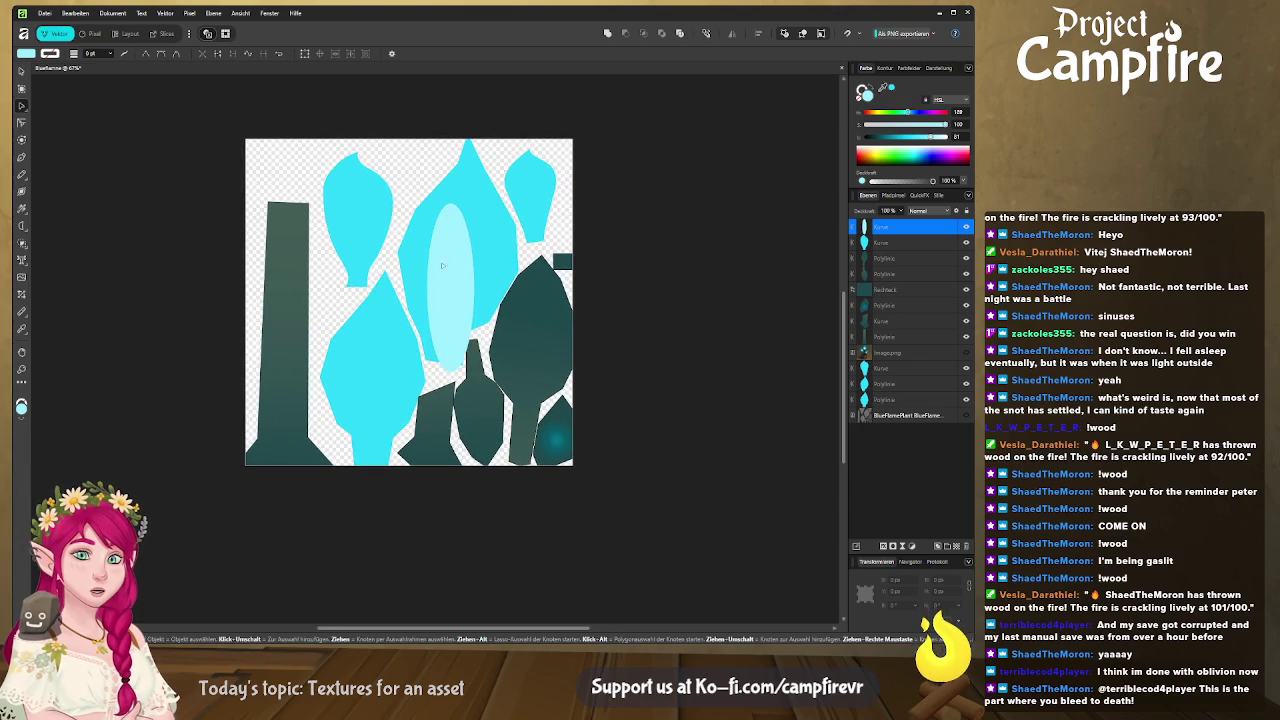
left_click(22, 123)
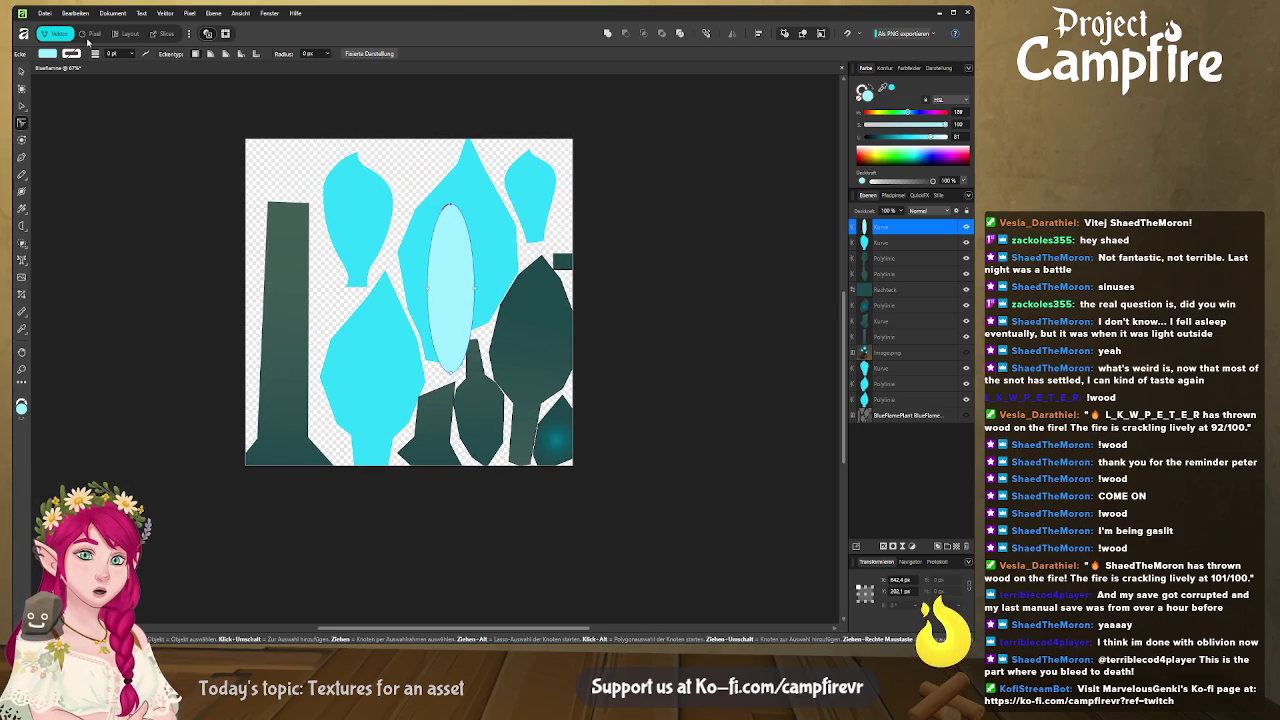
left_click(22, 105)
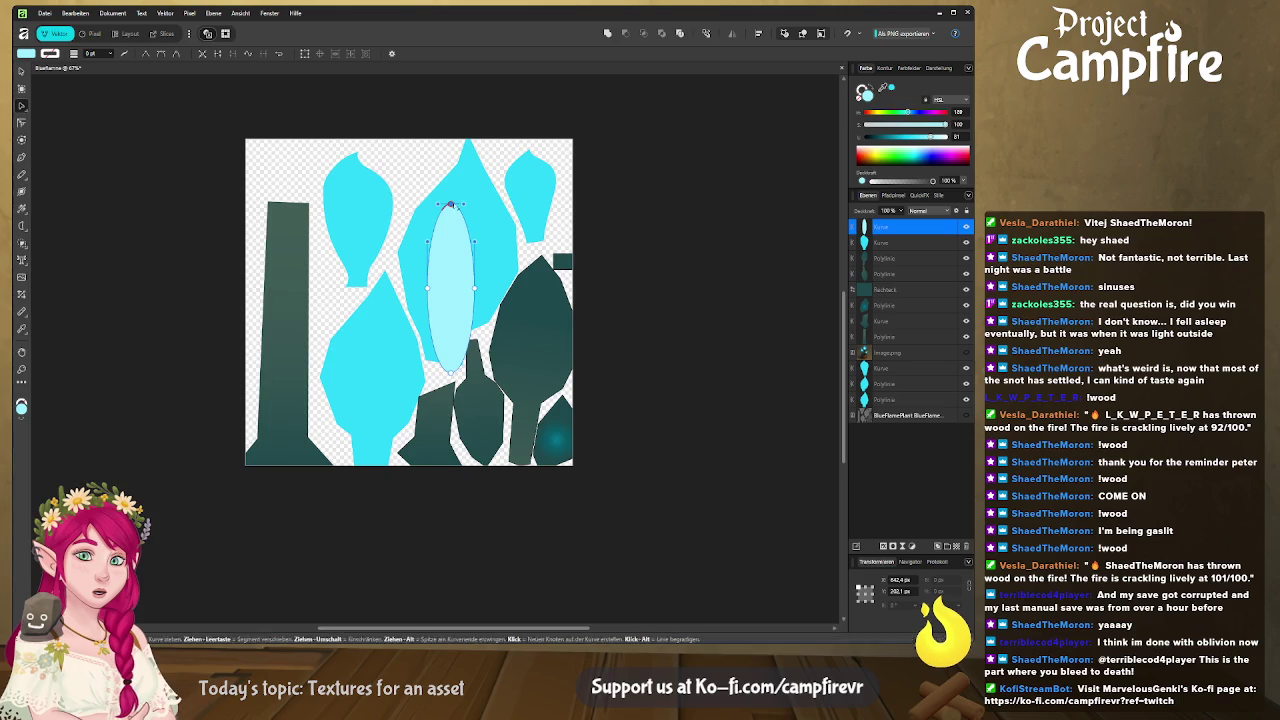
Make the ellipse's ends pointed and bulge its sides into an inner flame shape.
left_click(146, 55)
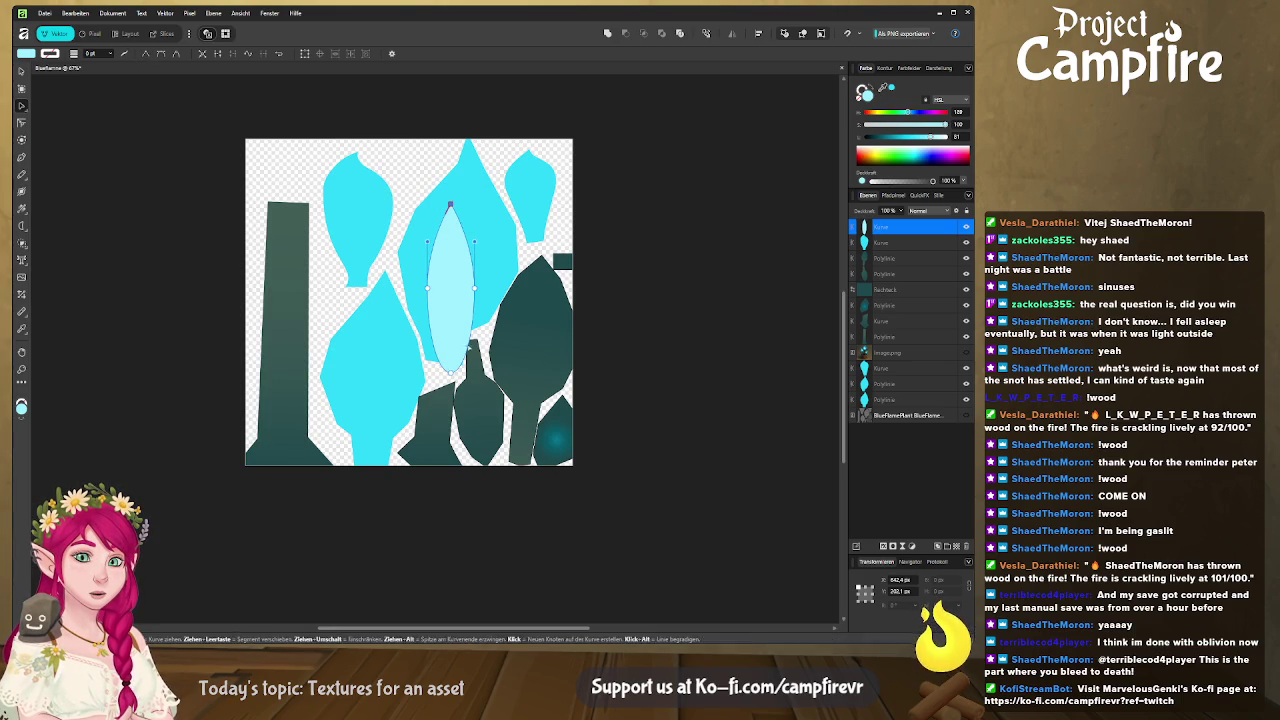
scroll(470, 372, "up", 3)
scroll(470, 345, "up", 2, "ctrl")
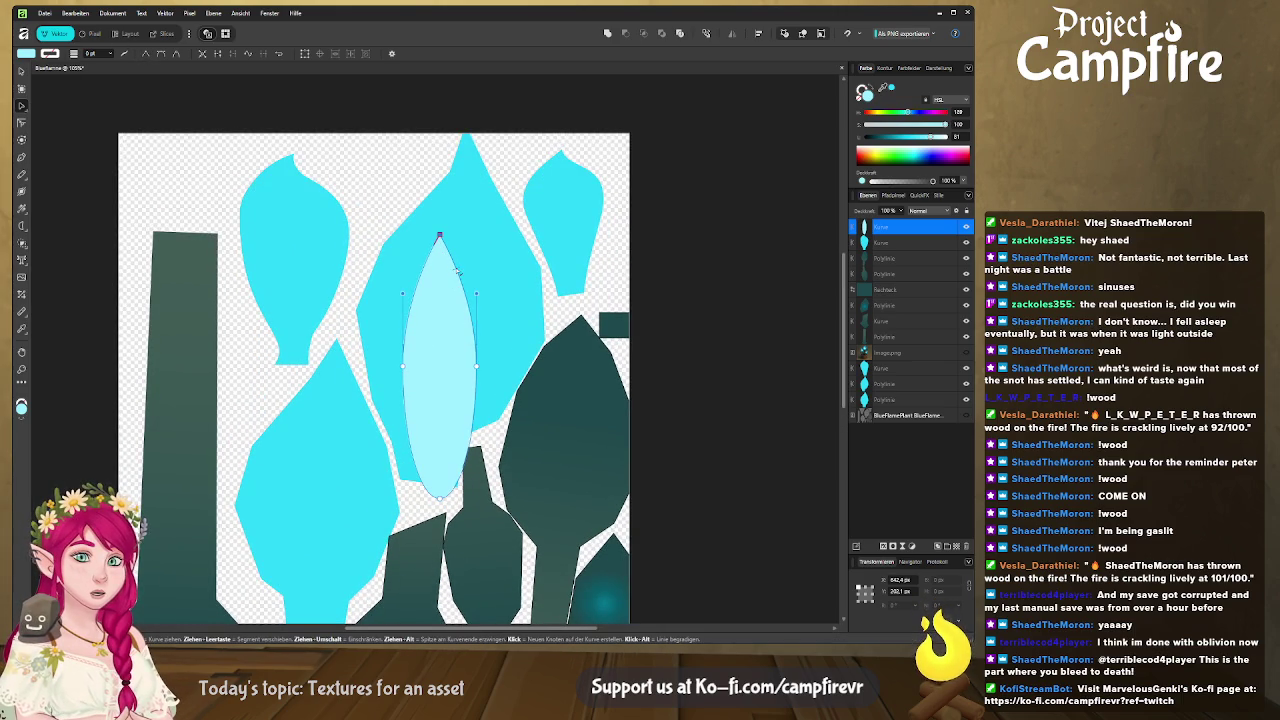
left_click_drag(440, 236, 436, 236)
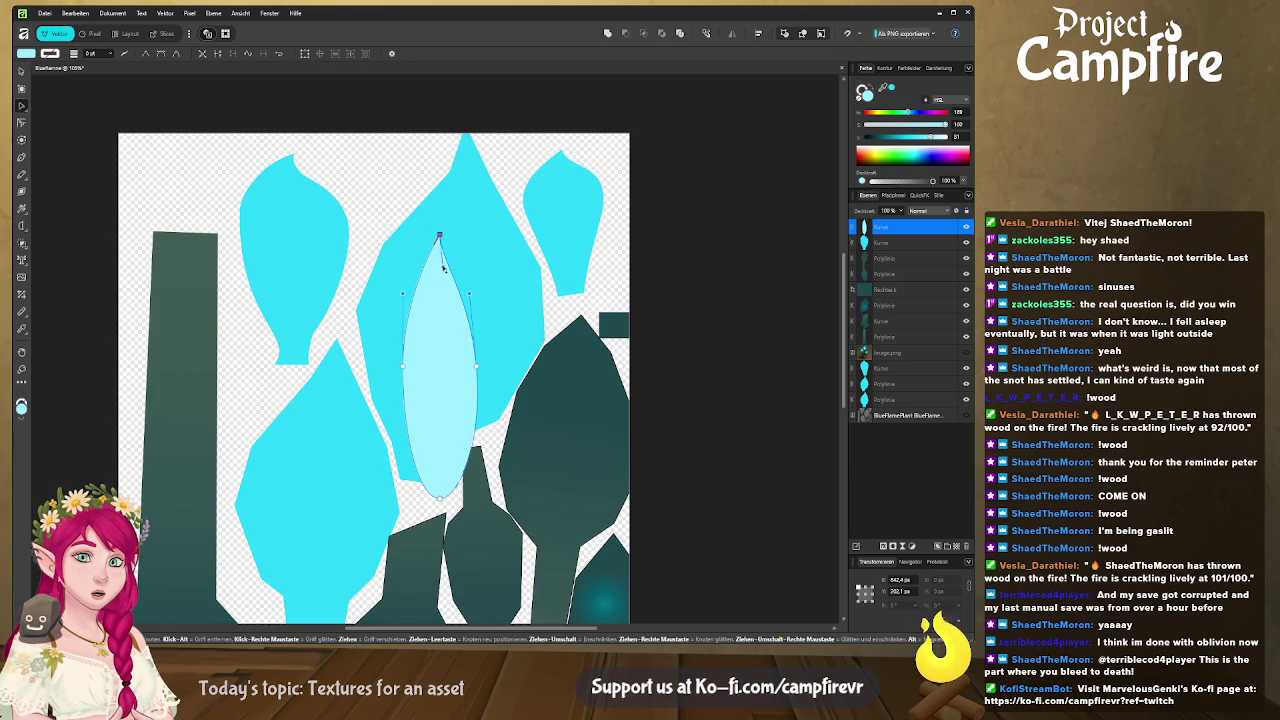
left_click_drag(441, 245, 434, 278)
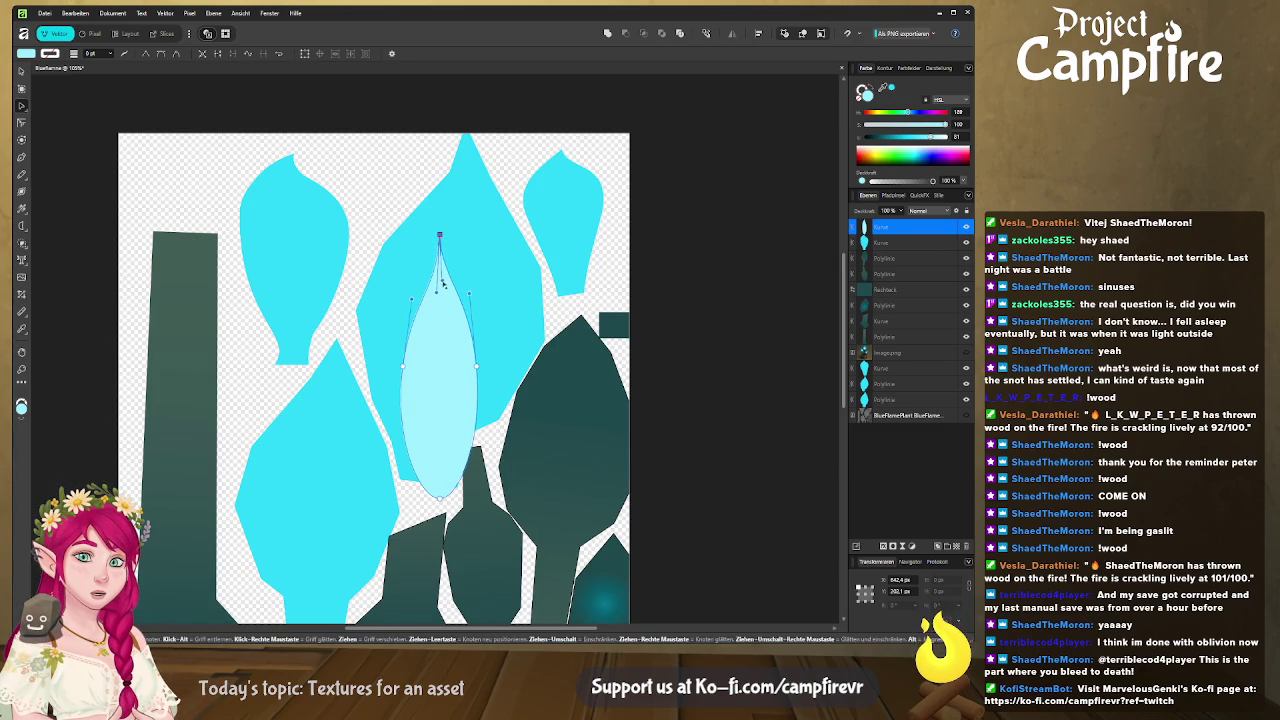
left_click_drag(471, 296, 403, 300)
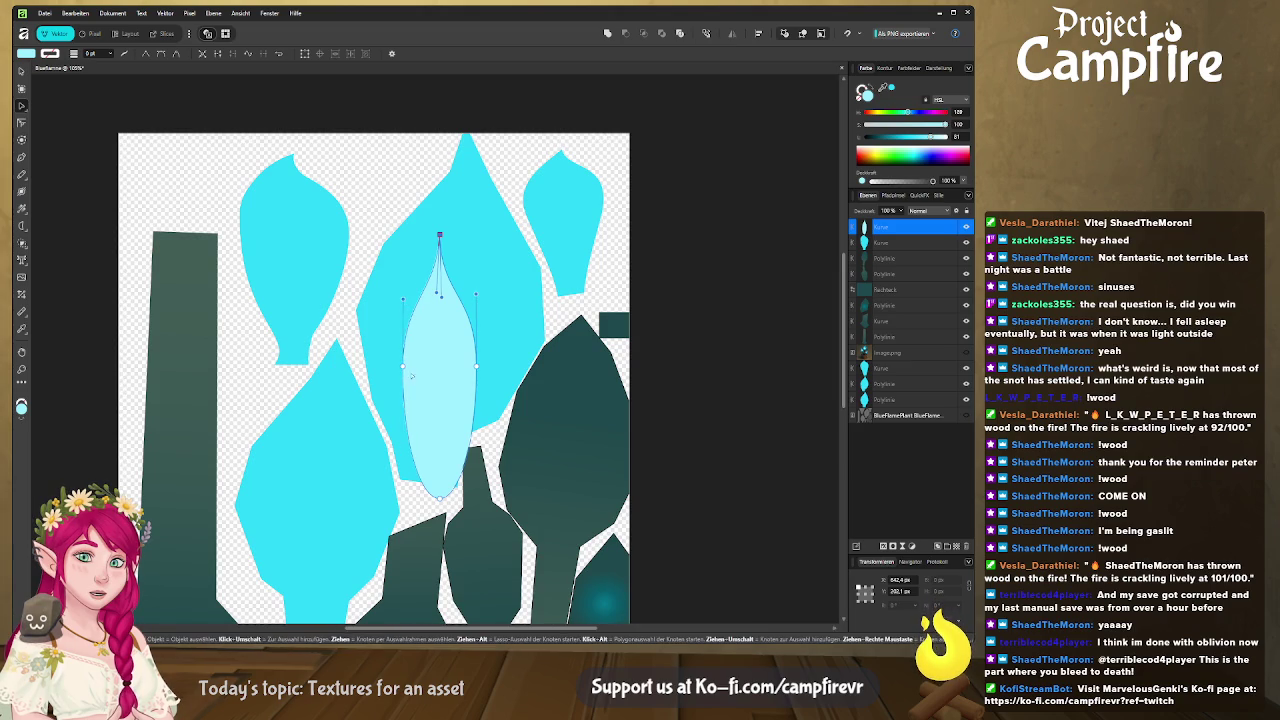
left_click_drag(402, 372, 389, 373)
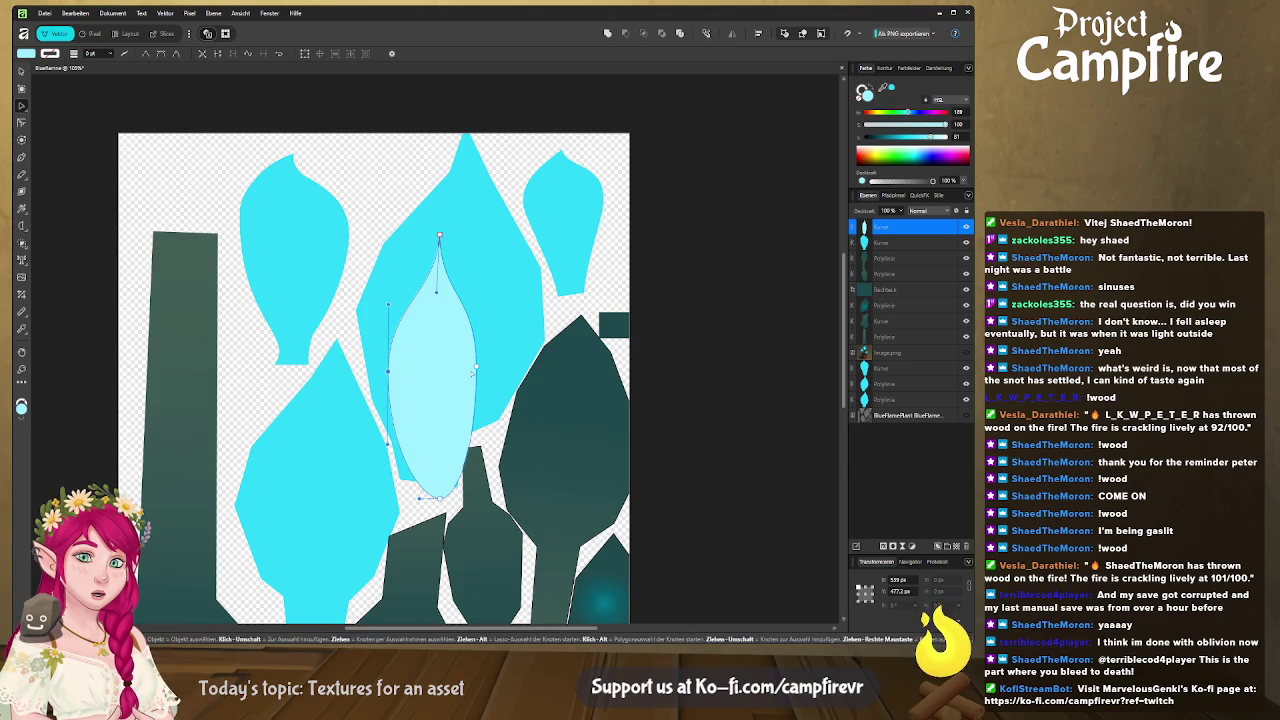
left_click_drag(476, 367, 487, 369)
left_click_drag(486, 296, 486, 302)
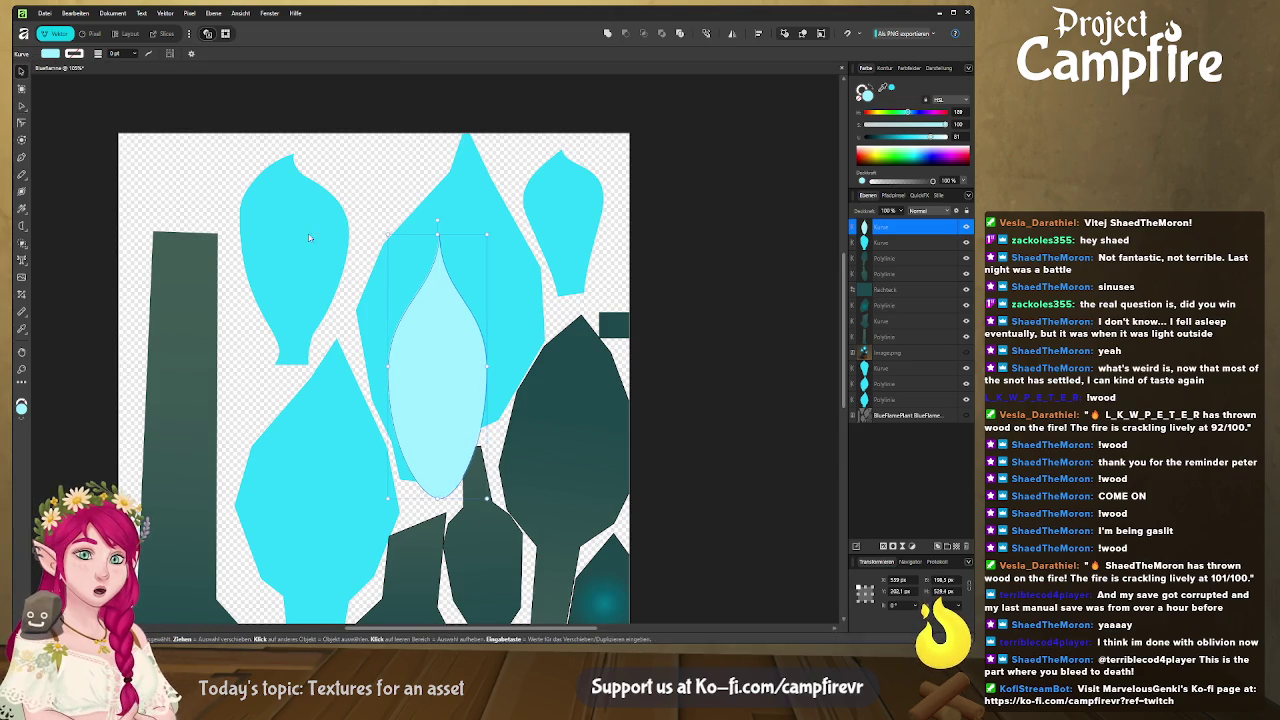
Move the pale inner flame higher and tilt it clockwise.
key("v")
left_click_drag(444, 369, 443, 340)
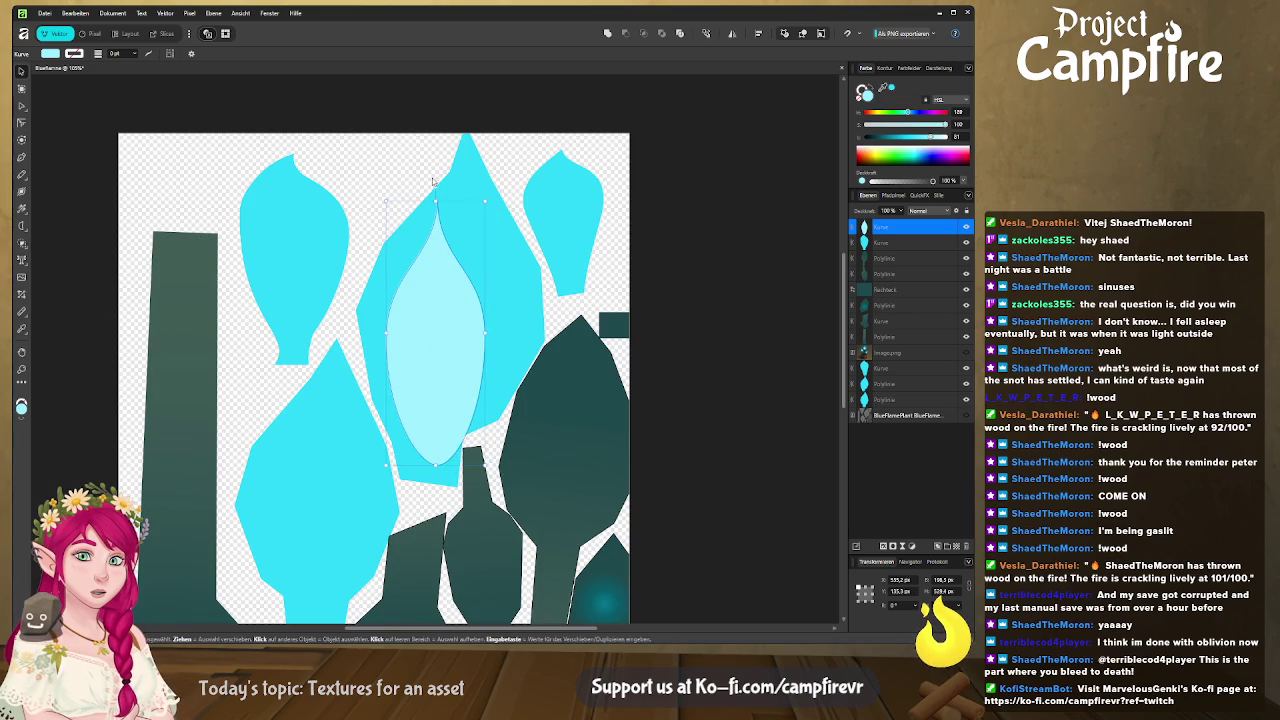
left_click_drag(488, 198, 517, 192)
left_click_drag(457, 325, 455, 333)
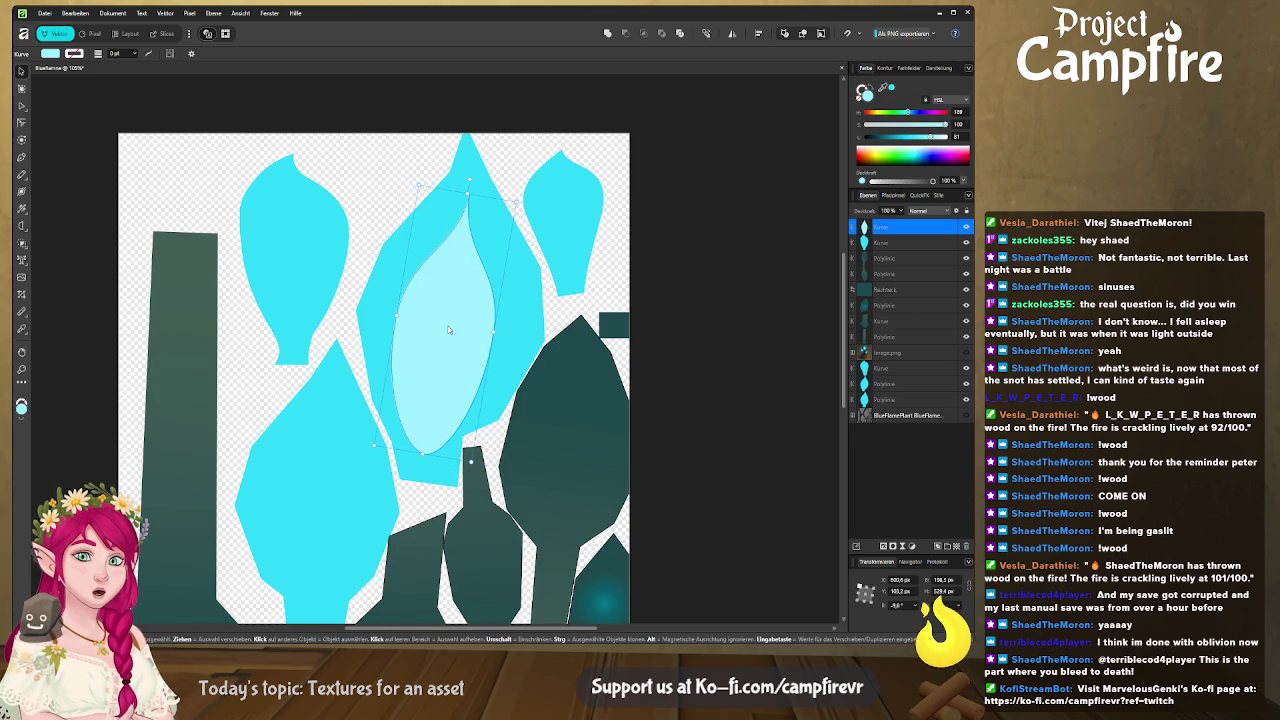
Place a resized copy of the inner shape inside the lower-left flame.
scroll(430, 343, "down", 2, "ctrl")
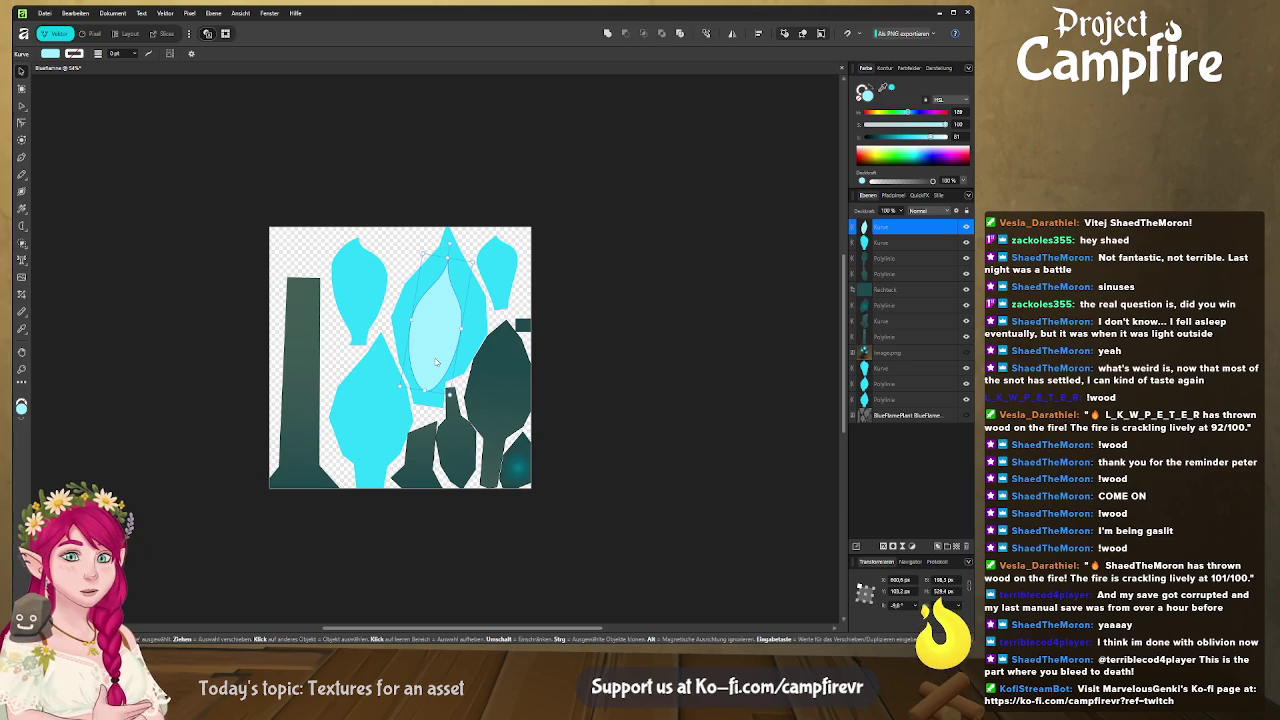
middle_click_drag(452, 380, 451, 413)
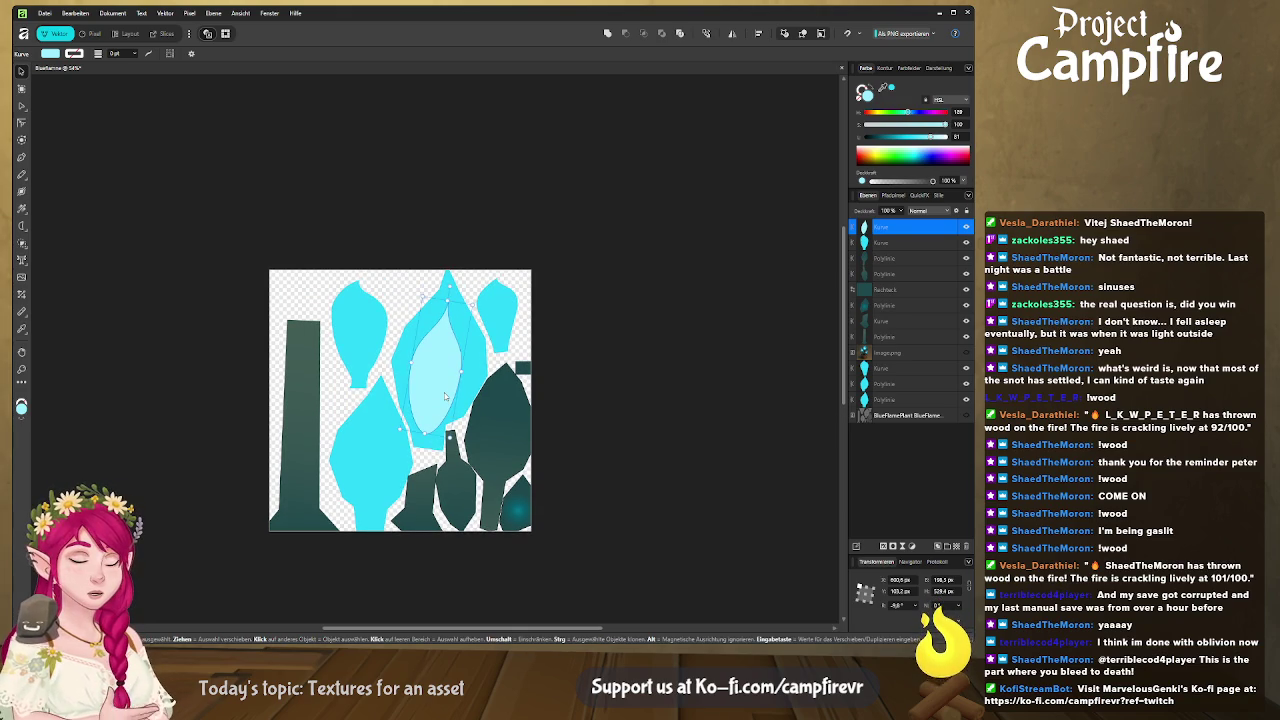
left_click_drag(446, 397, 380, 469, "ctrl")
mouse_move(409, 393)
left_mouse_down()
mouse_move(383, 400)
mouse_move(380, 456)
left_mouse_up()
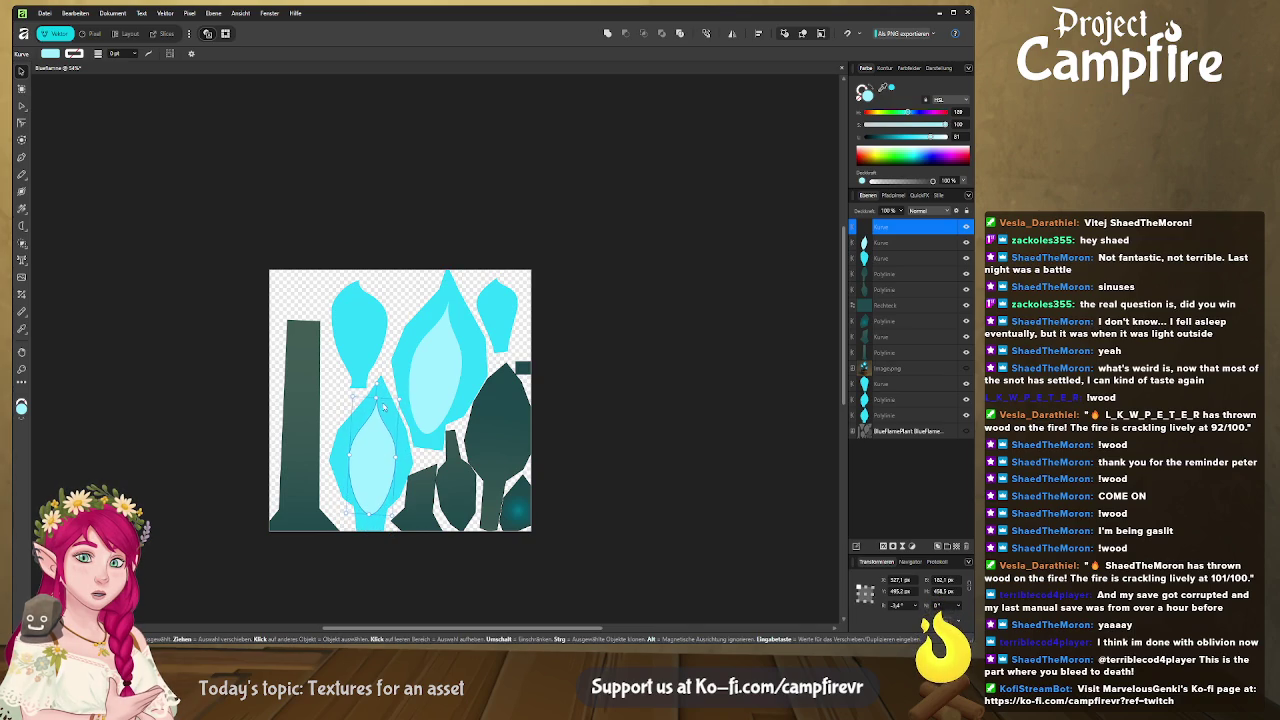
Make the upper flame's inner shape narrower and turn it white (lightness 100).
left_click_drag(380, 382, 400, 402)
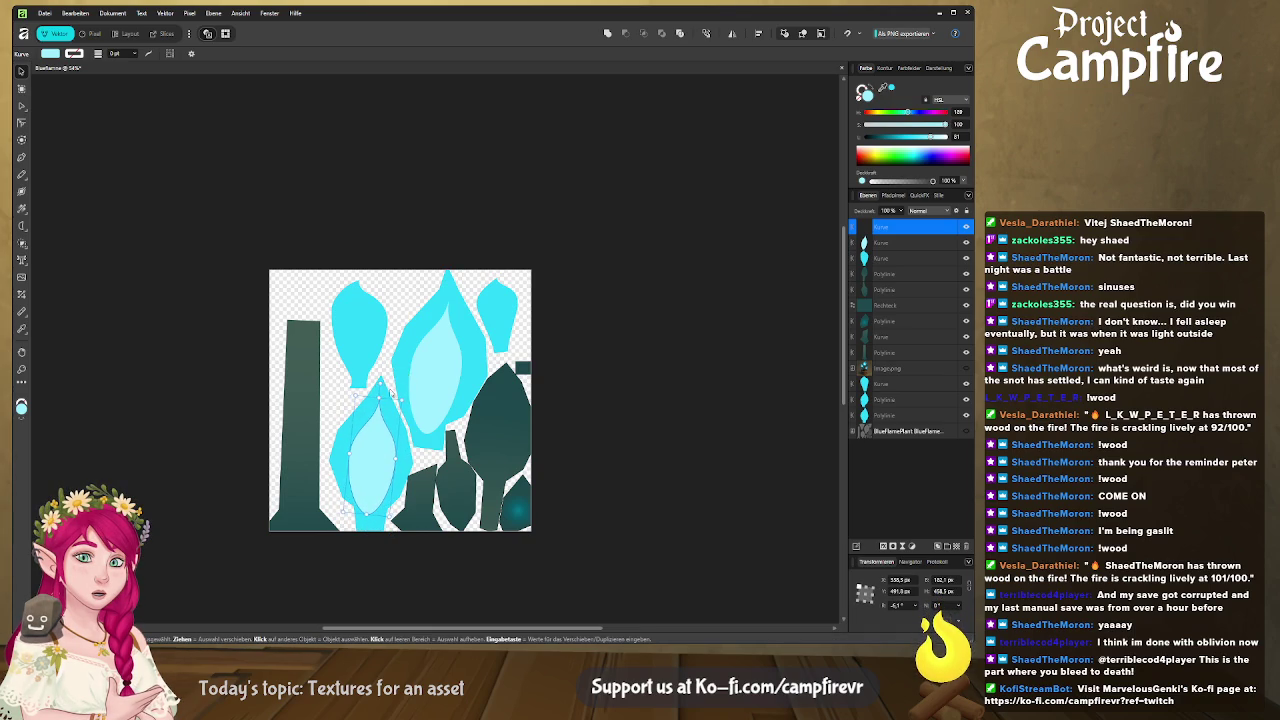
scroll(425, 396, "up", 3, "ctrl")
scroll(425, 400, "down", 2, "ctrl")
scroll(440, 350, "down", 2, "ctrl")
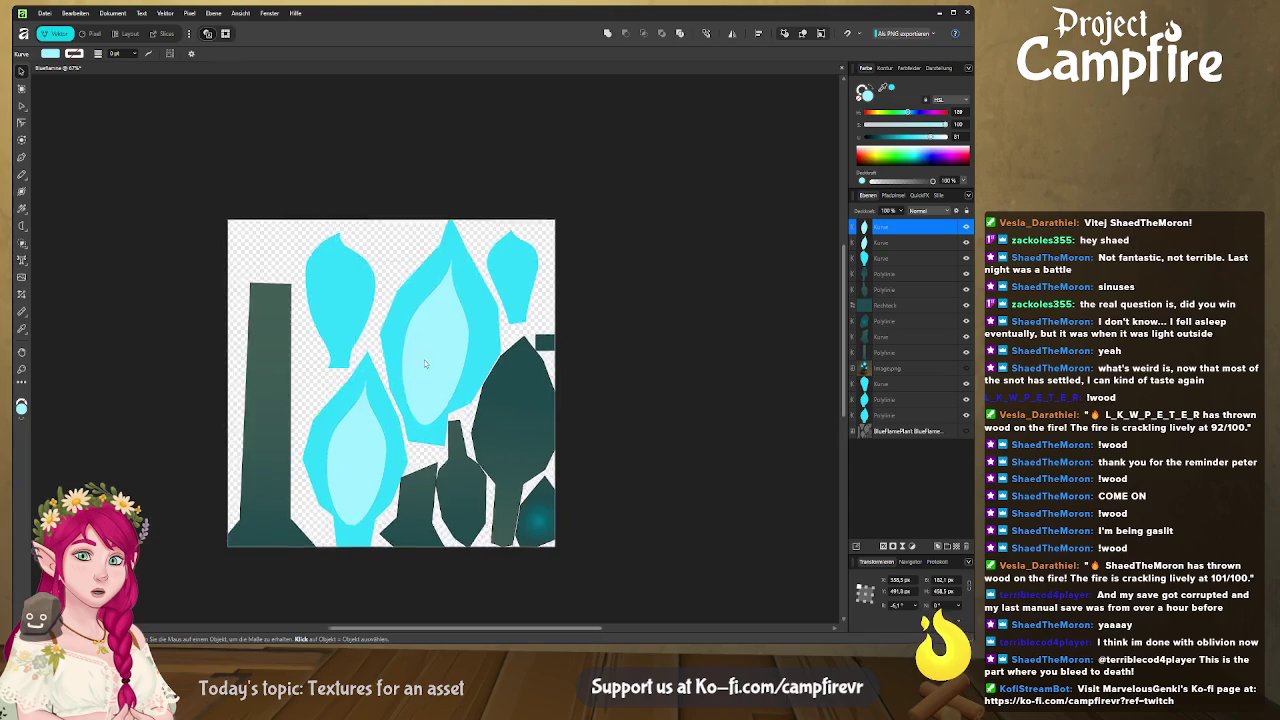
left_click(455, 303)
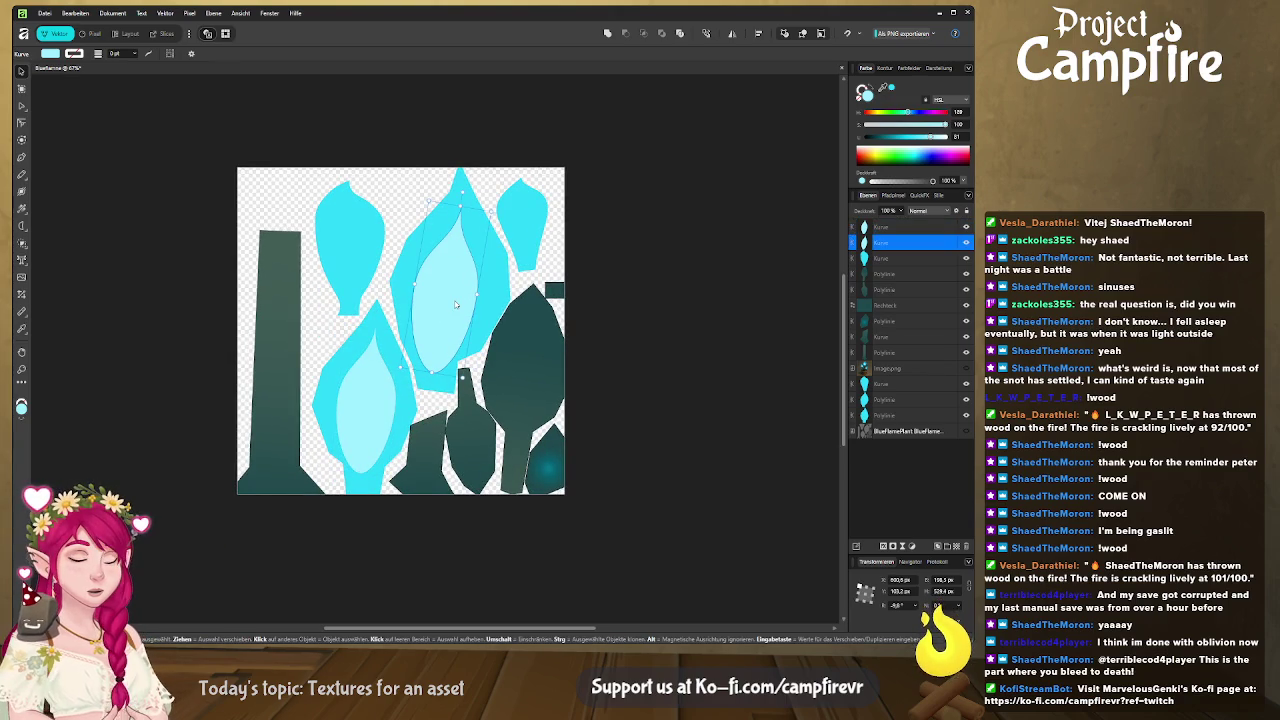
left_click_drag(488, 213, 480, 218)
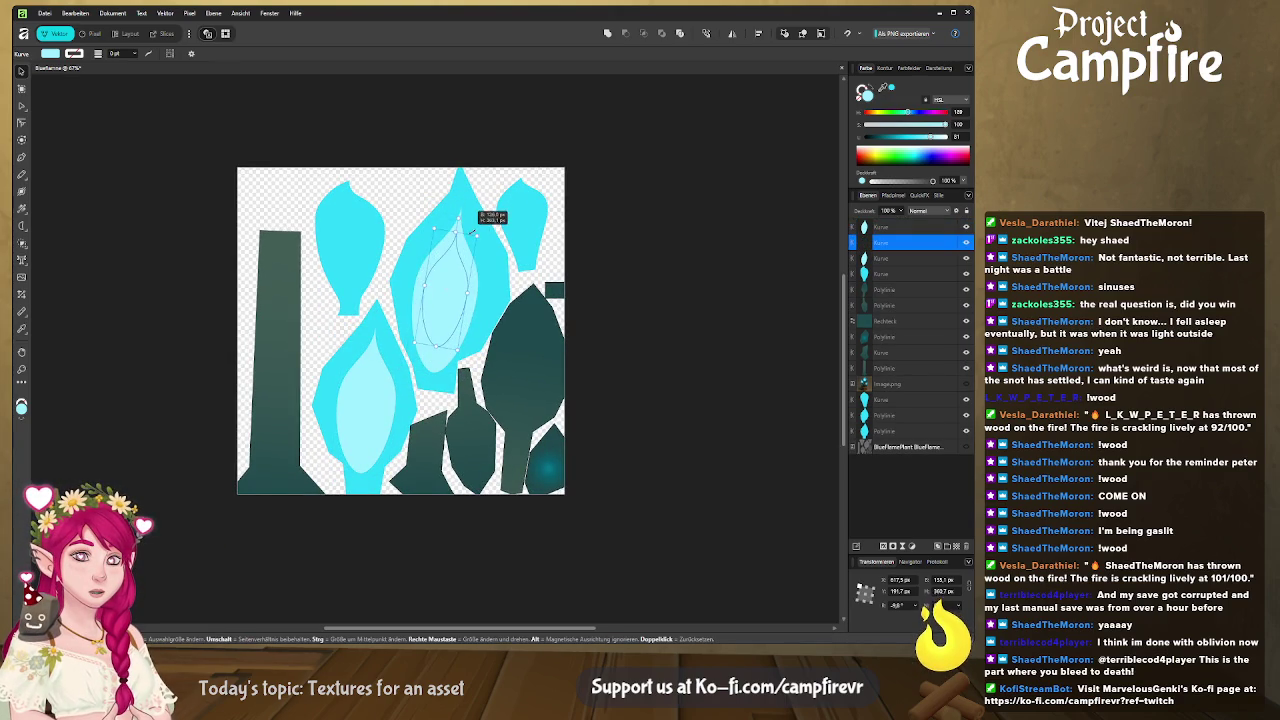
left_click_drag(436, 343, 416, 350)
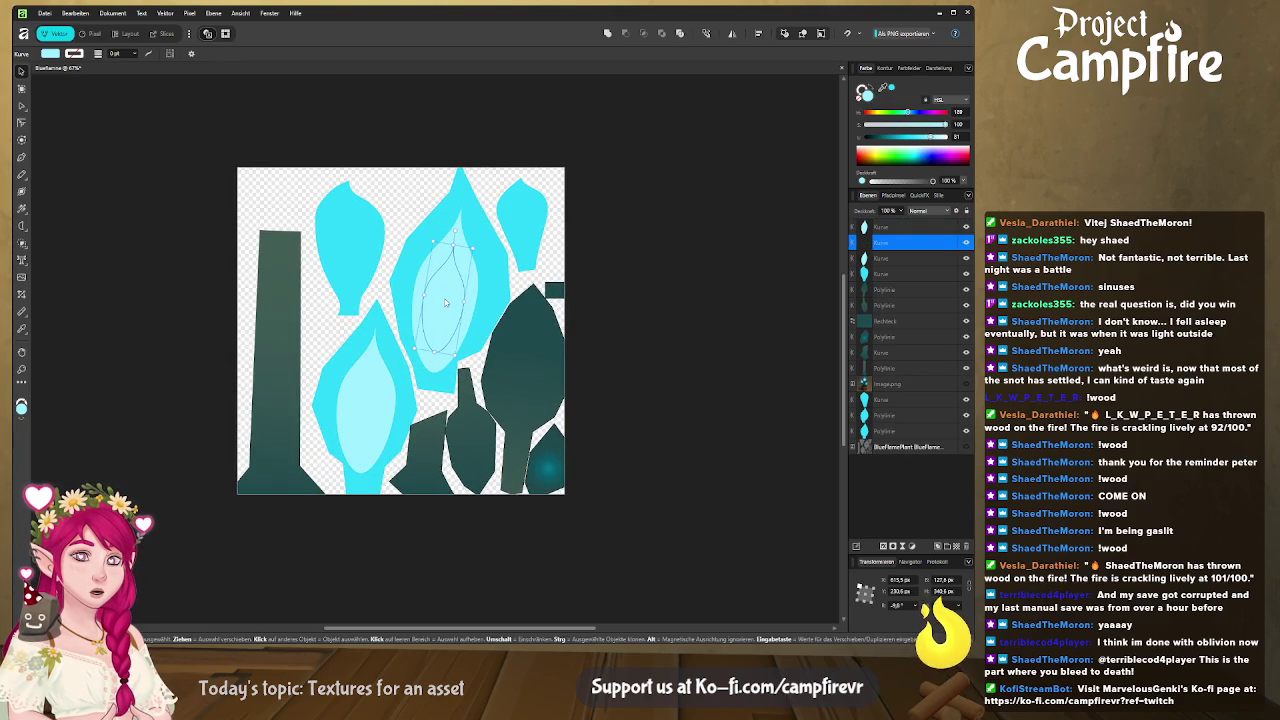
left_click_drag(929, 136, 948, 136)
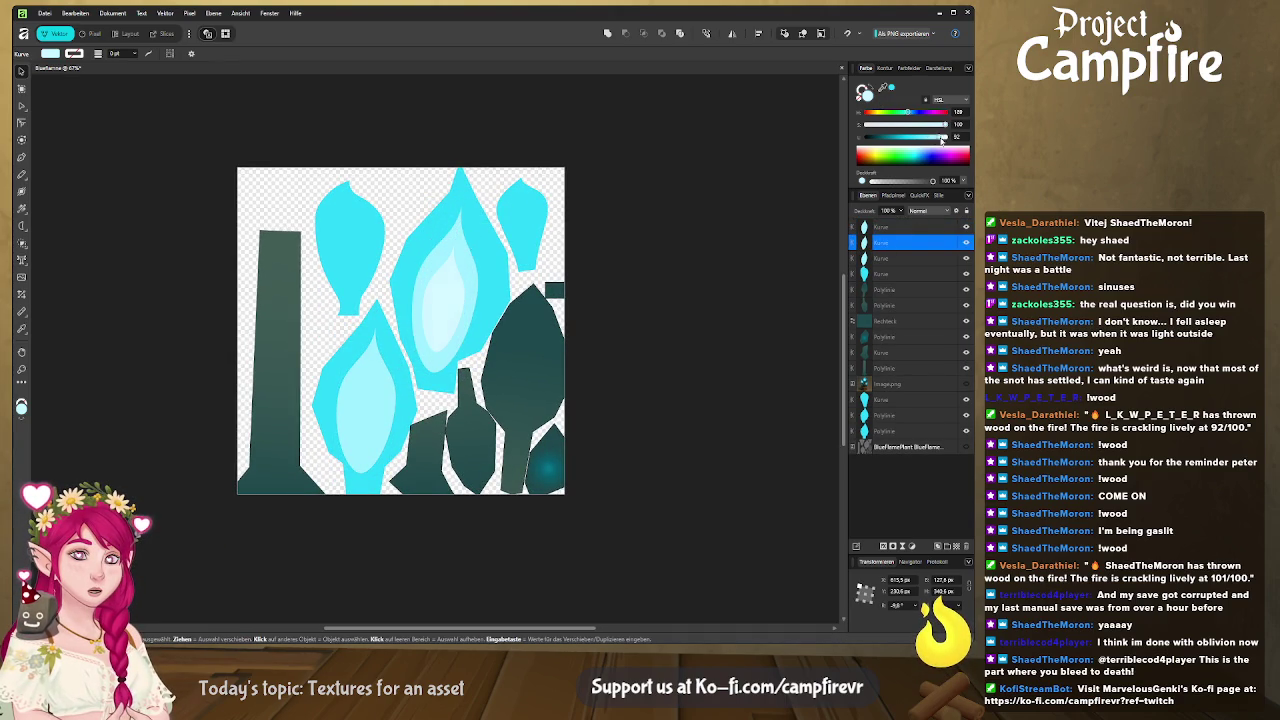
Duplicate the lower-left inner shape as a smaller white core.
left_click(396, 388)
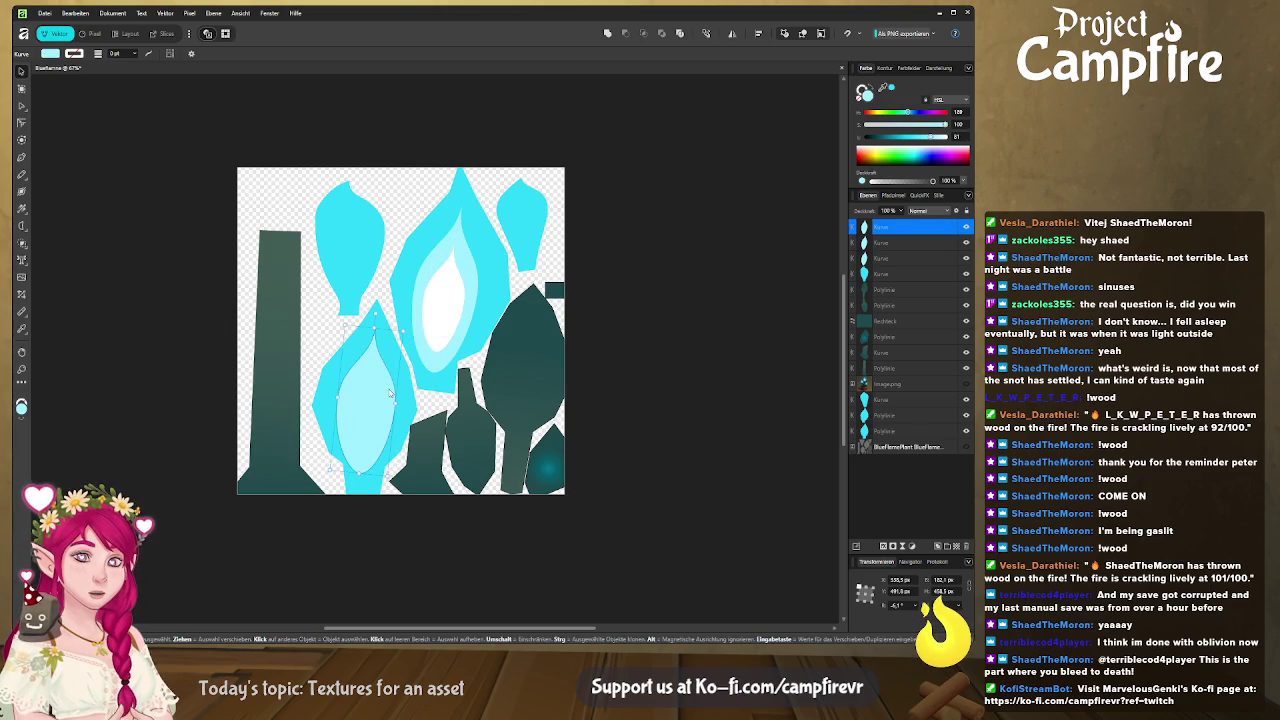
key("ctrl+j")
left_click_drag(404, 322, 390, 346)
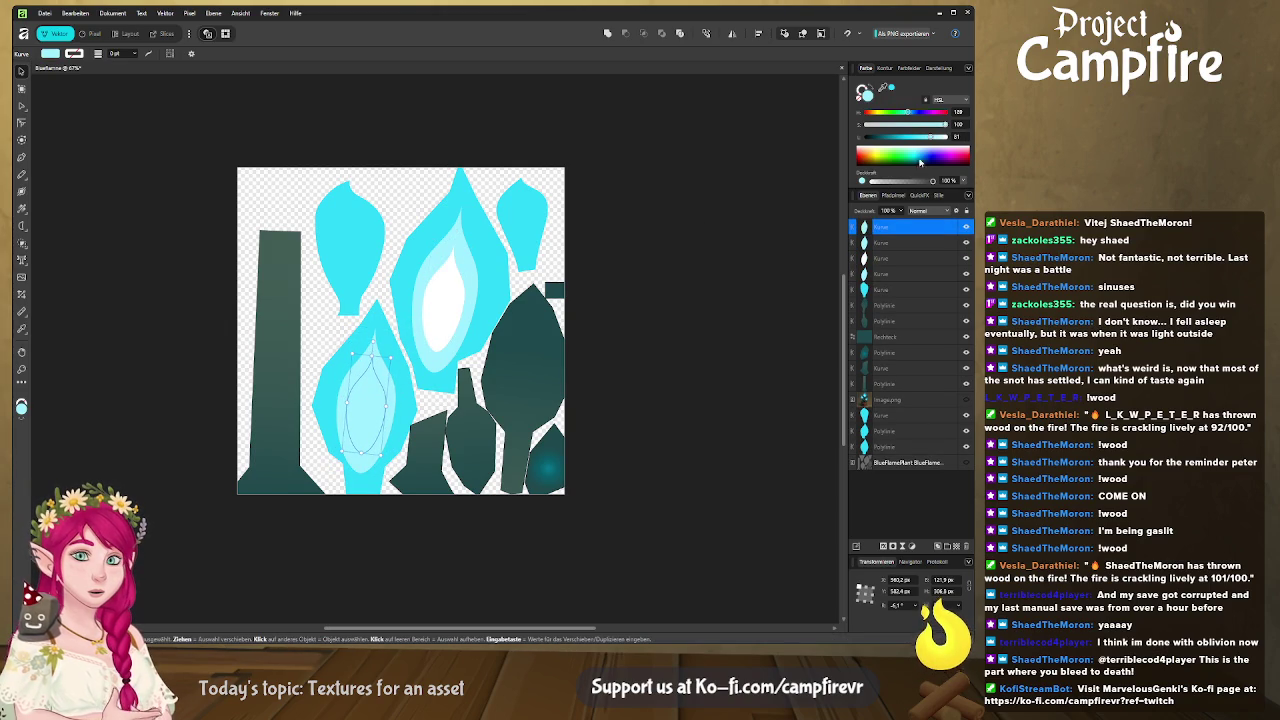
left_click_drag(932, 136, 963, 135)
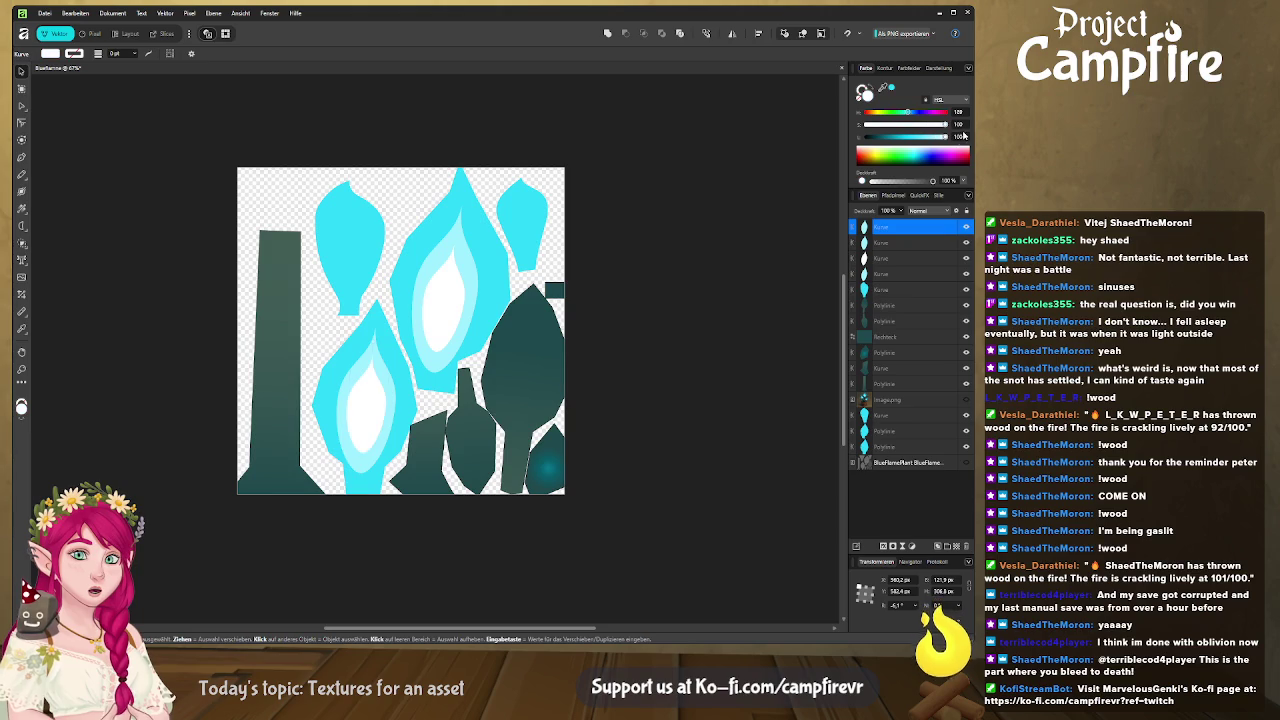
left_click(440, 328, "shift")
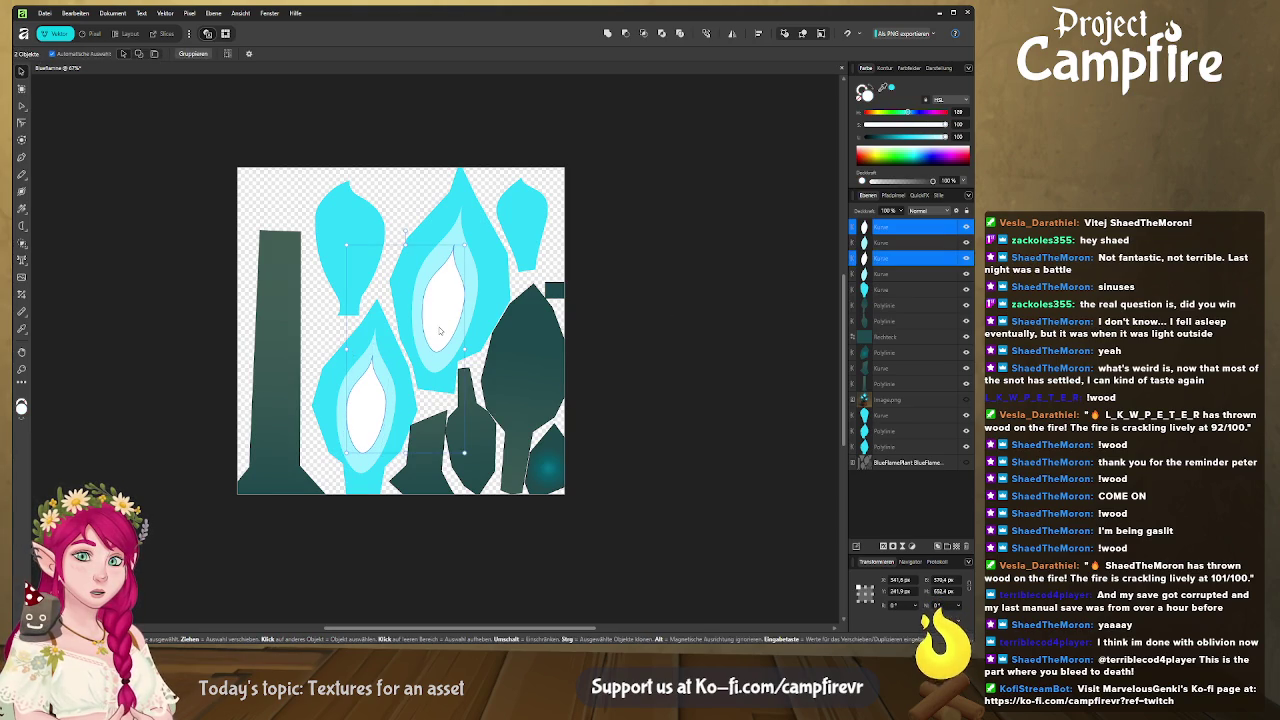
Nest the Kurve inner-shape layers inside their Polylinie flame layers.
left_click(885, 258, "ctrl")
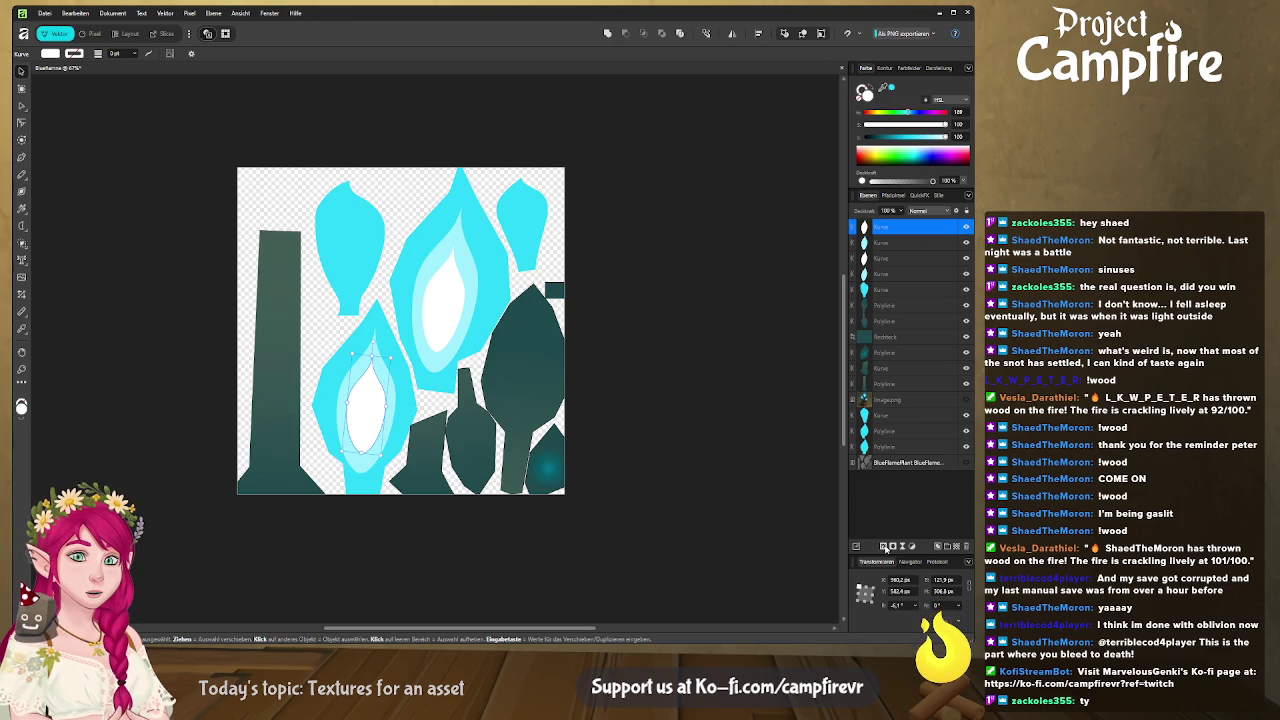
left_click_drag(896, 230, 888, 250)
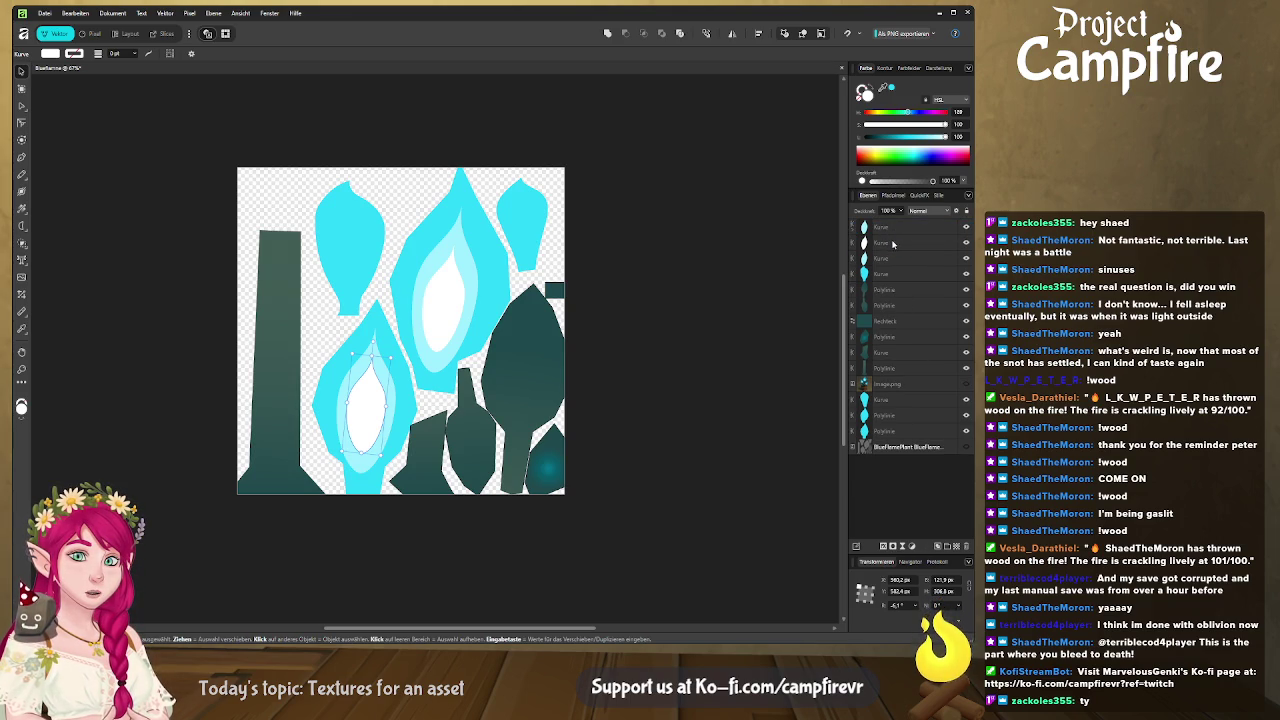
left_click_drag(891, 238, 897, 258)
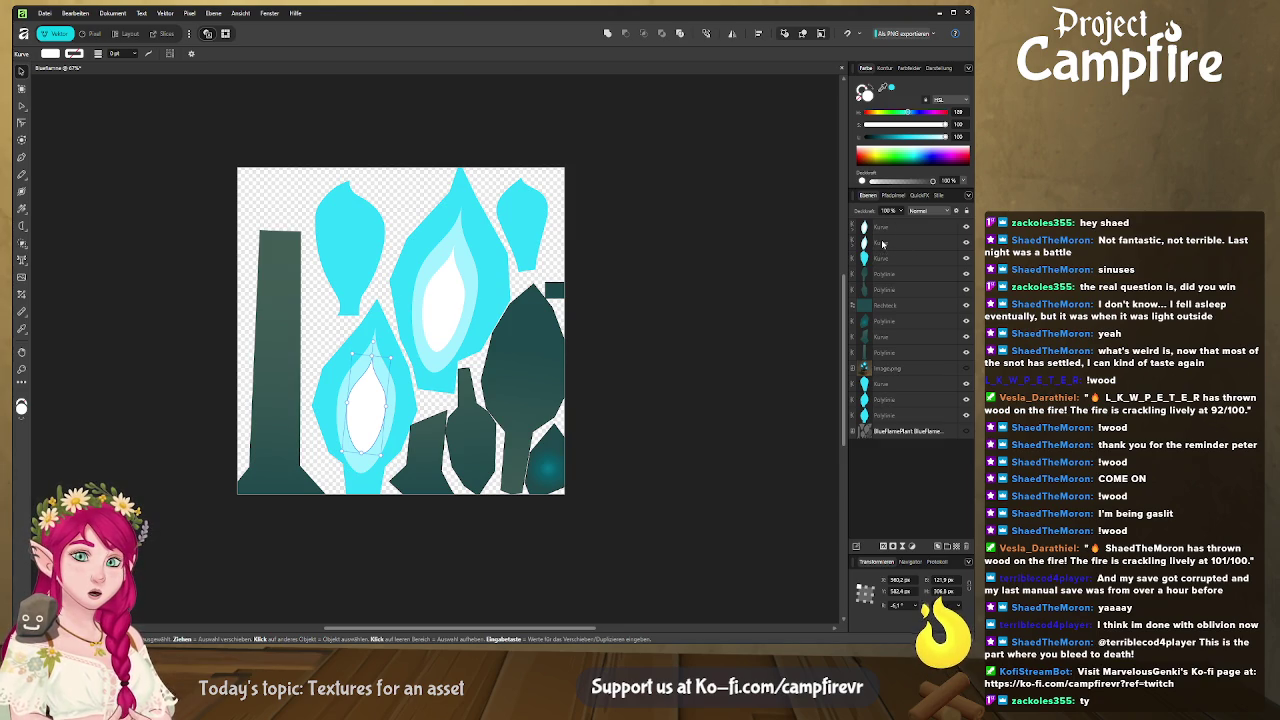
left_click(870, 243)
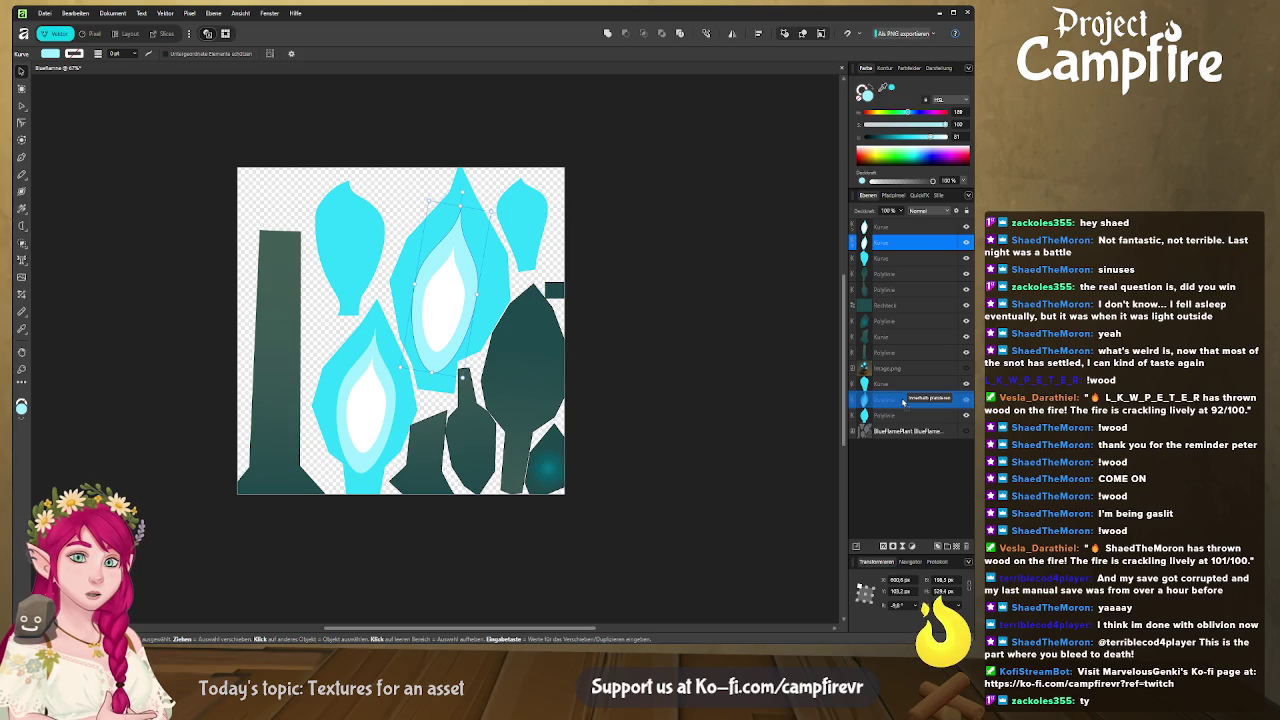
left_click_drag(903, 401, 902, 401)
left_click_drag(873, 224, 887, 383)
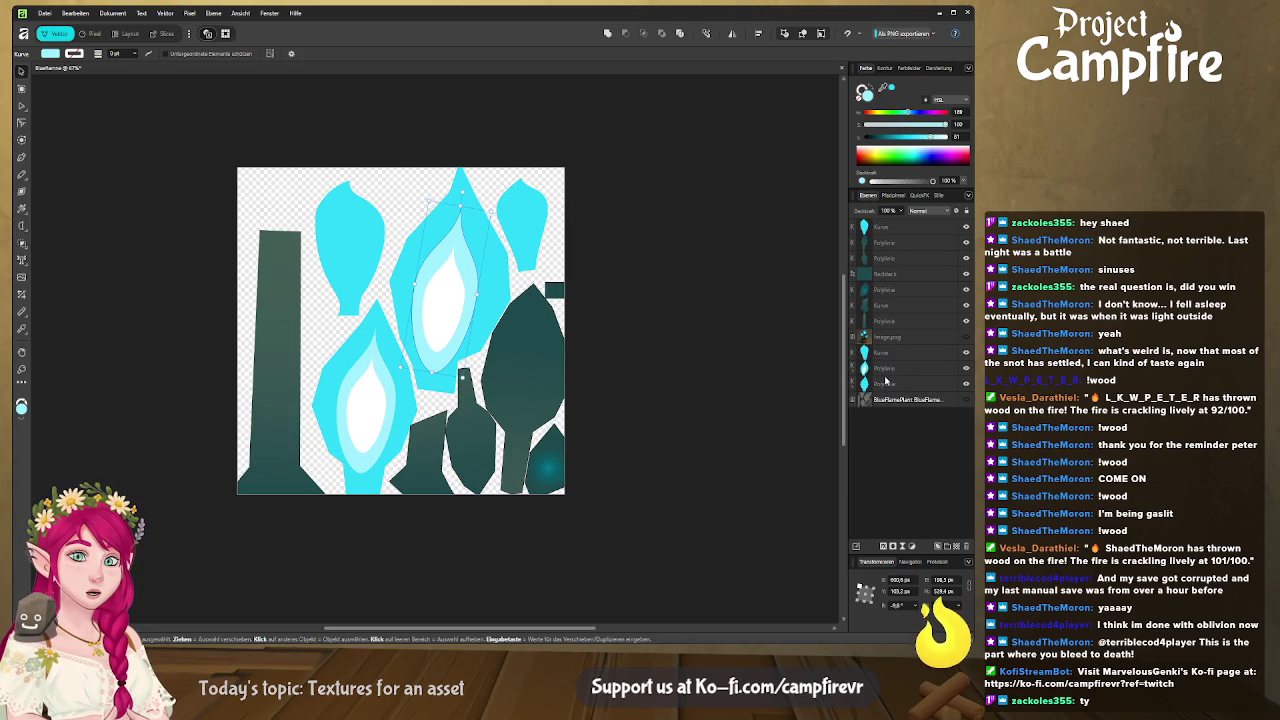
Group the two blue flame Polylinie layers and switch over to Blender.
left_click(887, 370)
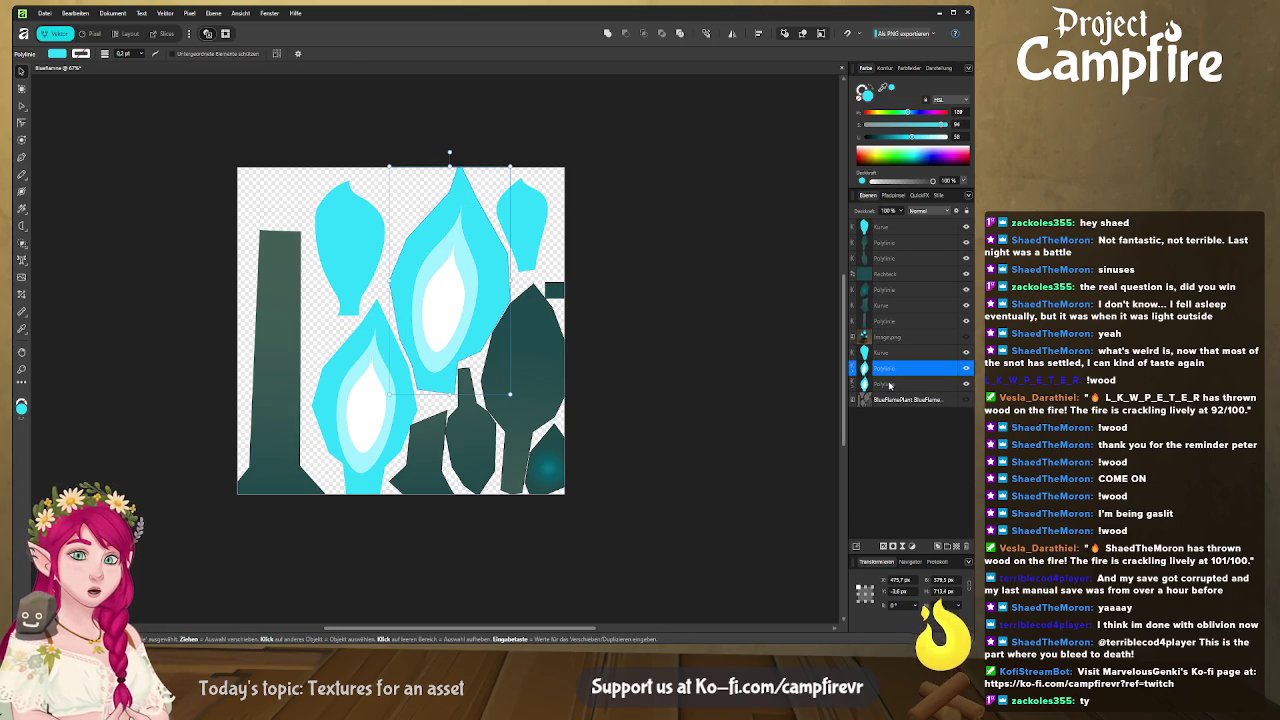
left_click(889, 385, "shift")
key("ctrl+g")
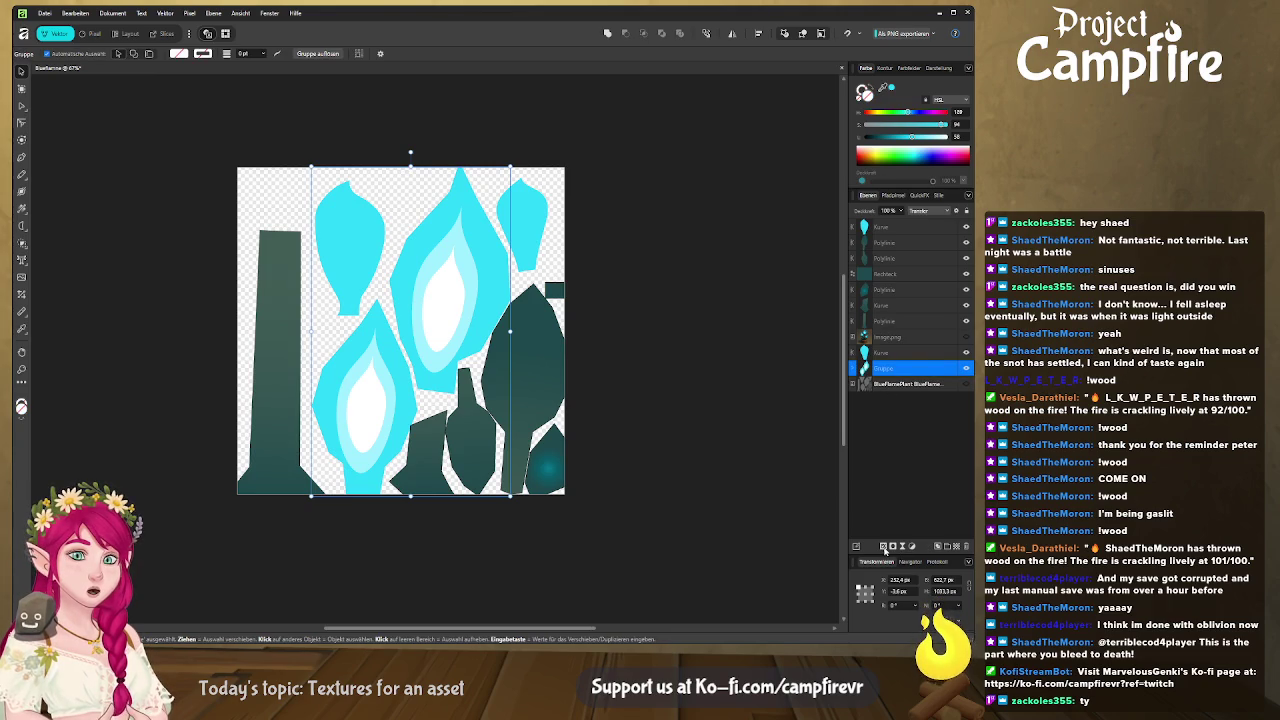
key("alt+Tab")
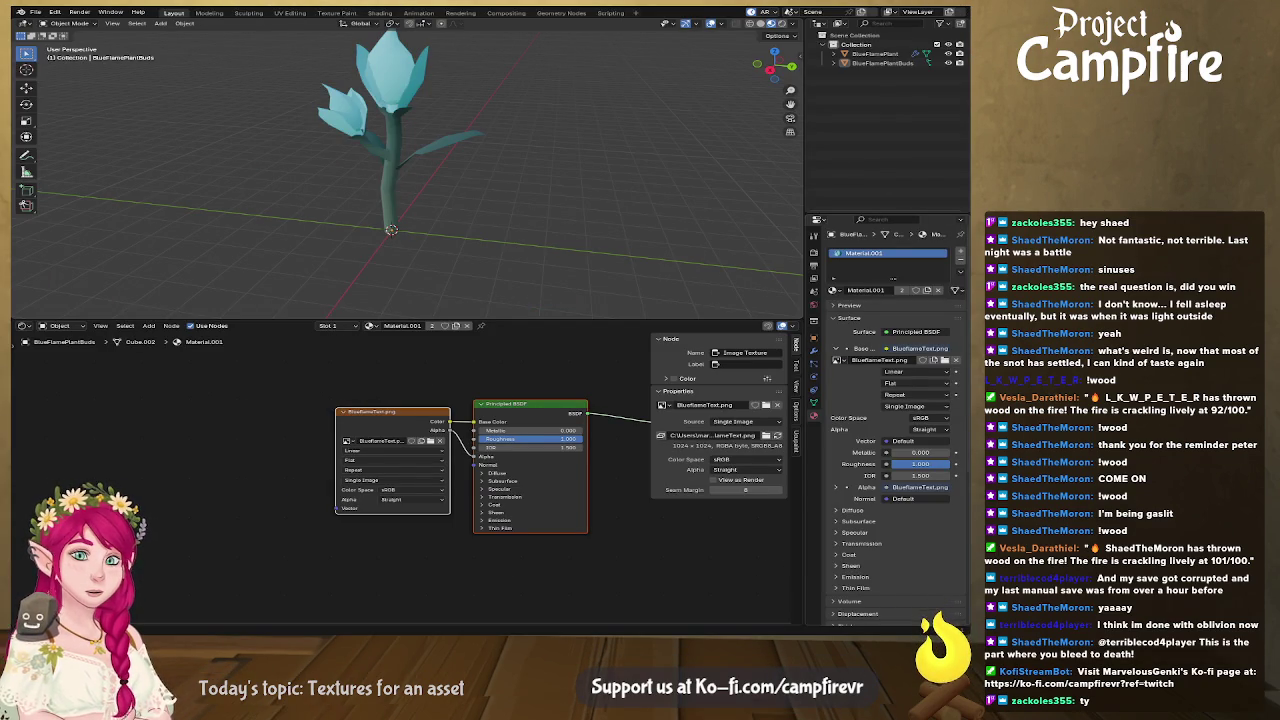
Return from Blender to the flame texture in Affinity.
key("alt+Tab")
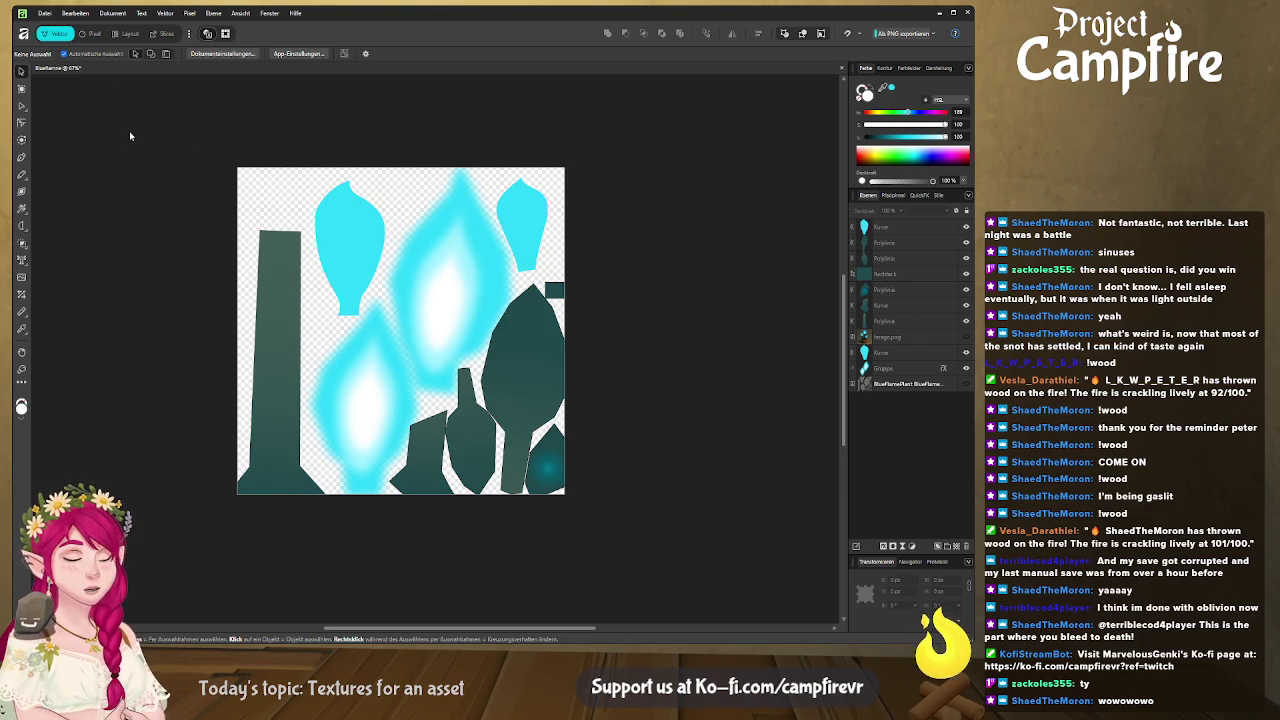
Save the texture document and show its slice in the Export persona.
key("ctrl+s")
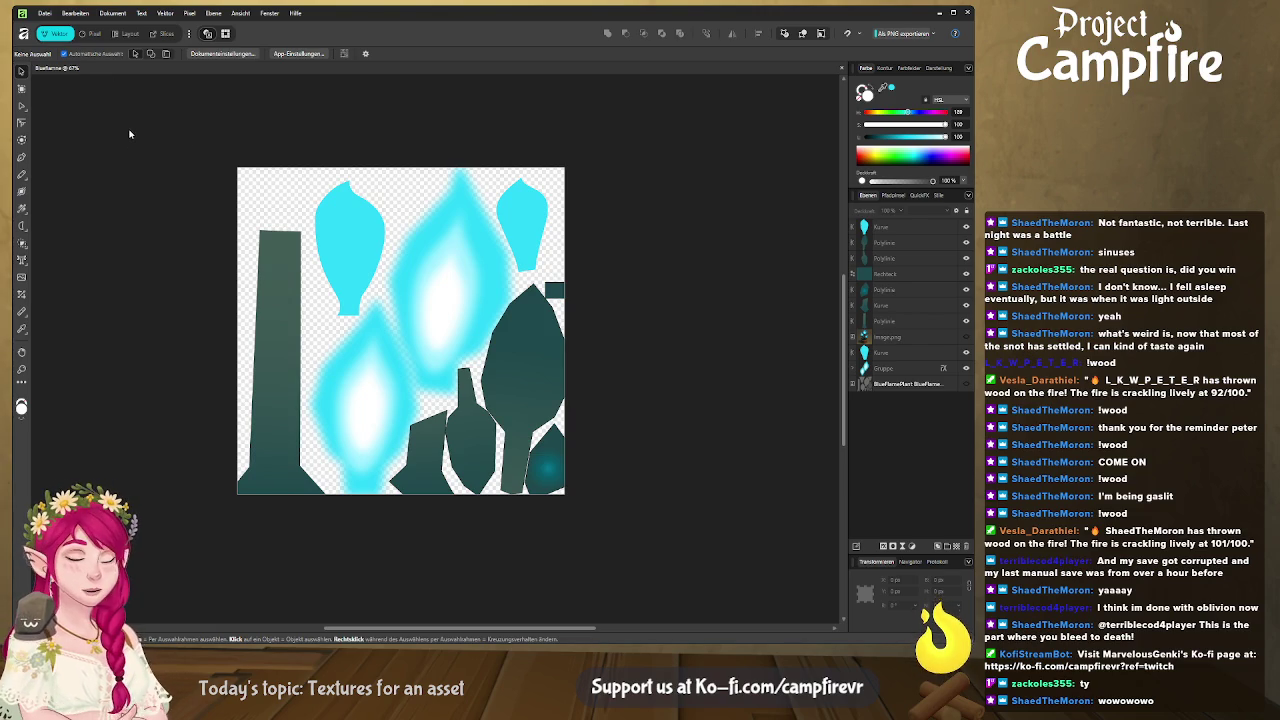
left_click(164, 33)
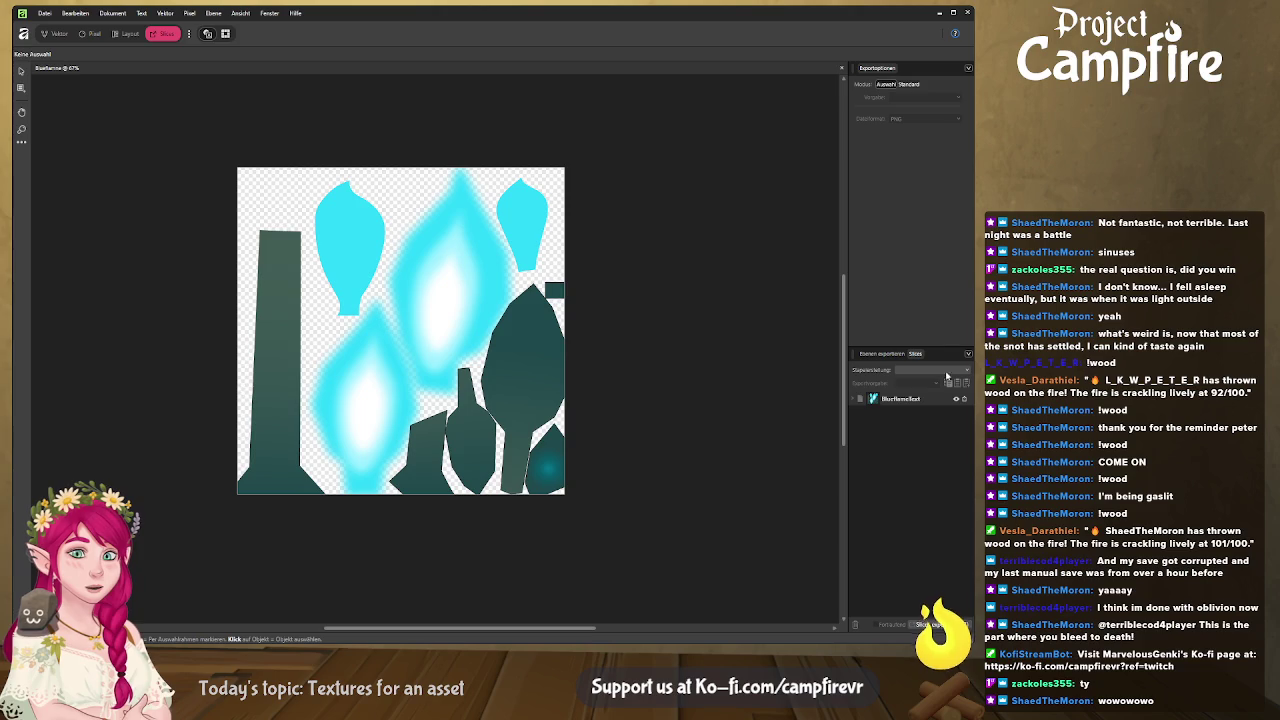
key("alt+Tab")
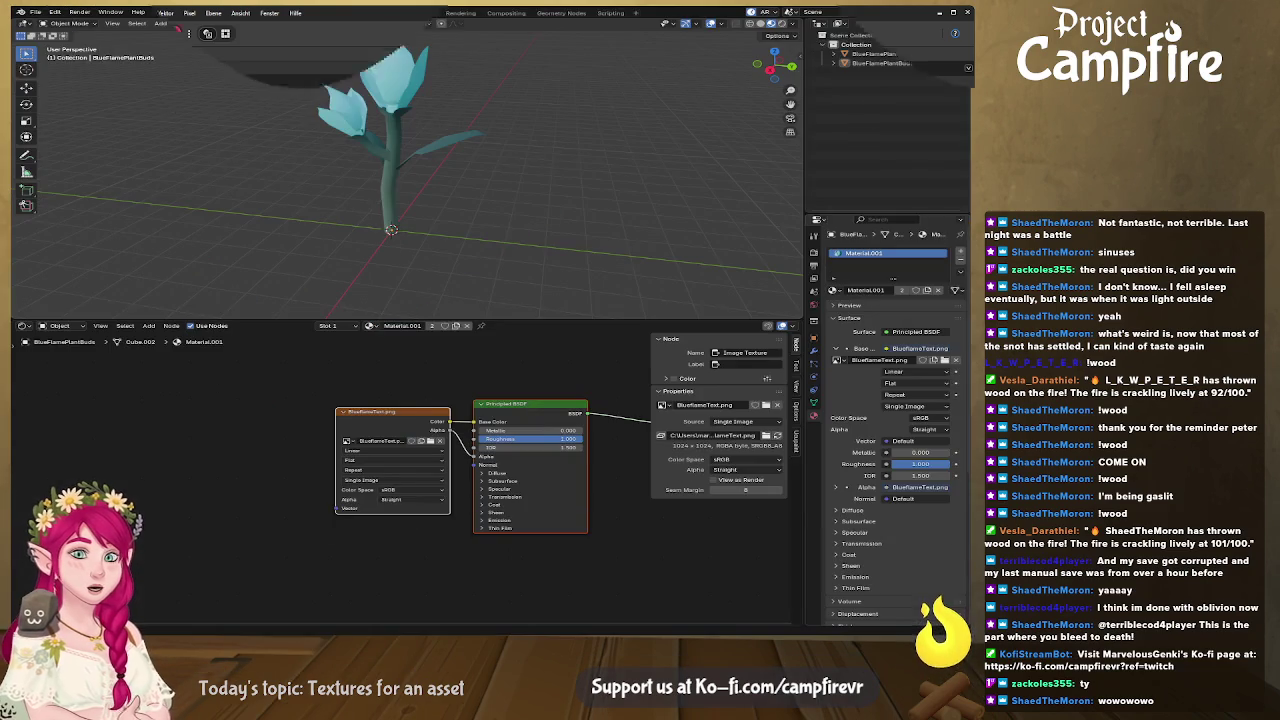
key("alt+Tab")
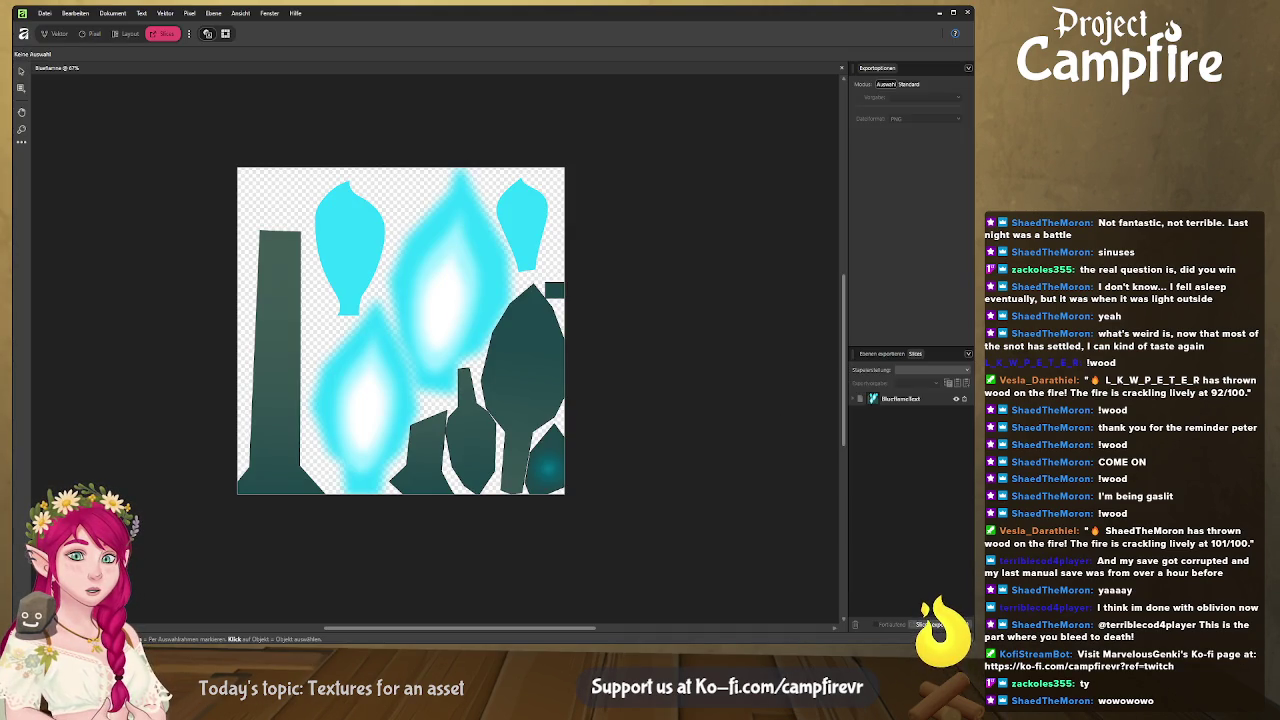
Orbit the plant in Rendered shading and select the BlueFlamePlantBuds object.
key("alt+Tab")
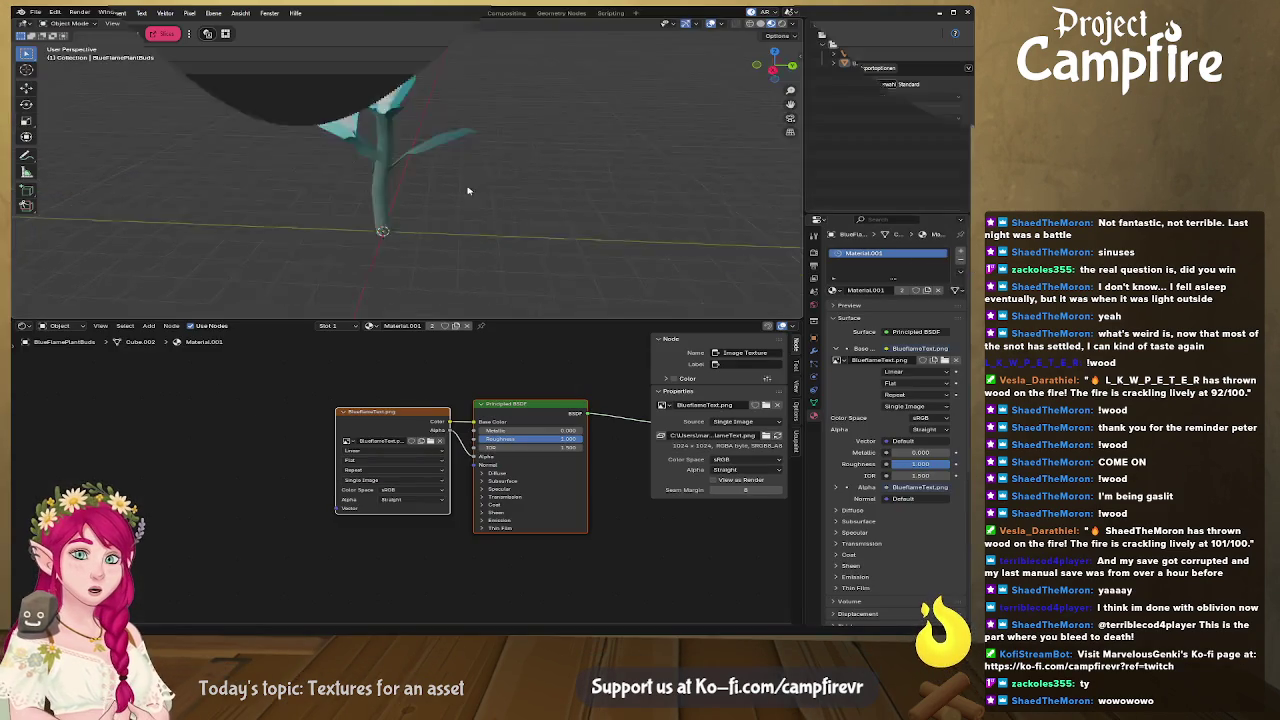
mouse_move(457, 190)
middle_mouse_down()
mouse_move(684, 184)
mouse_move(466, 174)
mouse_move(526, 169)
middle_mouse_up()
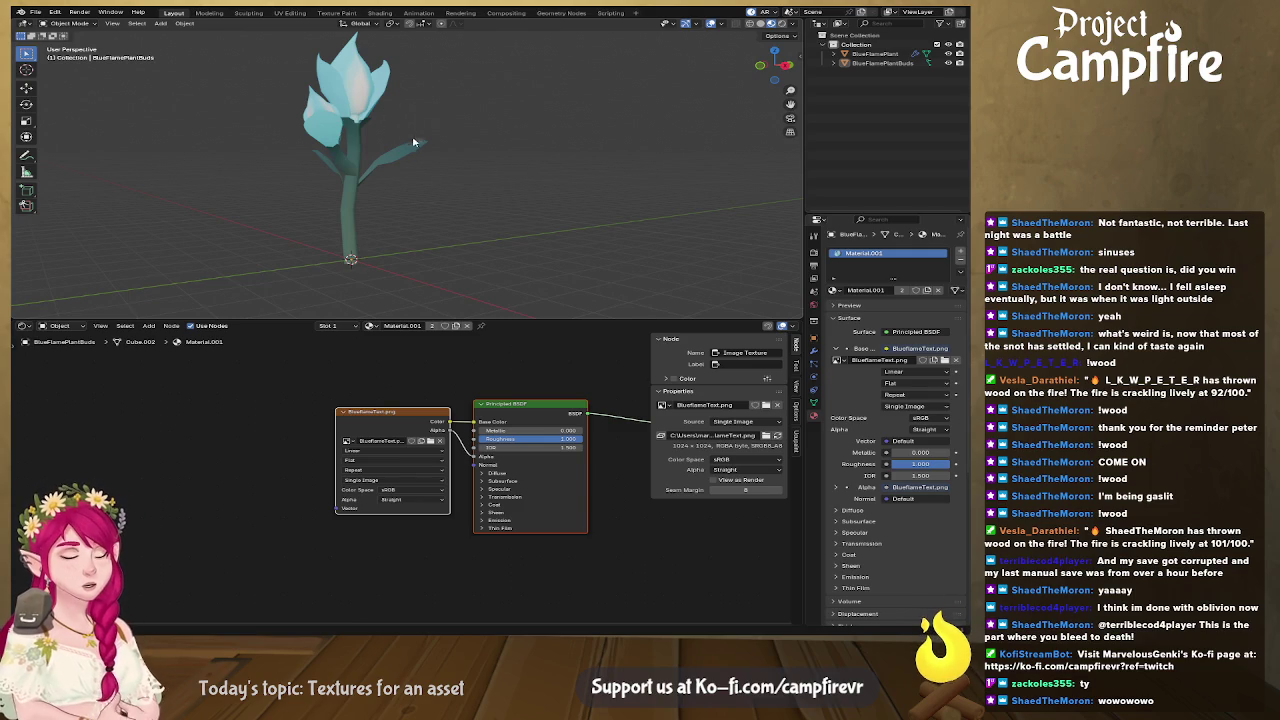
mouse_move(348, 168)
middle_mouse_down()
mouse_move(461, 176)
mouse_move(484, 74)
middle_mouse_up()
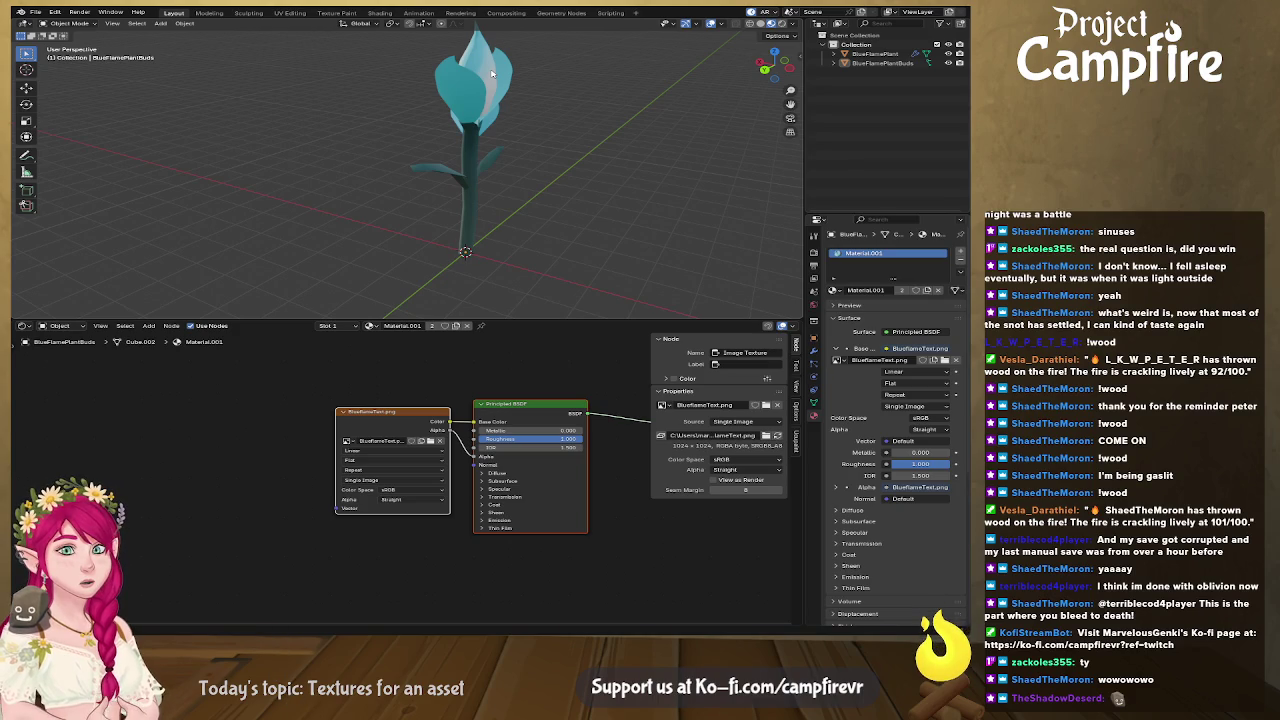
mouse_move(486, 92)
middle_mouse_down()
mouse_move(696, 85)
mouse_move(333, 140)
mouse_move(330, 170)
mouse_move(477, 163)
middle_mouse_up()
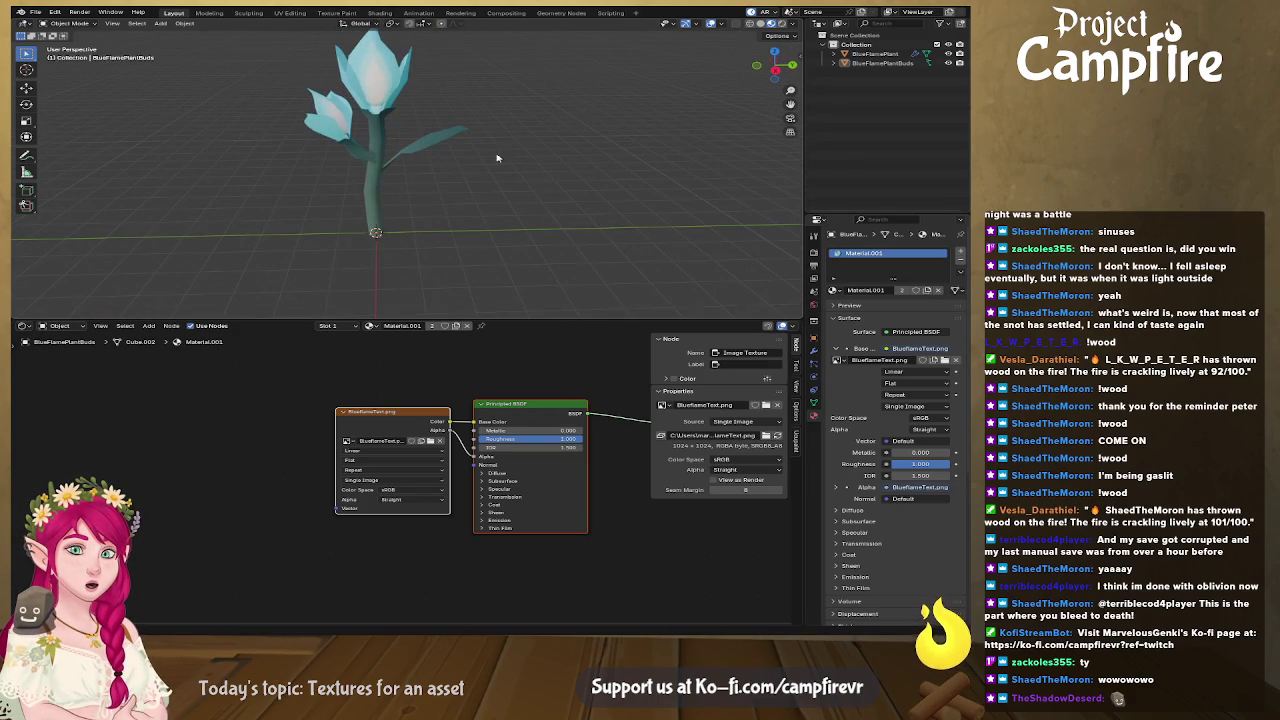
left_click(784, 23)
middle_click_drag(574, 156, 713, 136)
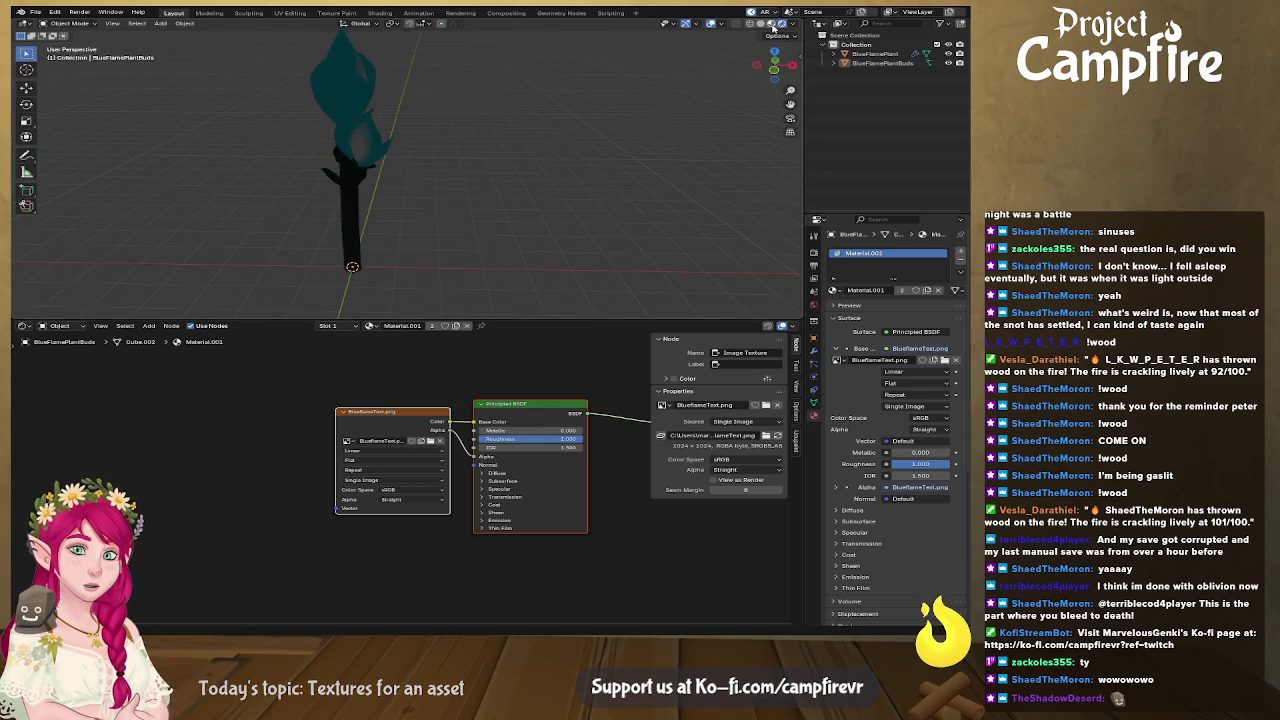
mouse_move(600, 155)
middle_mouse_down()
mouse_move(486, 165)
mouse_move(563, 241)
mouse_move(734, 237)
mouse_move(722, 237)
middle_mouse_up()
left_click(480, 211)
middle_click_drag(480, 211, 380, 216)
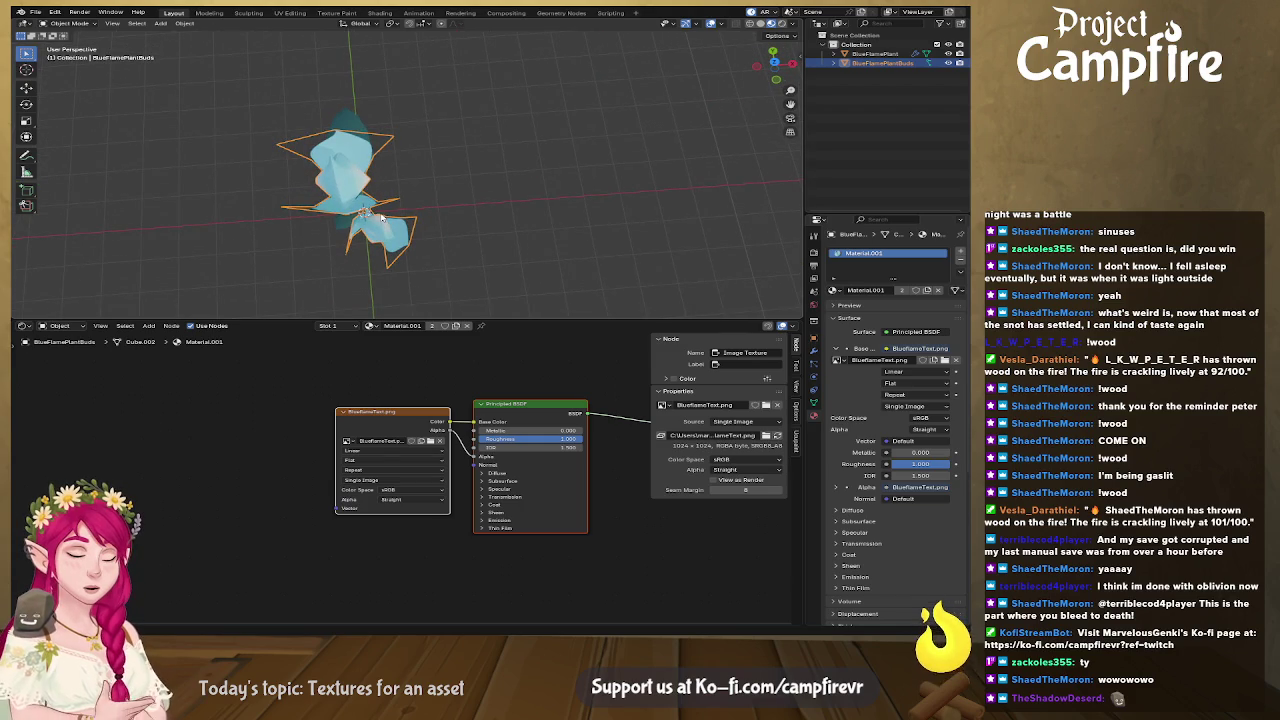
Enter Edit Mode on the buds mesh, frame it, and clear the vertex selection.
key("Tab")
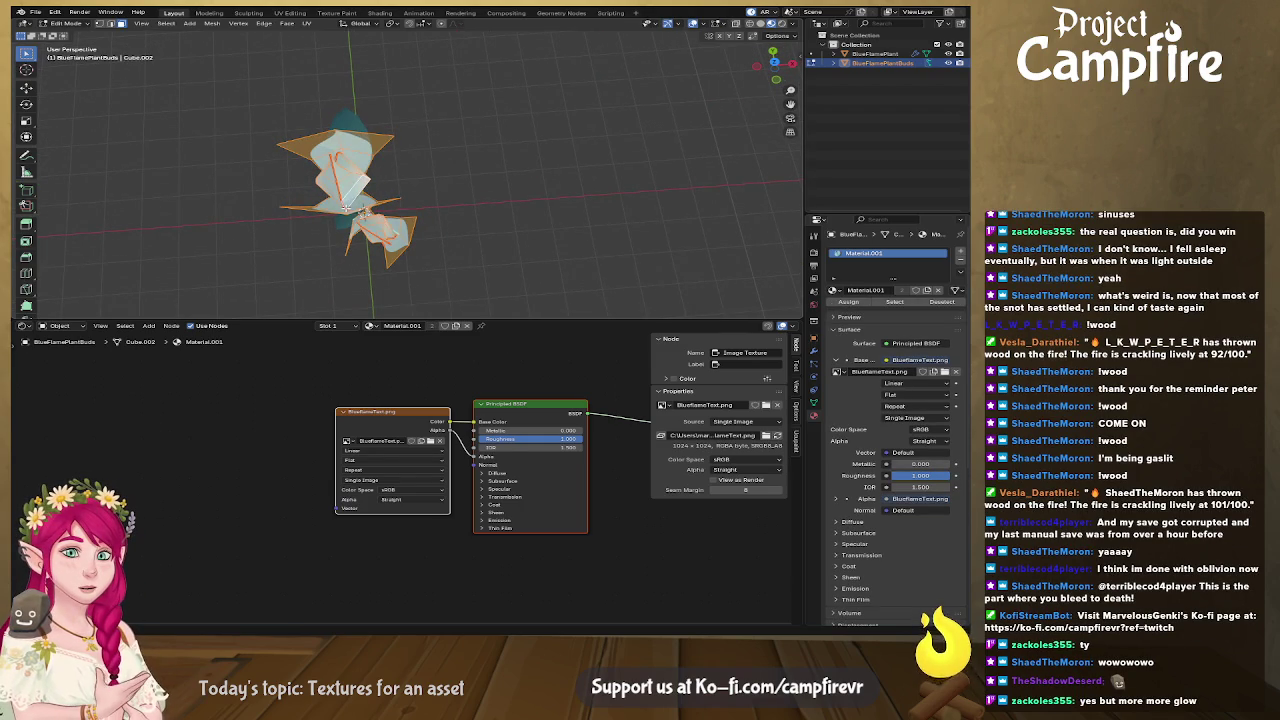
mouse_move(334, 200)
middle_mouse_down()
mouse_move(543, 190)
mouse_move(446, 191)
mouse_move(573, 140)
middle_mouse_up()
key("KP_Decimal")
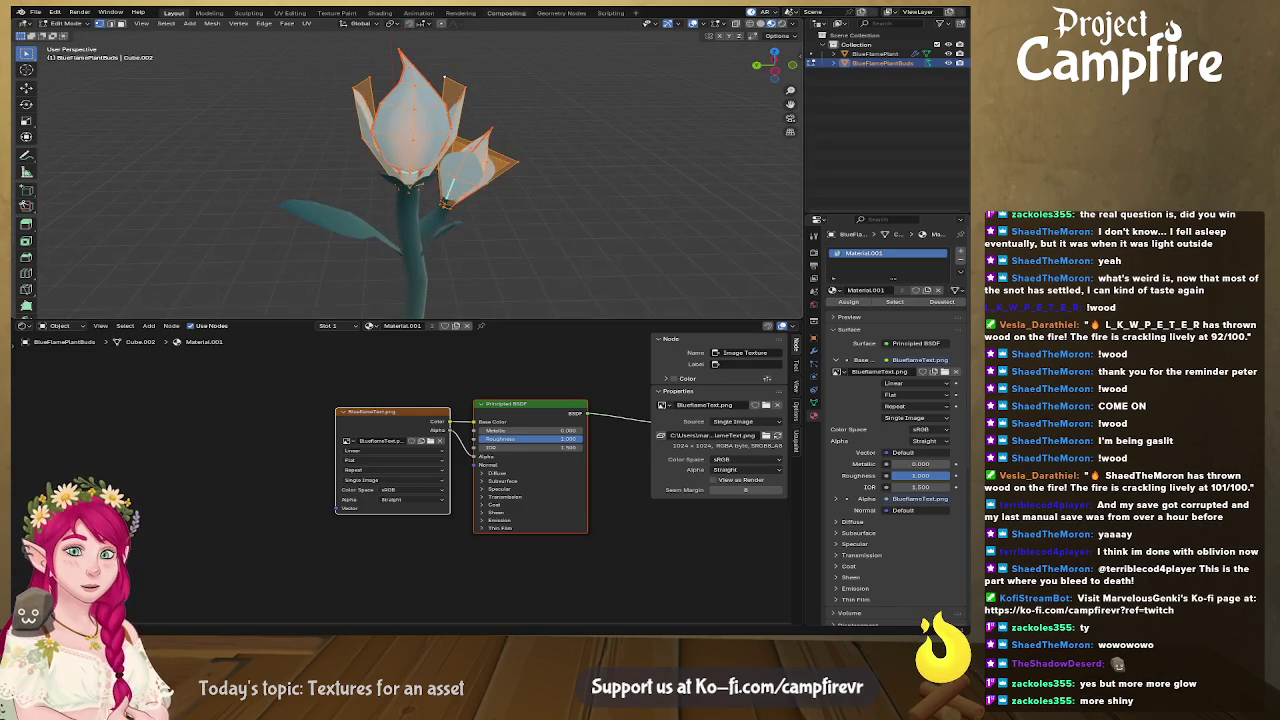
scroll(428, 90, "up", 1)
scroll(410, 120, "up", 1)
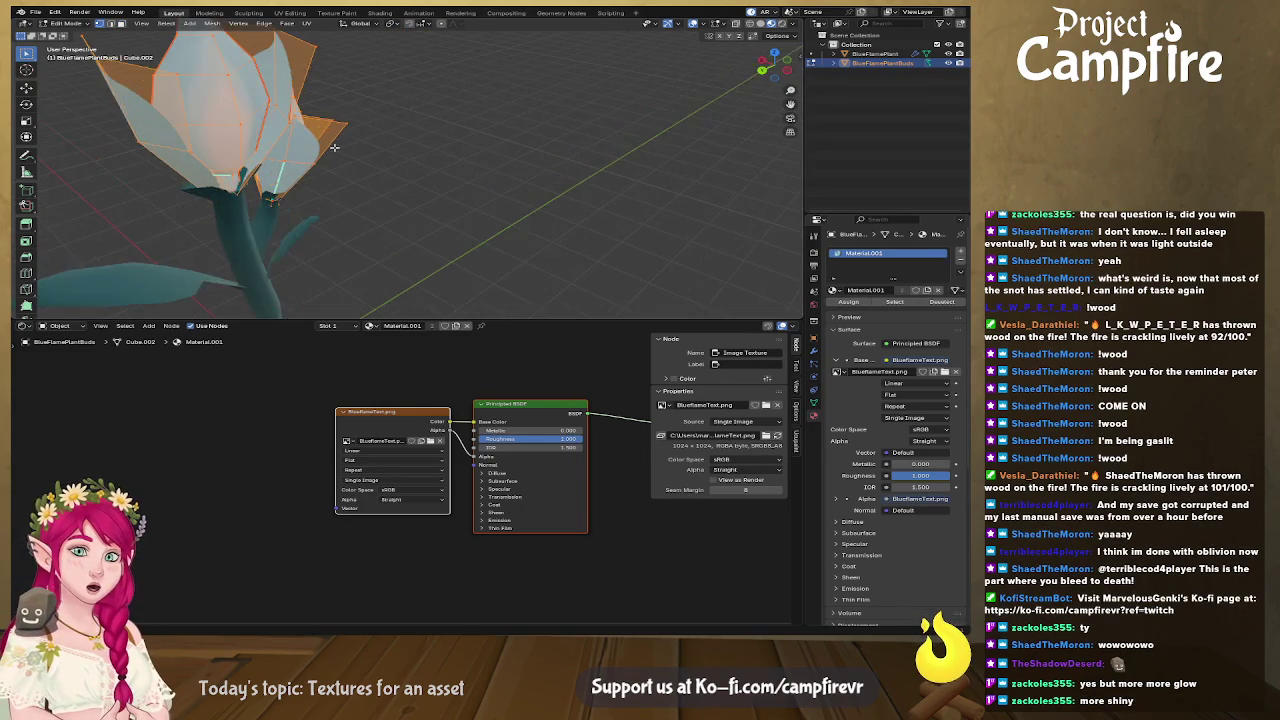
scroll(340, 145, "up", 2)
key("alt+a")
mouse_move(341, 207)
middle_mouse_down()
mouse_move(390, 170)
mouse_move(334, 182)
middle_mouse_up()
Shrink vertices on the front and side petals (scales 0.816, 0.459, 0.596).
left_click(607, 176)
key("s")
left_click(640, 179)
mouse_move(640, 179)
middle_mouse_down()
mouse_move(361, 191)
mouse_move(427, 197)
middle_mouse_up()
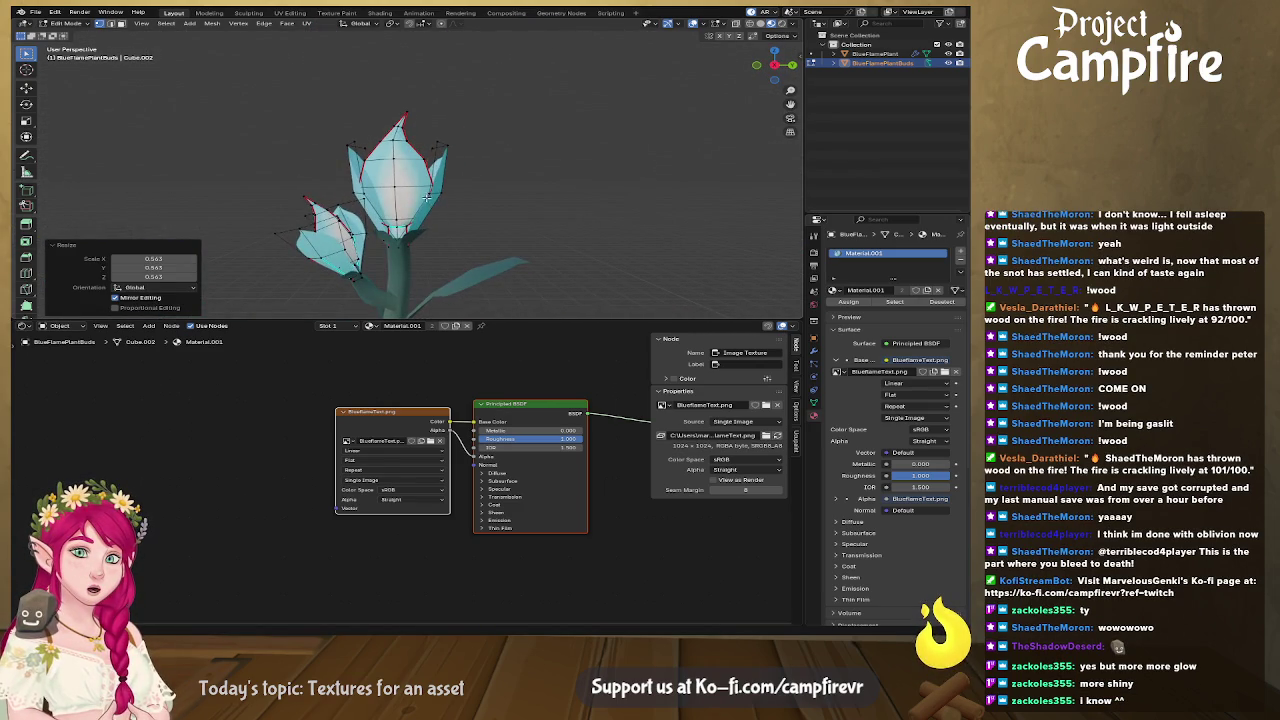
left_click(427, 197)
key("s")
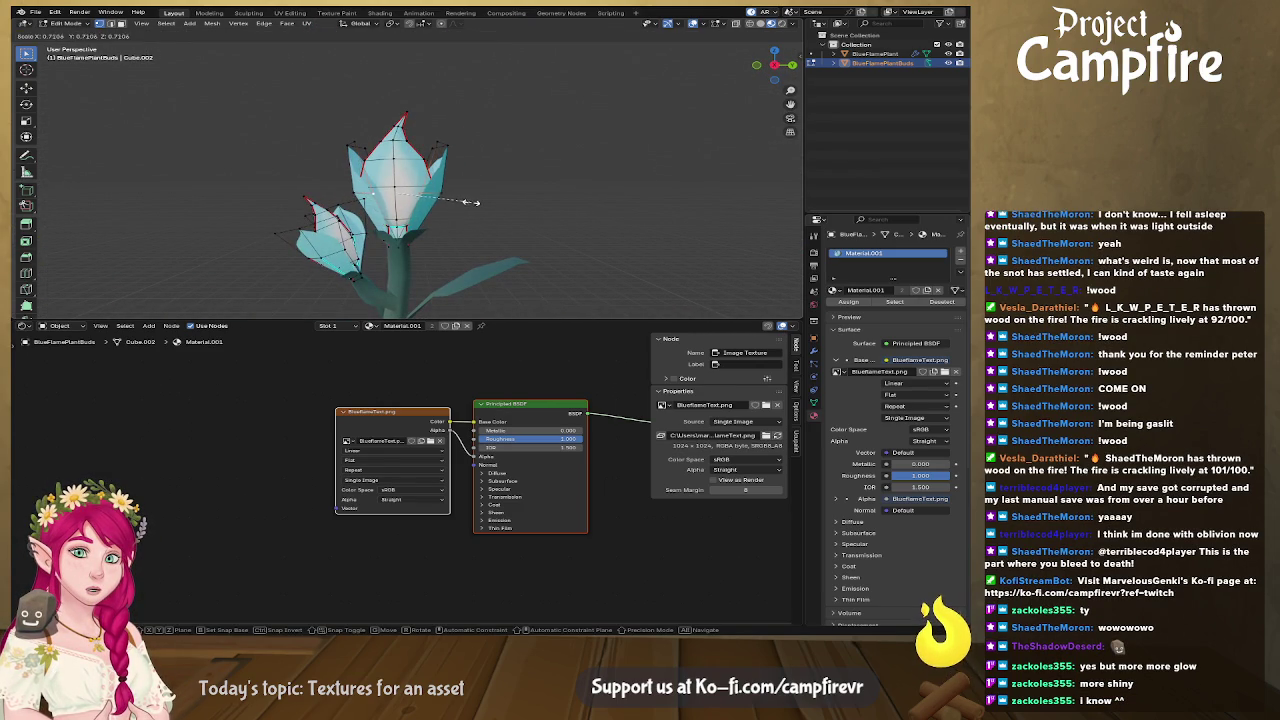
left_click(461, 203)
middle_click_drag(461, 203, 419, 172)
left_click(460, 157)
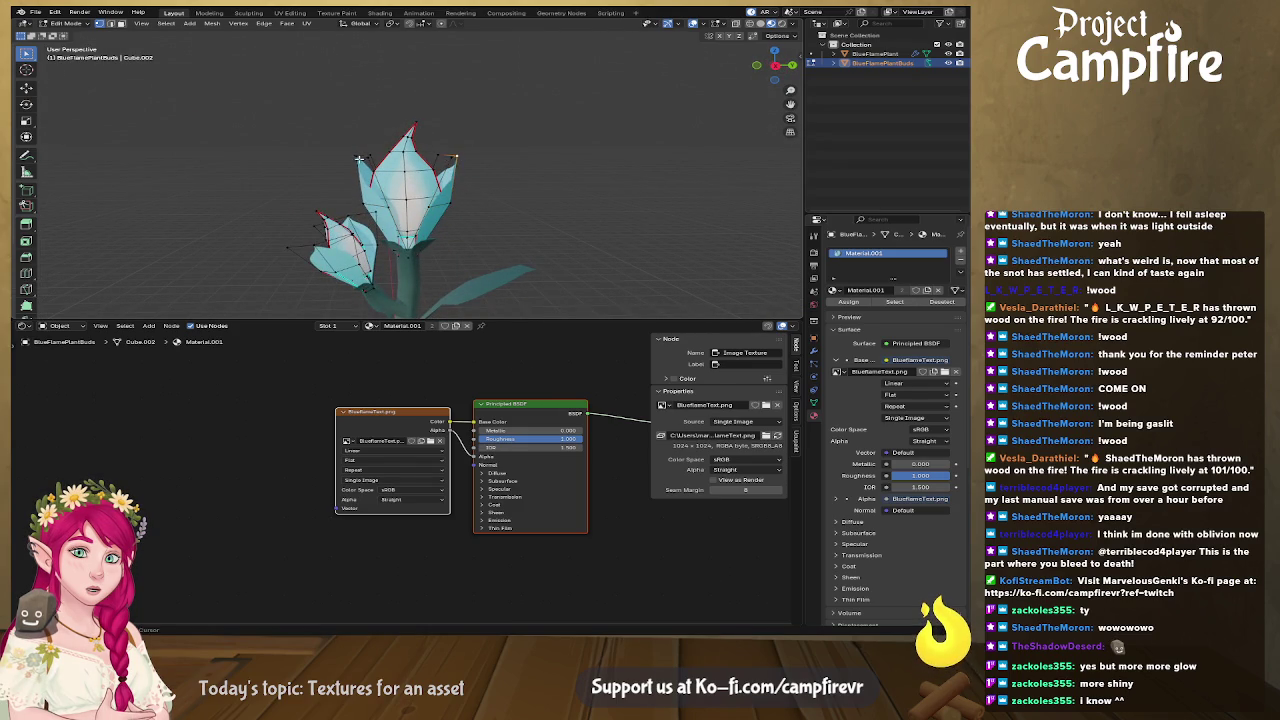
key("s")
left_click(497, 167)
mouse_move(390, 208)
middle_mouse_down()
mouse_move(492, 212)
mouse_move(486, 223)
mouse_move(293, 220)
mouse_move(368, 232)
mouse_move(340, 231)
middle_mouse_up()
left_click(497, 221)
key("s")
left_click(560, 230)
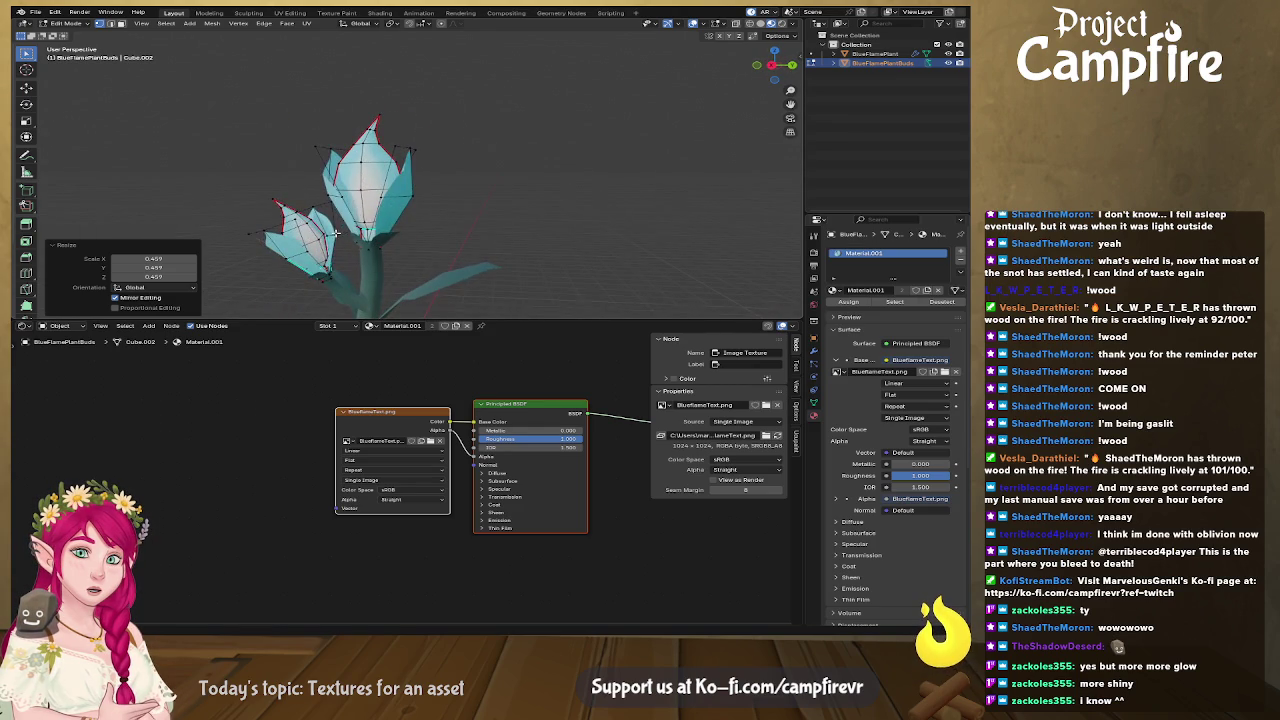
key("s")
left_click(450, 235)
Shrink more petal vertices to 0.203 and 0.190, and enlarge the top vertices to 1.408.
middle_click_drag(450, 235, 435, 263)
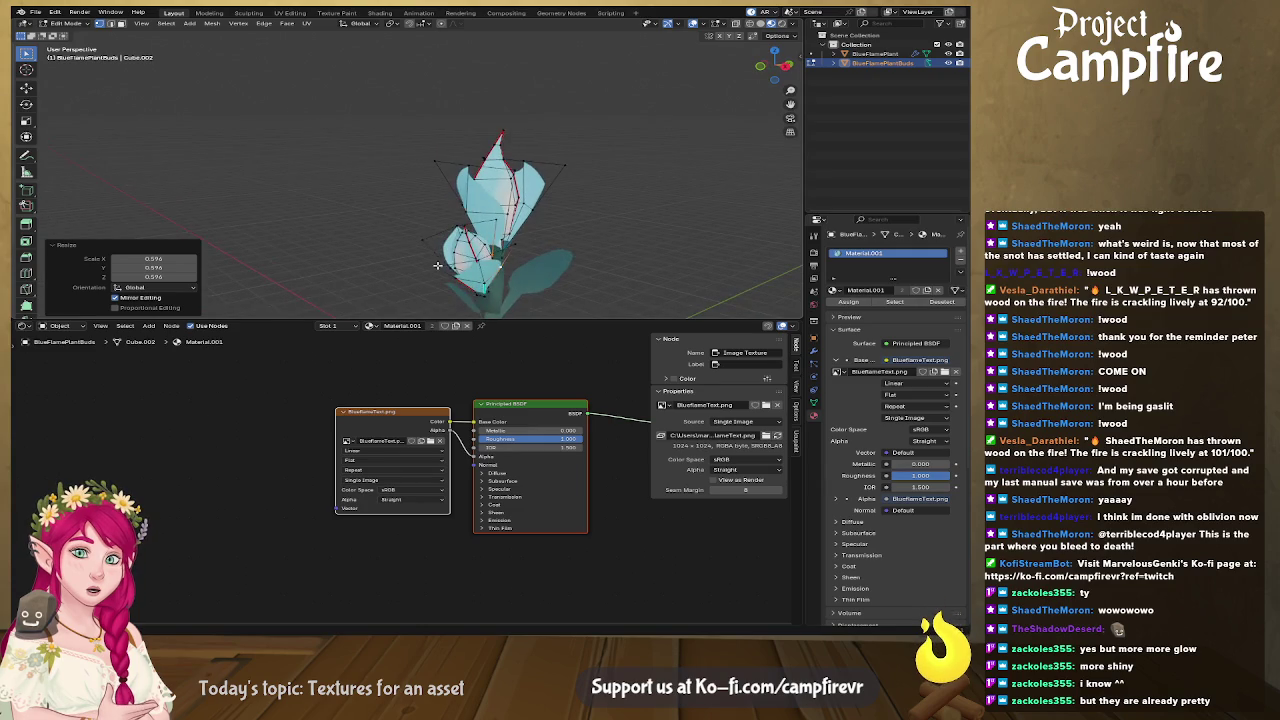
left_click(436, 265)
key("s")
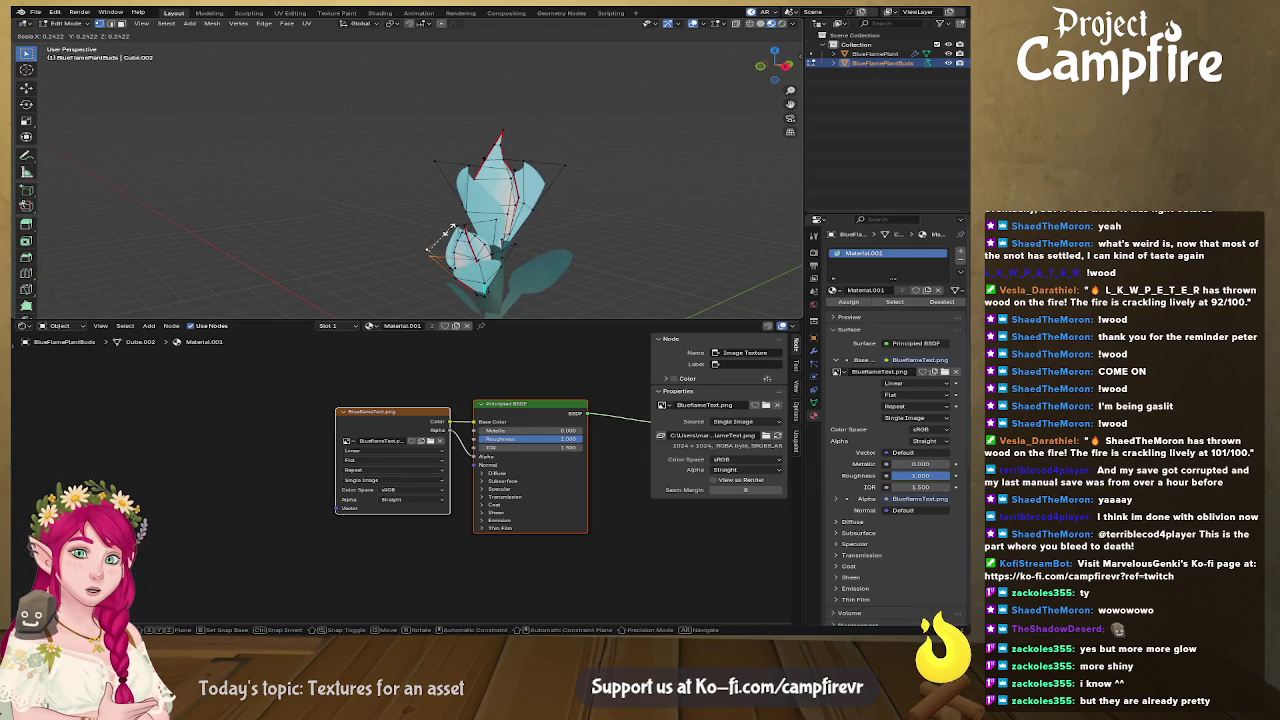
left_click(440, 245)
mouse_move(440, 245)
middle_mouse_down()
mouse_move(516, 259)
mouse_move(460, 208)
middle_mouse_up()
key("s")
left_click(477, 195)
key("ctrl+z")
key("s")
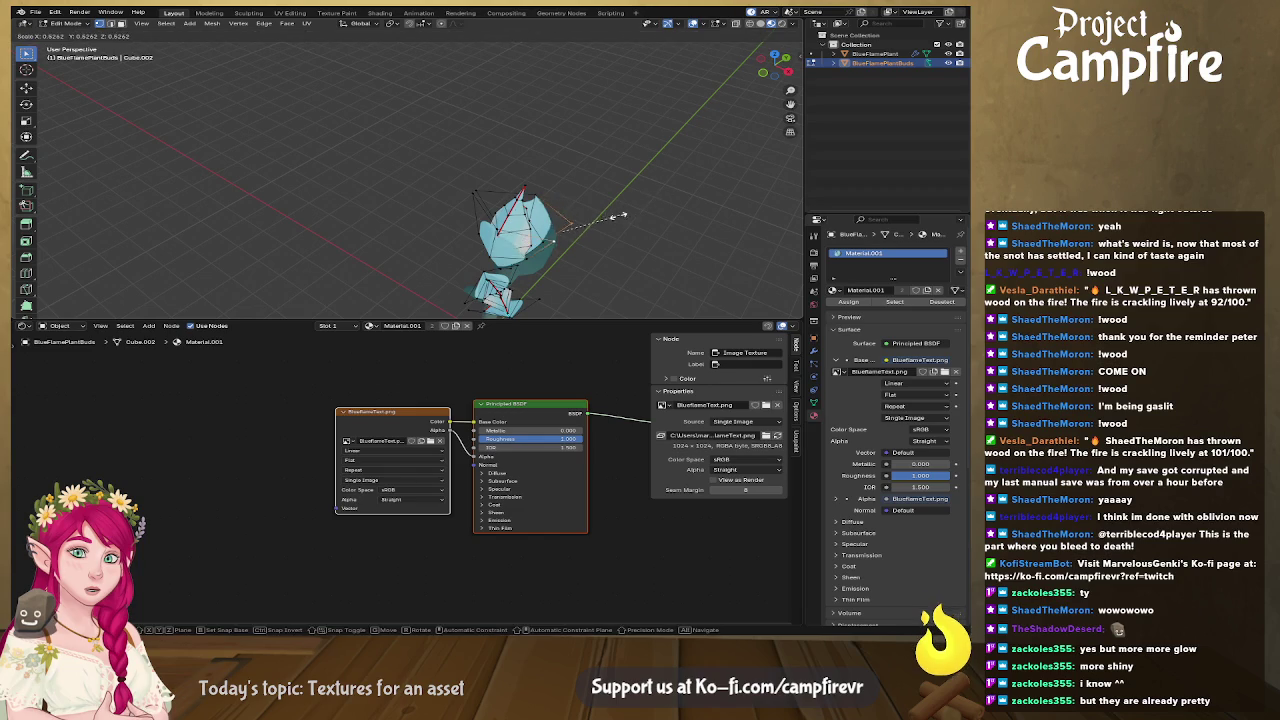
left_click(545, 220)
mouse_move(545, 220)
middle_mouse_down()
mouse_move(562, 176)
mouse_move(538, 177)
middle_mouse_up()
left_click(446, 153, "shift")
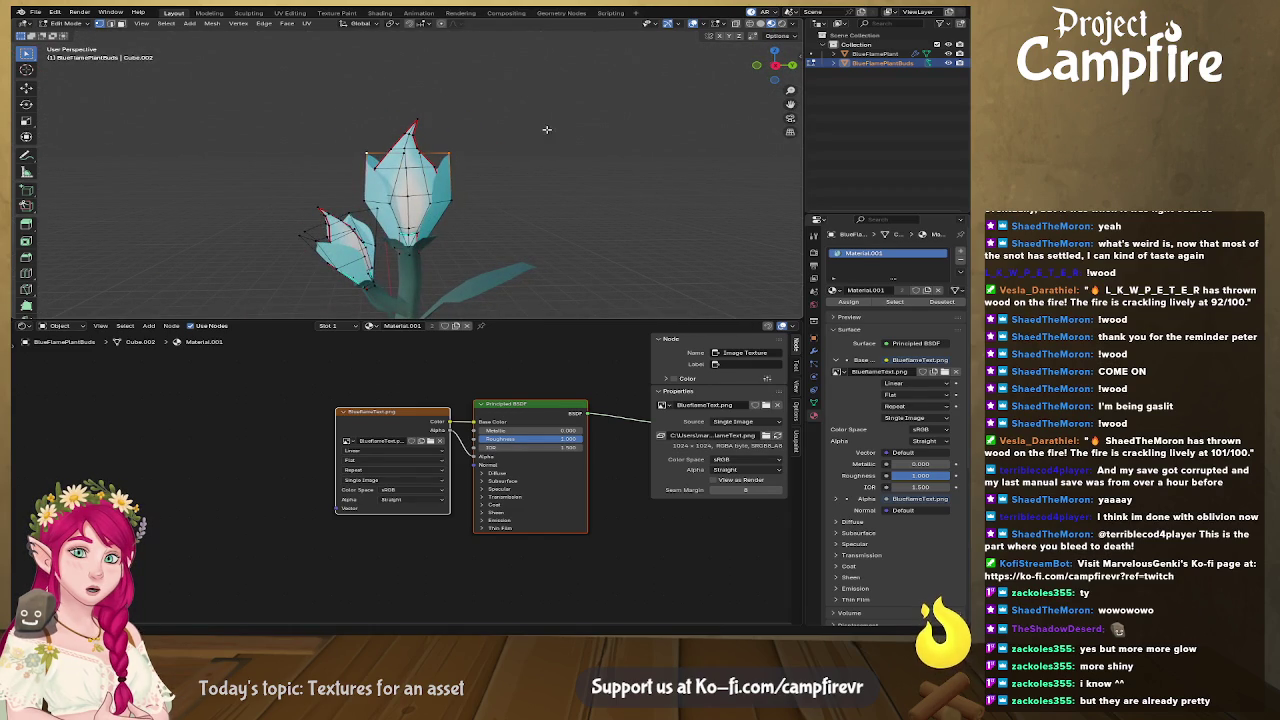
key("s")
left_click(610, 138)
mouse_move(538, 162)
middle_mouse_down()
mouse_move(609, 194)
mouse_move(427, 184)
mouse_move(548, 199)
middle_mouse_up()
left_click(609, 194)
Save BlueFlame.blend and return to the flame texture in Affinity.
scroll(427, 184, "down", 2)
scroll(441, 184, "down", 2)
scroll(548, 199, "up", 2)
scroll(595, 199, "up", 2)
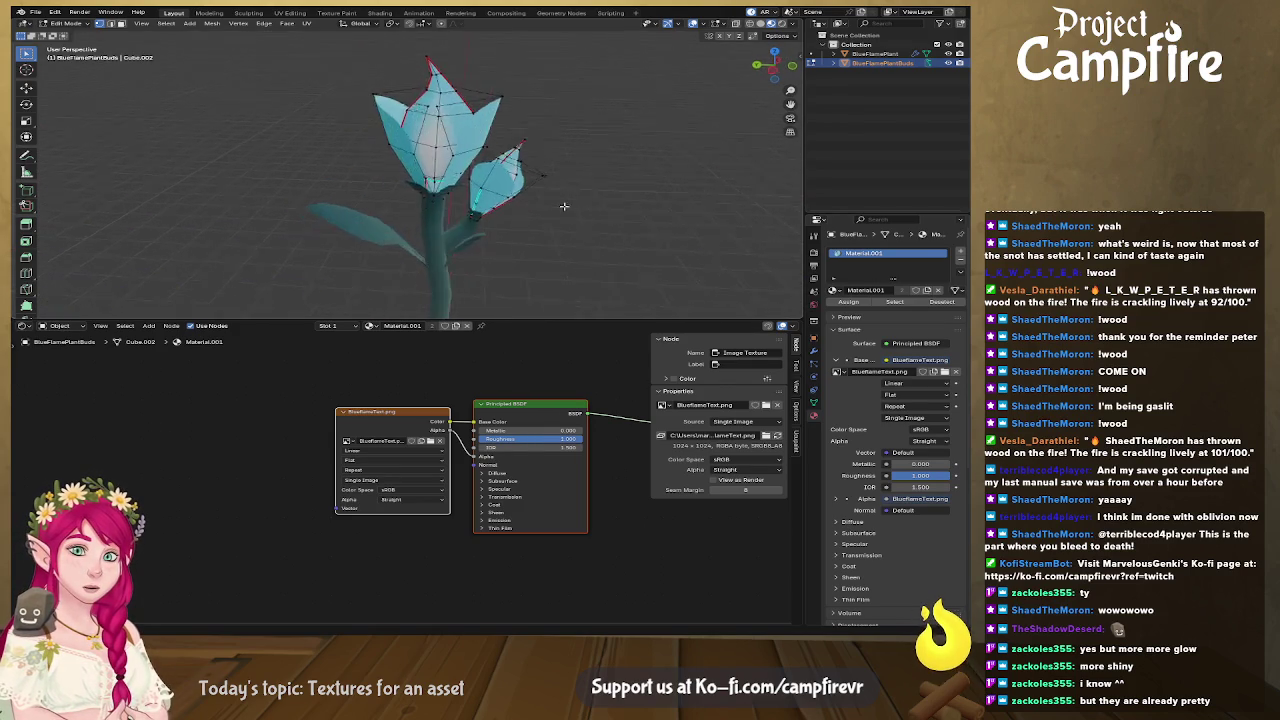
scroll(595, 199, "up", 2)
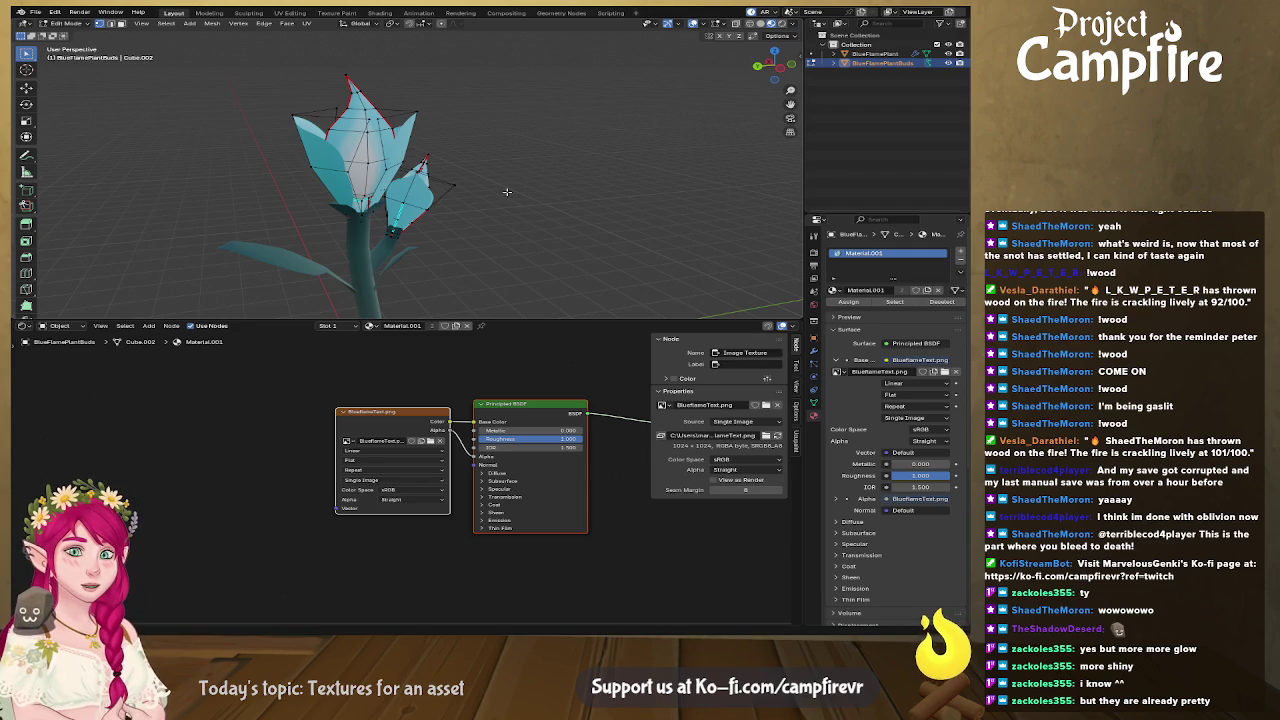
key("ctrl+s")
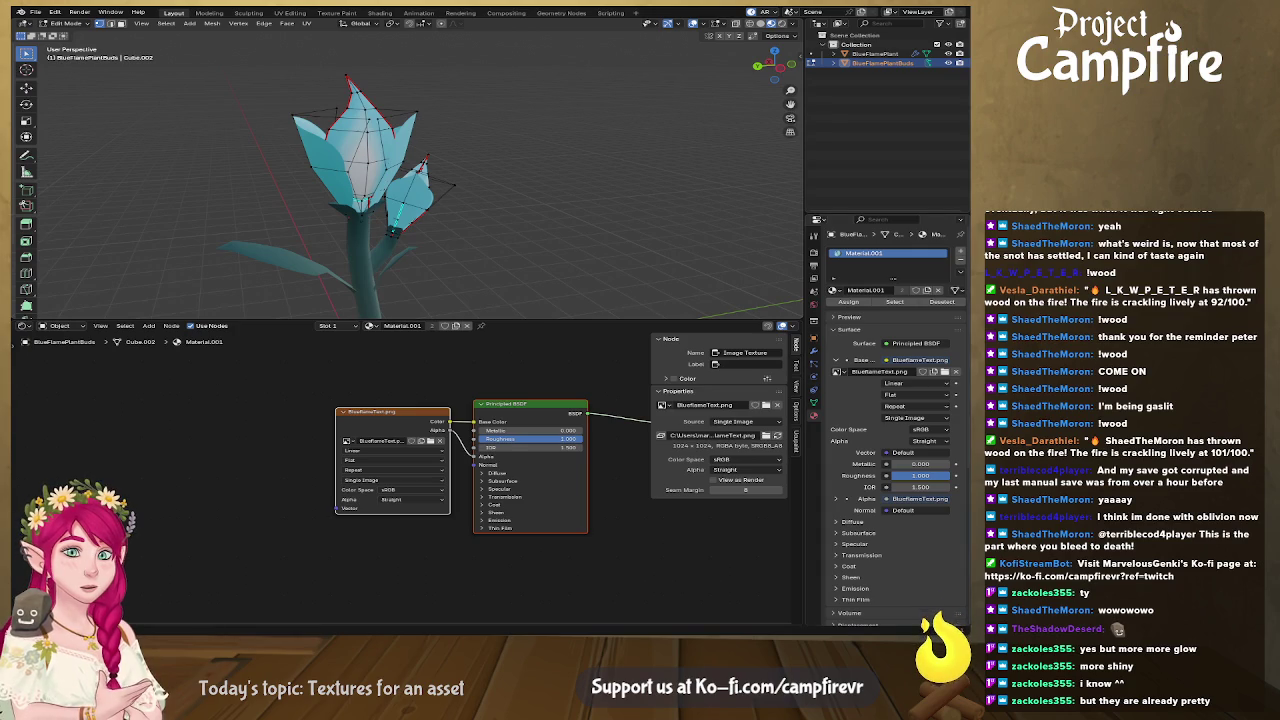
key("alt+Tab")
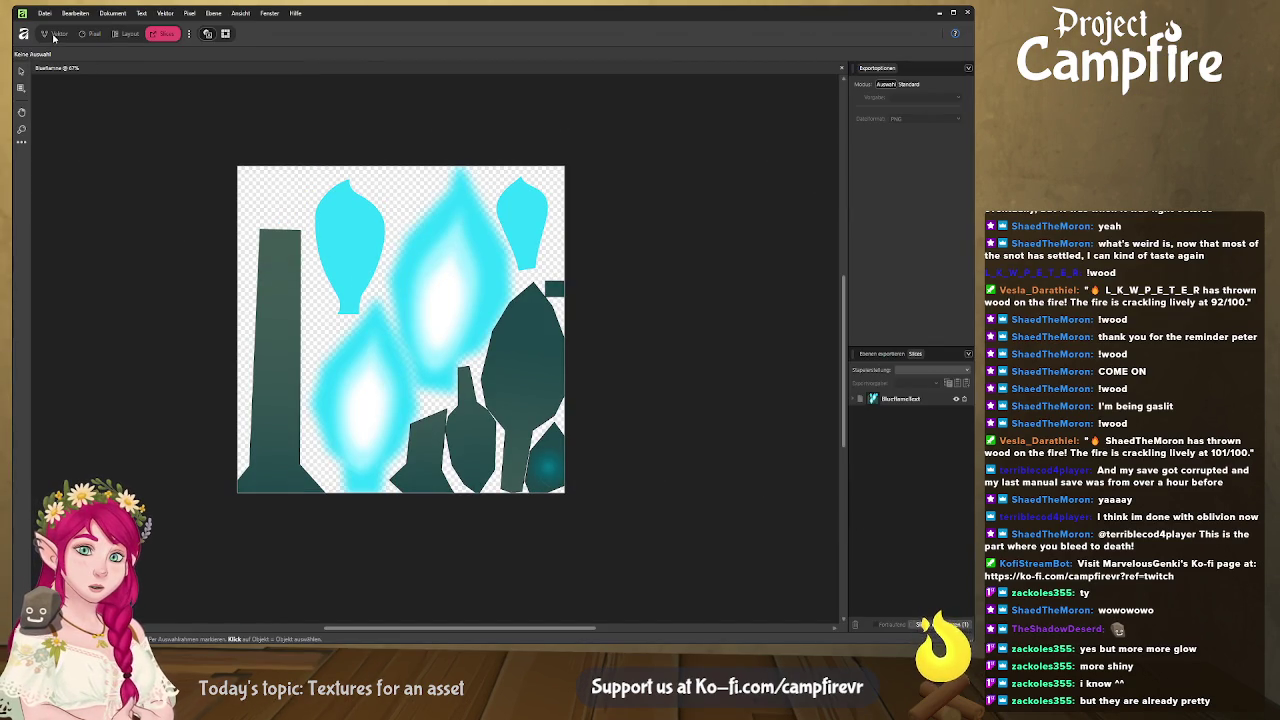
Group all the texture's artwork layers into a group named Text.
left_click(54, 36)
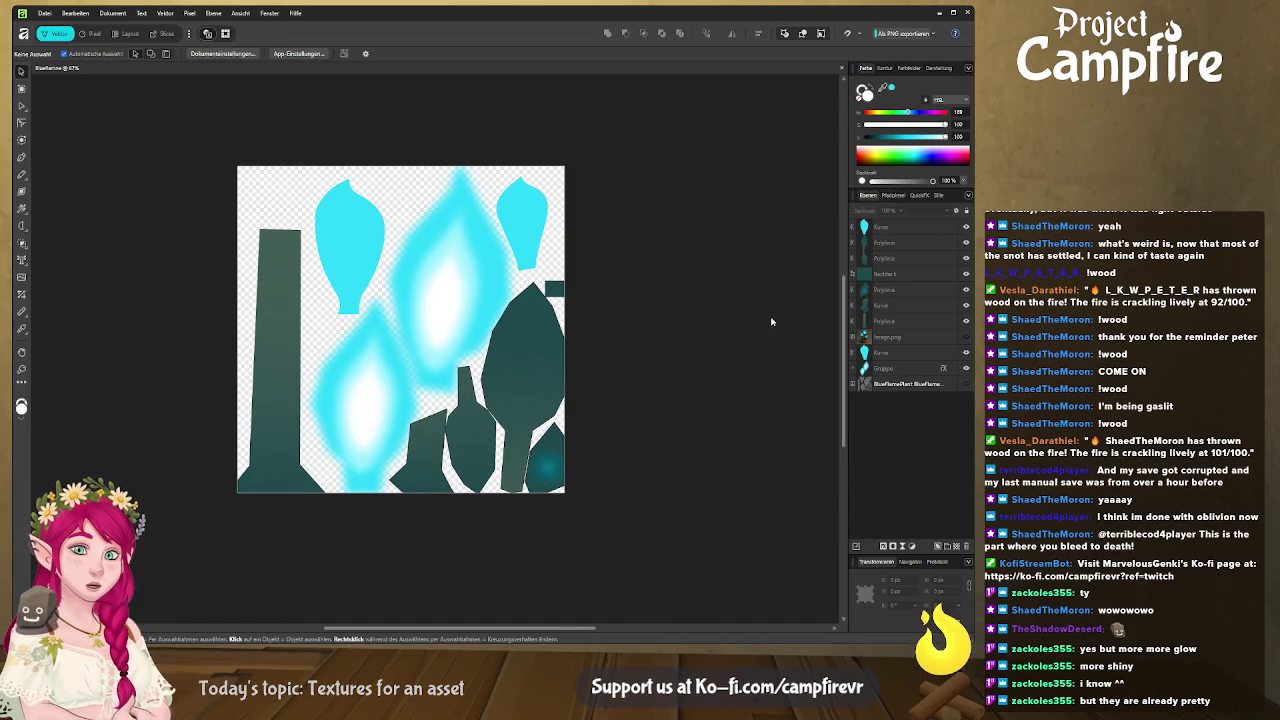
left_click(899, 369)
left_click(901, 227, "shift")
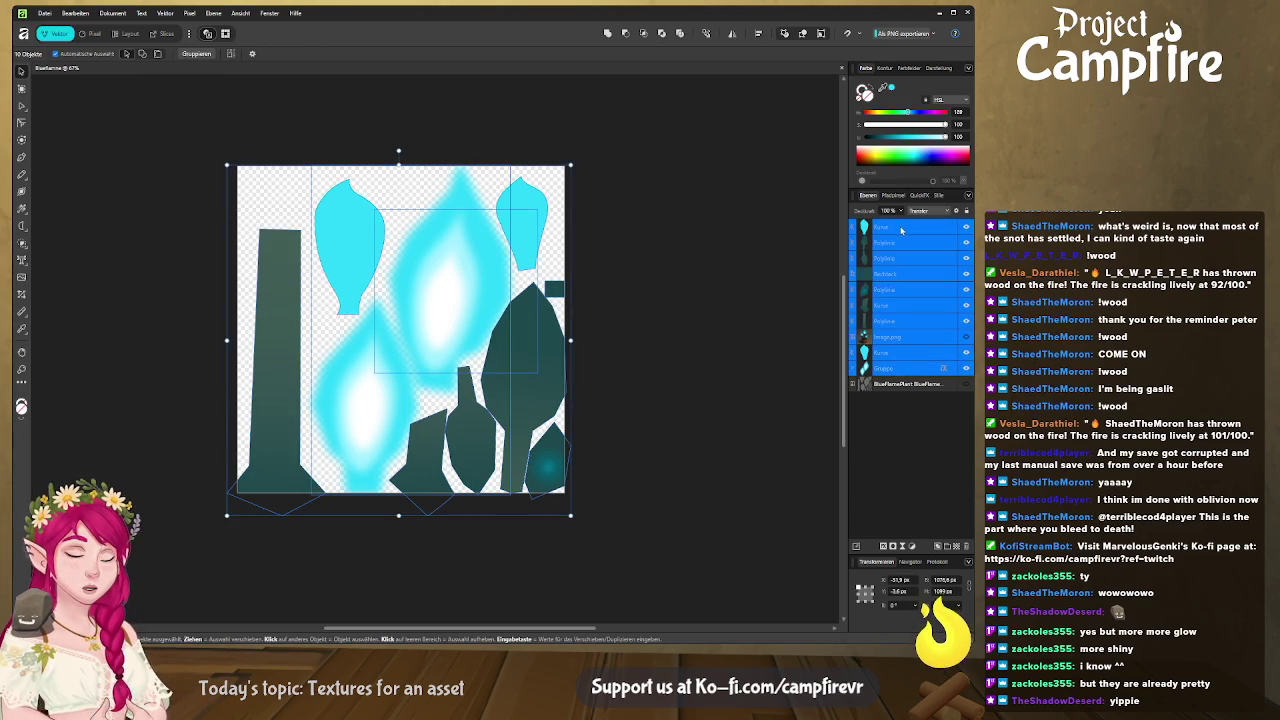
key("ctrl+g")
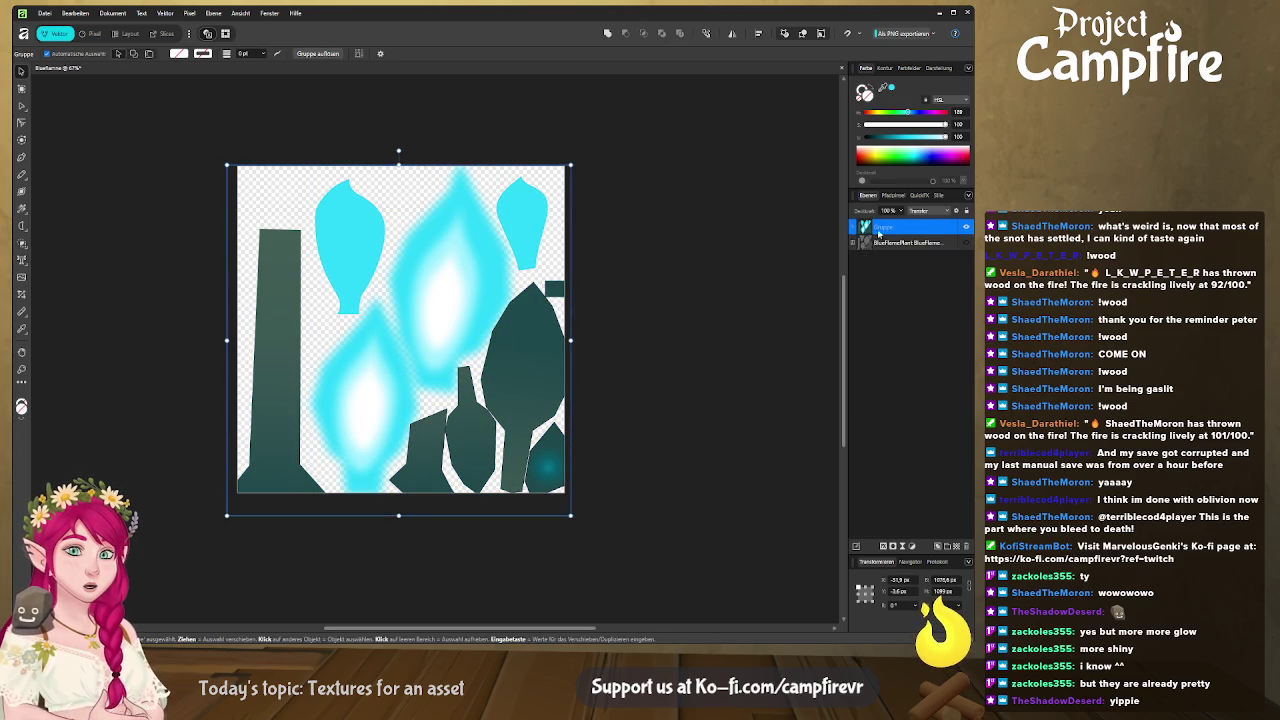
double_click(882, 227)
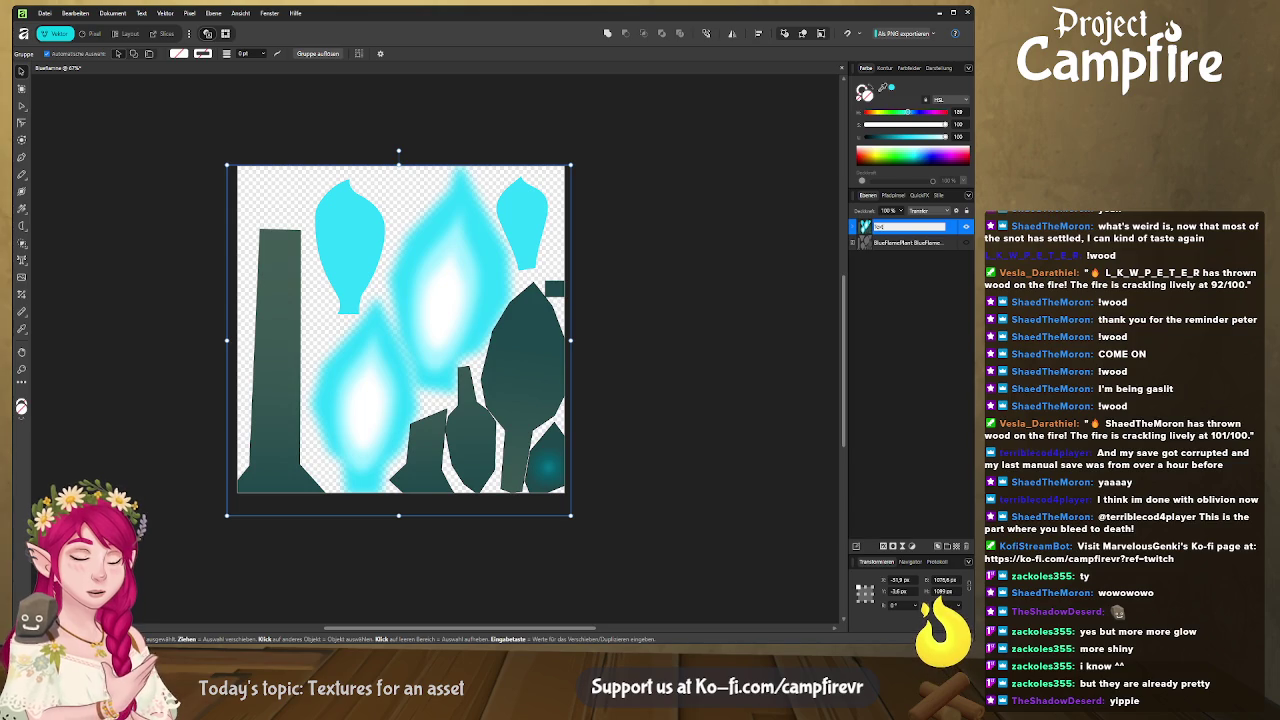
key("Return")
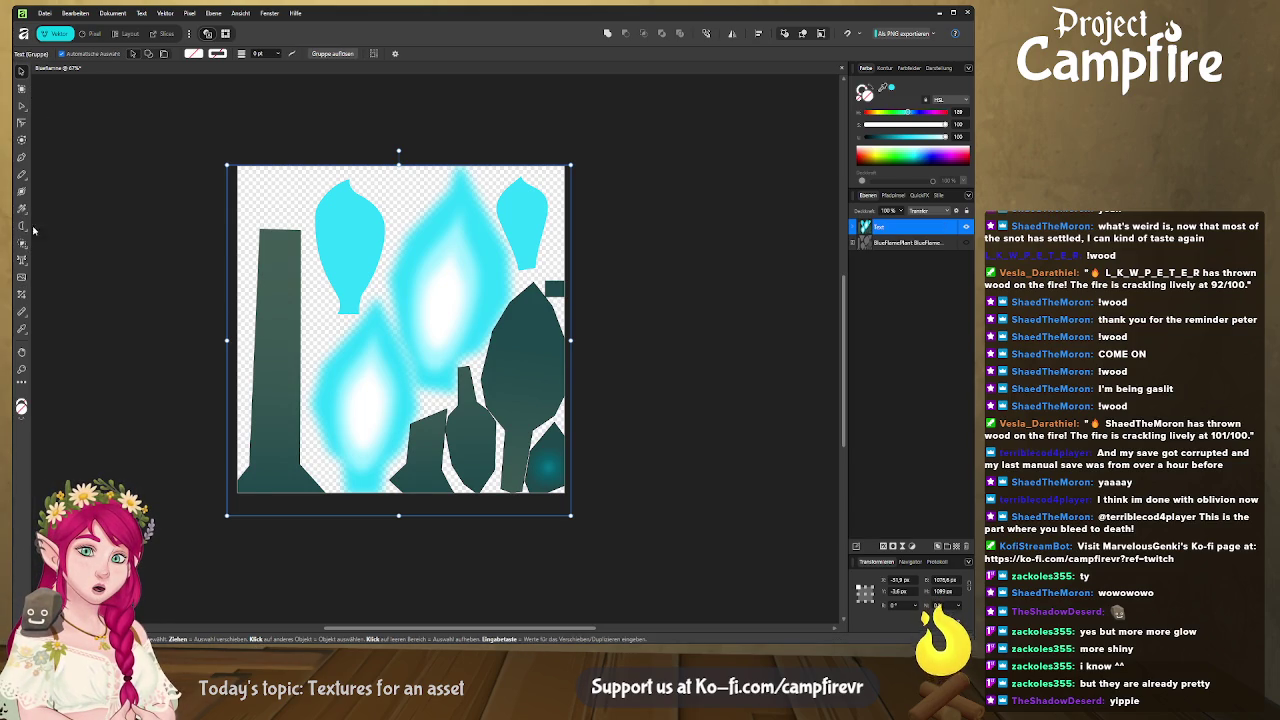
Draw a black-filled rectangle covering the whole texture.
left_click(22, 227)
left_click_drag(186, 132, 591, 516)
left_click_drag(937, 137, 866, 137)
left_click(695, 212)
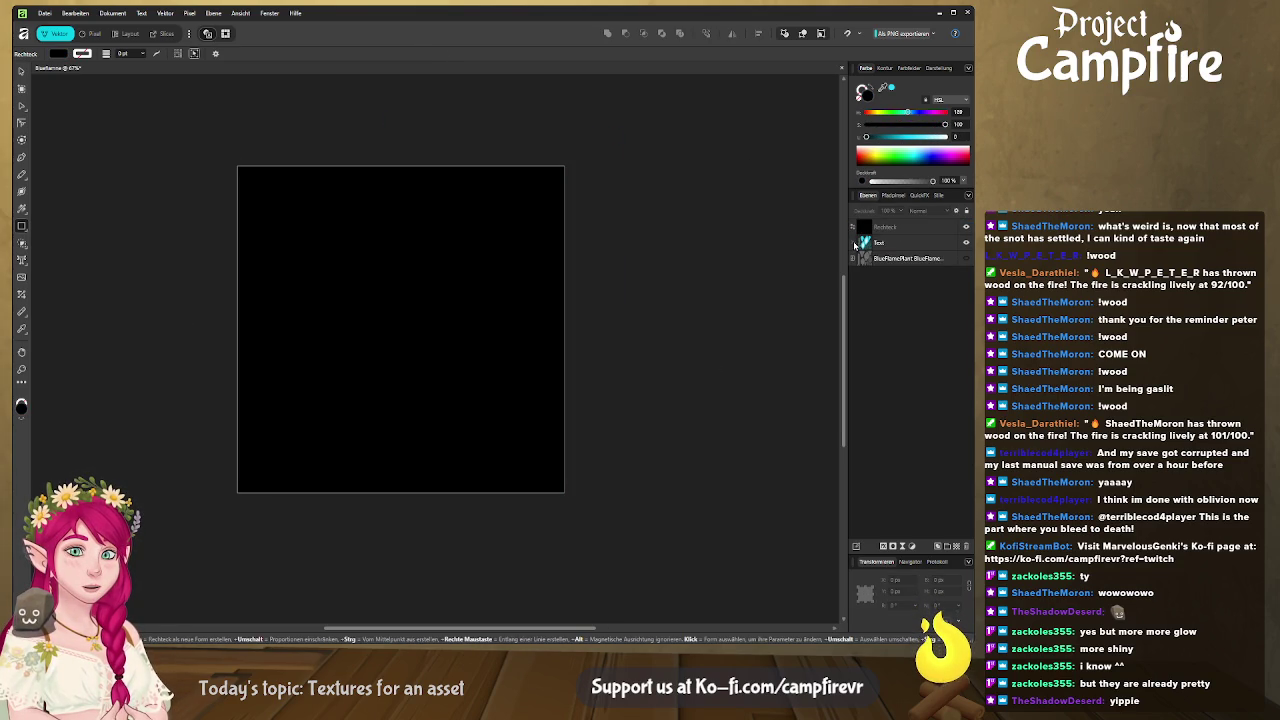
Move the flame curves to the top and group them with the black rectangle as Emissive.
left_click(854, 243)
left_click(899, 262)
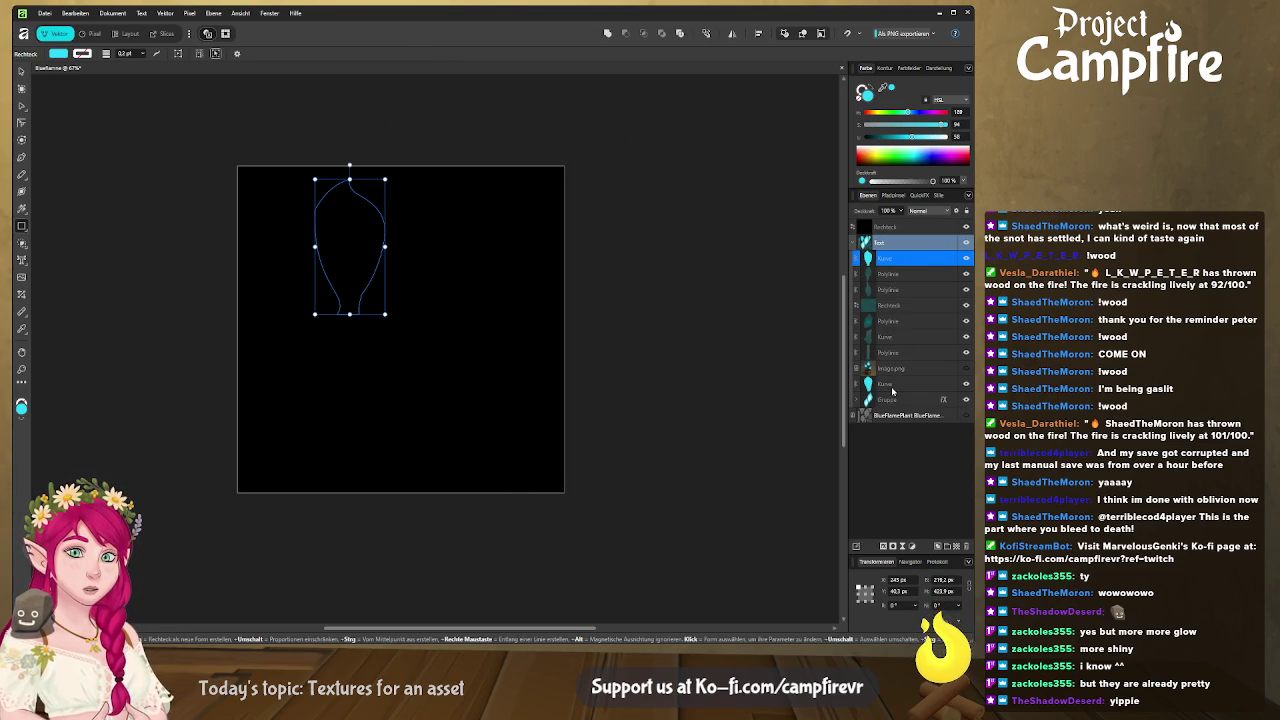
left_click(892, 385, "ctrl")
left_click(890, 401, "ctrl")
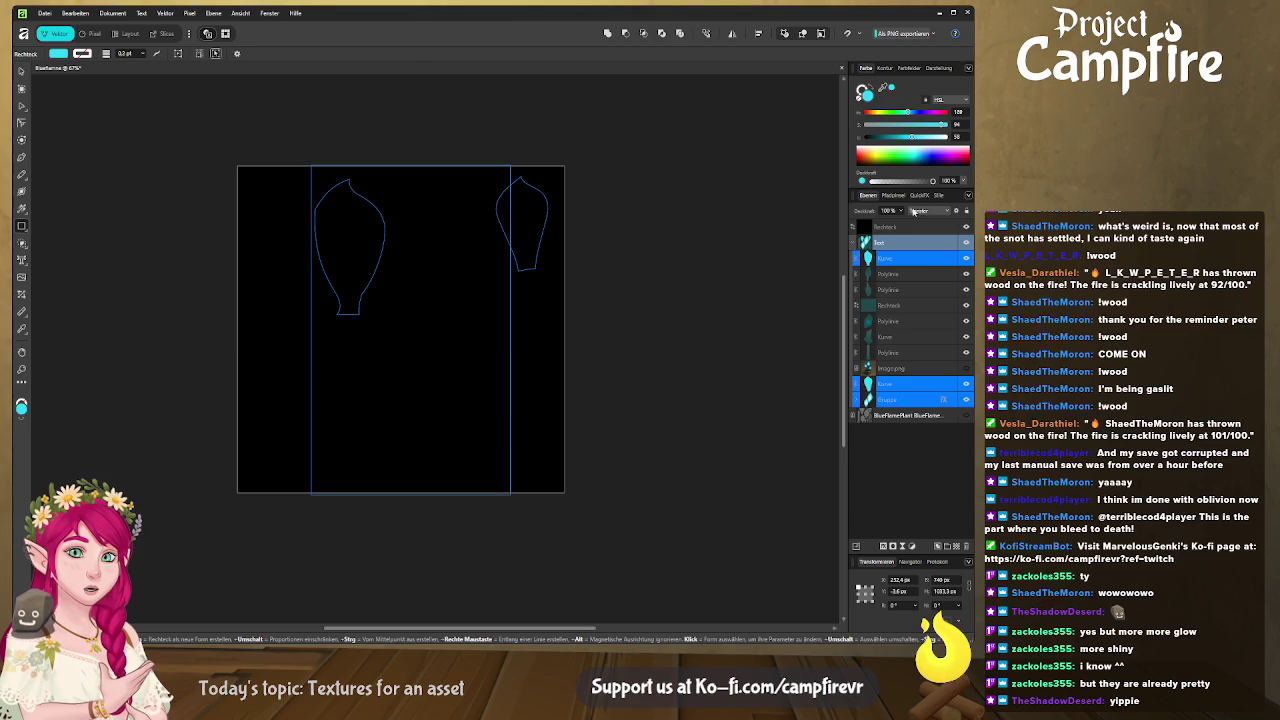
left_click_drag(915, 210, 905, 230)
left_click(891, 273, "ctrl")
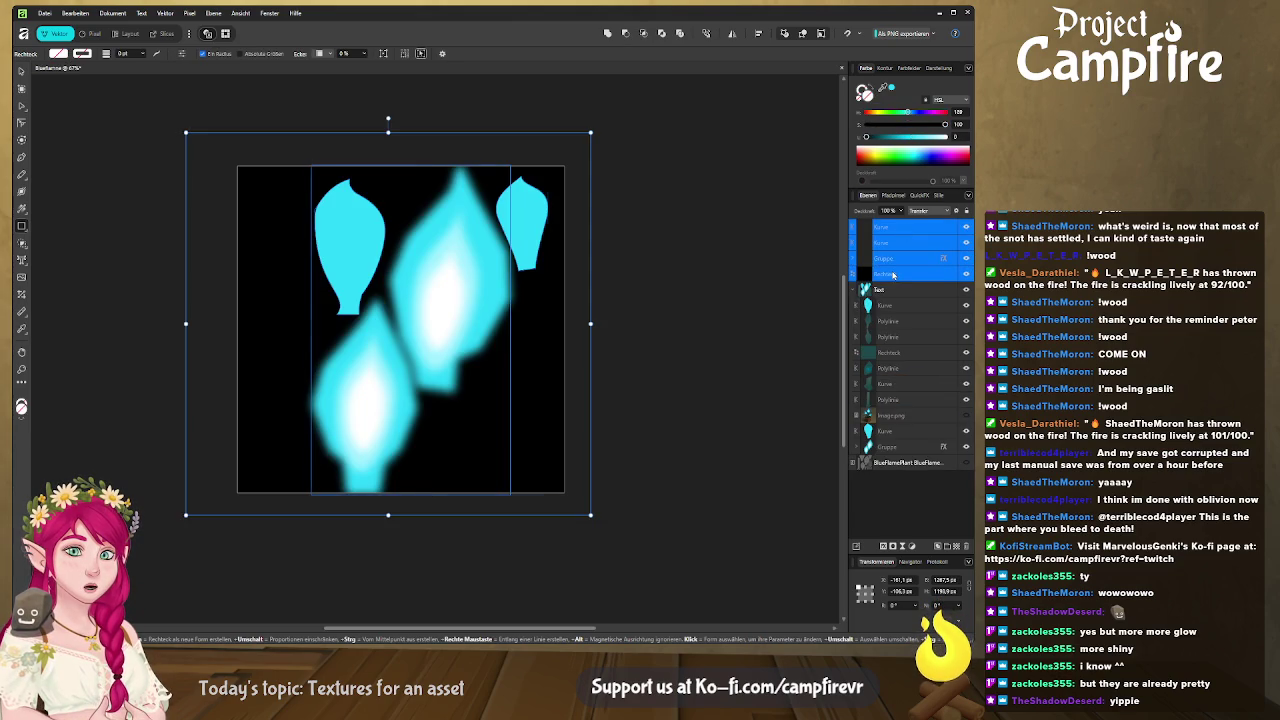
key("ctrl+g")
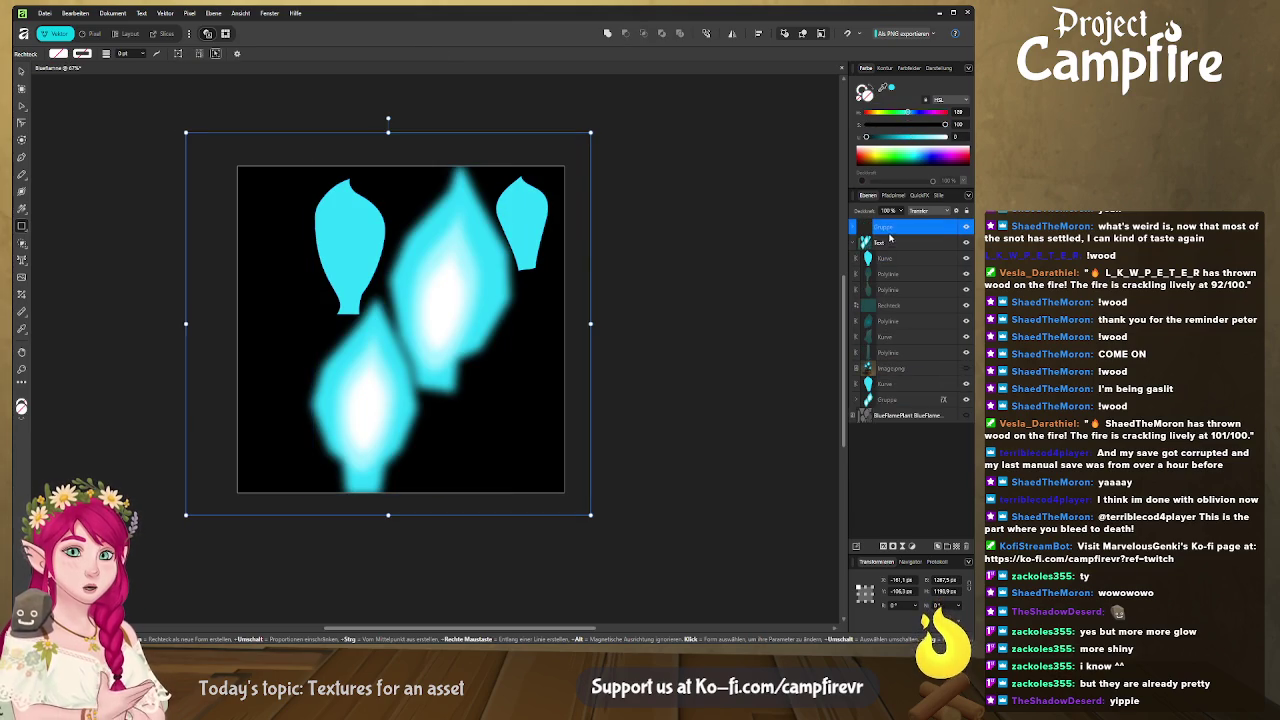
double_click(889, 228)
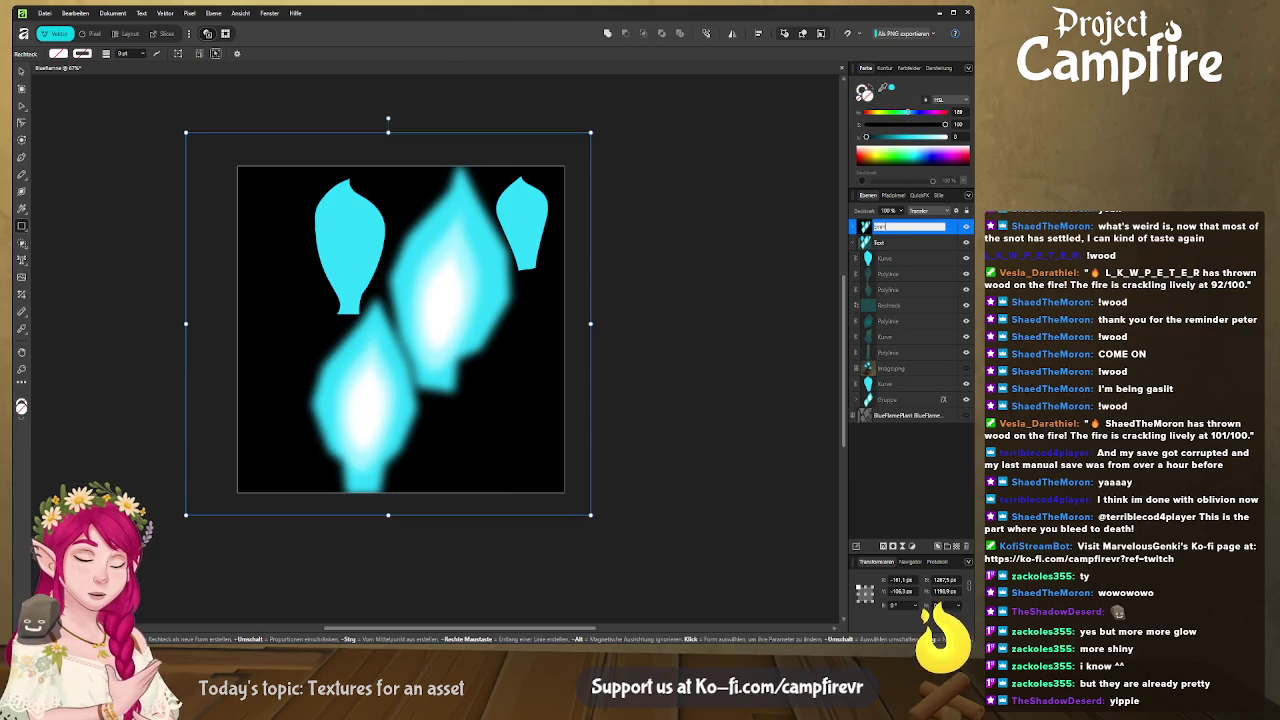
type("Emissive")
key("Return")
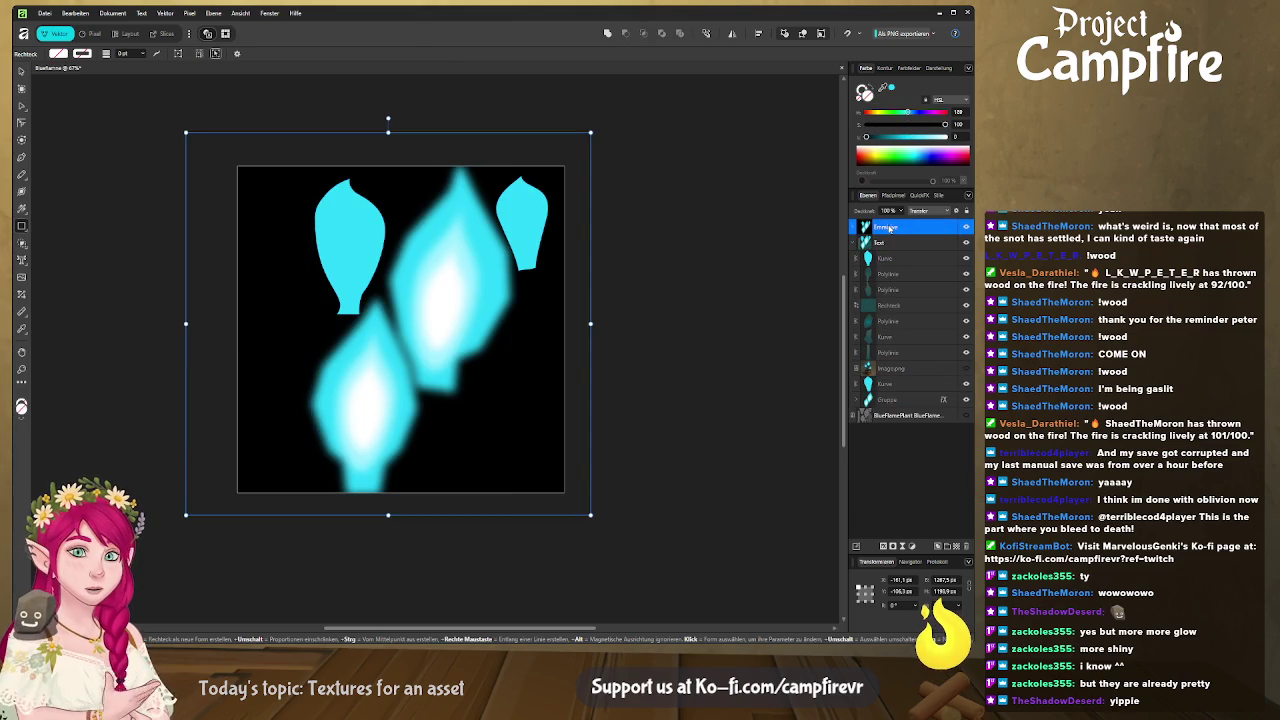
left_click(717, 277)
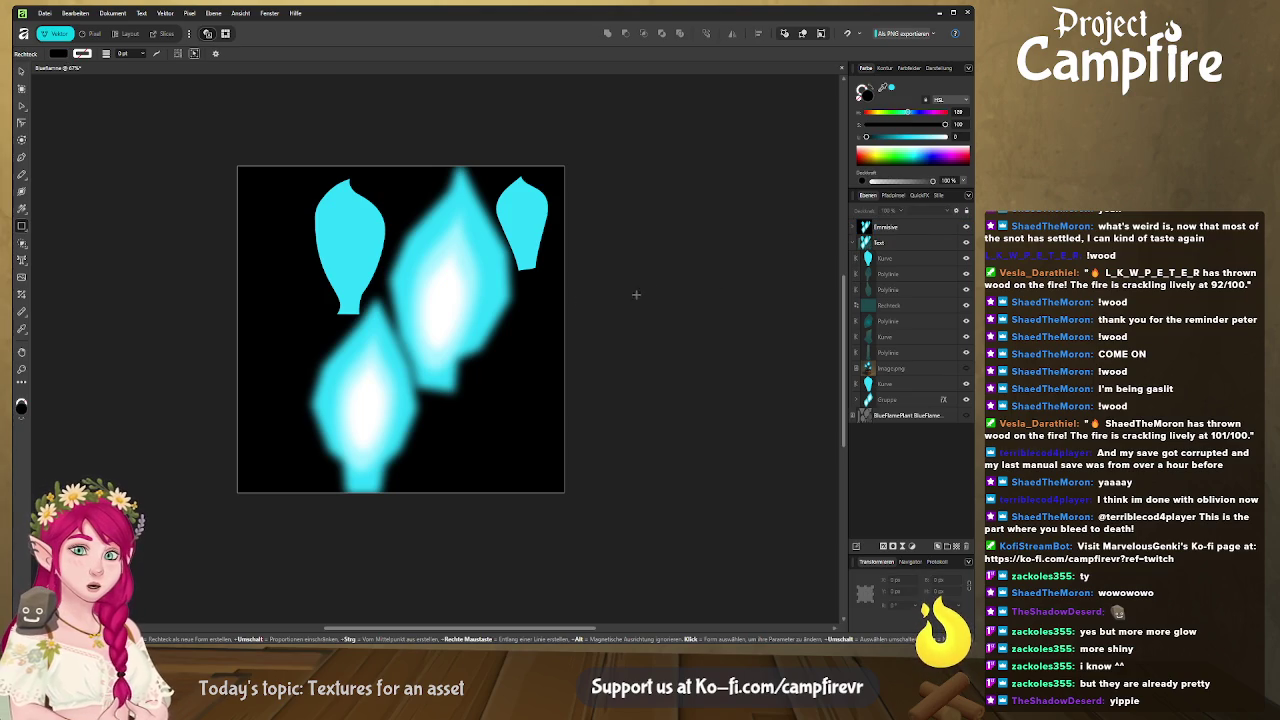
left_click(170, 34)
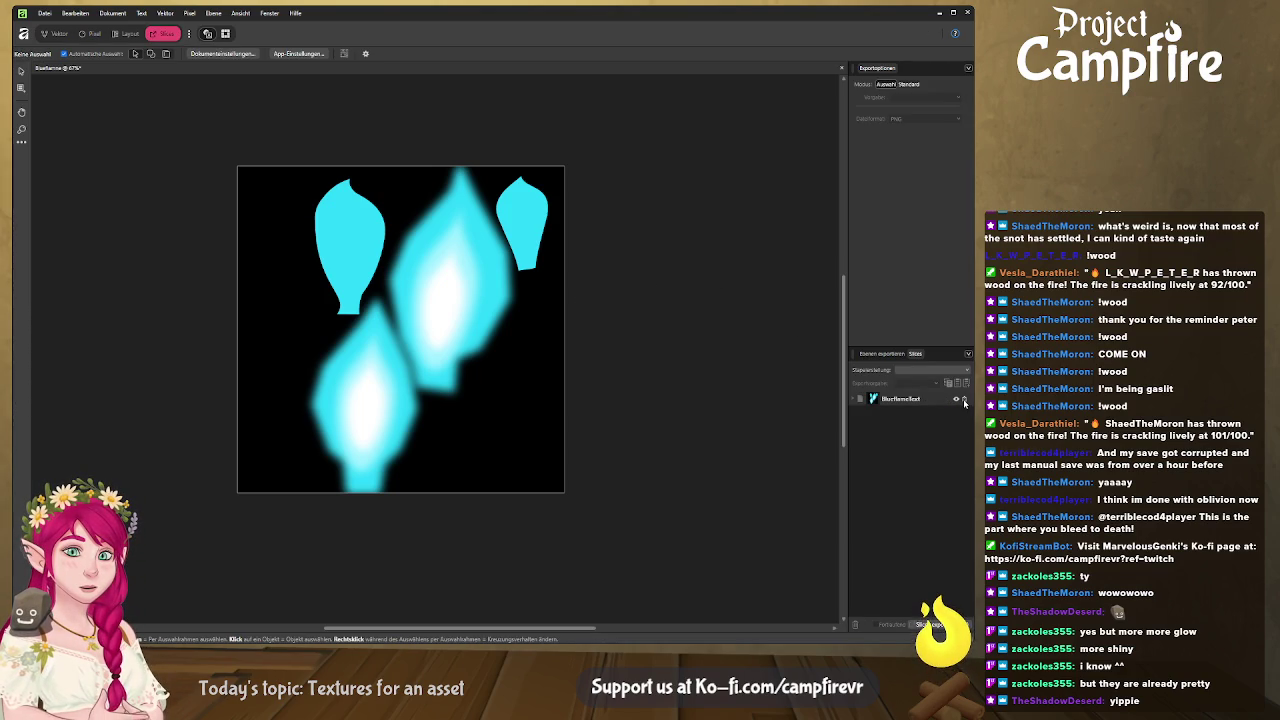
Rename the texture's export slice BlueflameEmissive, then Alt+Tab back to Blender.
double_click(927, 400)
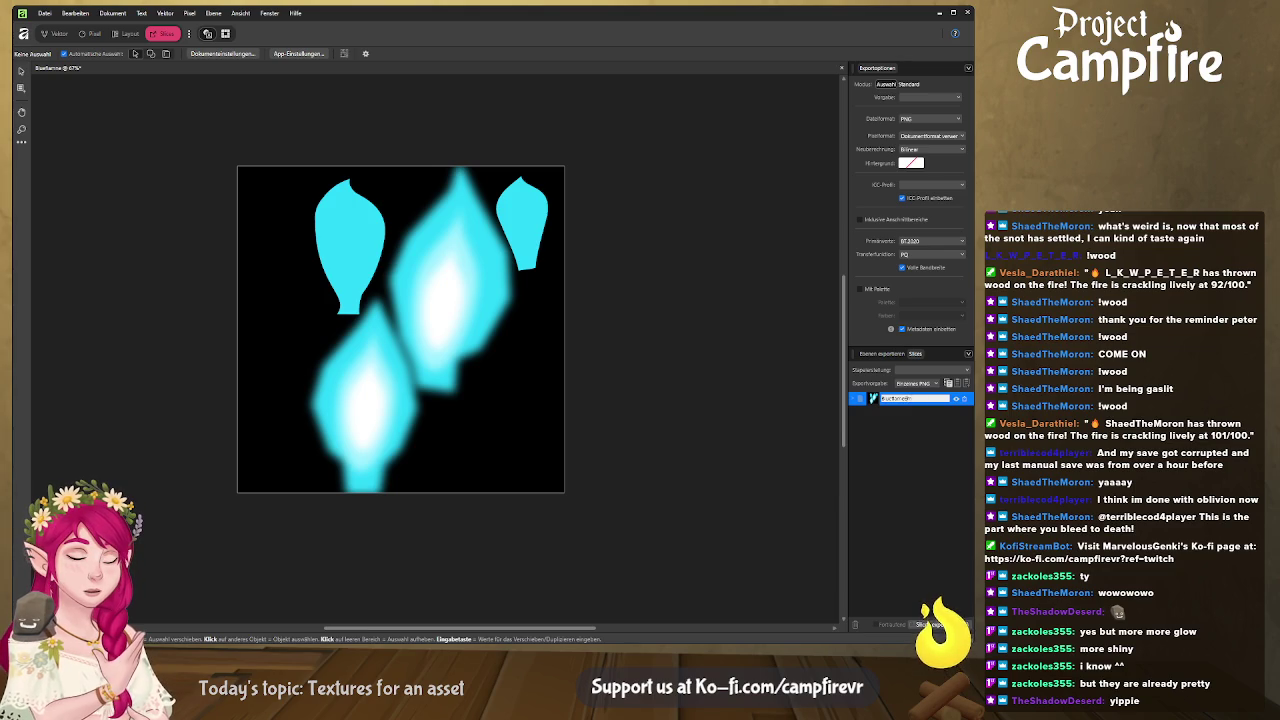
key("Return")
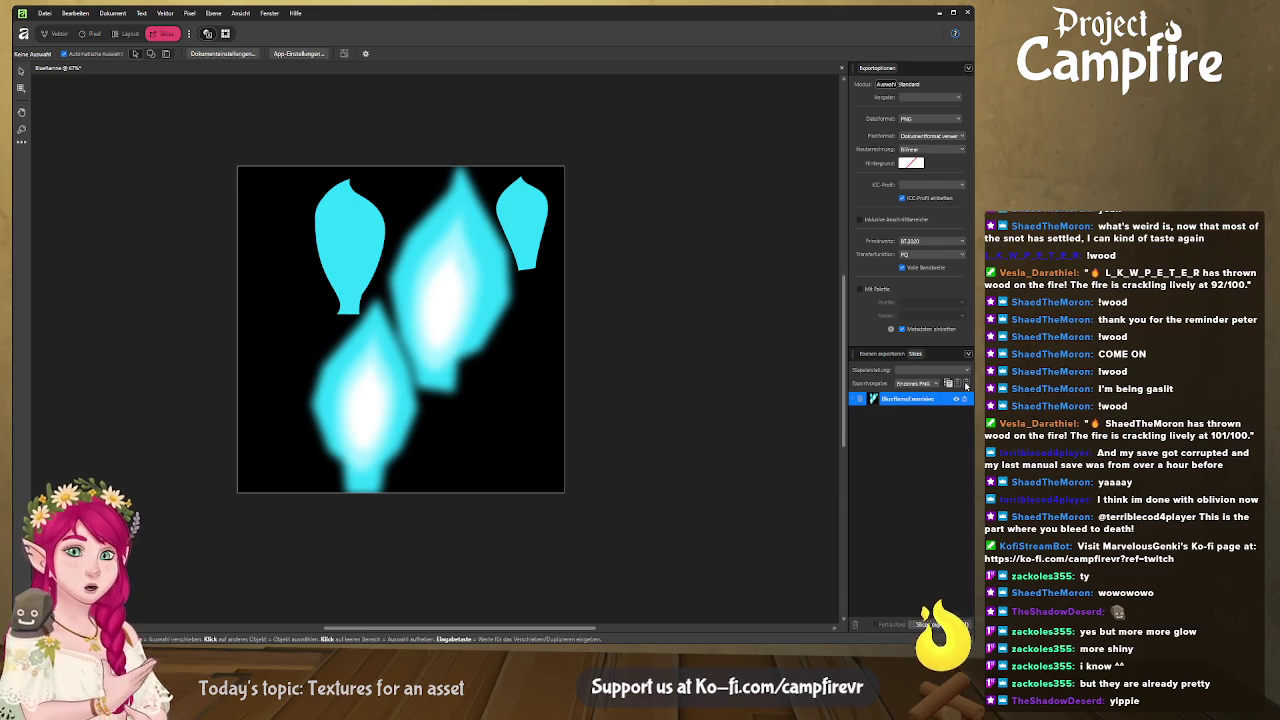
left_click(531, 334)
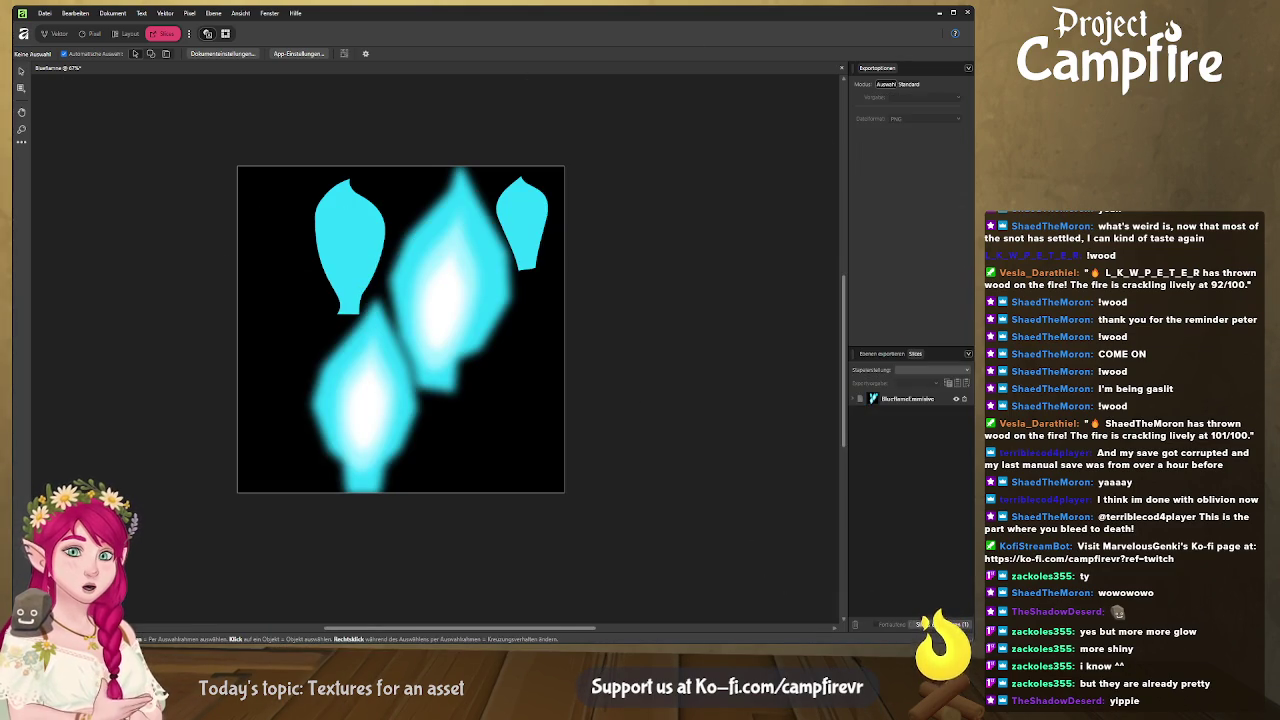
key("alt+Tab")
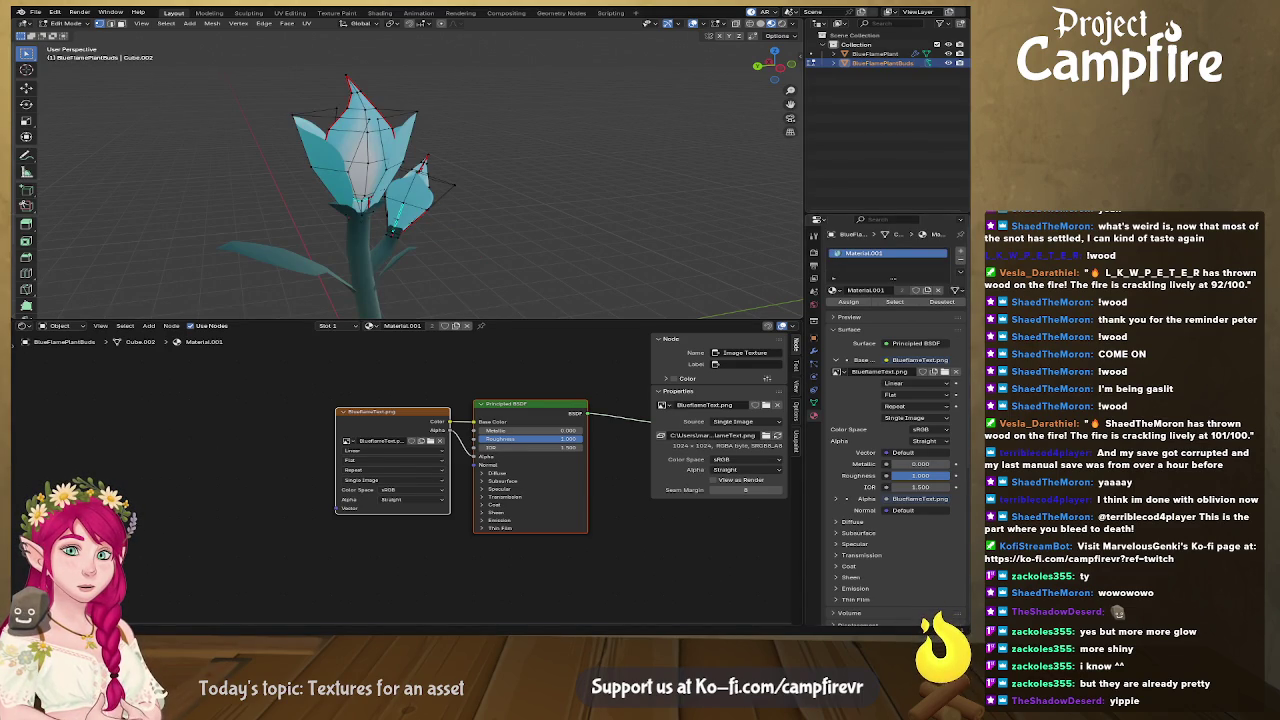
Add a BlueflameEmissive.png image node and link its Color to the Principled BSDF Emission Color.
left_click_drag(960, 590, 409, 590)
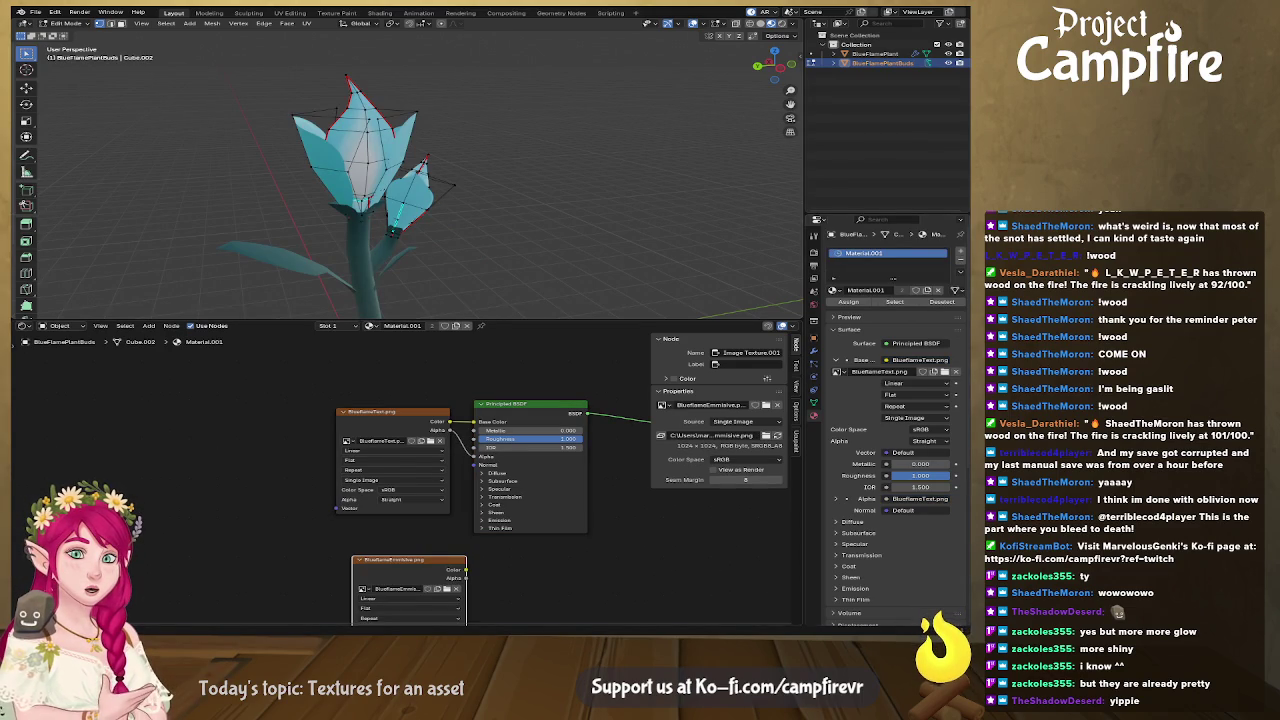
left_click(497, 520)
left_click_drag(465, 572, 474, 530)
left_click_drag(395, 560, 382, 550)
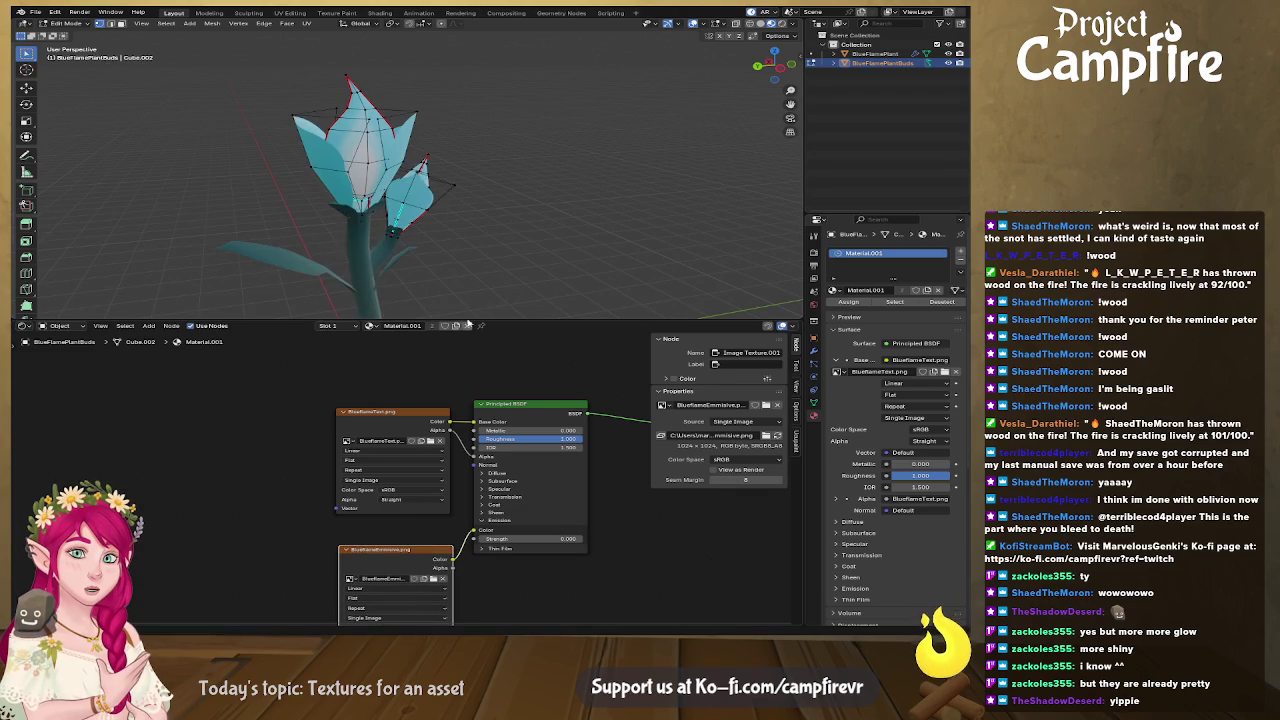
middle_click_drag(428, 218, 506, 195)
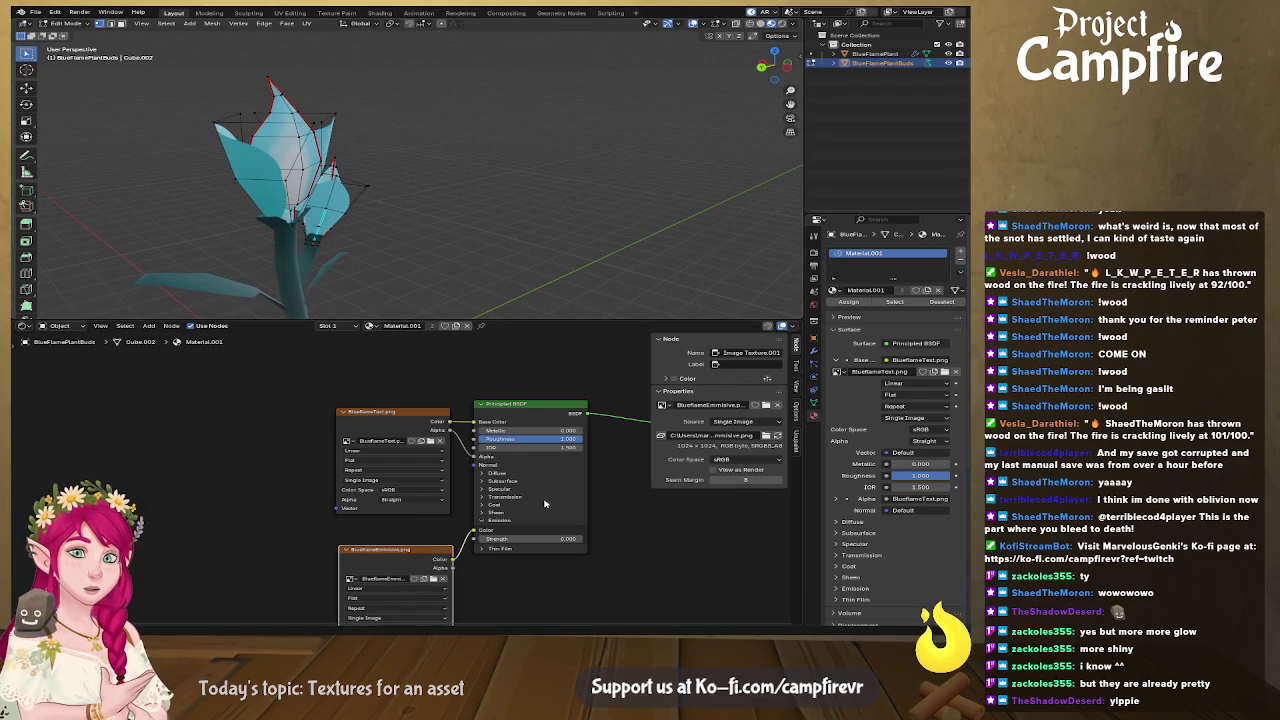
left_click_drag(527, 538, 552, 538)
left_click_drag(416, 415, 359, 370)
left_click_drag(411, 552, 315, 488)
Orbit and zoom around the plant in material preview to inspect the glowing petals.
middle_click_drag(400, 250, 528, 227)
middle_click_drag(626, 207, 646, 209)
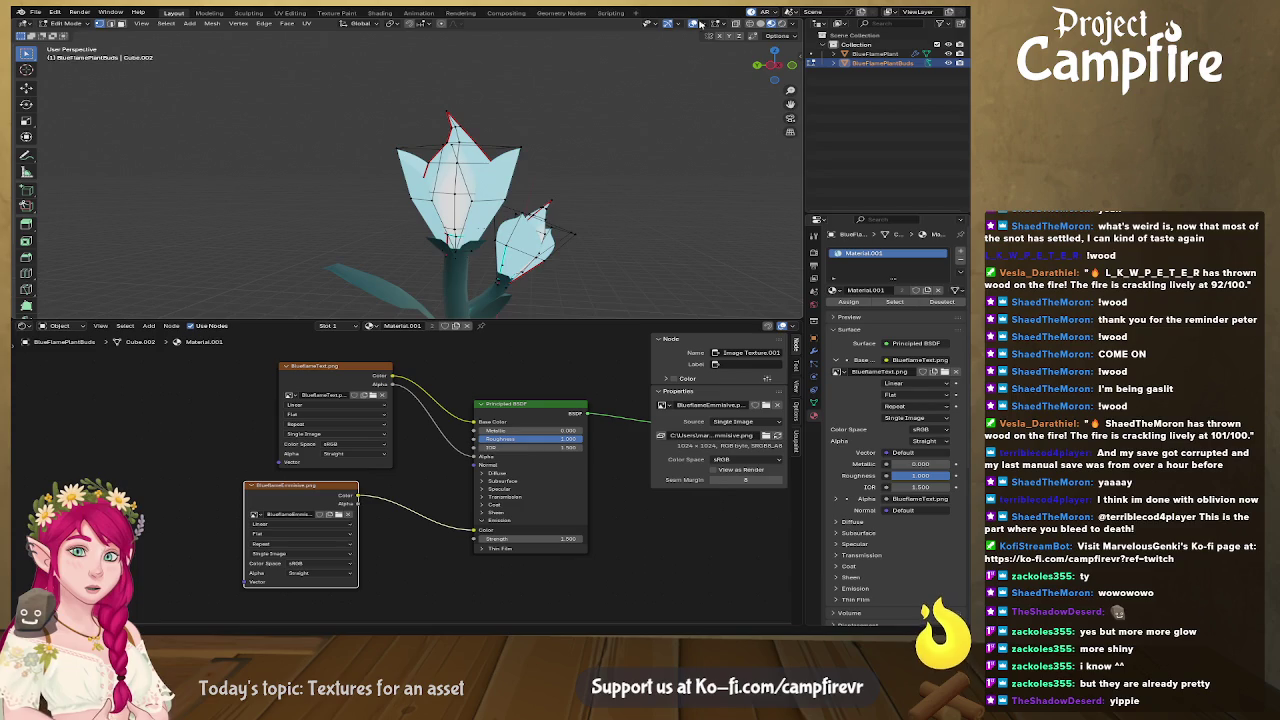
scroll(643, 125, "down", 3)
mouse_move(643, 125)
middle_mouse_down()
mouse_move(566, 215)
mouse_move(785, 221)
middle_mouse_up()
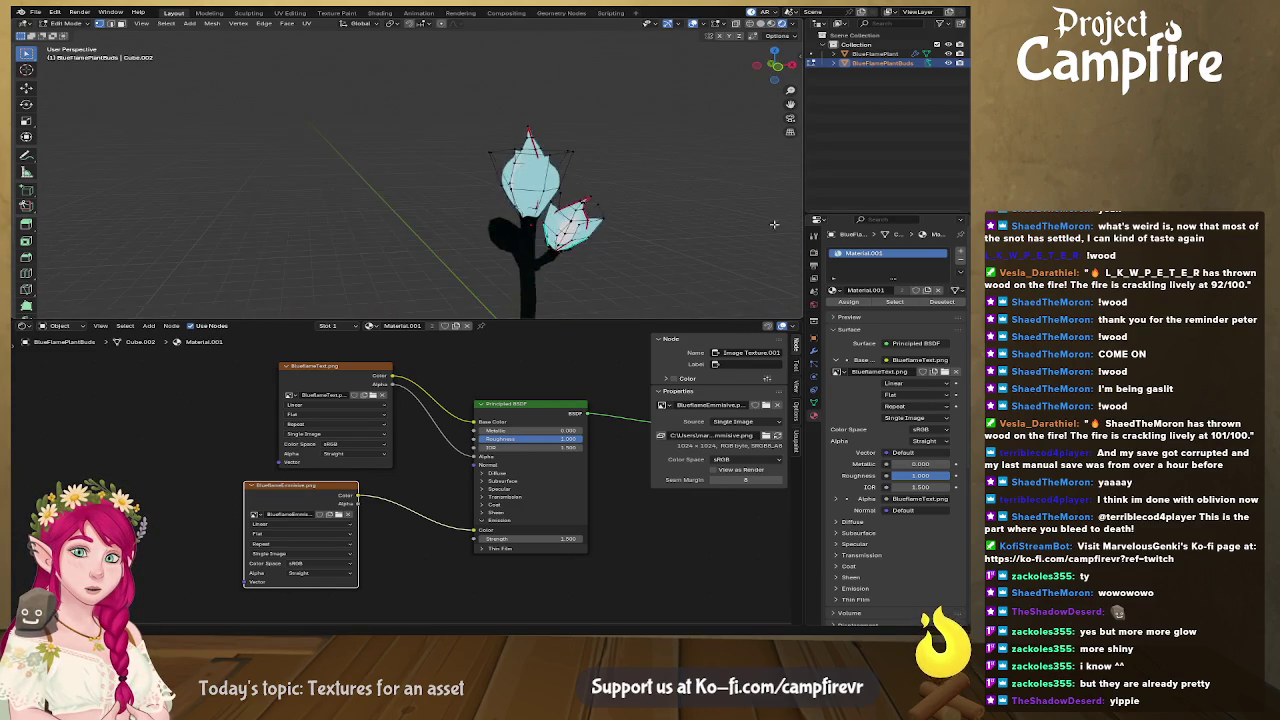
mouse_move(667, 250)
middle_mouse_down()
mouse_move(557, 250)
mouse_move(470, 170)
mouse_move(514, 179)
mouse_move(587, 153)
middle_mouse_up()
scroll(557, 253, "up", 3)
scroll(463, 160, "up", 2)
right_click(514, 179)
scroll(587, 153, "down", 2)
scroll(560, 150, "down", 3)
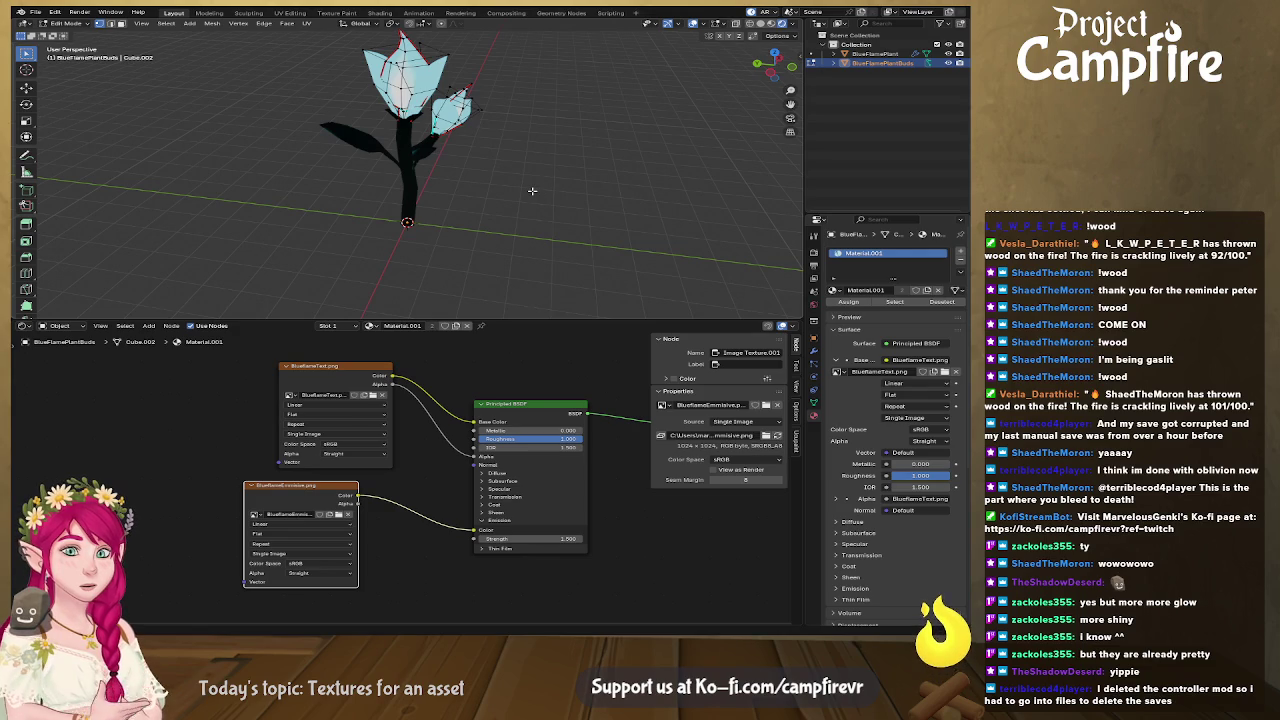
middle_click_drag(532, 190, 530, 171)
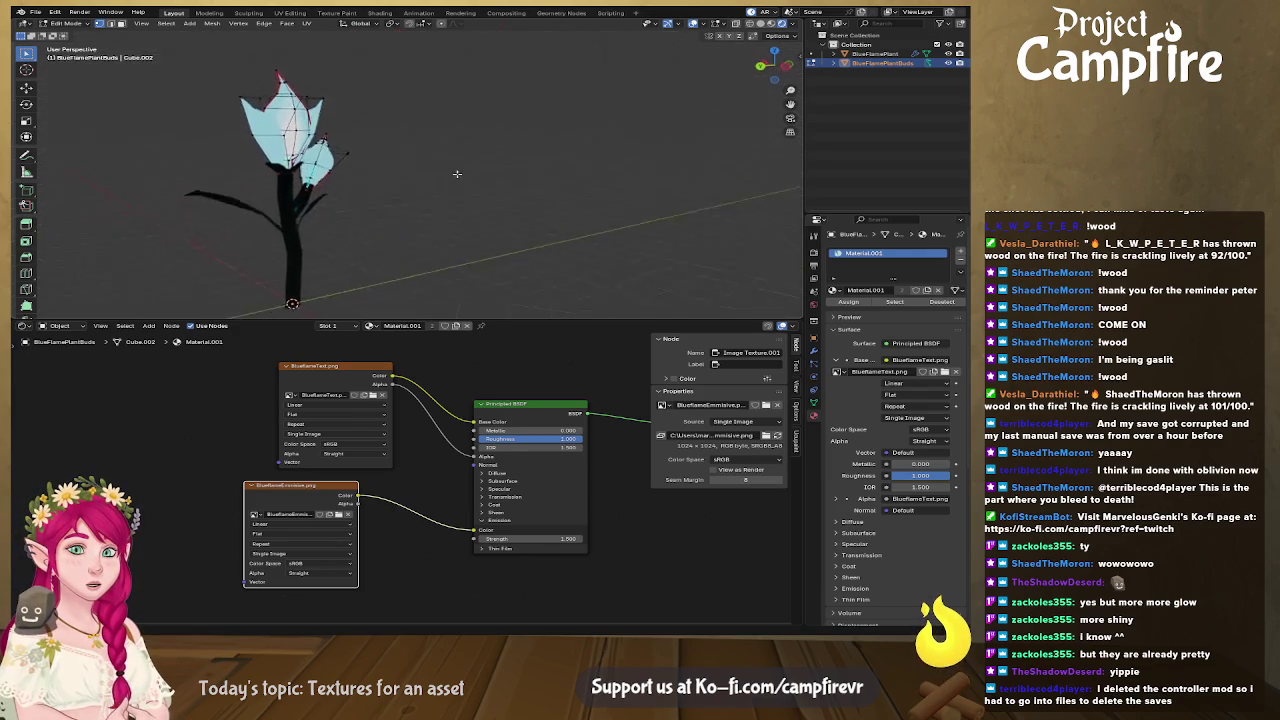
left_click(771, 23)
middle_click_drag(530, 157, 480, 171)
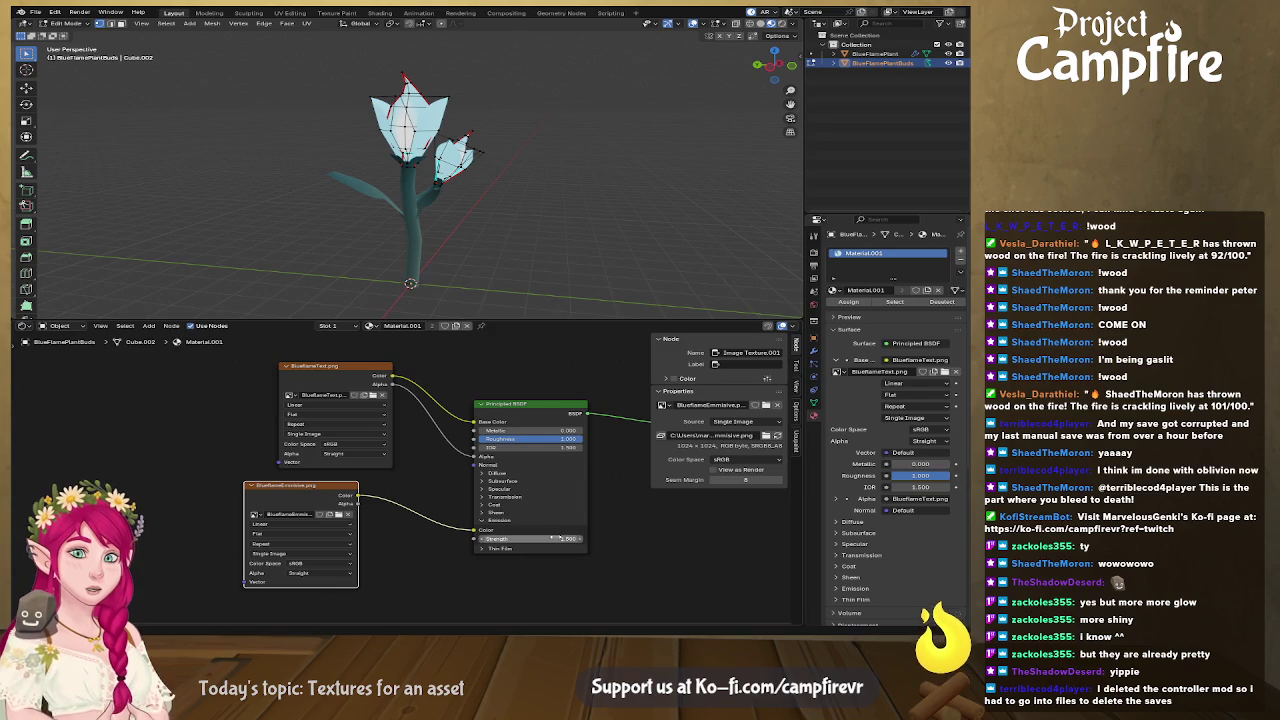
Try emission strengths of 0 and 0.7, settle on 1.0, and frame the flower.
left_click_drag(540, 539, 480, 539)
left_click(560, 540)
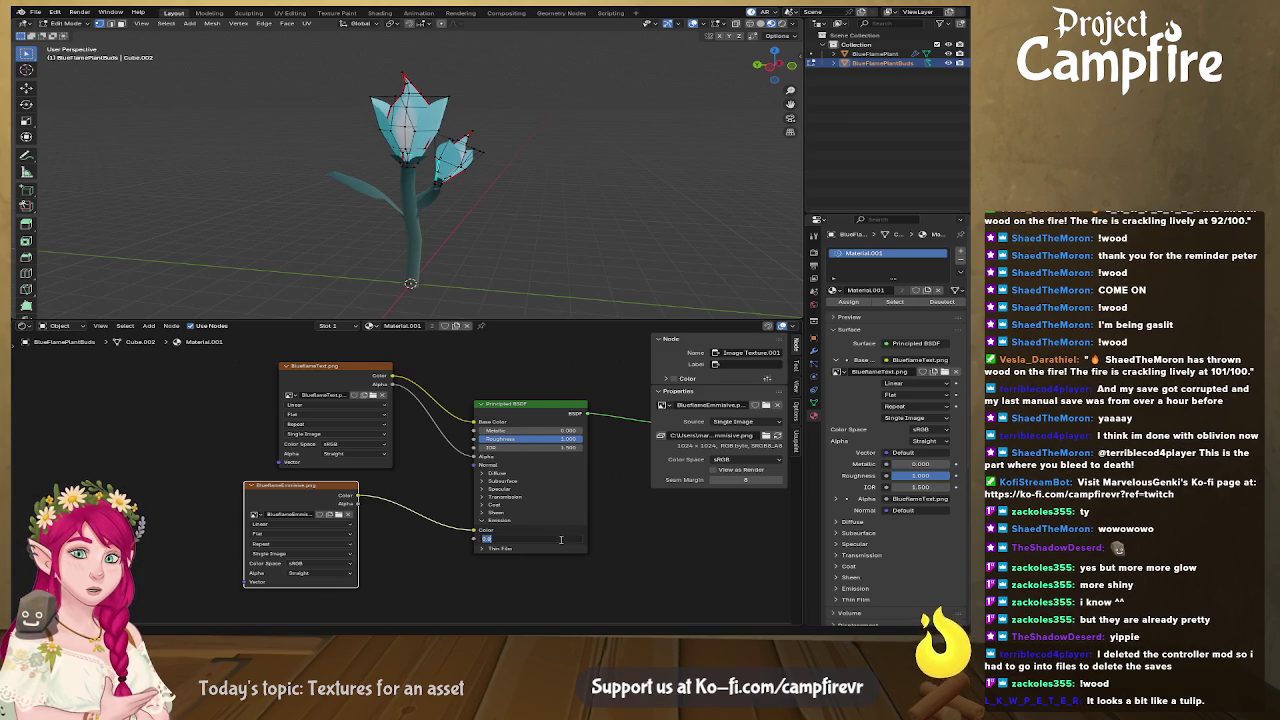
type("0.7")
key("Return")
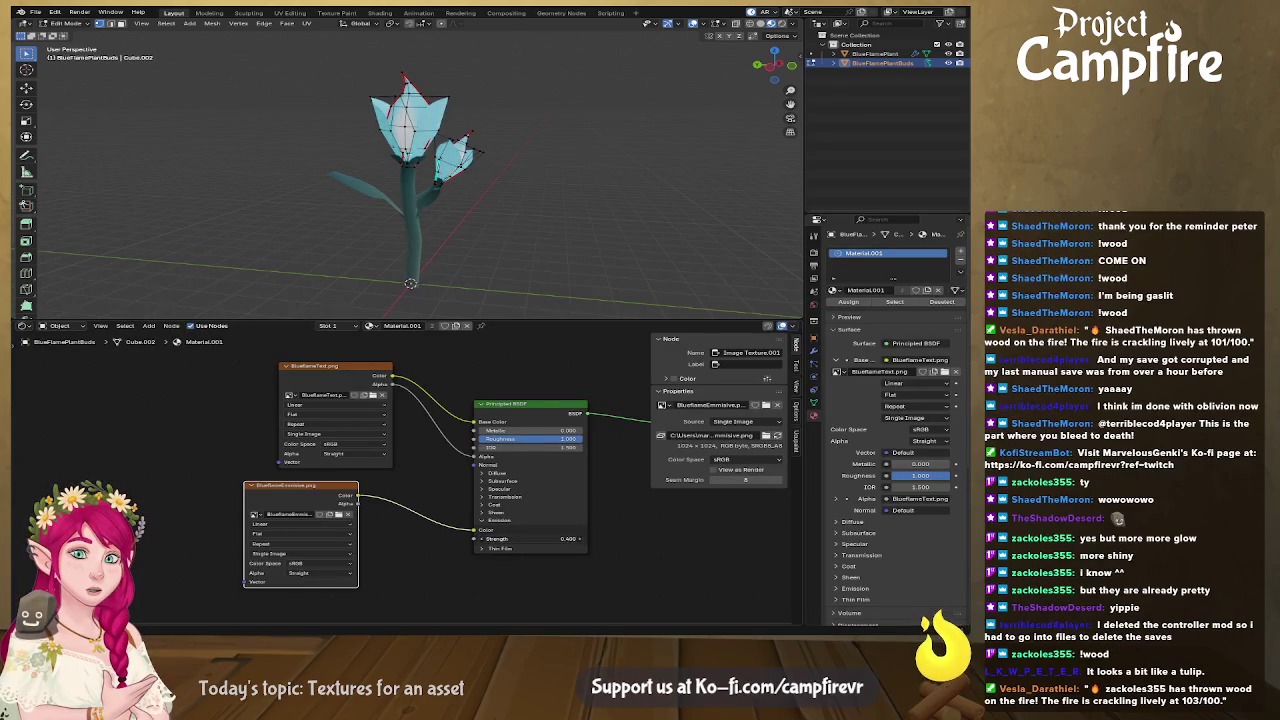
key("BackSpace")
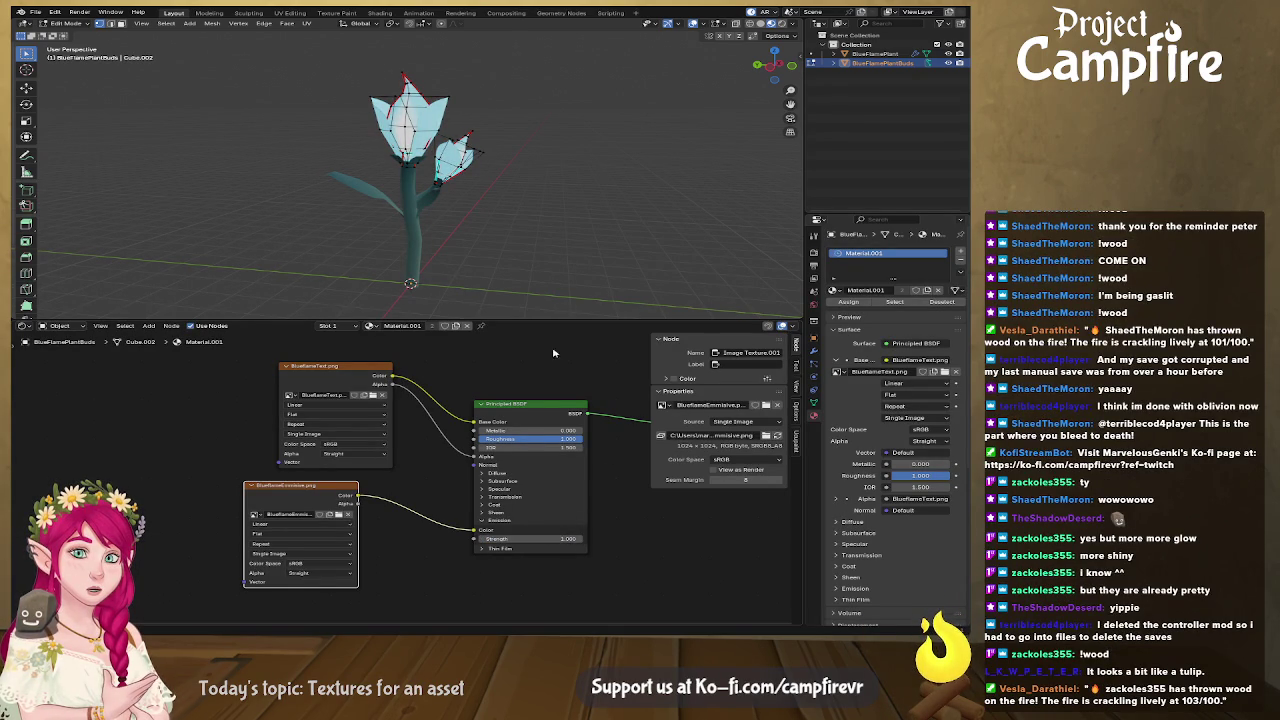
scroll(454, 264, "up", 3)
middle_click_drag(454, 264, 453, 231)
key("Home")
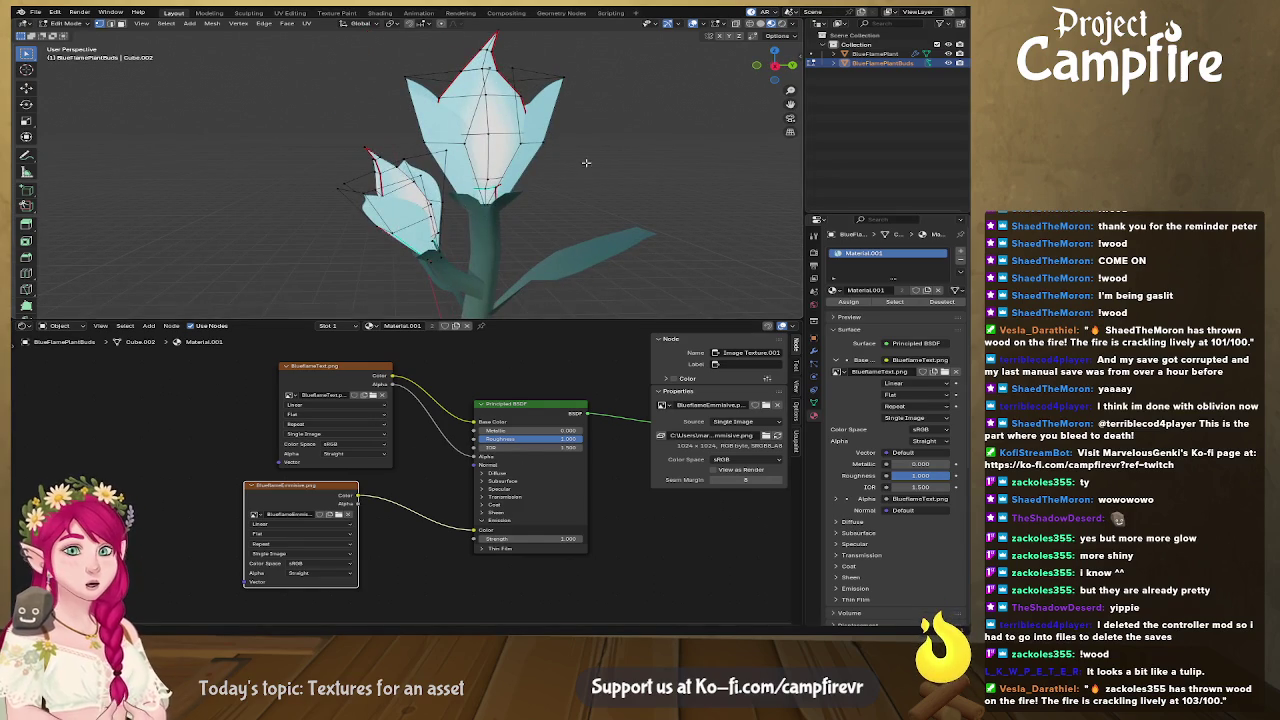
scroll(586, 186, "down", 4)
middle_click_drag(575, 206, 615, 200)
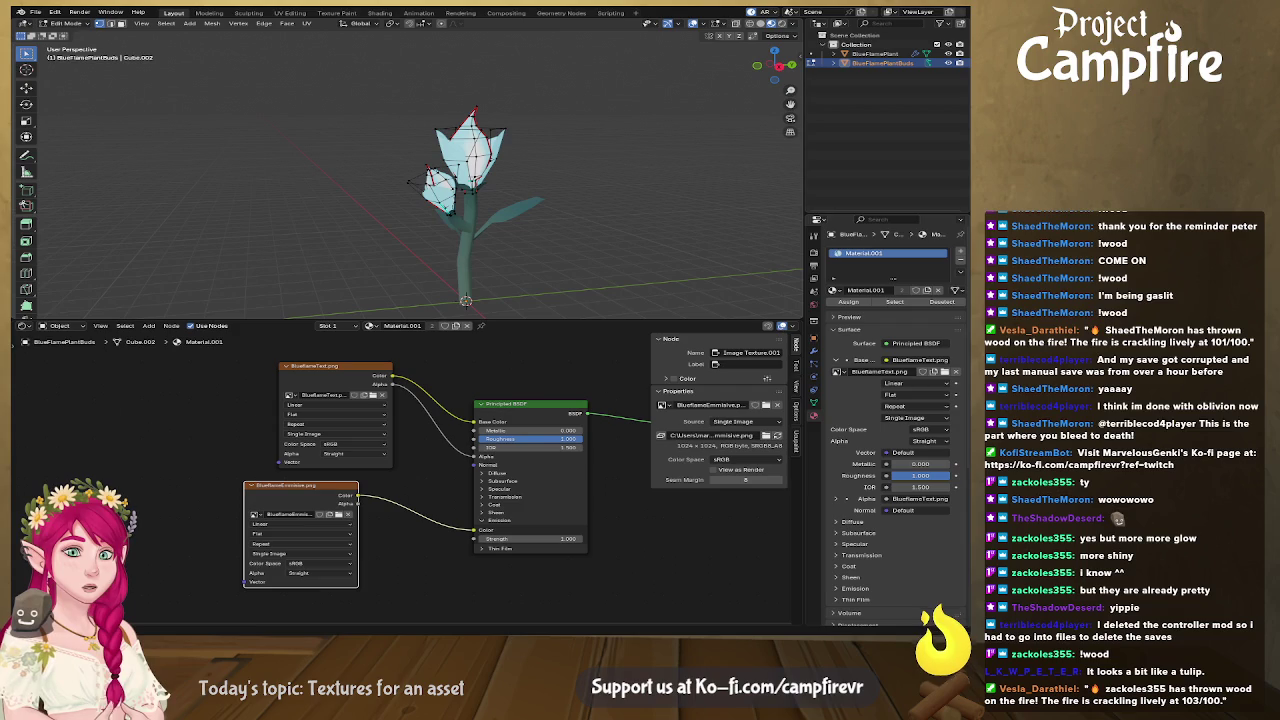
Check the Emissive group and export slice in Affinity, switching back and forth with Blender.
key("alt+Tab")
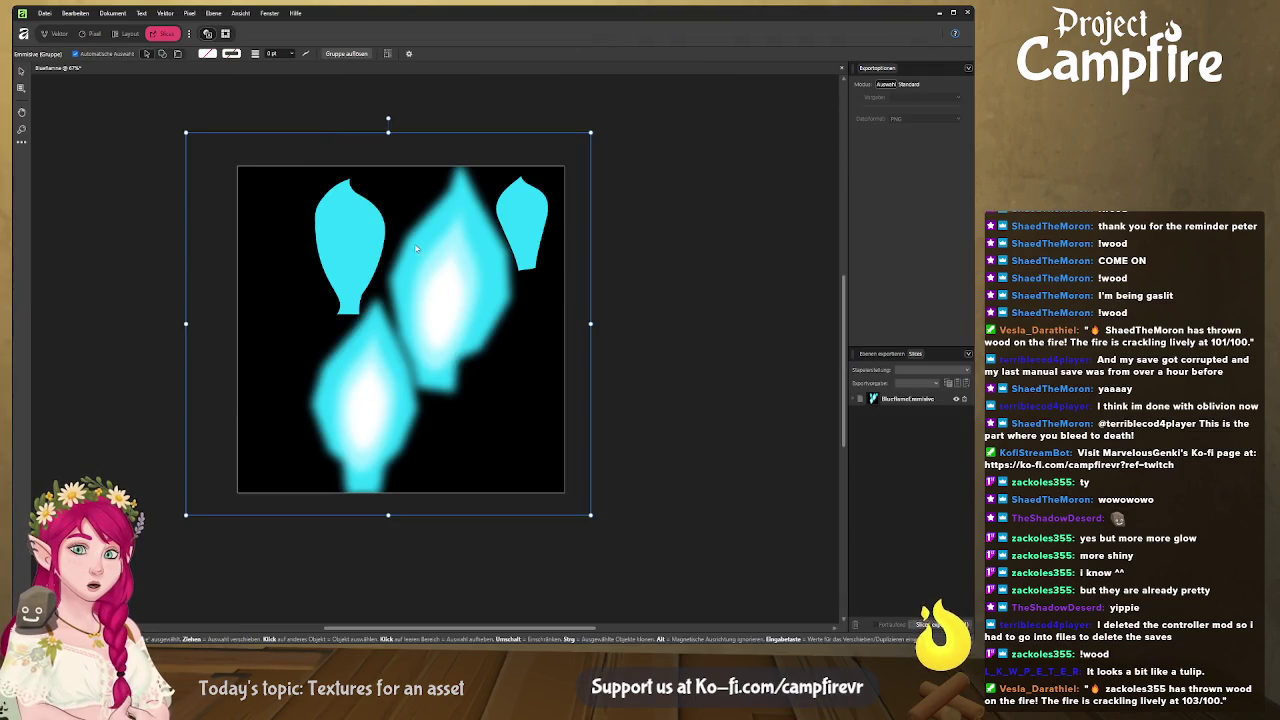
left_click(58, 34)
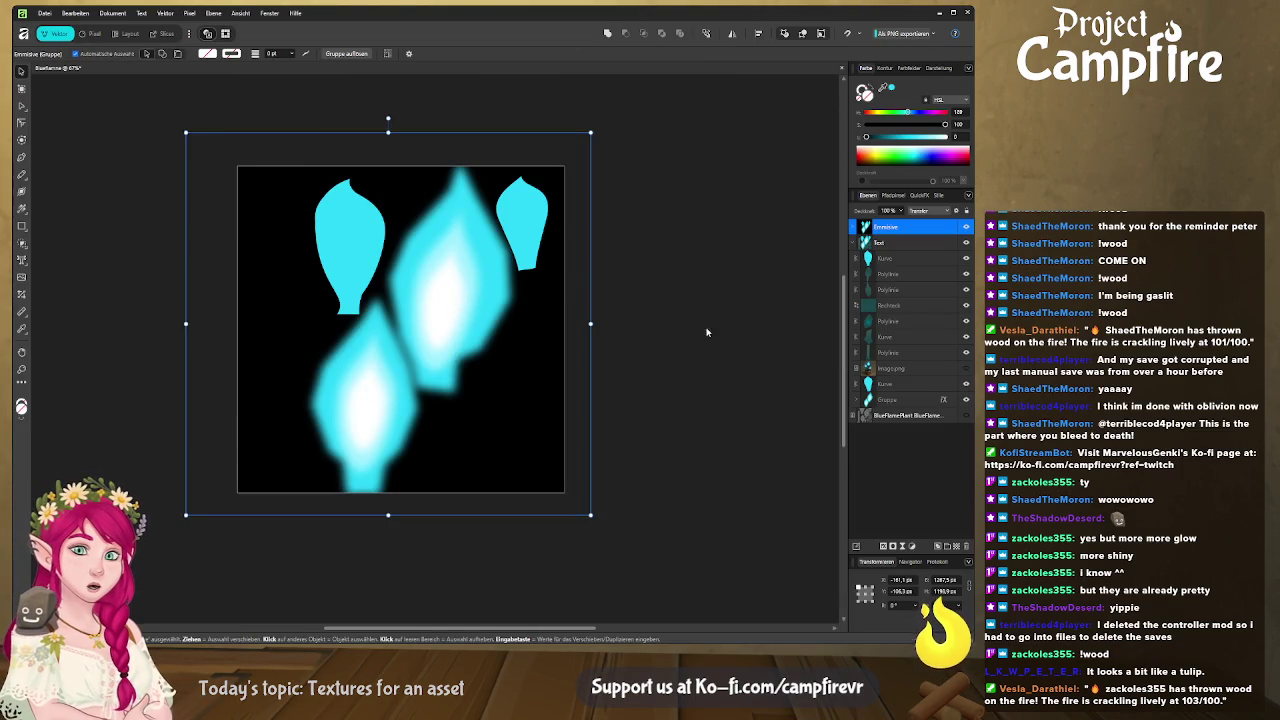
left_click(856, 227)
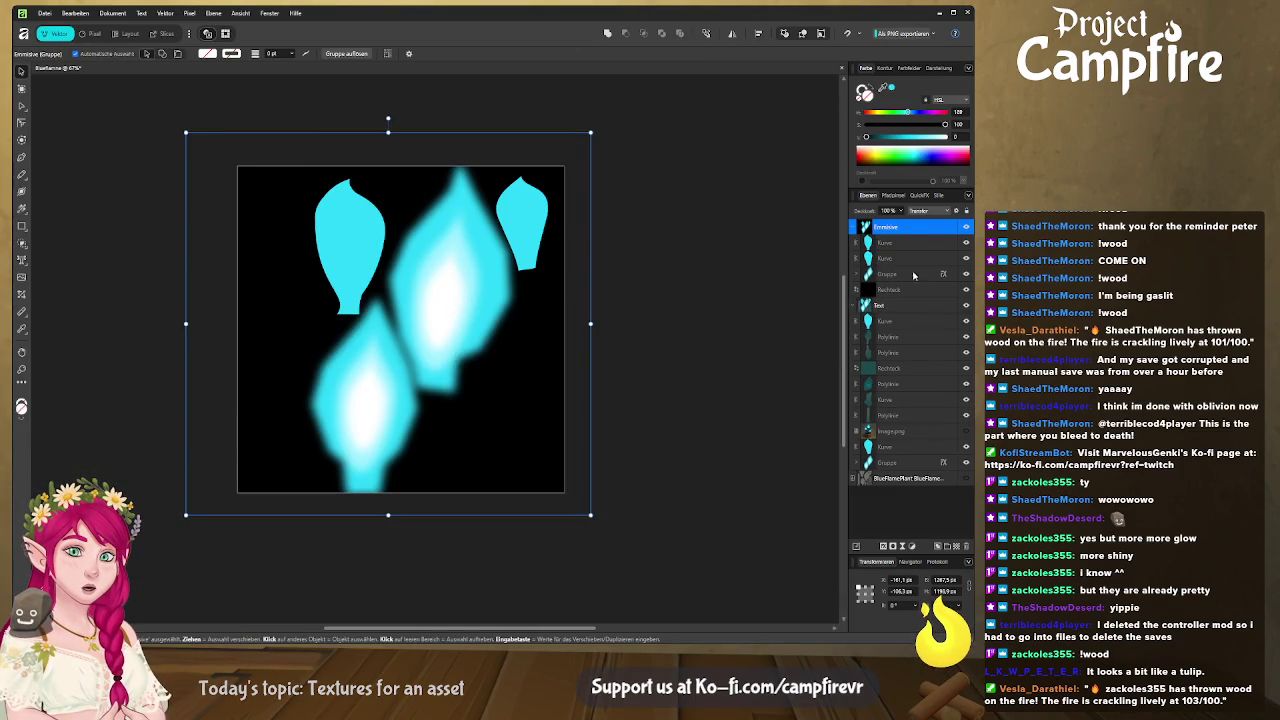
key("alt+Tab")
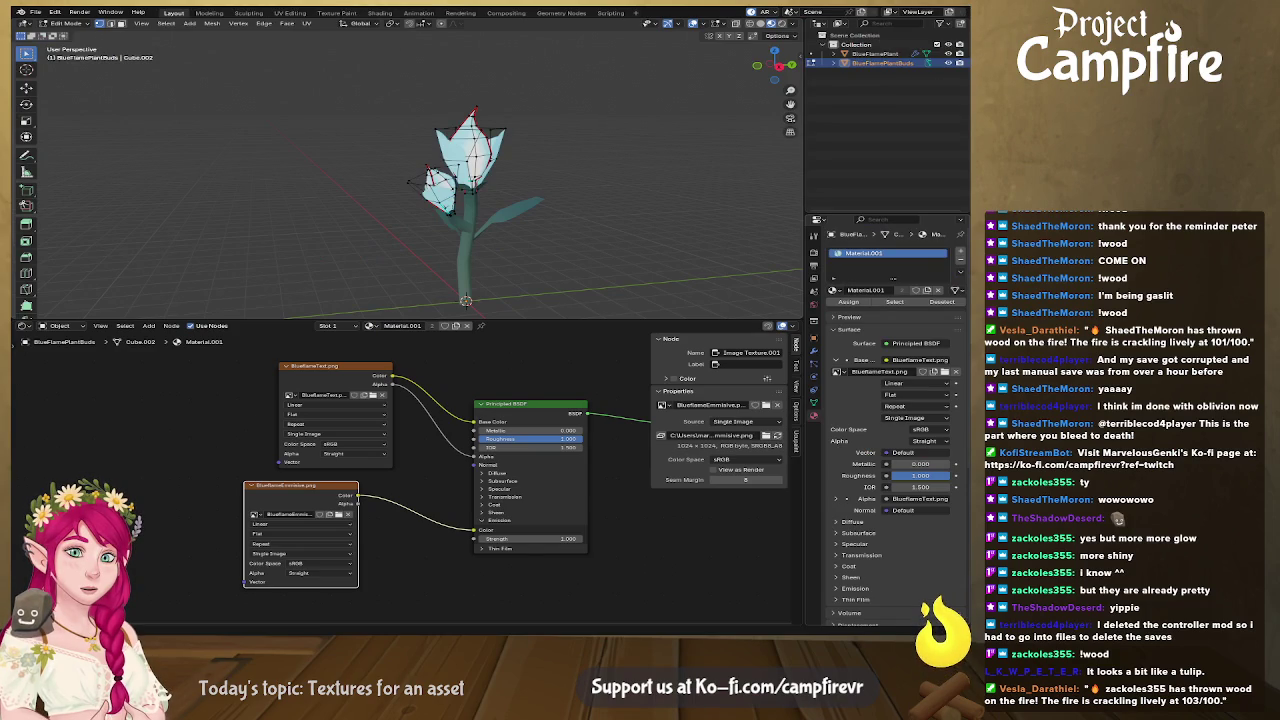
key("alt+Tab")
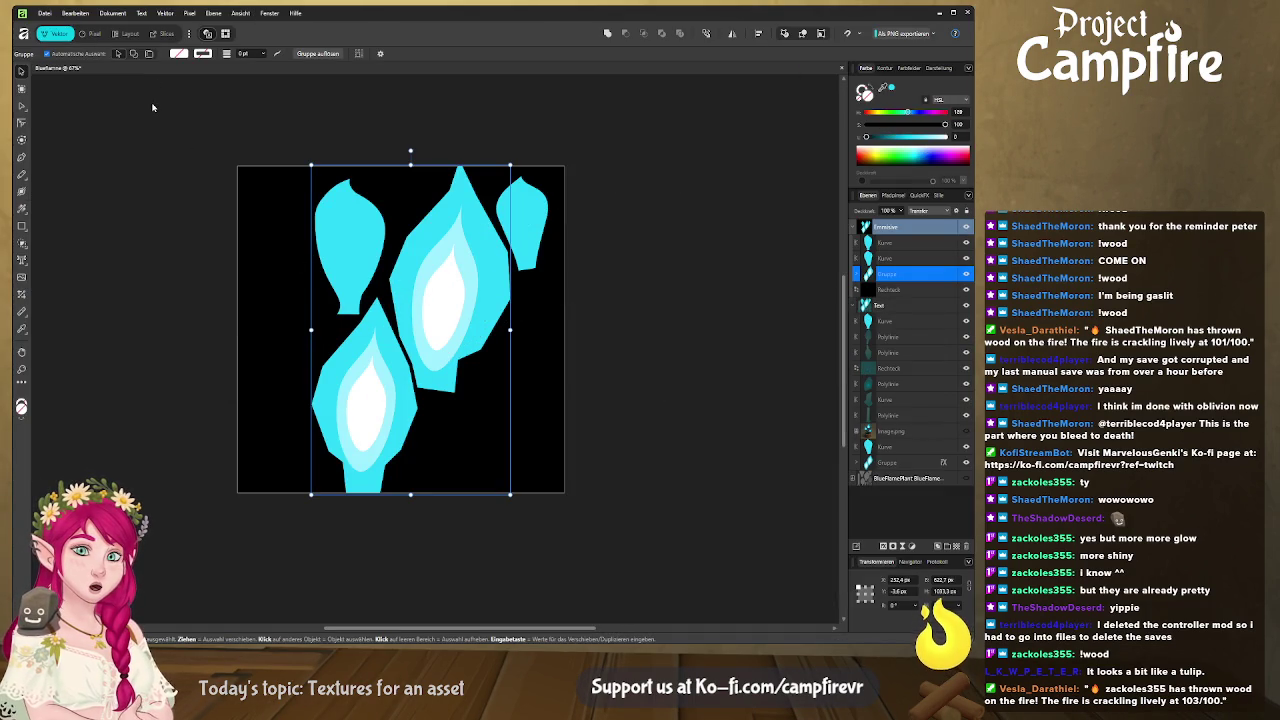
left_click(166, 34)
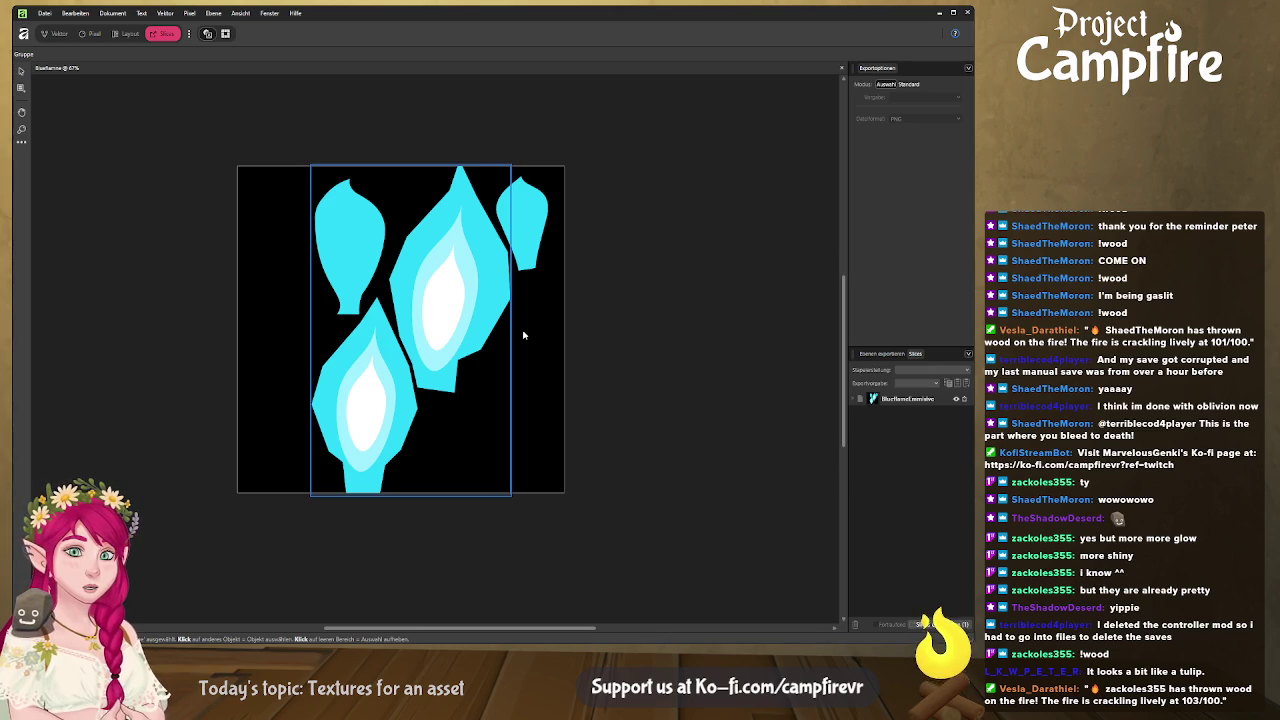
key("alt+Tab")
key("alt+Tab")
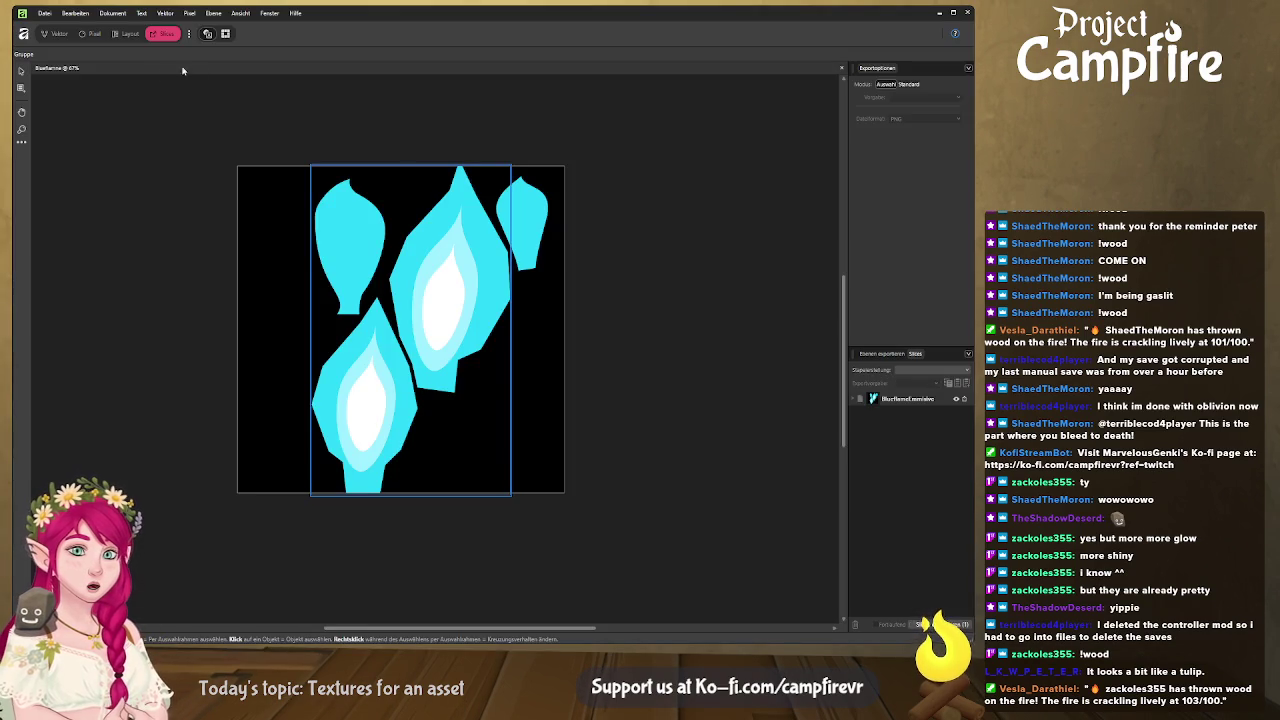
Group the right tulip flame (Kurve) with the flame group (Gruppe) and review its contents.
left_click(58, 34)
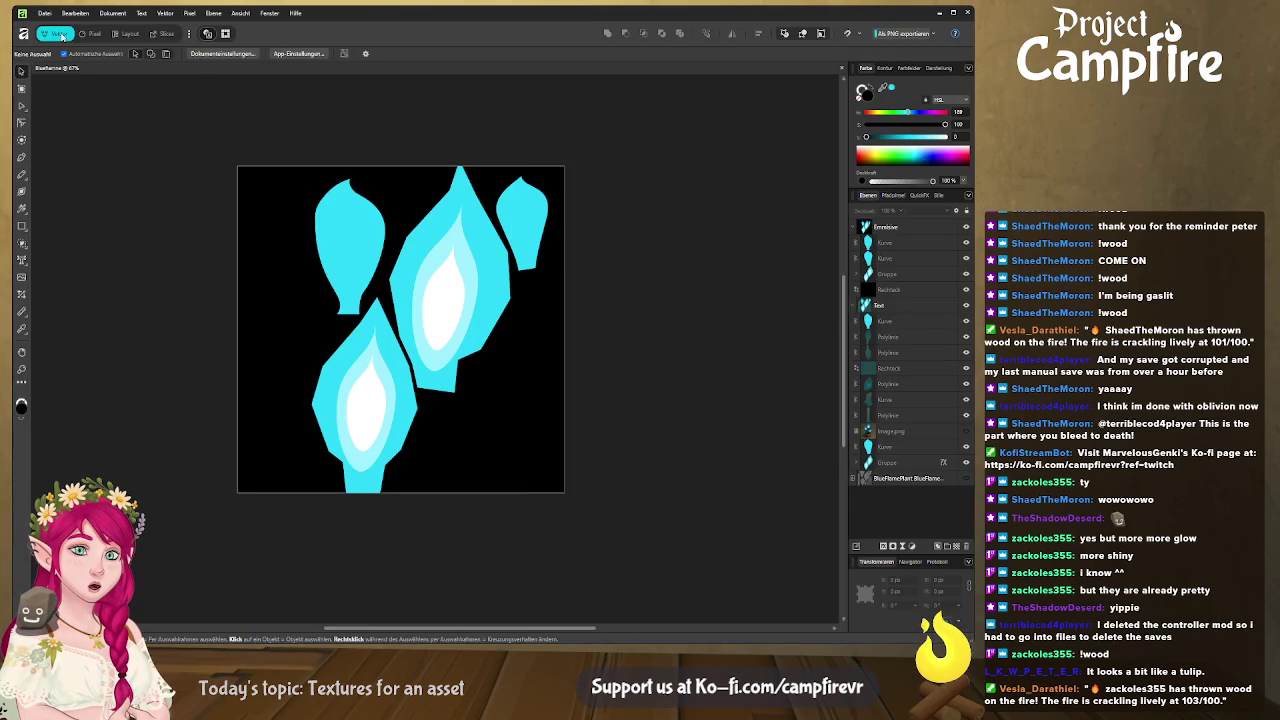
left_click(856, 228)
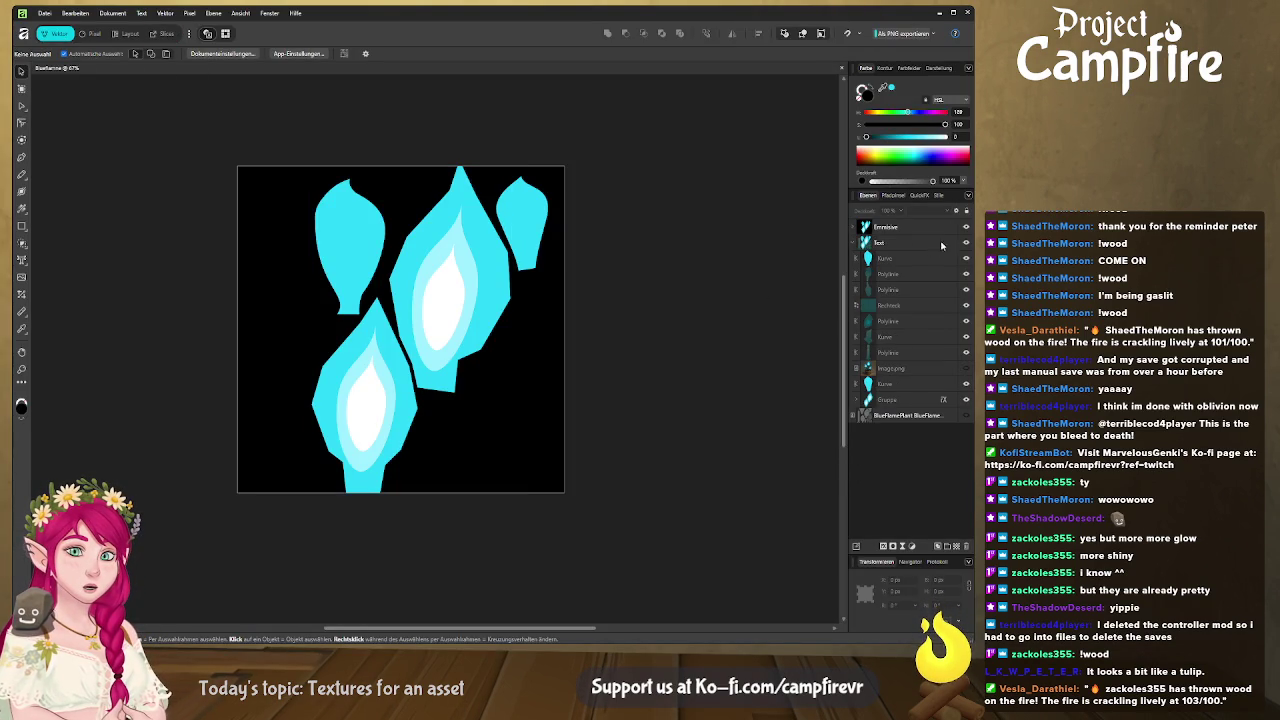
left_click(907, 244)
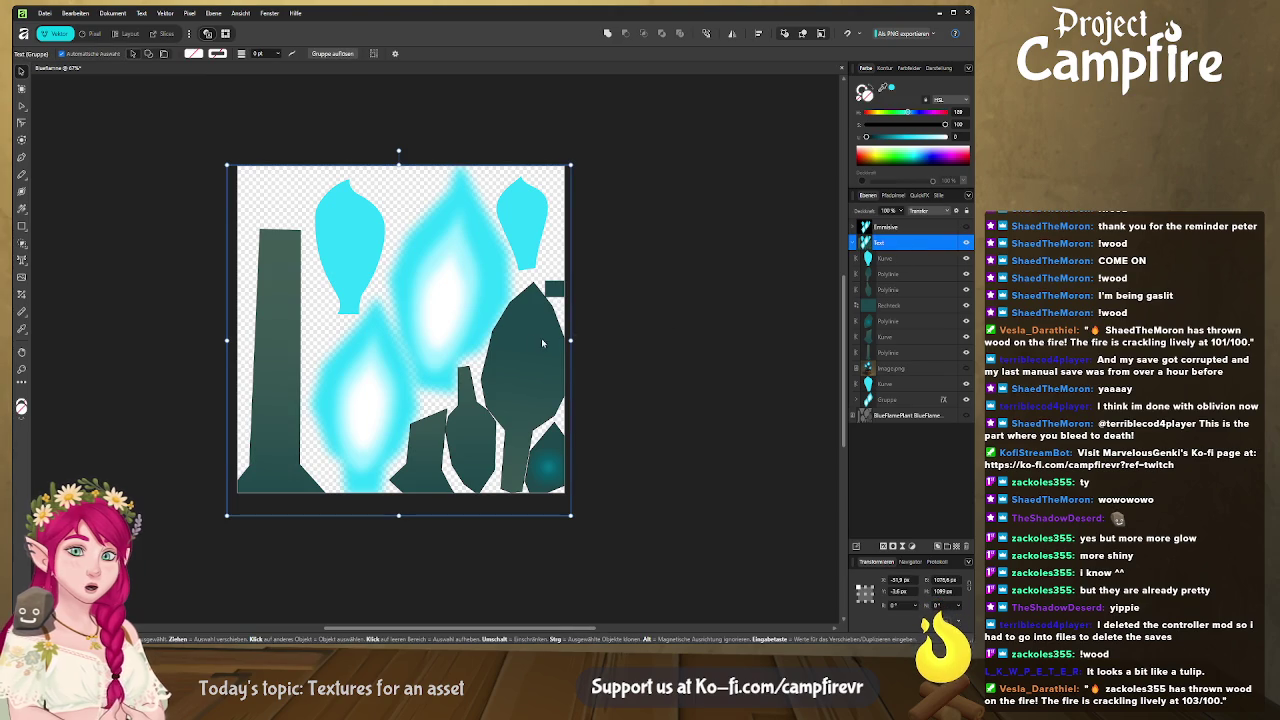
left_click(905, 385)
left_click(909, 400, "shift")
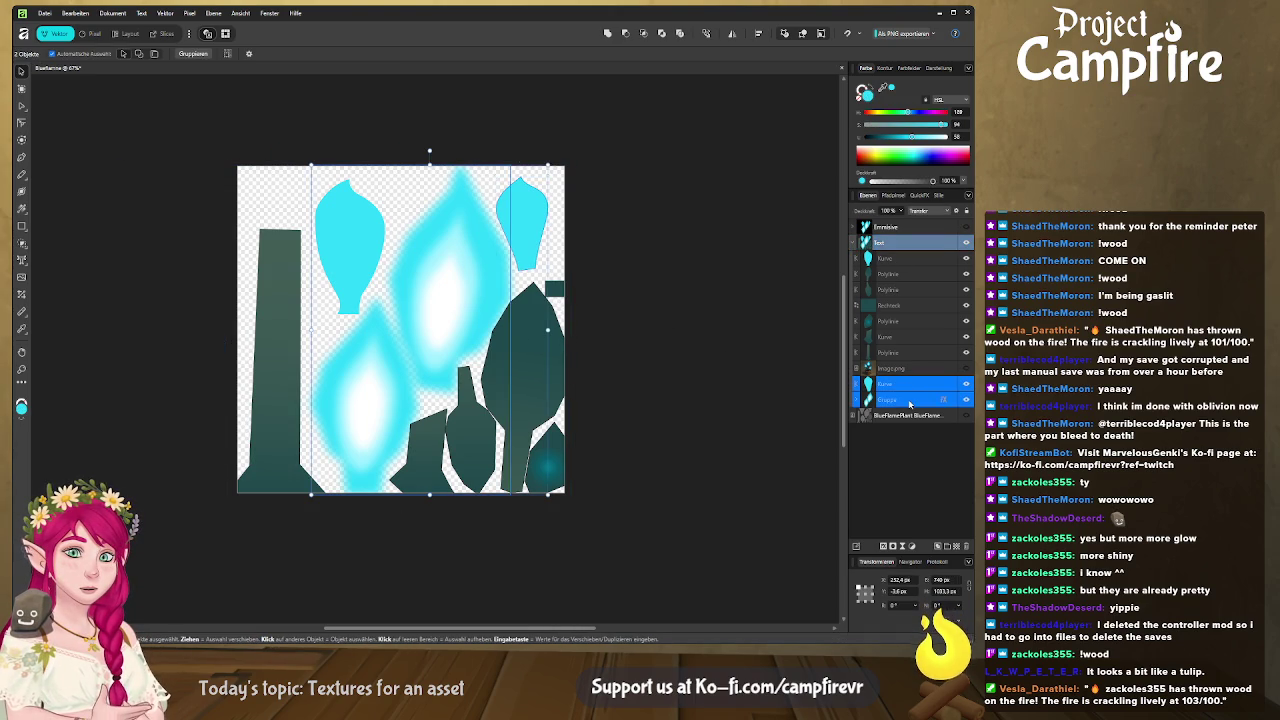
key("ctrl+g")
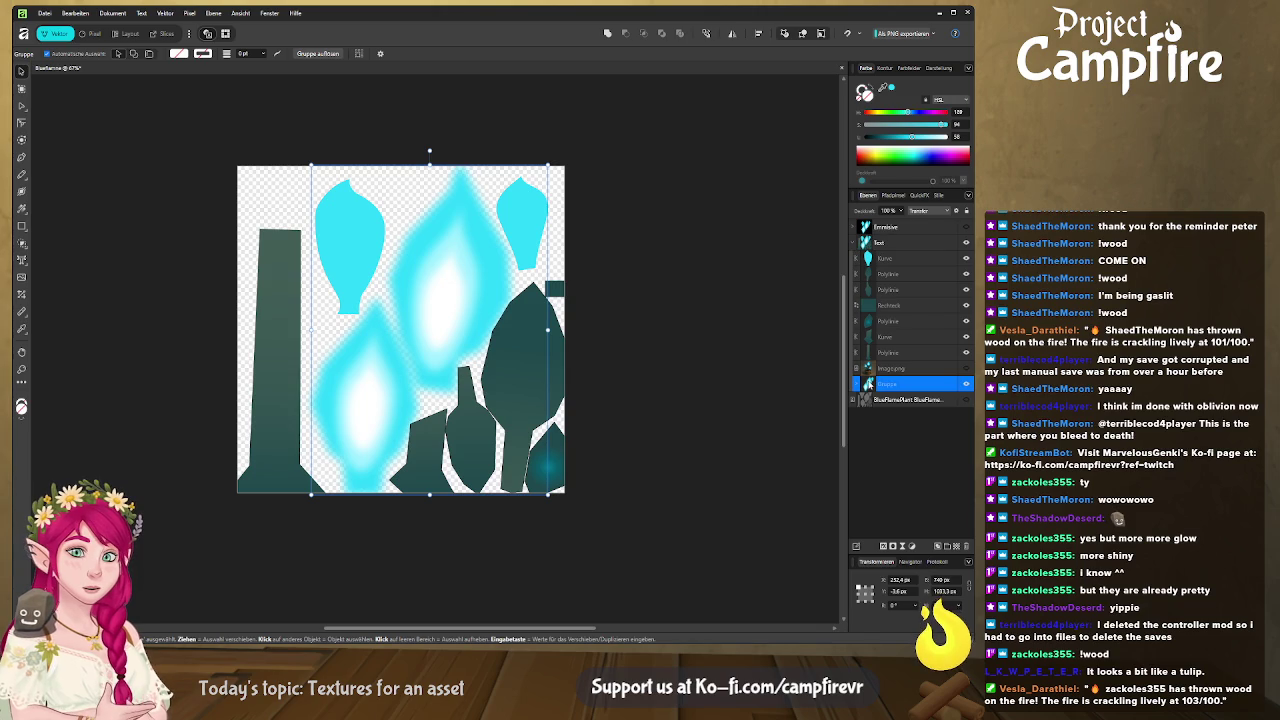
left_click(857, 458)
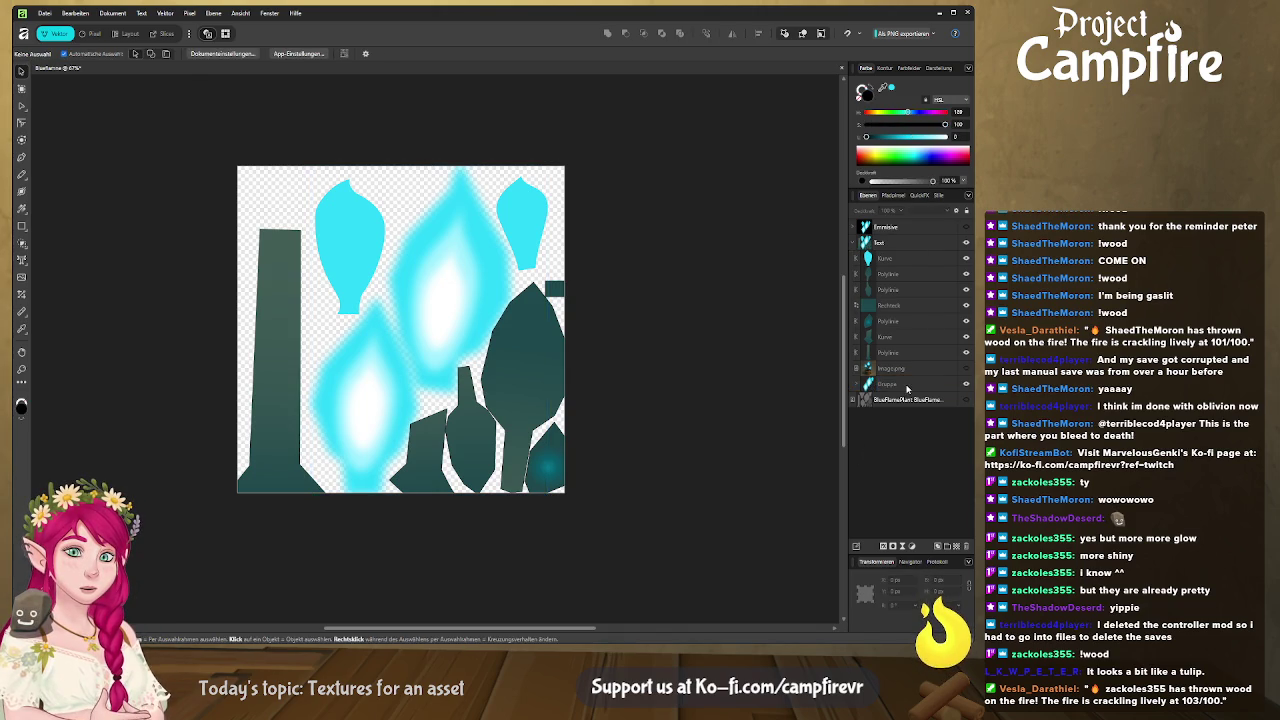
left_click(904, 390)
left_click(856, 385)
left_click(899, 401)
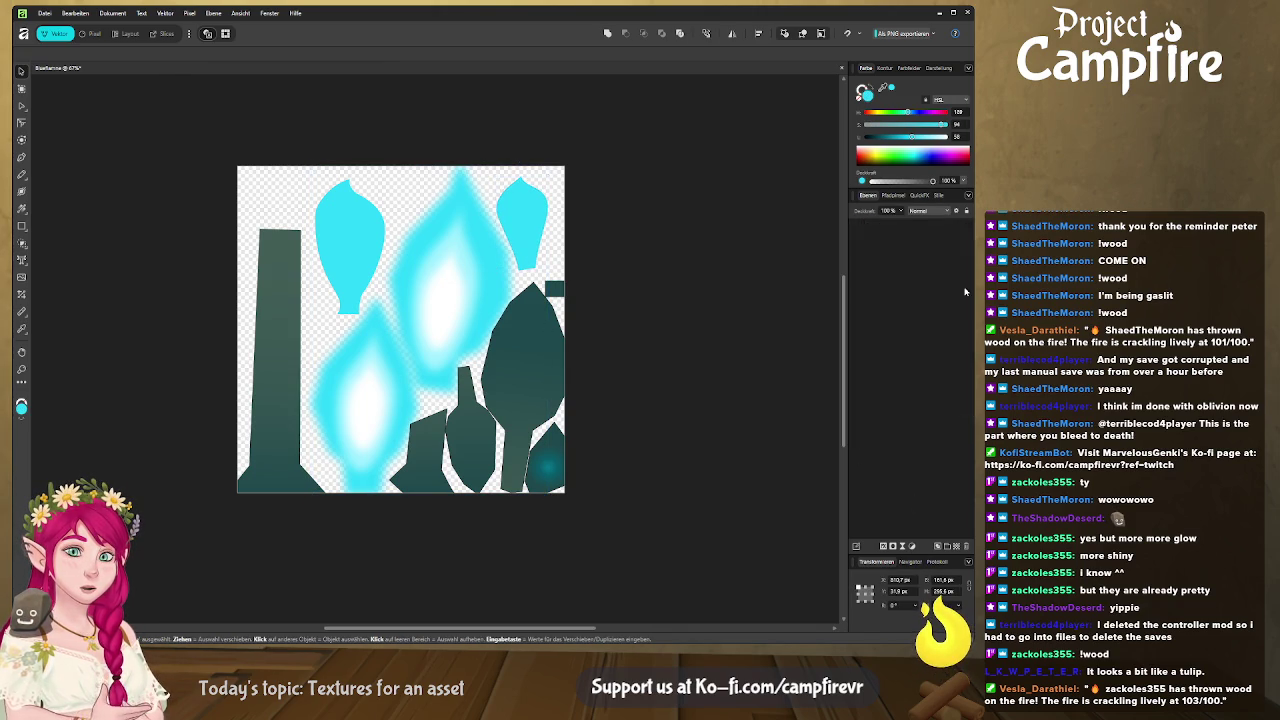
key("alt+Tab")
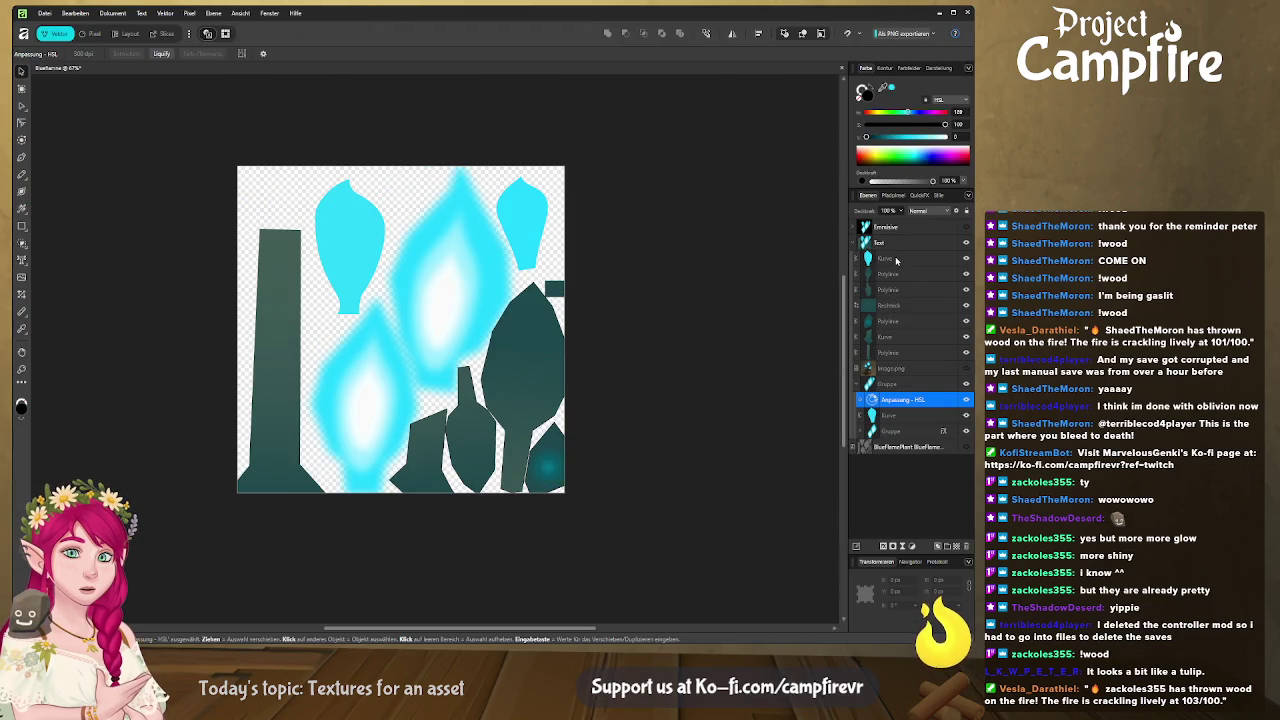
Clear the HSL layer selection, collapse the flame group, and enter the Pixel persona.
left_click(898, 400)
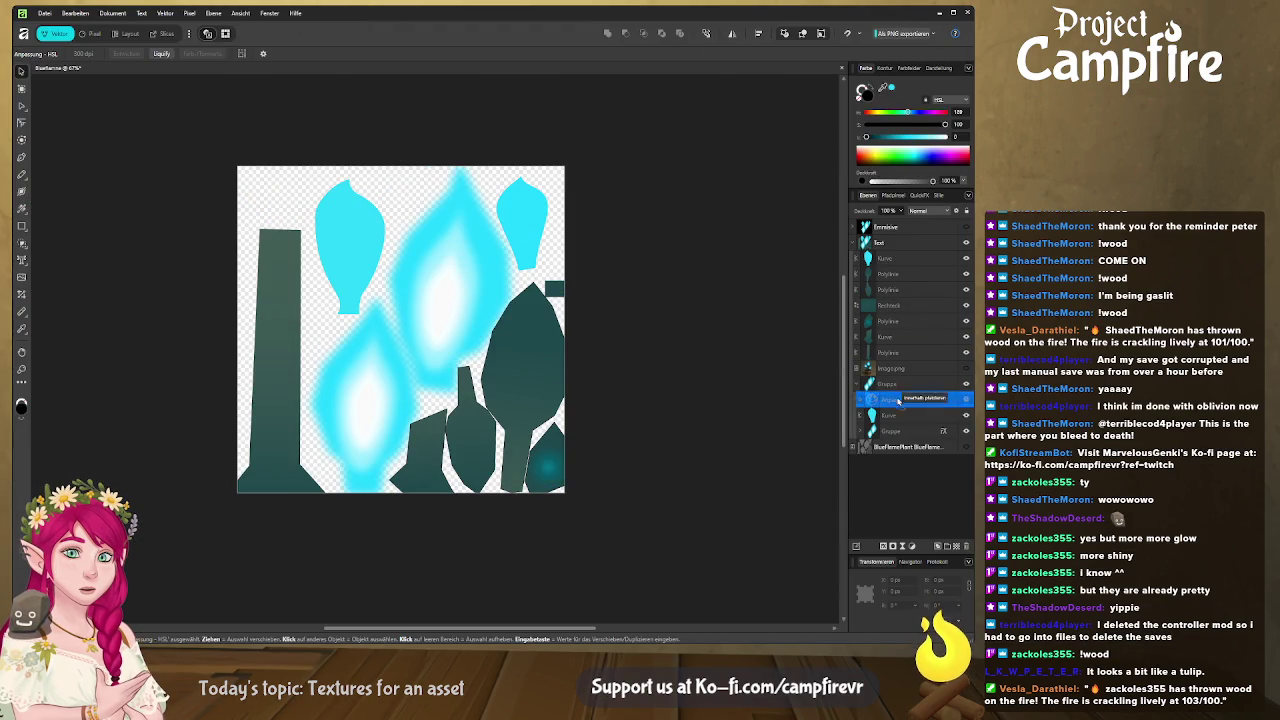
left_click(789, 450)
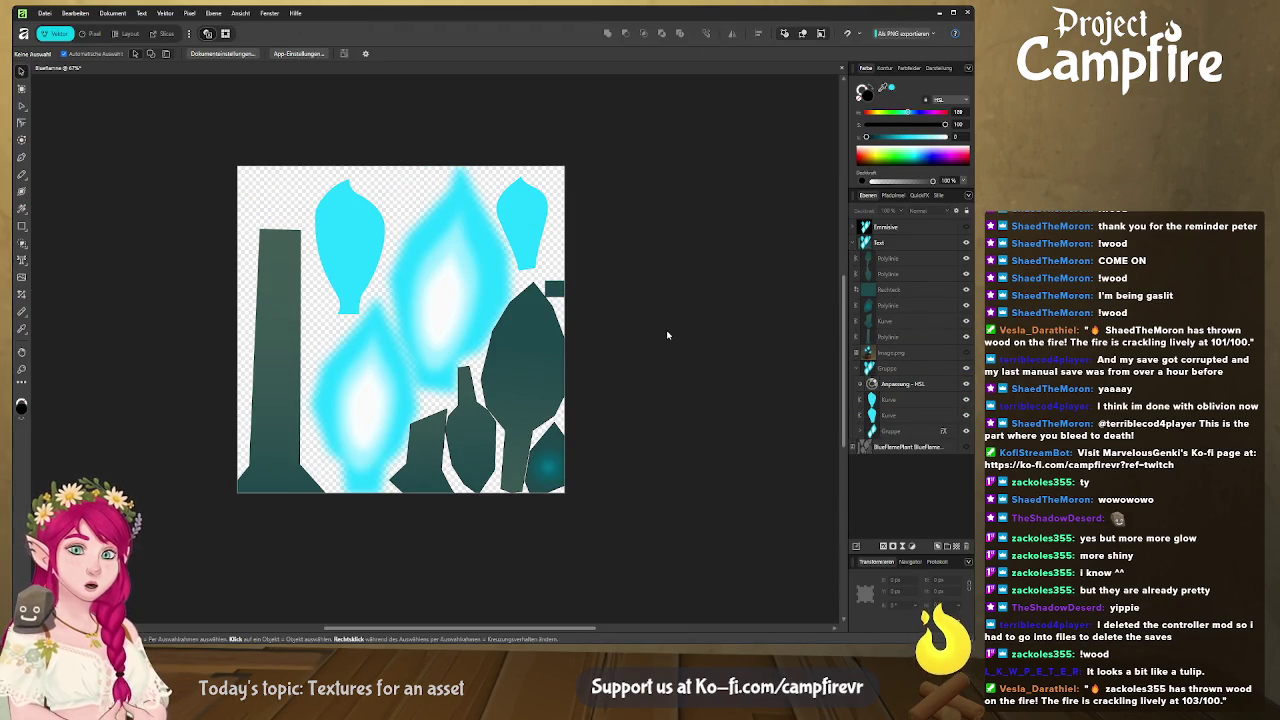
left_click(857, 368)
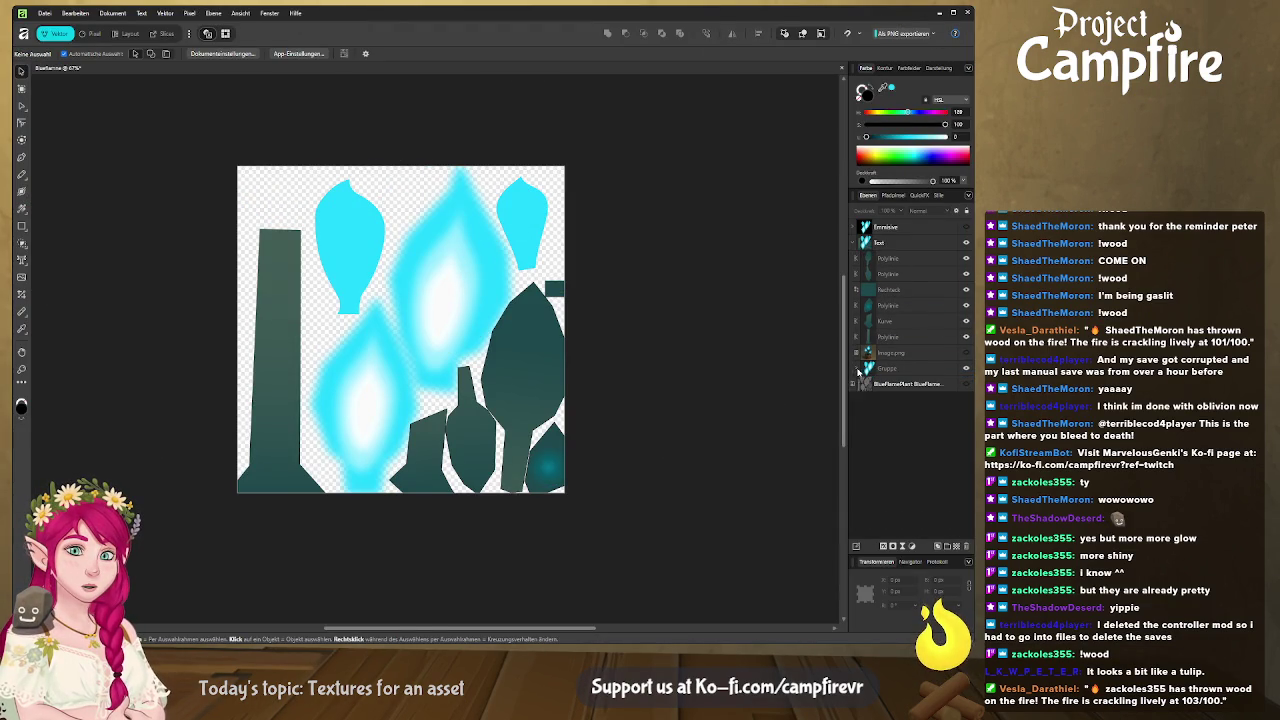
scroll(665, 381, "up", 1)
scroll(605, 354, "down", 1)
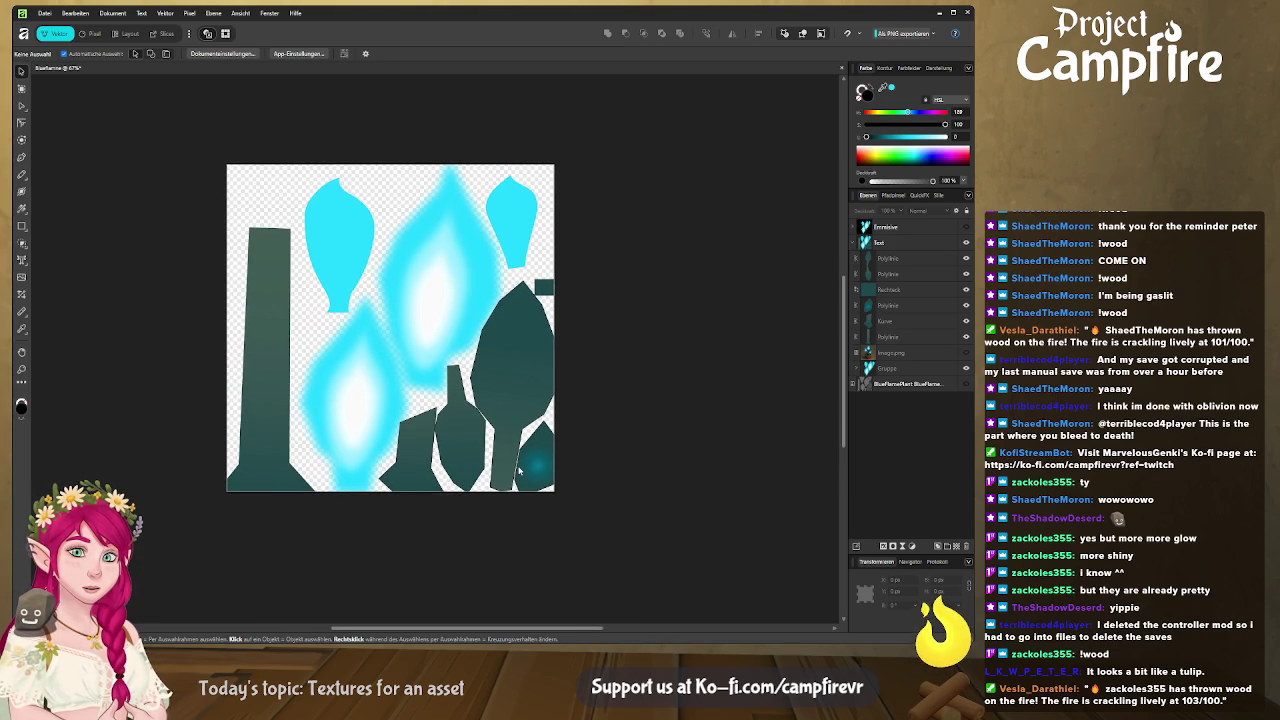
scroll(517, 470, "up", 2, "ctrl")
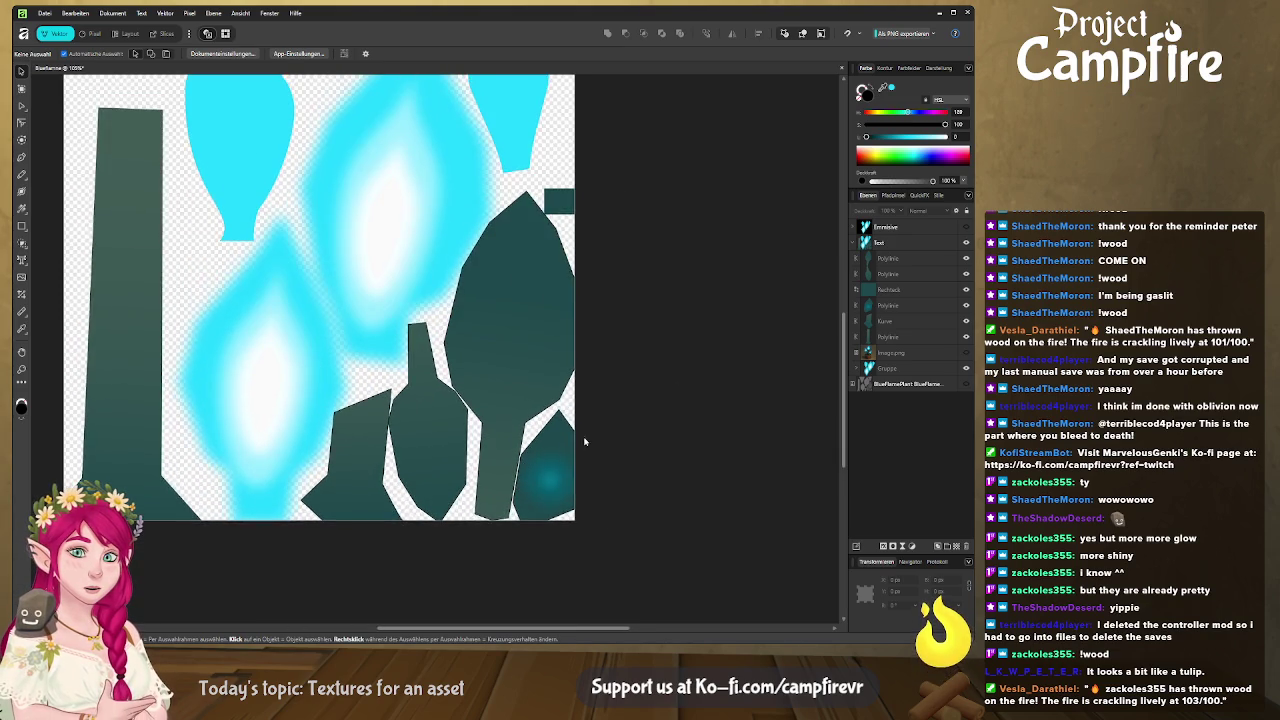
left_click(92, 34)
scroll(520, 365, "down", 1)
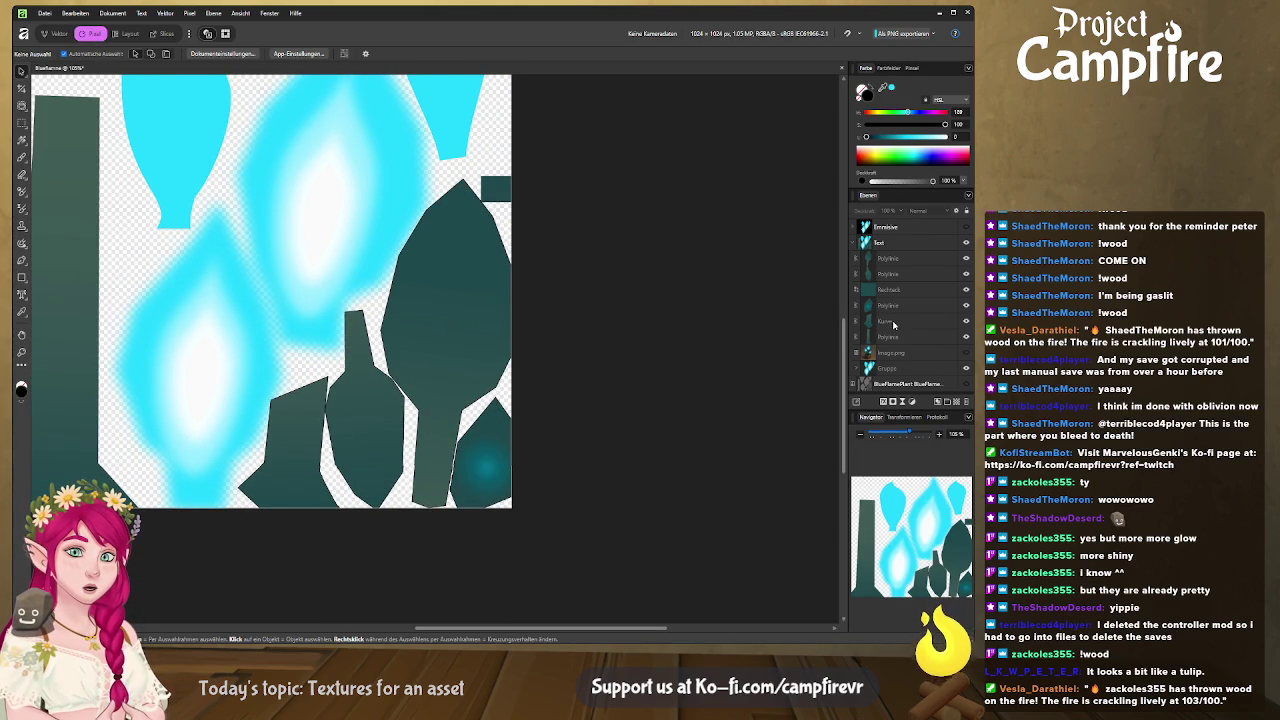
Choose a soft airbrush and nest a new pixel layer inside the Polylinie leaf.
left_click(908, 262)
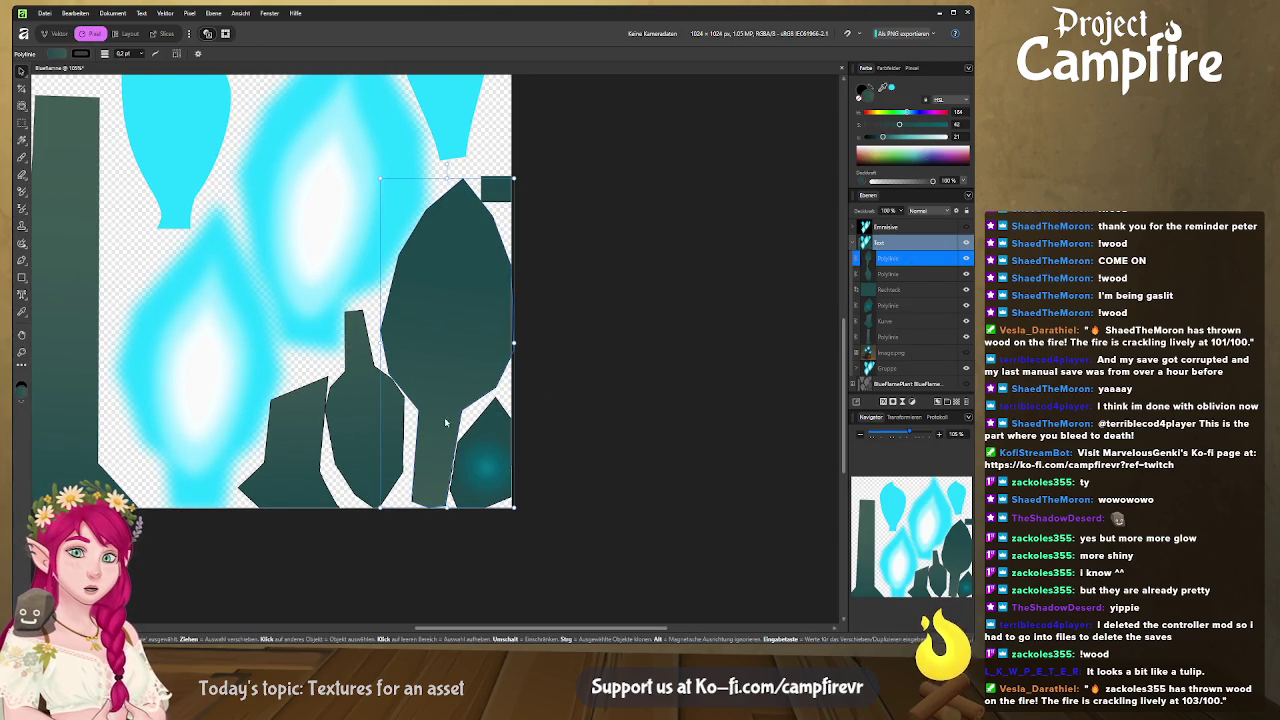
left_click(914, 69)
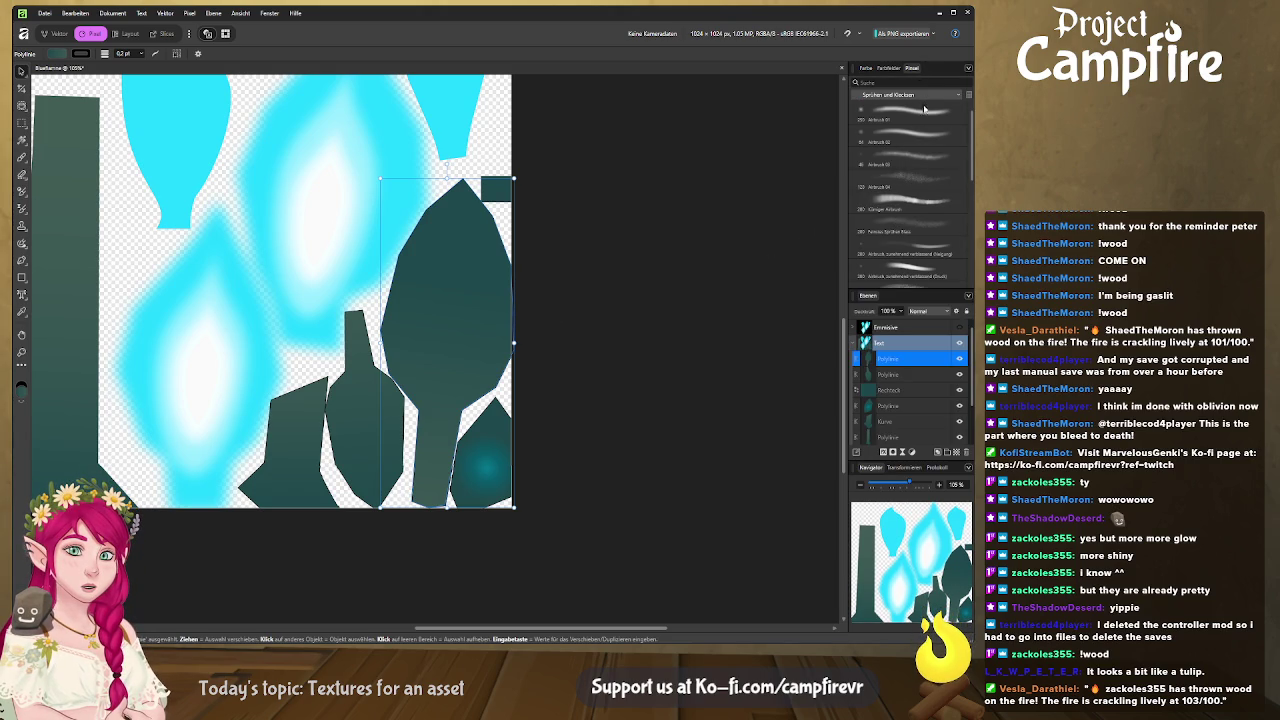
left_click(929, 145)
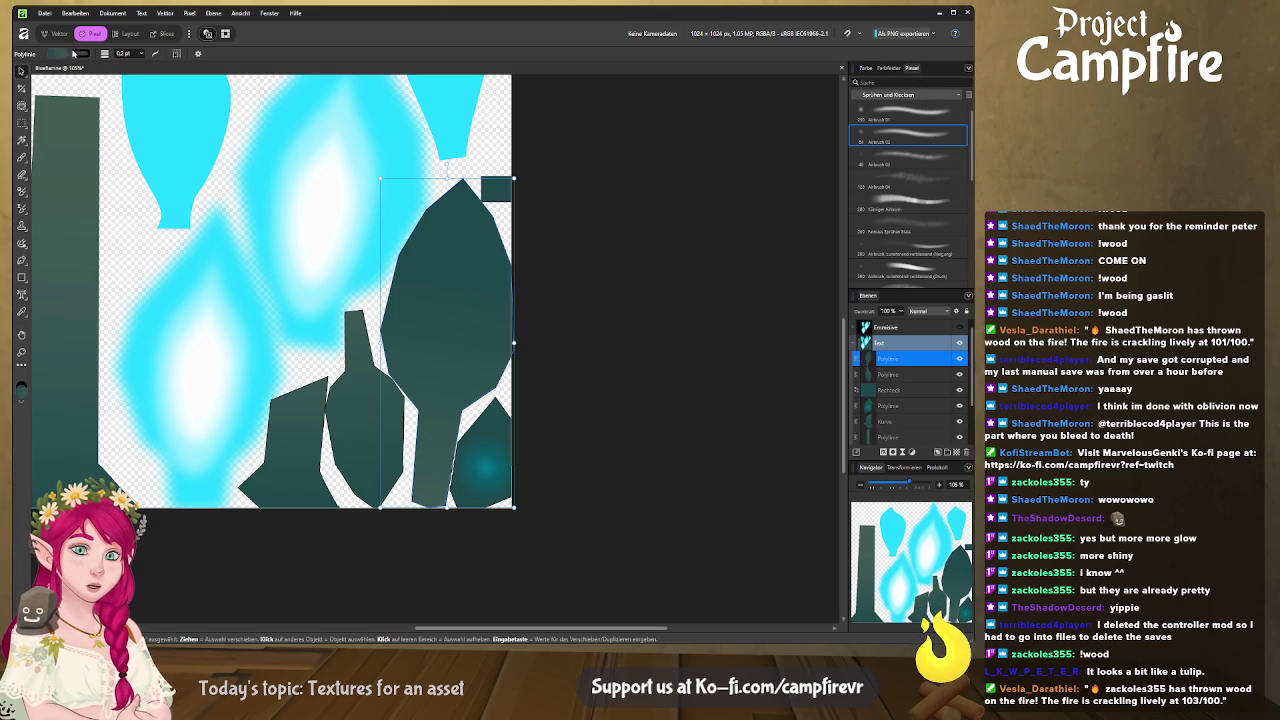
left_click(91, 33)
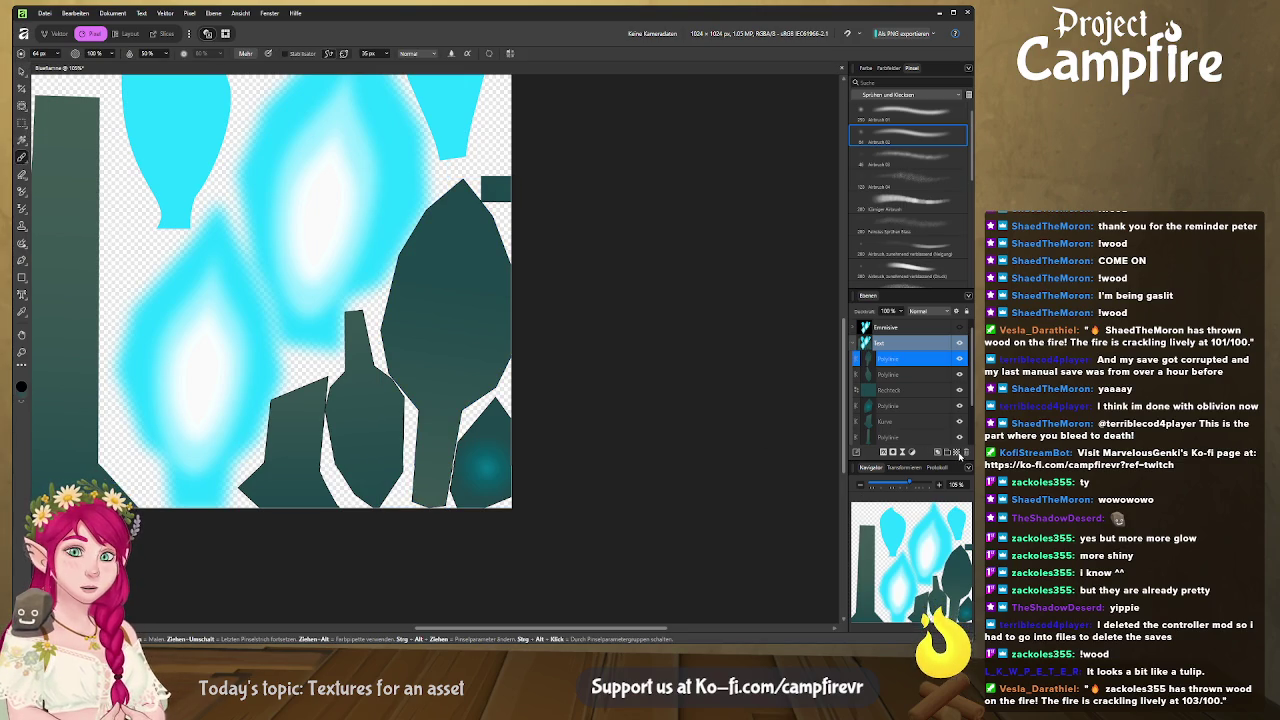
left_click(957, 454)
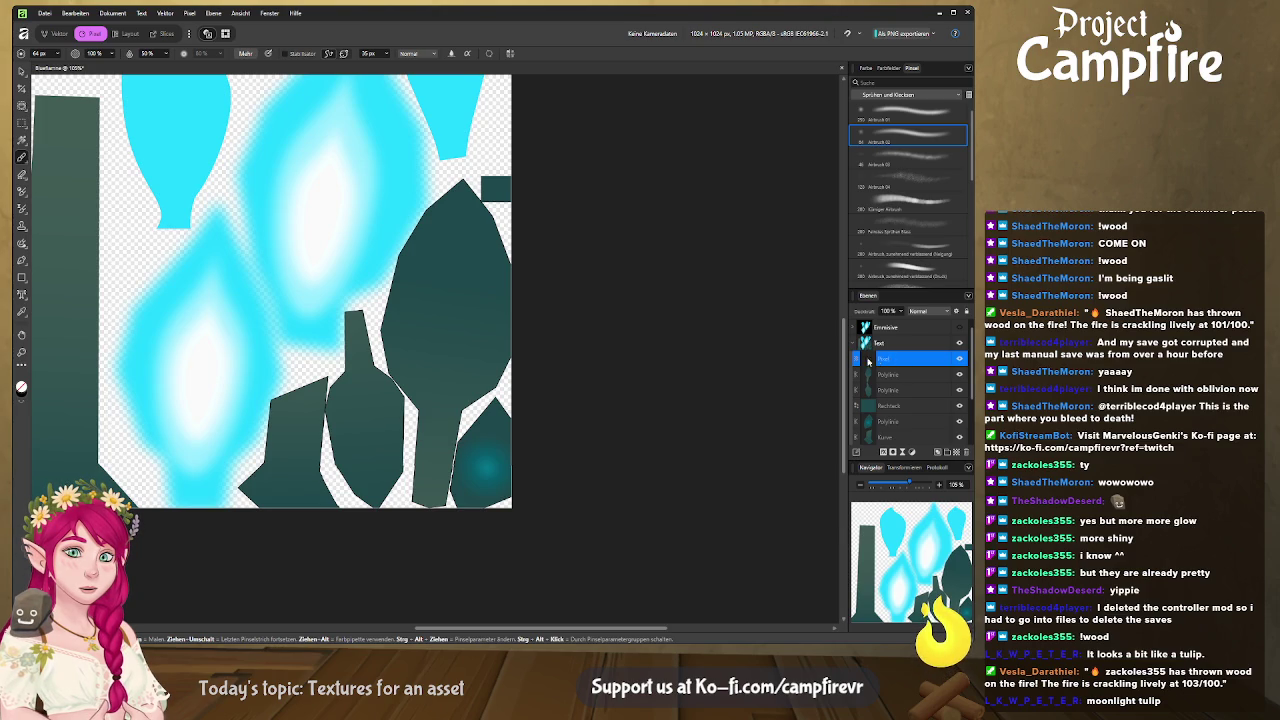
left_click_drag(875, 362, 880, 376)
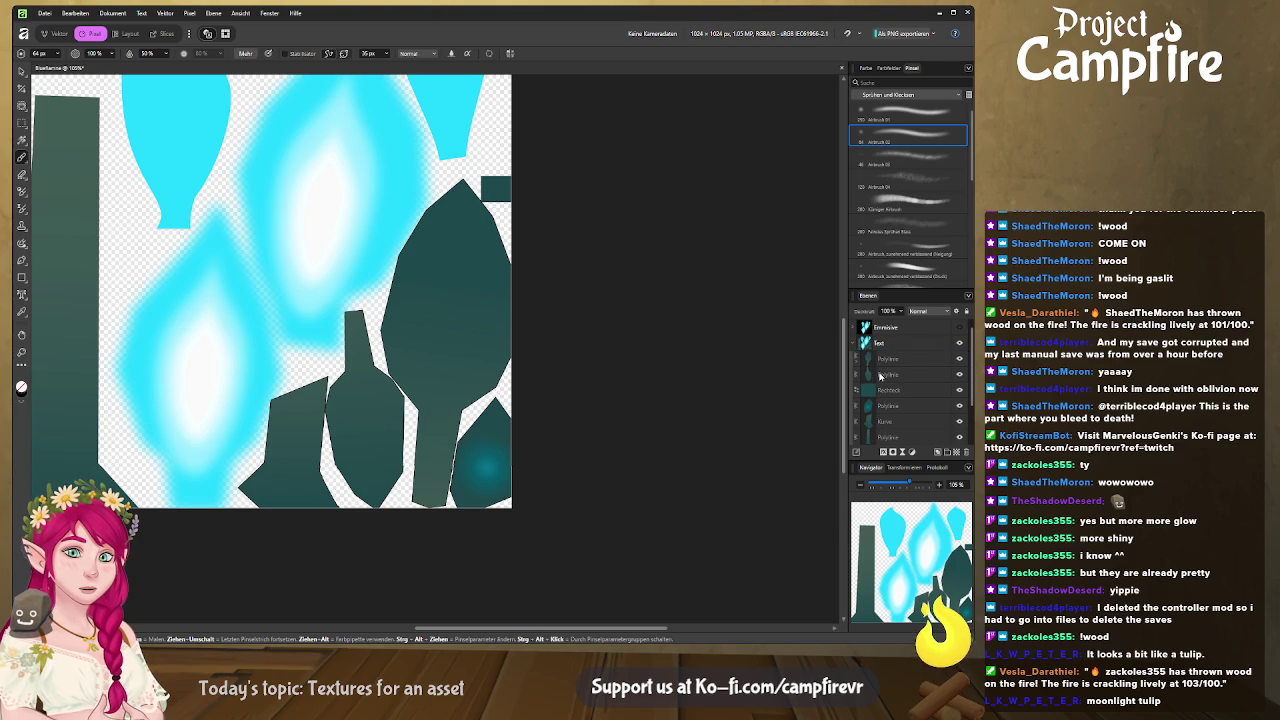
left_click(857, 362)
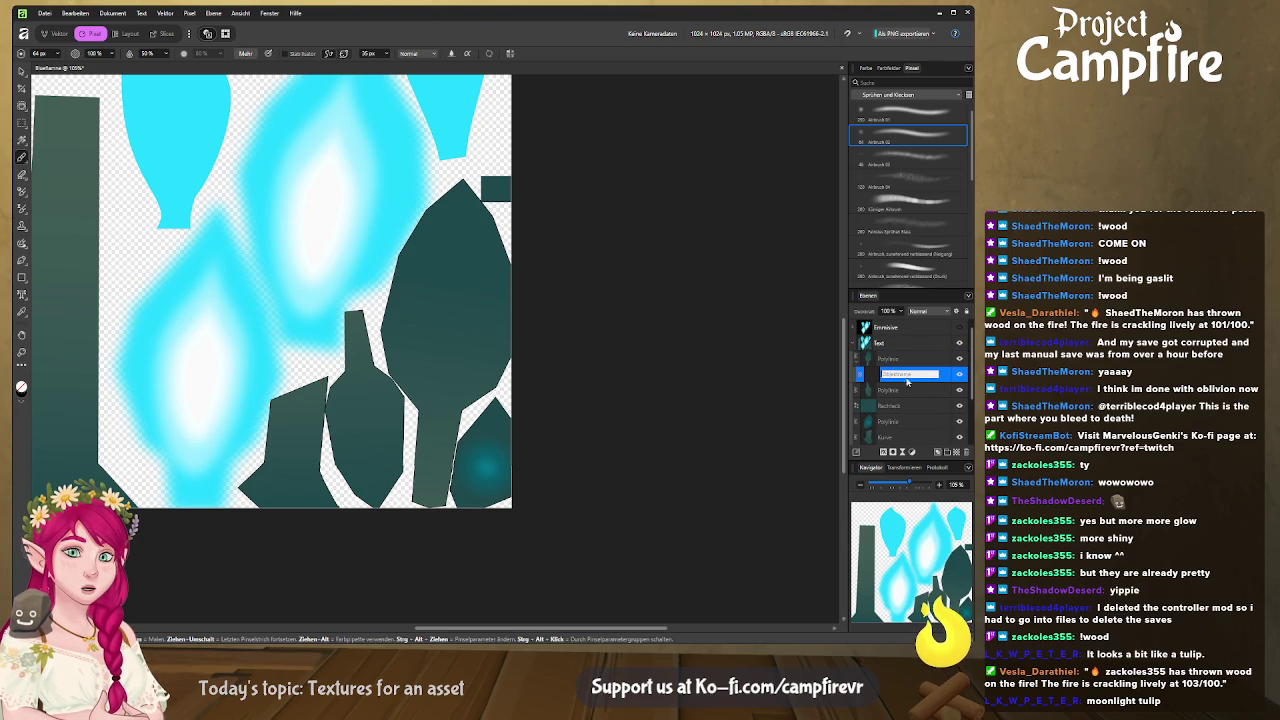
middle_click_drag(580, 305, 658, 319)
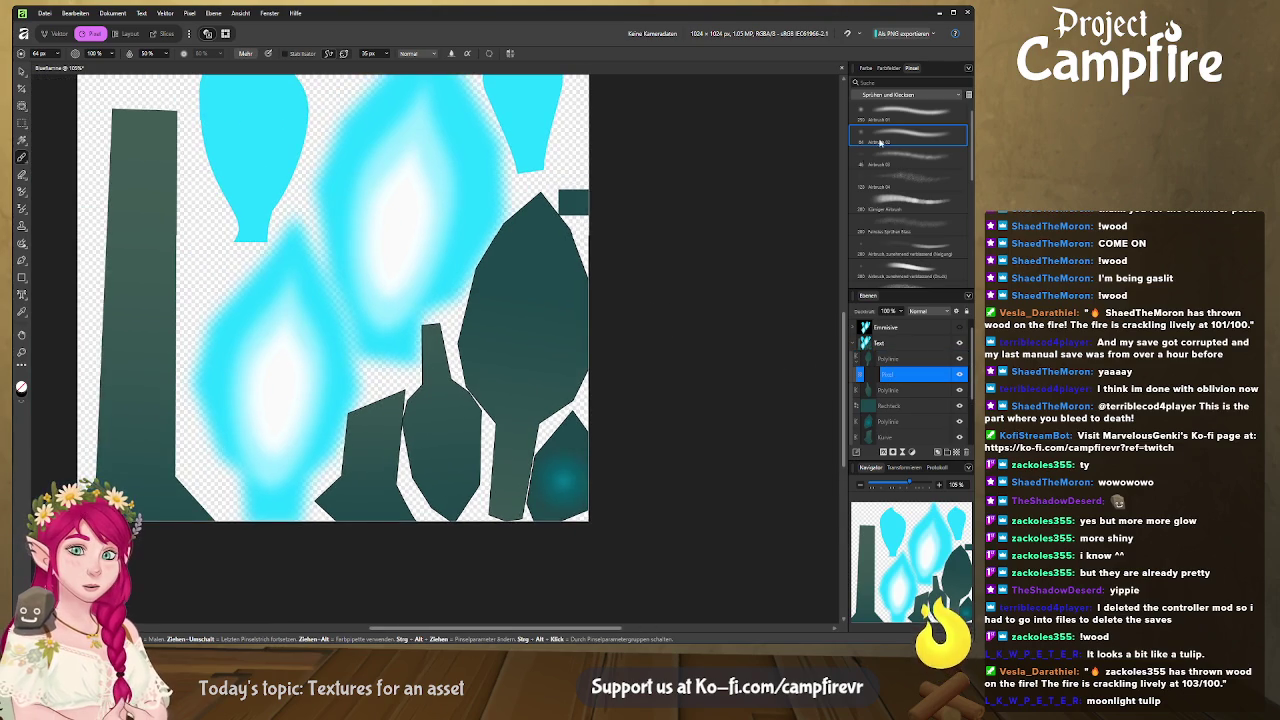
Set a deep teal colour and a ~13 px brush, then paint thin veins on the leaf.
left_click(864, 67)
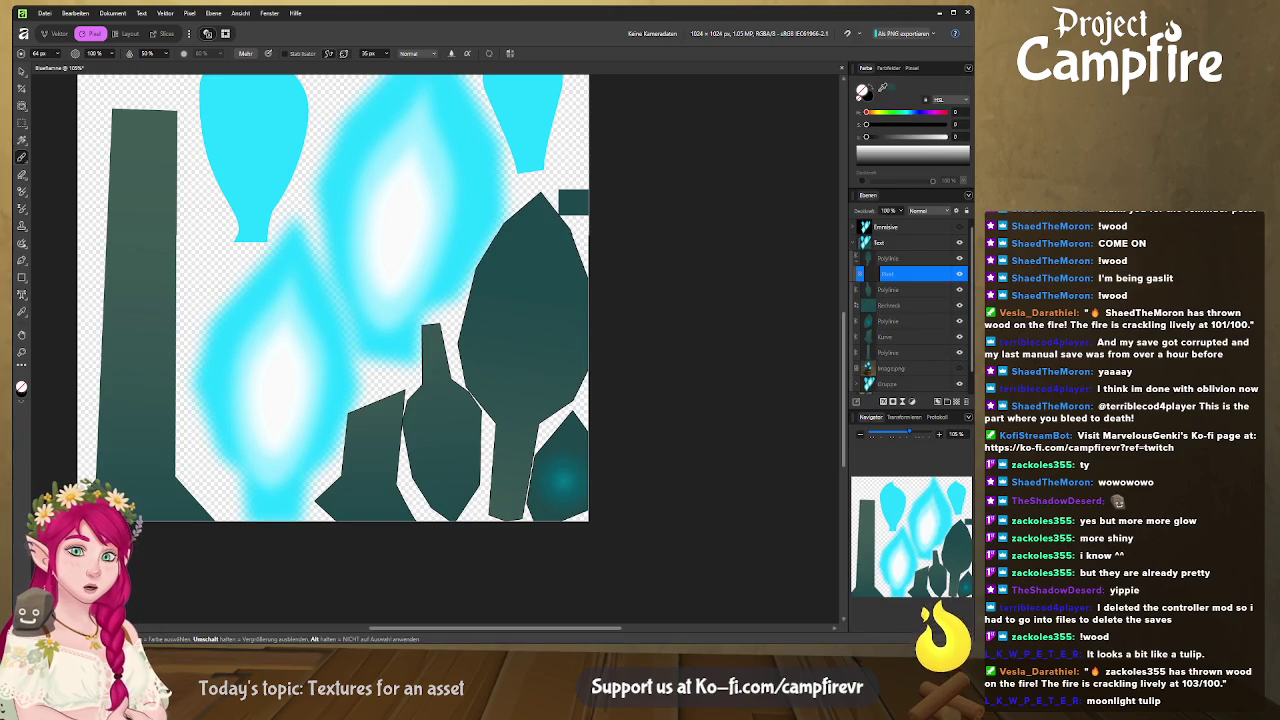
left_click(570, 232, "alt")
left_click_drag(884, 137, 880, 140)
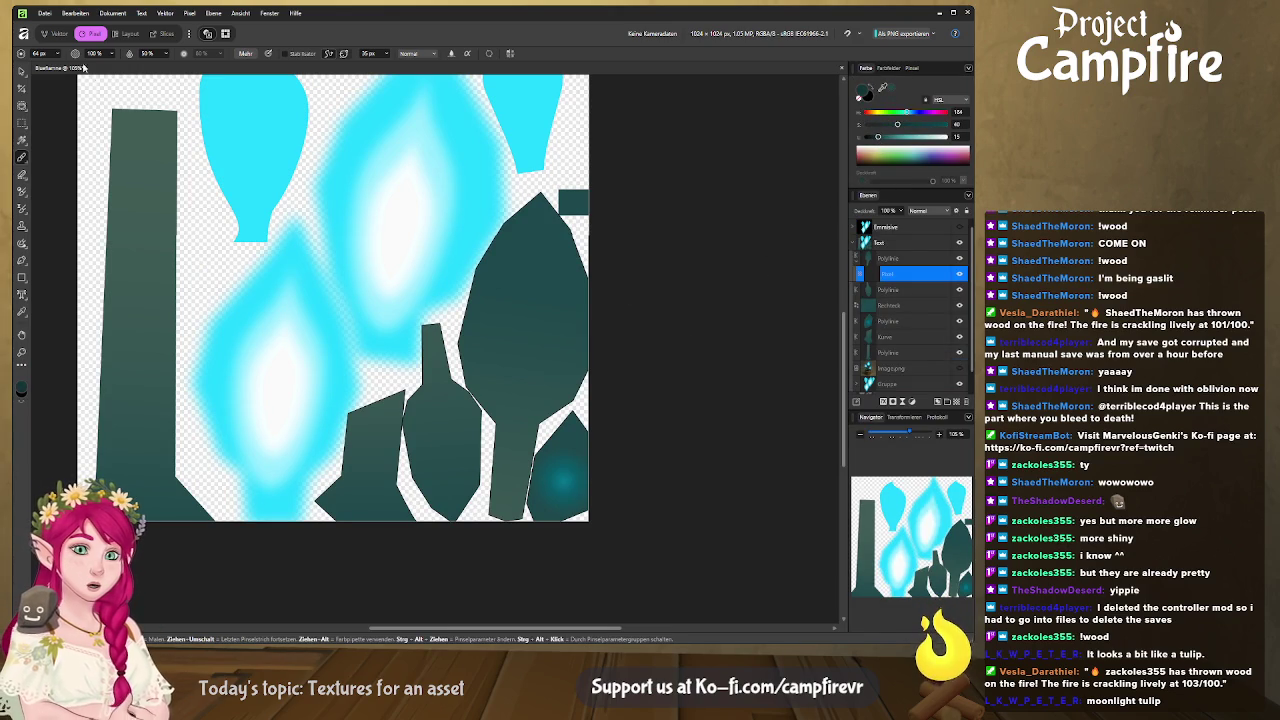
left_click_drag(57, 55, 38, 68)
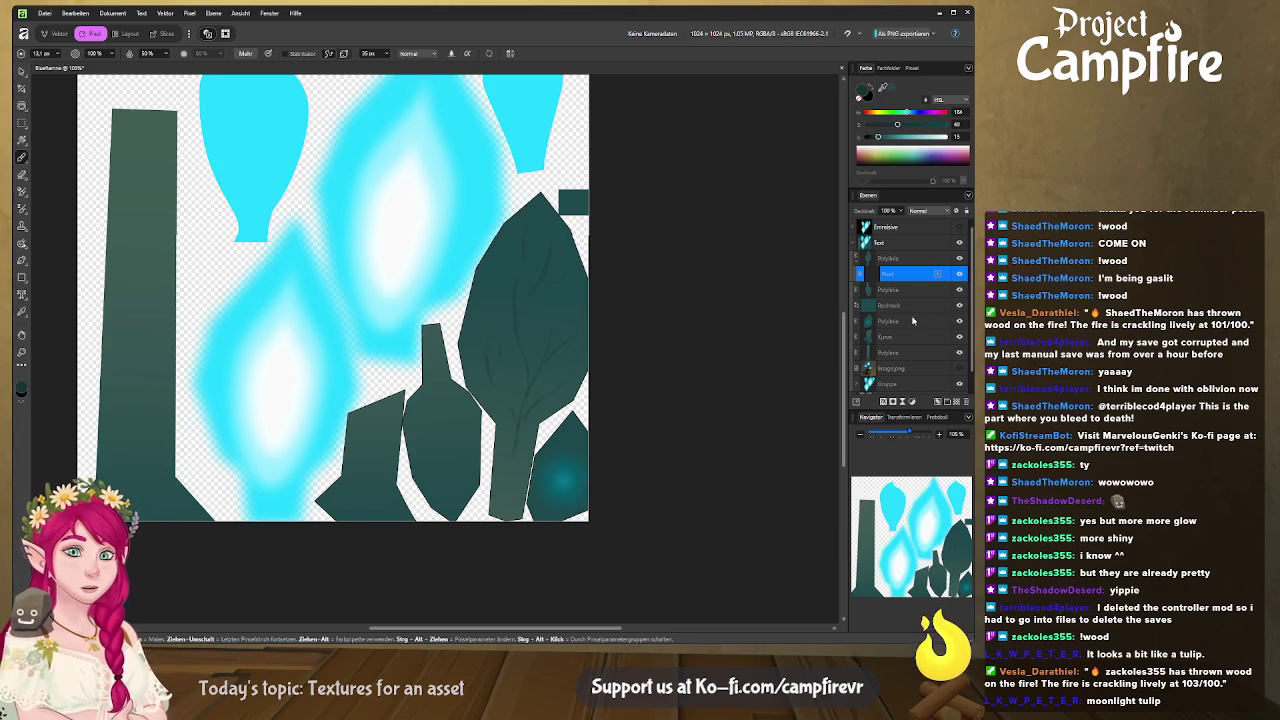
left_click(916, 288)
left_click(897, 305)
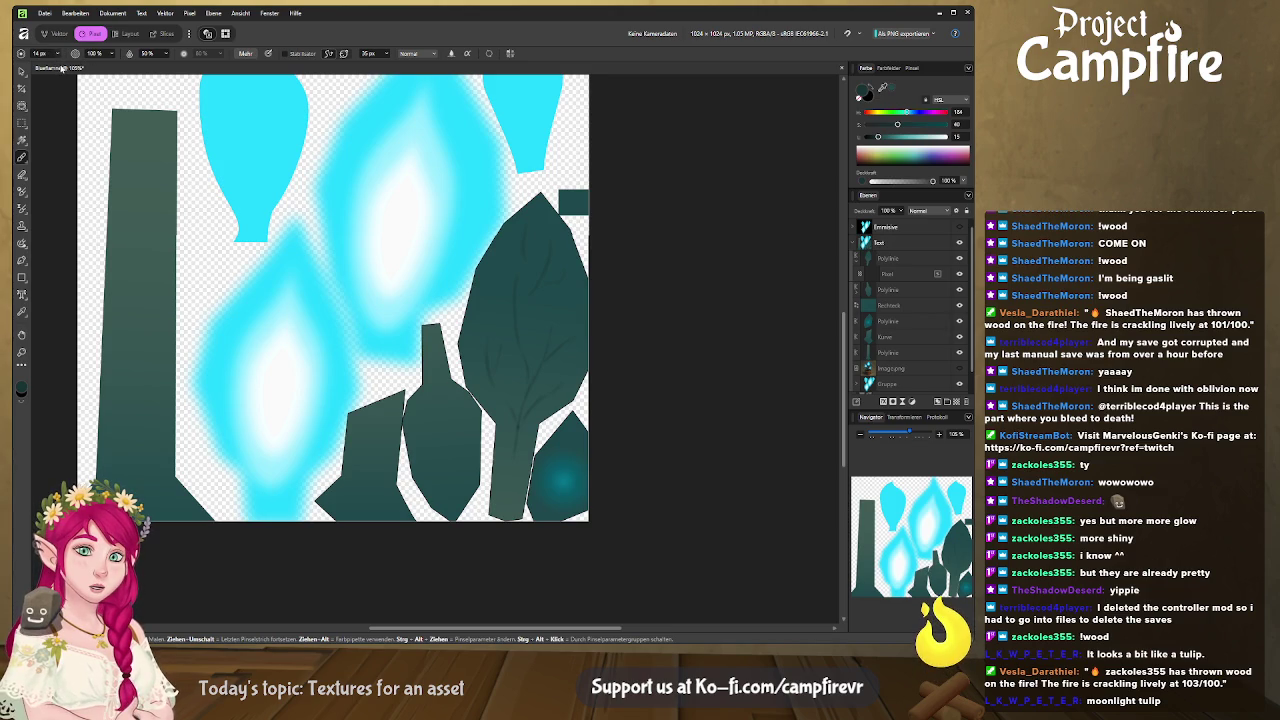
key("bracketleft")
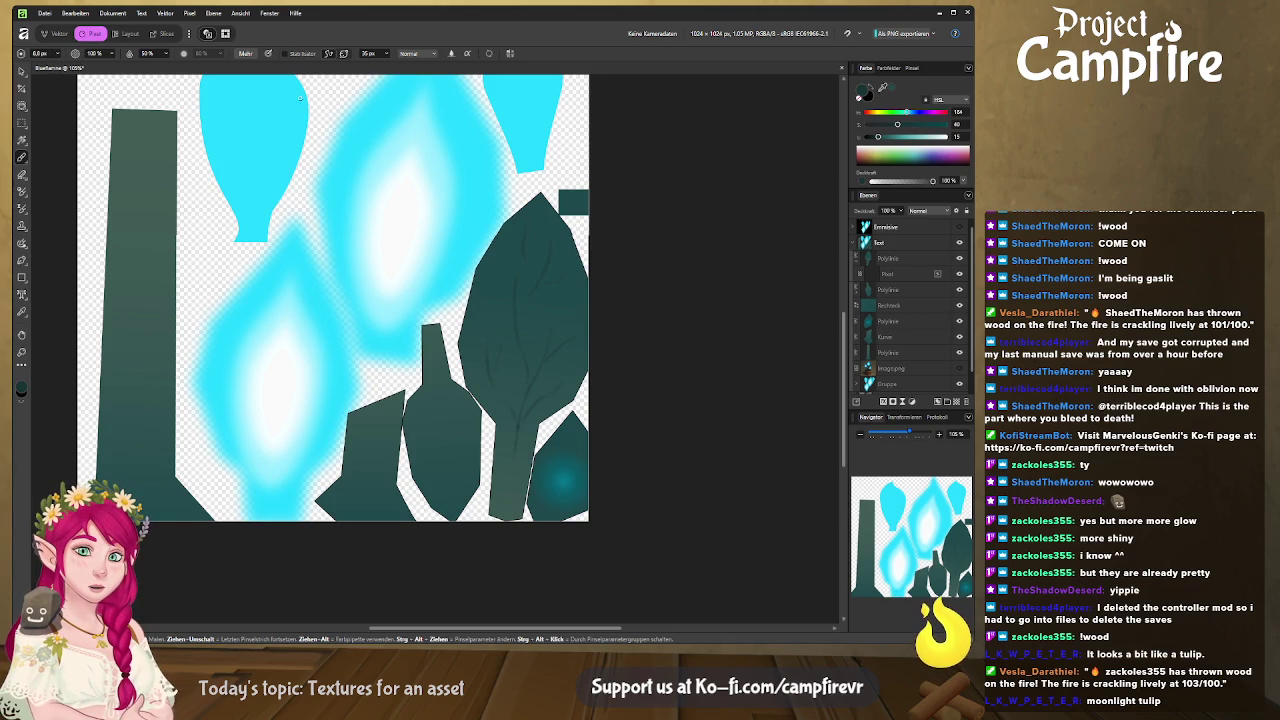
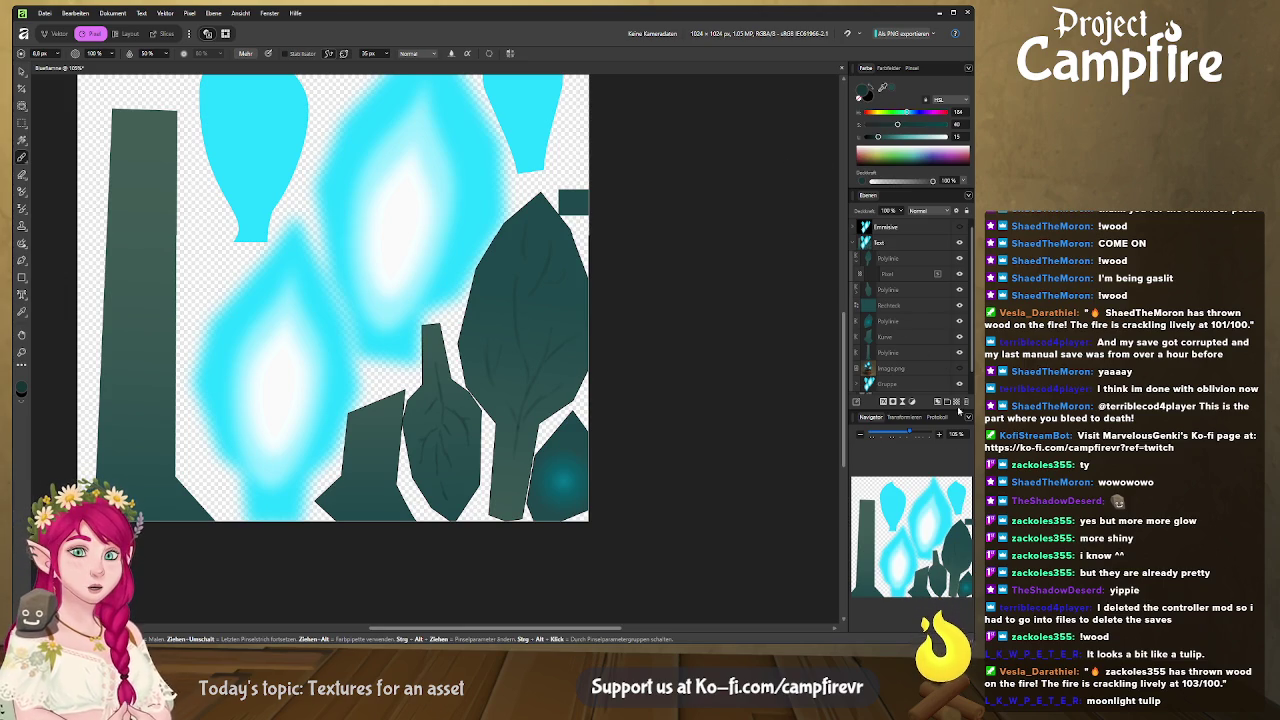
Paint slightly lighter veins on a new Pixel layer over the teal leaves, then duplicate it.
left_click(956, 401)
left_click_drag(878, 136, 882, 136)
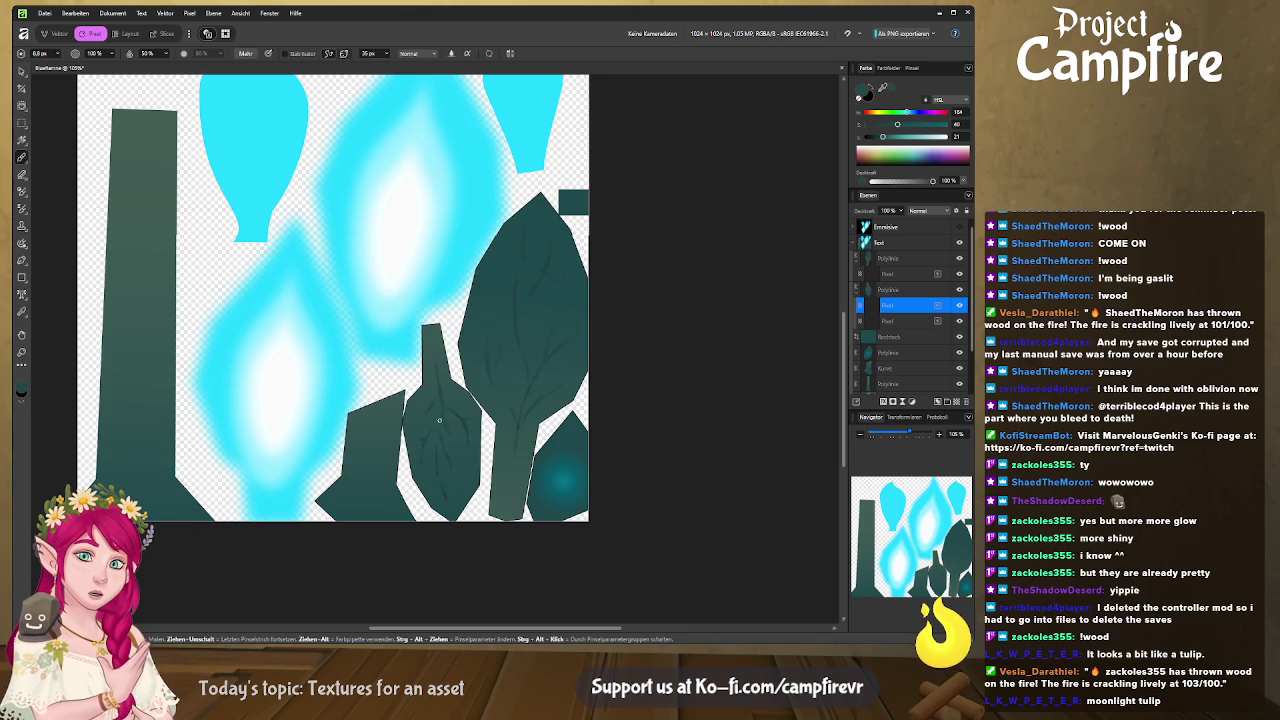
left_click_drag(882, 136, 886, 136)
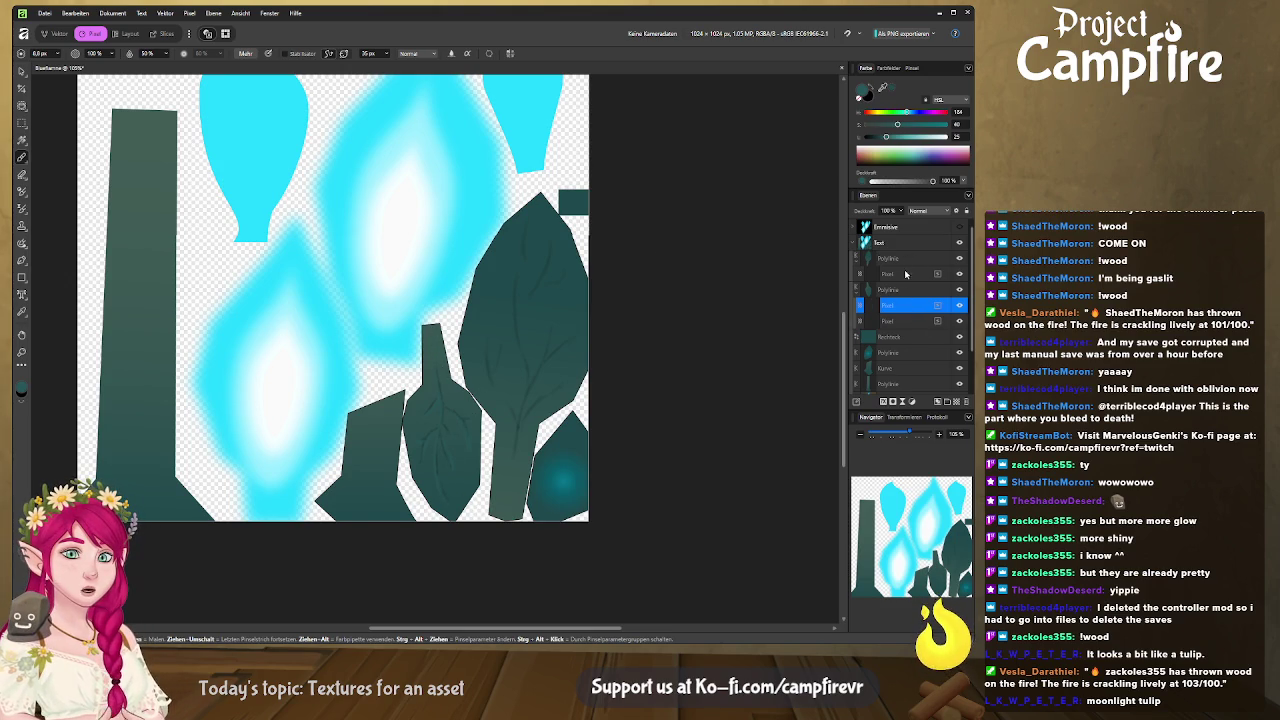
left_click(907, 273)
key("ctrl+j")
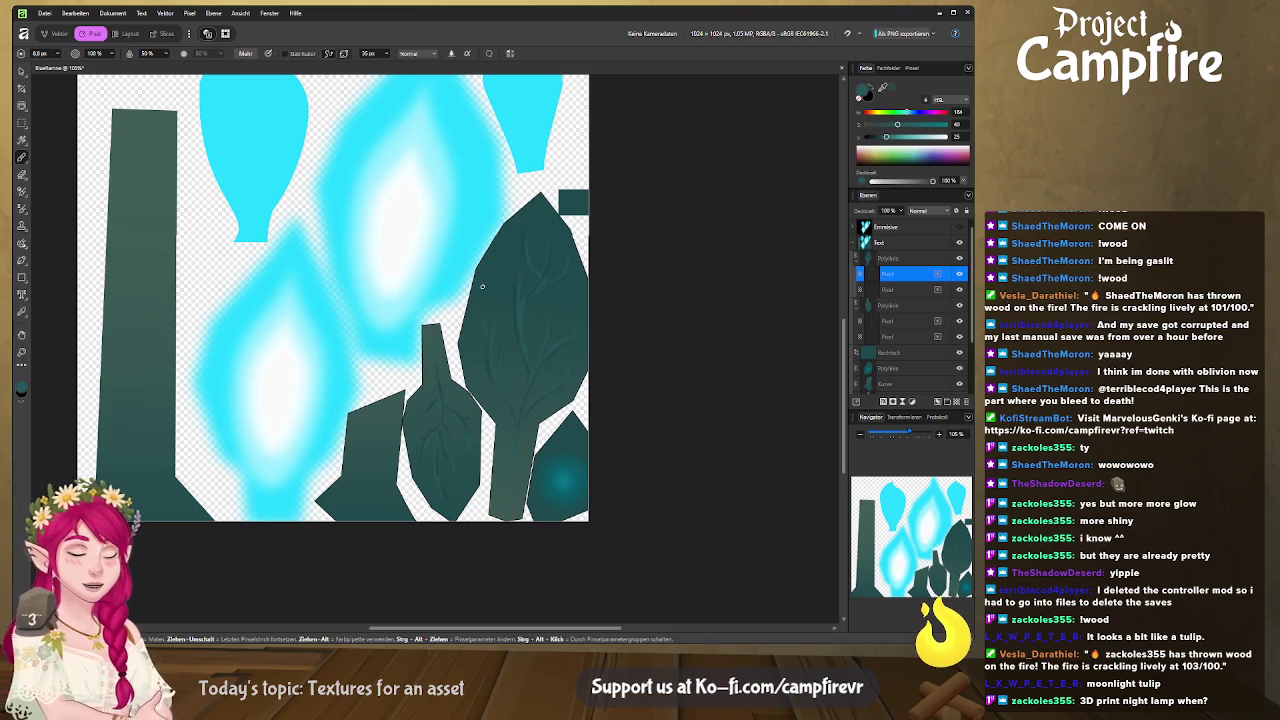
Collapse the Text group and move it below the BlueFlamePlant wireframe layer.
scroll(485, 290, "down", 2)
scroll(478, 294, "down", 1)
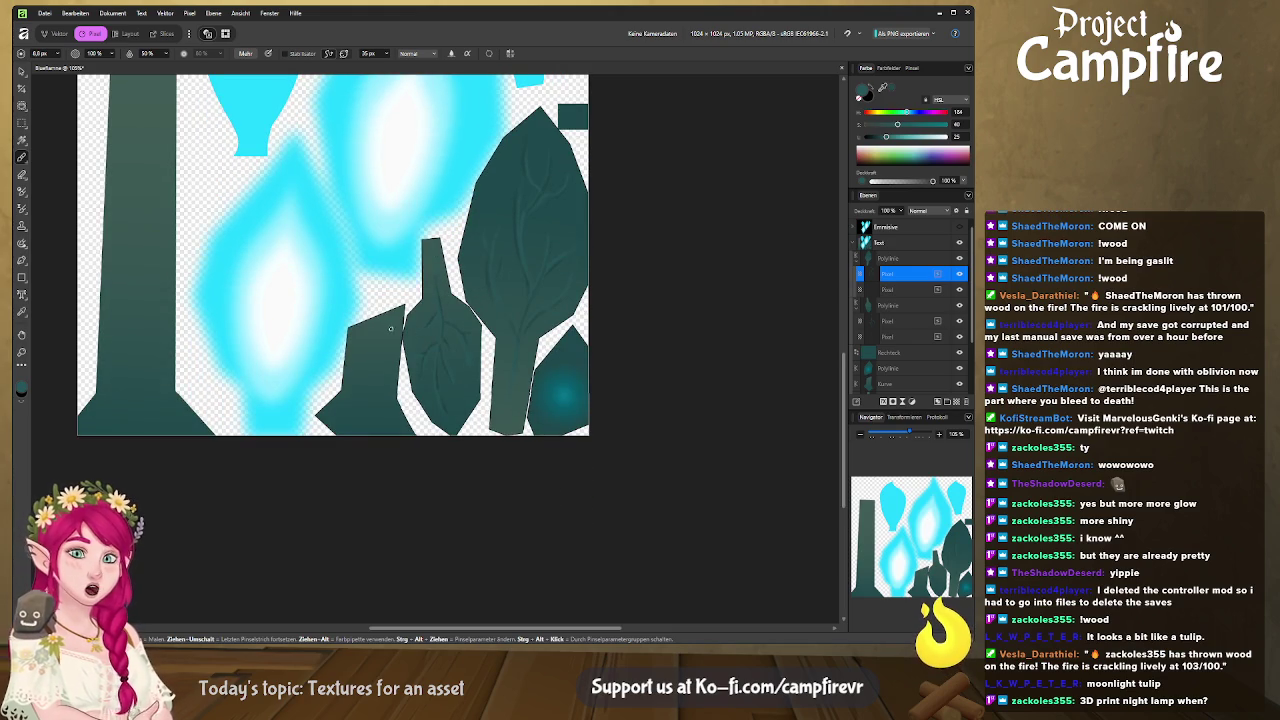
mouse_move(421, 334)
middle_mouse_down()
mouse_move(559, 429)
mouse_move(511, 409)
middle_mouse_up()
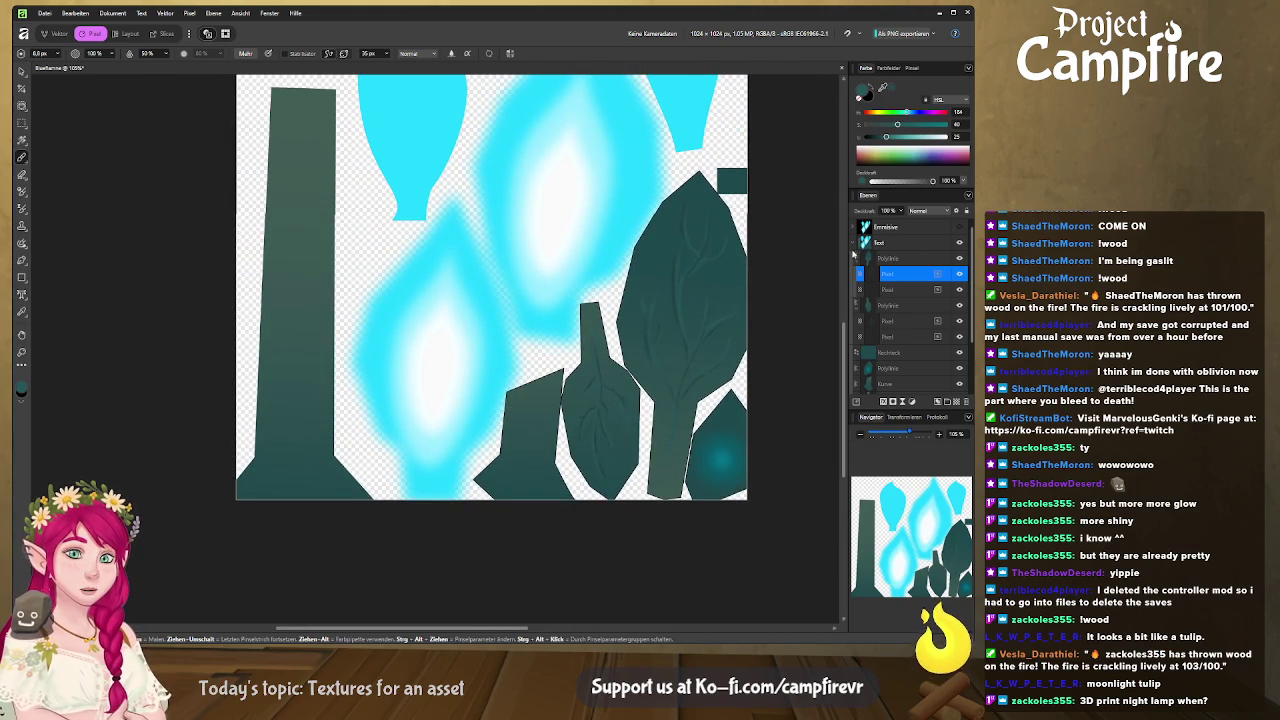
left_click(856, 243)
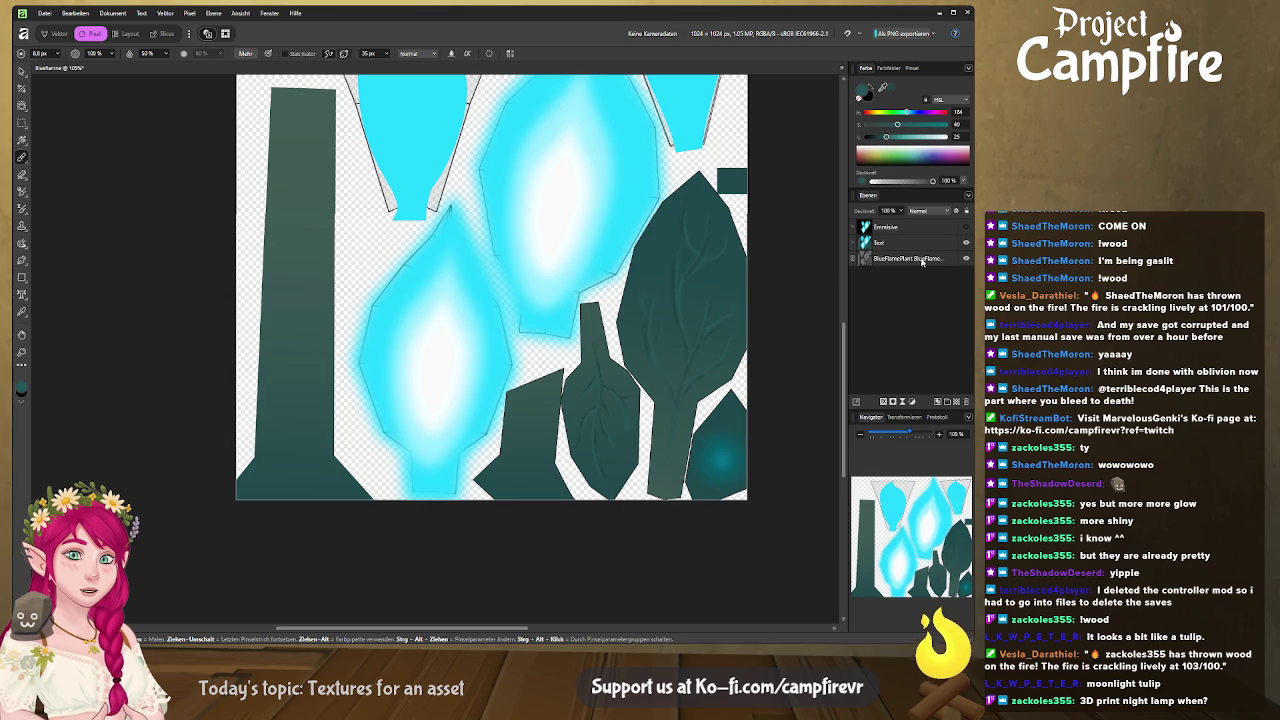
left_click_drag(885, 243, 900, 264)
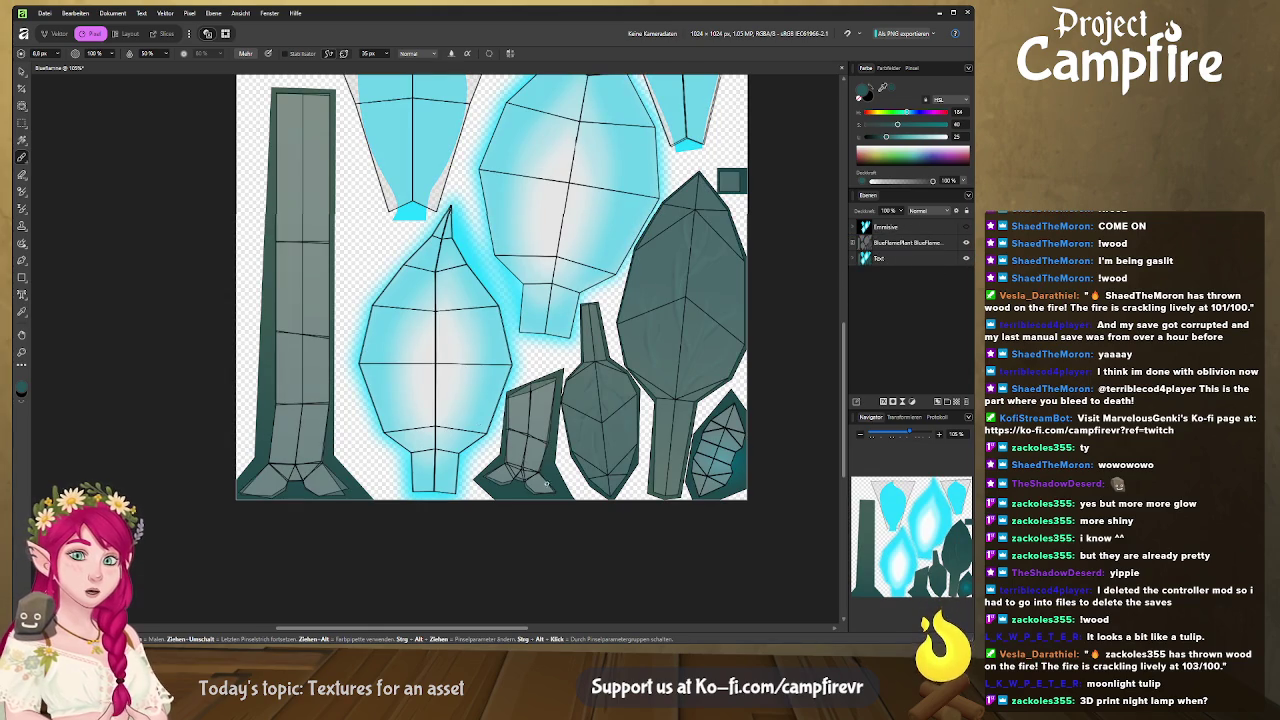
Recentre the atlas, expand the Text group and select its Polylinie layer.
middle_click_drag(526, 442, 553, 374)
middle_click_drag(321, 375, 381, 408)
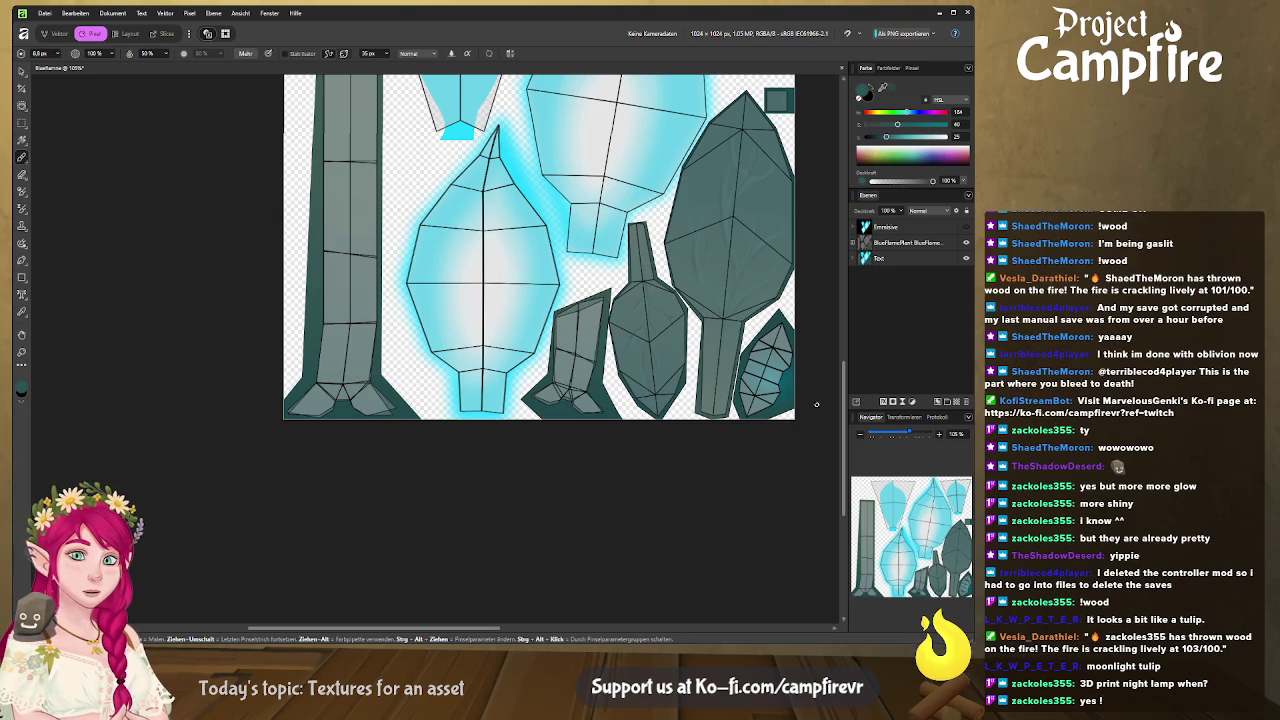
middle_click_drag(716, 407, 795, 312)
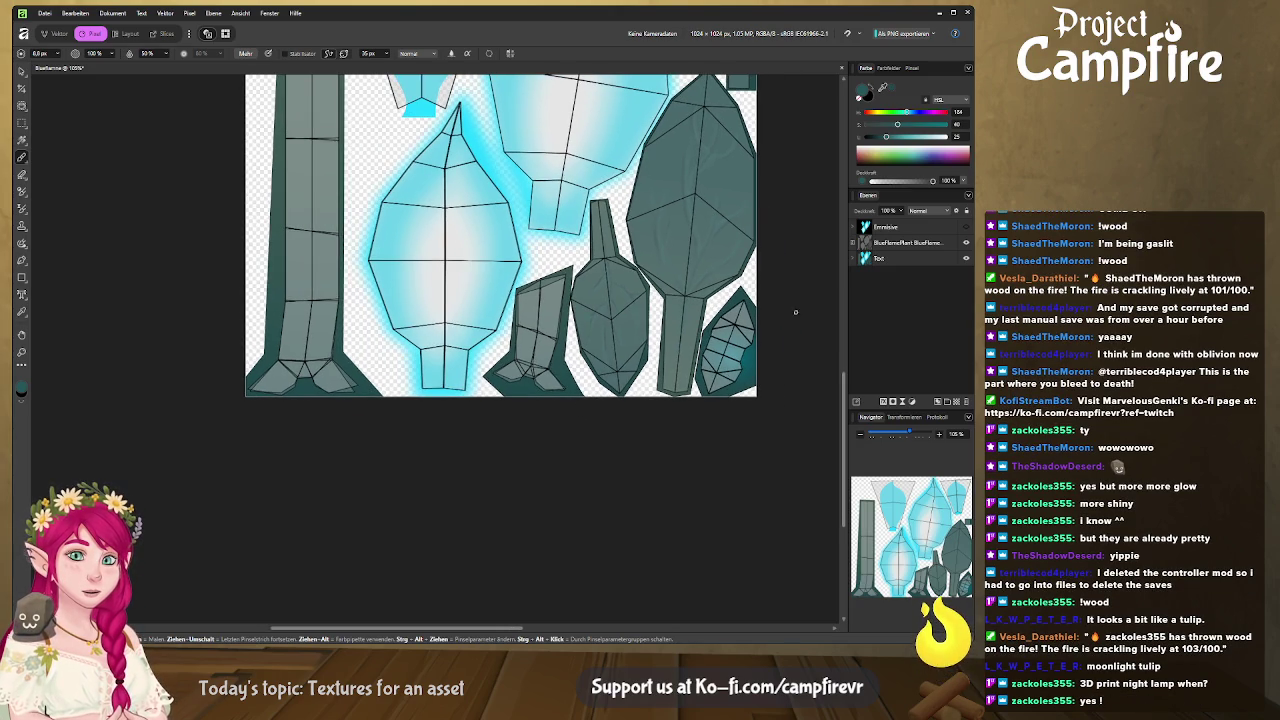
left_click(853, 259)
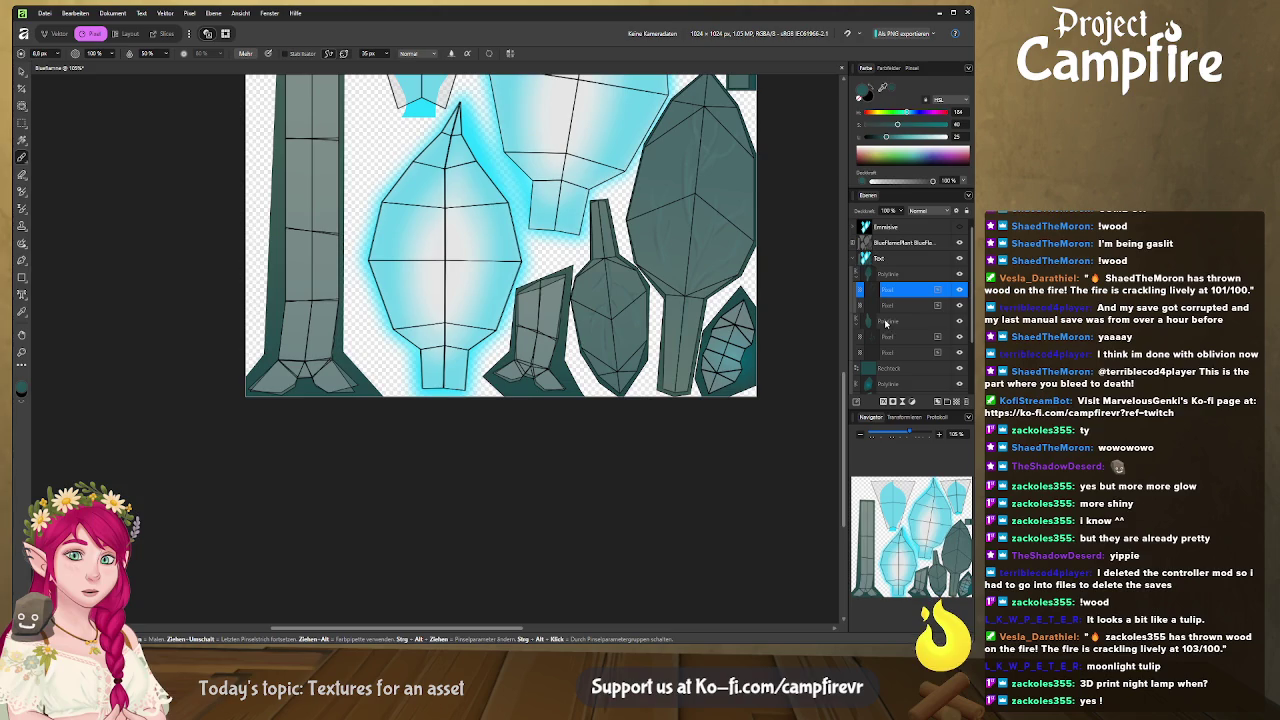
scroll(911, 377, "down", 2)
left_click(921, 353)
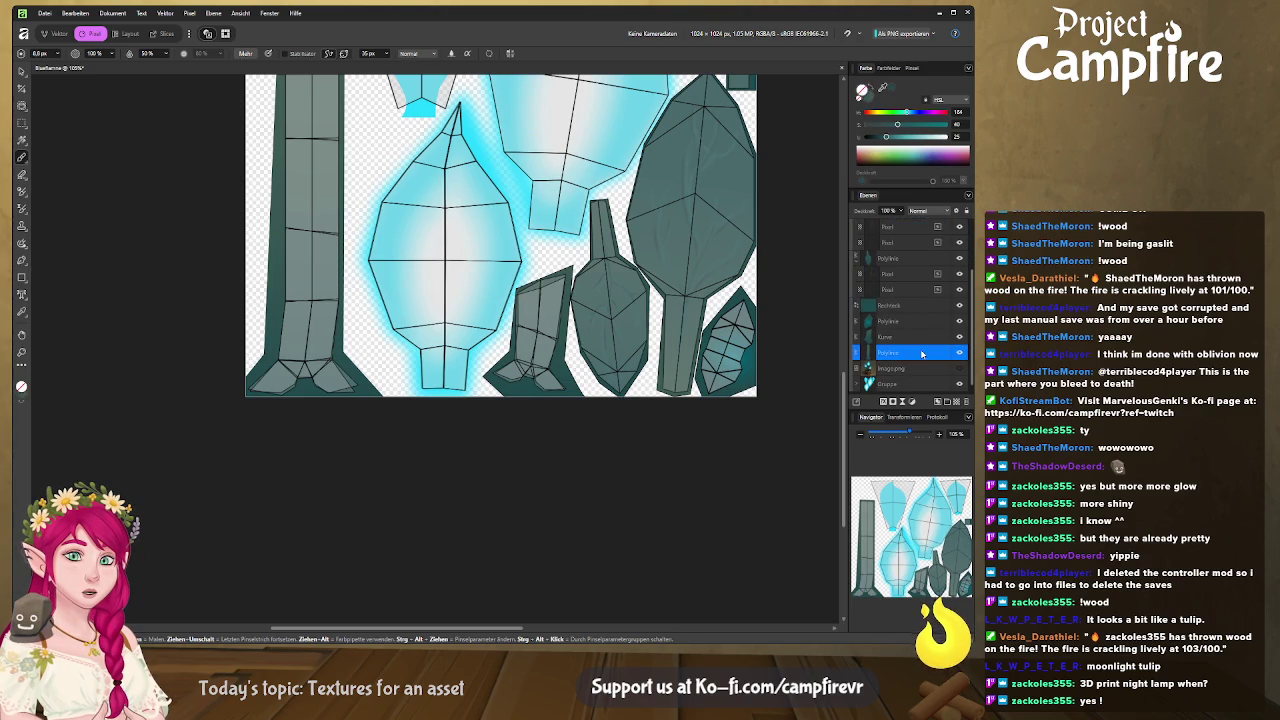
On a new Pixel layer, paint a light cyan glow along the stem base.
left_click(957, 403)
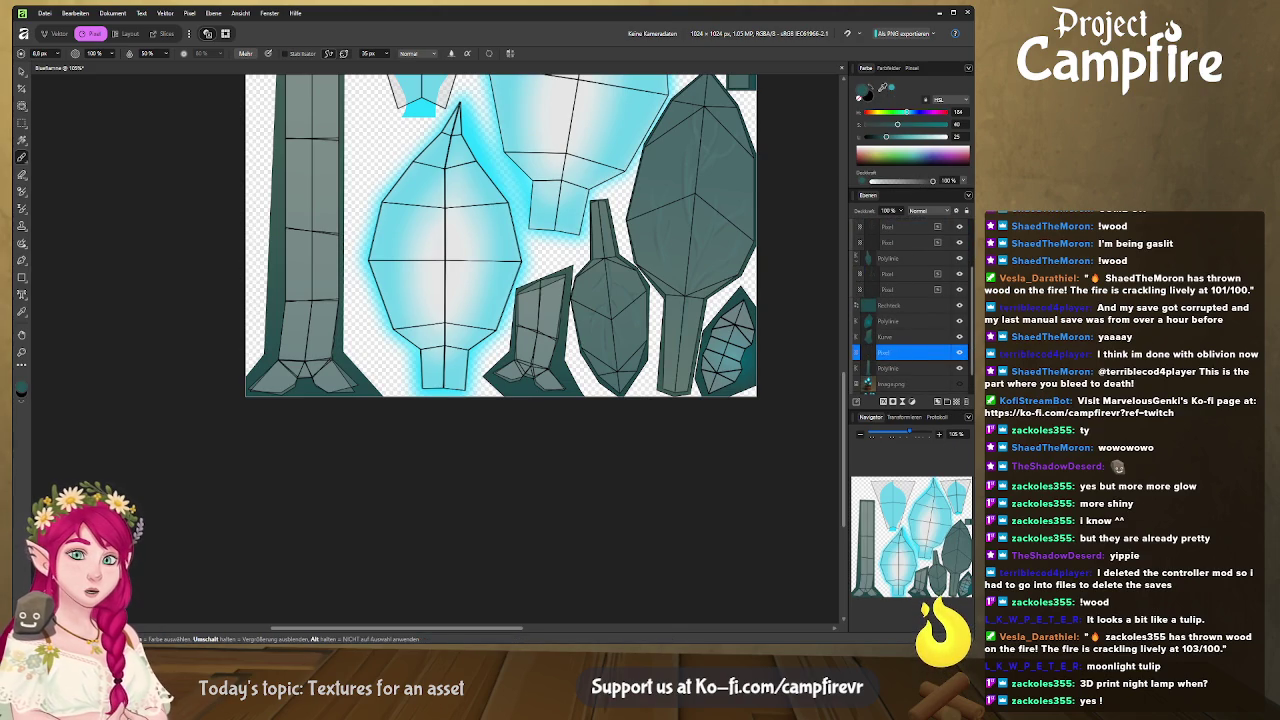
left_click_drag(869, 88, 380, 250)
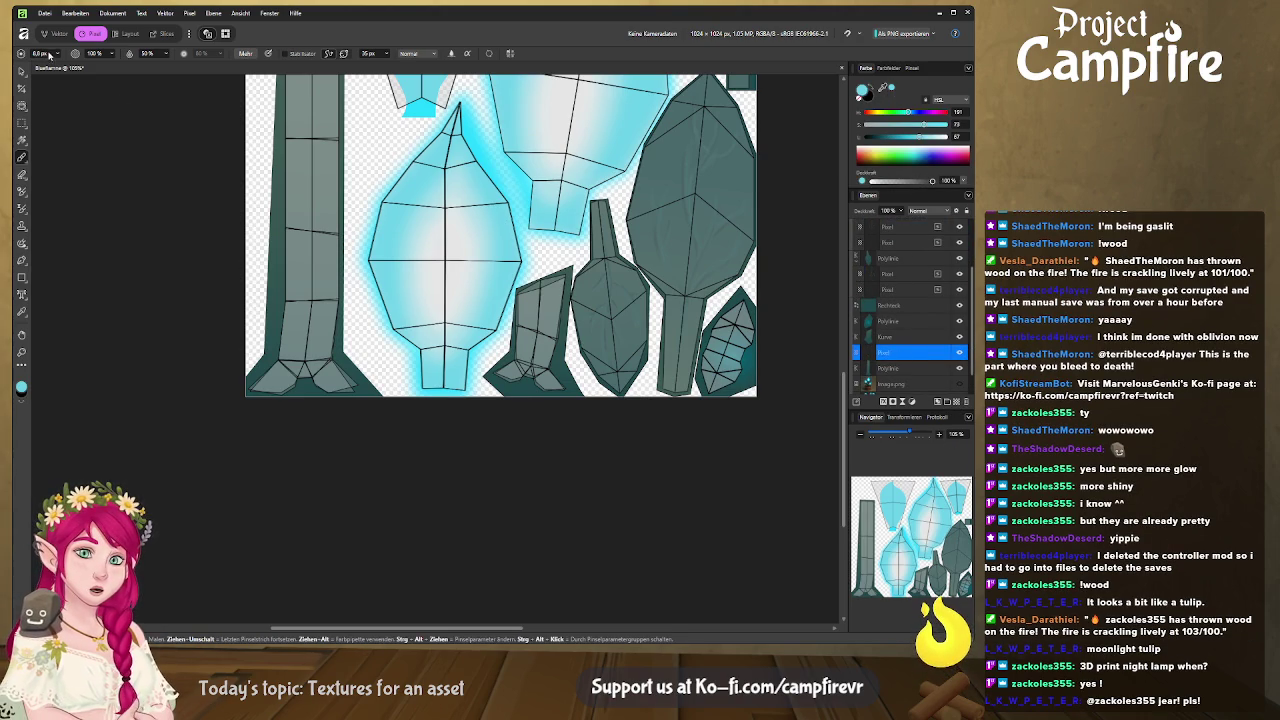
scroll(55, 57, "up", 2)
scroll(60, 62, "up", 2)
scroll(66, 68, "up", 2)
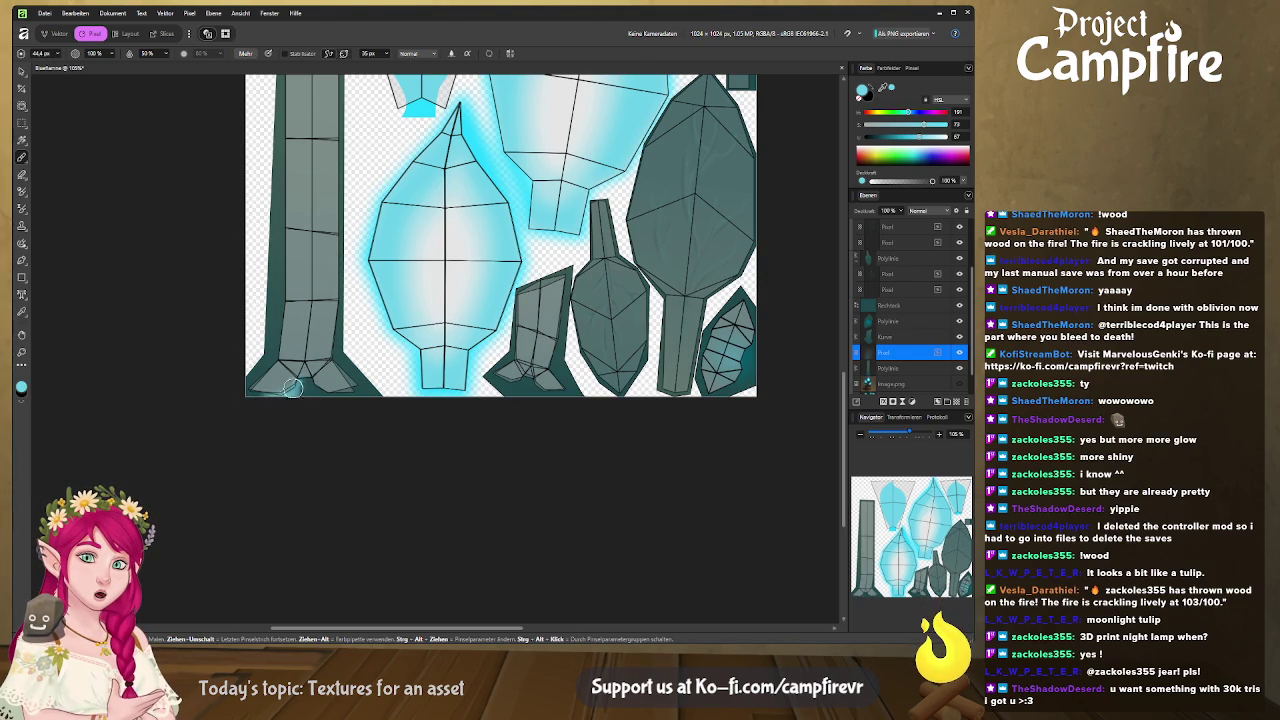
left_click_drag(298, 375, 353, 400)
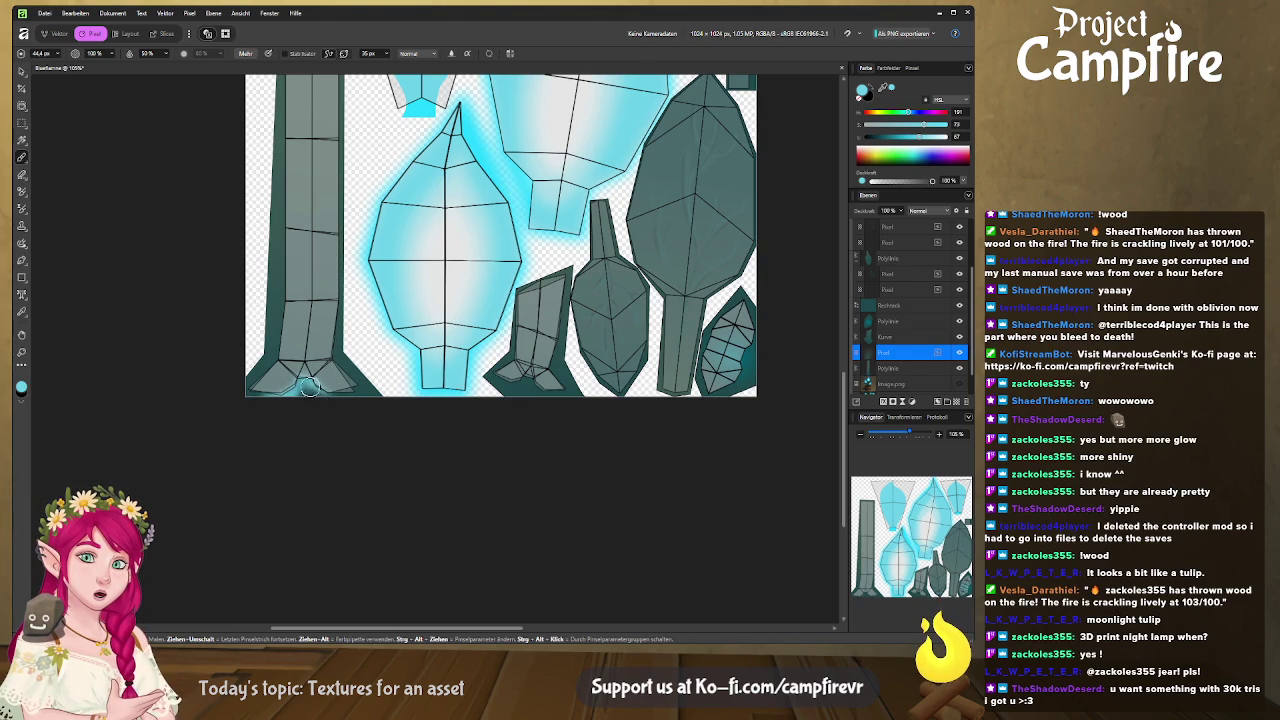
mouse_move(353, 400)
left_mouse_down()
mouse_move(286, 397)
mouse_move(316, 388)
left_mouse_up()
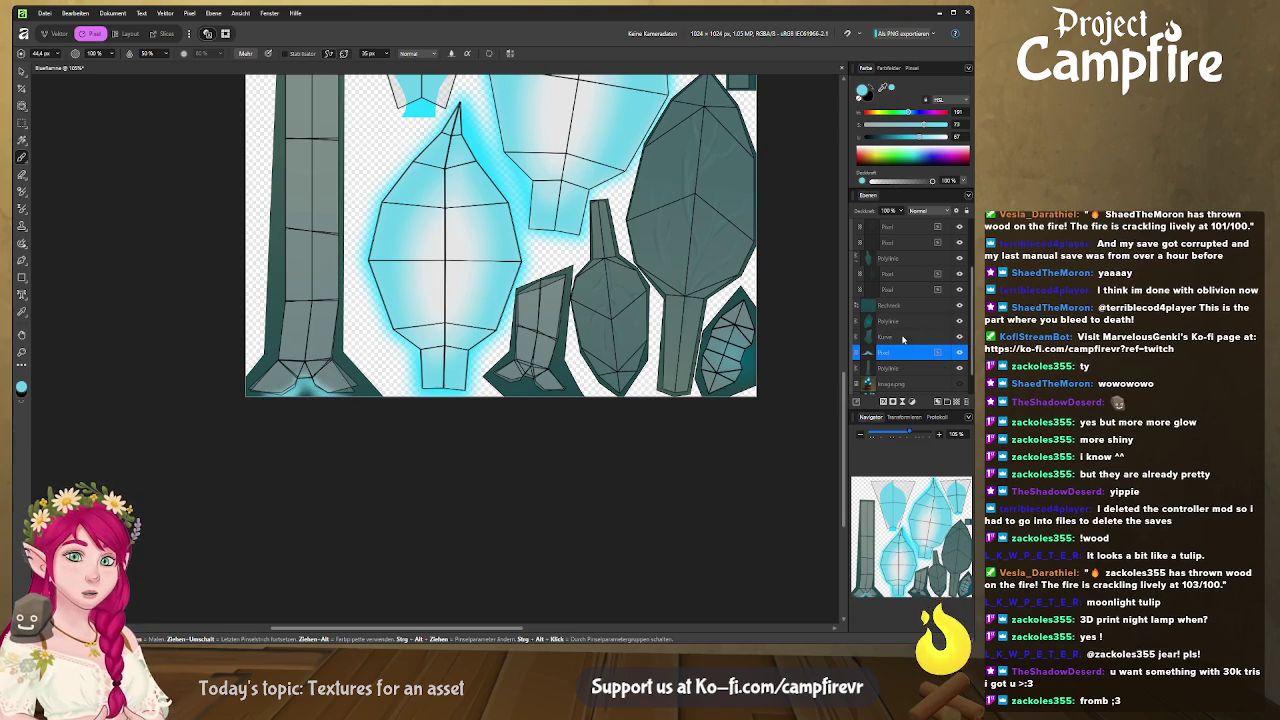
Delete the unwanted paint layer.
left_click(906, 338)
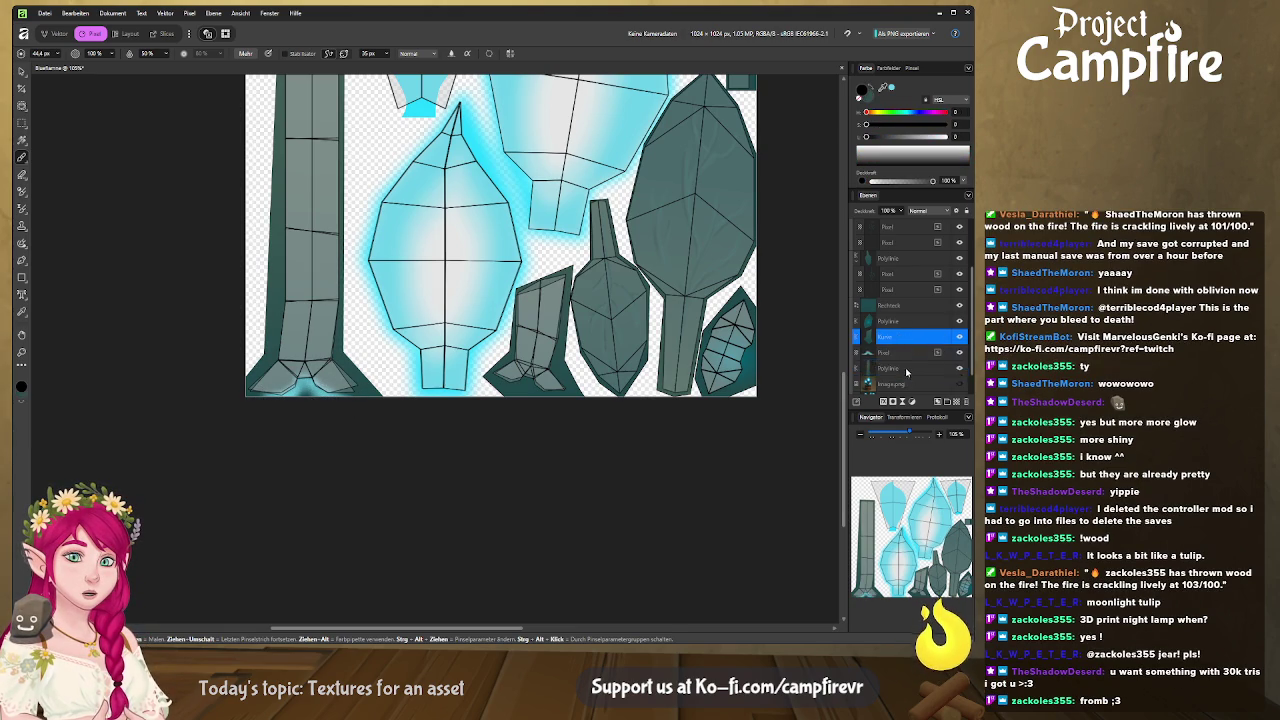
double_click(918, 337)
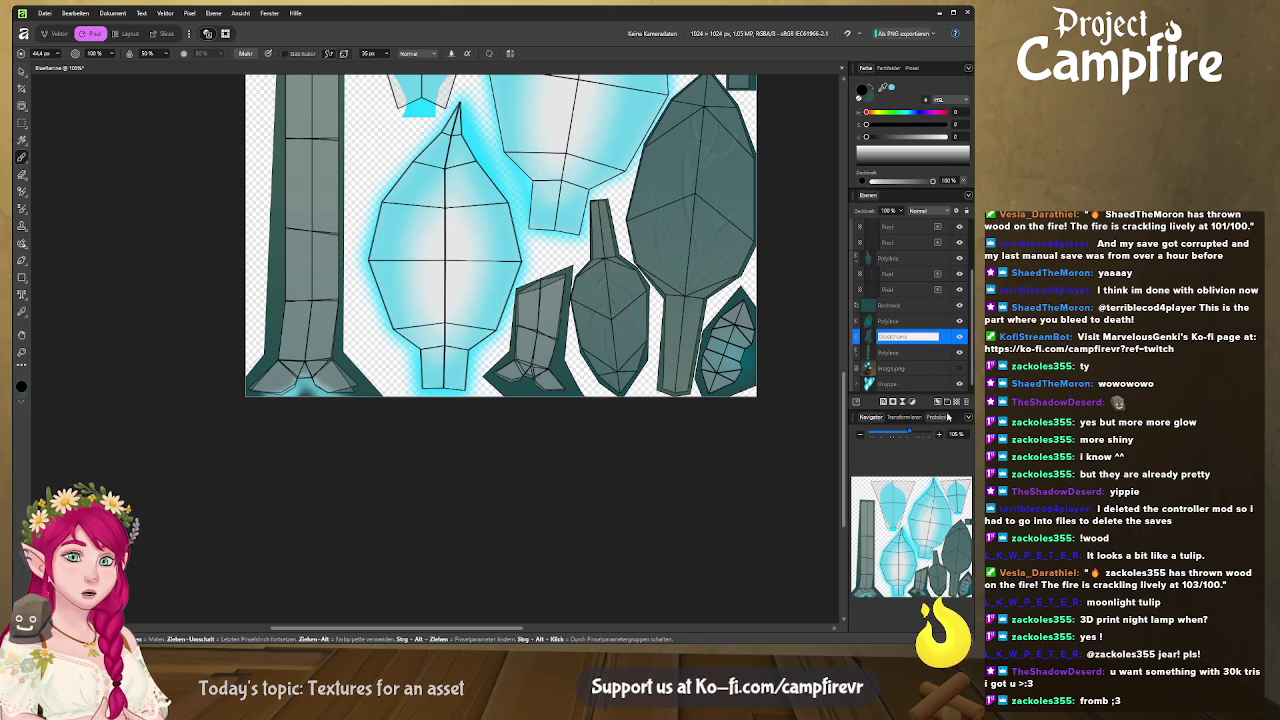
left_click(908, 337)
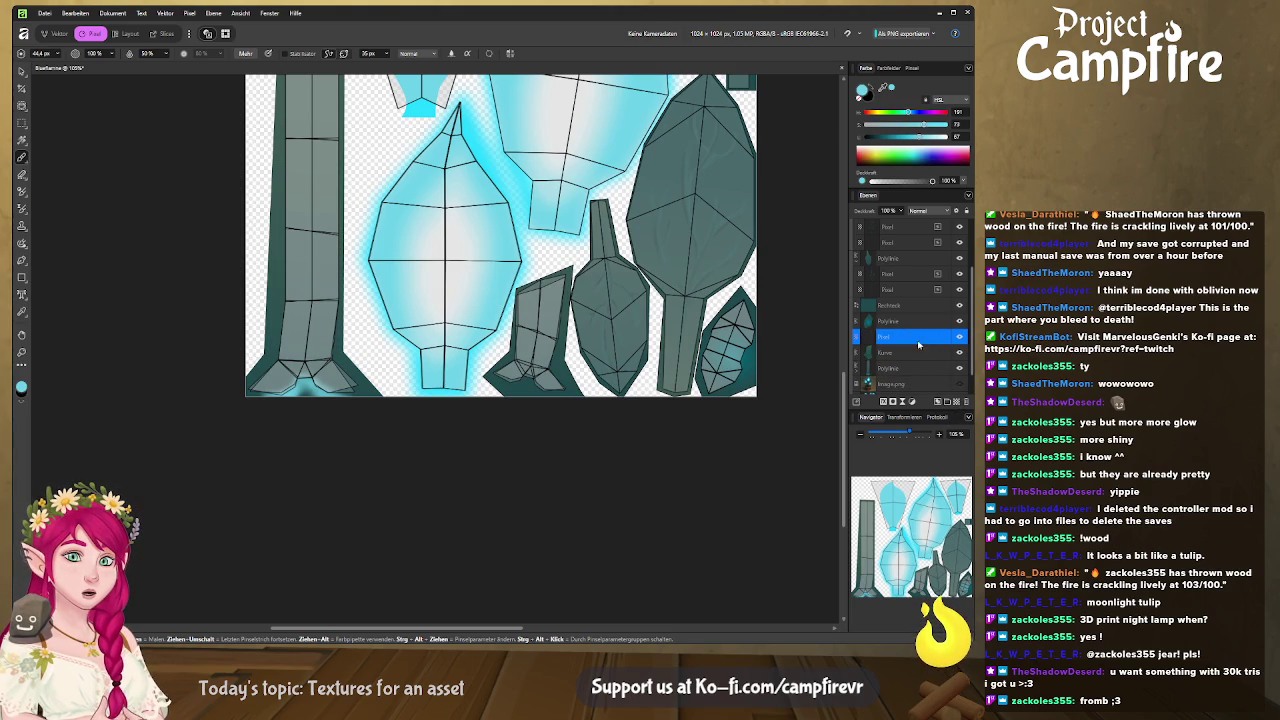
key("Delete")
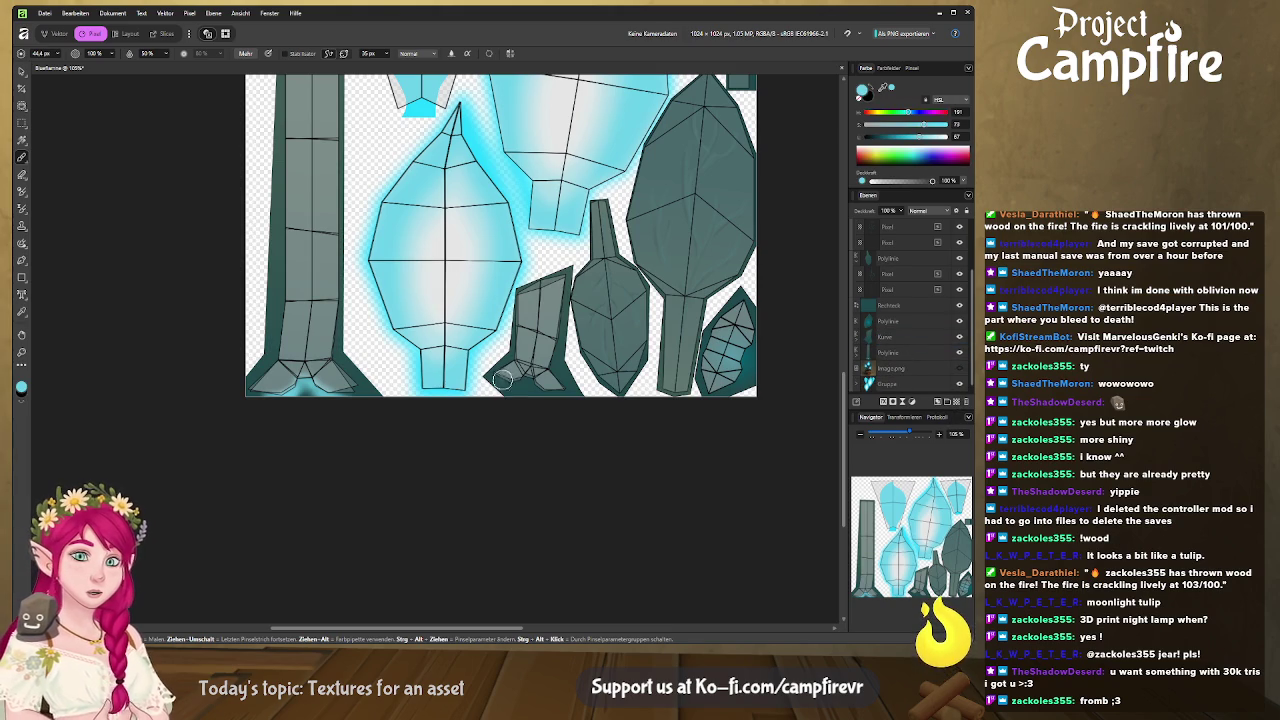
Darken the bottom edge of the small teal piece in the lower middle.
mouse_move(509, 384)
left_mouse_down()
mouse_move(528, 374)
mouse_move(564, 398)
mouse_move(538, 397)
left_mouse_up()
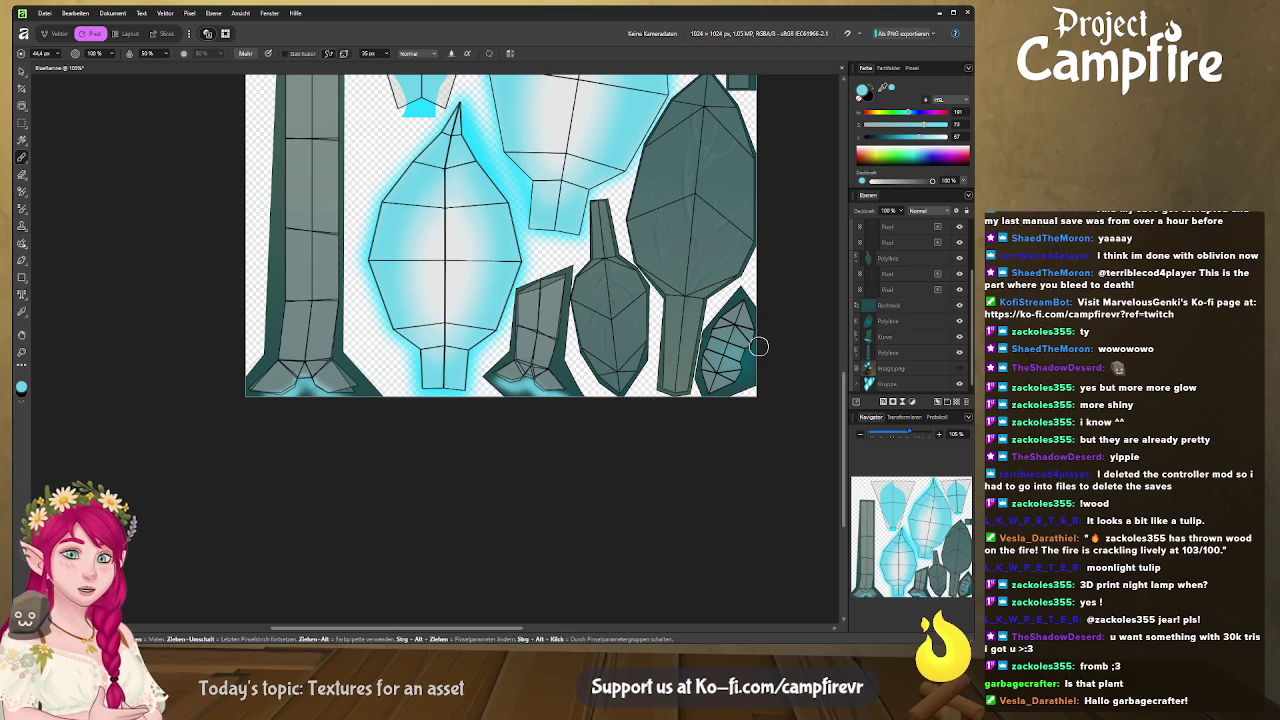
scroll(577, 228, "down", 1)
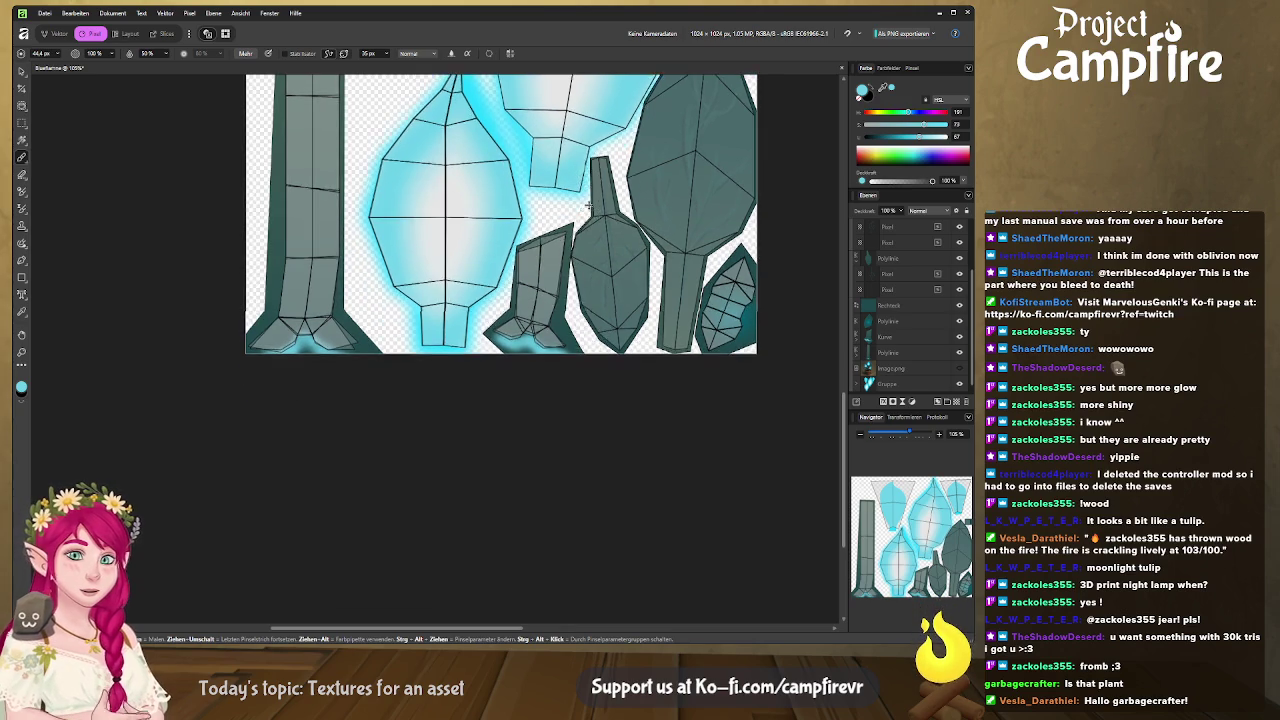
scroll(577, 228, "down", 4, "ctrl")
scroll(663, 339, "up", 5)
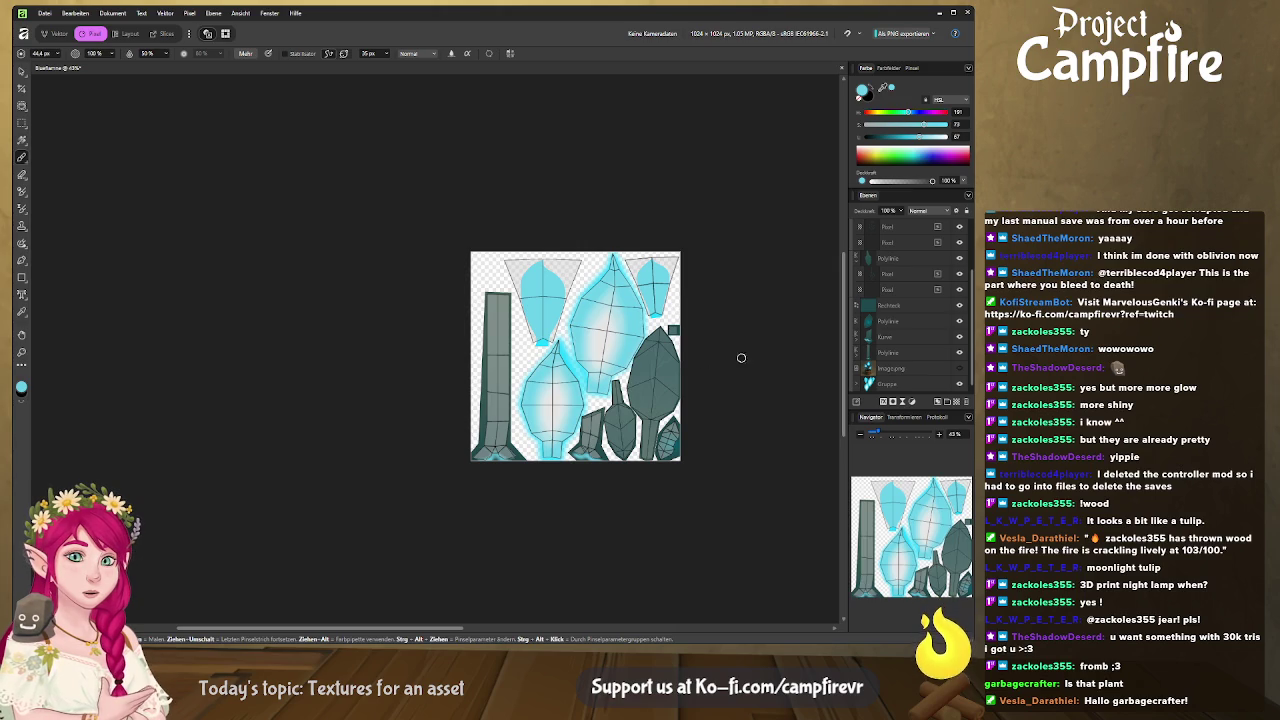
scroll(714, 351, "right", 4)
scroll(654, 317, "up", 2)
scroll(685, 350, "up", 1)
scroll(620, 360, "up", 3, "ctrl")
scroll(600, 400, "up", 2, "ctrl")
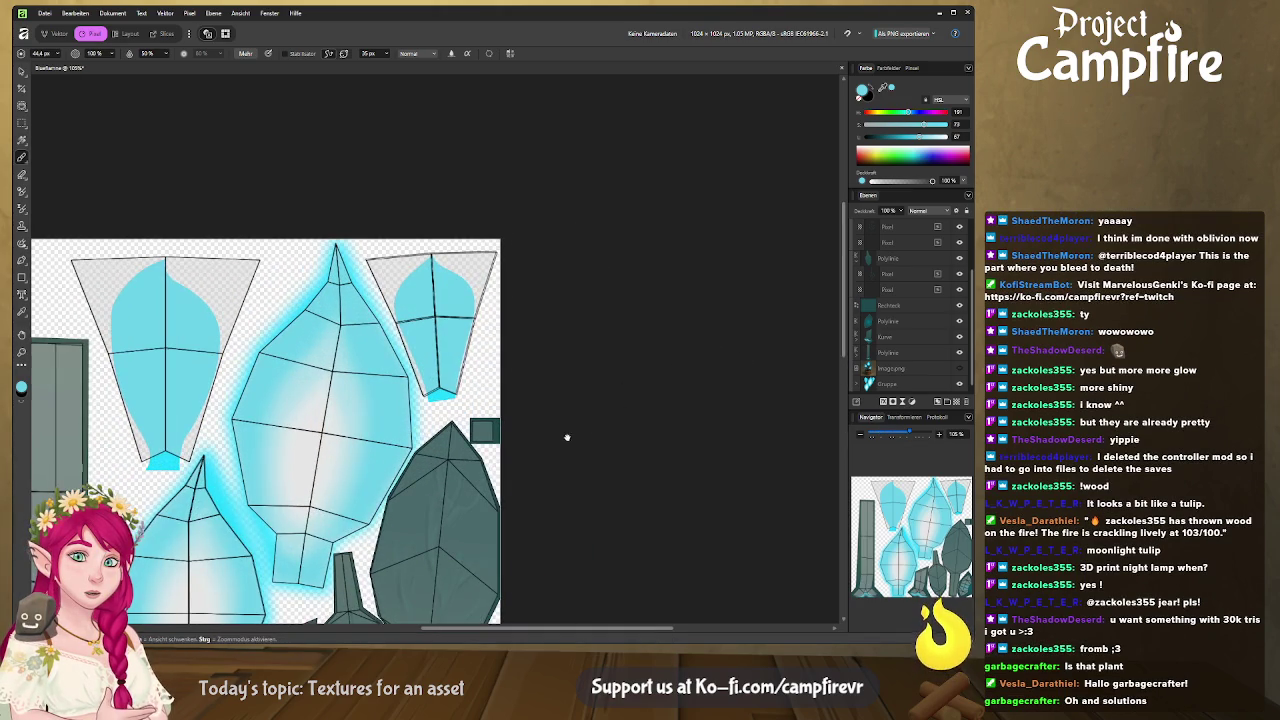
scroll(566, 437, "down", 3, "ctrl")
scroll(790, 250, "up", 2, "ctrl")
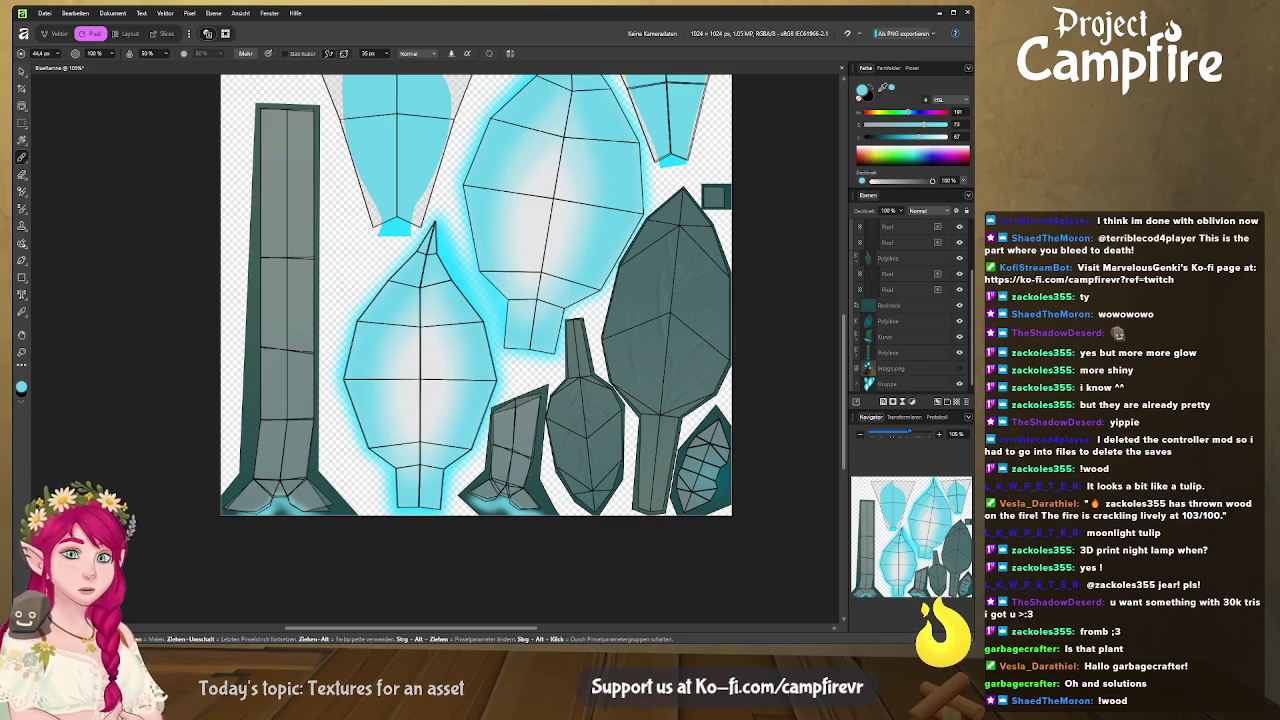
left_click(959, 368)
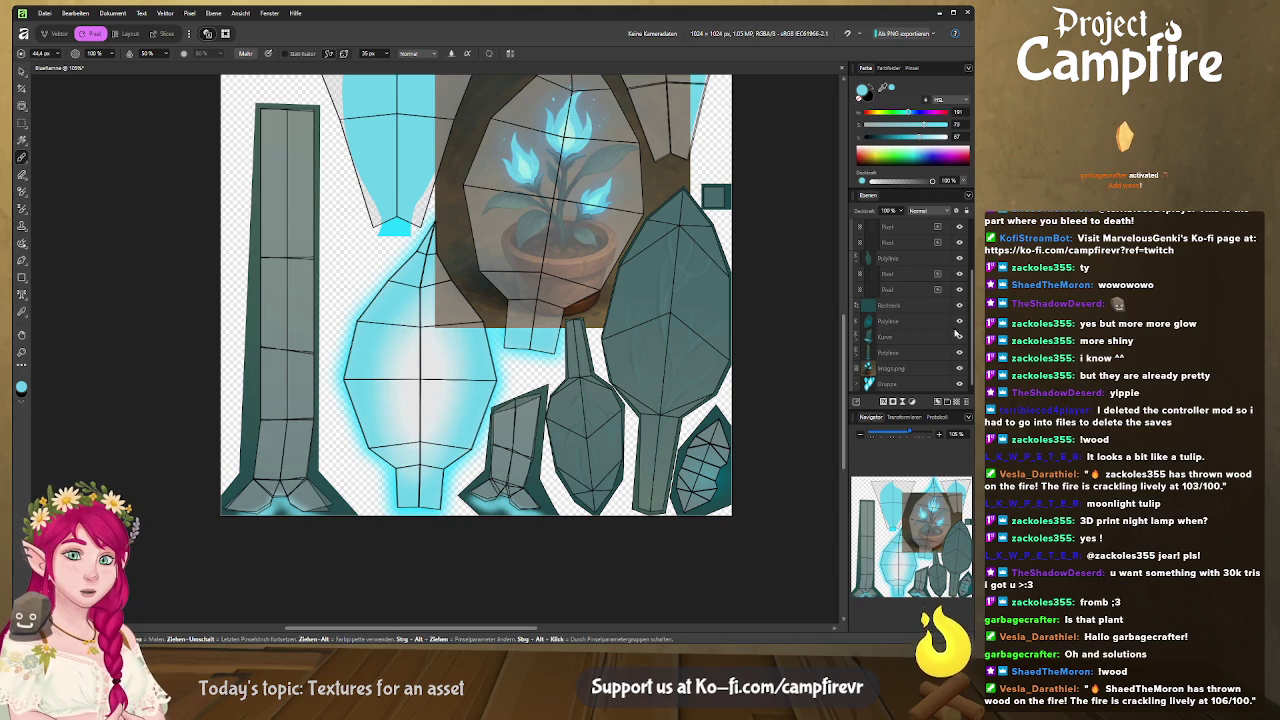
left_click(961, 369)
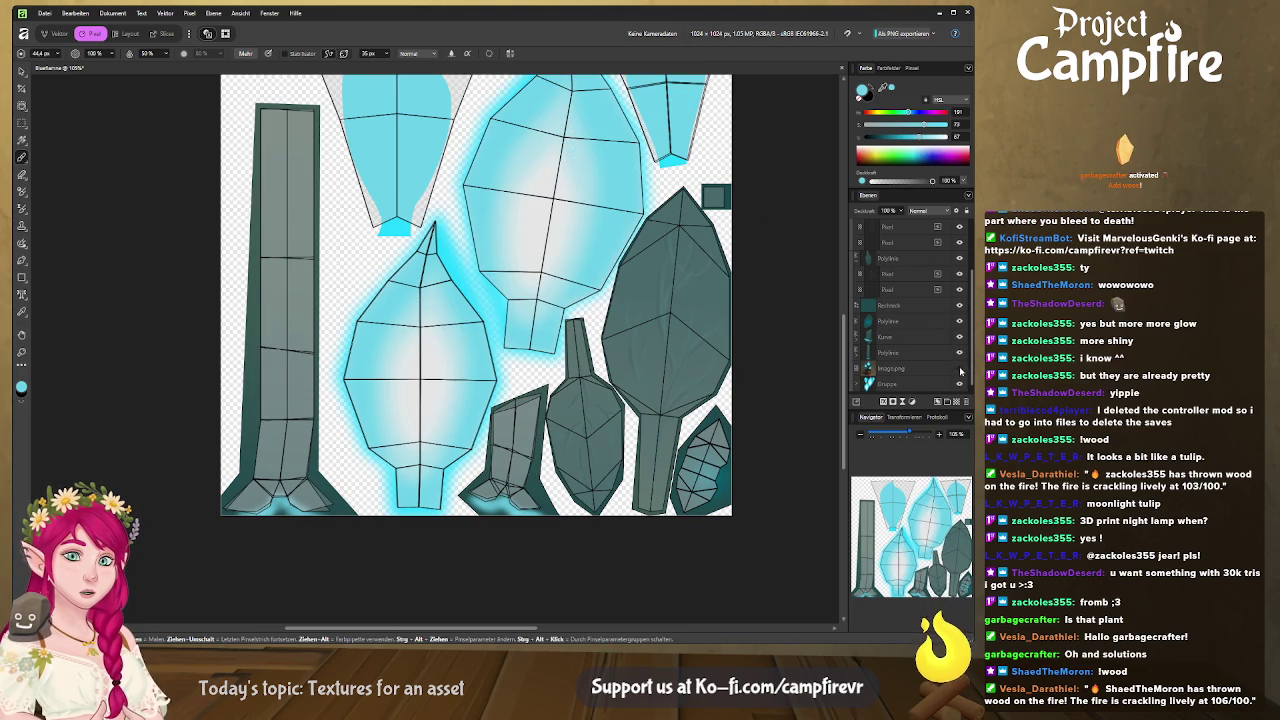
scroll(959, 285, "up", 3)
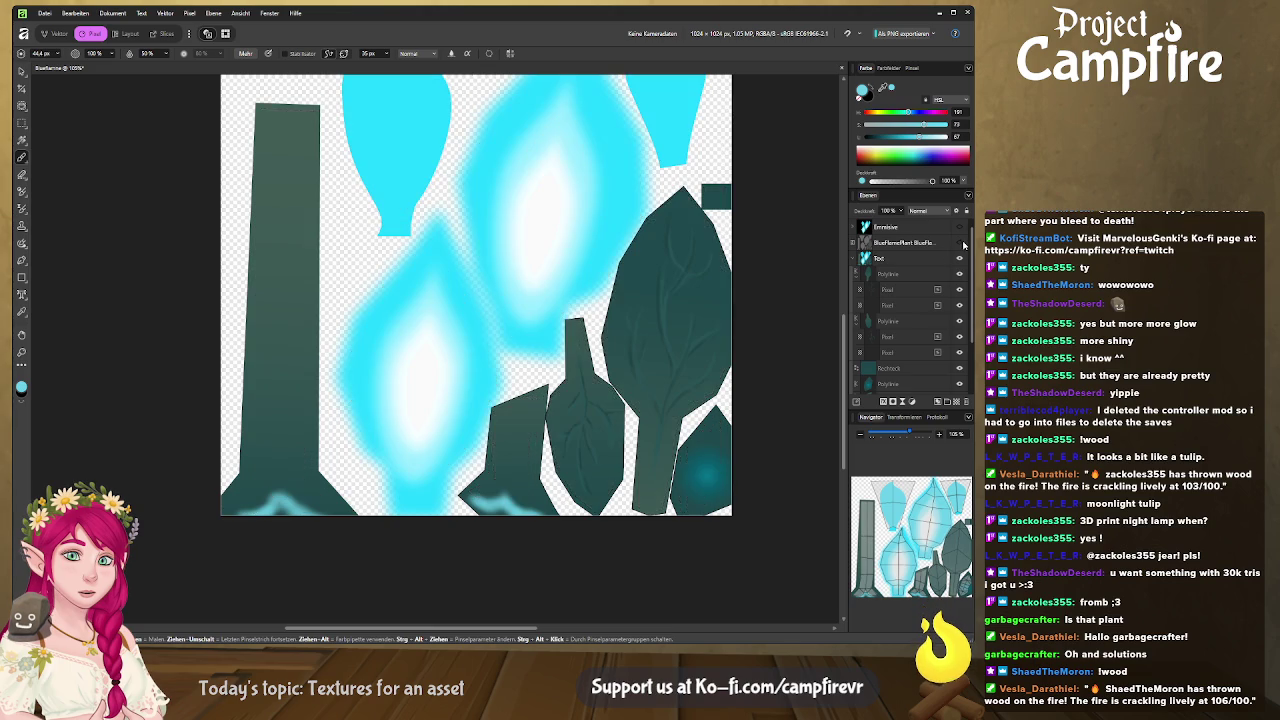
Hide the wireframe and select the Pixel layer for painting.
left_click(959, 258)
scroll(920, 380, "down", 3)
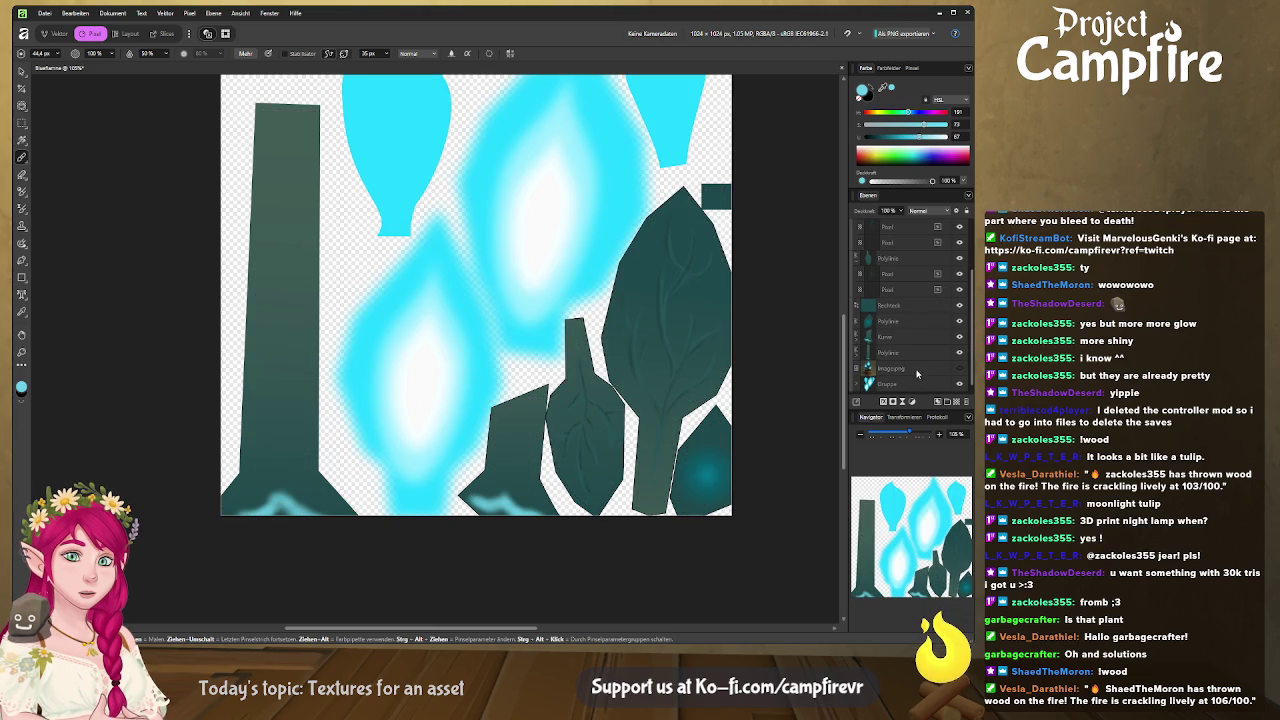
left_click(910, 353)
left_click(917, 370)
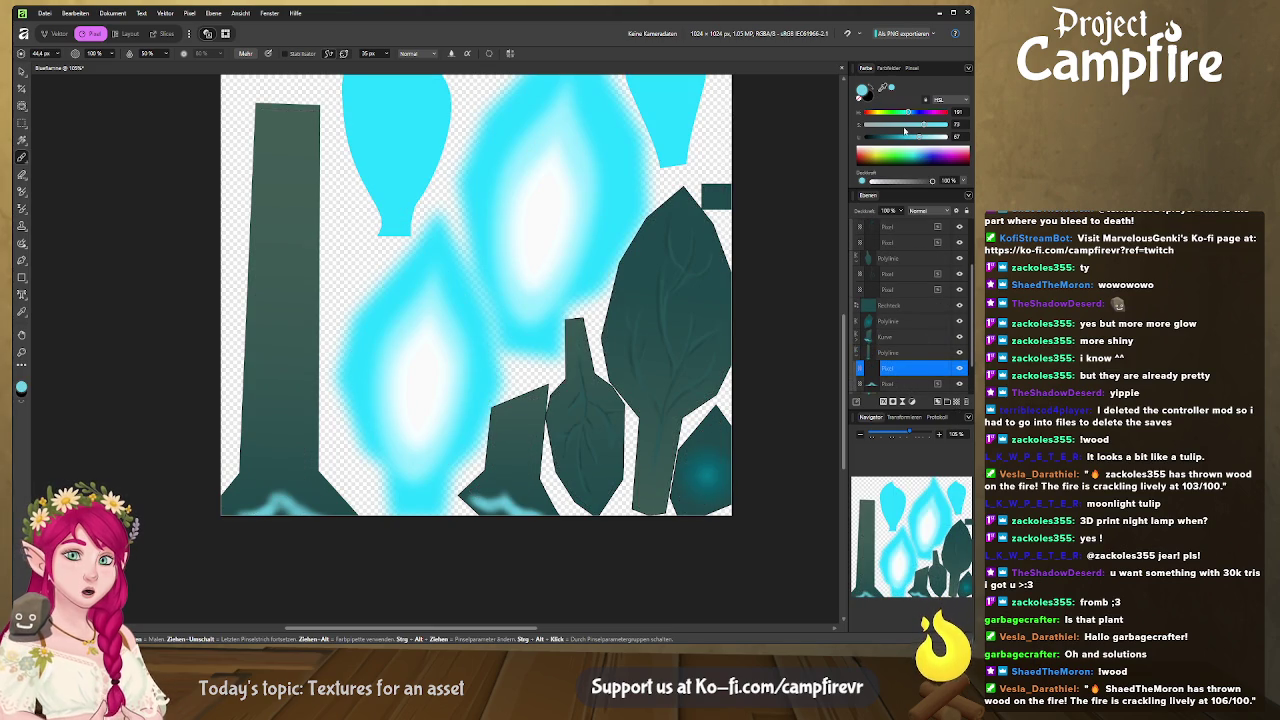
Load the dark teal leaf colour from the canvas and make the brush much narrower.
left_click(912, 68)
left_click(892, 69)
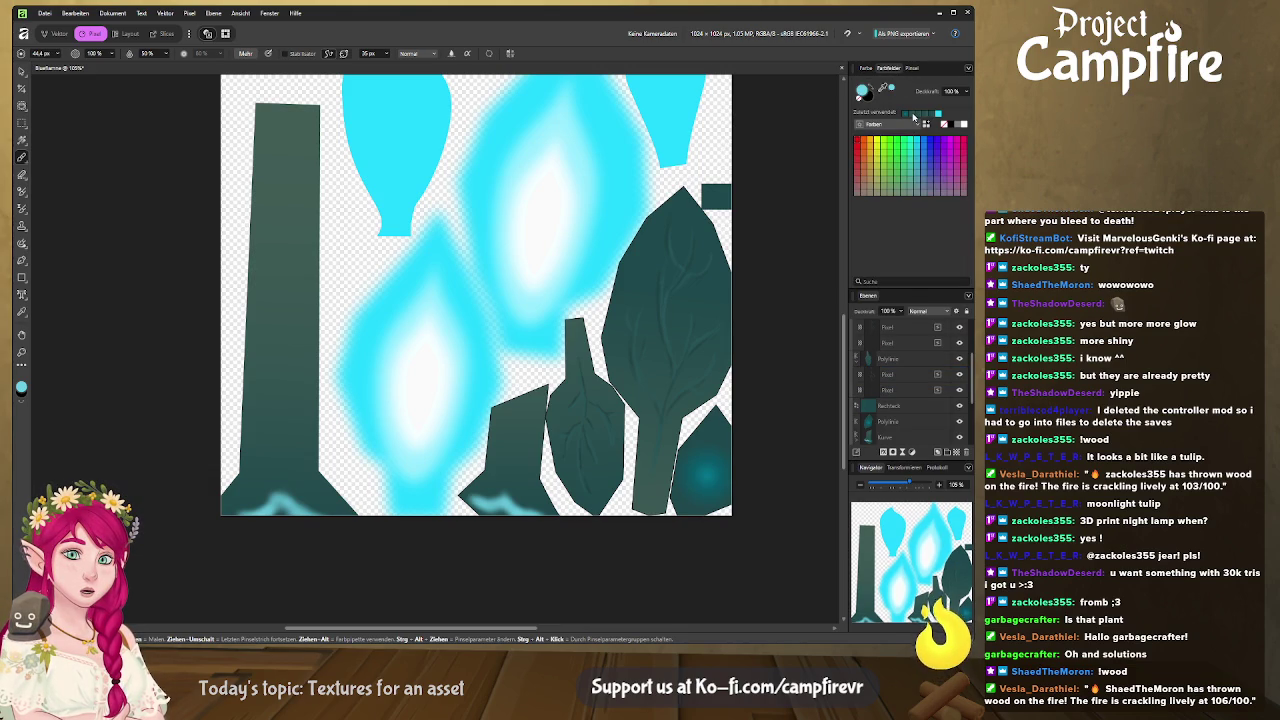
left_click(912, 114)
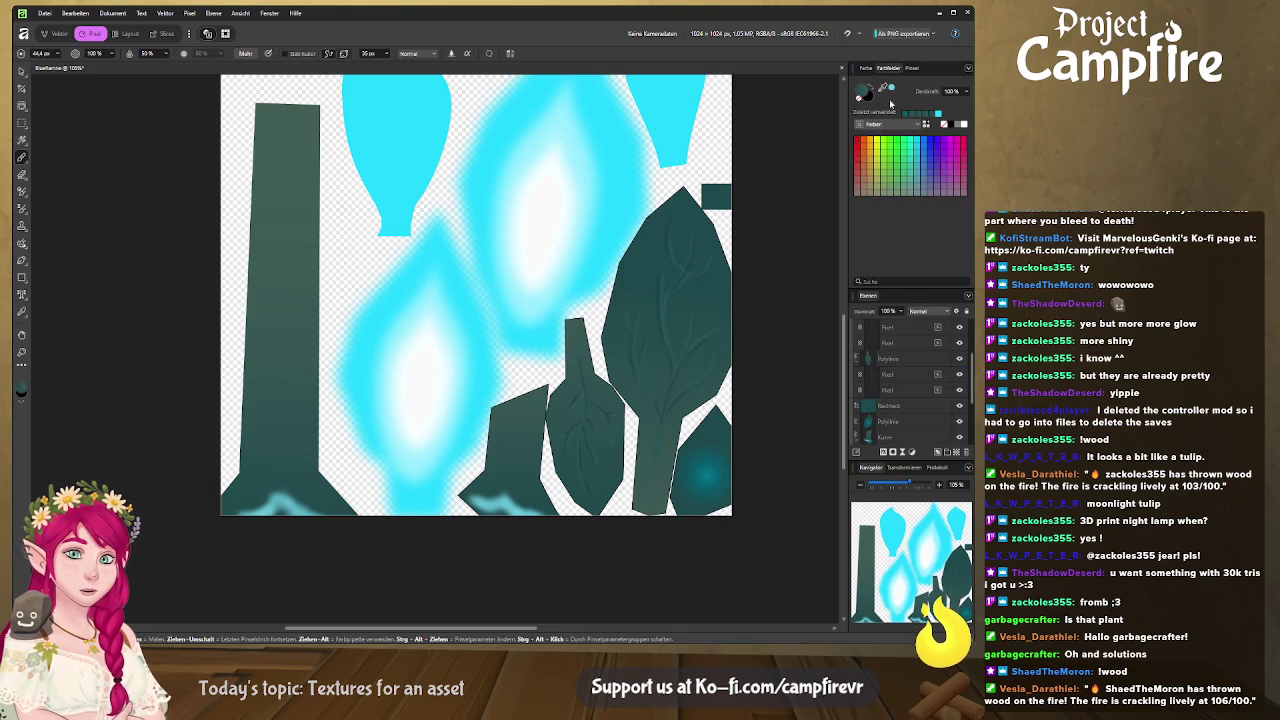
left_click(866, 68)
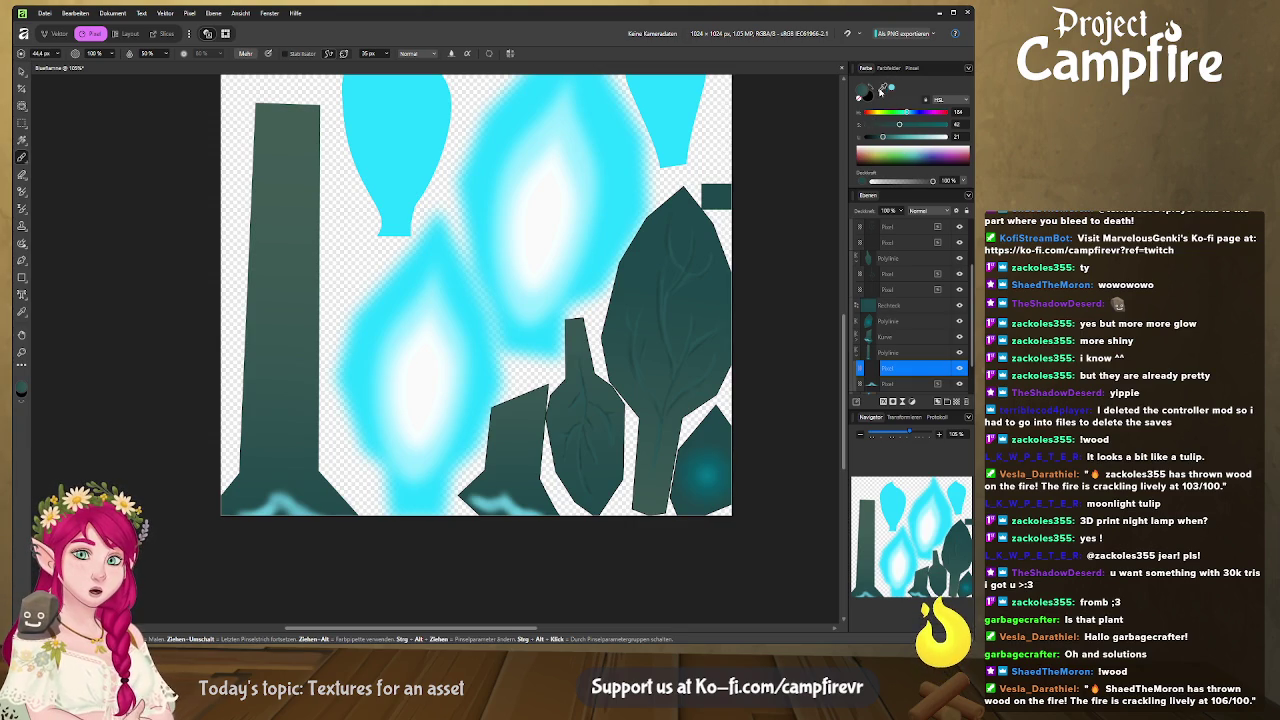
left_click(884, 88)
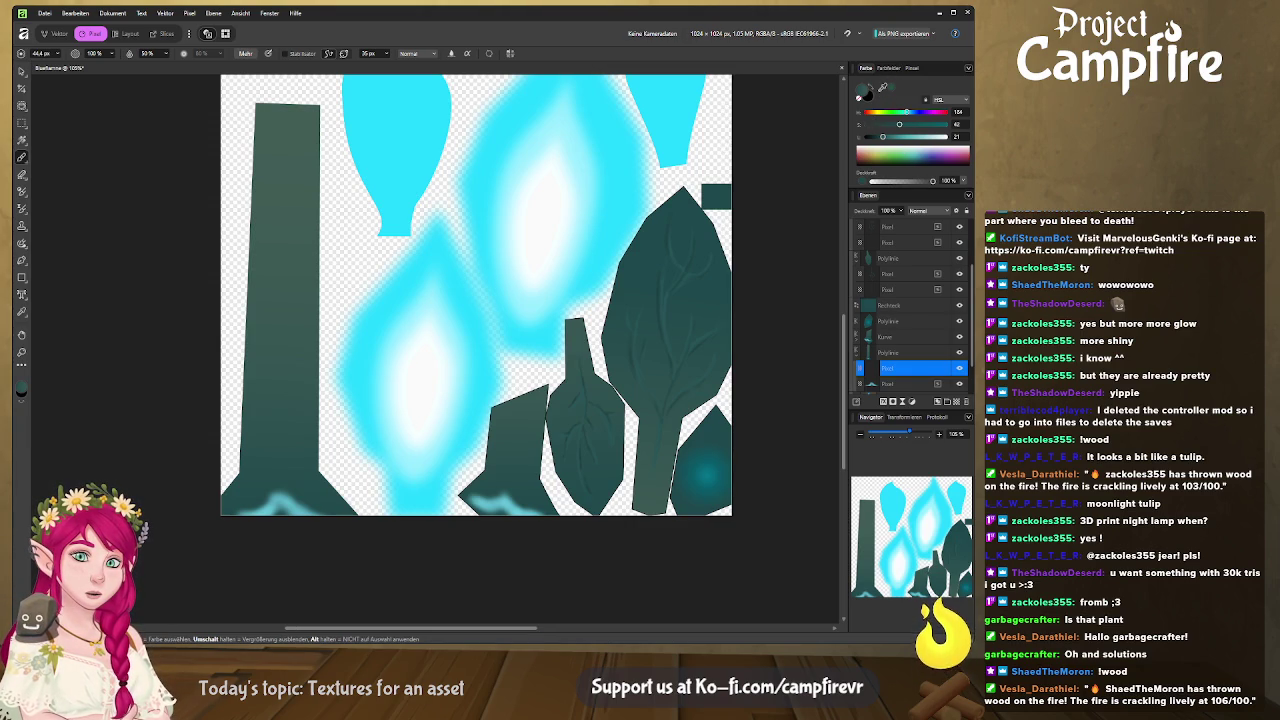
left_click(700, 274)
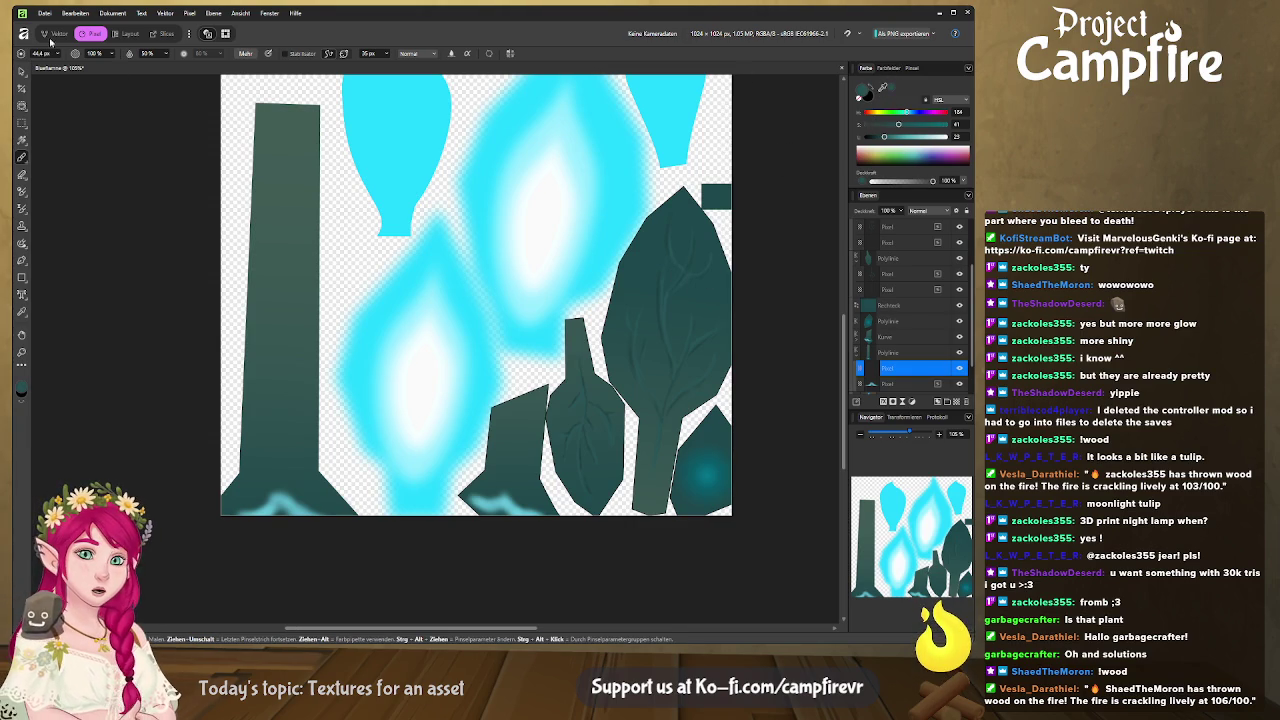
left_click_drag(57, 56, 44, 68)
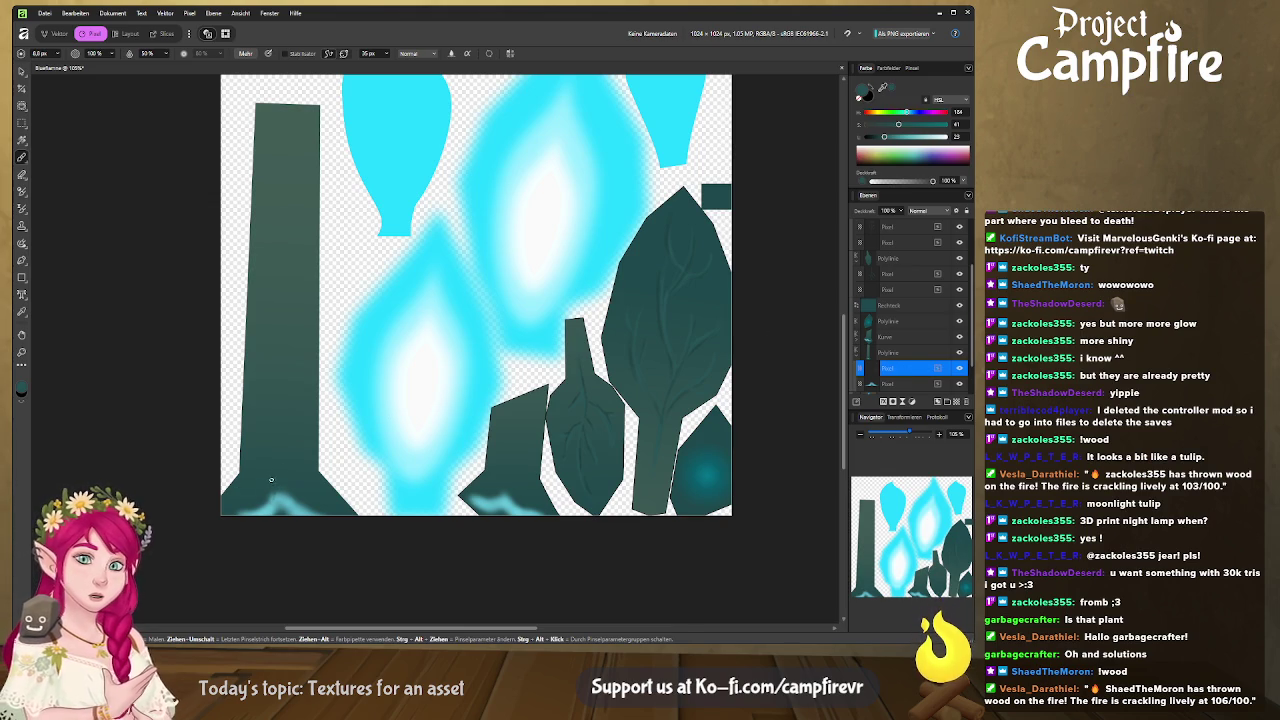
Move the Pixel layer within the stack and show the wireframe overlay again.
left_click_drag(915, 369, 916, 358)
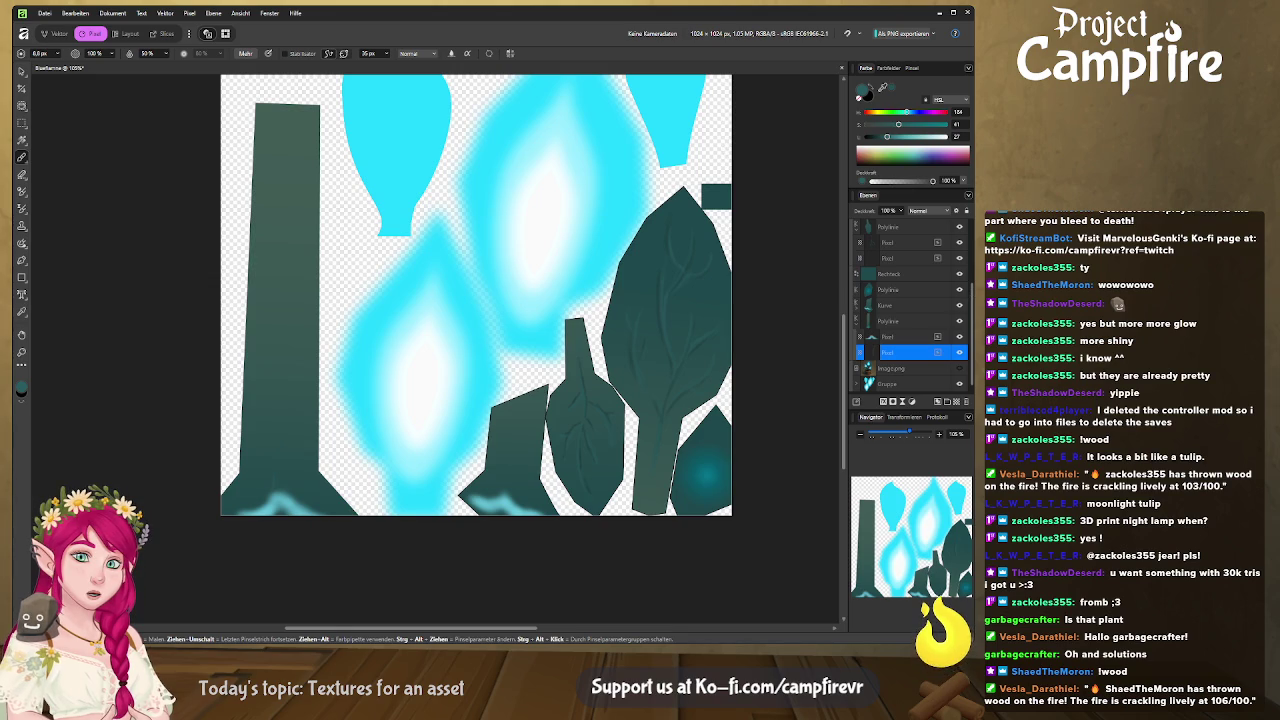
scroll(905, 280, "up", 2)
left_click(960, 243)
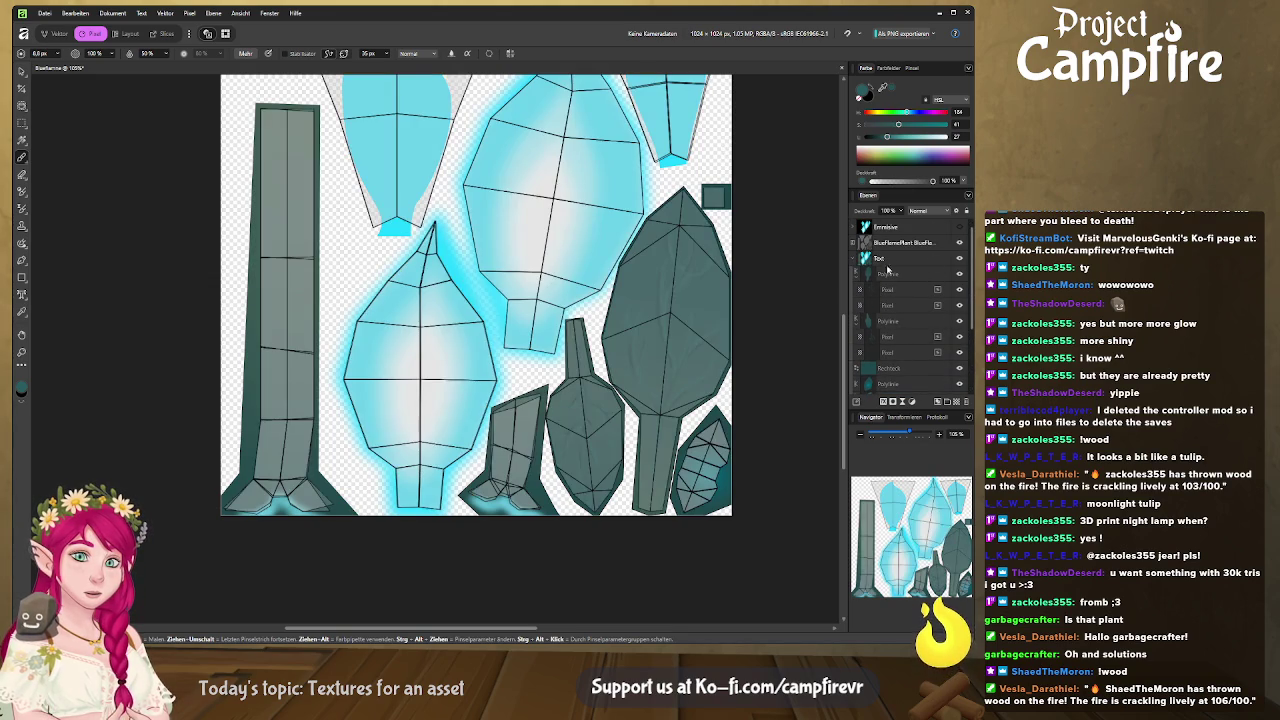